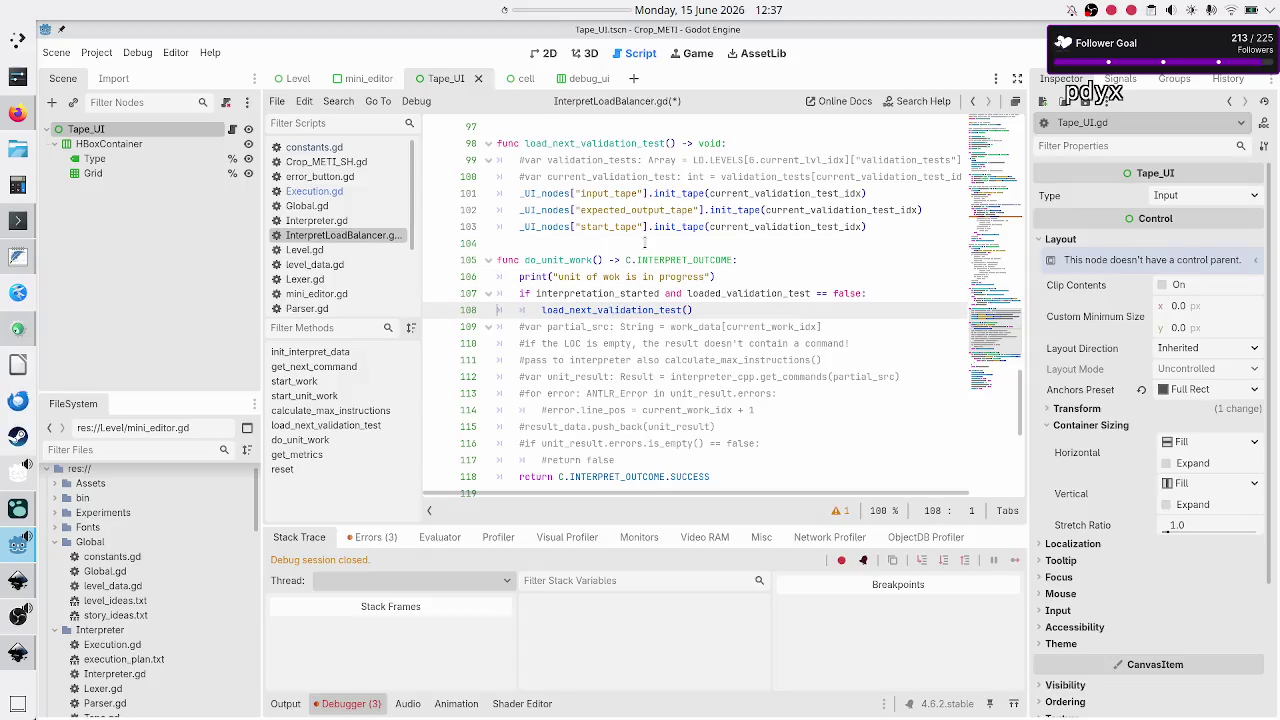
Add 'loaded_validation_test = true' after the load_next_validation_test() call on line 108.
key(End)
key(Return)
text(load)
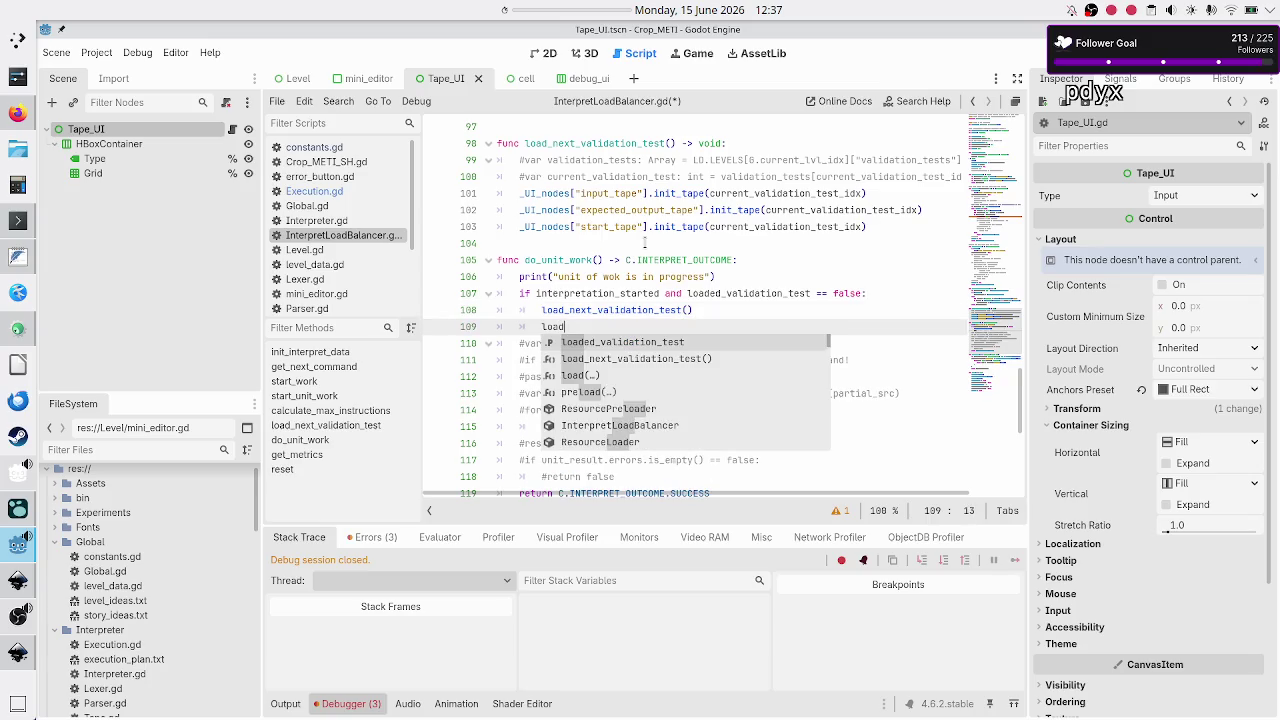
key(Return)
text(false)
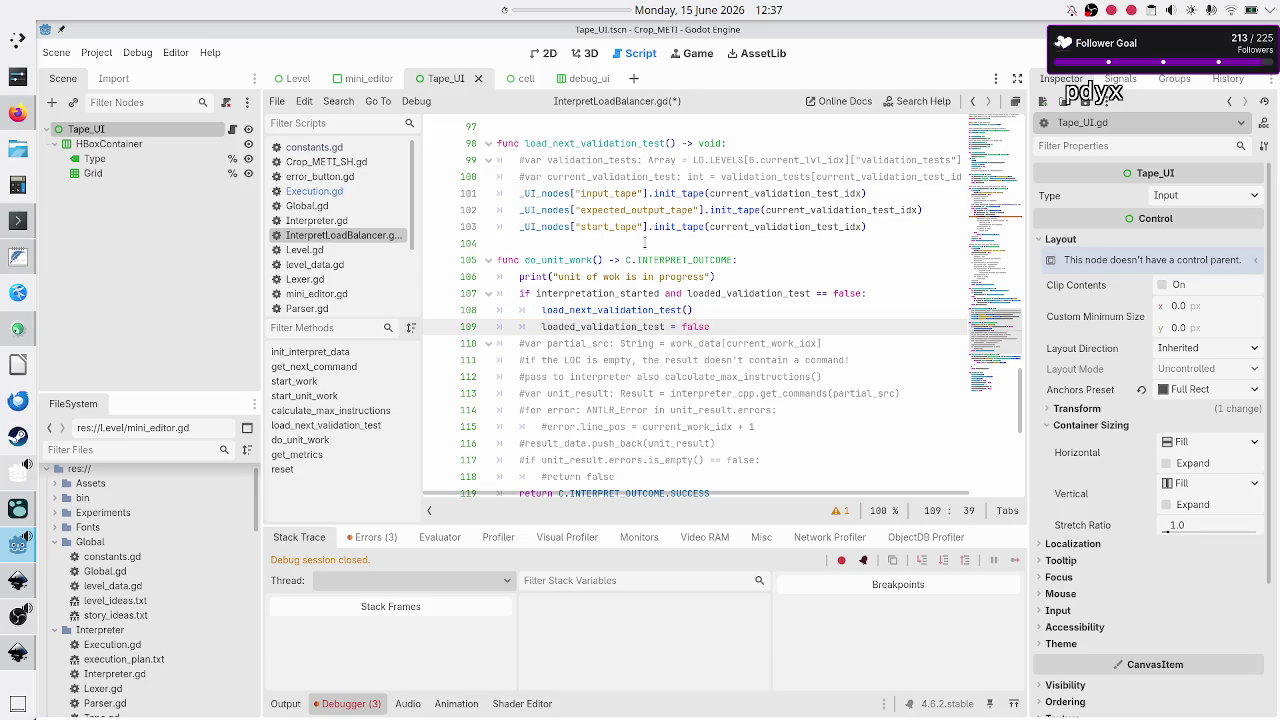
key(BackSpace)
key(BackSpace)
key(BackSpace)
text(true)
Review do_unit_work's condition on interpretation_started and loaded_validation_test.
click(560, 260)
double_click(560, 260)
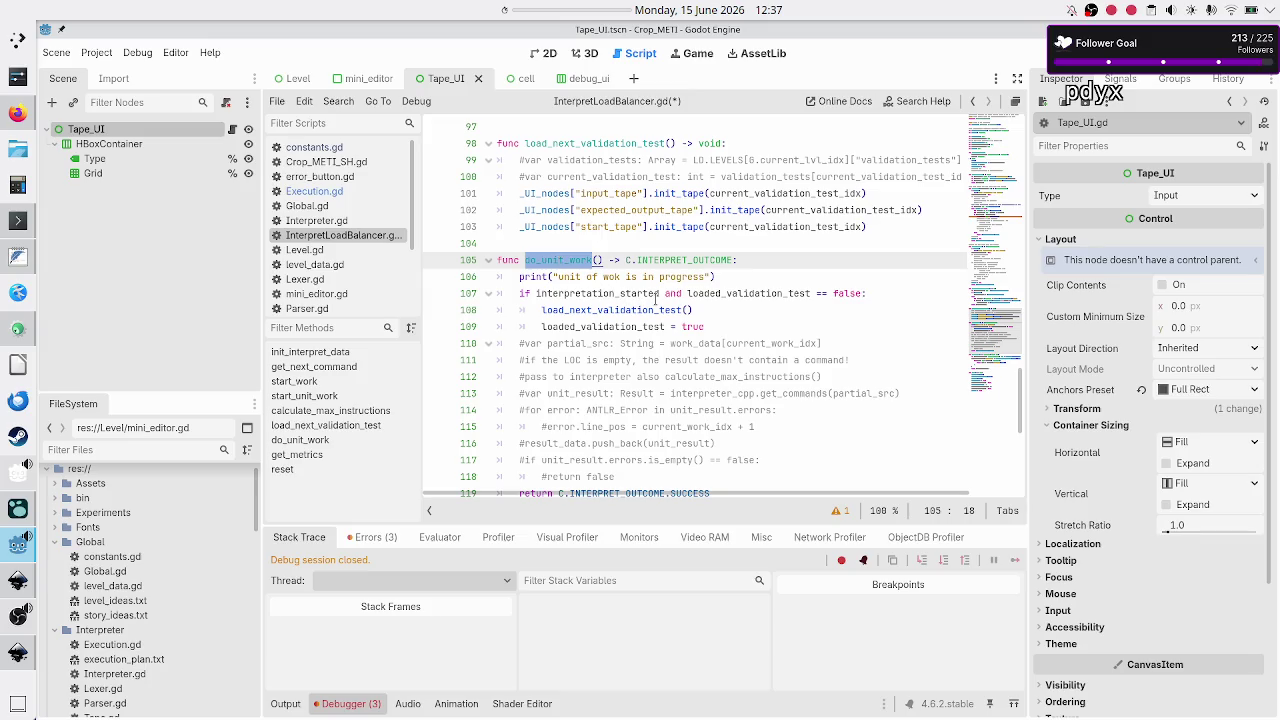
double_click(605, 293)
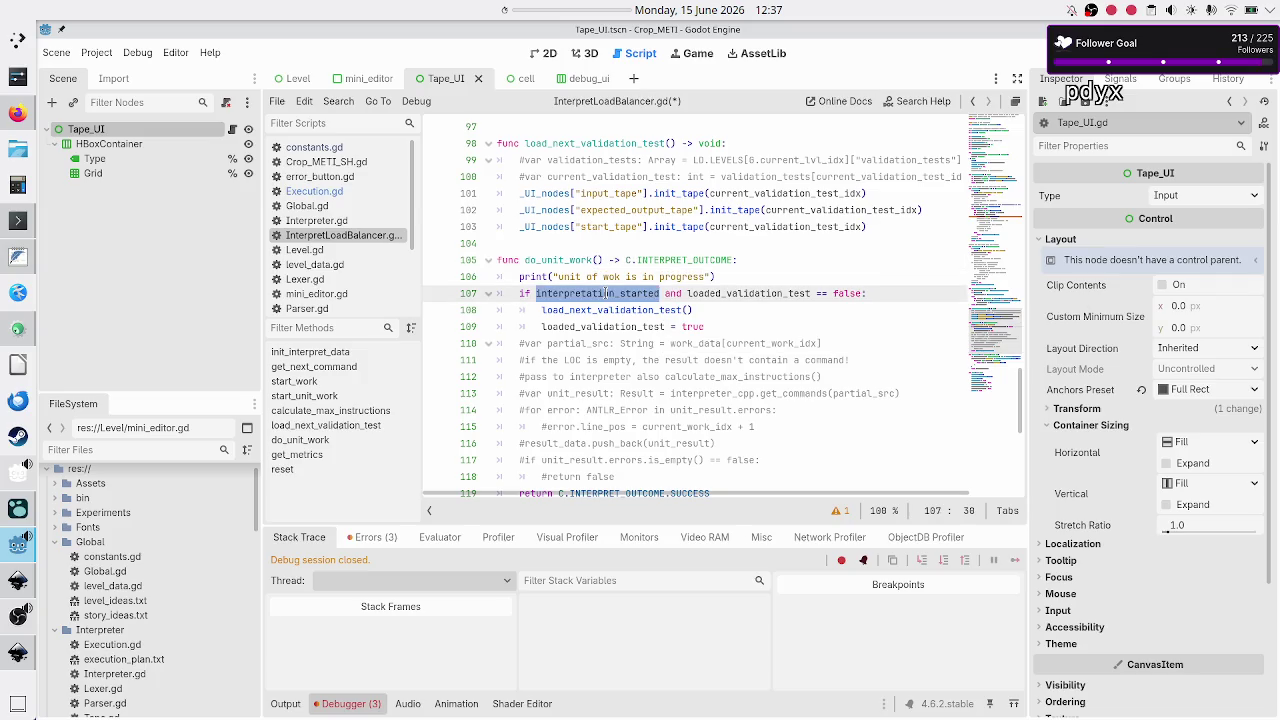
double_click(745, 293)
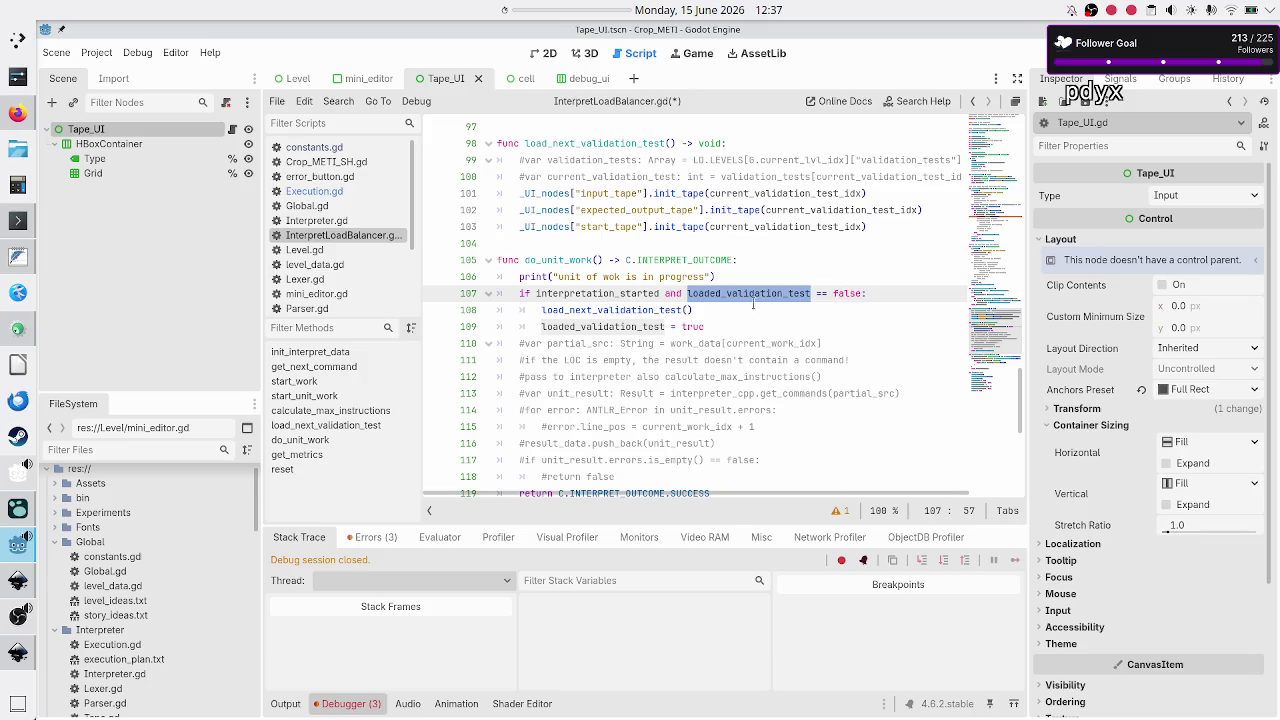
Change reset()'s current_command_idx from 0 to 1, then save and run the project.
click(763, 328)
scroll(691, 252, down, 5)
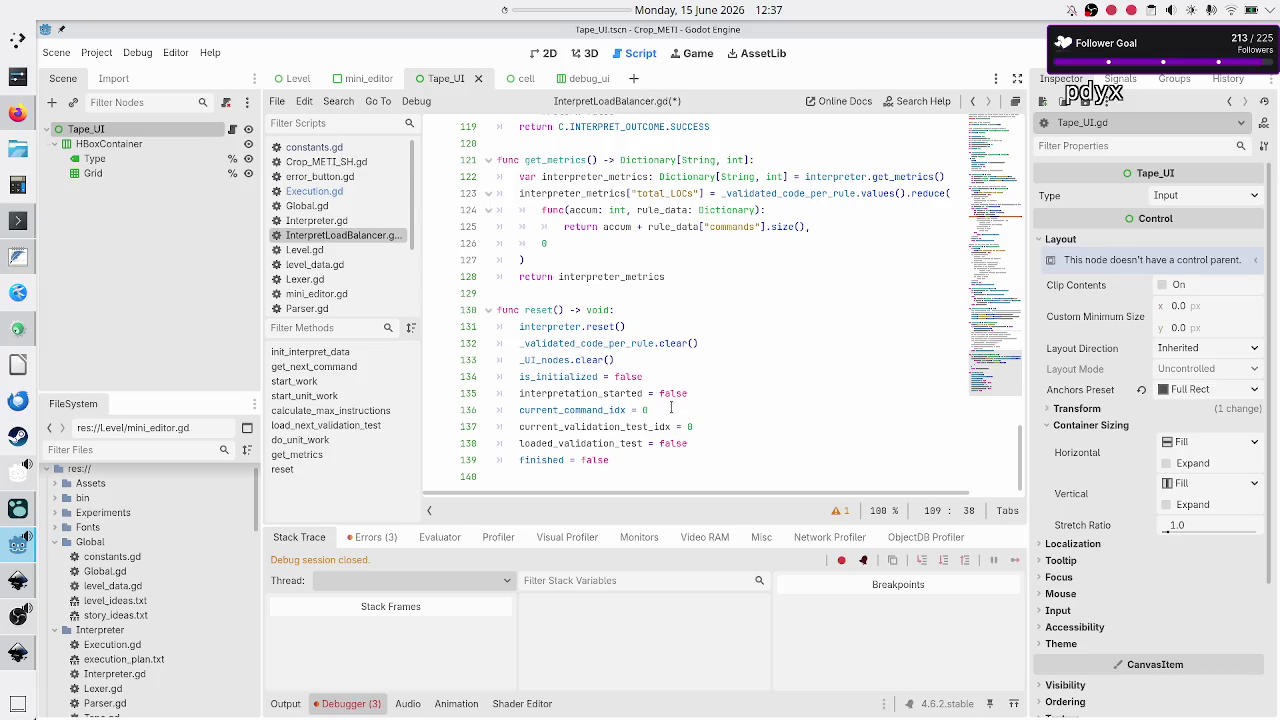
click(671, 409)
key(BackSpace)
text(1)
key(F5)
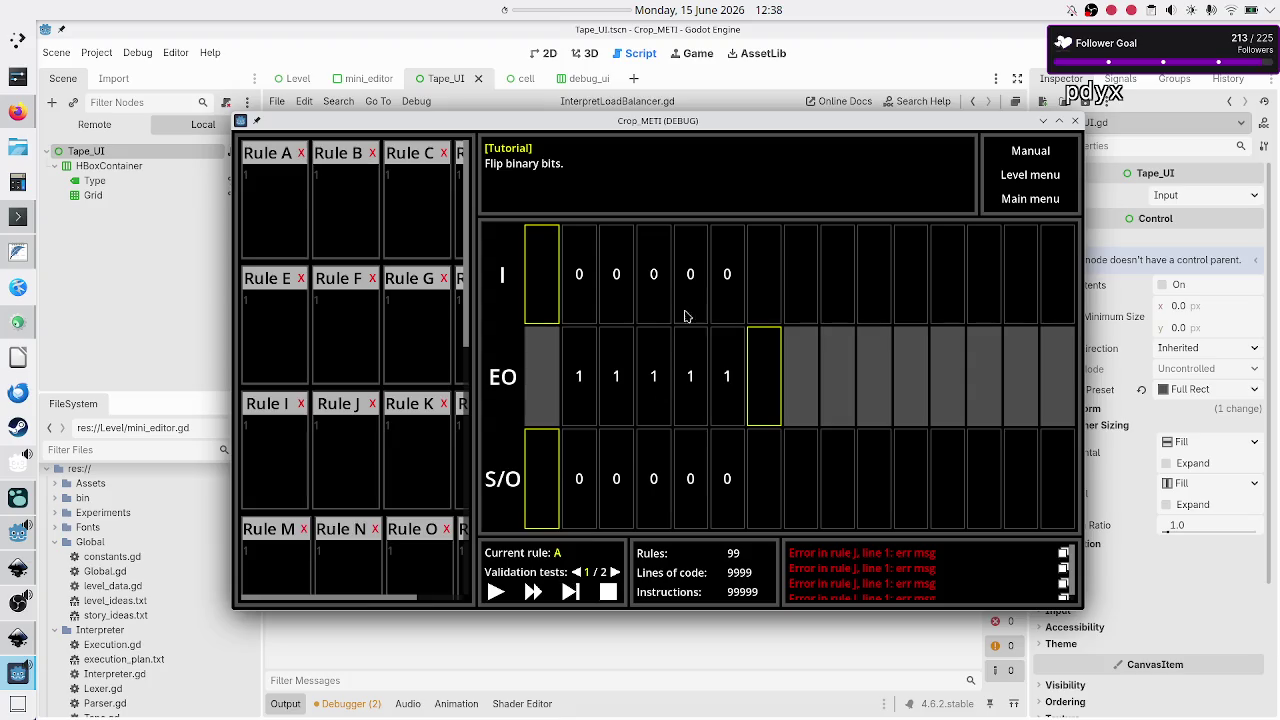
Play the interpreter in the running game, pause it, and close the game window.
click(496, 592)
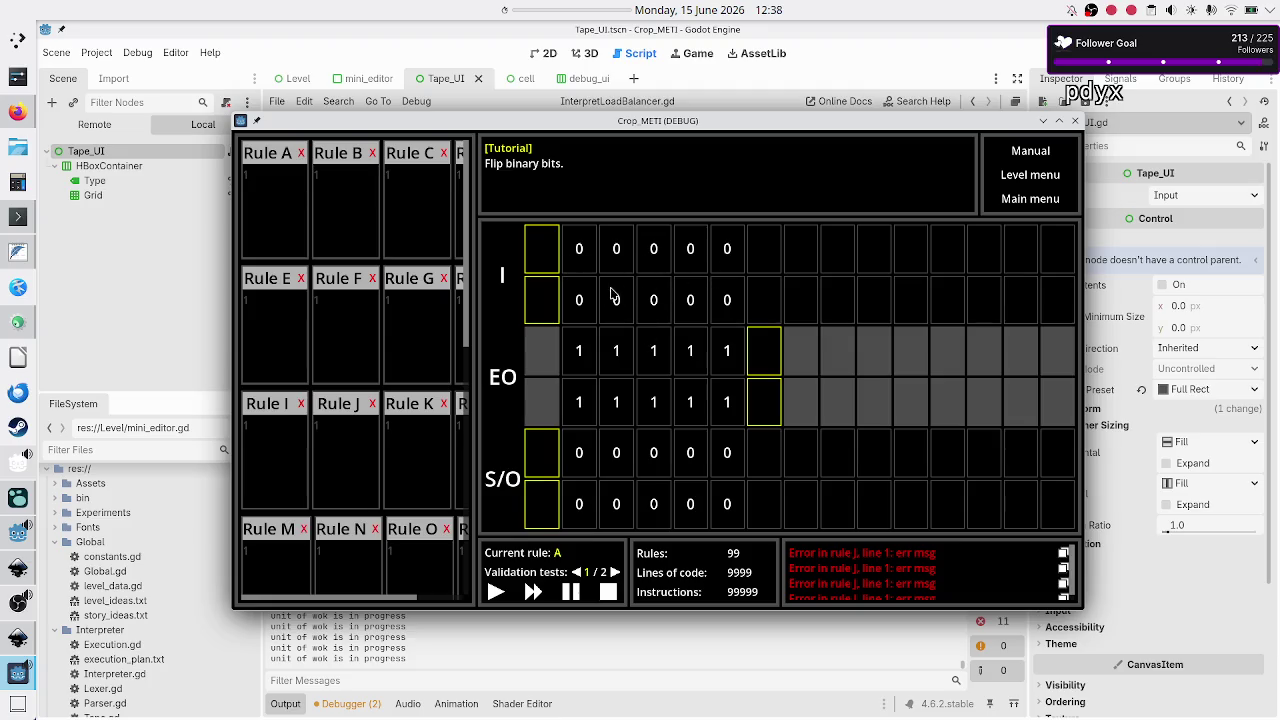
click(608, 592)
key(F8)
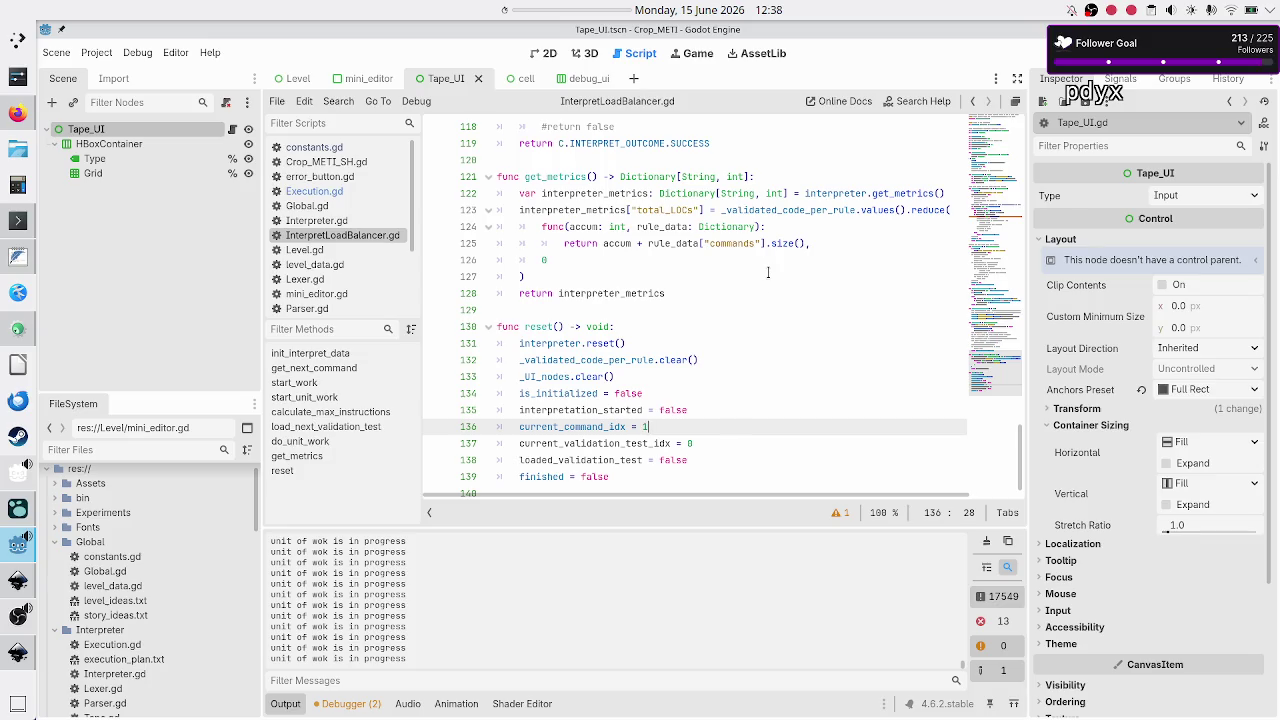
Change line 119's returned outcome from SUCCESS to C.INTERPRET_OUTCOME.ERROR via autocomplete.
scroll(768, 272, up, 5)
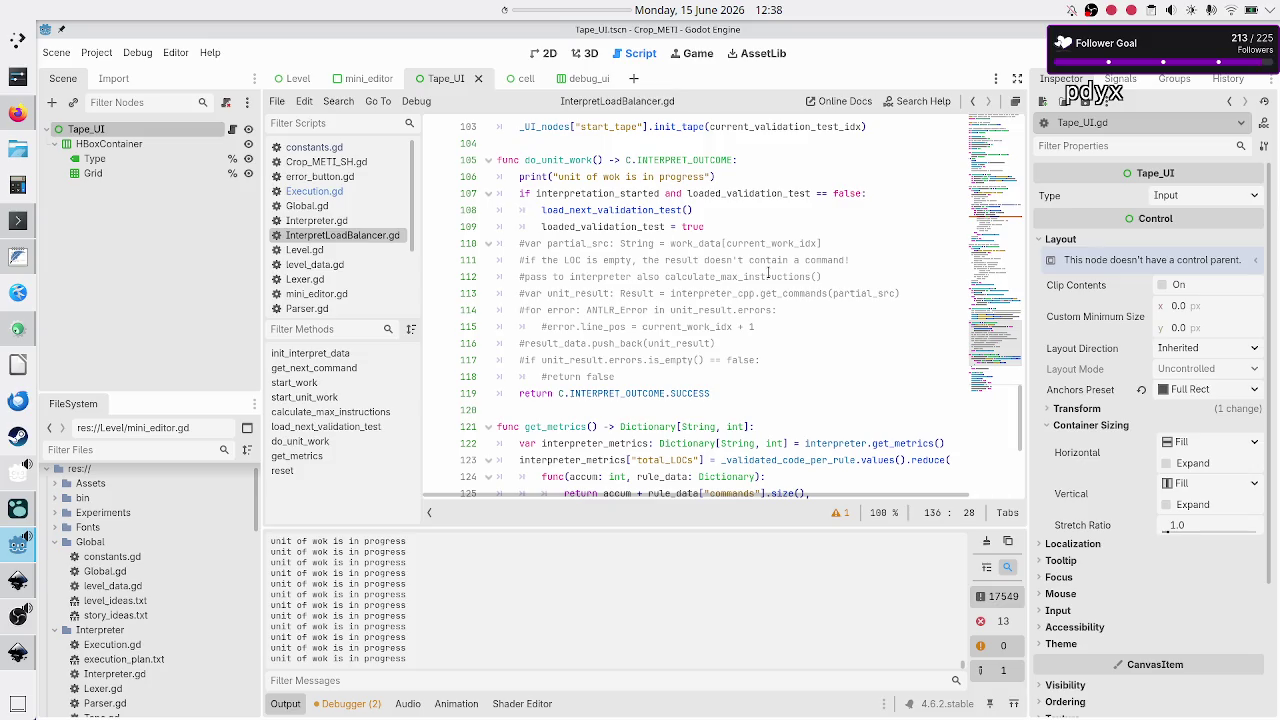
scroll(768, 272, up, 6)
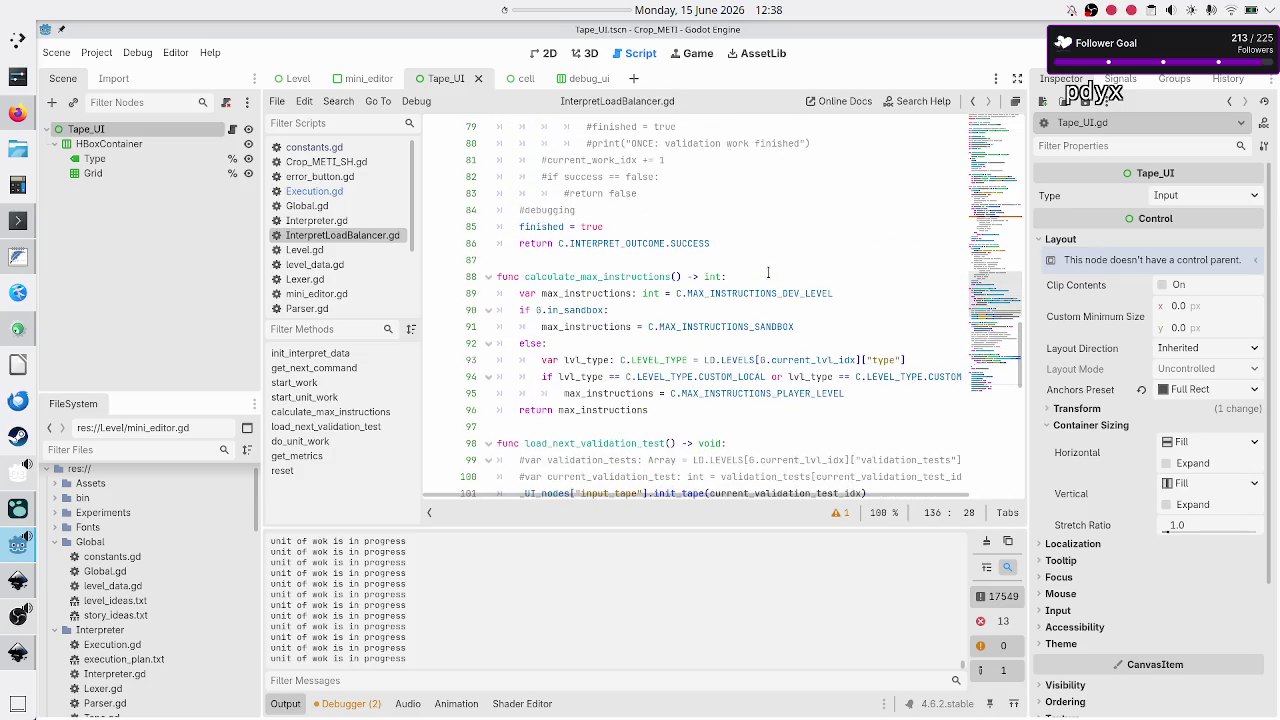
scroll(768, 272, down, 8)
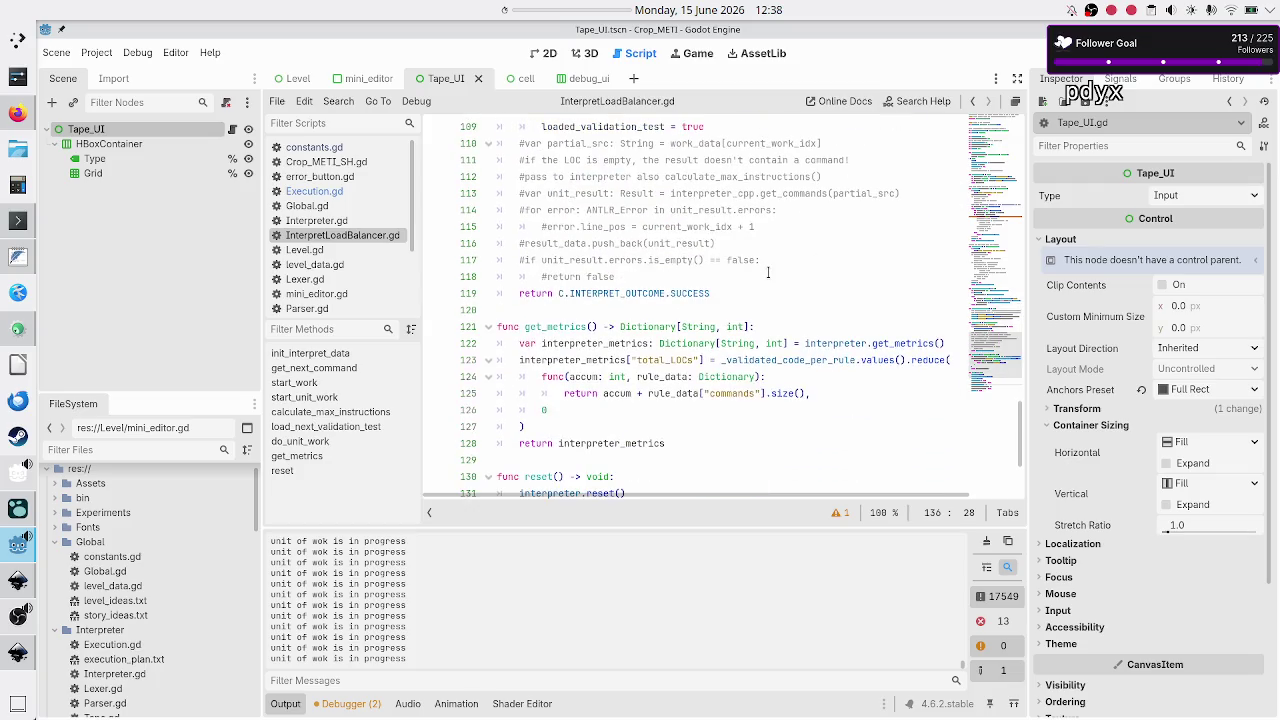
click(713, 292)
key(BackSpace)
key(BackSpace)
key(BackSpace)
text(F)
key(BackSpace)
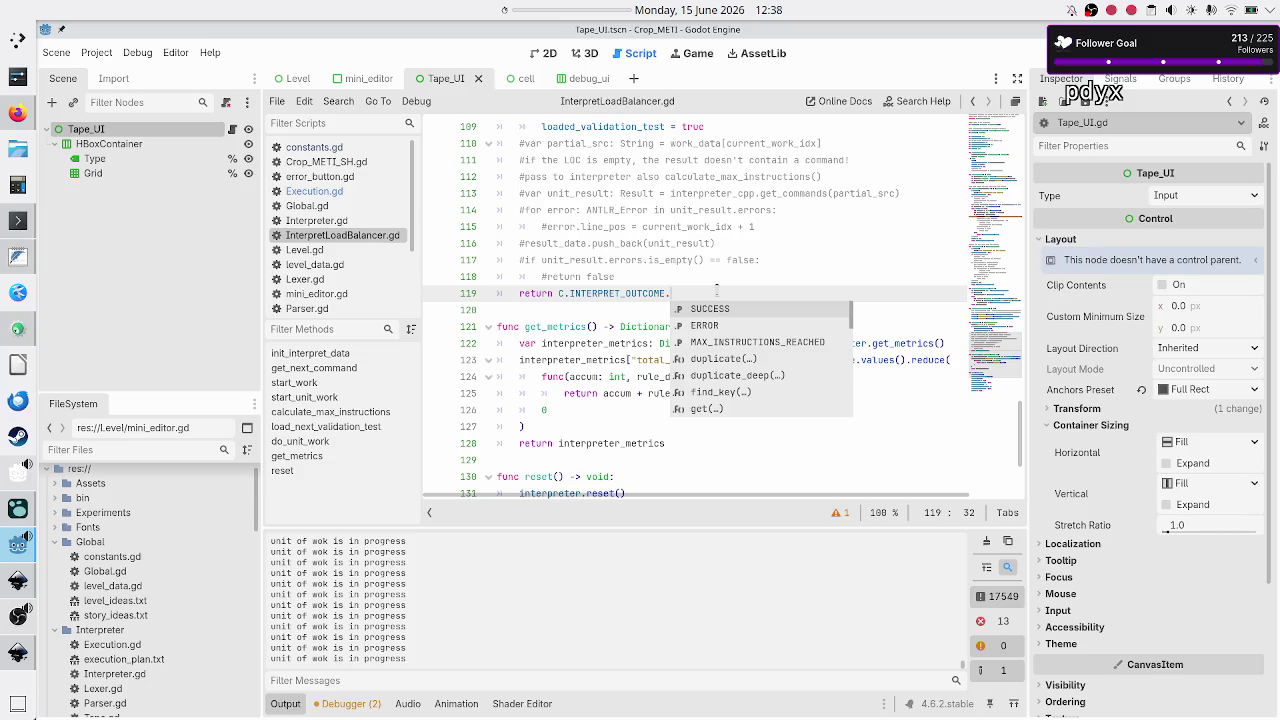
key(Down)
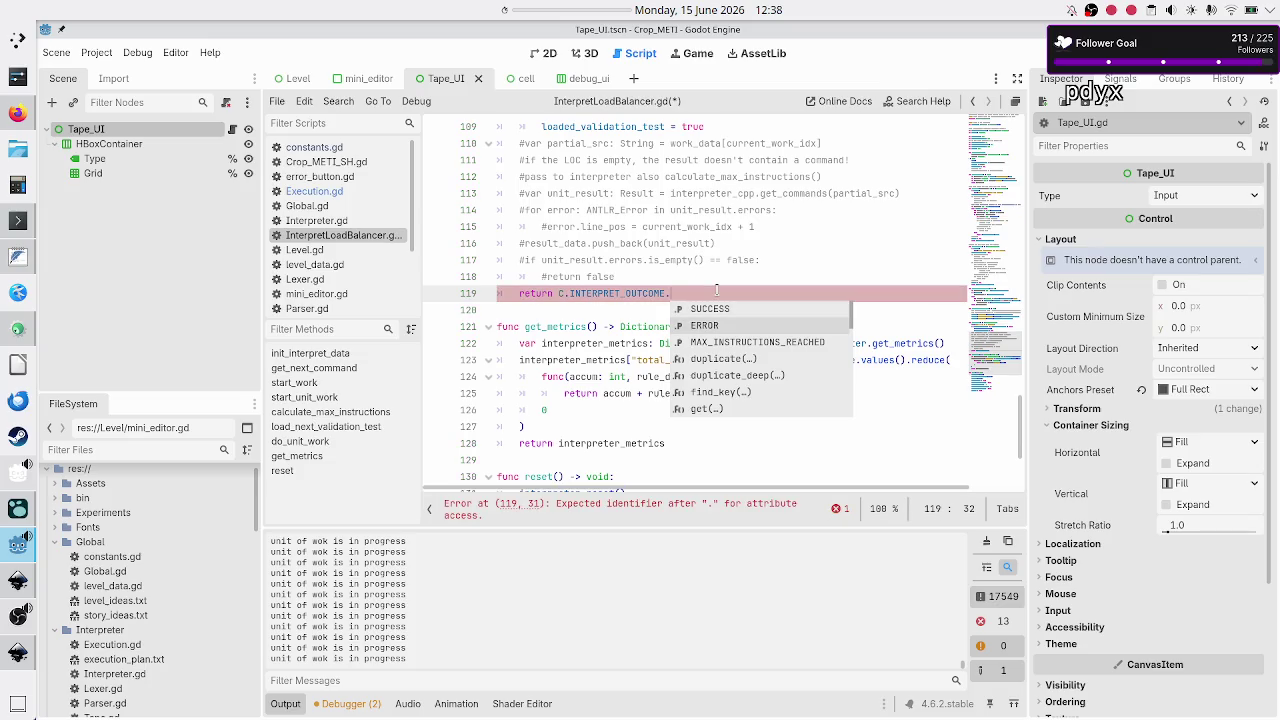
key(Return)
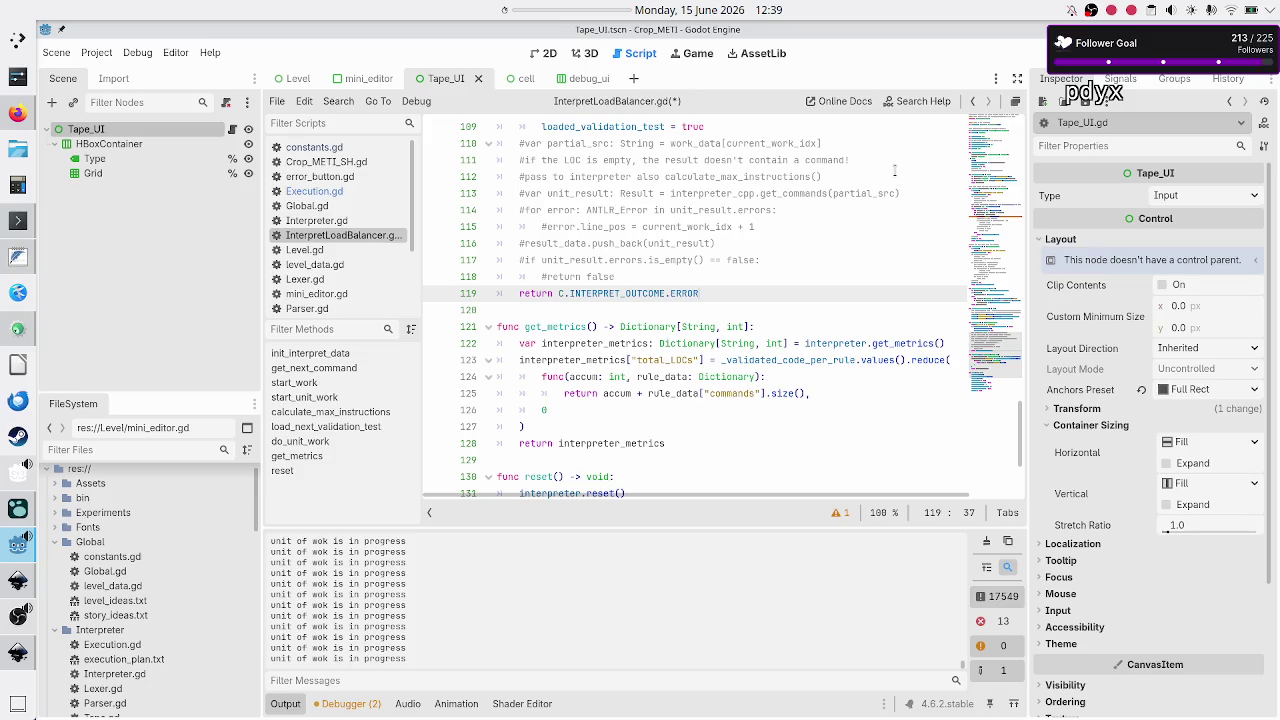
Save and run the project, play the interpreter, then stop the game.
key(F5)
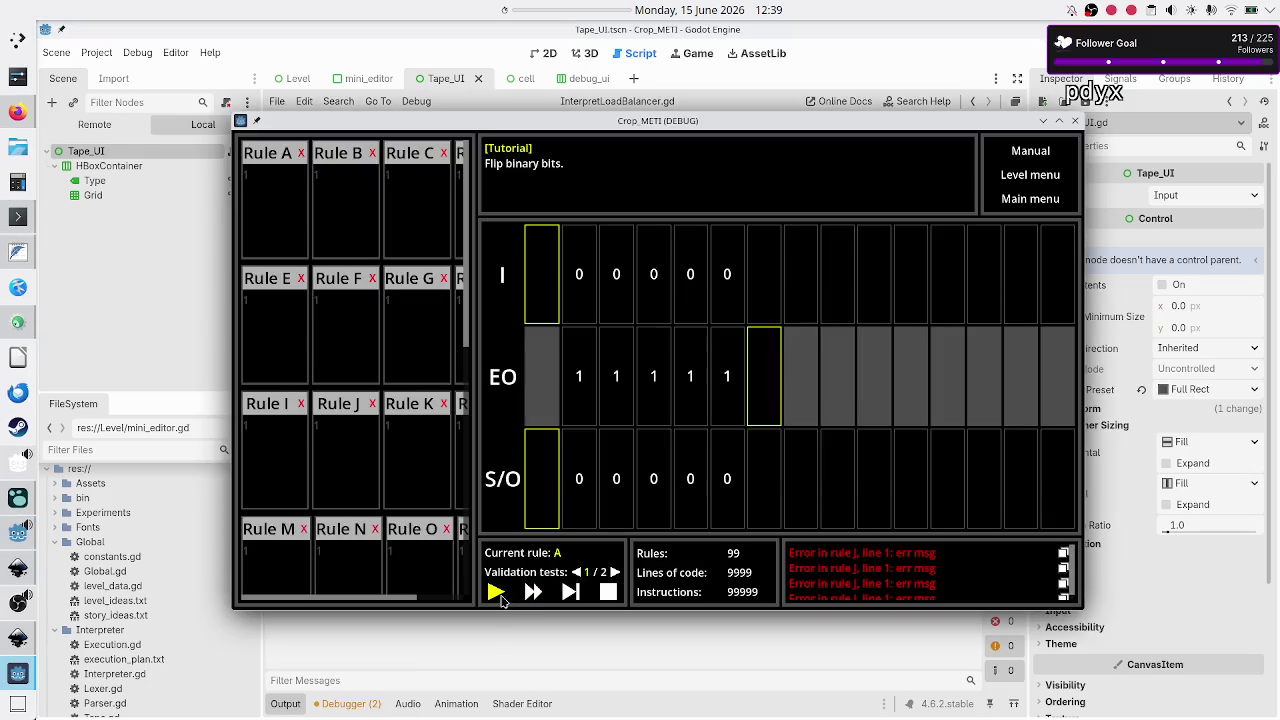
click(497, 593)
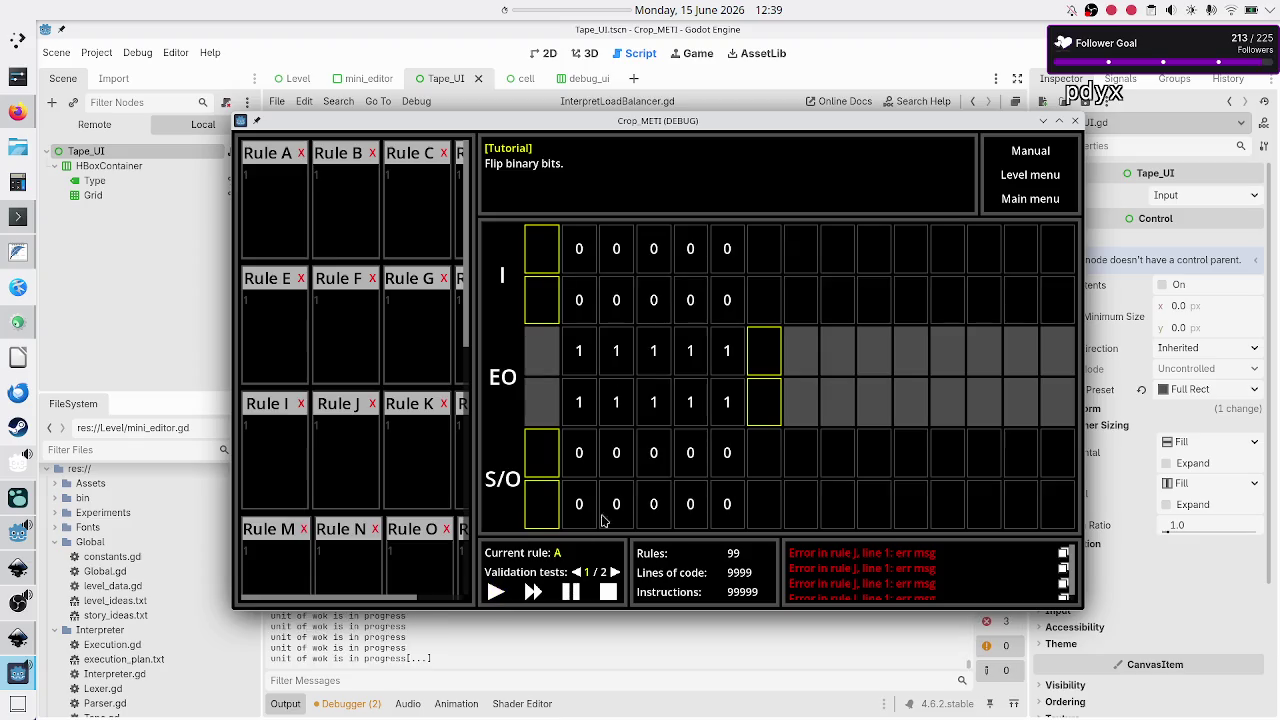
click(1075, 121)
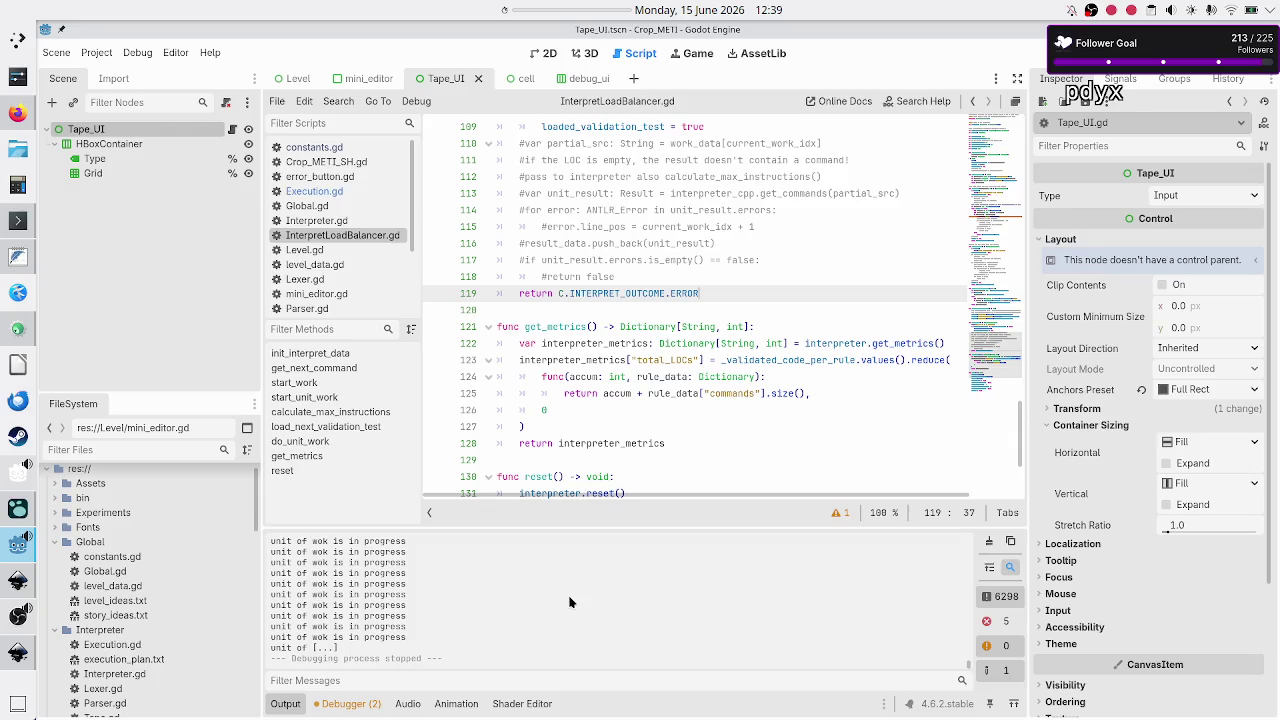
scroll(570, 602, up, 1)
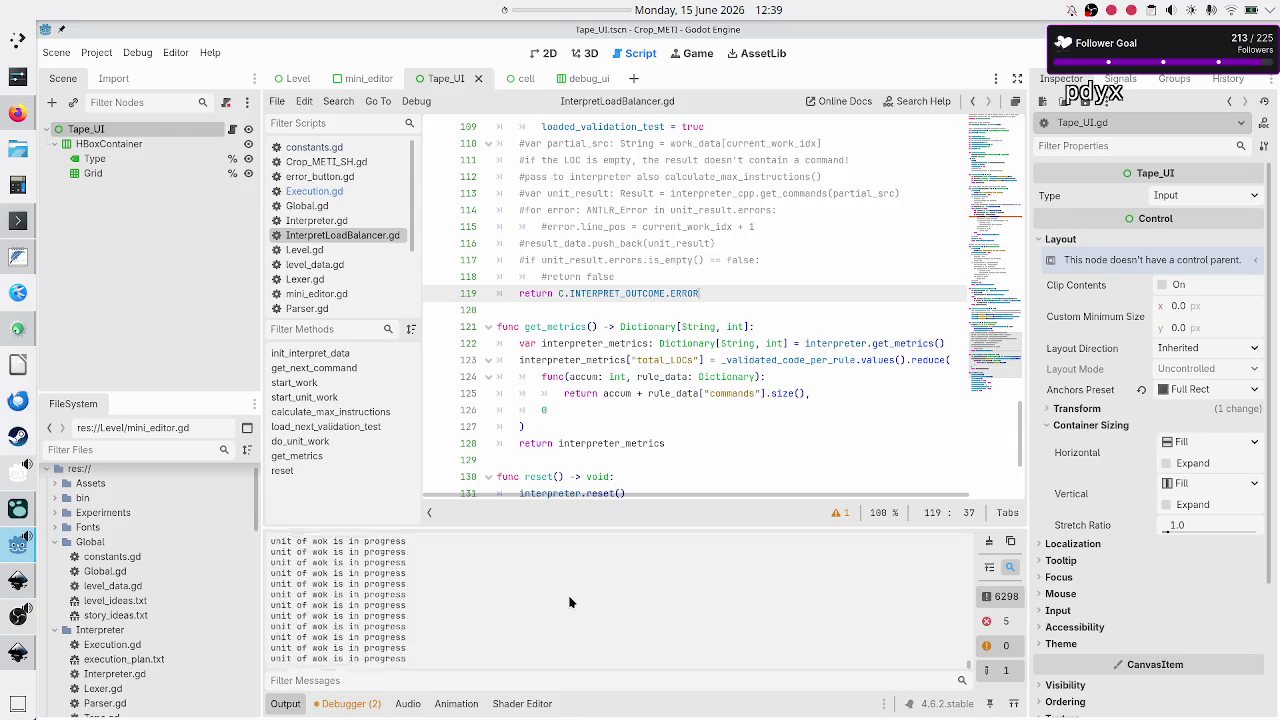
scroll(570, 602, up, 2)
scroll(570, 602, up, 2)
scroll(748, 422, down, 3)
scroll(621, 347, up, 15)
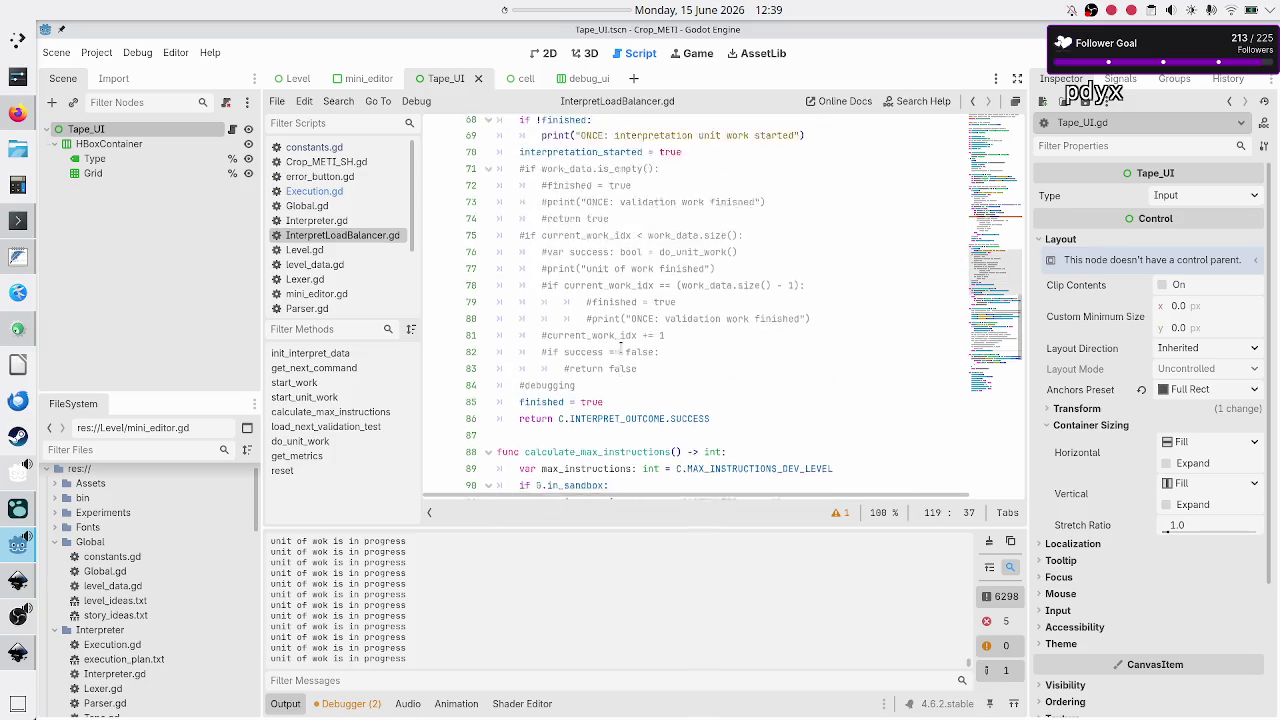
scroll(621, 347, up, 18)
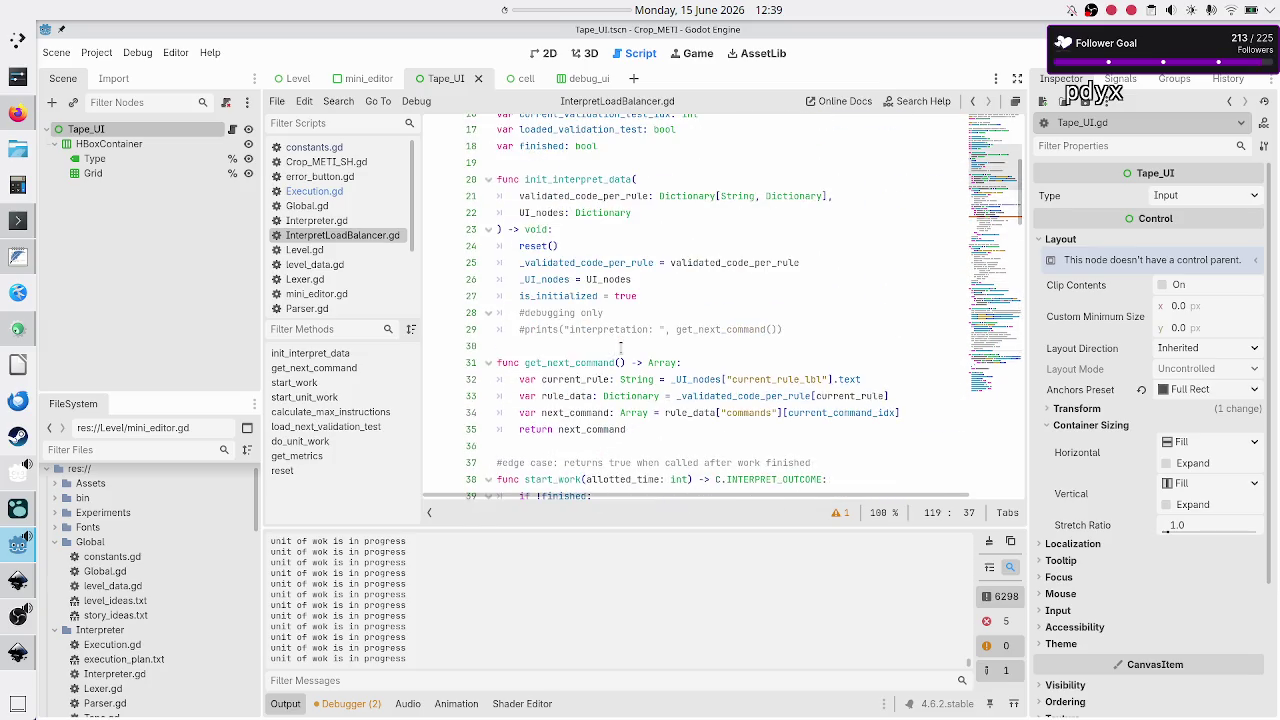
scroll(621, 347, down, 7)
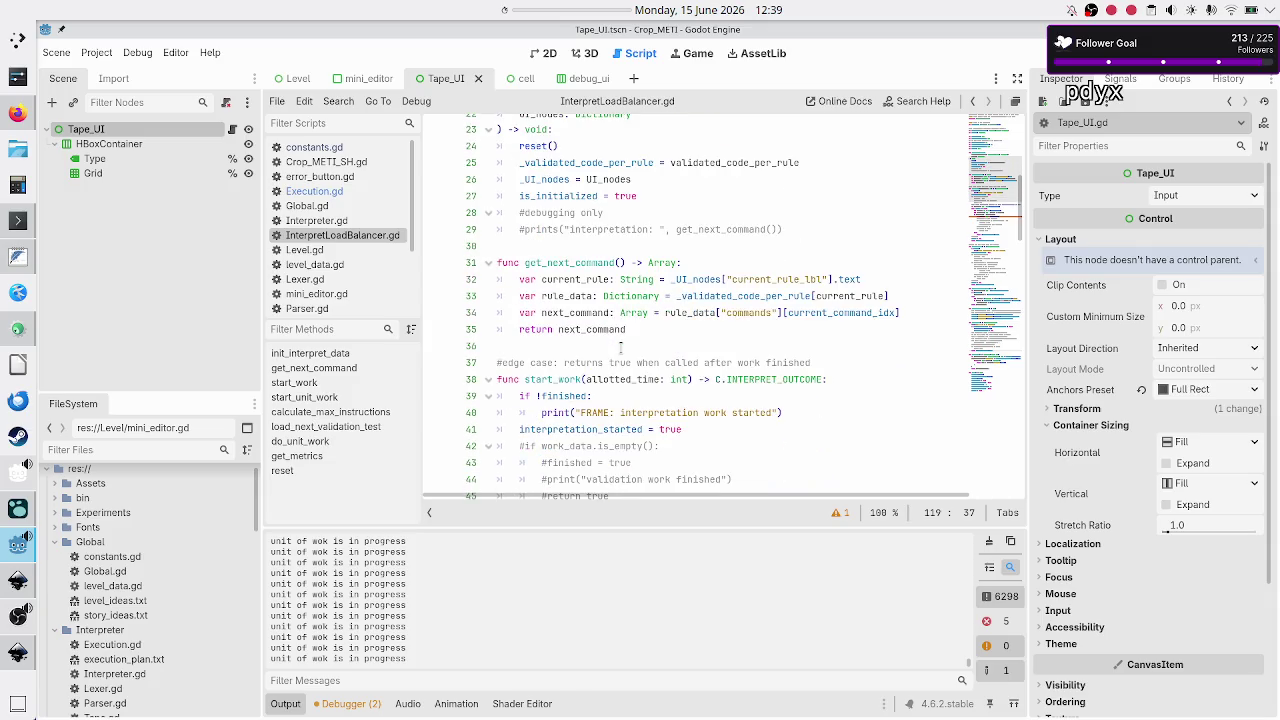
scroll(621, 347, down, 12)
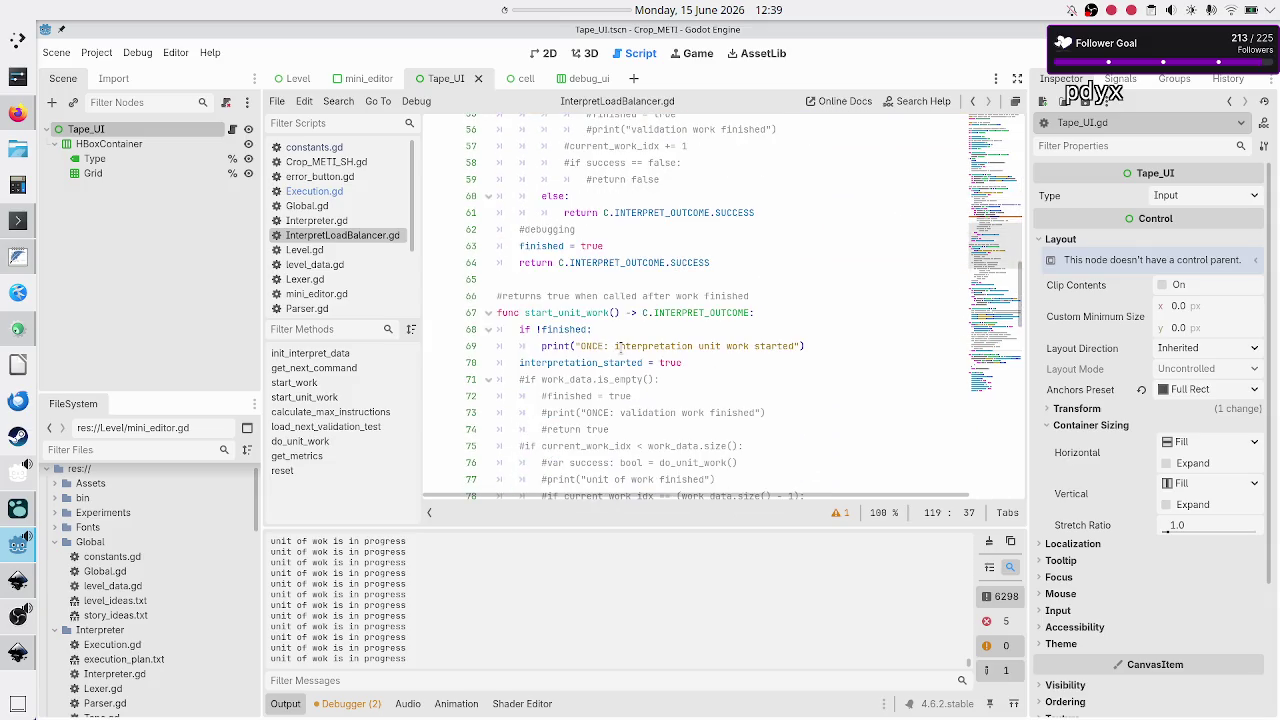
scroll(621, 347, down, 5)
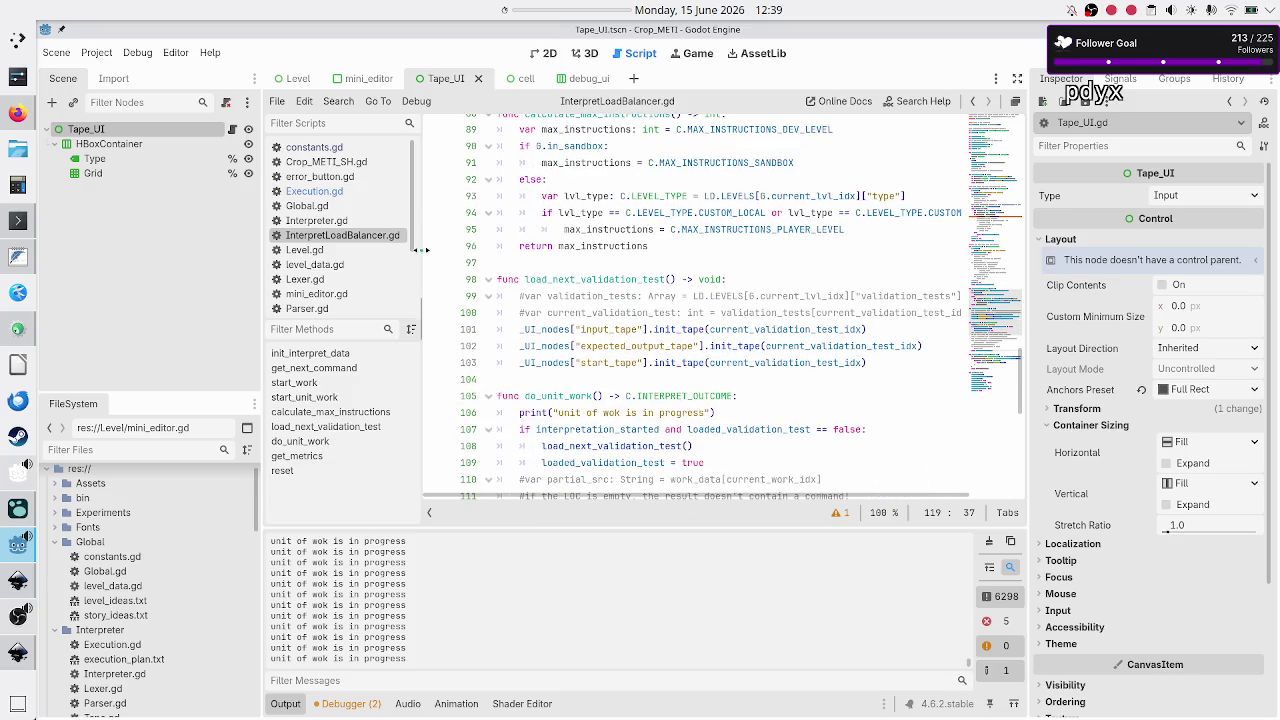
scroll(337, 208, down, 3)
click(336, 233)
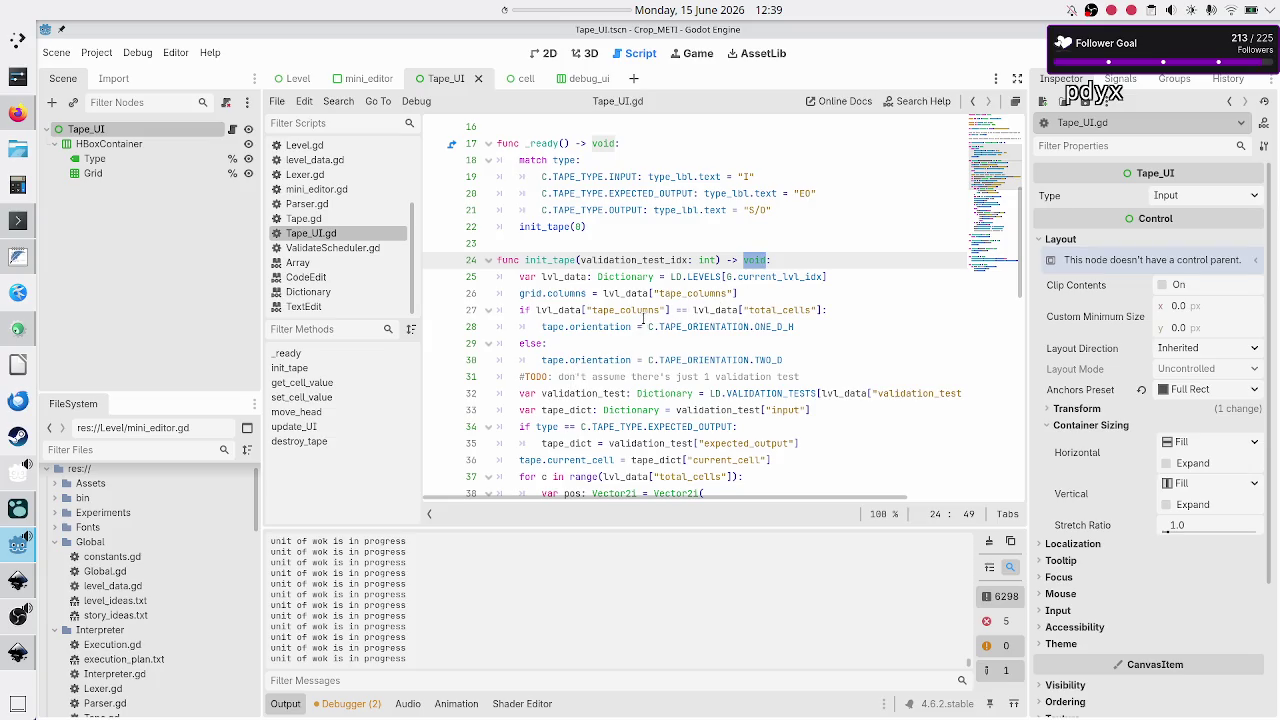
Review init_tape's uses of tape_columns, validation_test, tape_dict, current_cell and total_cells.
double_click(641, 310)
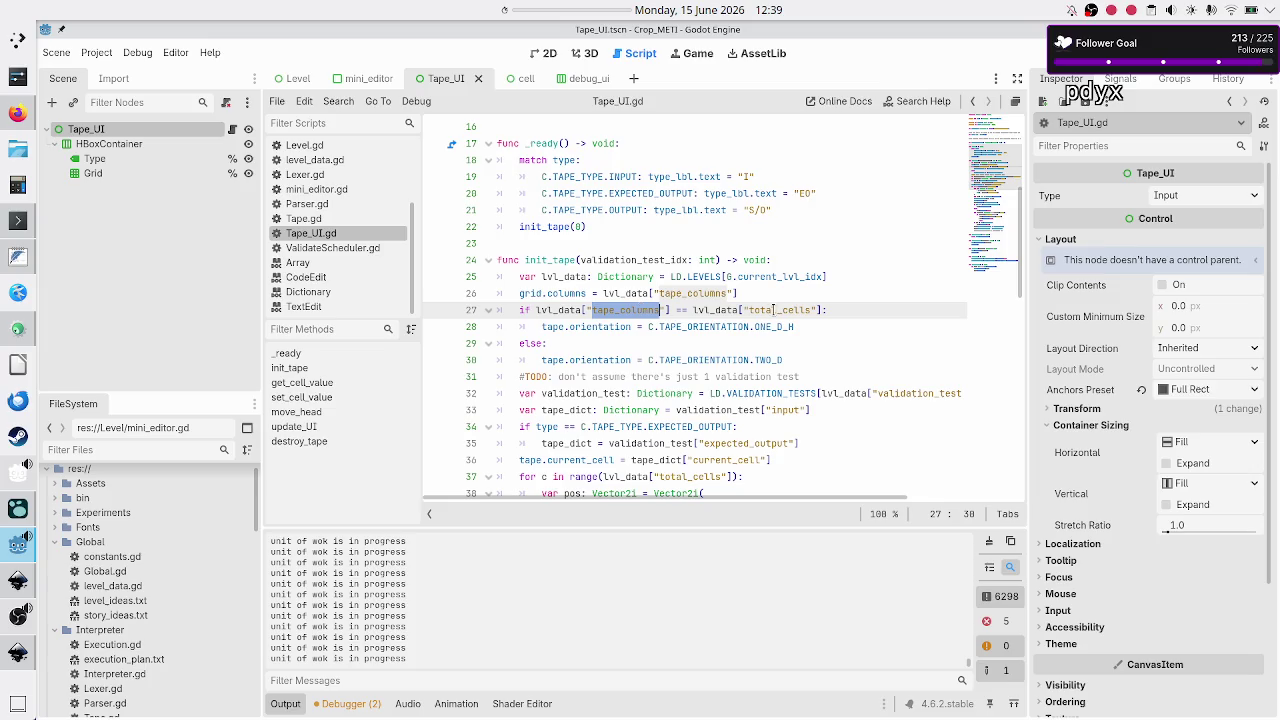
scroll(580, 393, down, 2)
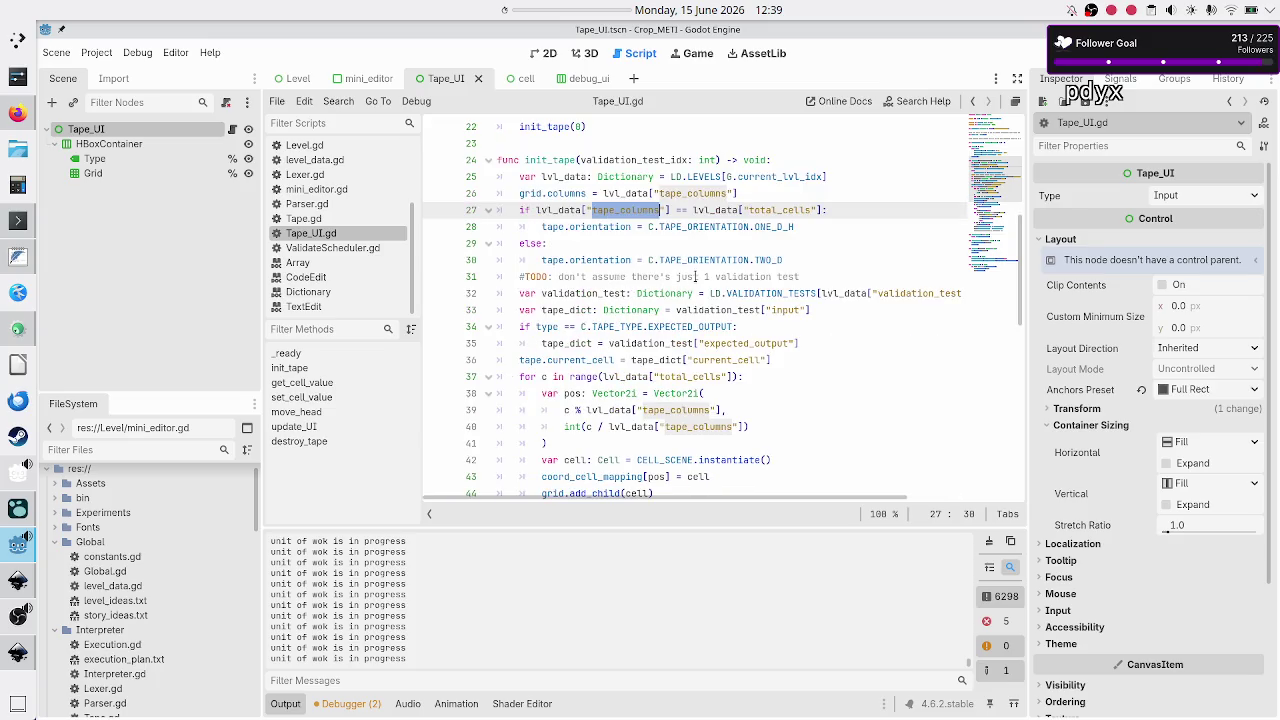
double_click(600, 294)
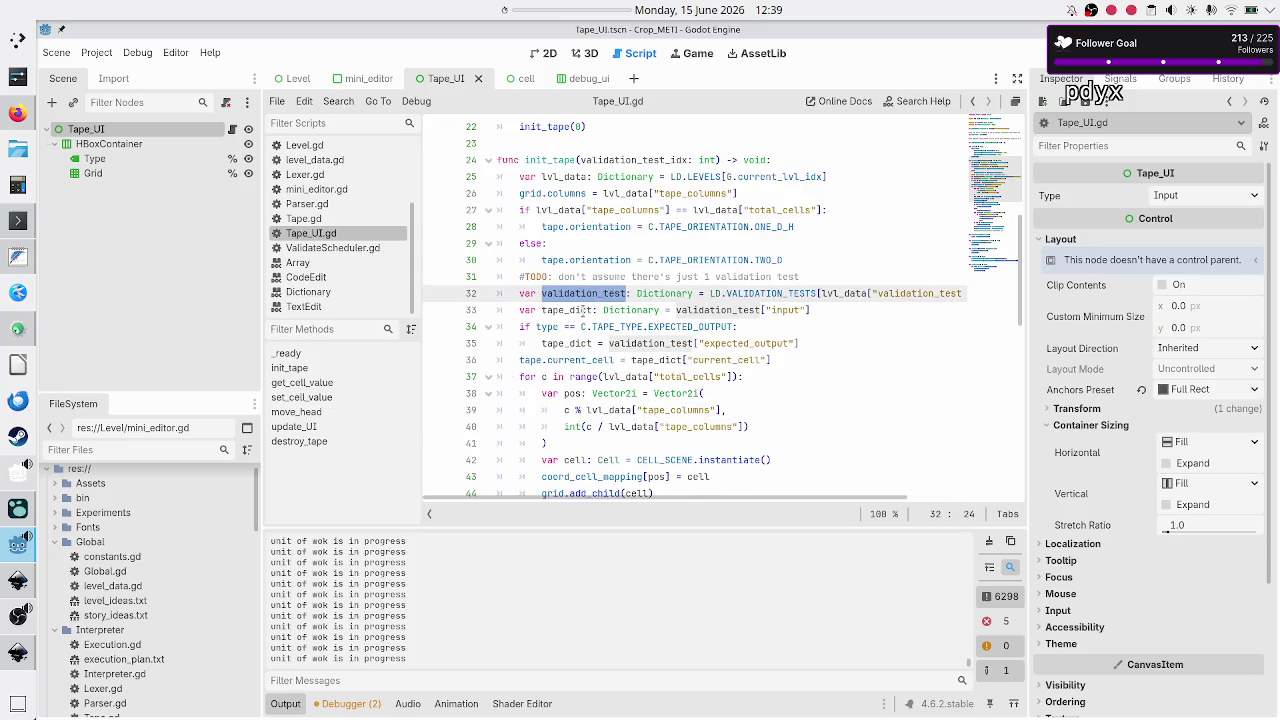
double_click(582, 311)
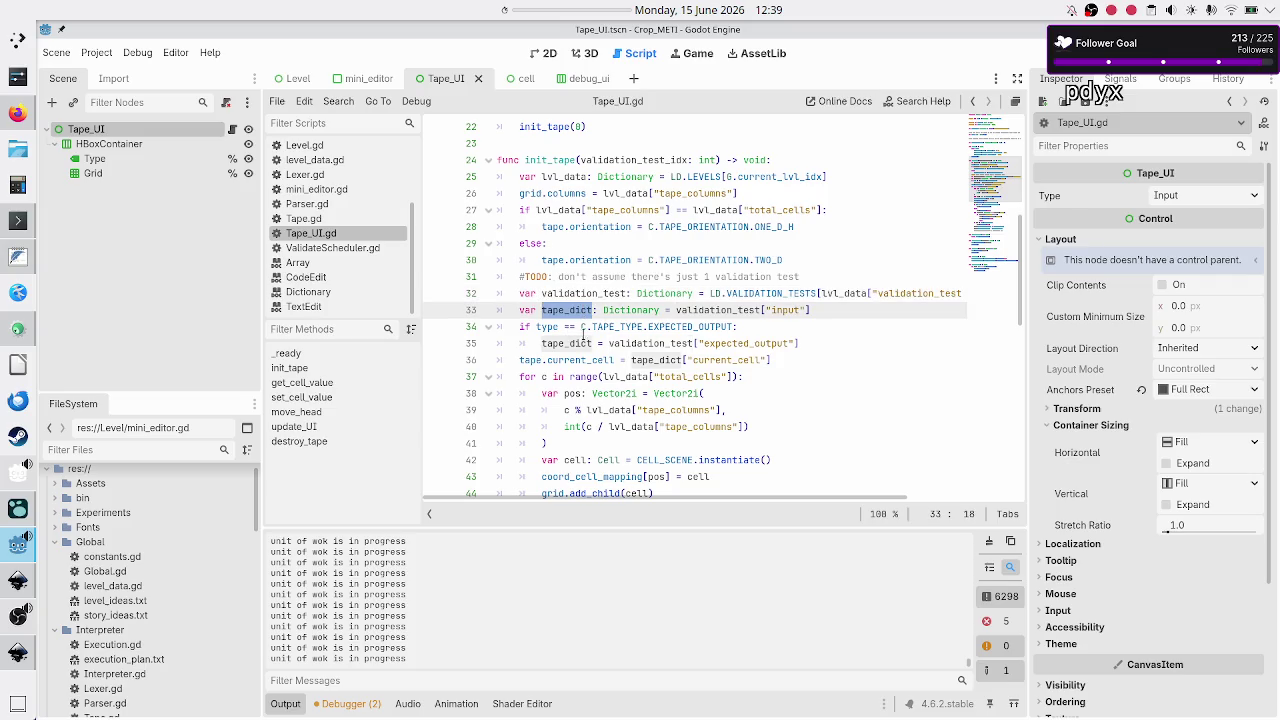
double_click(566, 344)
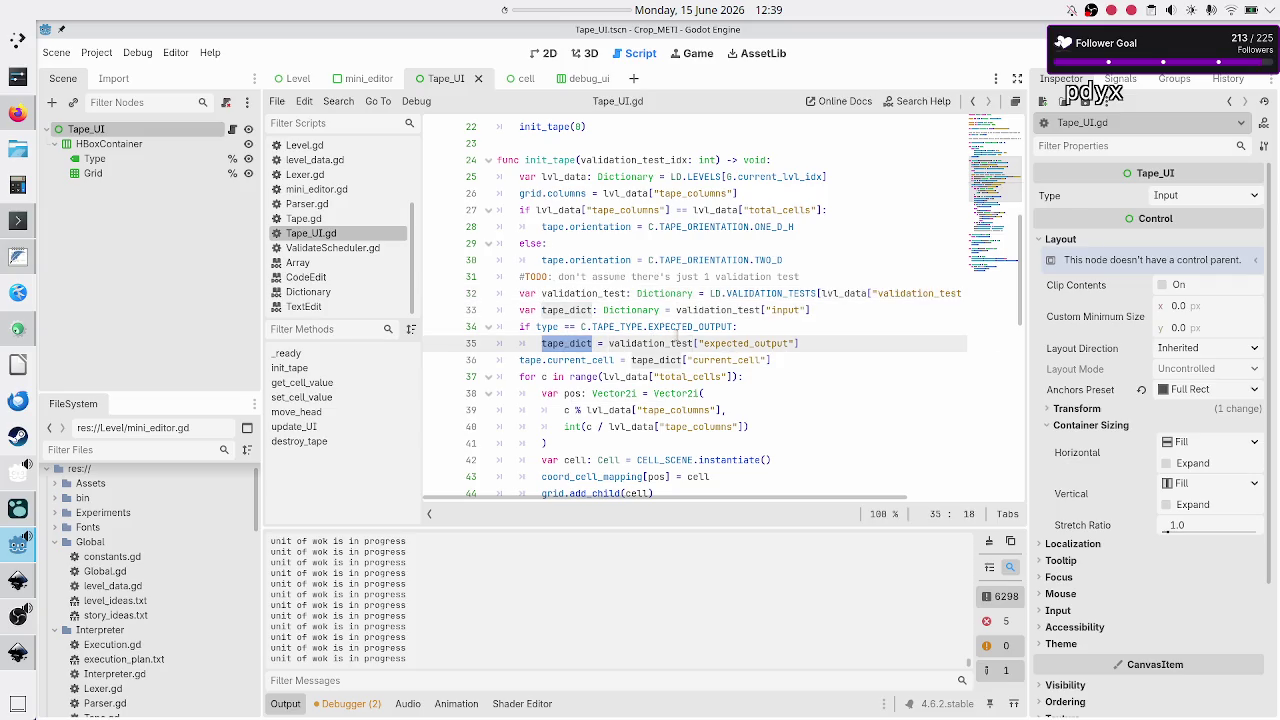
click(578, 364)
click(723, 358)
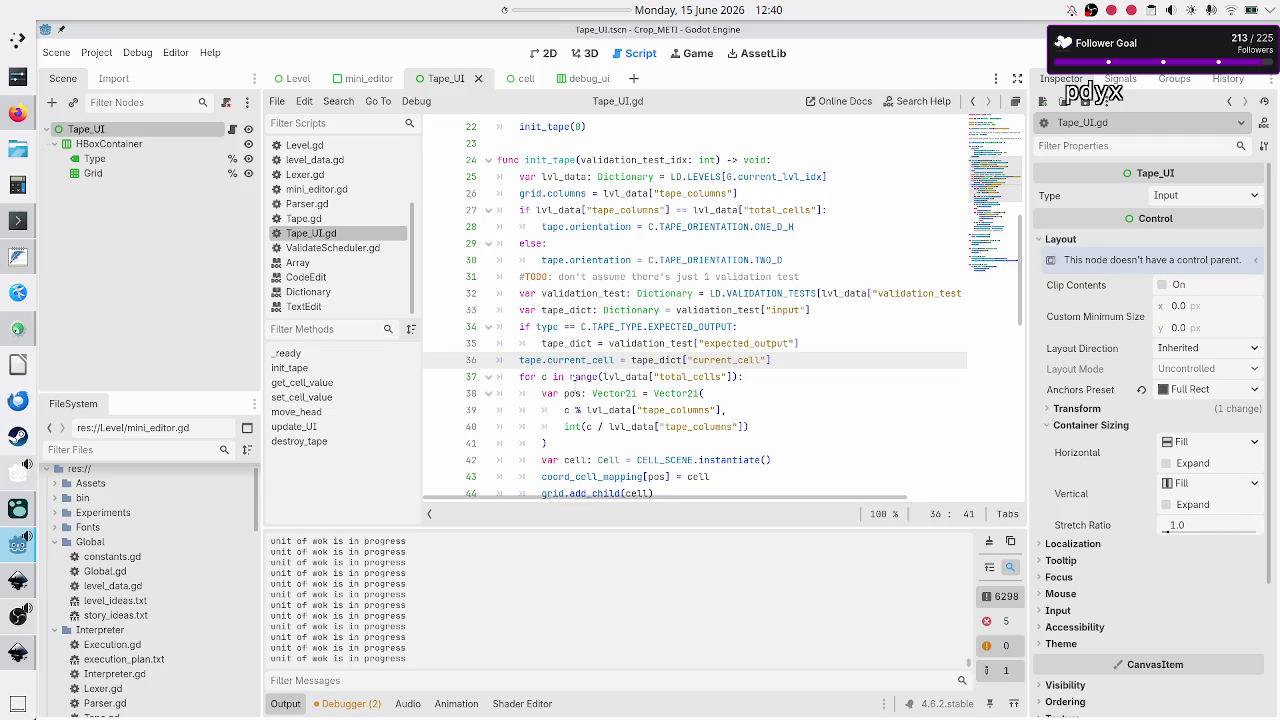
double_click(665, 378)
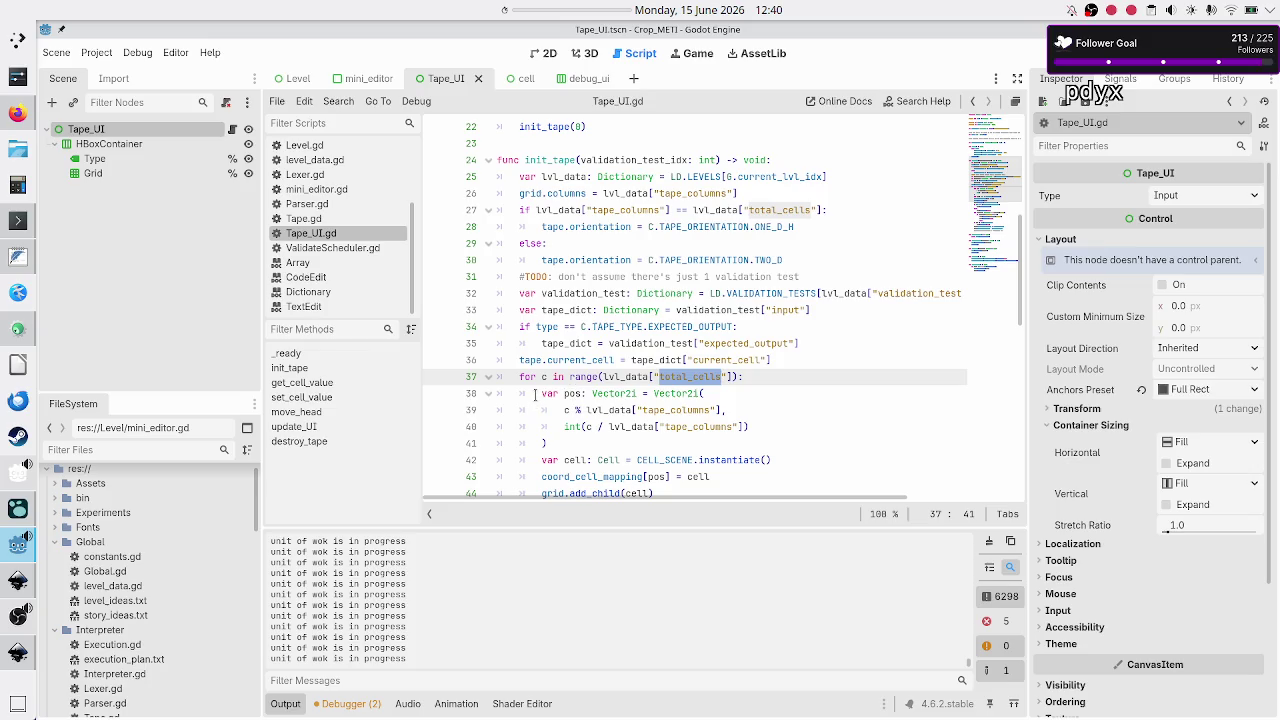
Trace the pos and cell variables through the loop's grid.add_child(cell) call.
scroll(595, 395, down, 2)
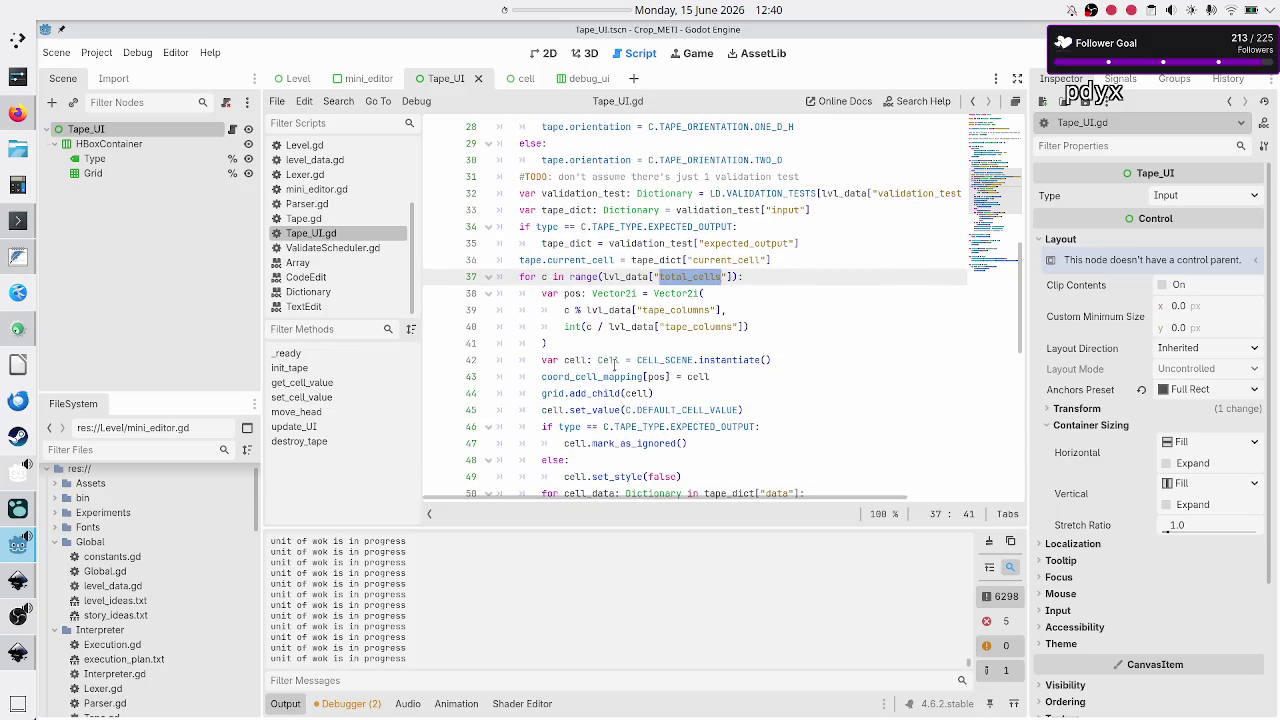
scroll(614, 363, up, 1)
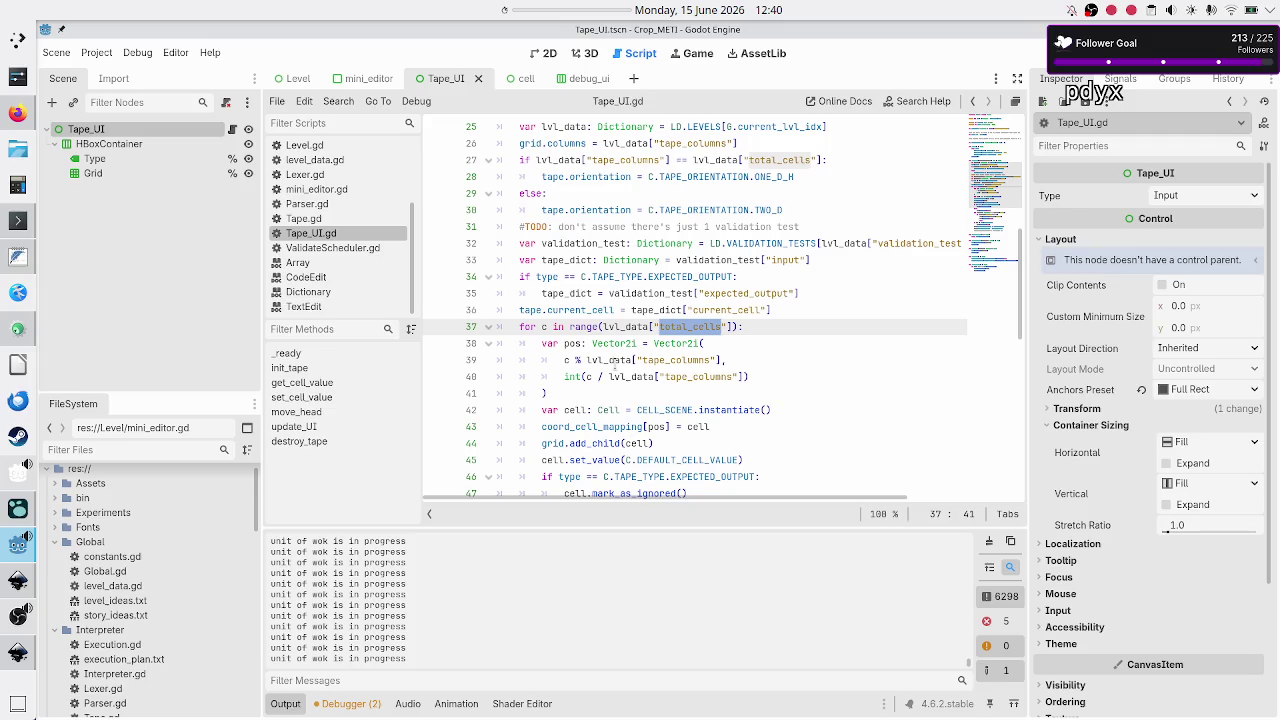
scroll(614, 368, up, 1)
scroll(614, 368, down, 2)
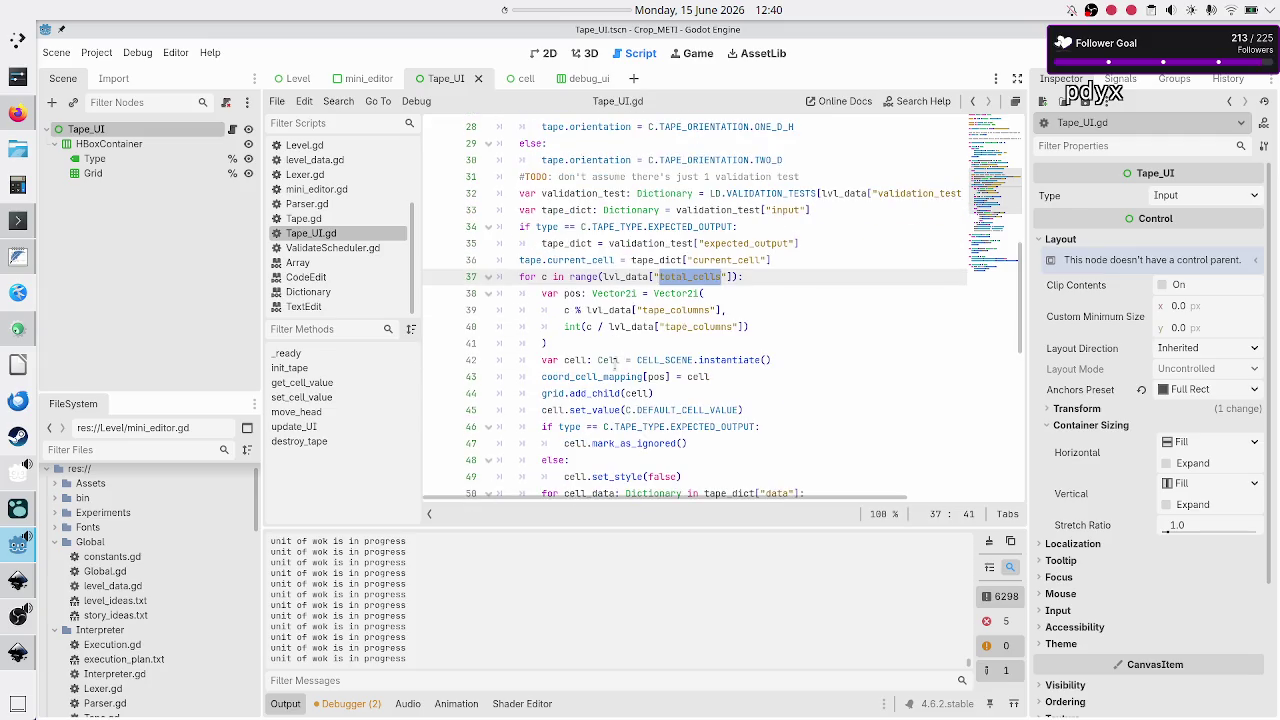
double_click(566, 295)
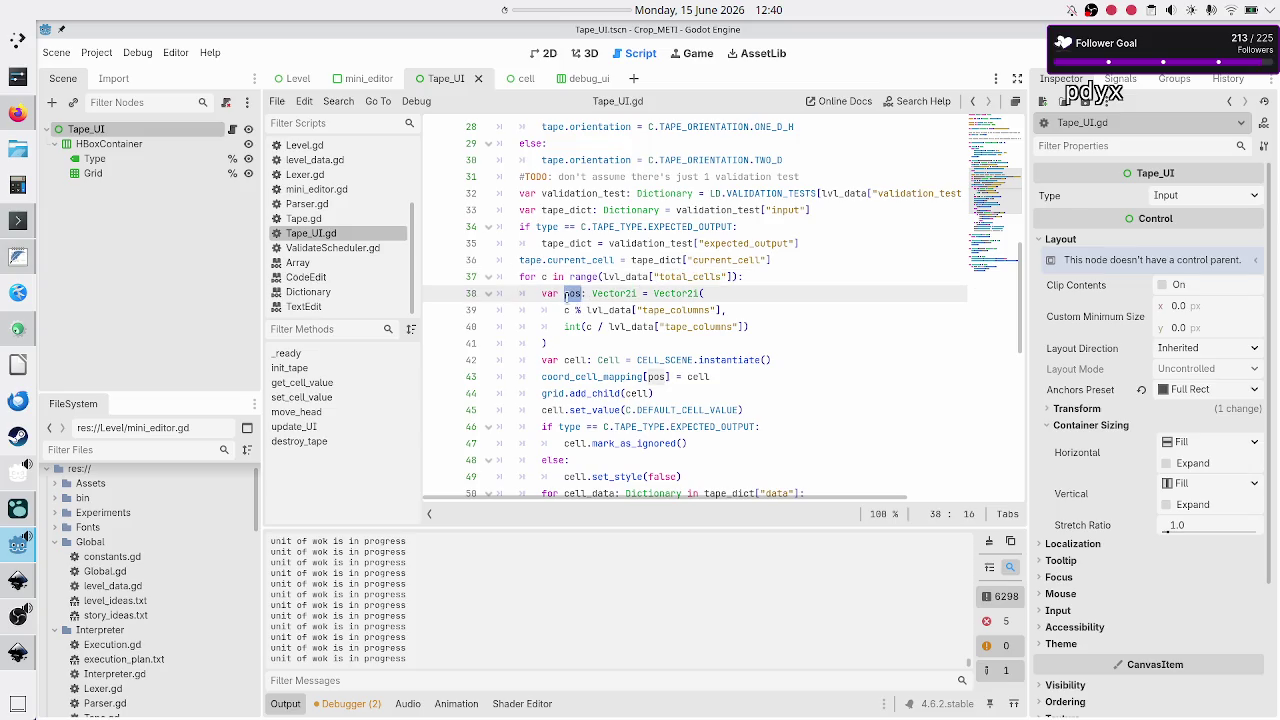
double_click(575, 362)
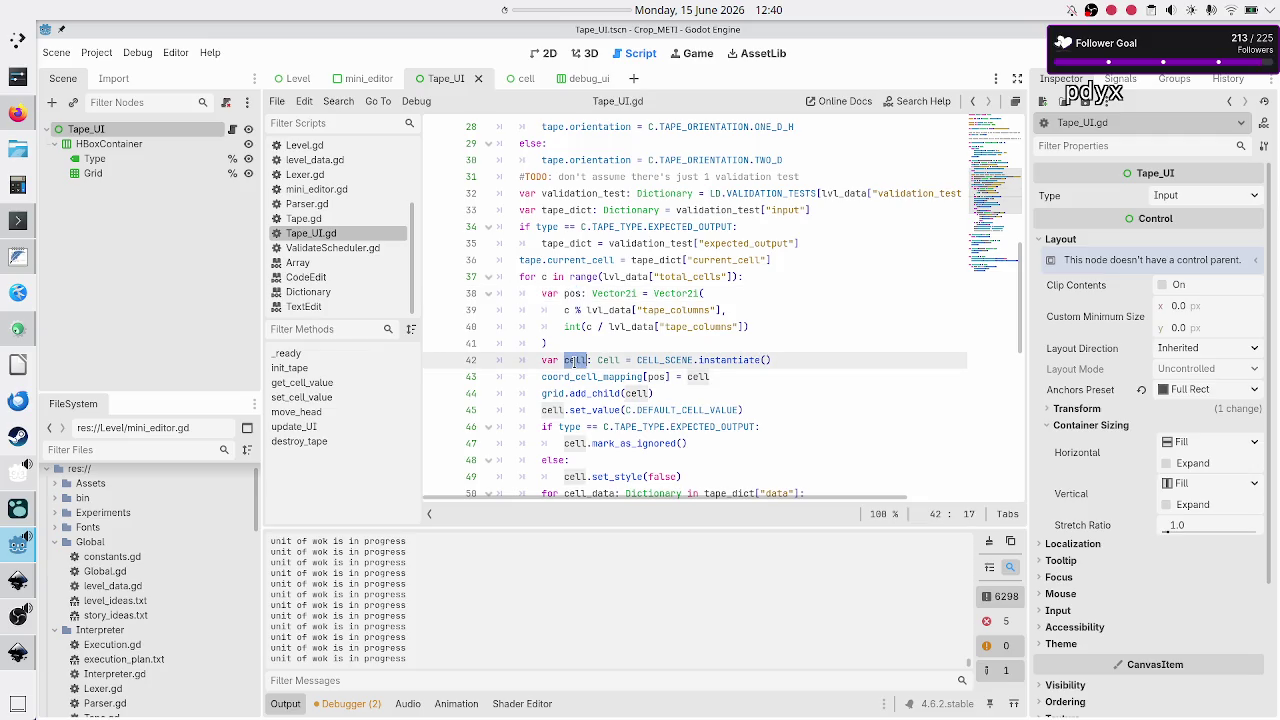
double_click(638, 393)
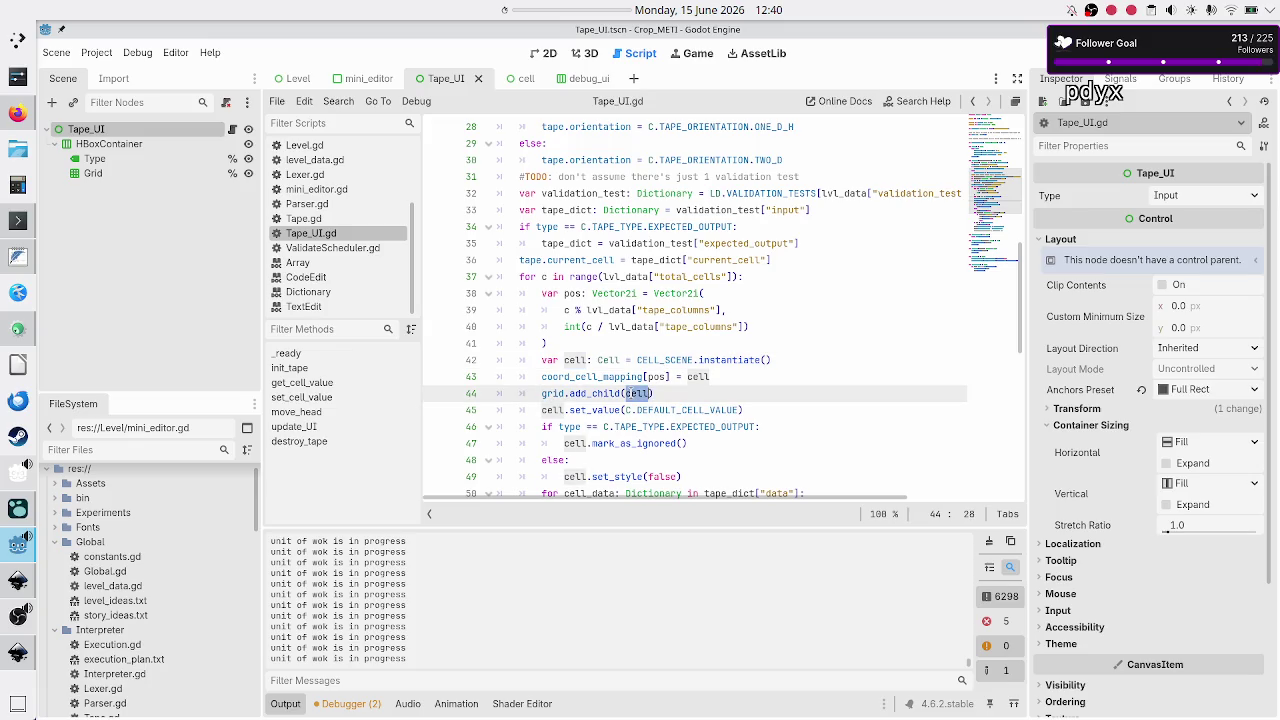
click(664, 393)
drag(546, 400, 533, 400)
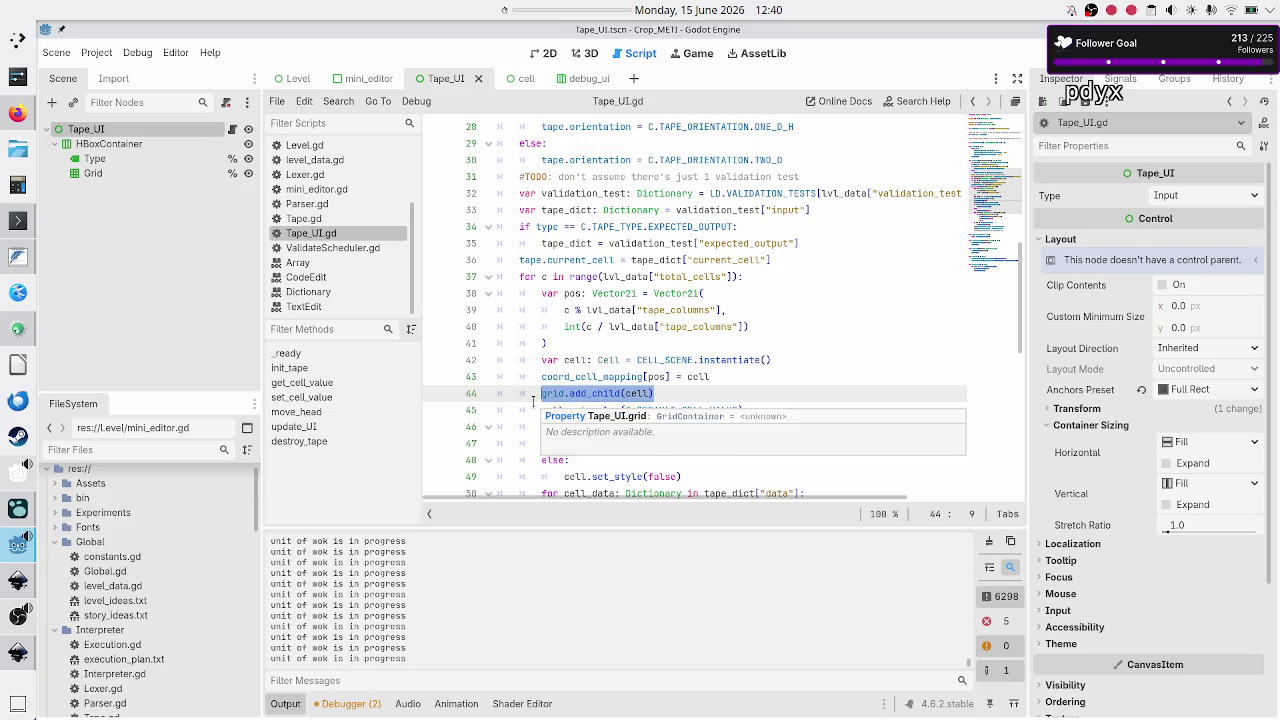
click(671, 394)
scroll(671, 394, up, 4)
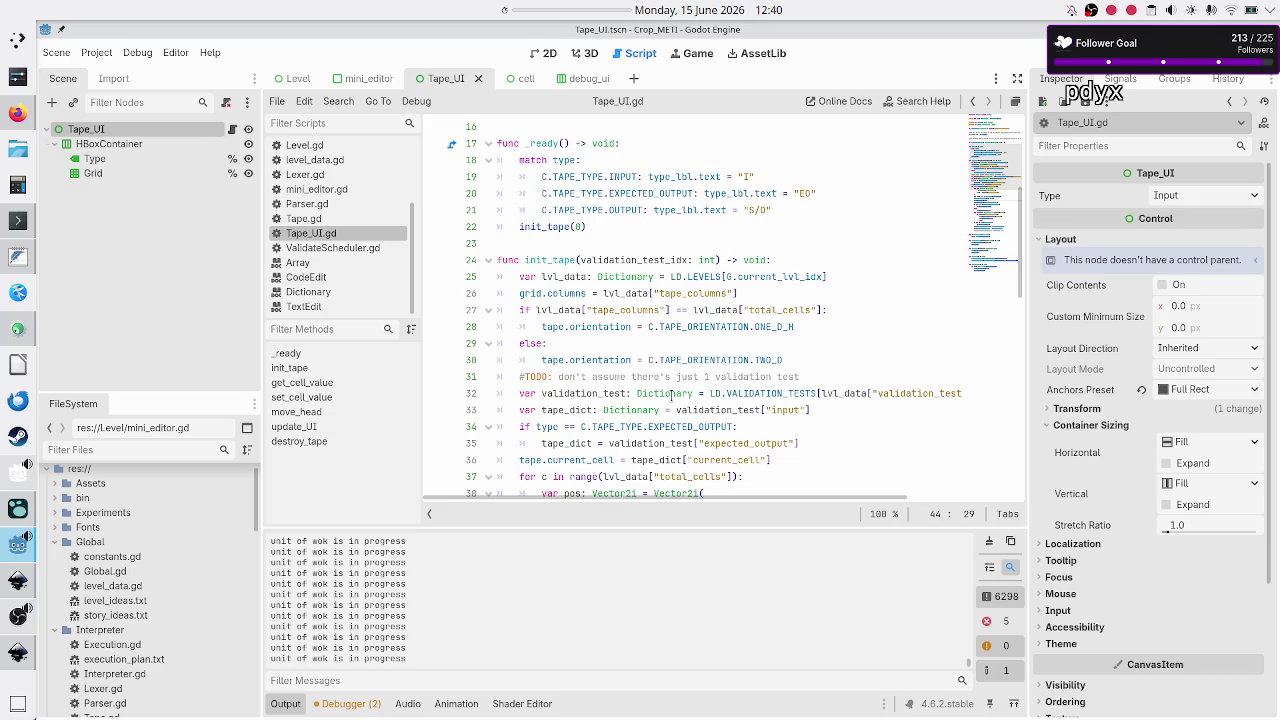
scroll(671, 394, down, 8)
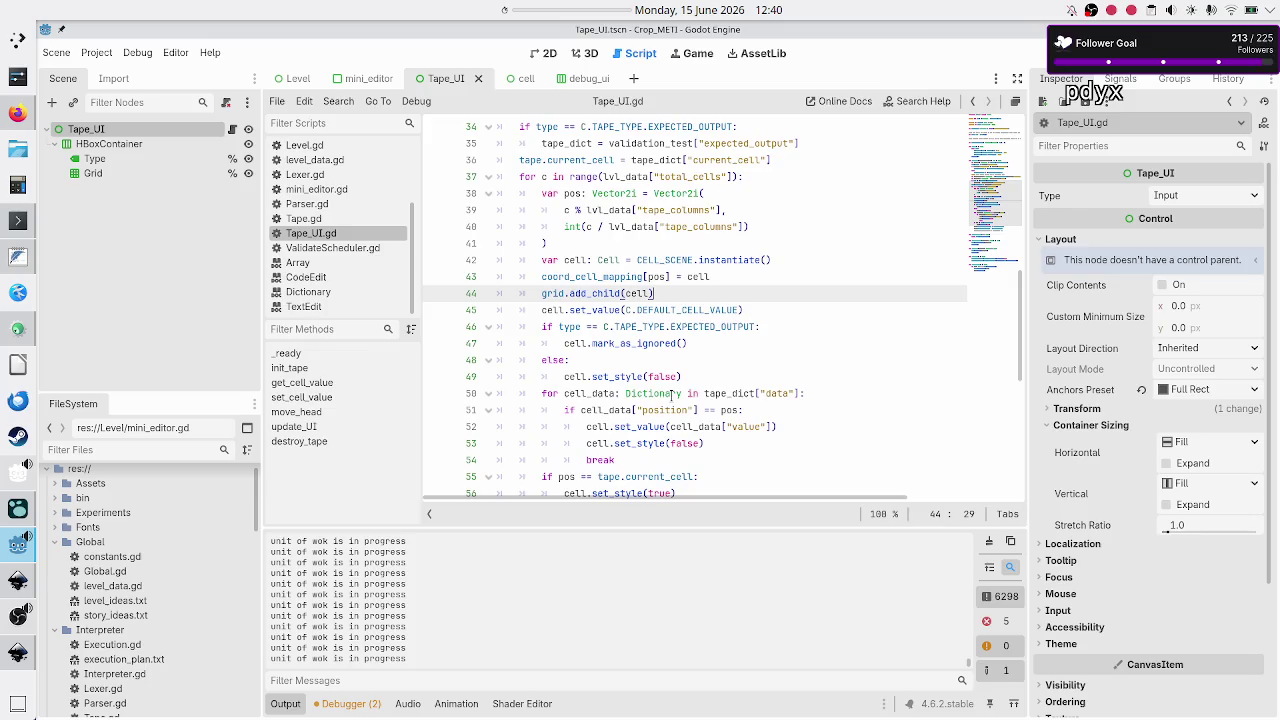
scroll(671, 394, down, 3)
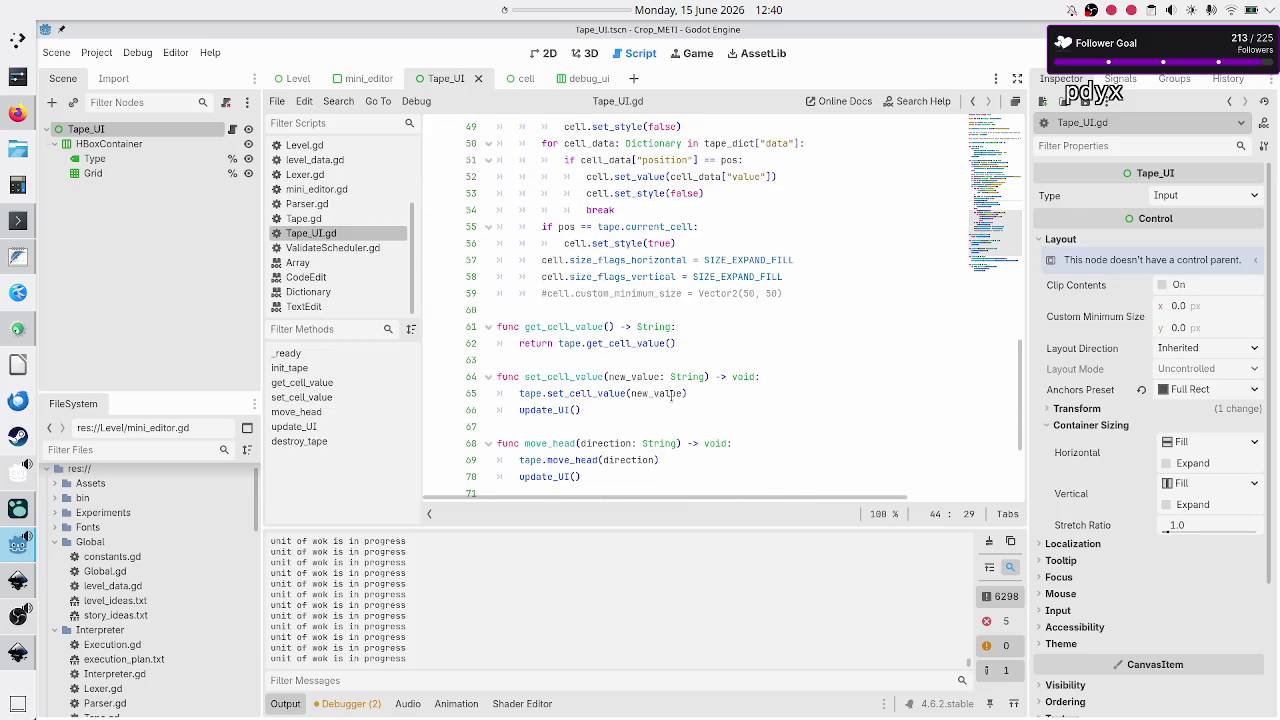
Insert blank lines after the cell setup loop and switch to the Inkscape mockups.
click(632, 311)
key(Return)
key(Return)
key(Up)
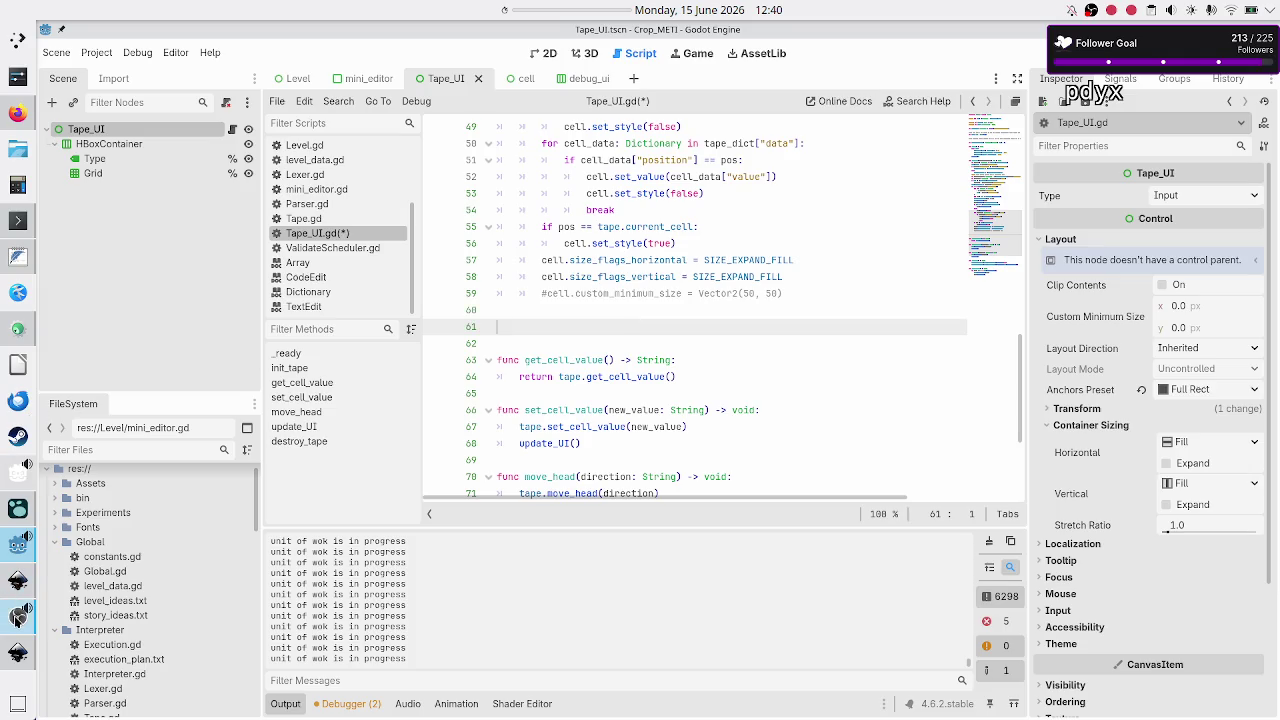
click(17, 652)
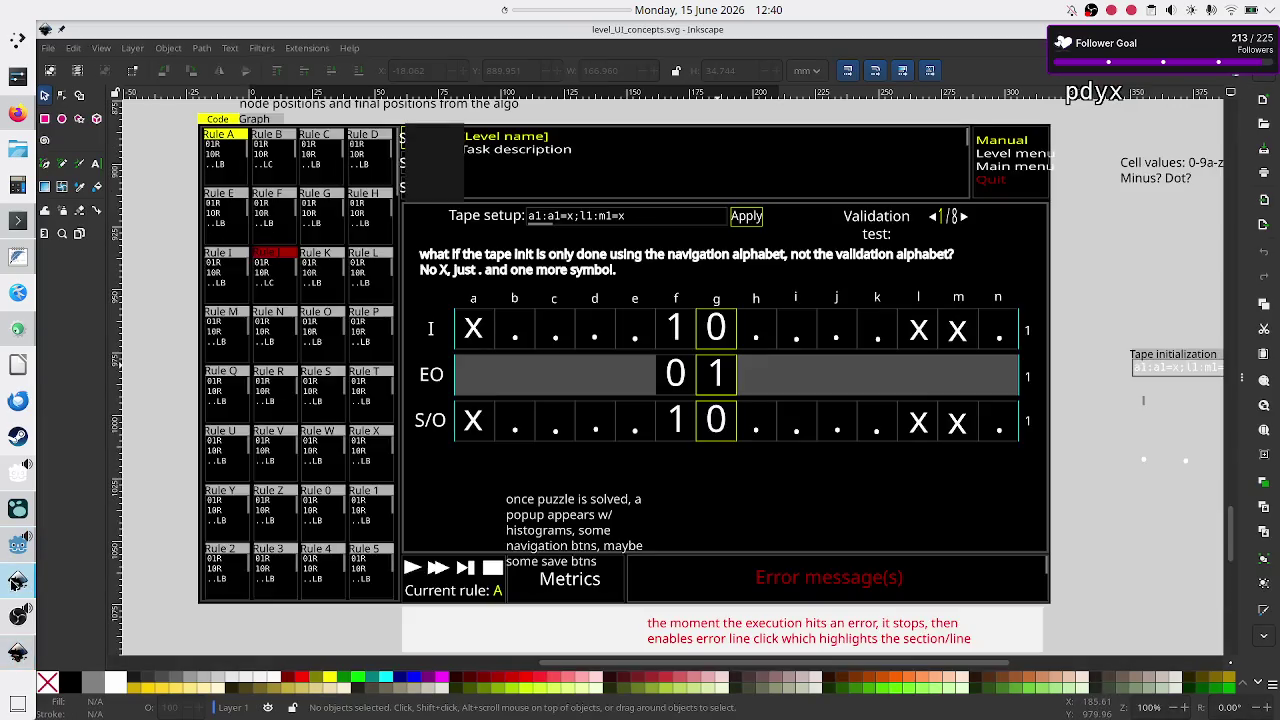
View the level_UI_concepts and level_selection_UI mockups in Inkscape, then return to Godot.
click(17, 580)
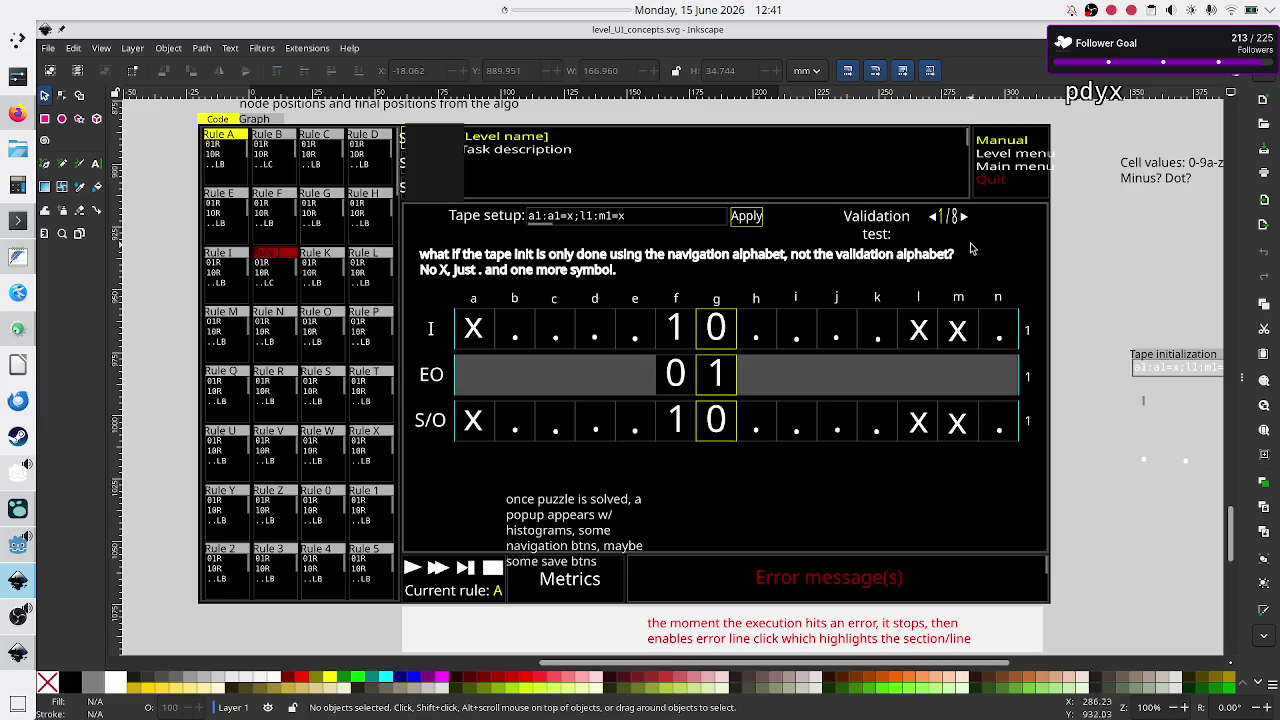
key(ctrl+Tab)
key(ctrl+Tab)
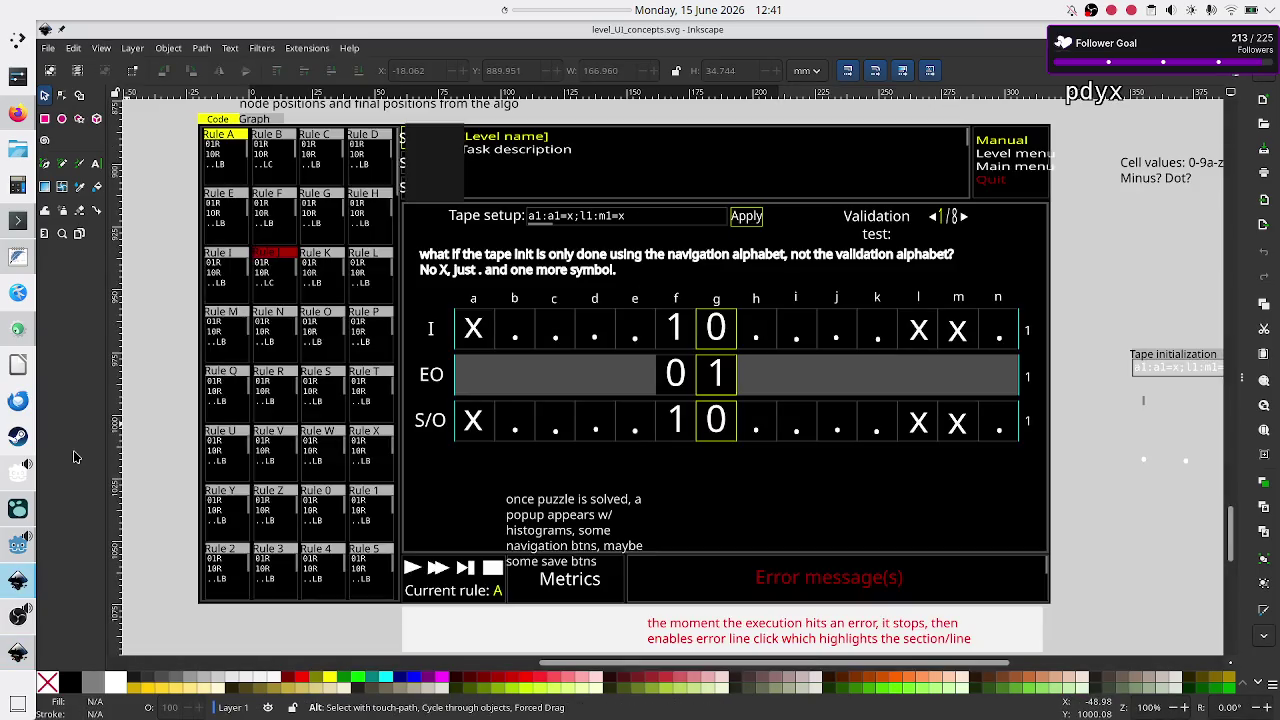
click(10, 548)
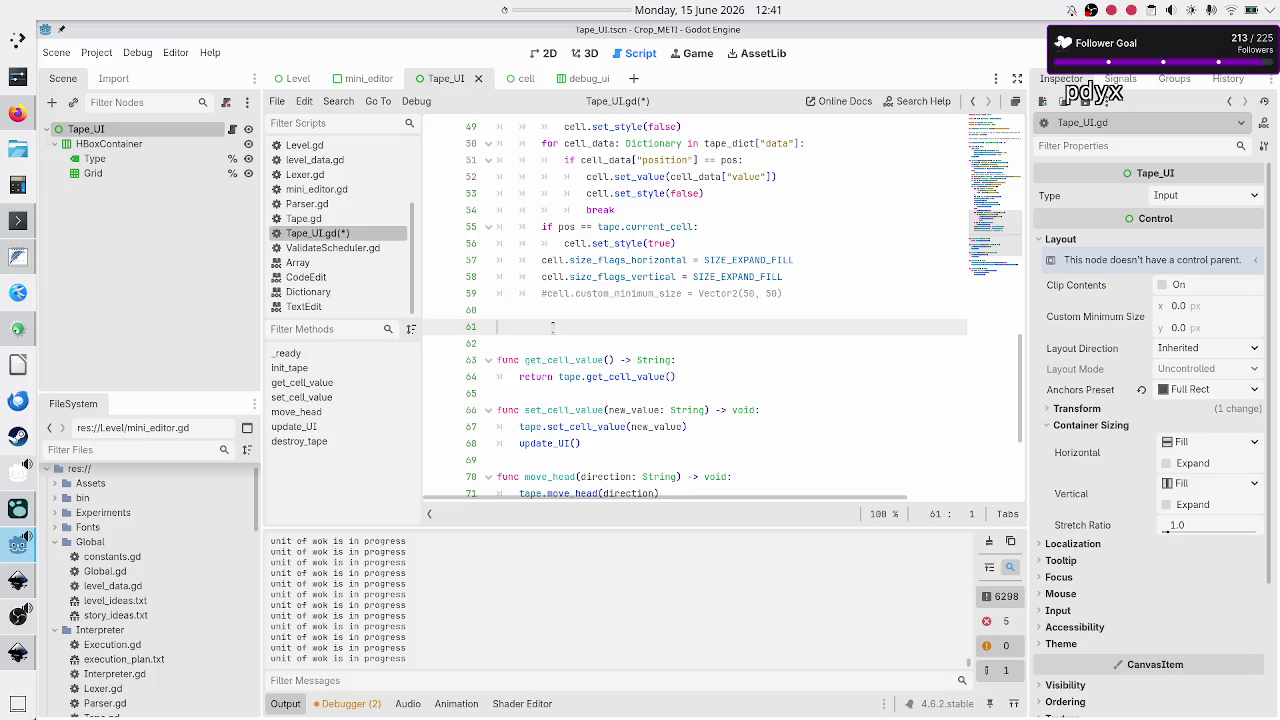
Type 'func set_tape' on line 61, correcting the mistyped 're'.
text(func )
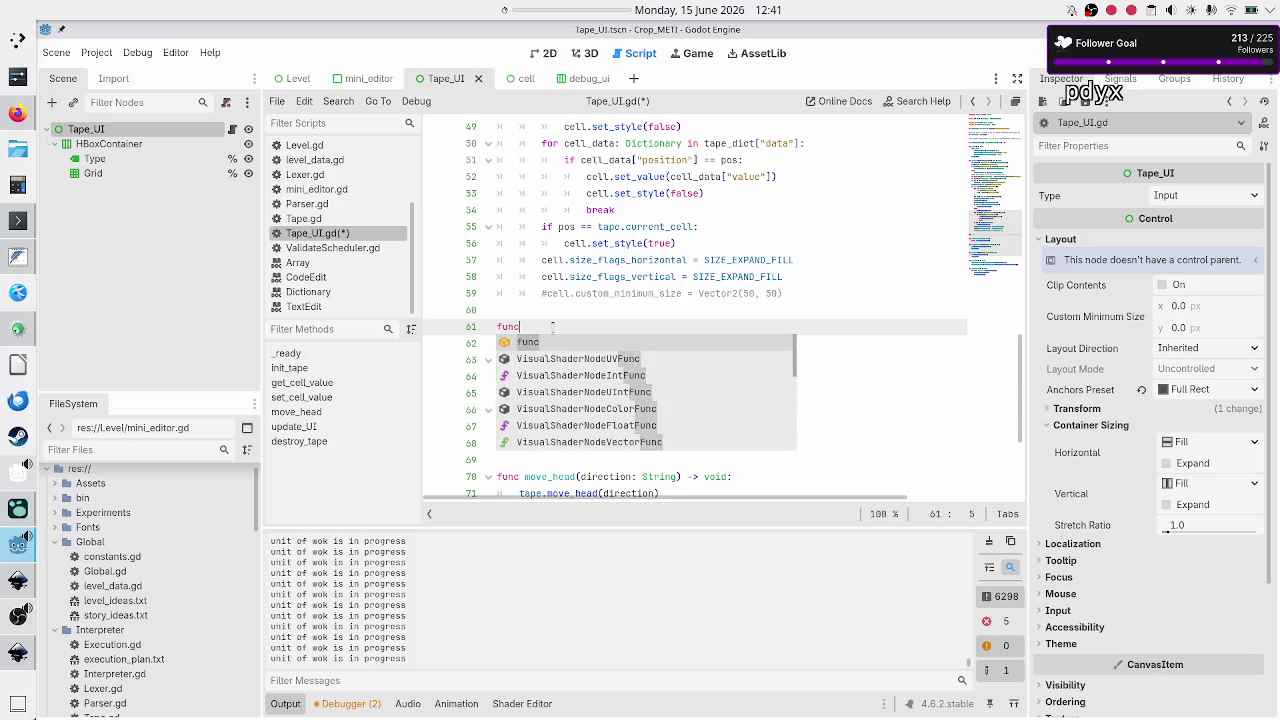
text(re)
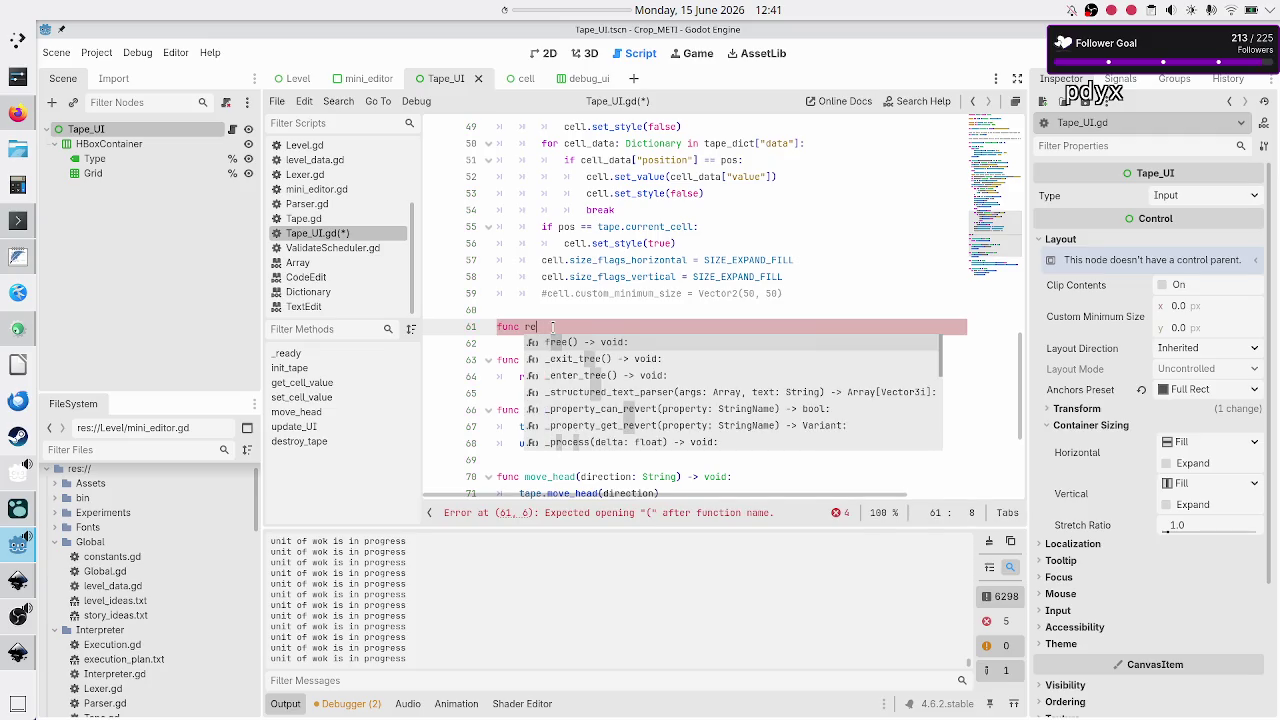
key(BackSpace)
key(BackSpace)
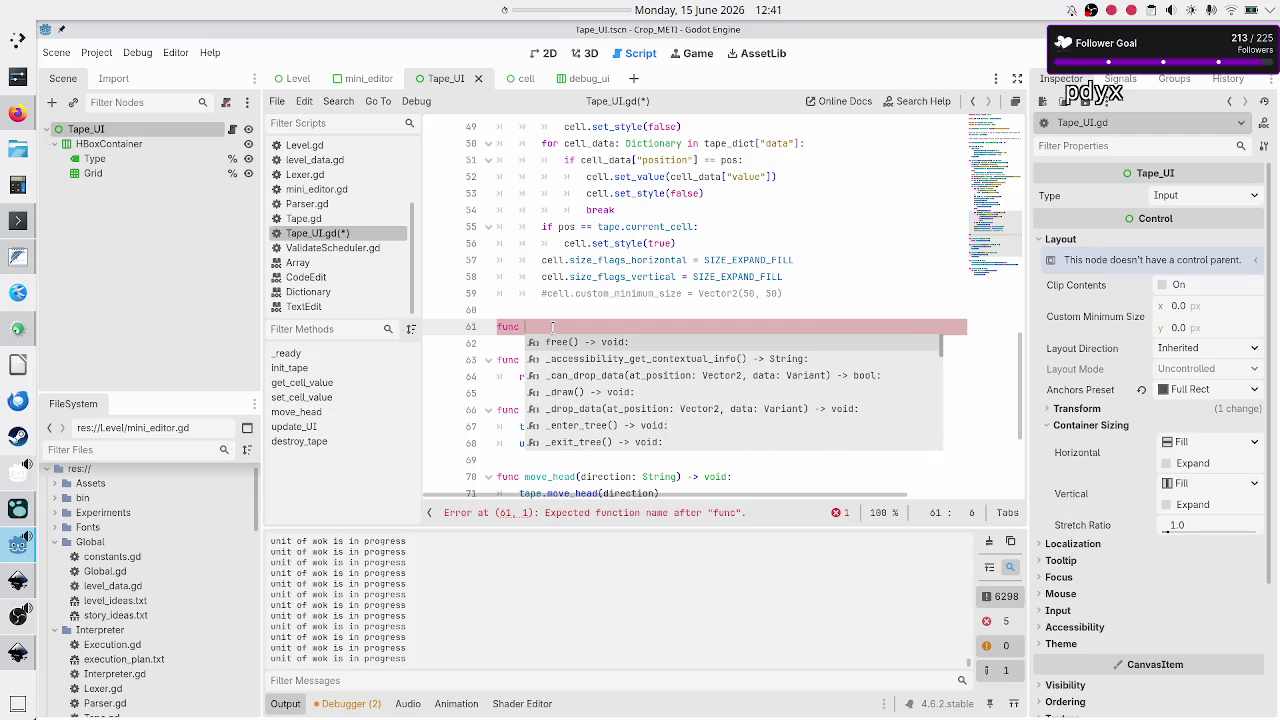
text(set_tape)
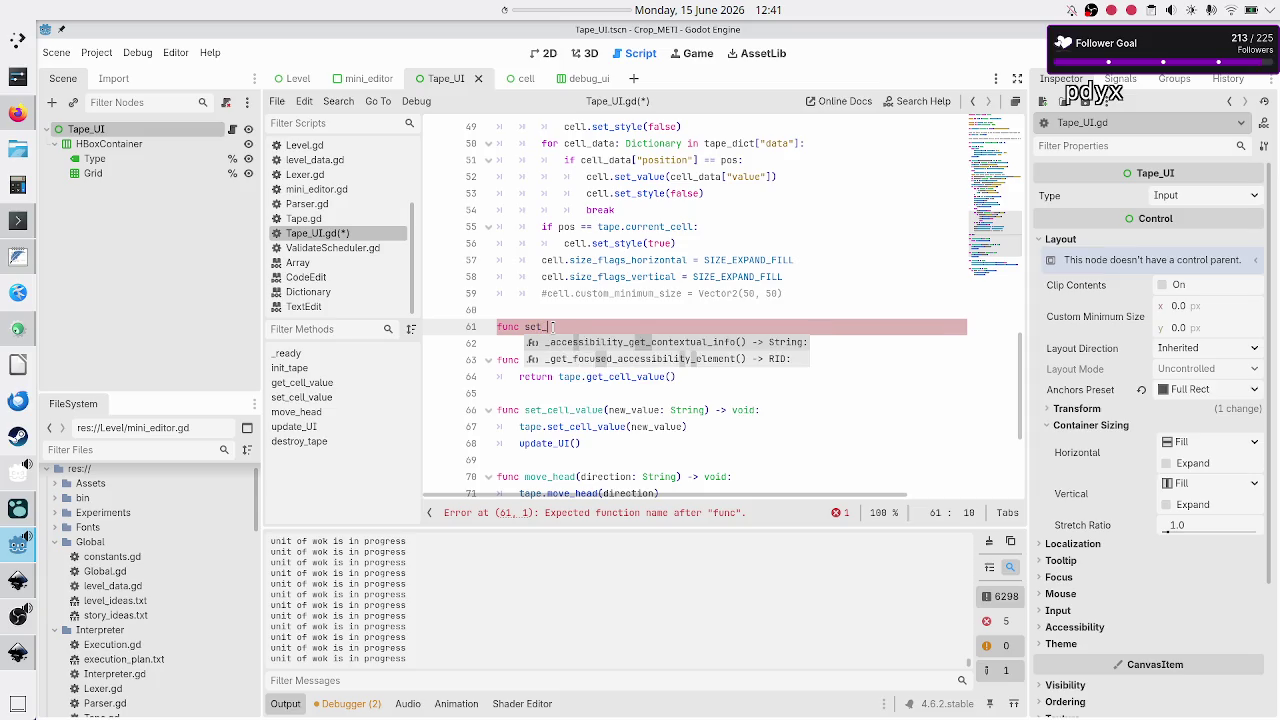
scroll(628, 285, up, 10)
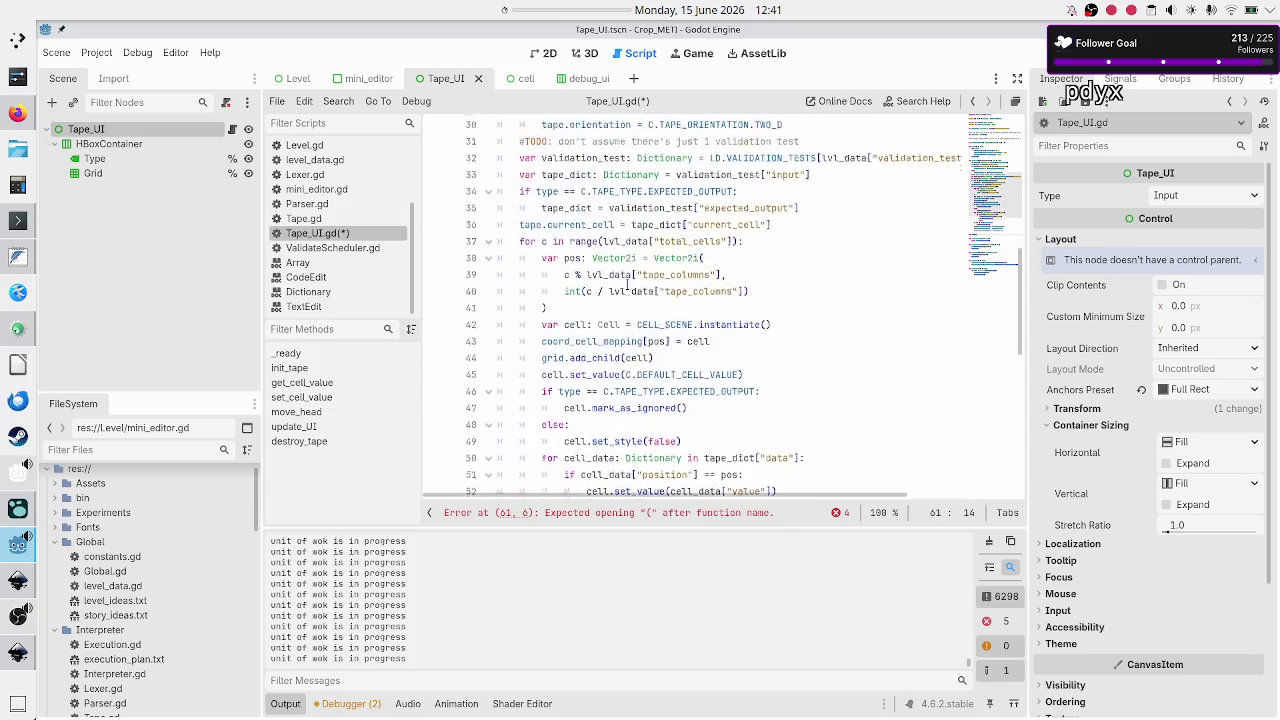
scroll(628, 285, down, 3)
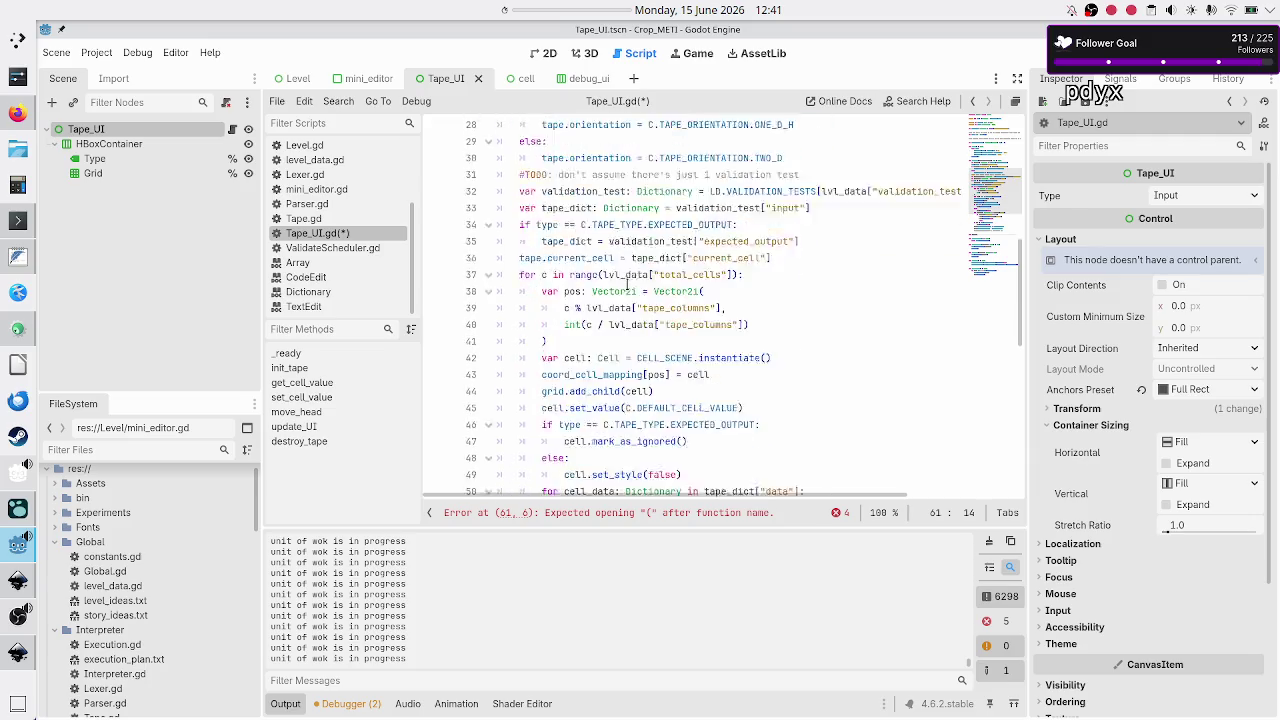
scroll(604, 262, up, 4)
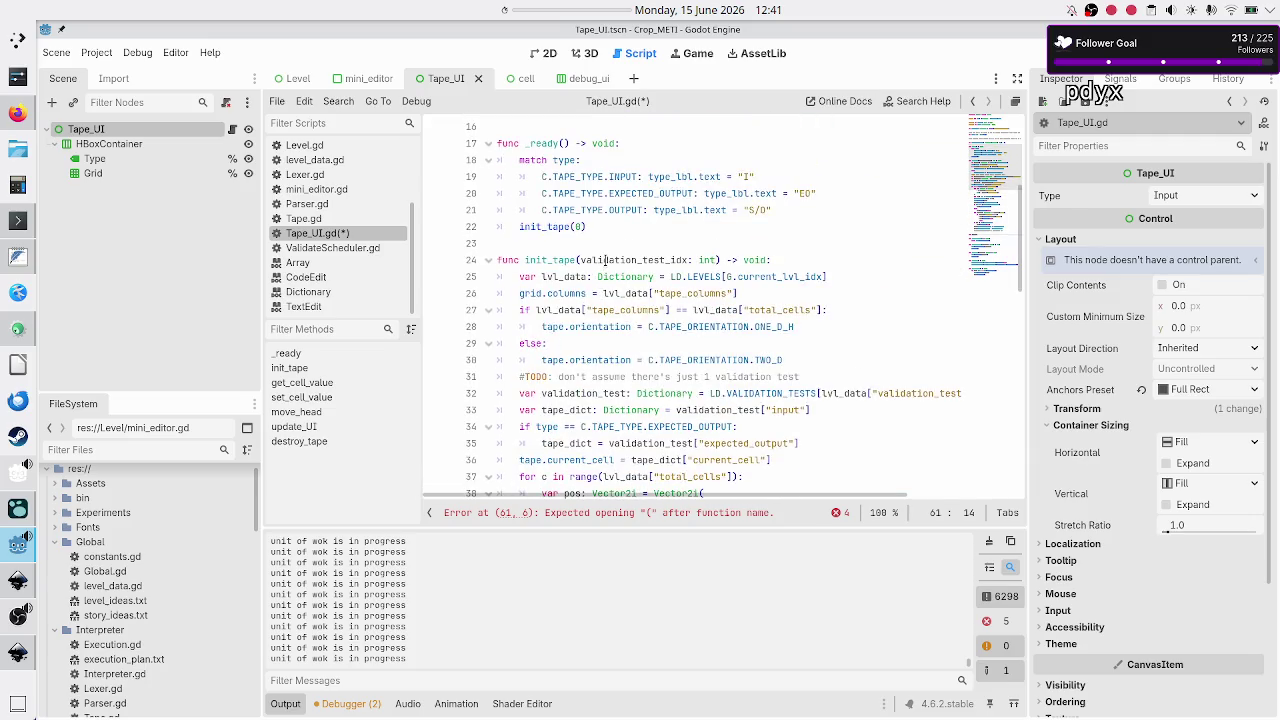
click(582, 260)
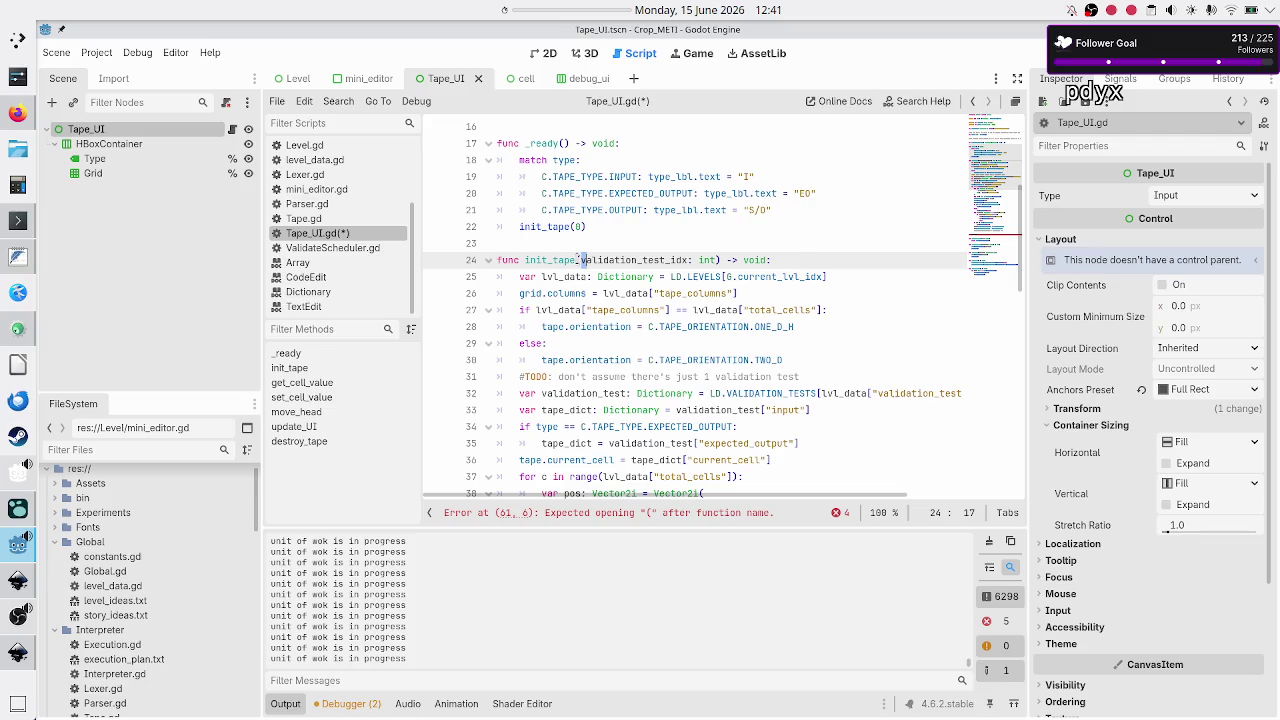
key(shift+Right)
key(shift+Right)
key(shift+Right)
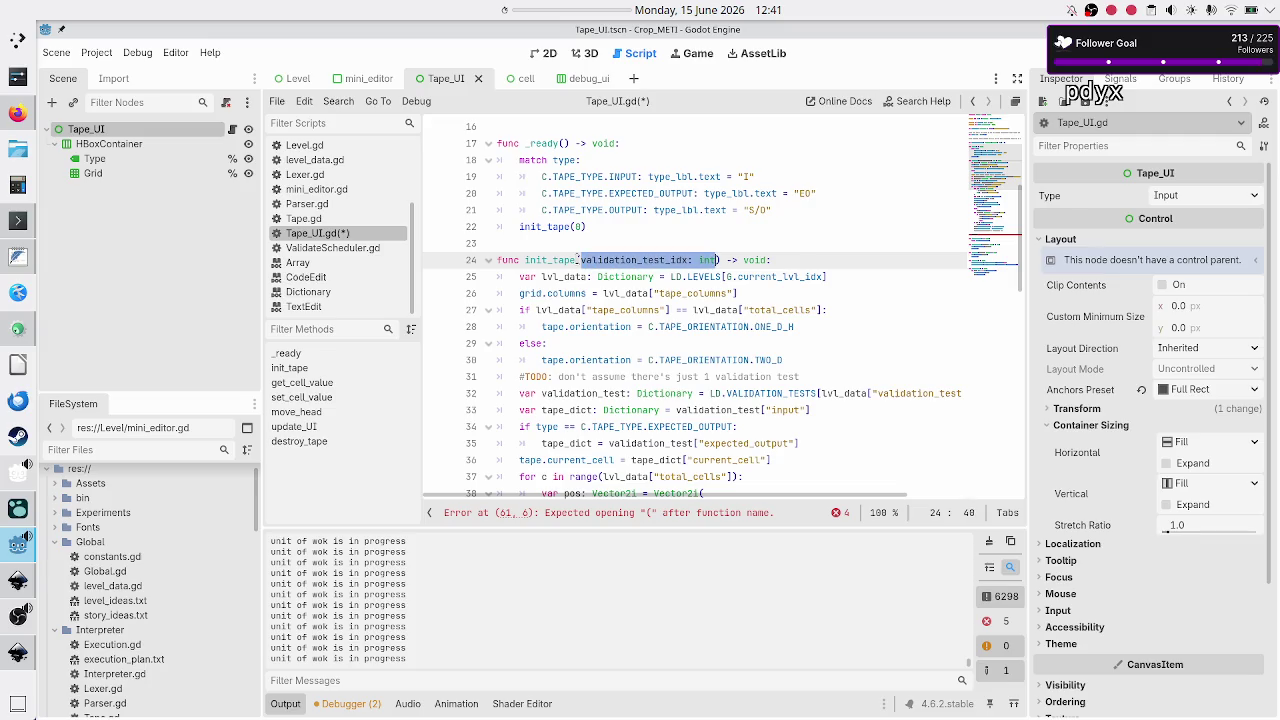
key(Down)
key(Down)
key(Down)
key(Down)
key(Down)
key(Down)
key(Down)
key(Down)
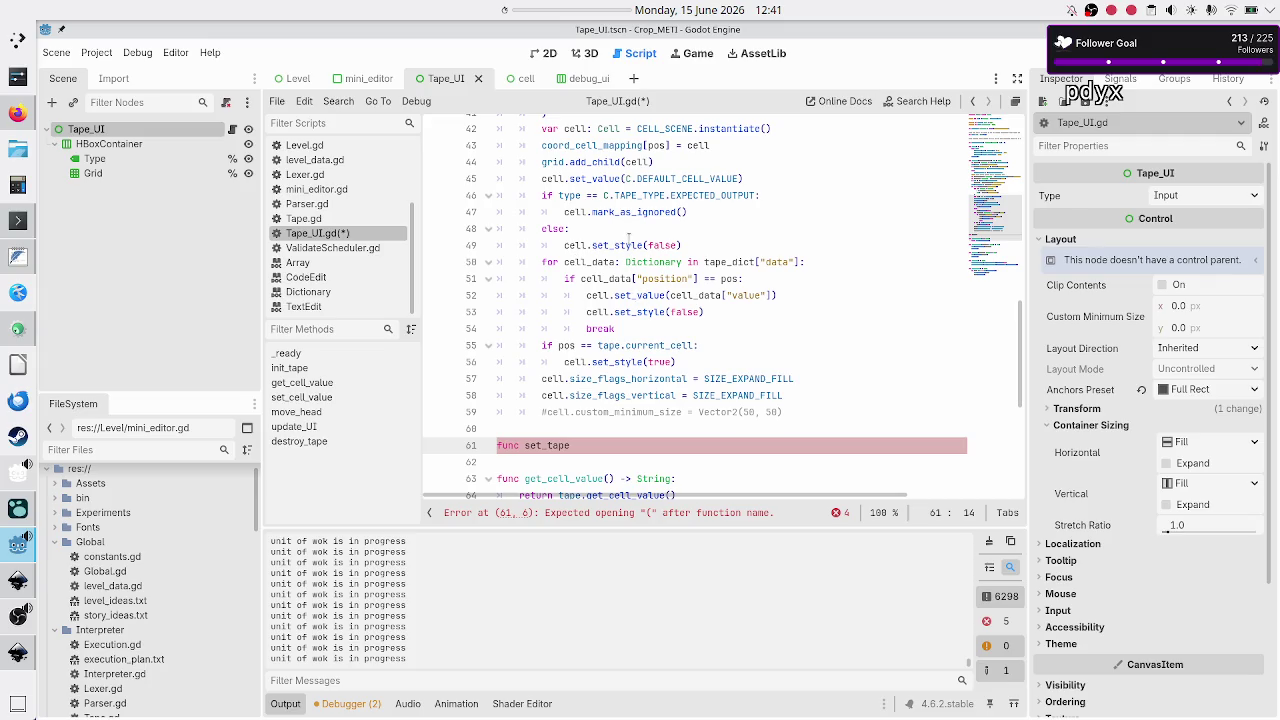
scroll(619, 350, up, 4)
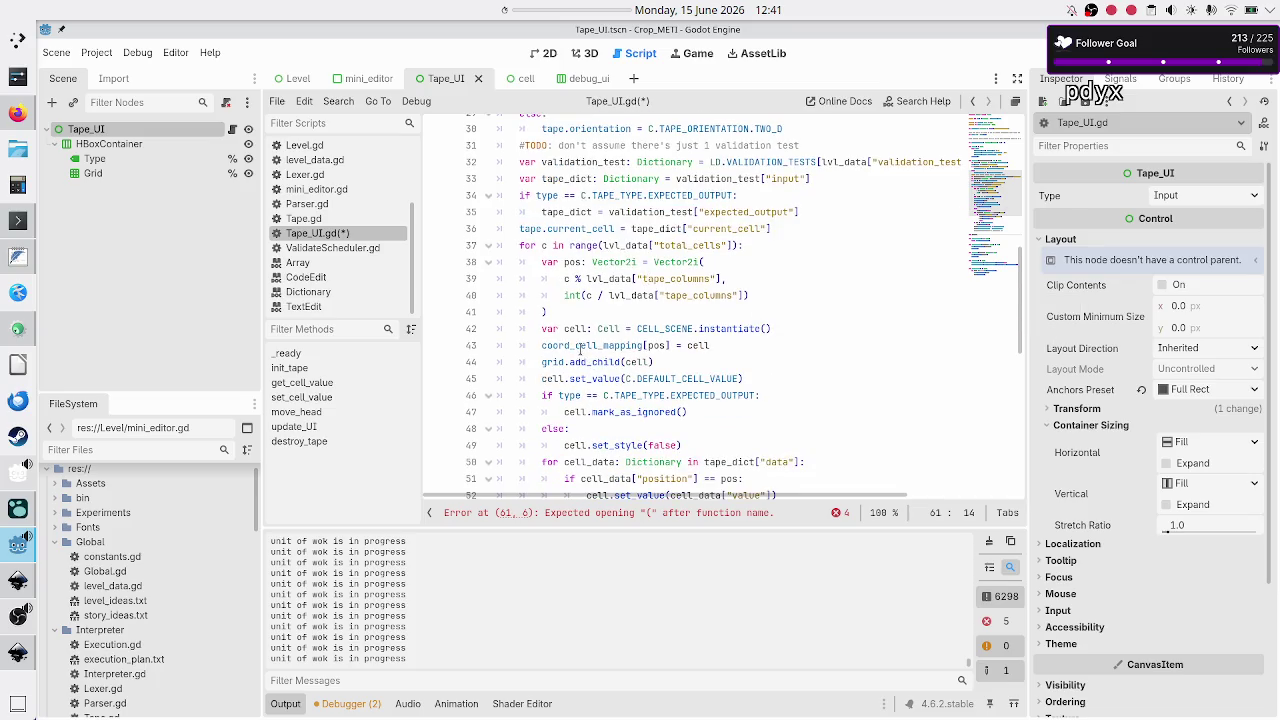
mouse_move(790, 330)
mouse_down()
mouse_move(650, 345)
mouse_move(613, 329)
mouse_move(540, 330)
mouse_up()
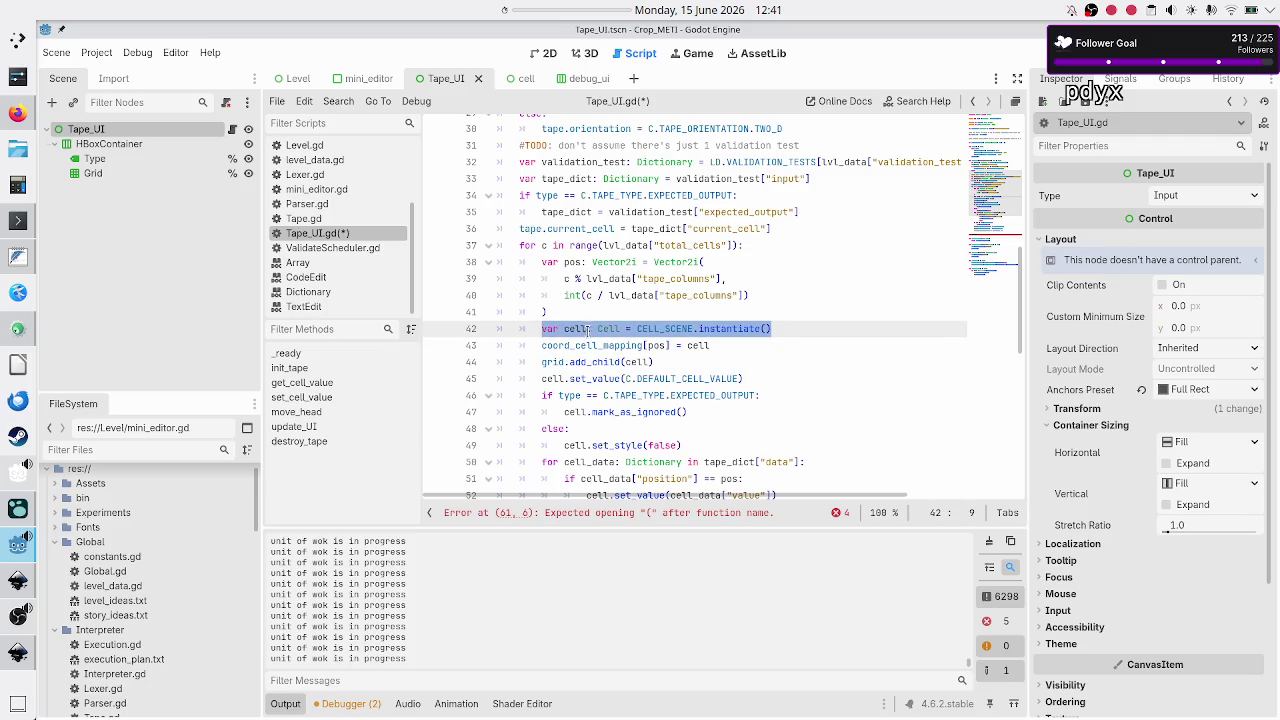
triple_click(591, 362)
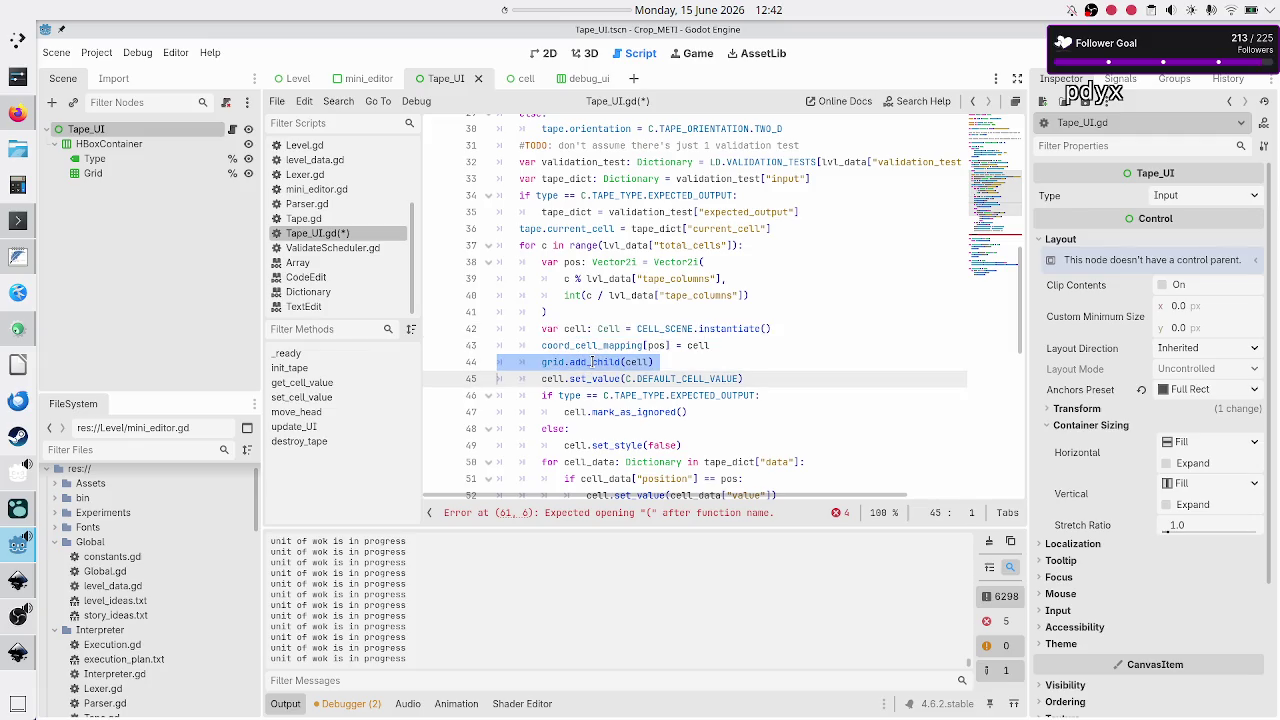
click(676, 360)
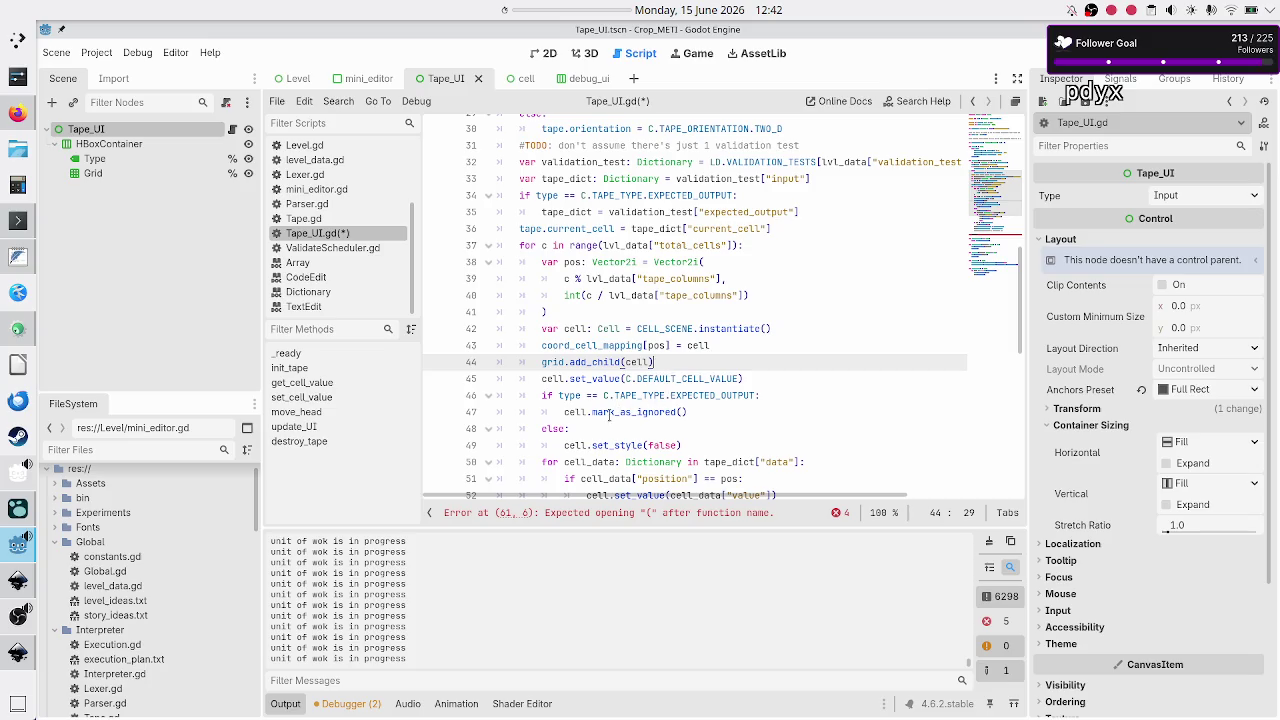
scroll(632, 410, down, 1)
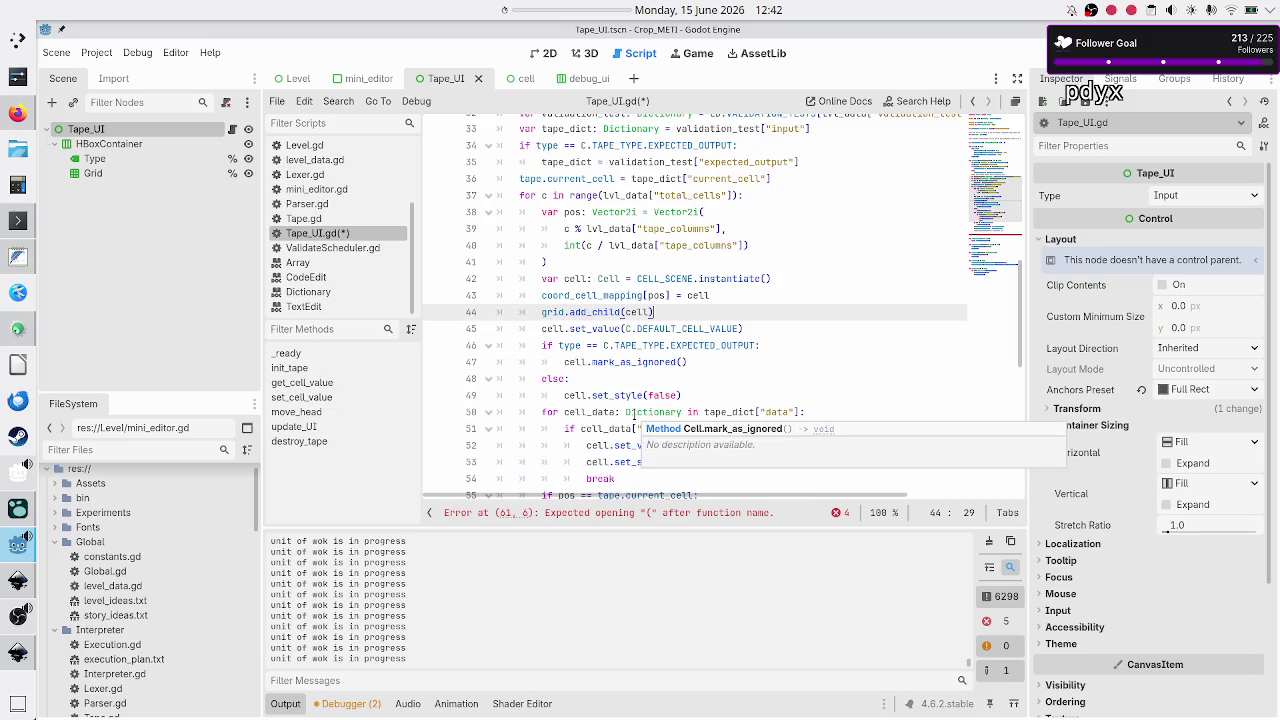
scroll(633, 414, down, 1)
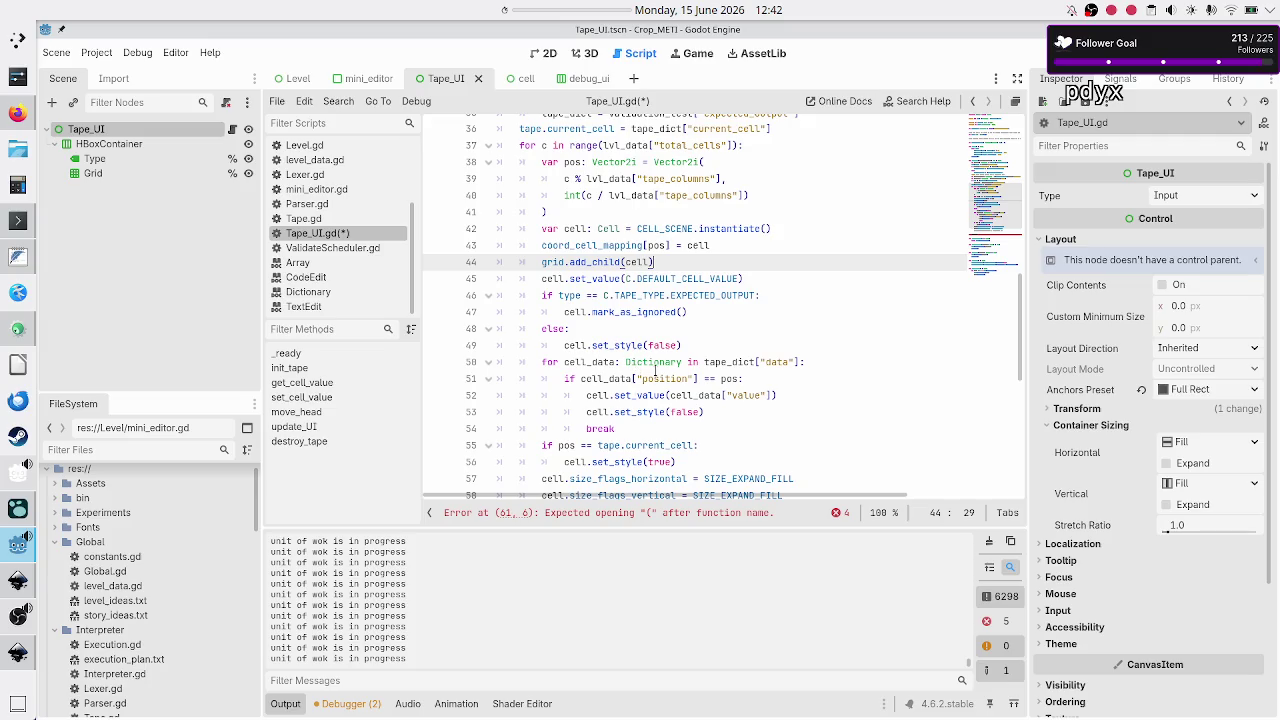
mouse_move(656, 370)
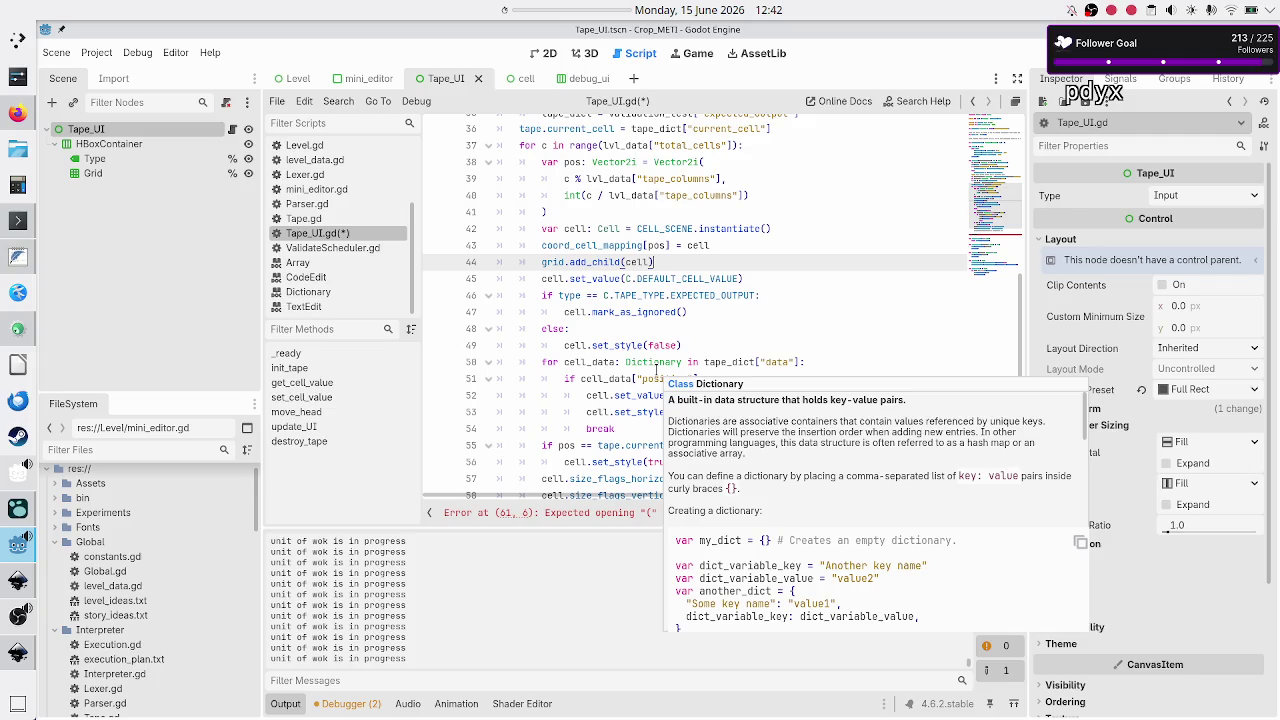
click(638, 245)
double_click(607, 246)
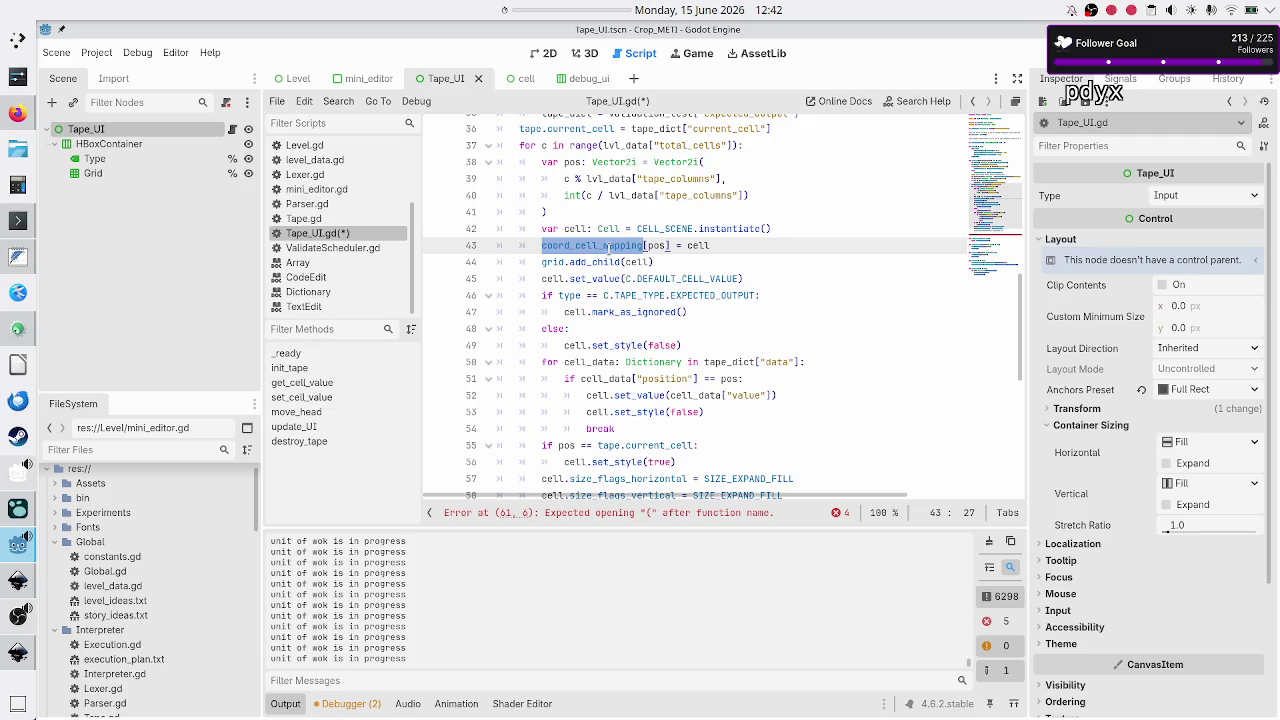
scroll(607, 246, up, 9)
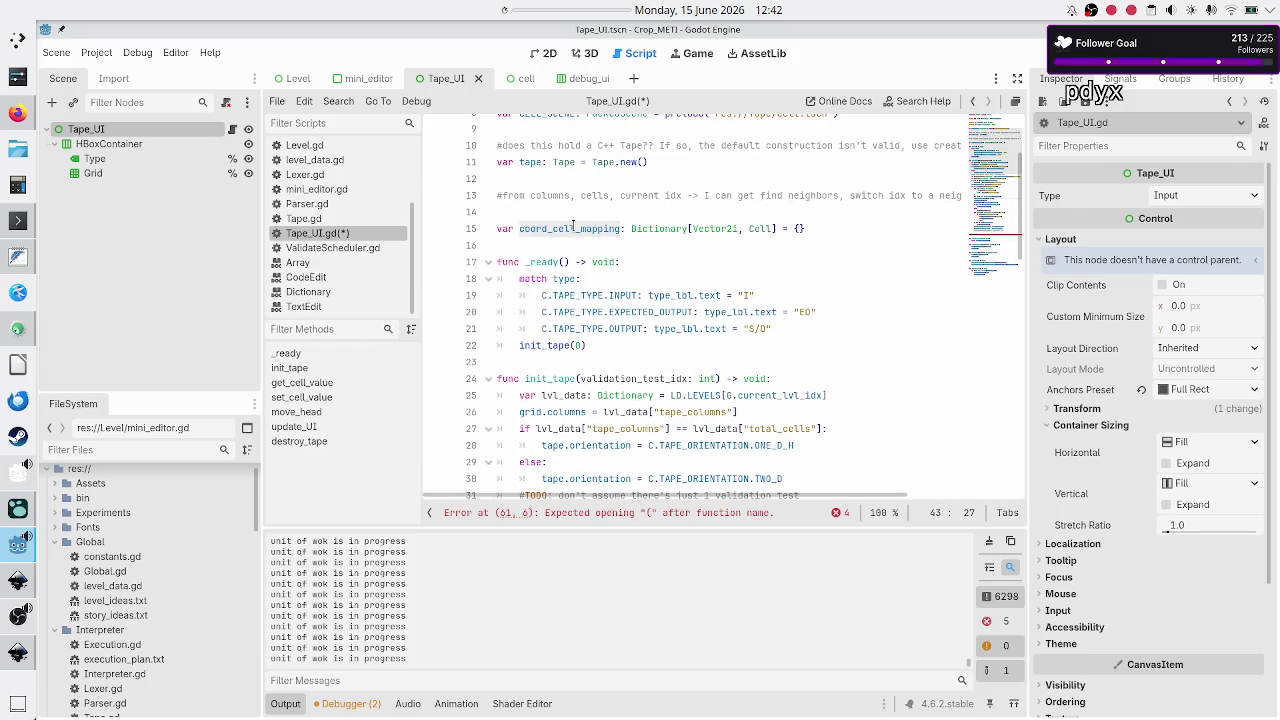
double_click(573, 228)
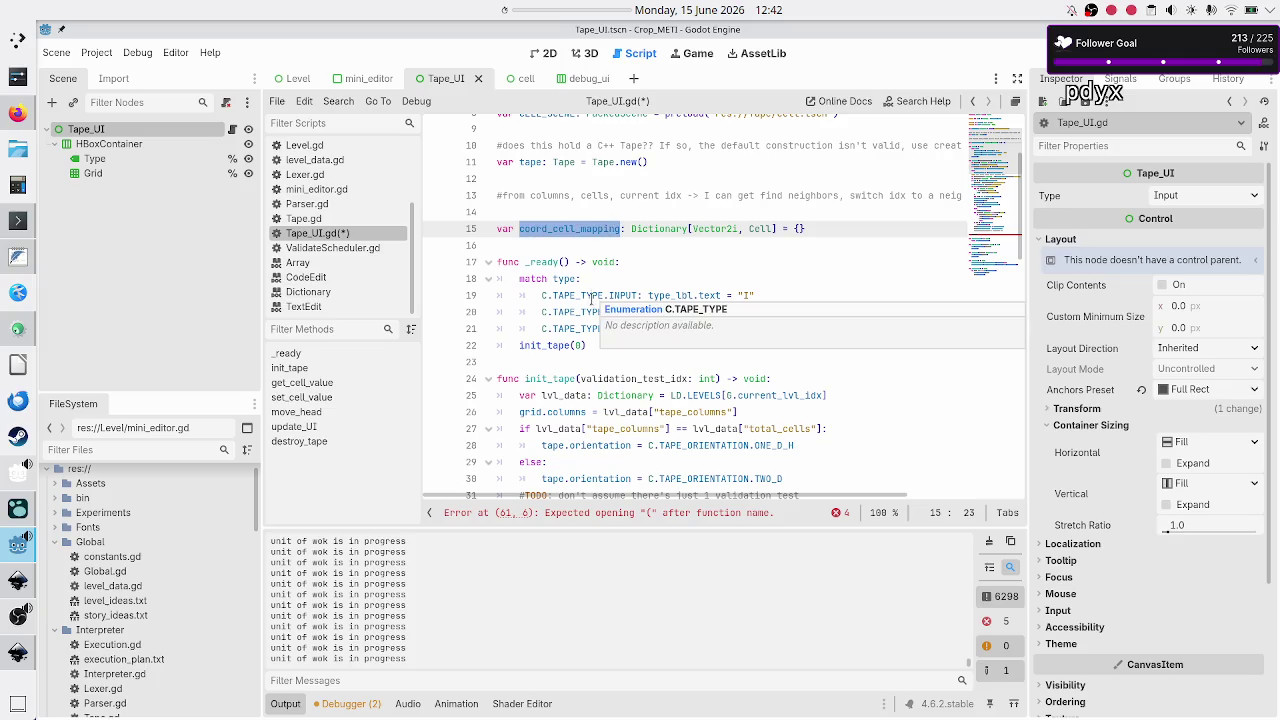
click(573, 365)
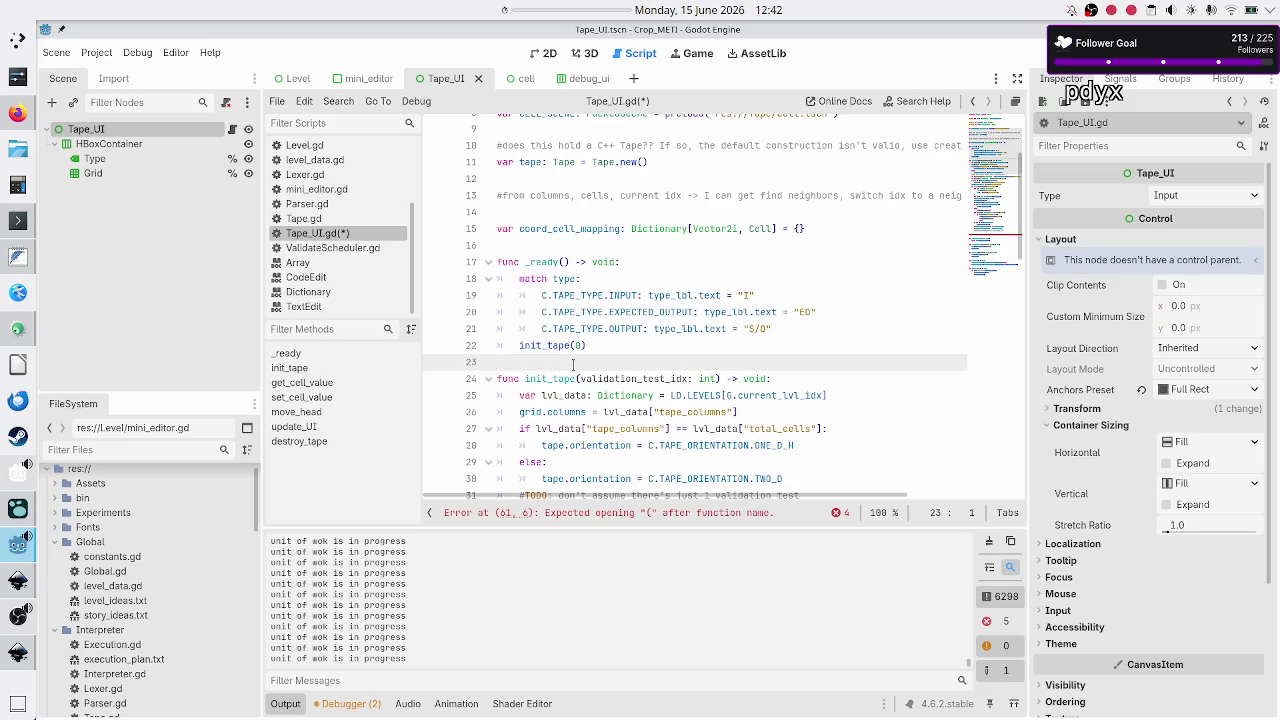
scroll(573, 365, down, 6)
scroll(573, 395, up, 2)
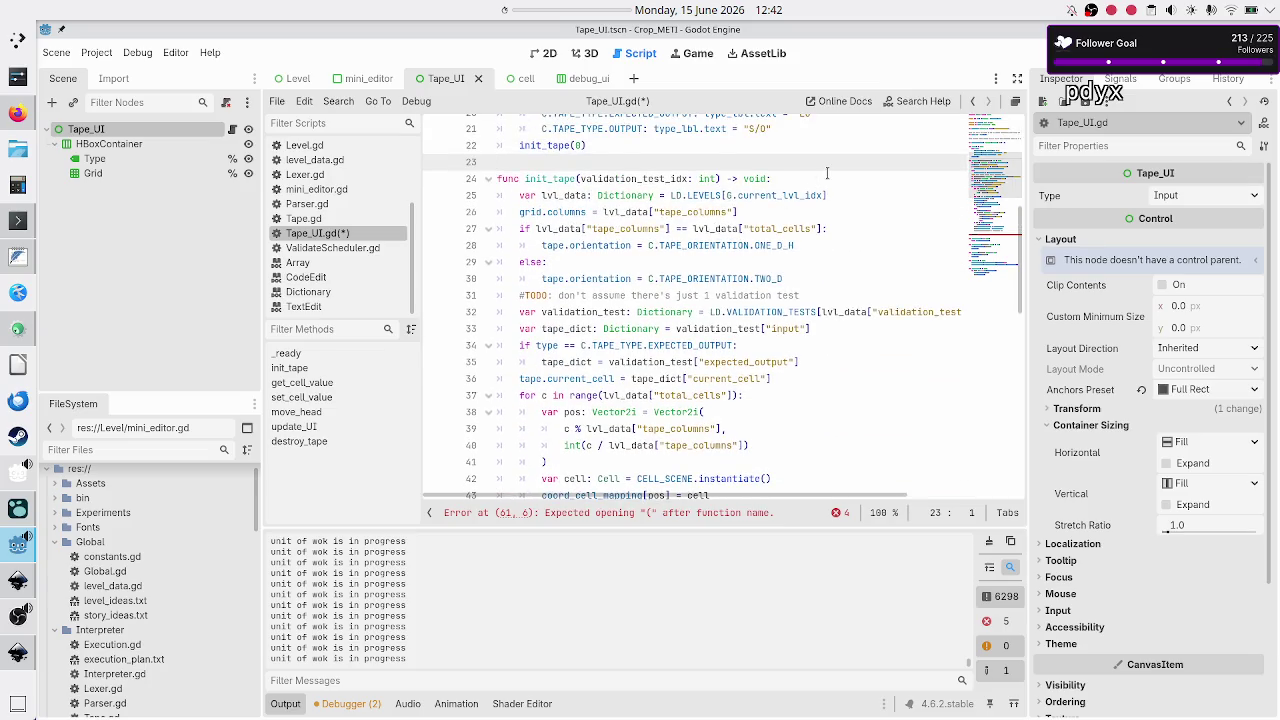
key(Down)
key(Down)
key(shift+Down)
key(shift+Down)
key(shift+Down)
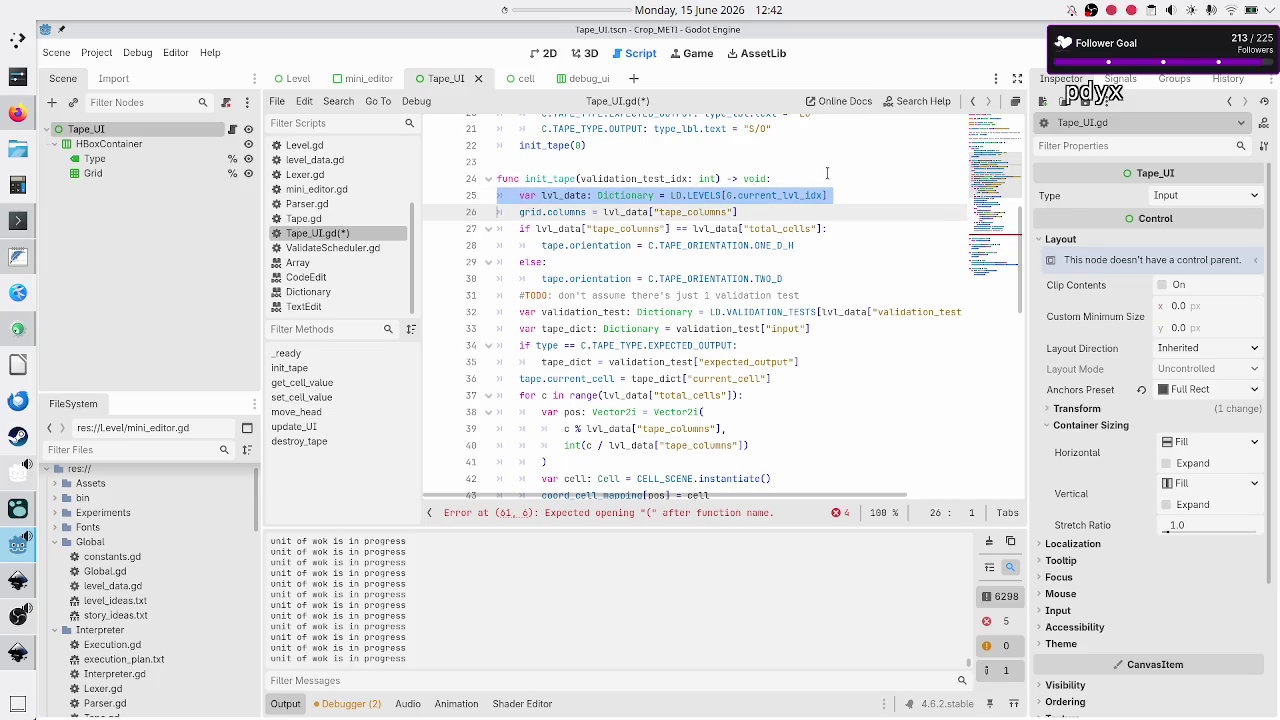
key(shift+Up)
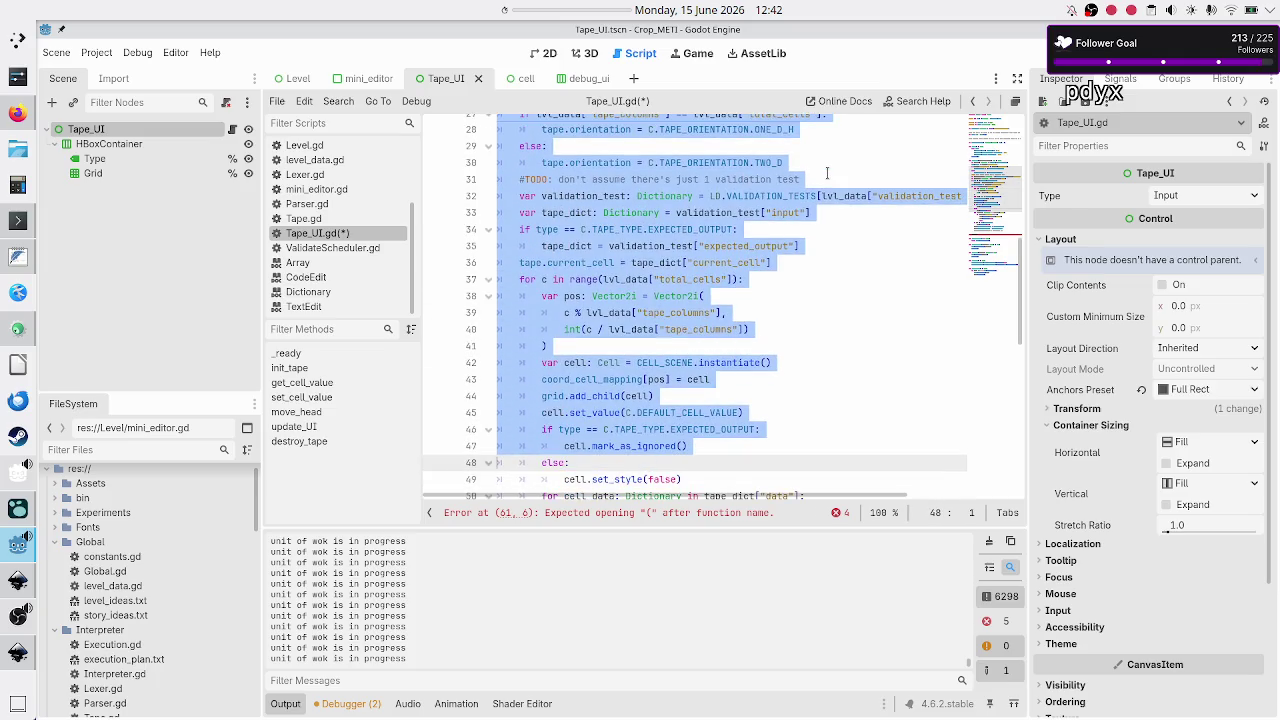
key(shift+Up)
key(shift+Up)
key(shift+Up)
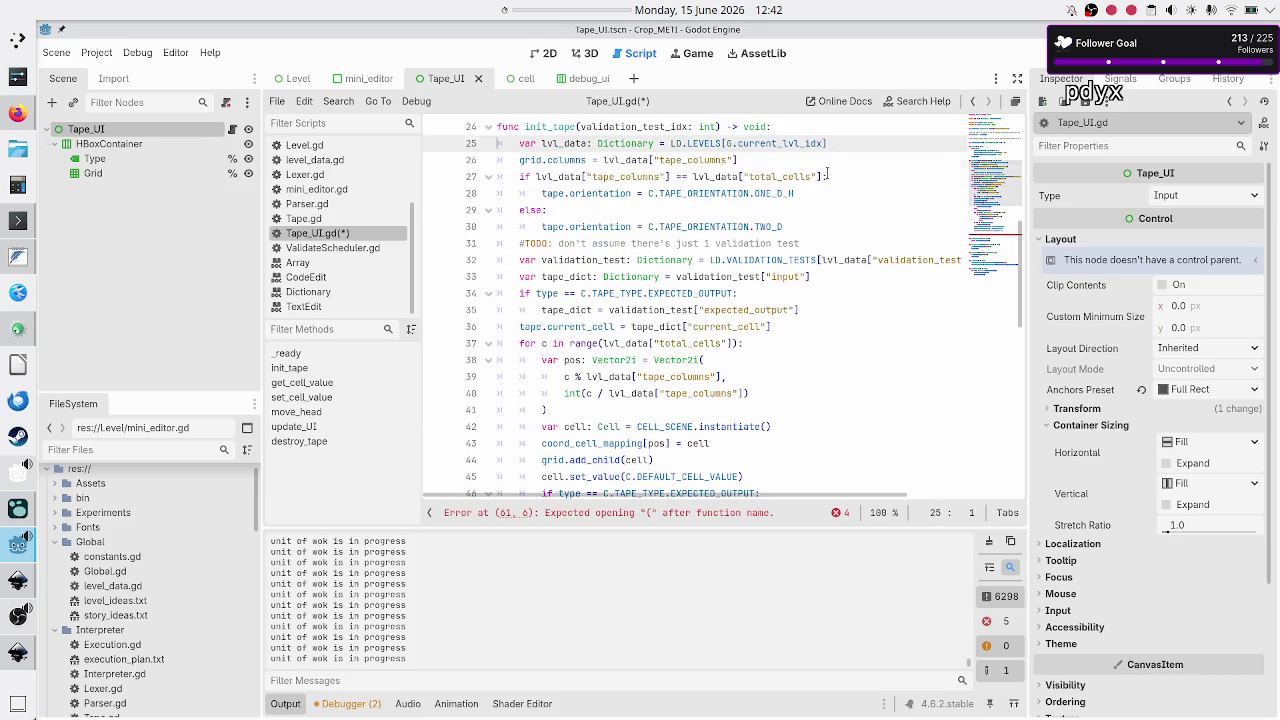
key(shift+Down)
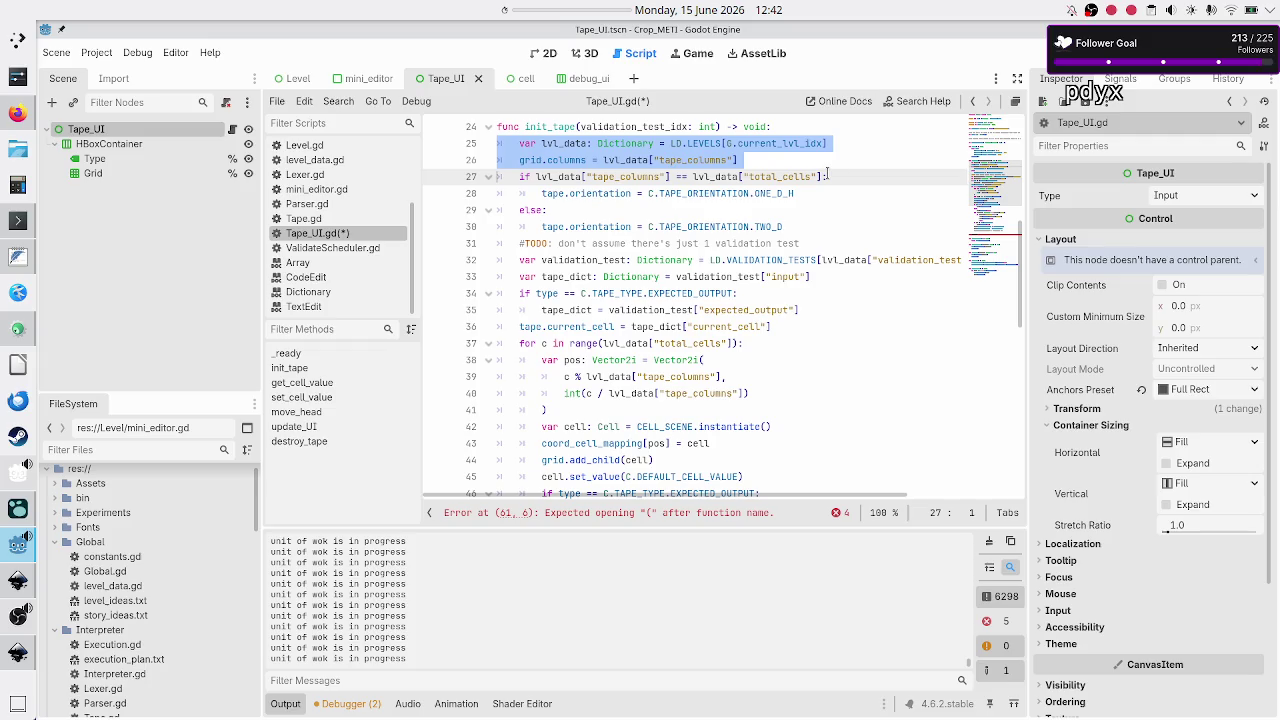
key(Down)
key(Down)
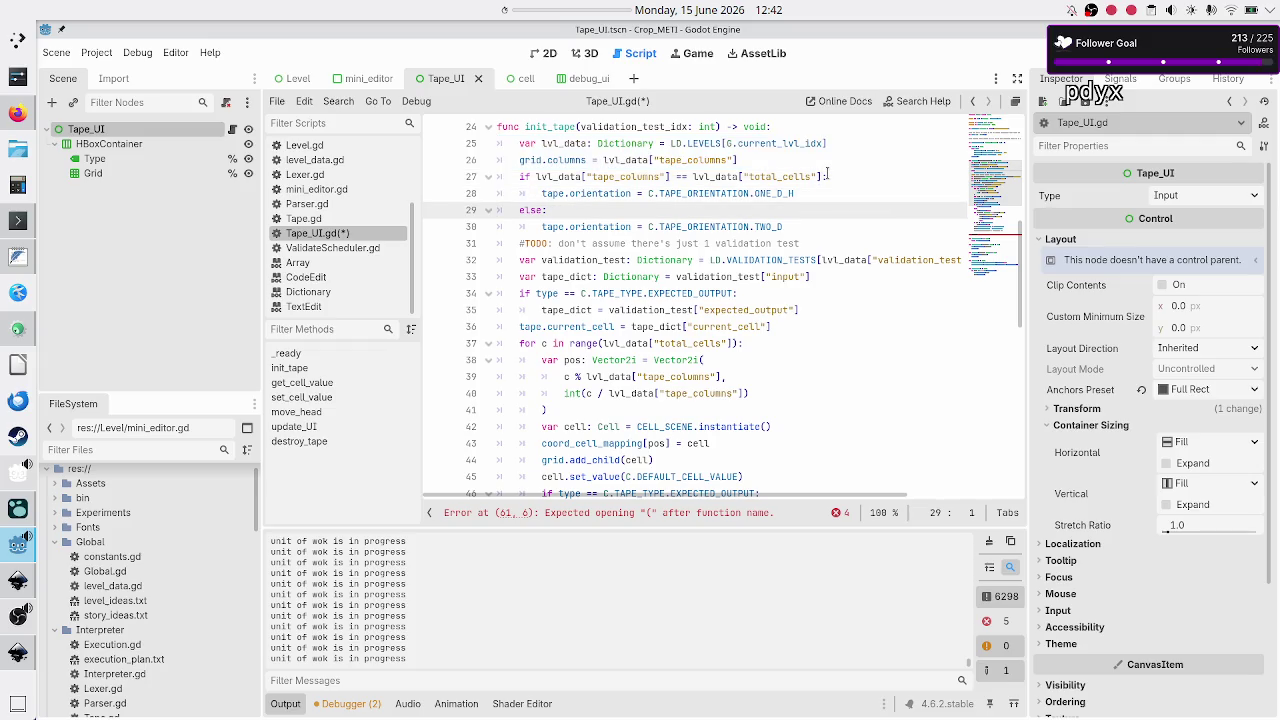
key(Up)
key(Up)
key(shift+Down)
key(shift+Down)
key(shift+Down)
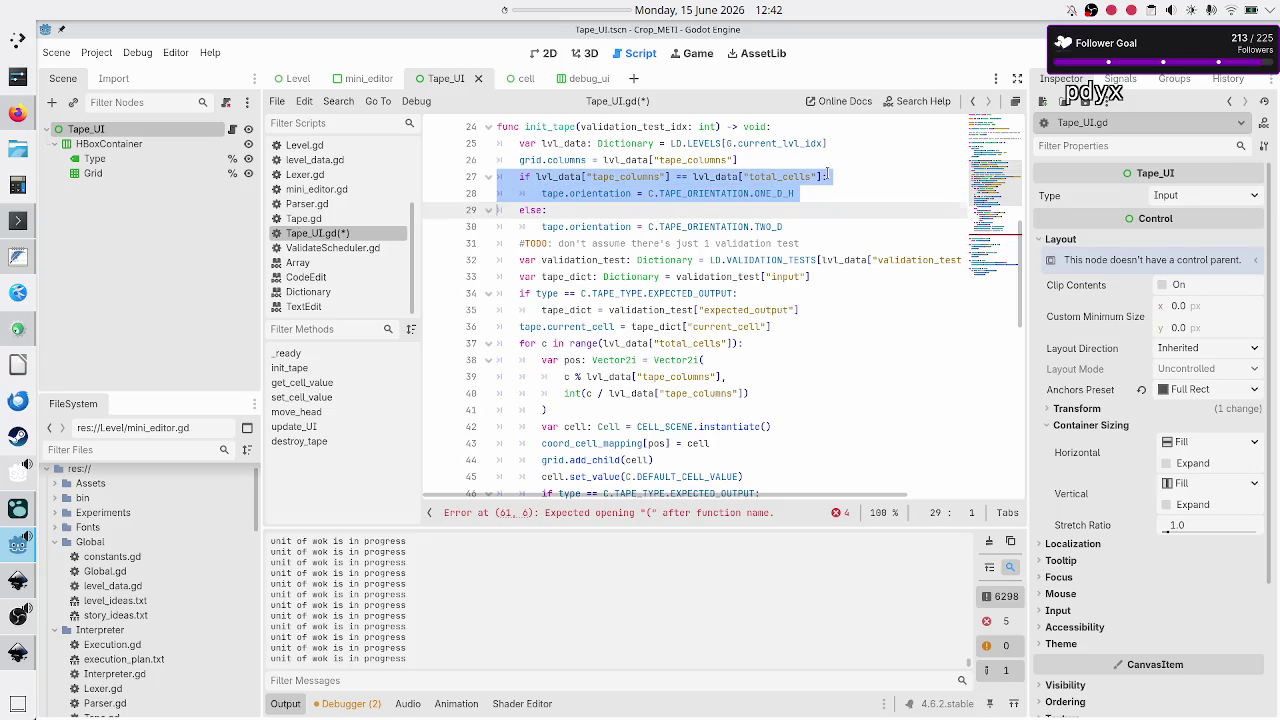
key(shift+End)
key(Right)
key(Right)
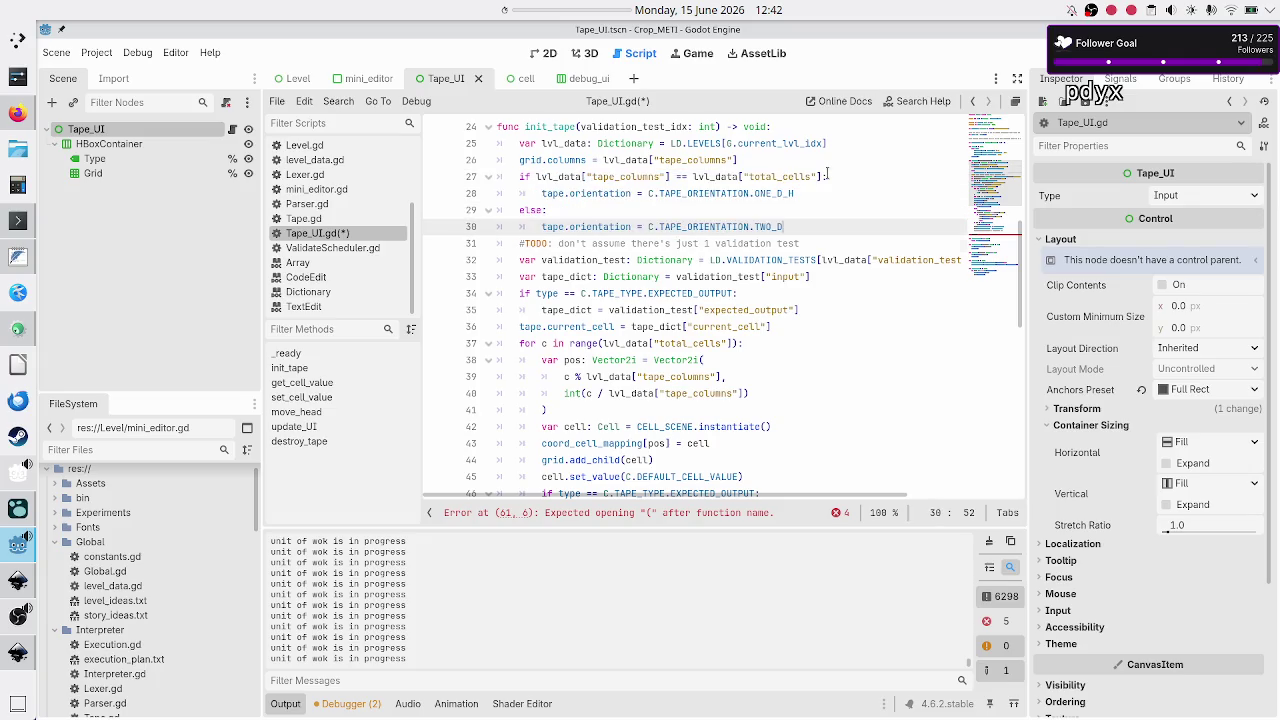
key(Up)
key(Up)
key(Up)
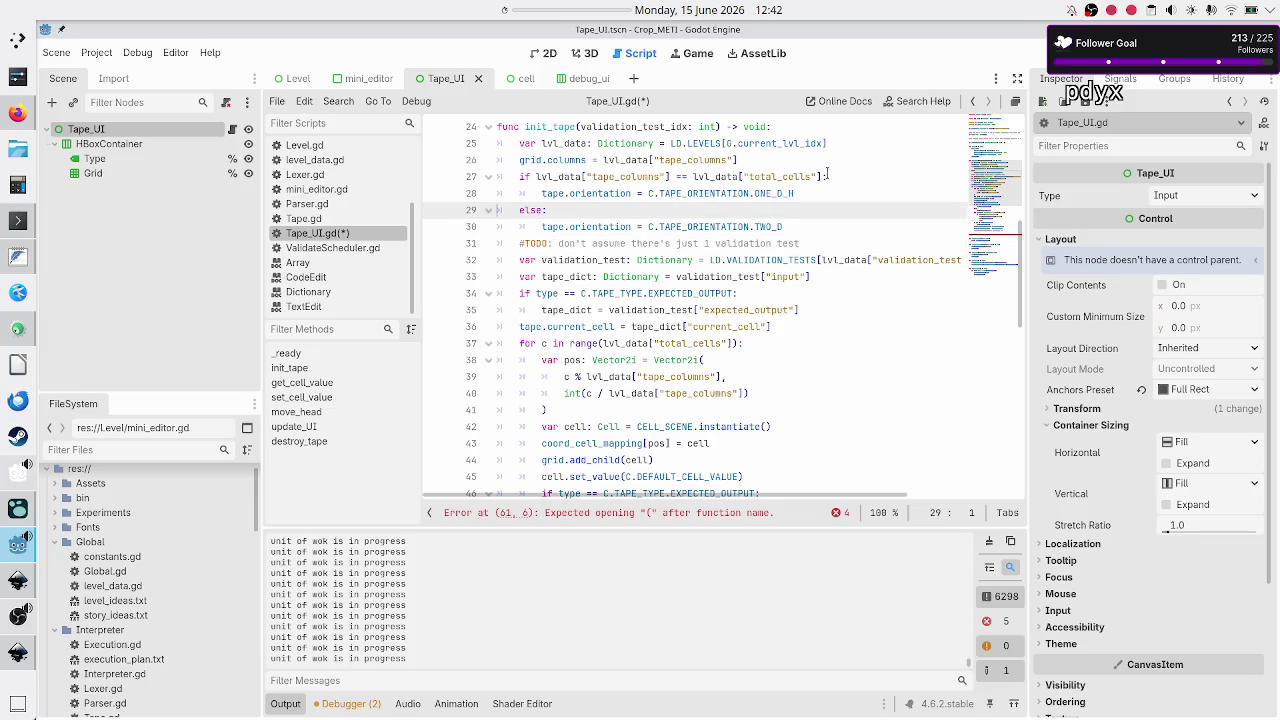
key(shift+Down)
key(shift+Down)
key(shift+Down)
key(shift+Down)
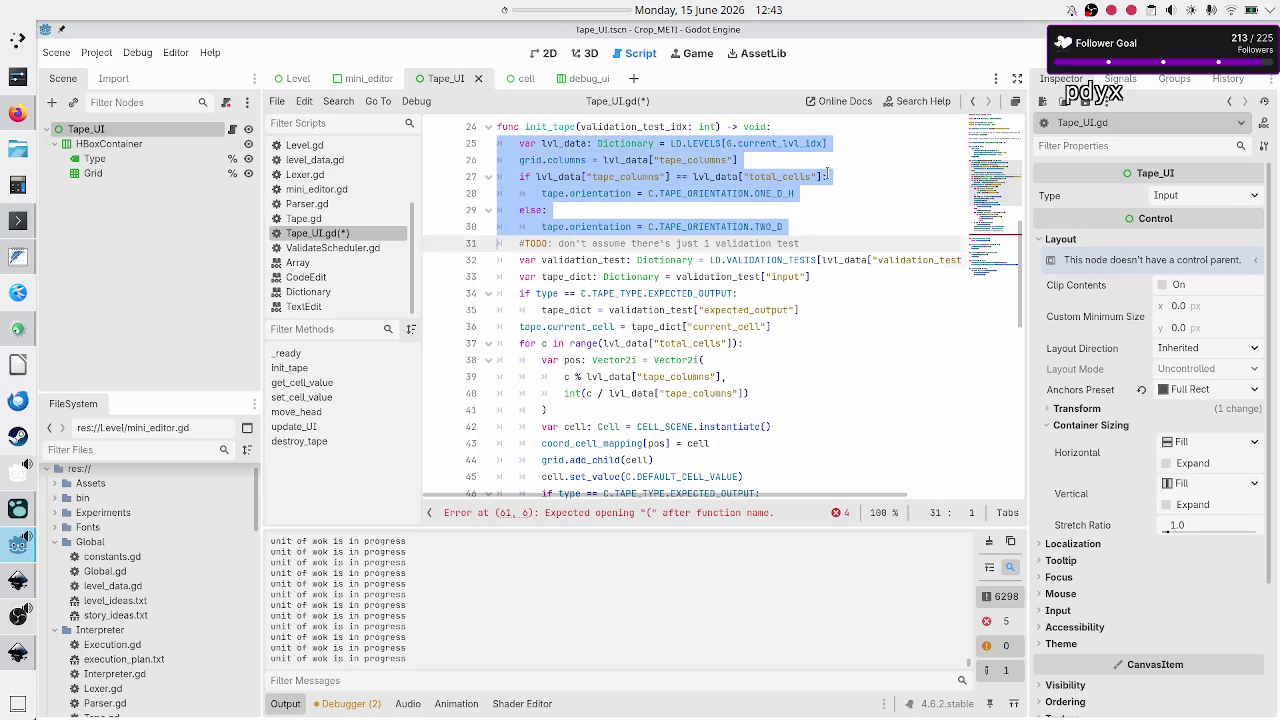
key(shift+Down)
key(shift+Down)
key(shift+Down)
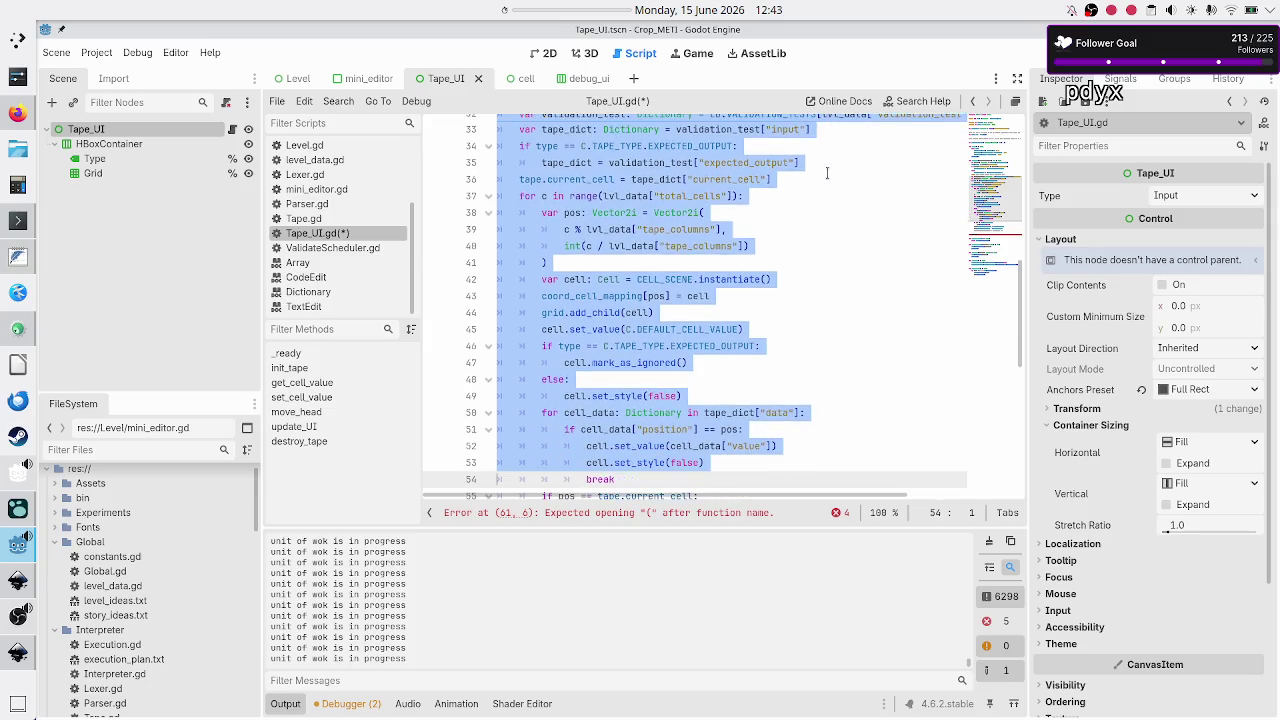
key(shift+Left)
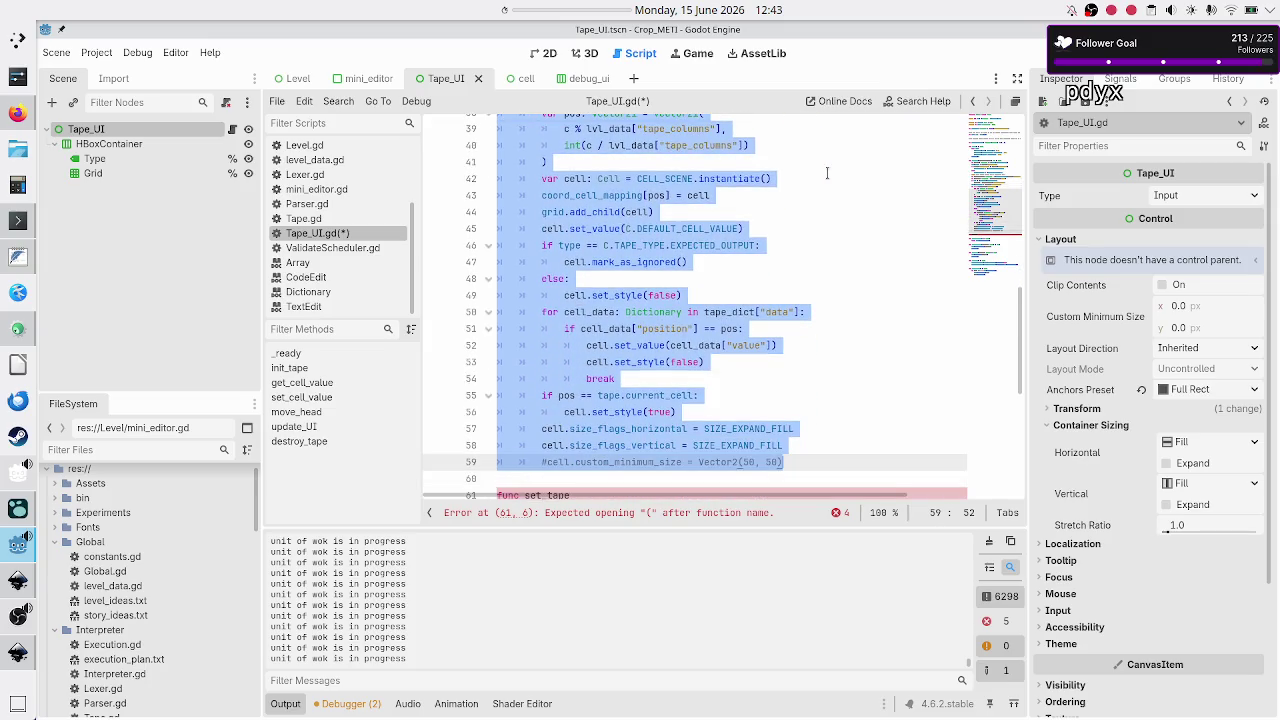
key(Up)
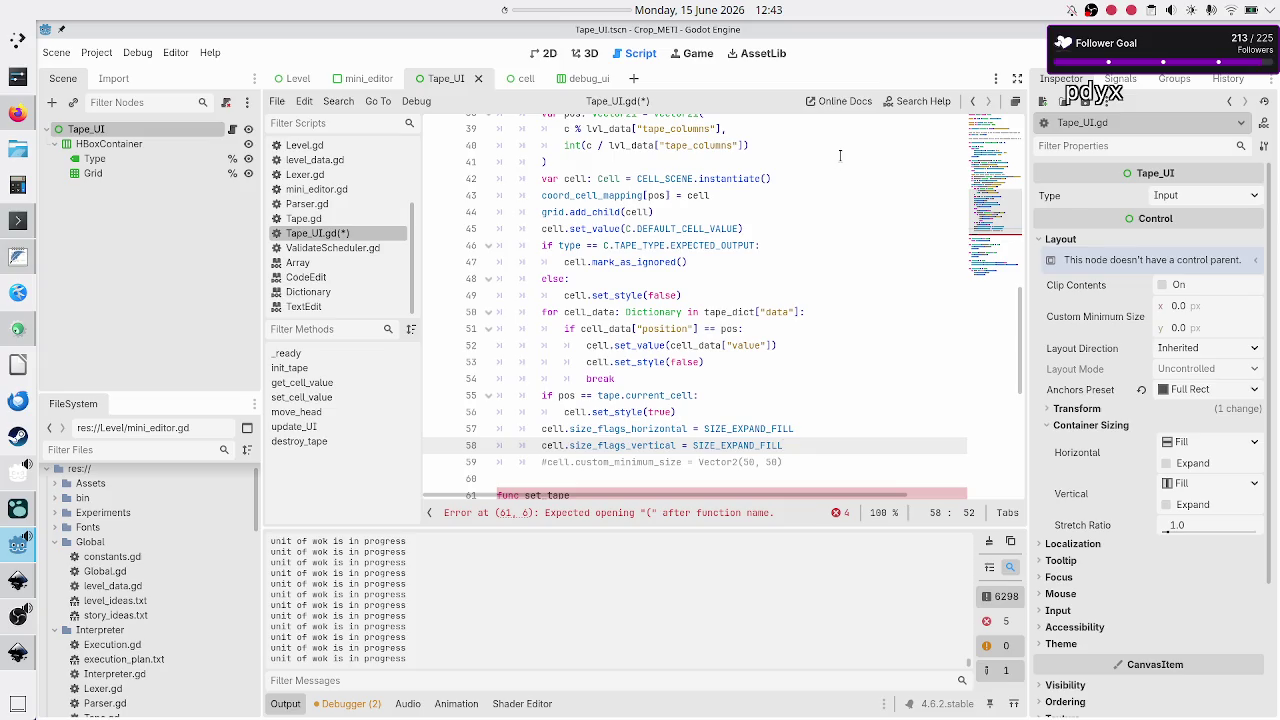
scroll(830, 165, up, 5)
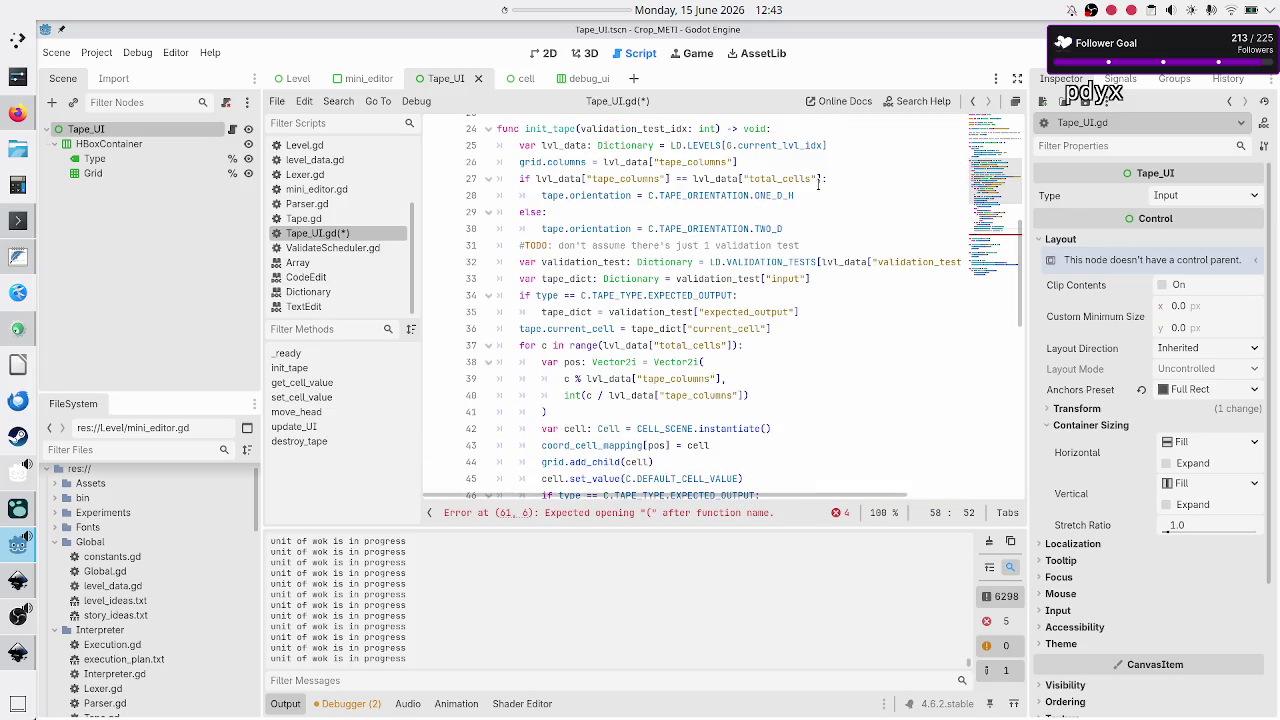
scroll(818, 183, down, 4)
scroll(818, 184, up, 7)
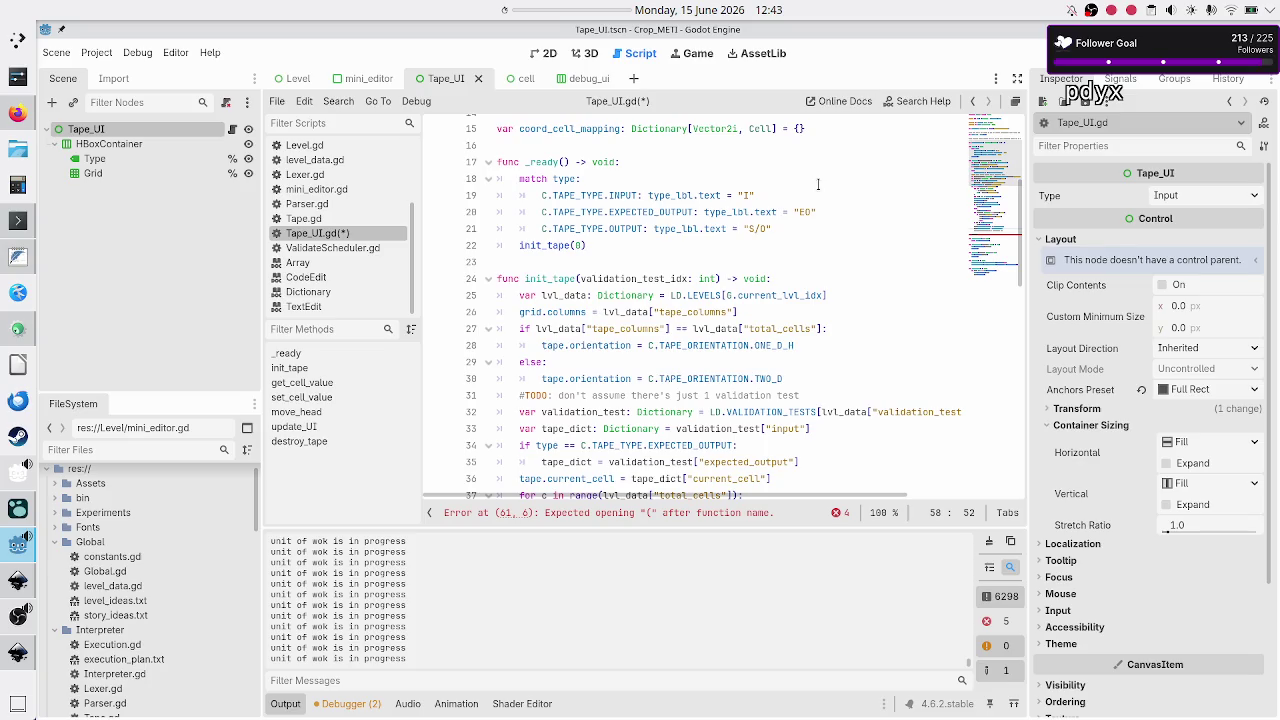
click(515, 296)
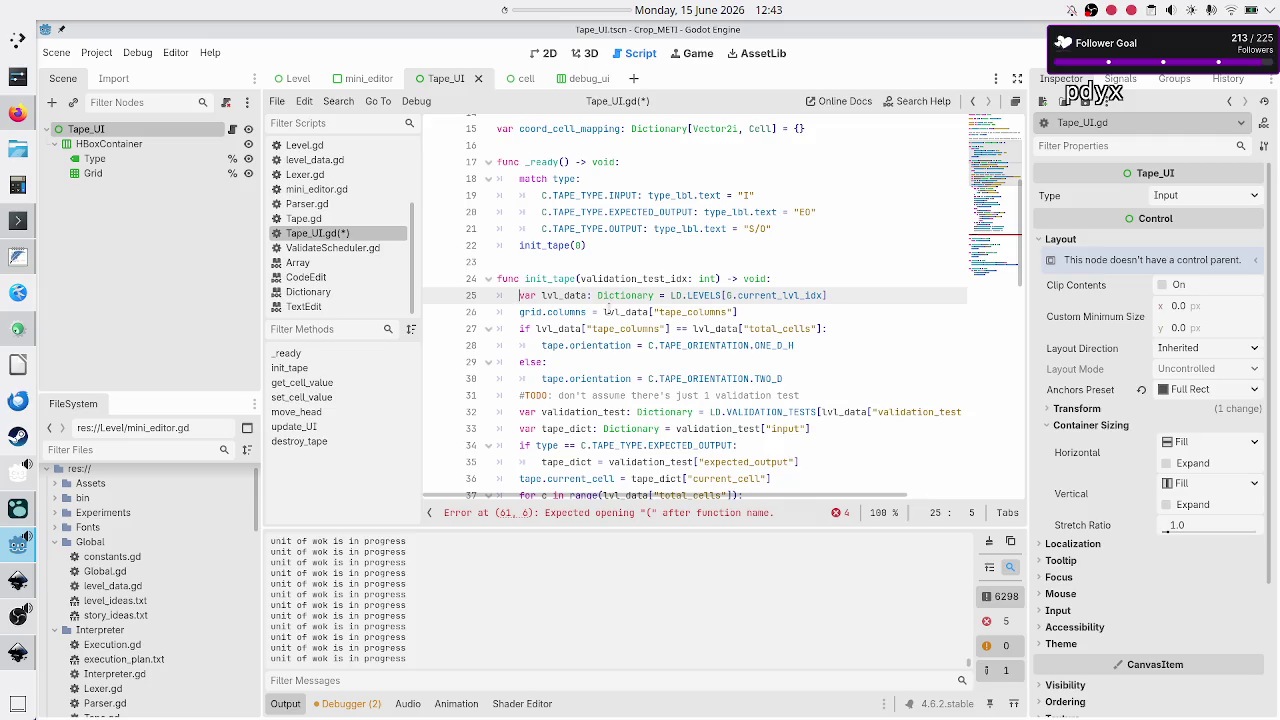
scroll(598, 303, down, 13)
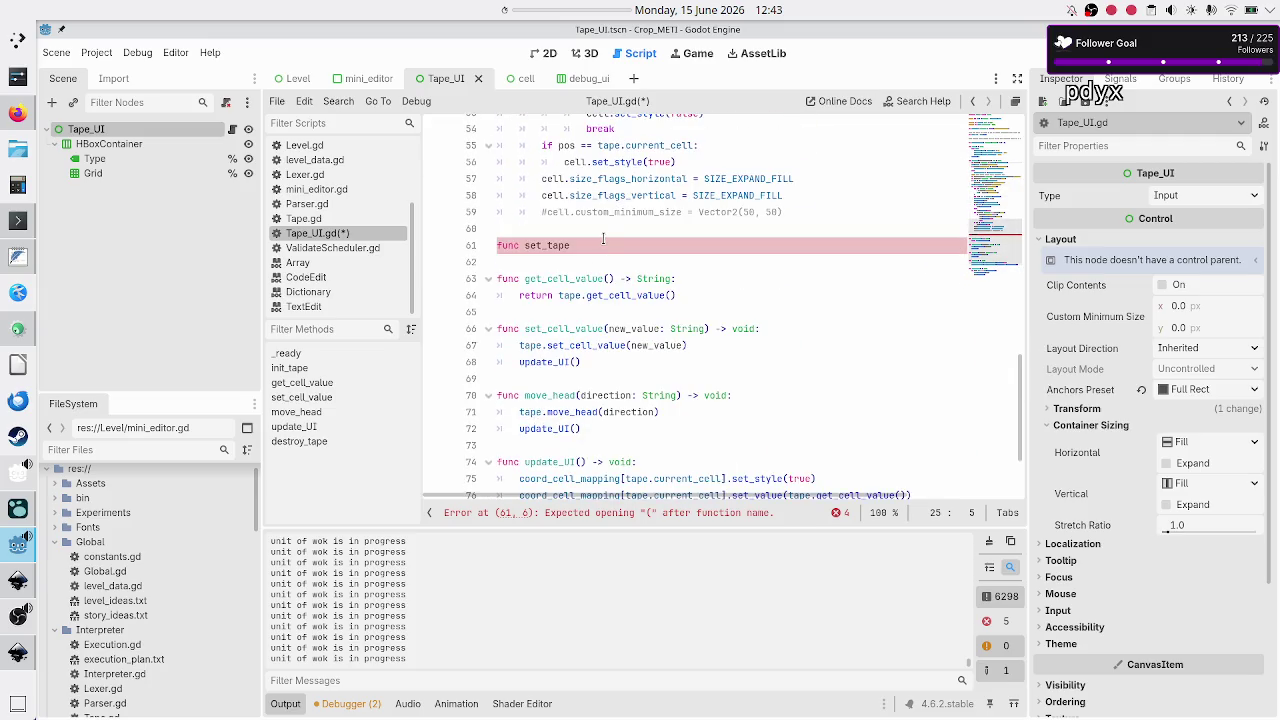
Complete the declaration as 'func set_tape(validation_test_idx: int) -> void:' and start selecting init_tape's body.
click(603, 240)
text((validation_test_idx: int) -)
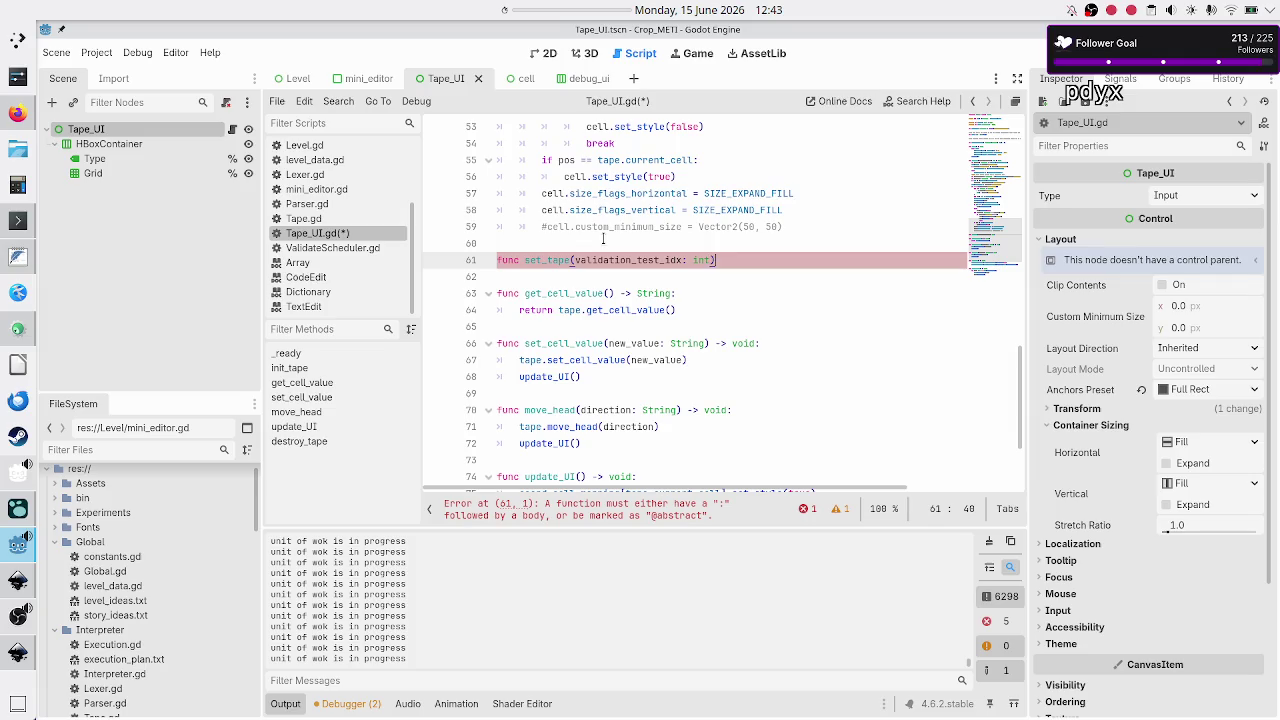
text(> void:)
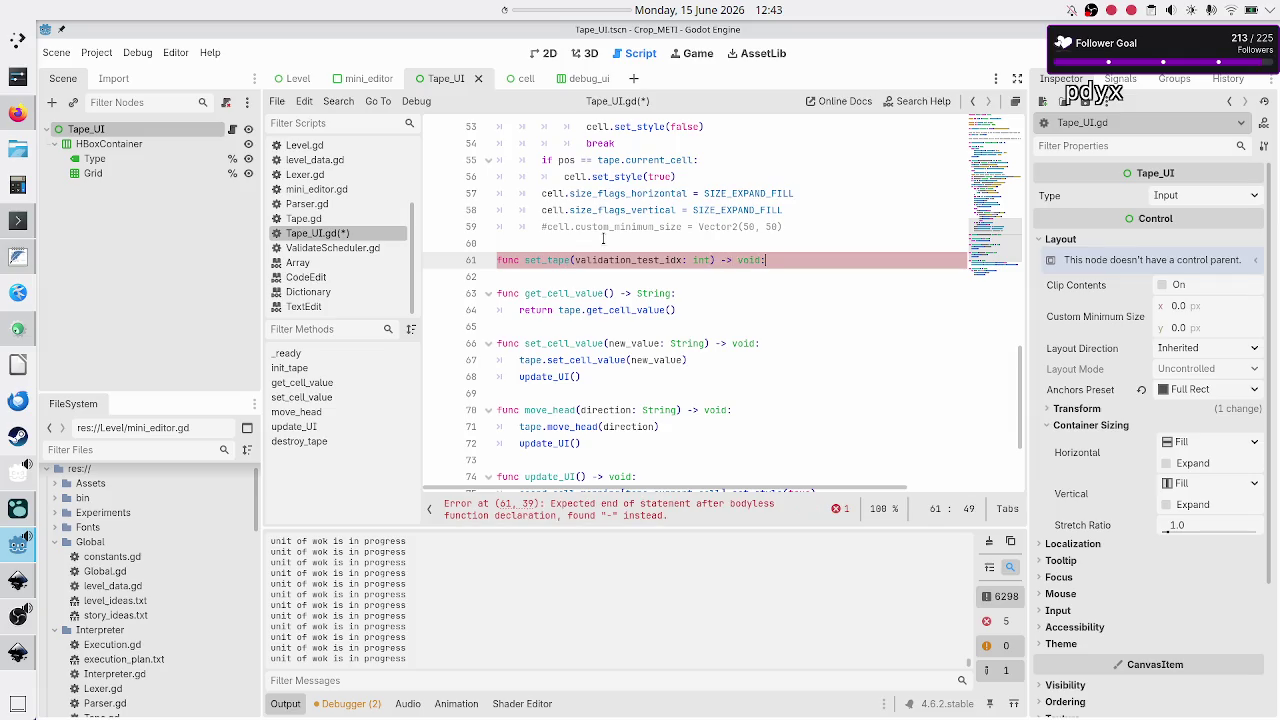
key(Up)
key(Up)
key(Up)
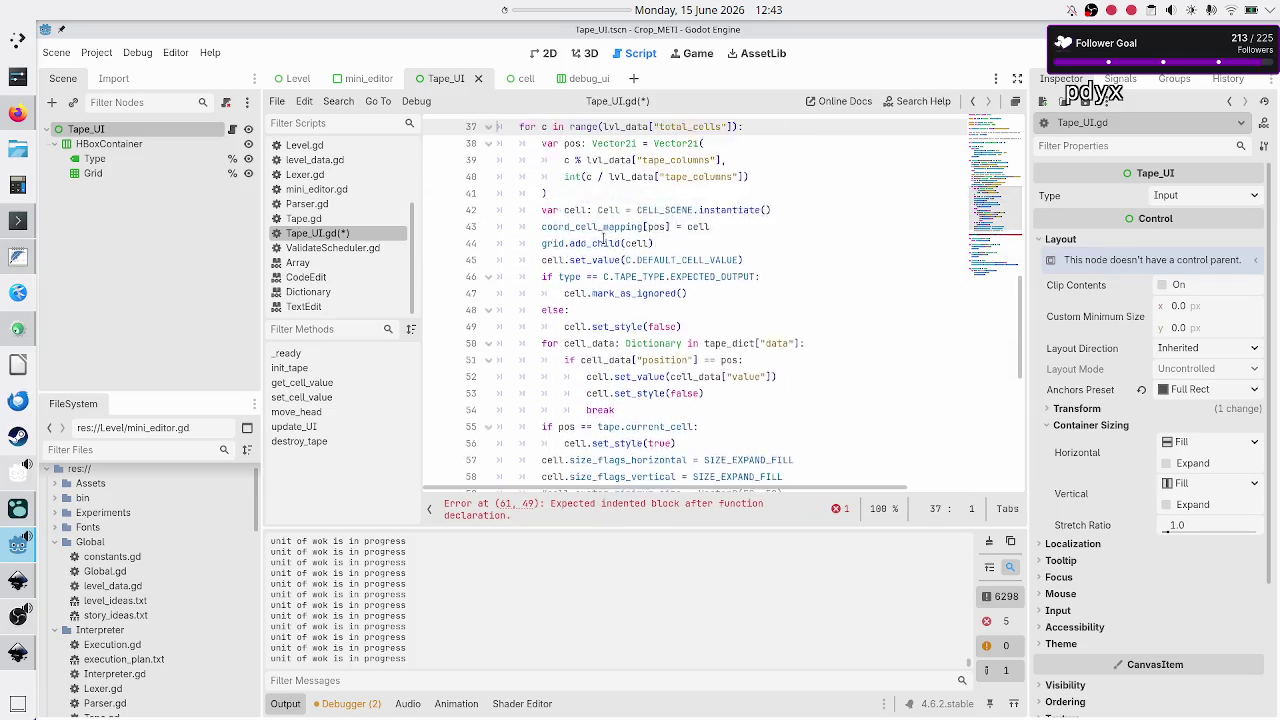
key(Up)
key(Up)
key(Up)
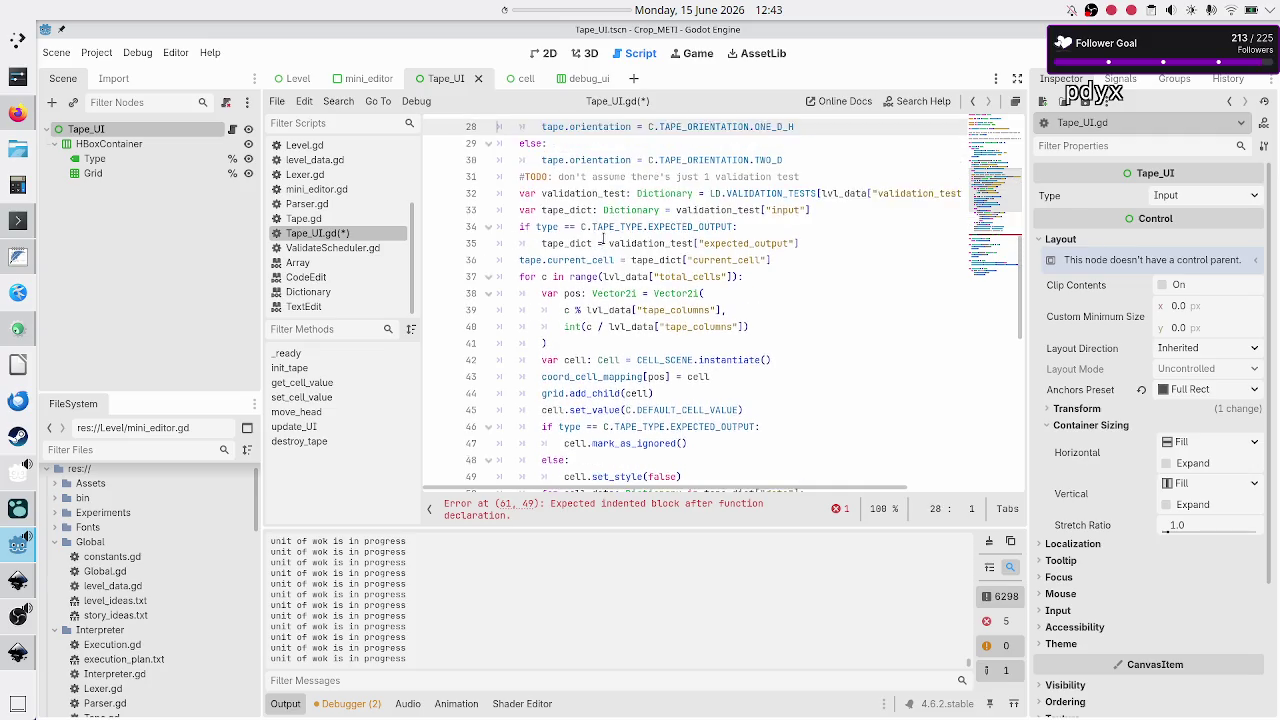
key(Down)
key(Down)
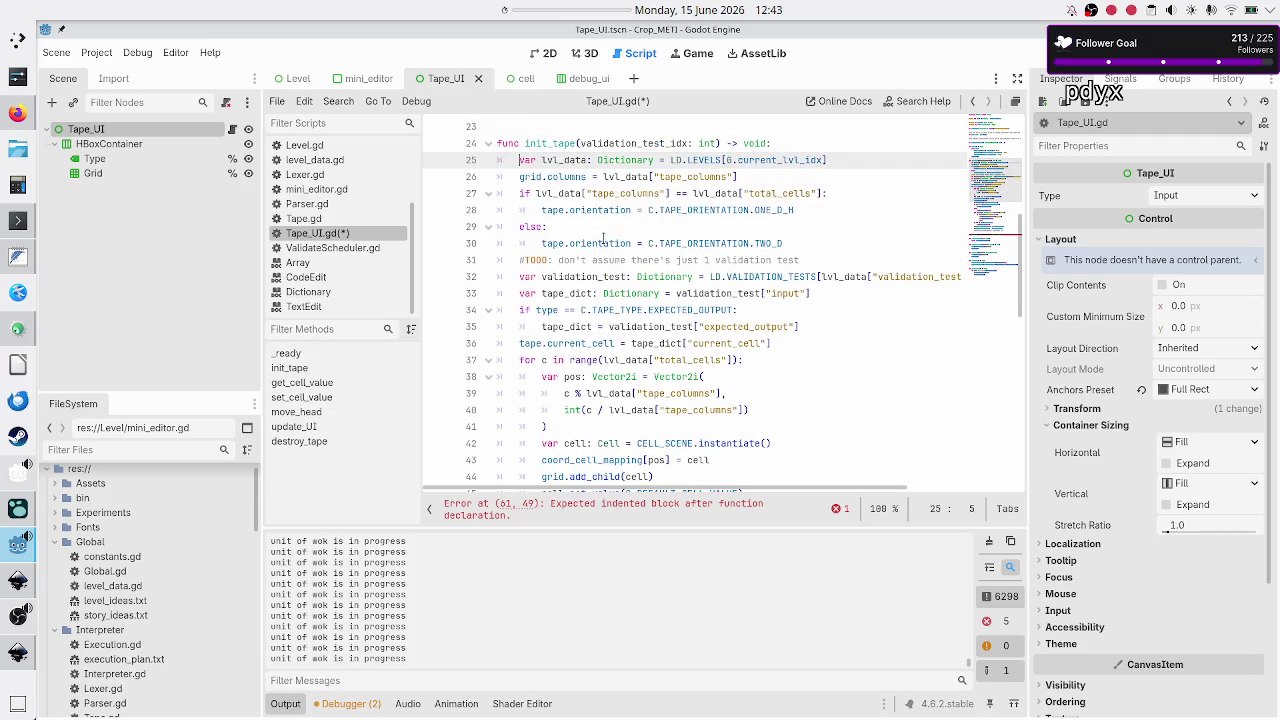
key(shift+Down)
key(shift+Down)
key(shift+Down)
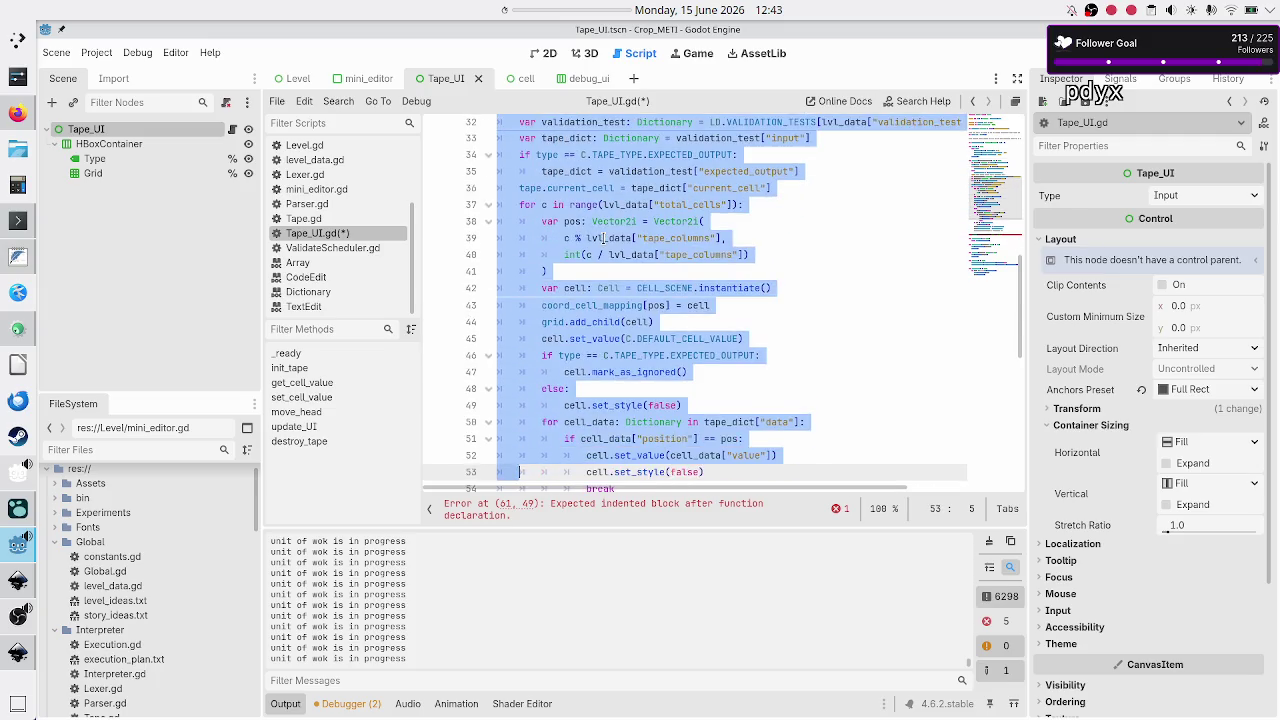
Copy init_tape's body, paste it under set_tape and indent it.
key(shift+Down)
key(shift+Down)
key(shift+Down)
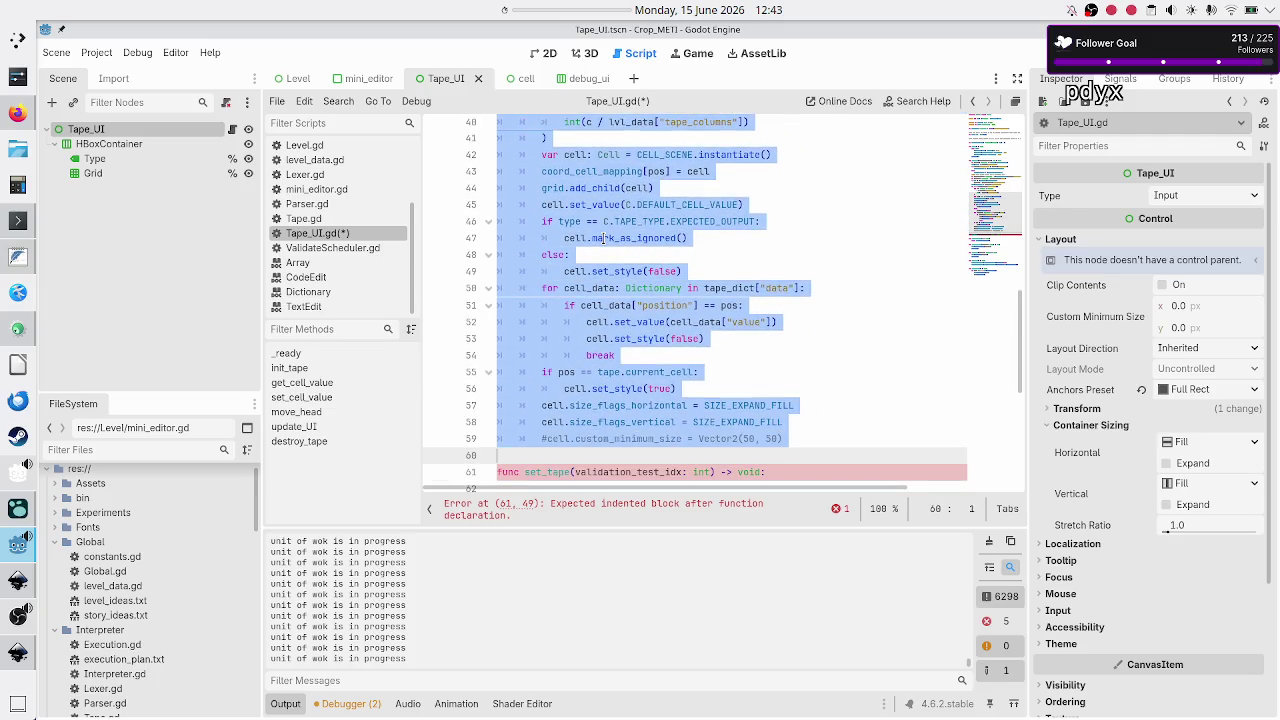
key(shift+Down)
key(Down)
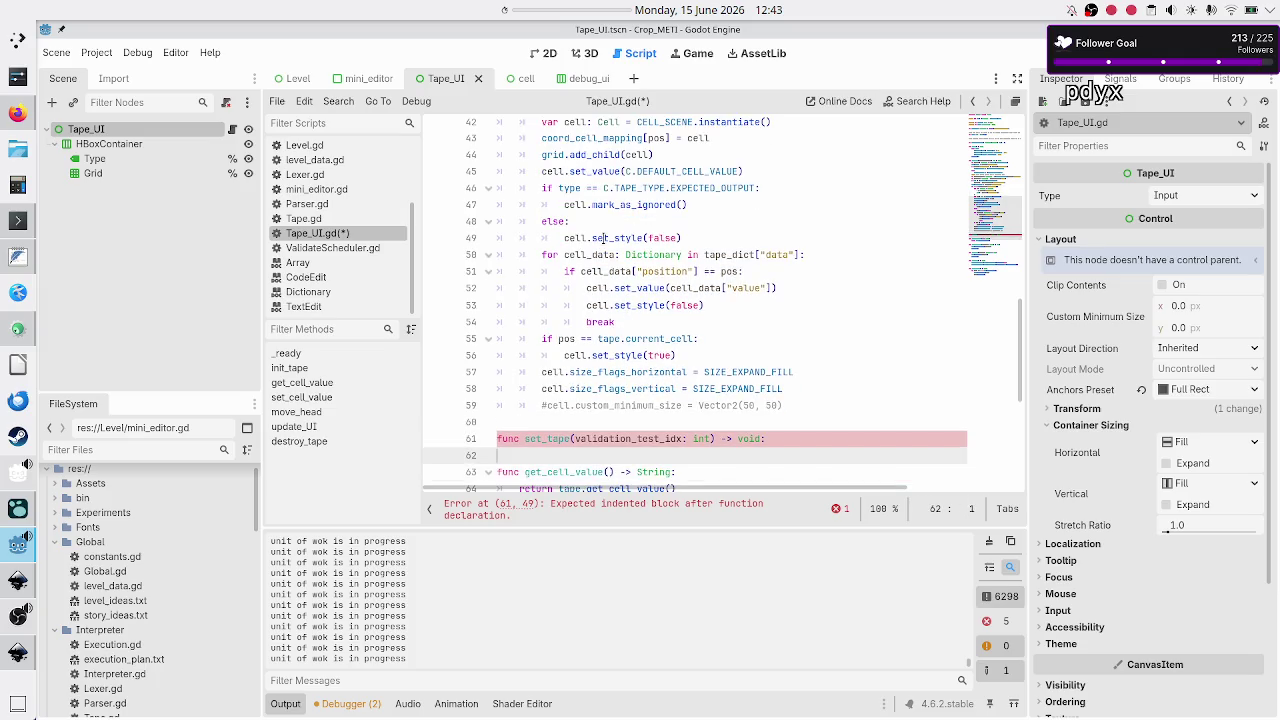
key(Tab)
key(ctrl+v)
key(Up)
key(Up)
key(Up)
key(Up)
key(Up)
key(Up)
key(Down)
key(Down)
key(Tab)
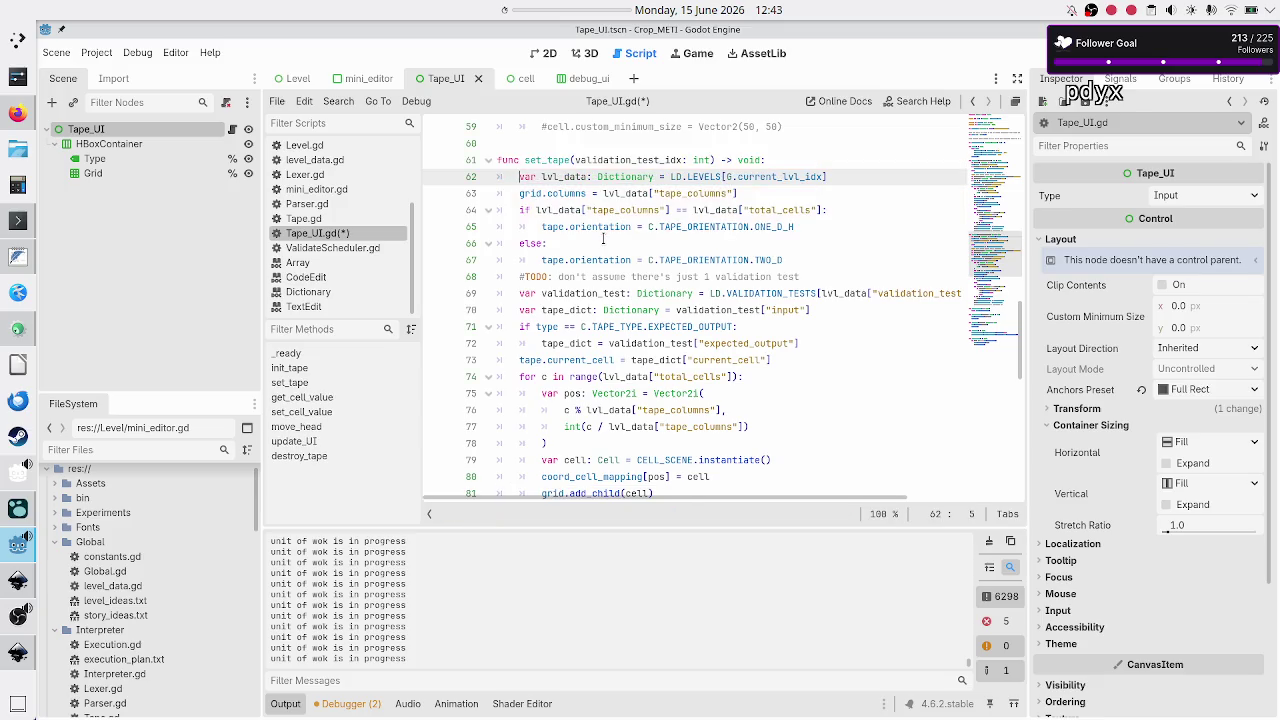
key(Down)
key(shift+End)
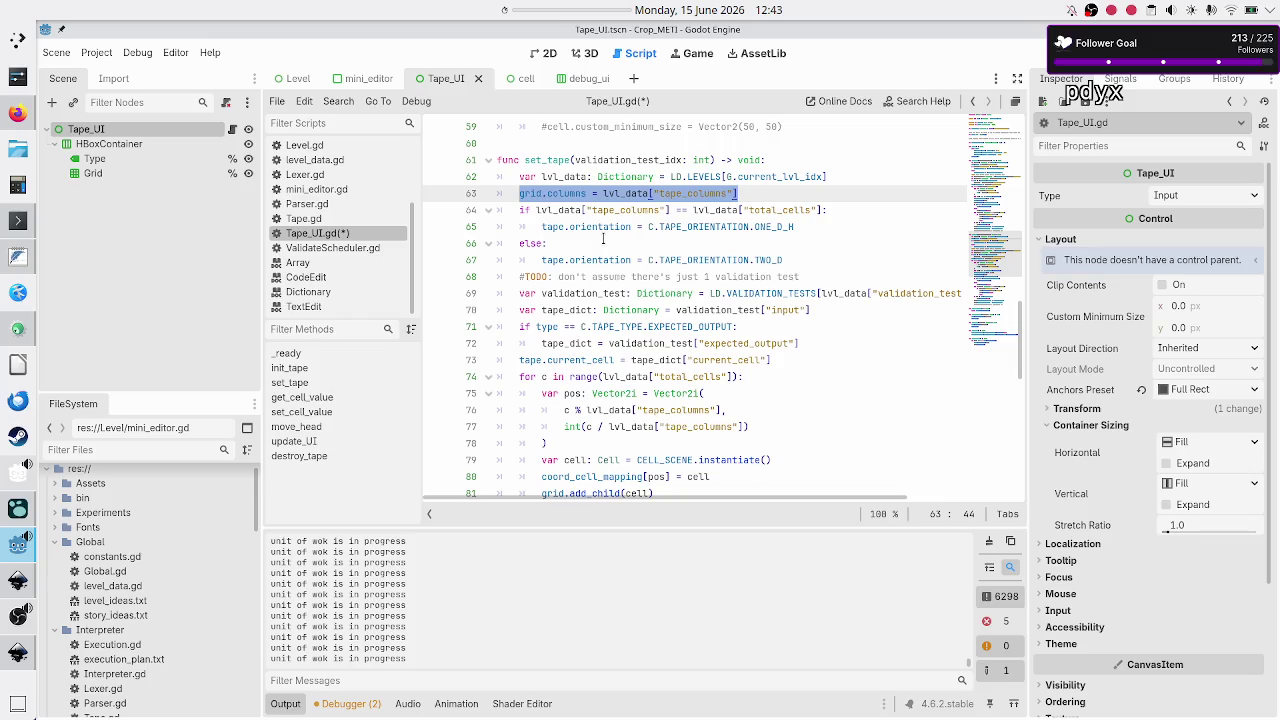
Comment out the grid.columns assignment on line 63 with a leading #.
double_click(550, 194)
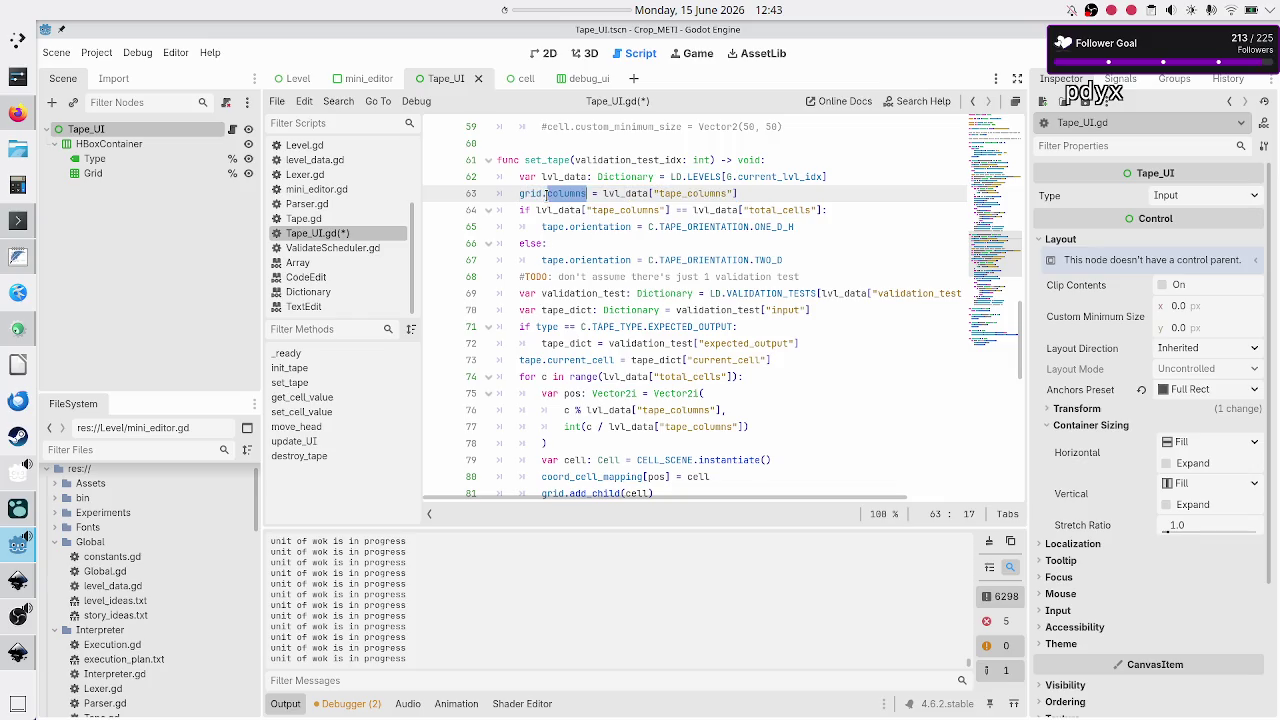
drag(520, 193, 588, 194)
scroll(622, 249, down, 7)
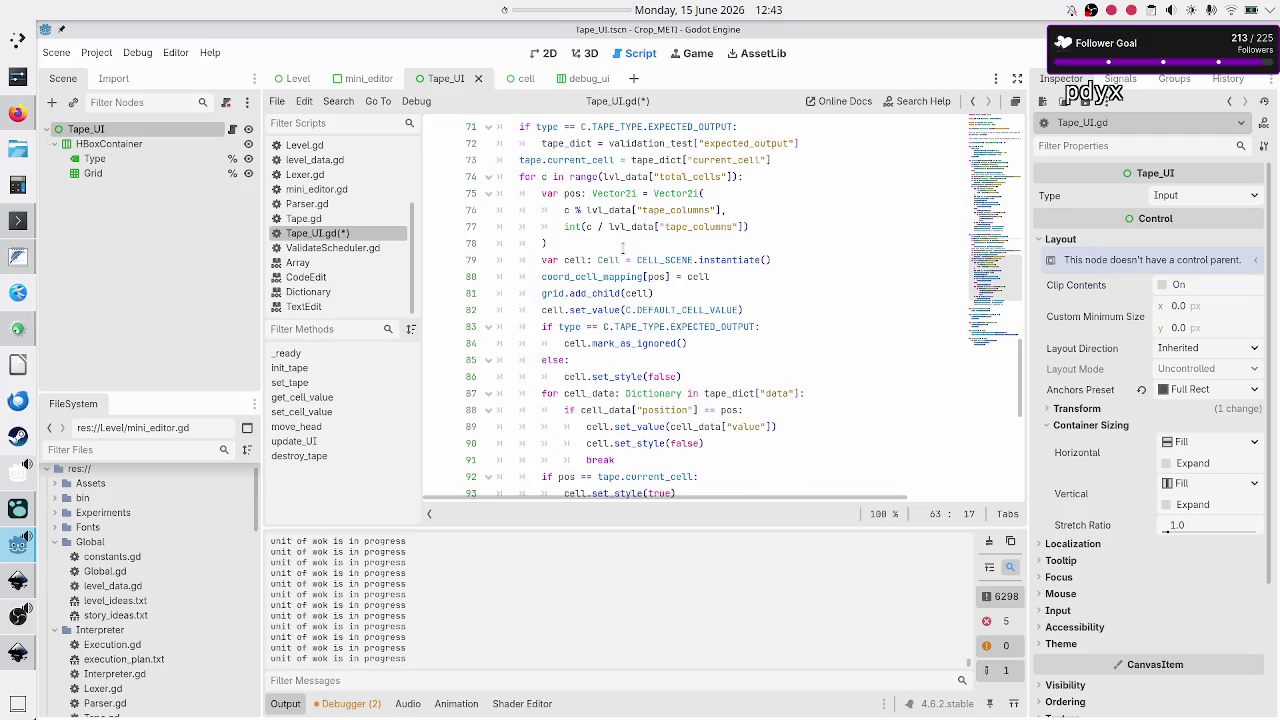
scroll(622, 249, up, 6)
scroll(622, 248, up, 3)
key(Home)
text(#)
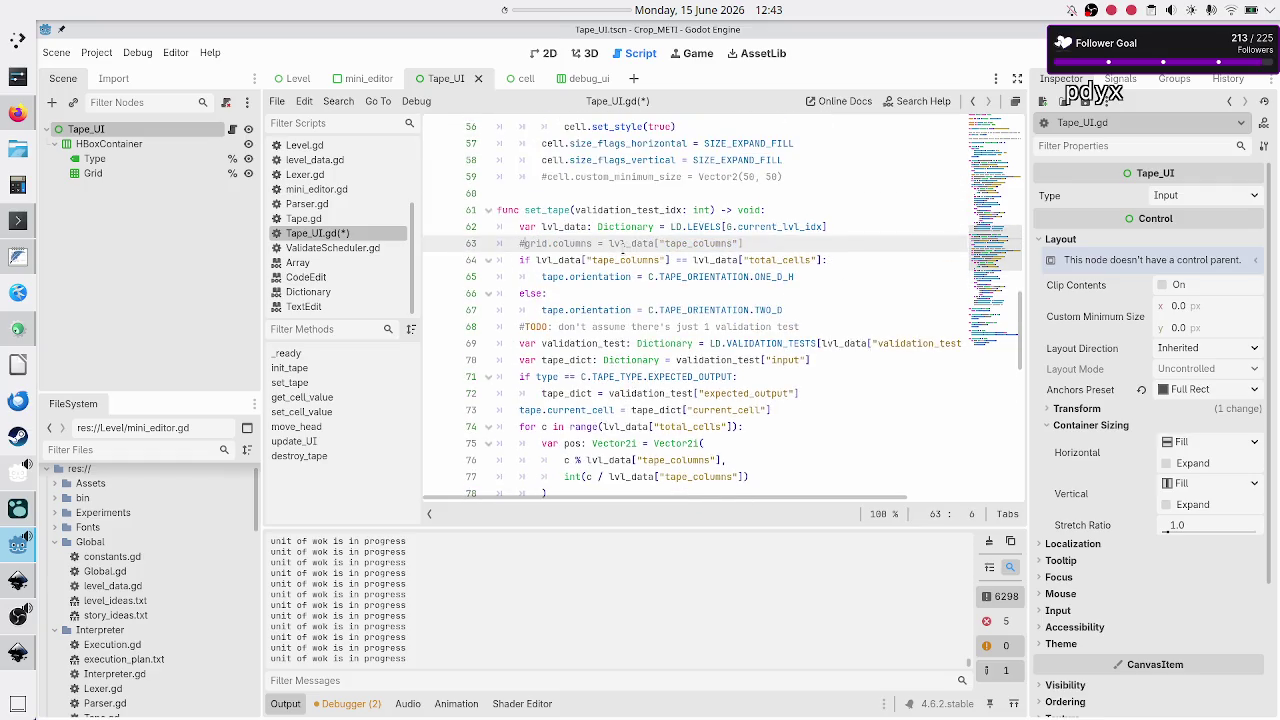
Comment out the tape orientation if/else block with Ctrl+K.
key(Down)
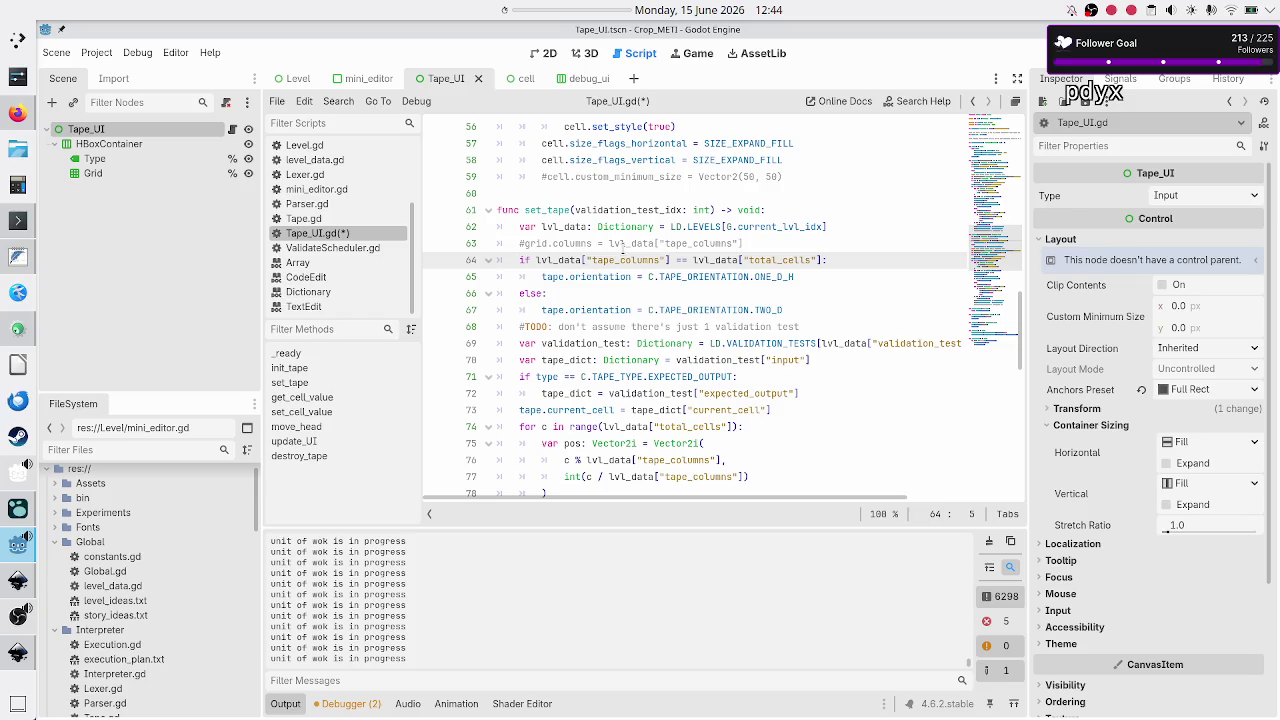
key(shift+Down)
key(shift+Down)
key(shift+Down)
key(shift+End)
key(ctrl+k)
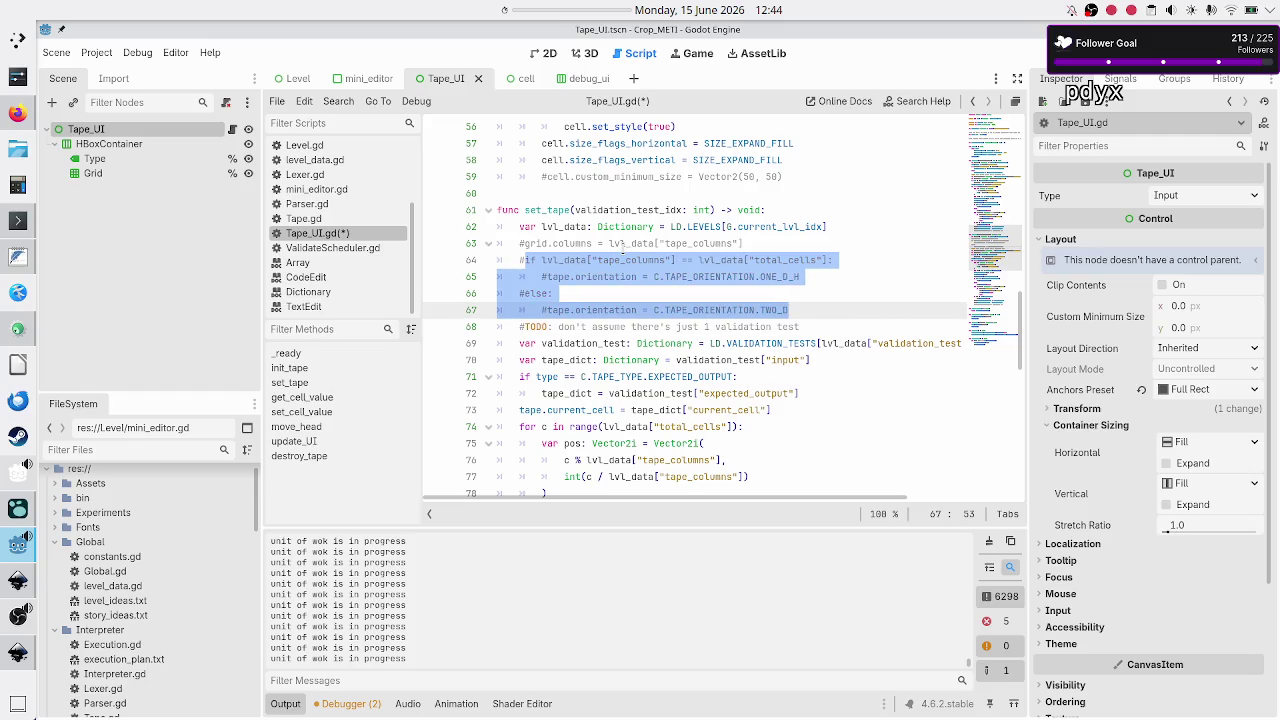
key(Up)
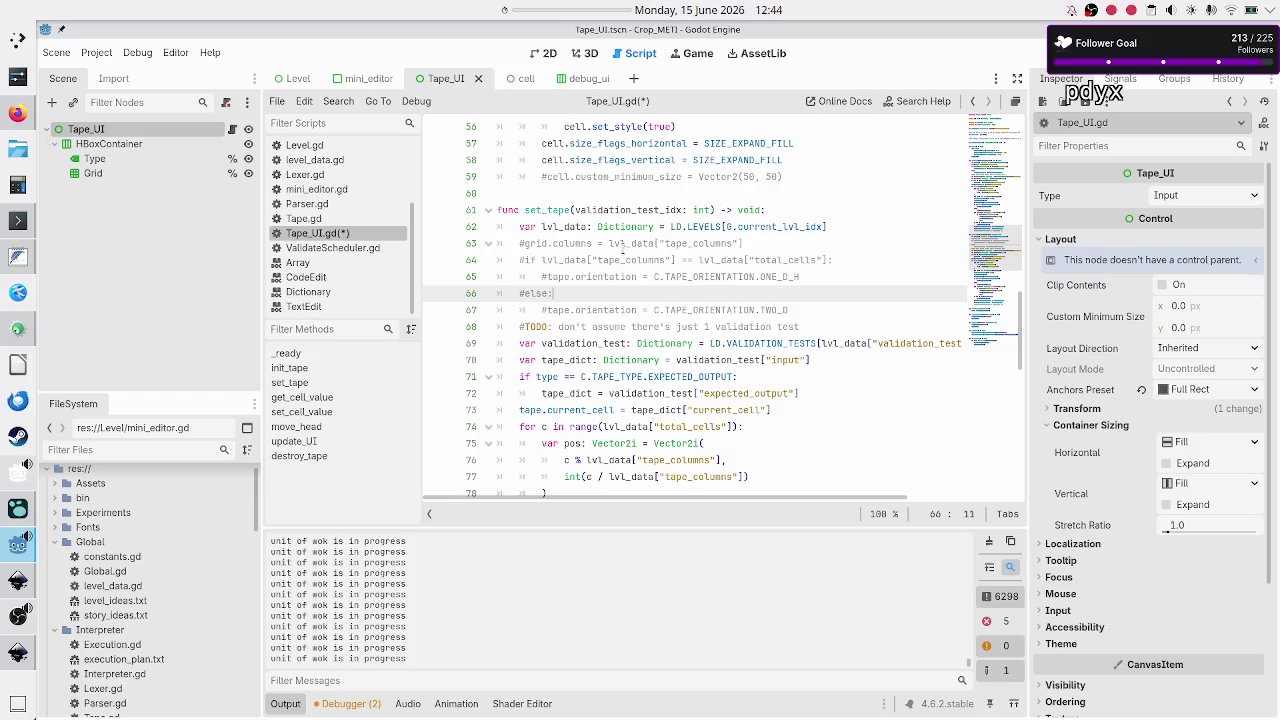
key(Down)
key(Down)
key(Home)
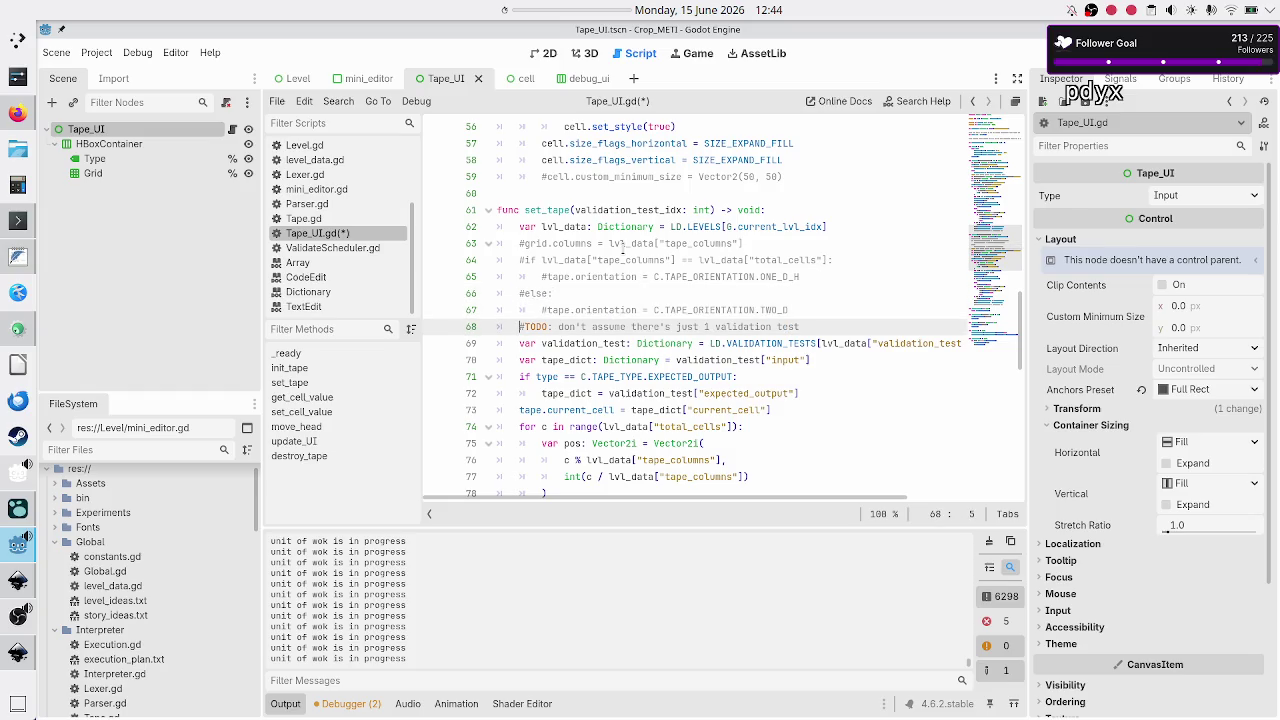
key(Down)
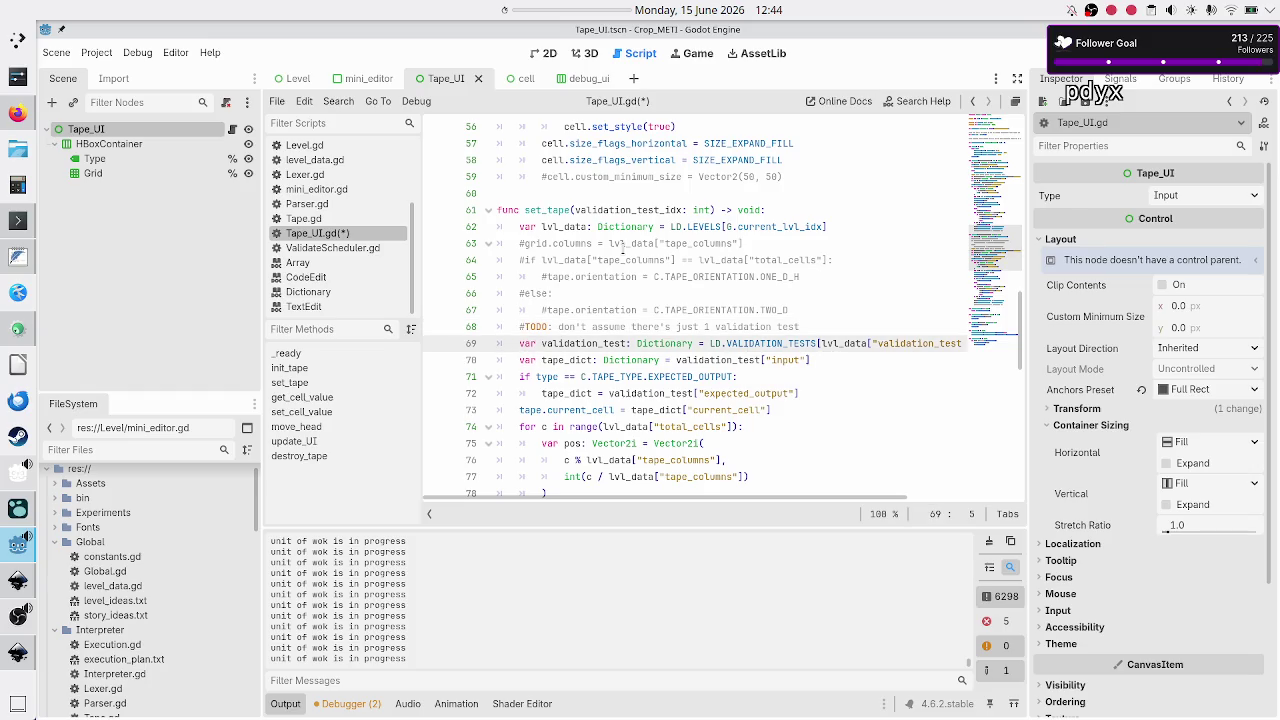
key(End)
key(Right)
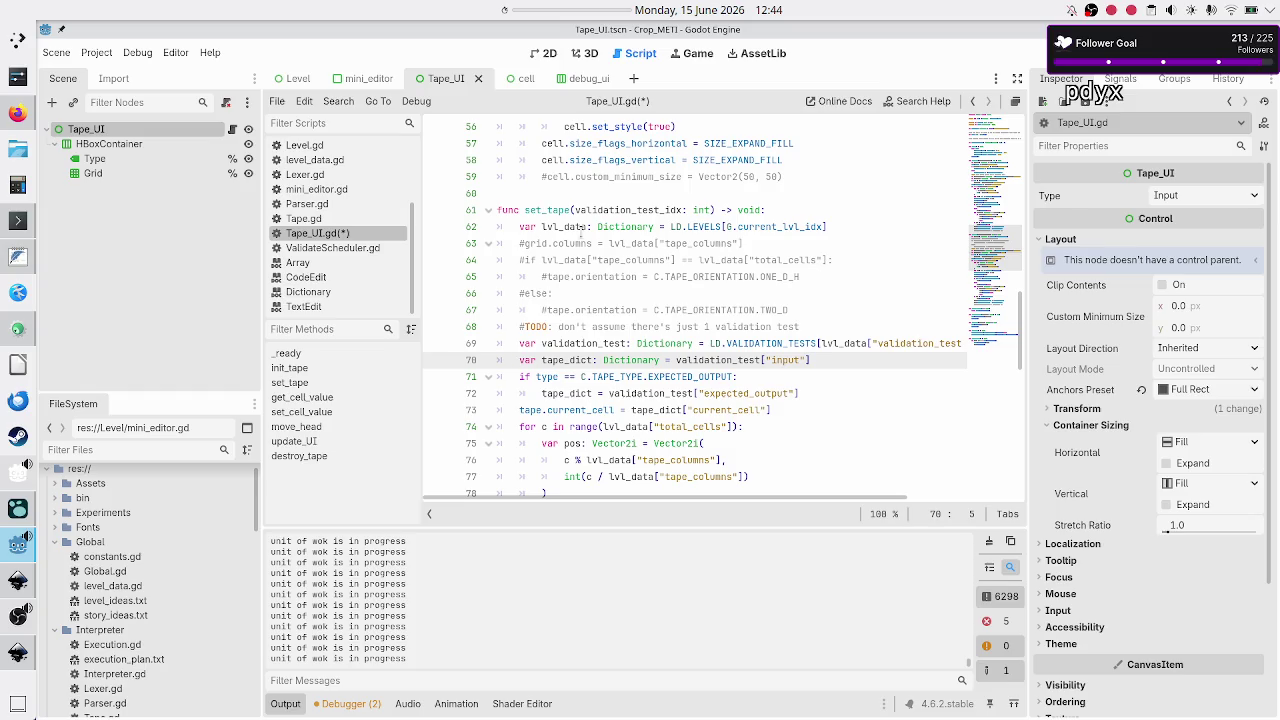
Step through set_tape's expected-output and current_cell lines down to the cell loop header.
scroll(590, 245, down, 3)
scroll(610, 255, right, 2)
scroll(617, 259, left, 3)
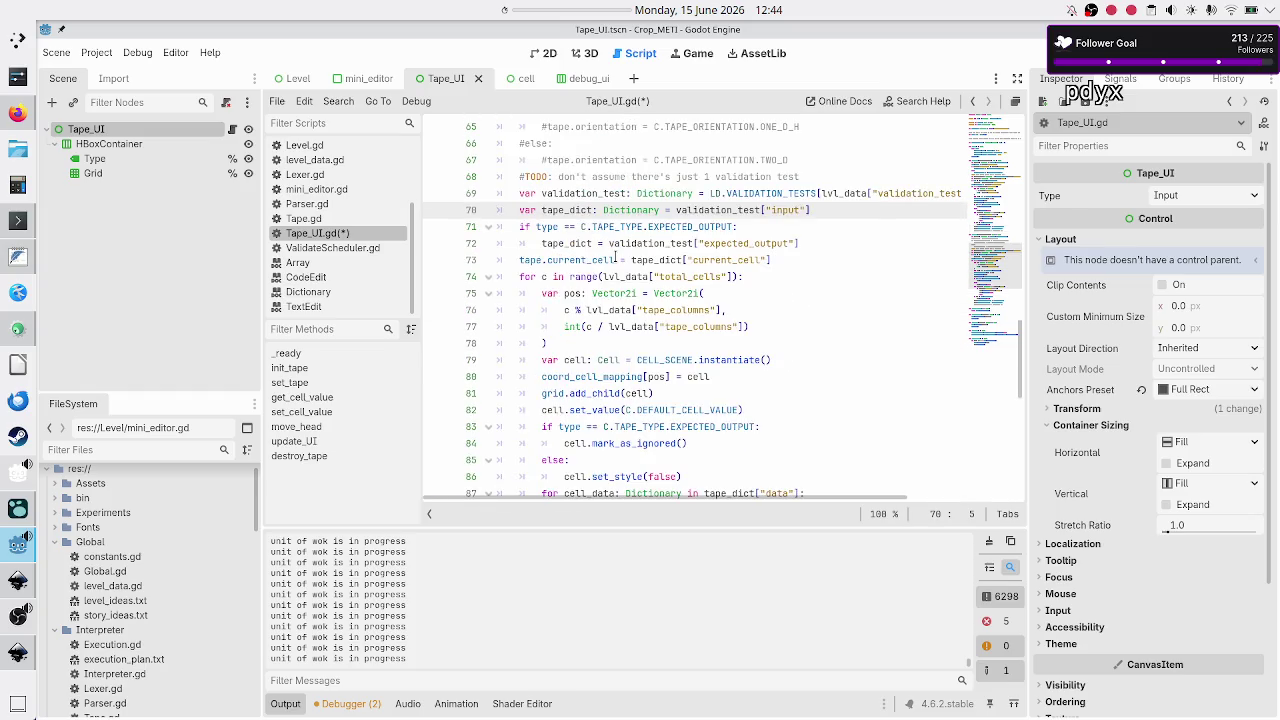
key(Down)
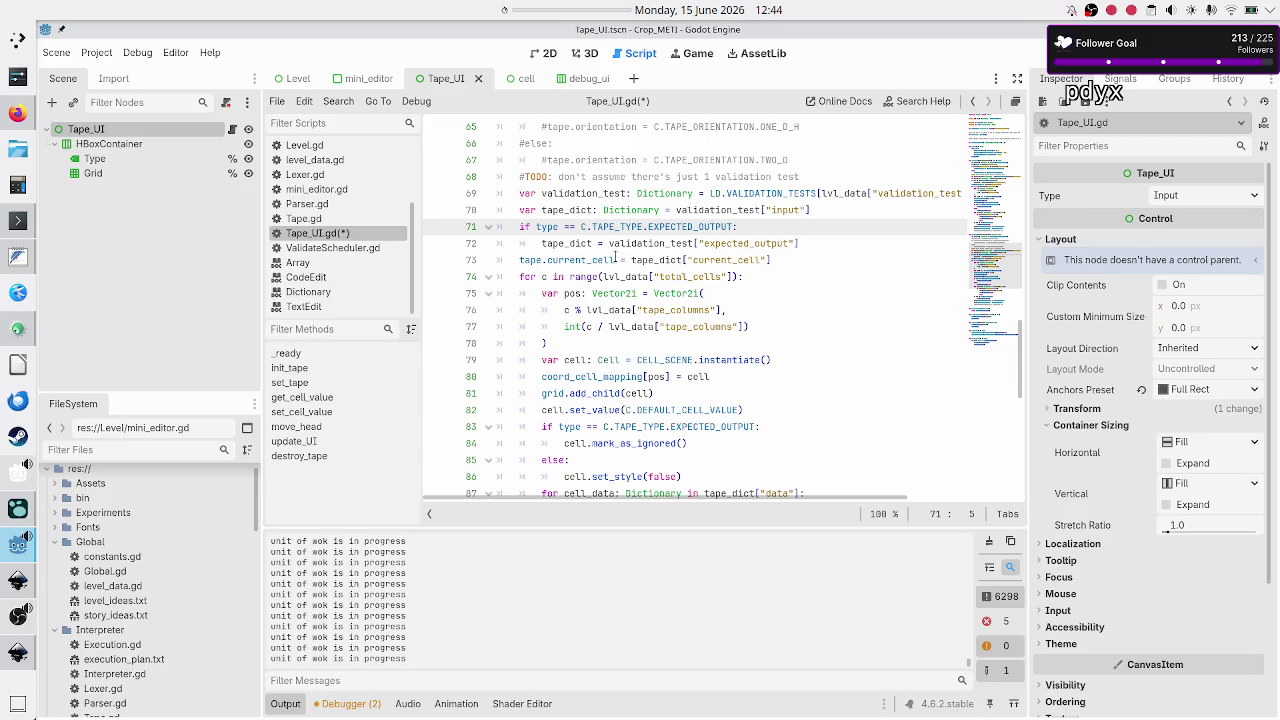
key(Down)
key(Down)
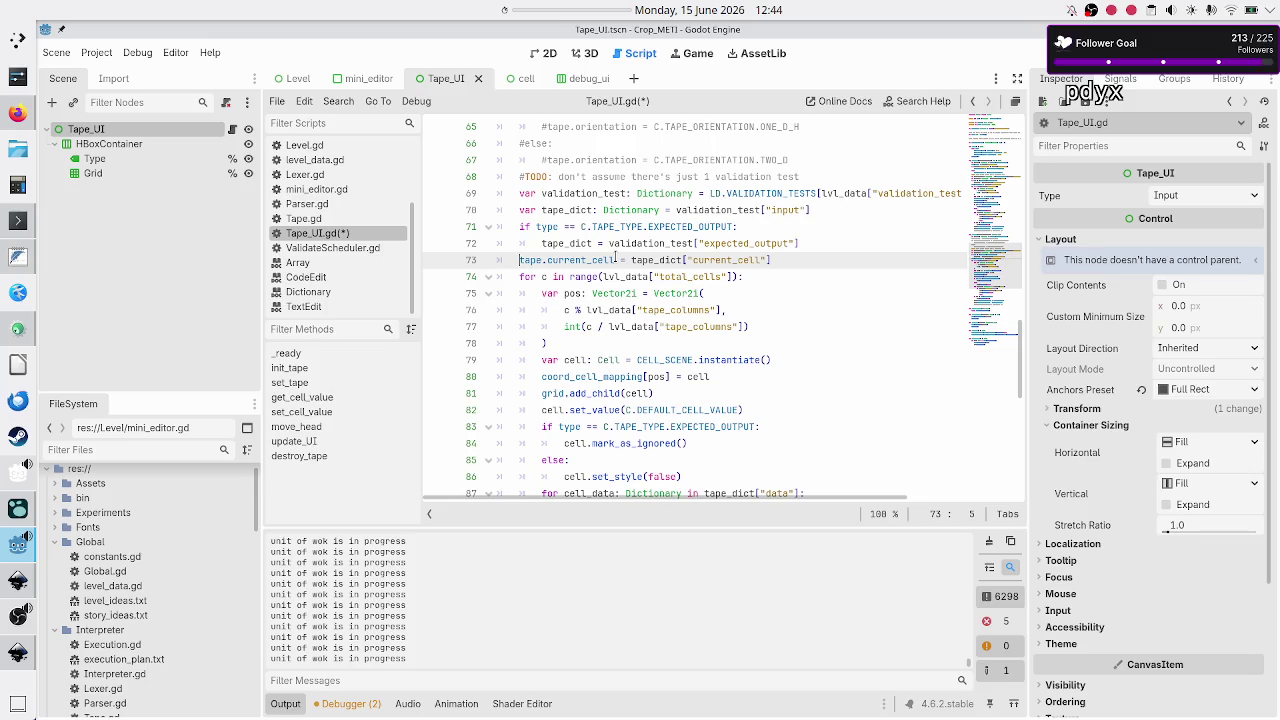
key(shift+Right)
key(shift+Right)
key(shift+Right)
key(Right)
key(Right)
key(Right)
key(Right)
key(Right)
key(Right)
key(Down)
key(Home)
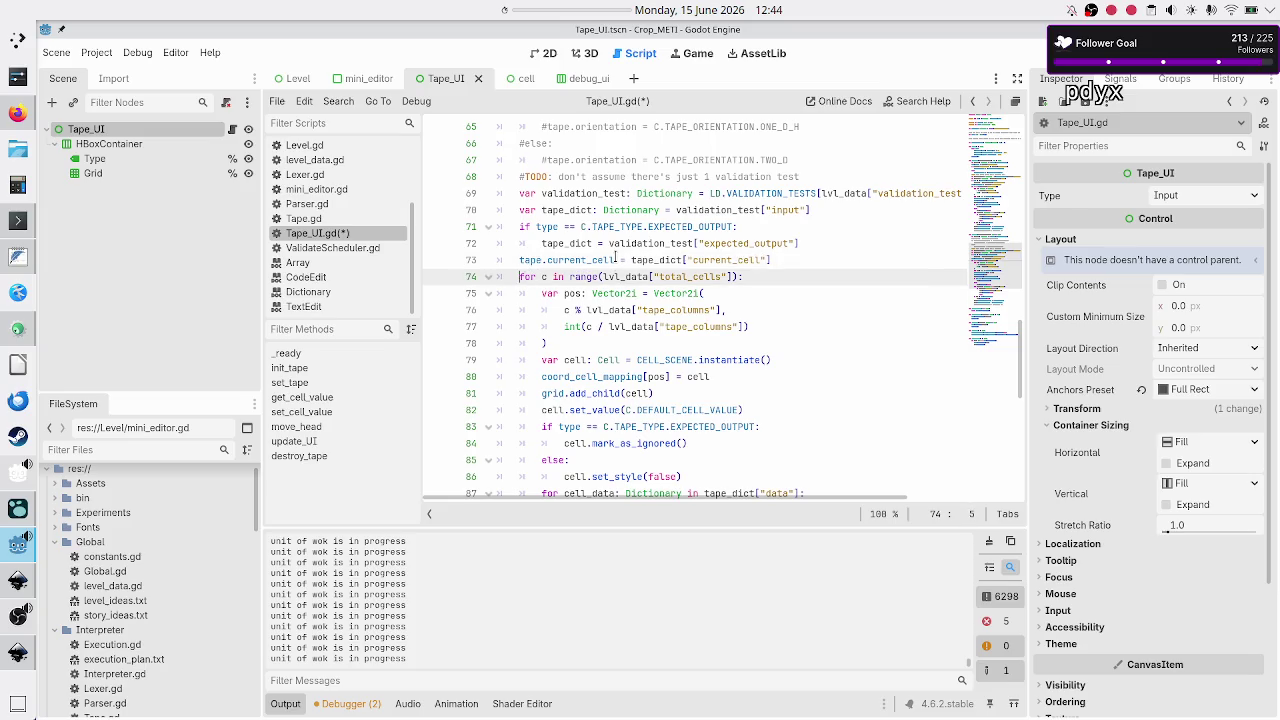
Cut the loop block through the add_child line, then undo the over-deletion.
key(shift+Down)
key(shift+Down)
key(shift+Down)
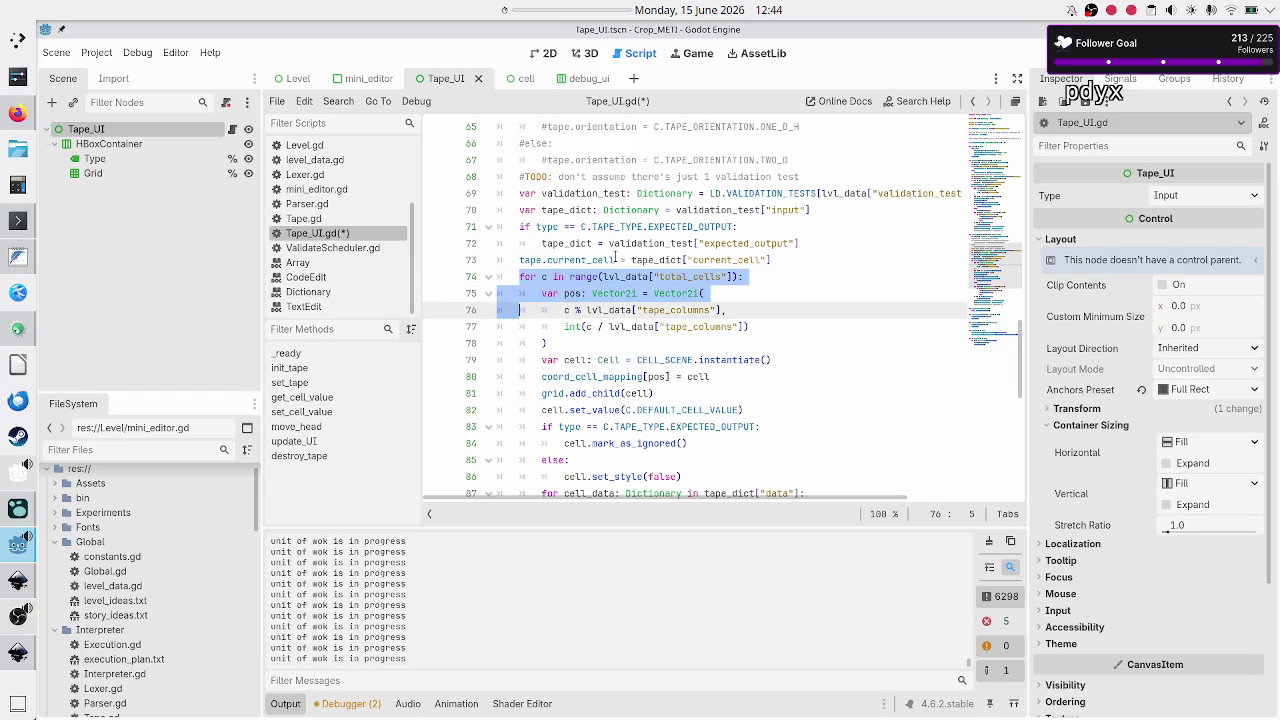
key(shift+Down)
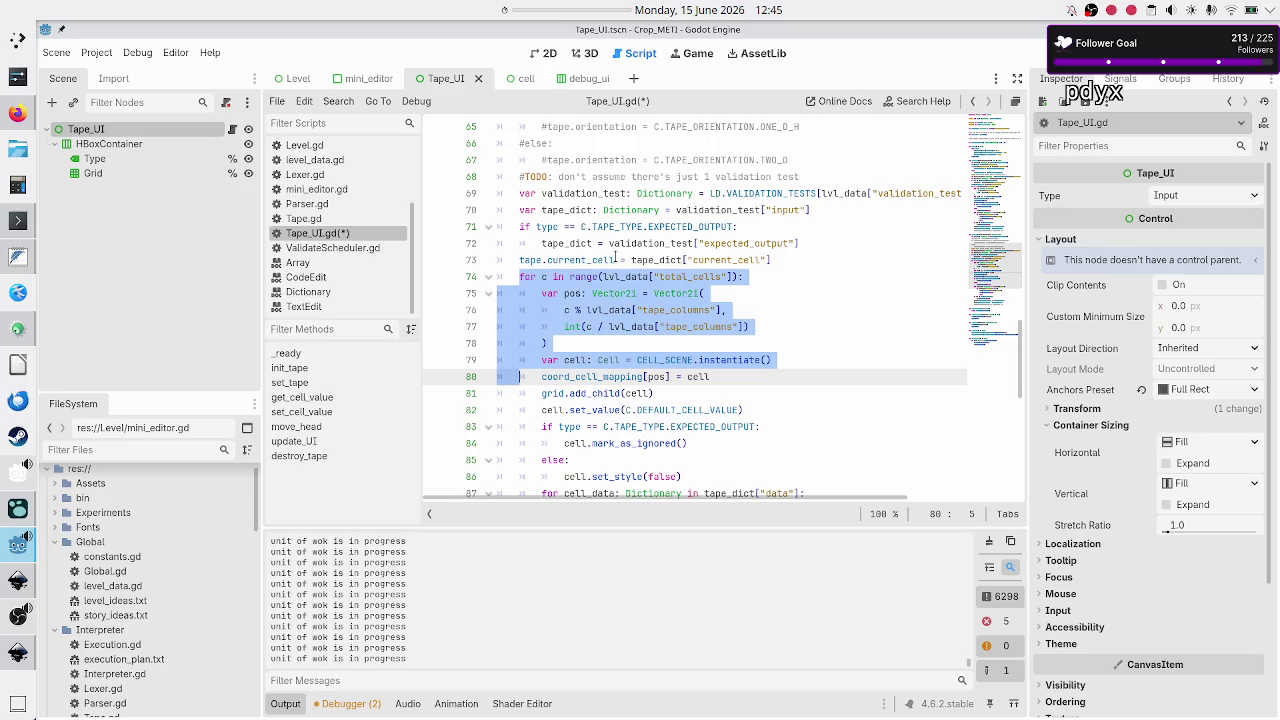
key(shift+Down)
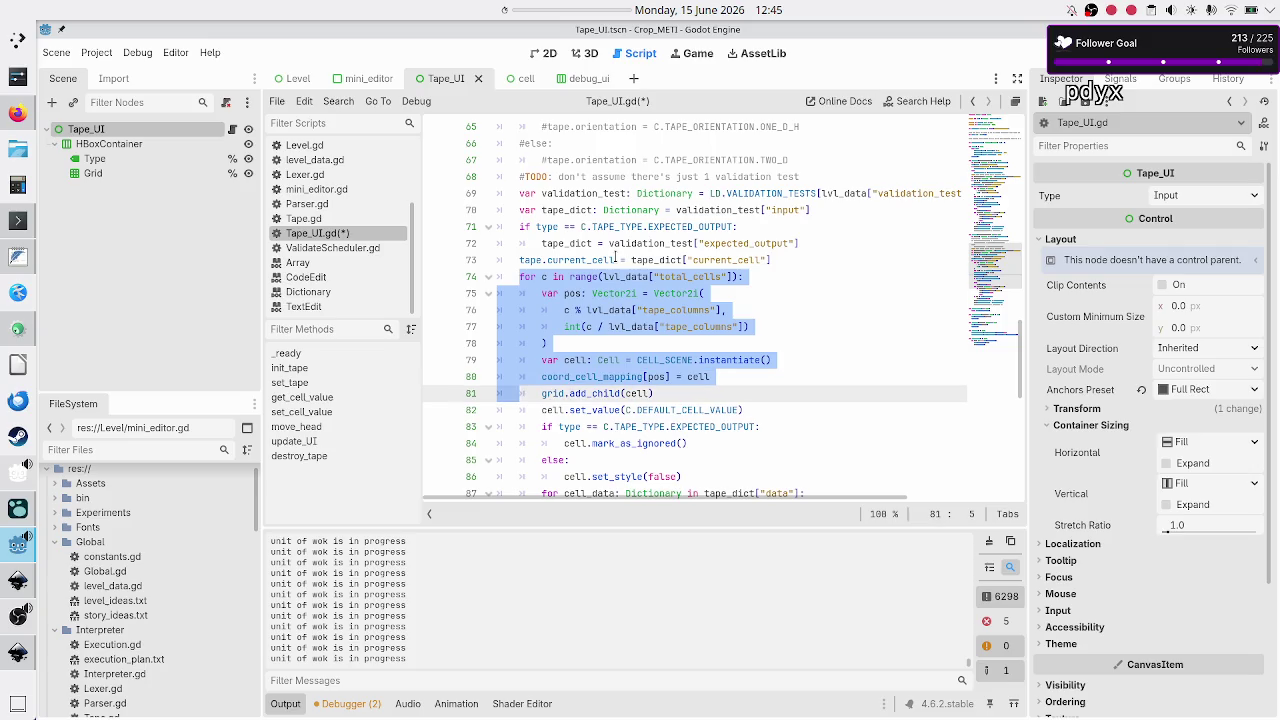
key(shift+Down)
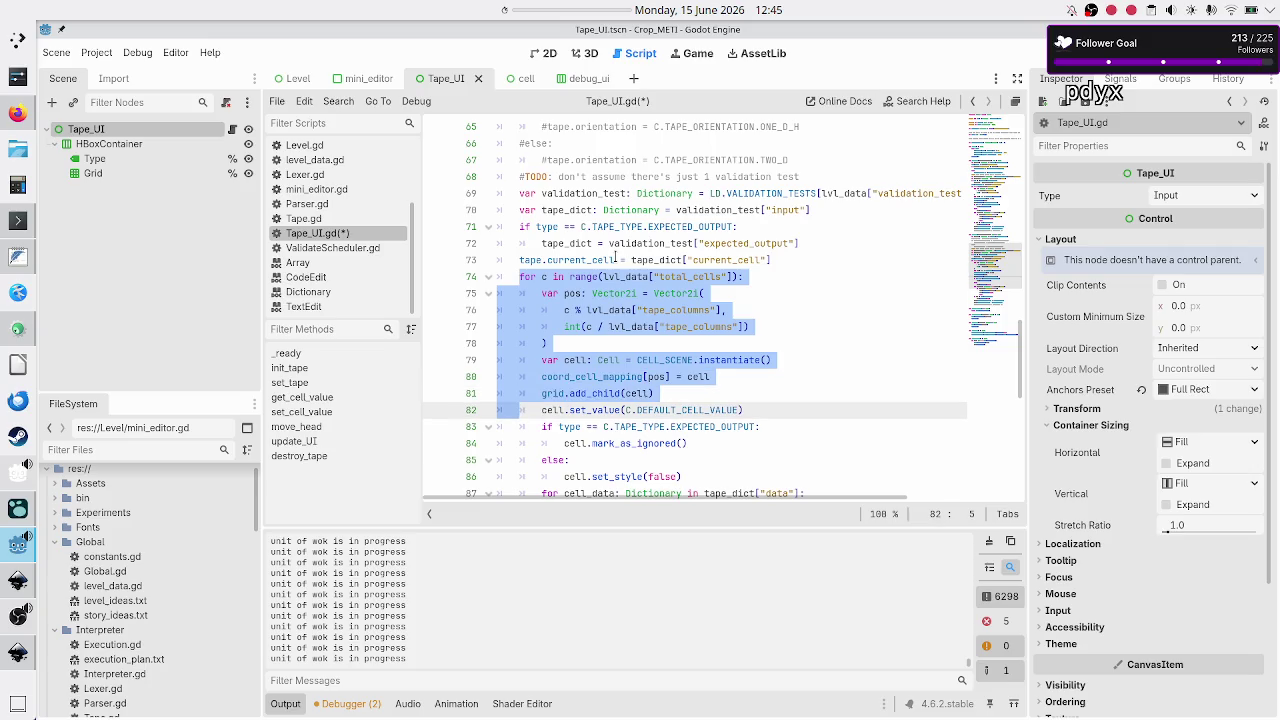
key(shift+Left)
key(ctrl+x)
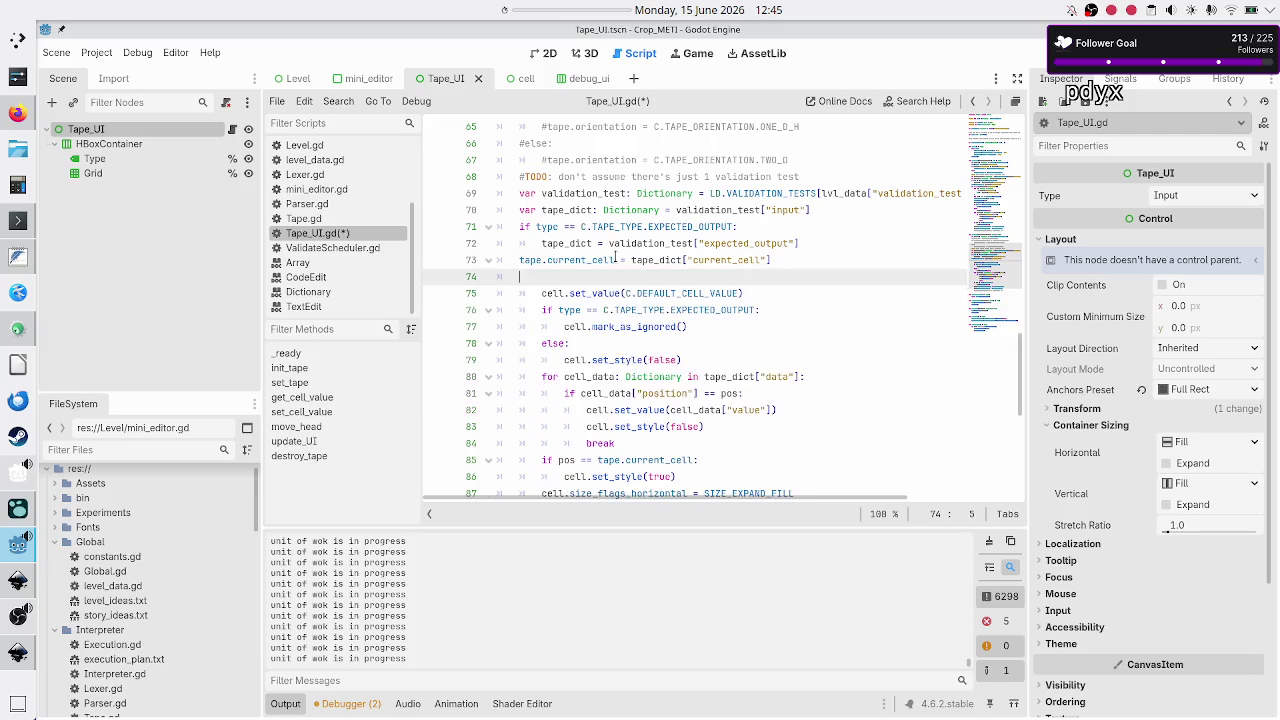
key(BackSpace)
key(Down)
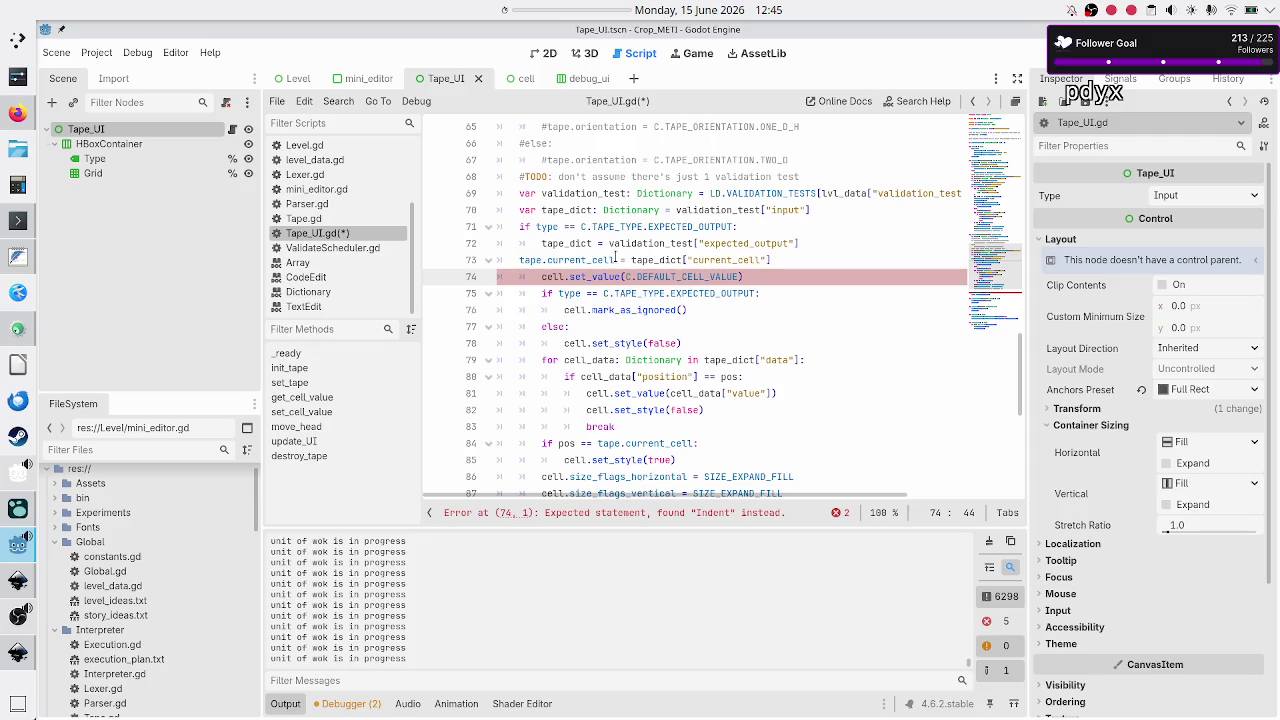
key(ctrl+z)
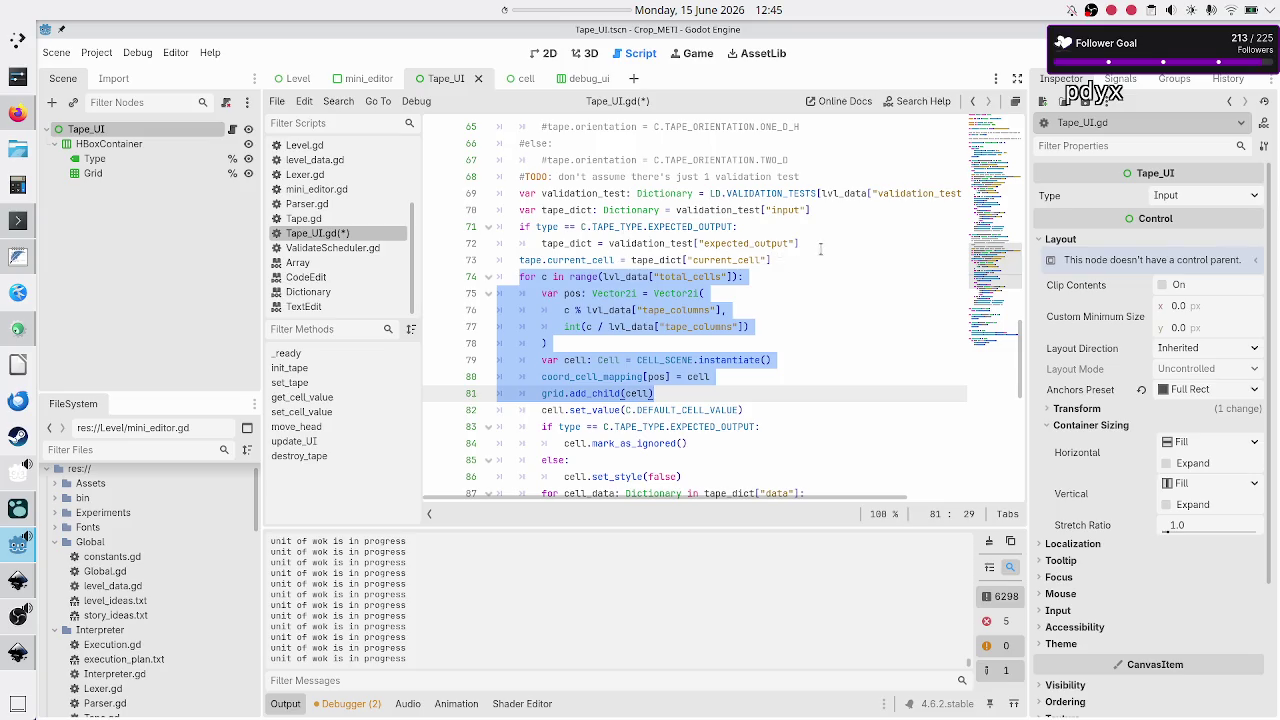
Delete only the cell instantiate, coord_cell_mapping and grid.add_child lines from the loop.
scroll(820, 249, down, 3)
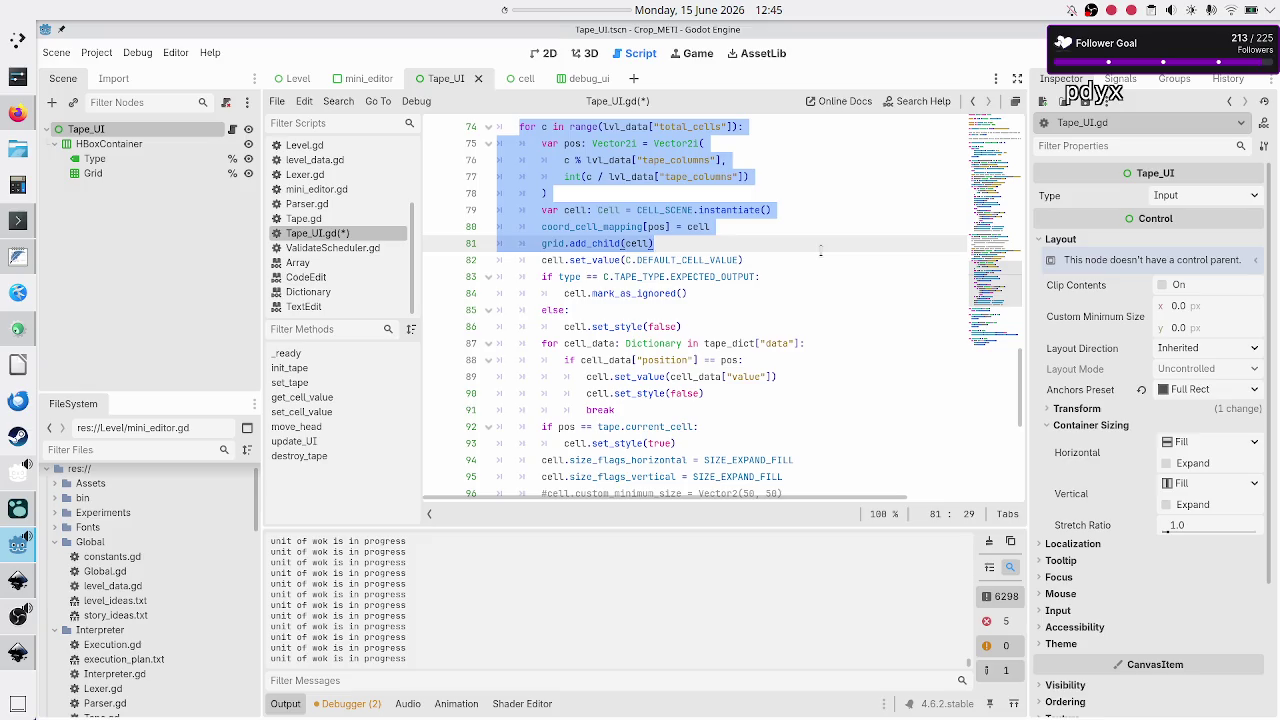
scroll(820, 249, up, 1)
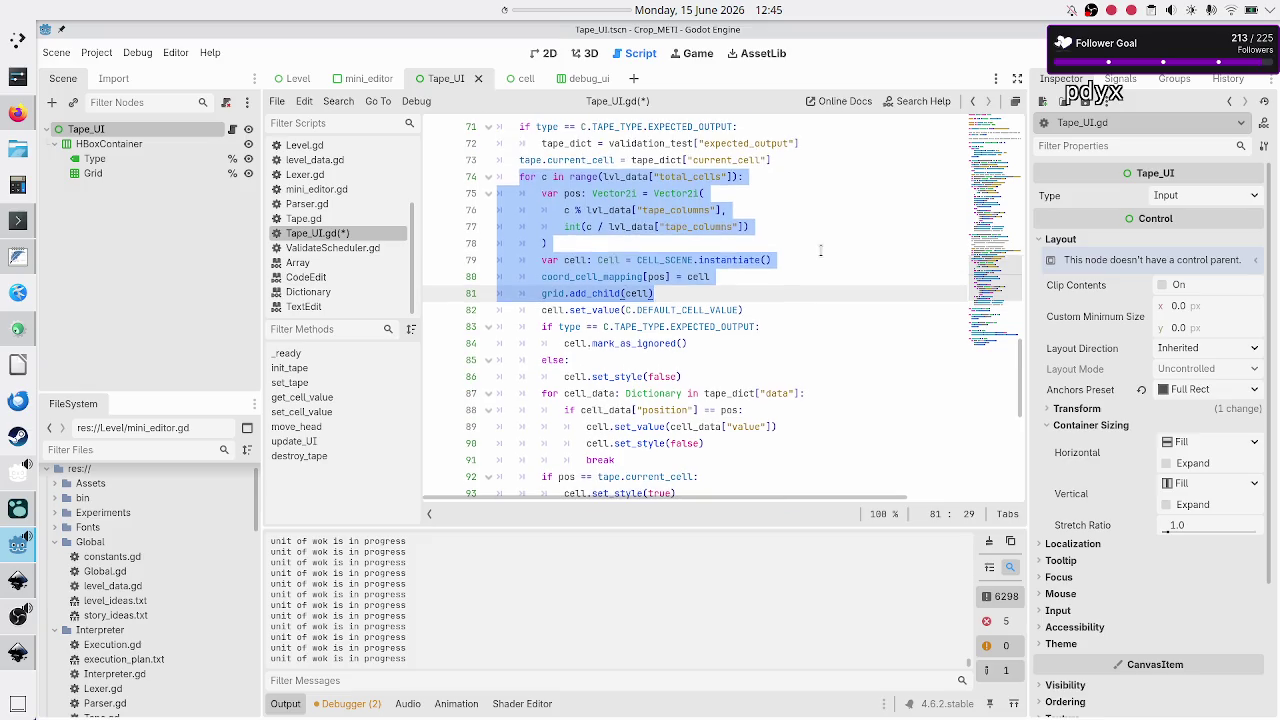
key(Up)
key(Up)
key(Up)
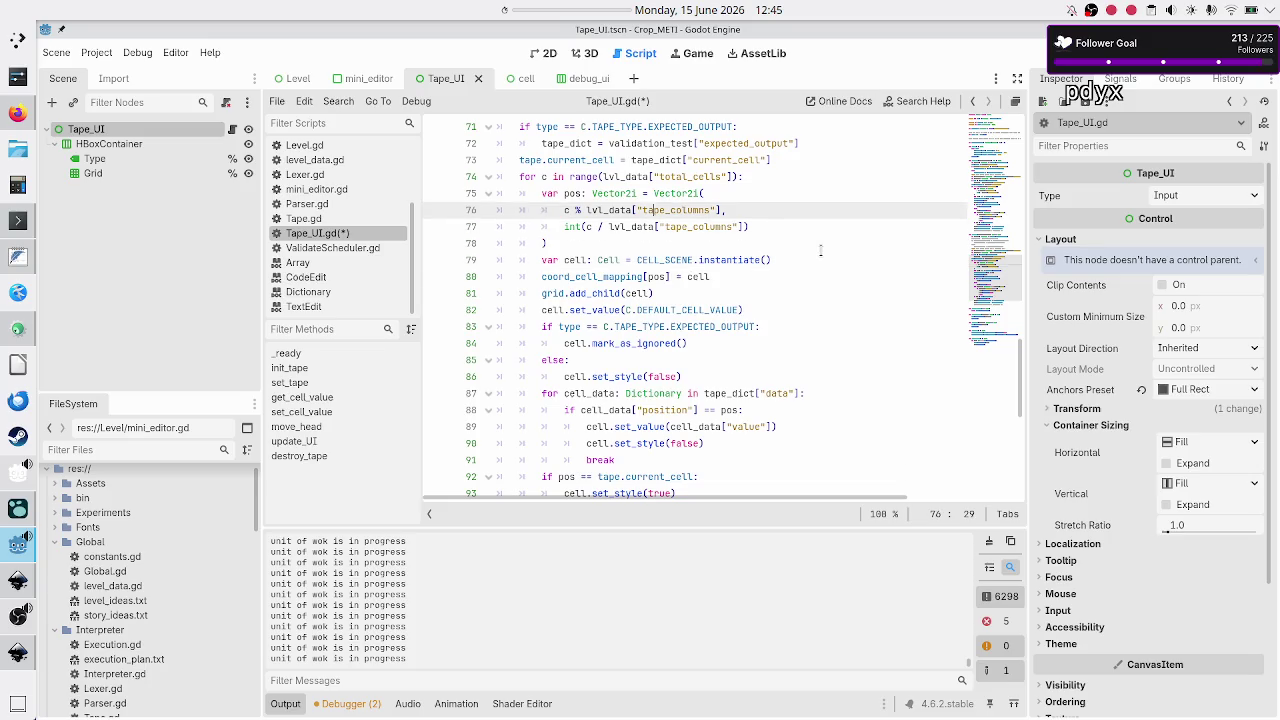
key(End)
key(Right)
key(Home)
key(shift+Down)
key(shift+Down)
key(shift+Down)
key(shift+Right)
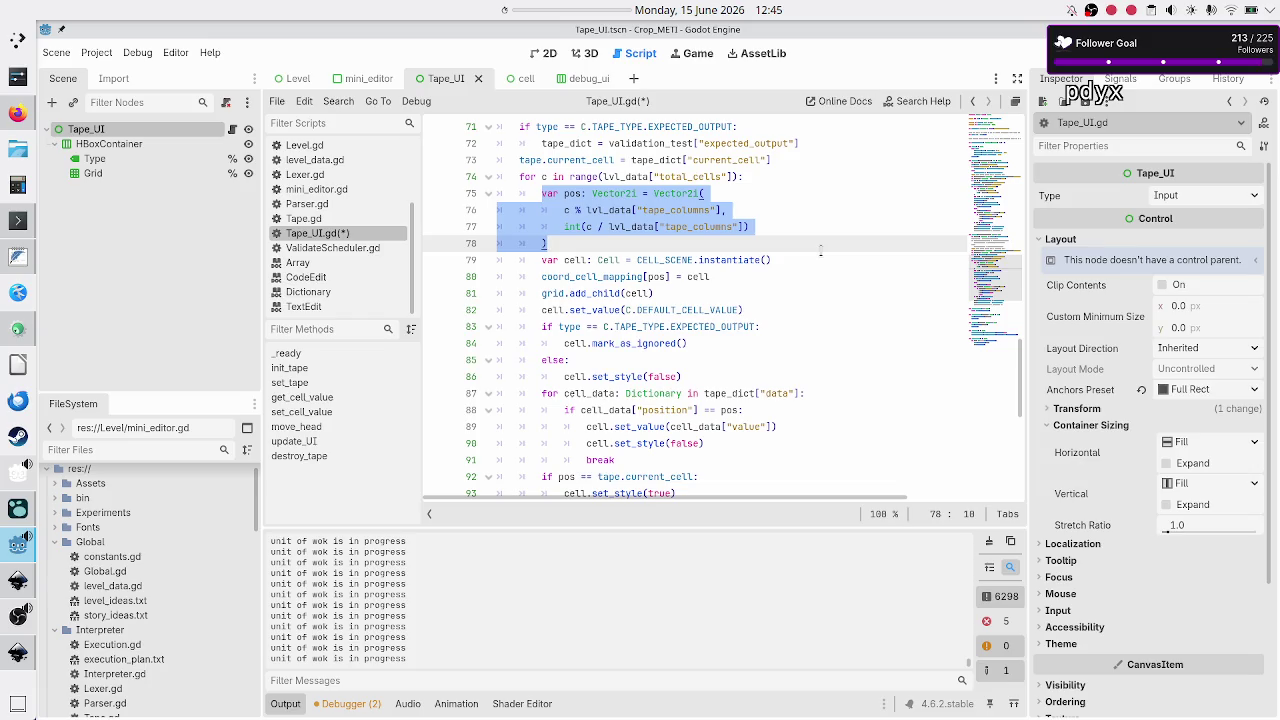
key(Right)
key(shift+End)
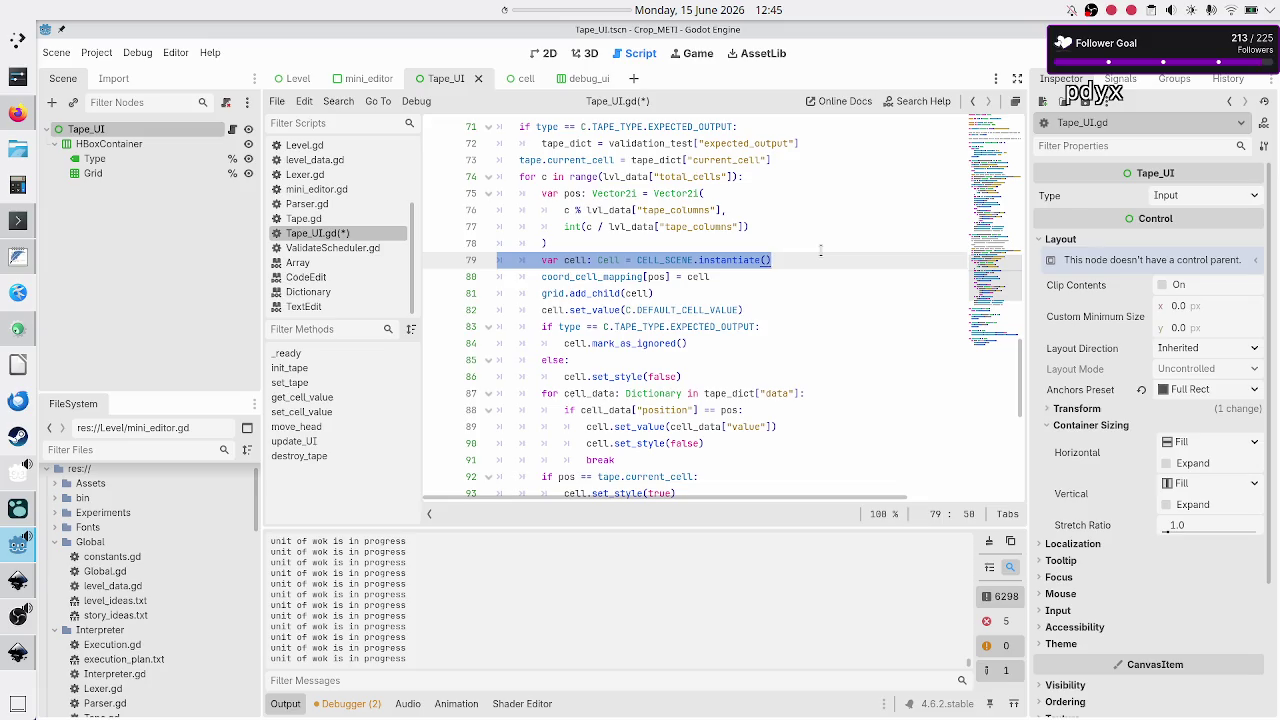
key(shift+Down)
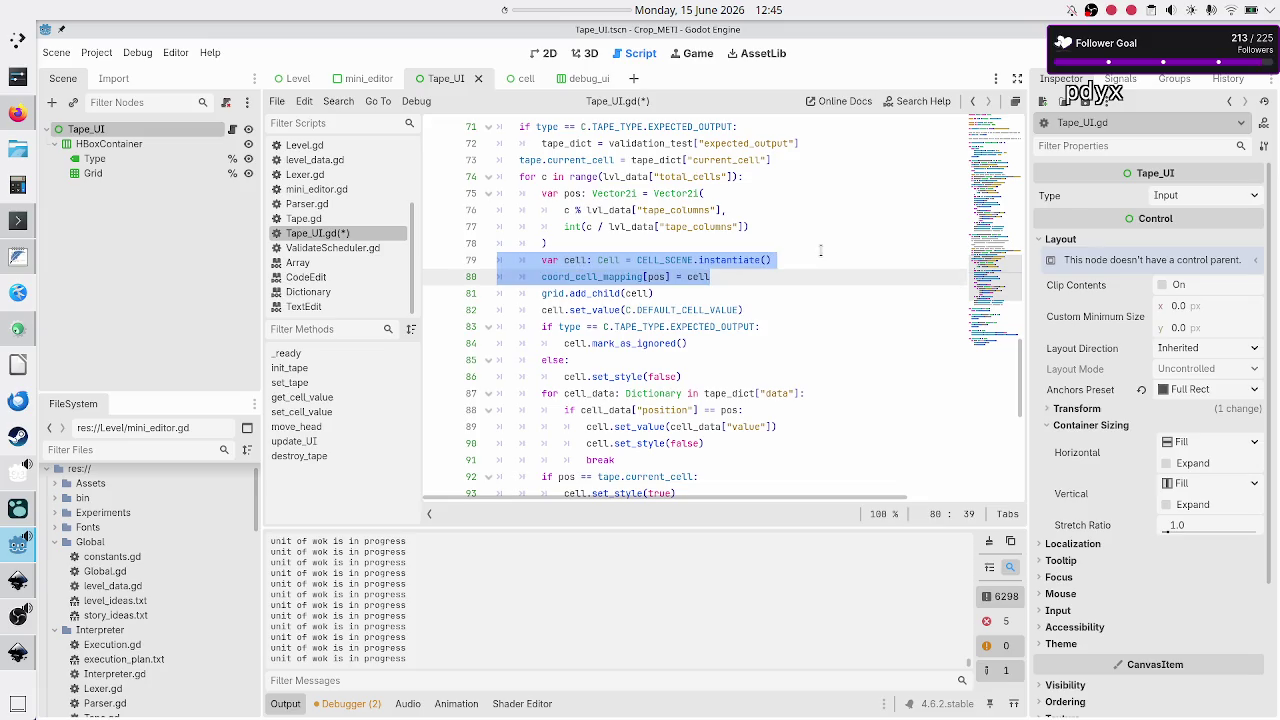
key(shift+Down)
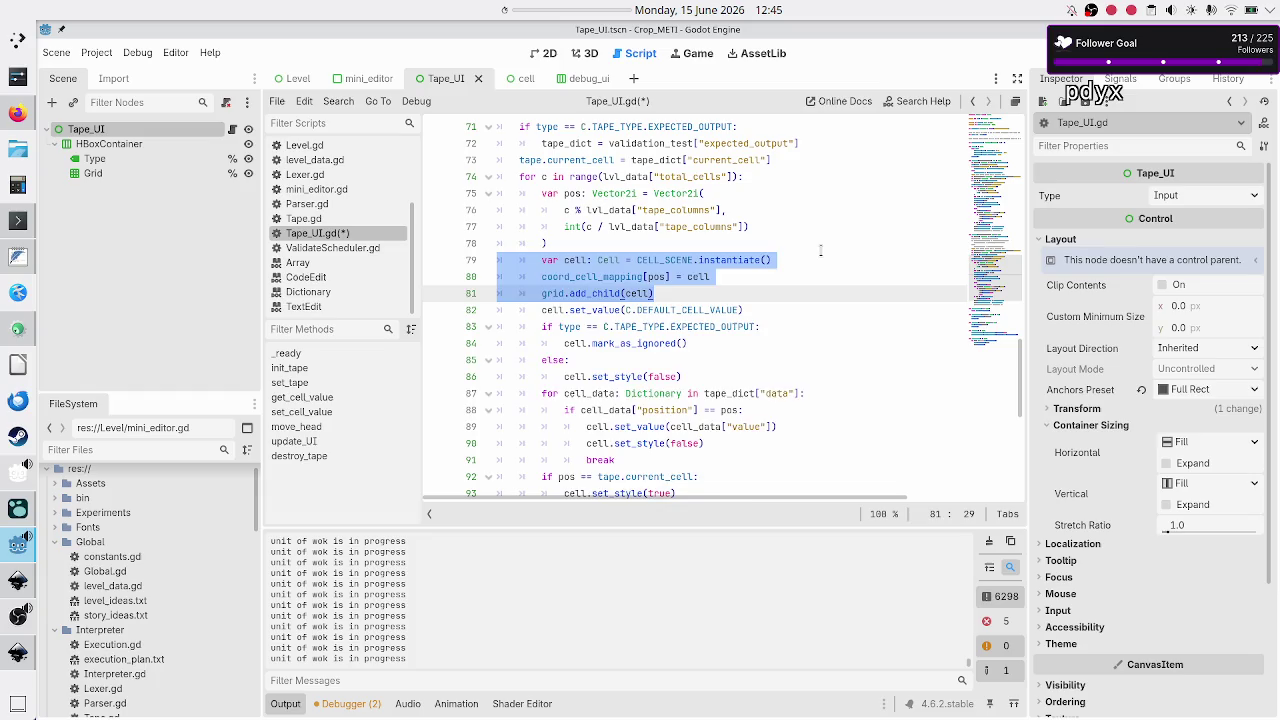
key(ctrl+x)
key(BackSpace)
key(Down)
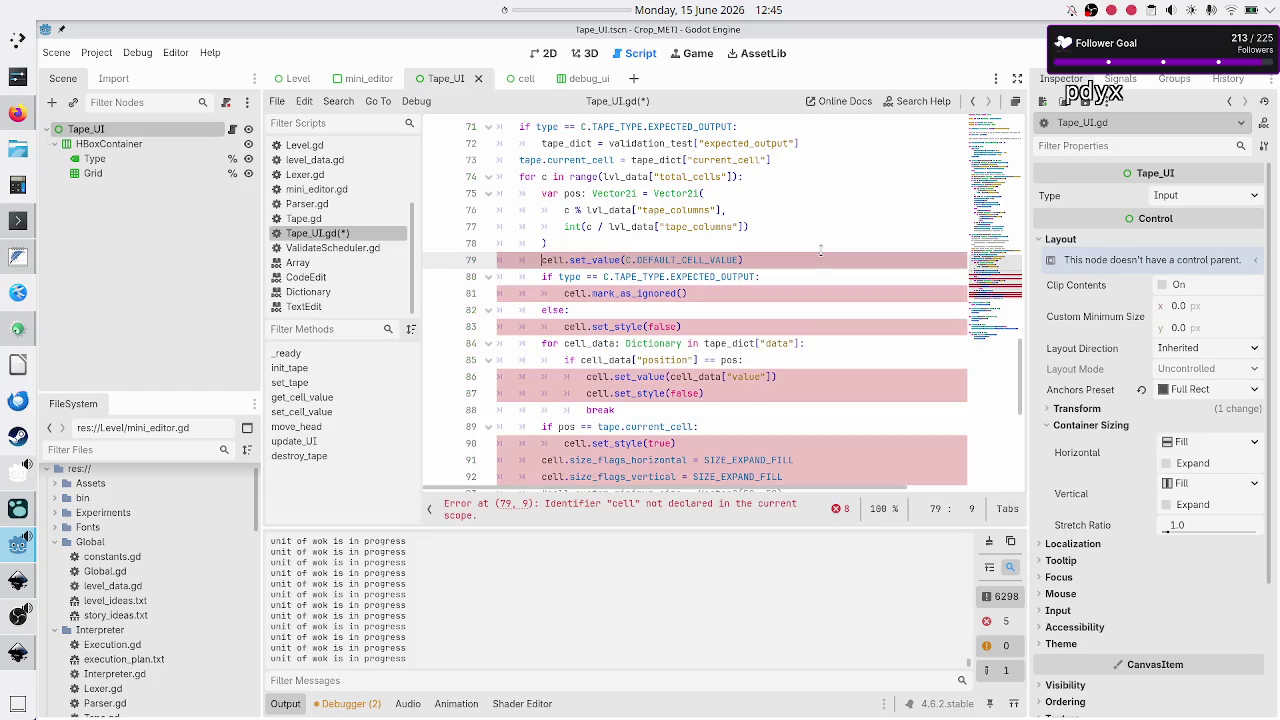
Delete the three size-flag lines after the cell_data loop in set_tape.
key(Down)
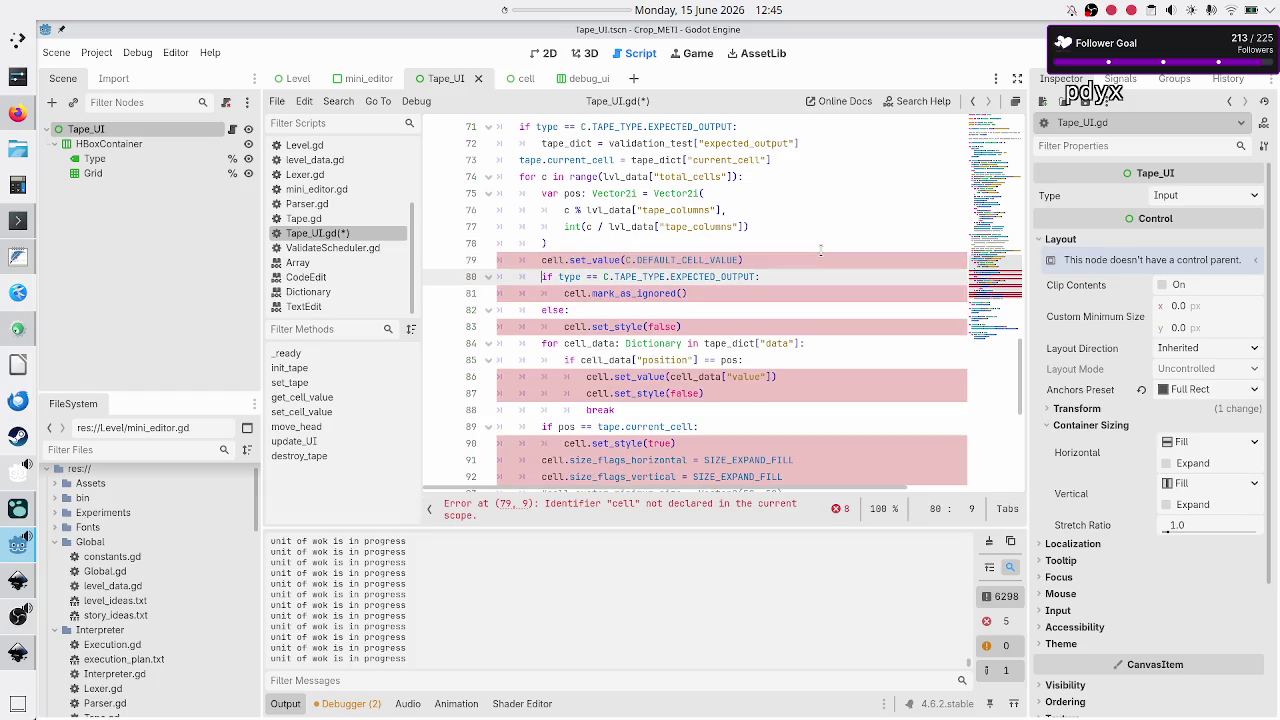
key(Down)
key(Down)
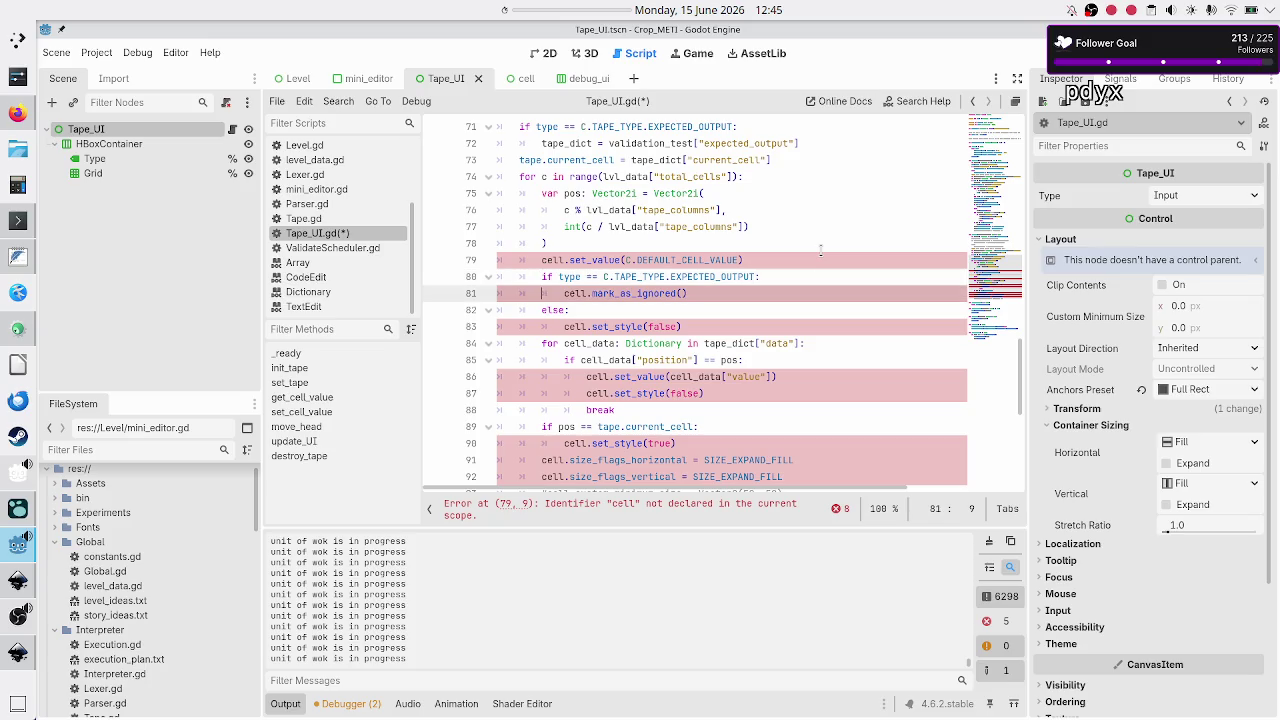
key(Down)
key(Down)
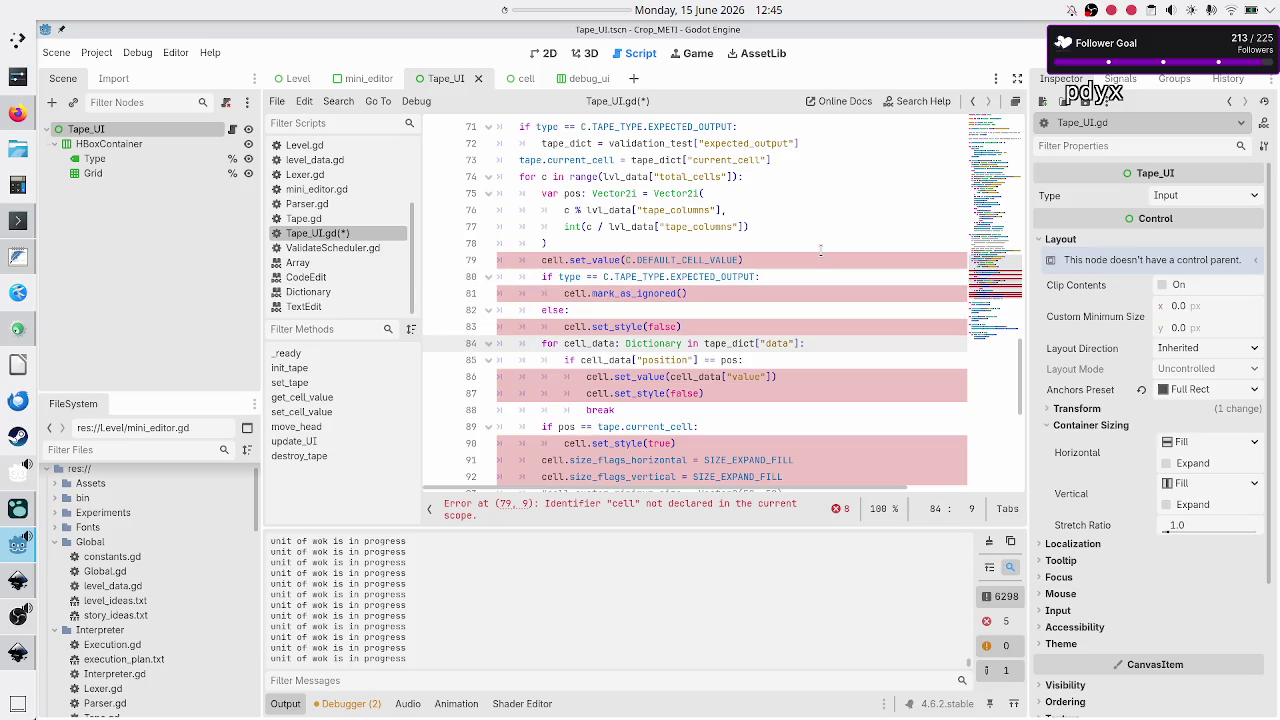
key(Right)
key(Right)
key(Right)
key(Right)
key(Down)
key(Right)
key(Right)
key(Right)
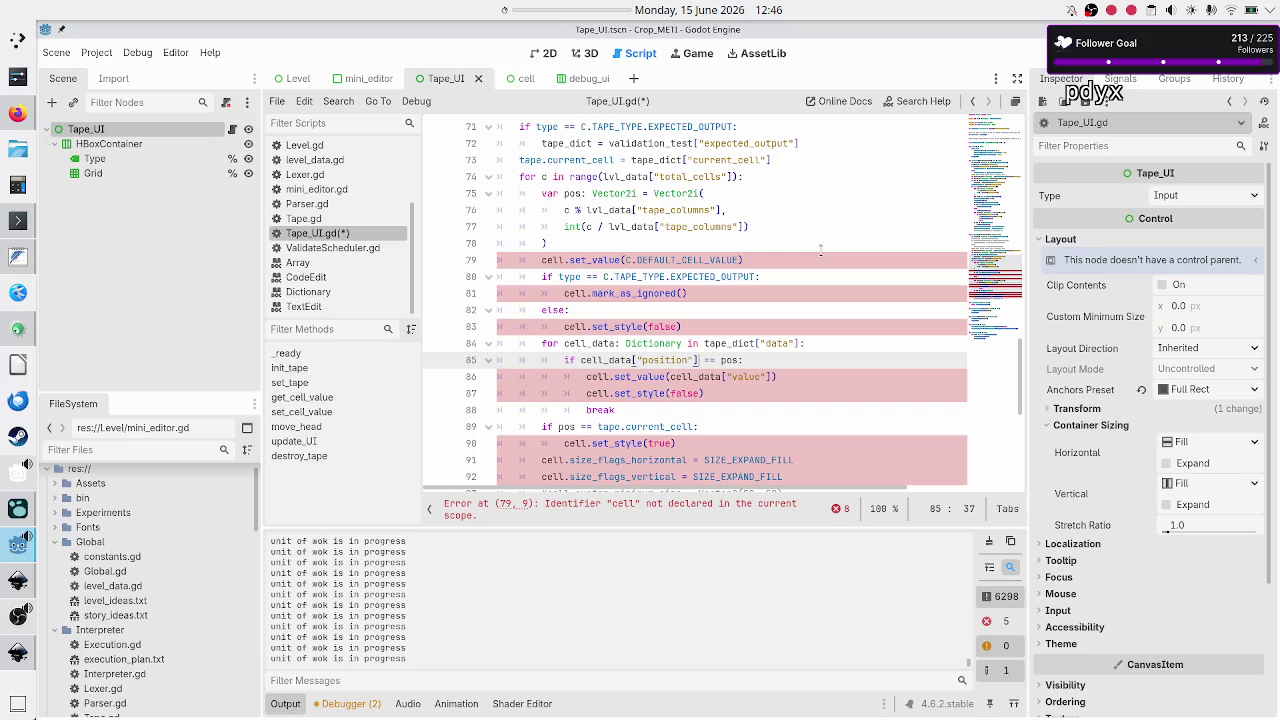
key(shift+Left)
key(shift+Left)
key(shift+Left)
key(Down)
key(Down)
key(Down)
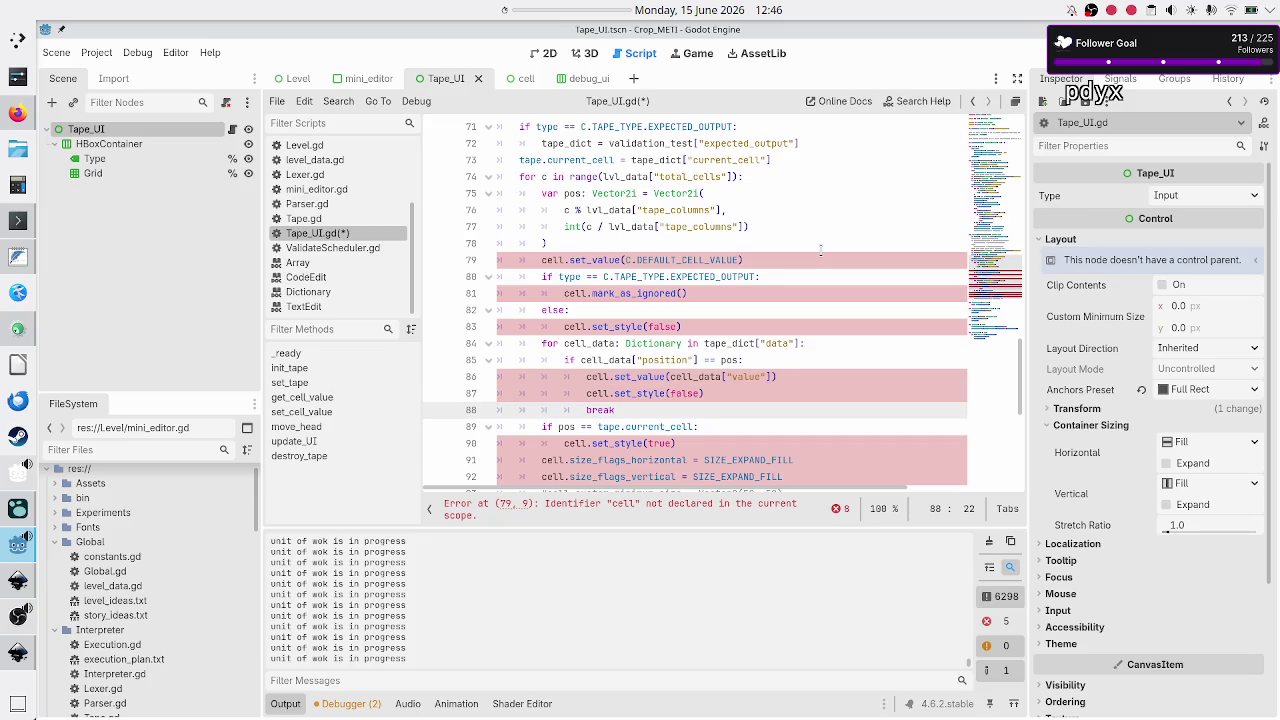
key(Down)
key(Down)
key(Down)
key(Home)
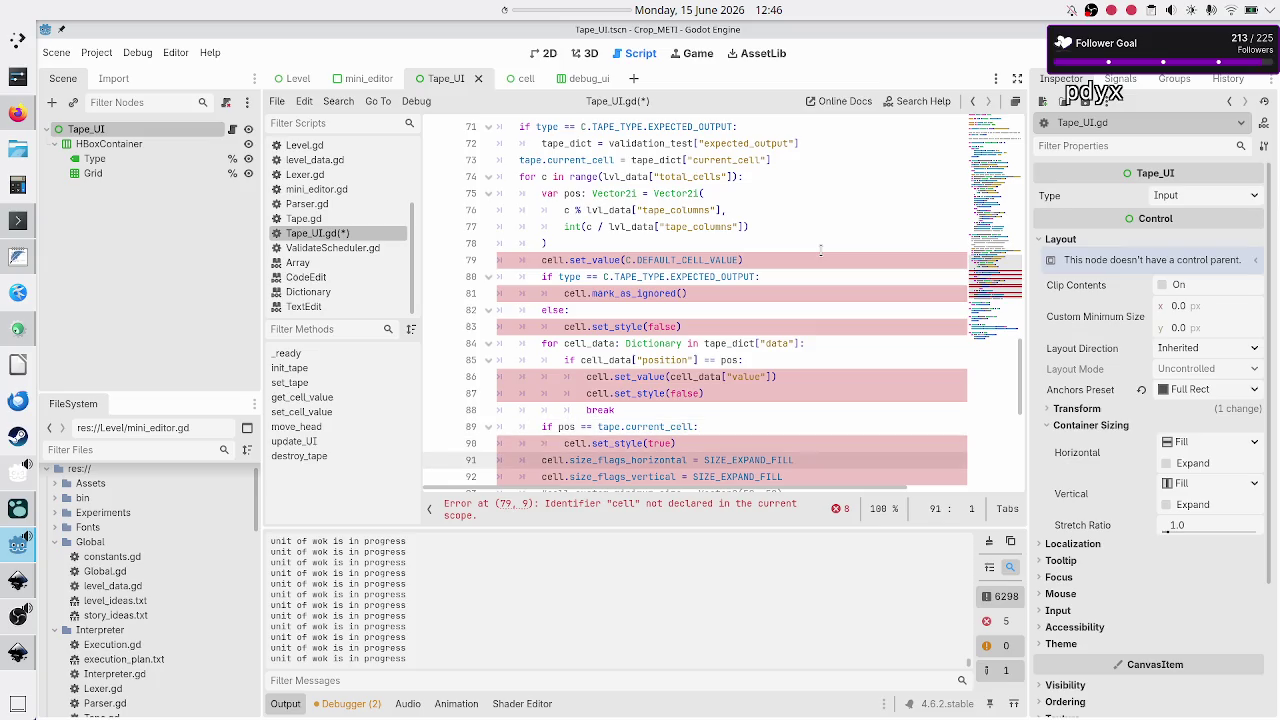
key(shift+Down)
key(shift+Down)
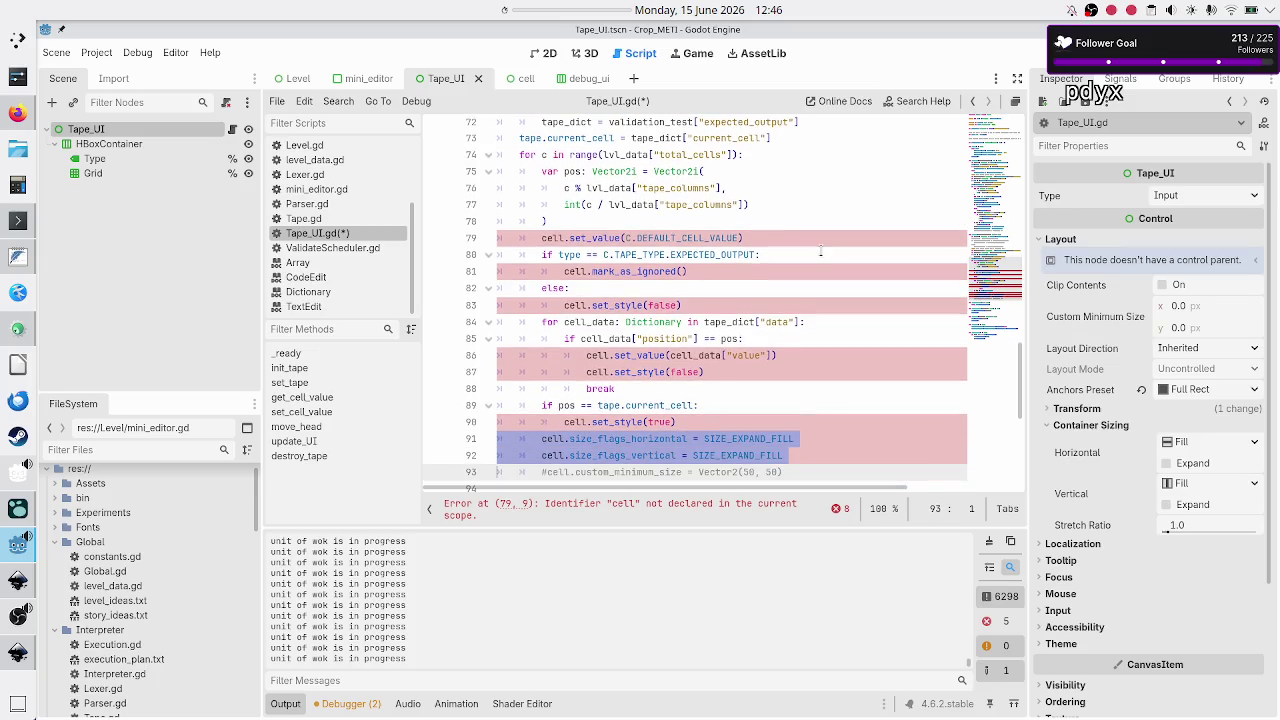
key(shift+Down)
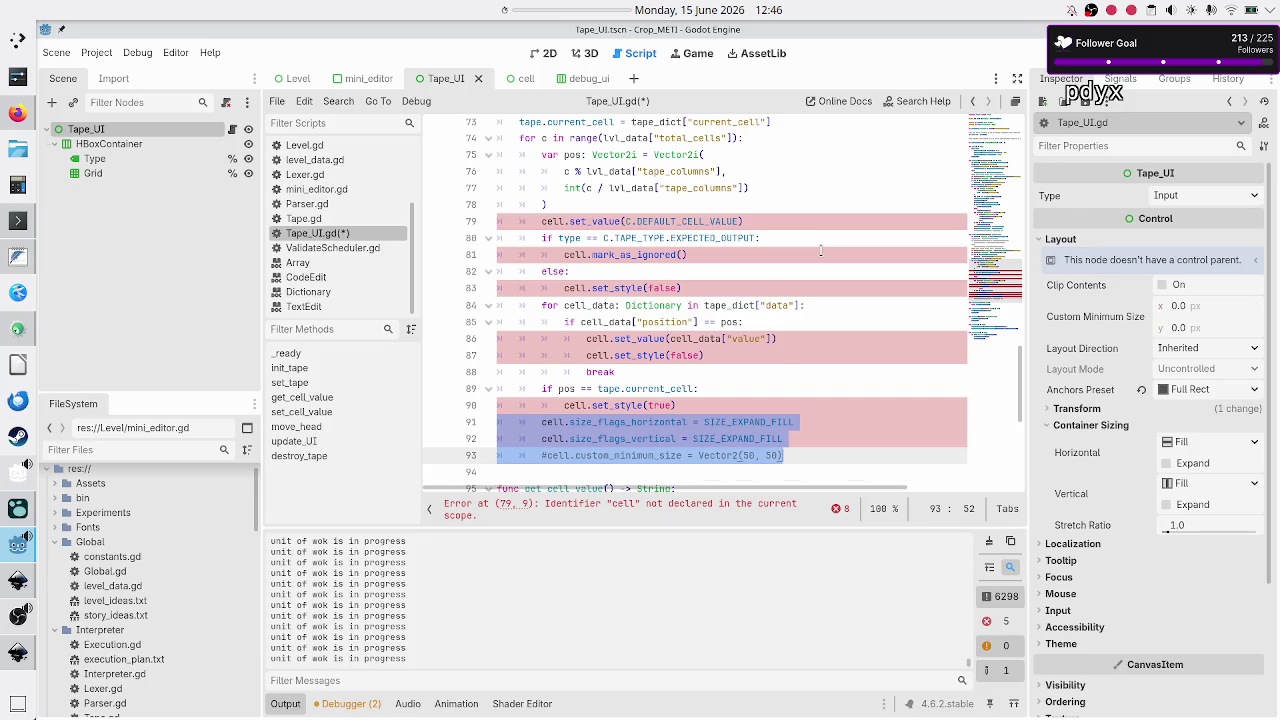
key(BackSpace)
key(Left)
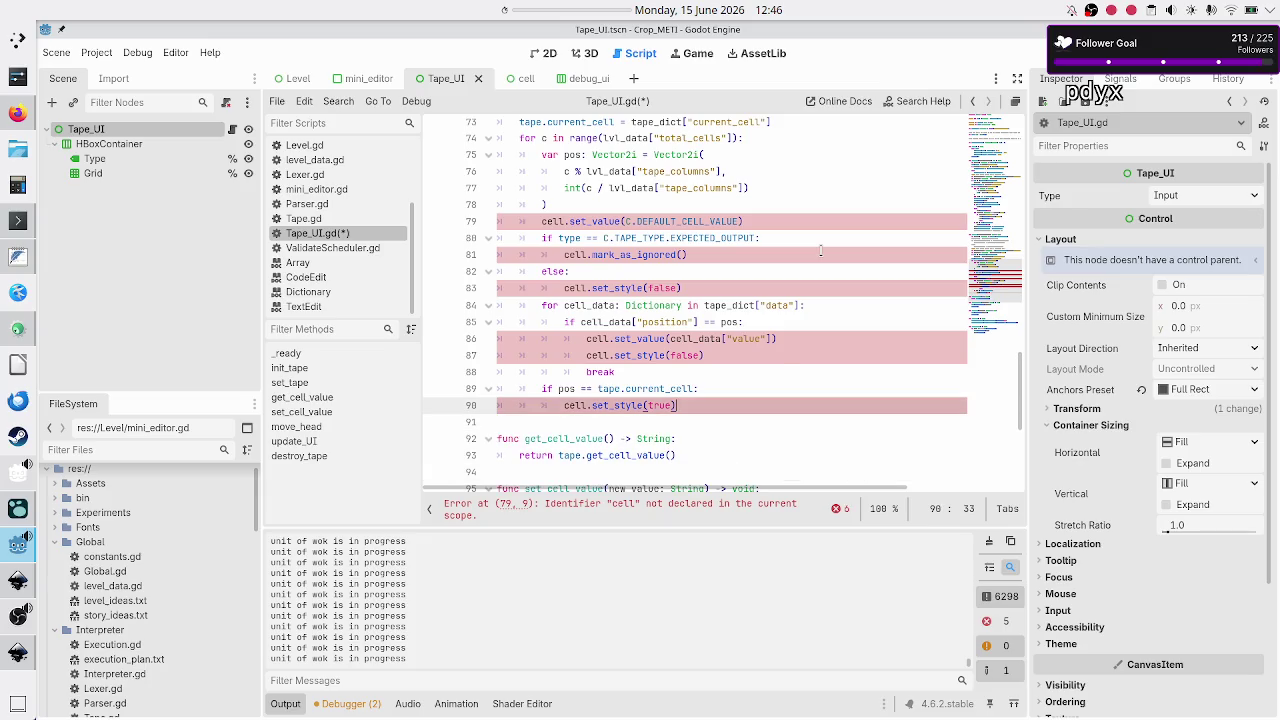
Insert 'var cell: Cell = grid.get_child(c)' above the first use of cell.
key(Up)
key(Up)
key(Up)
key(Up)
key(Down)
key(Down)
key(Down)
key(Right)
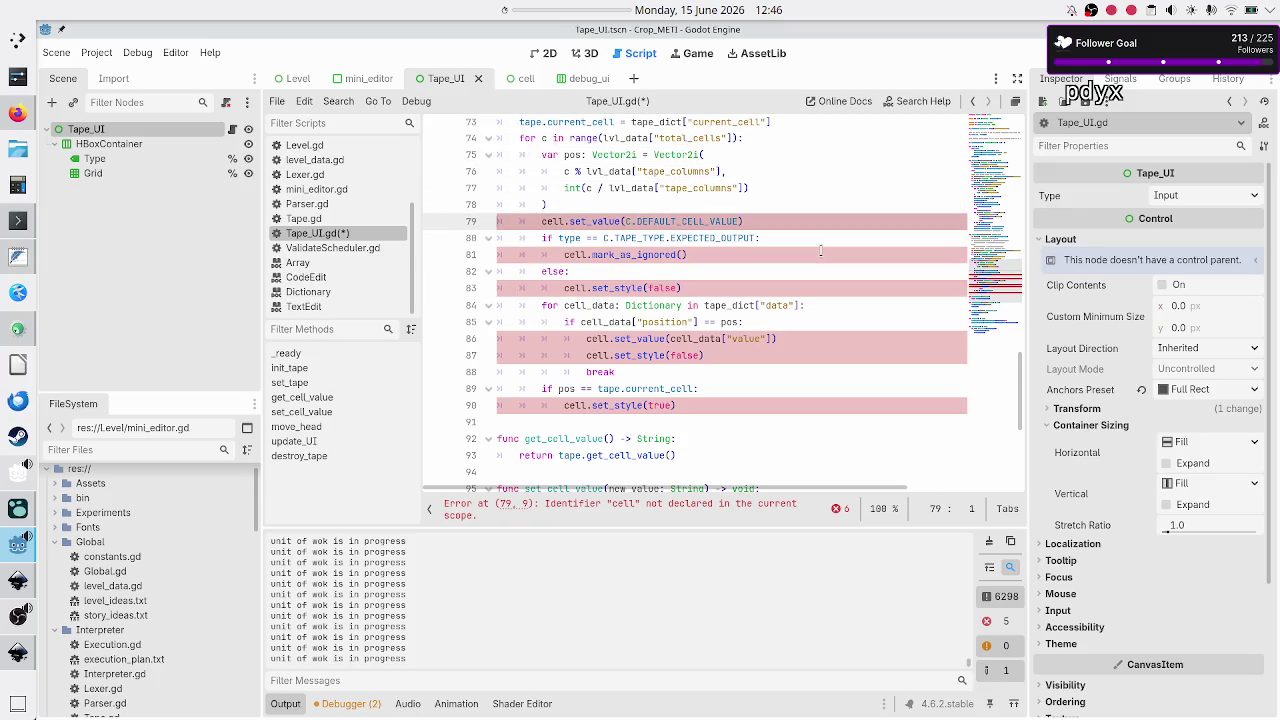
key(ctrl+shift+Return)
text(cell)
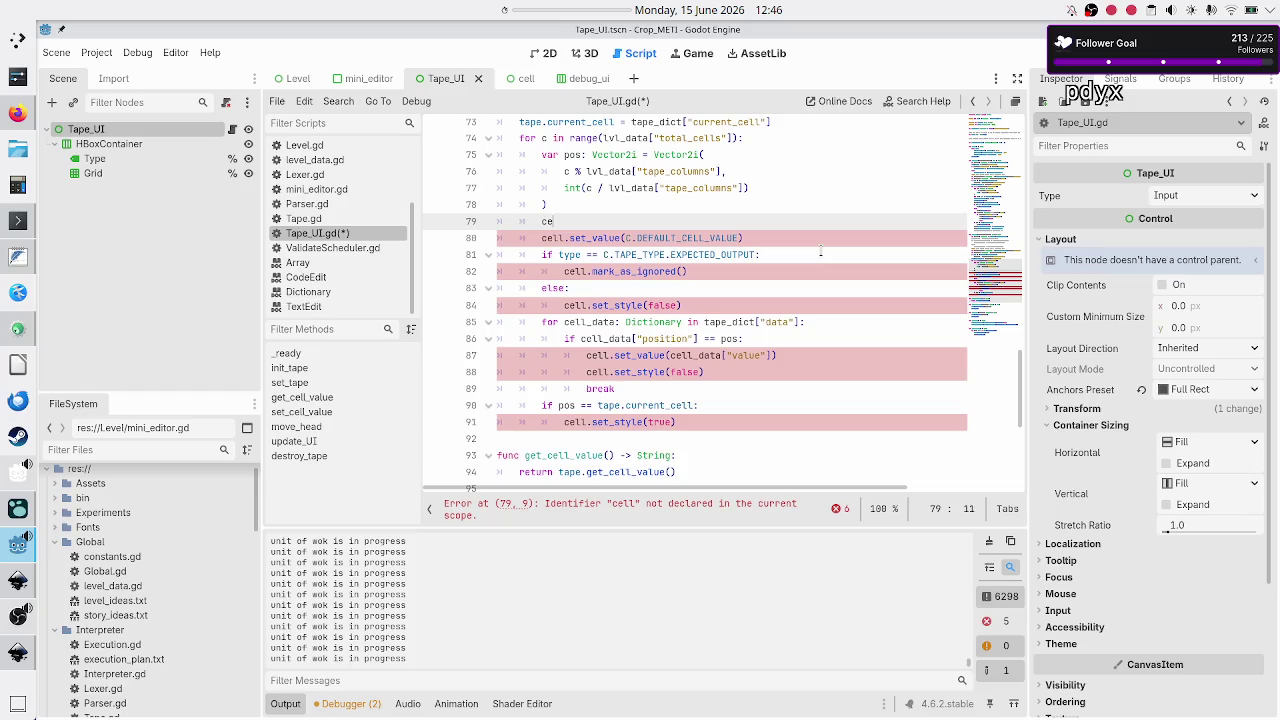
key(BackSpace)
key(BackSpace)
key(BackSpace)
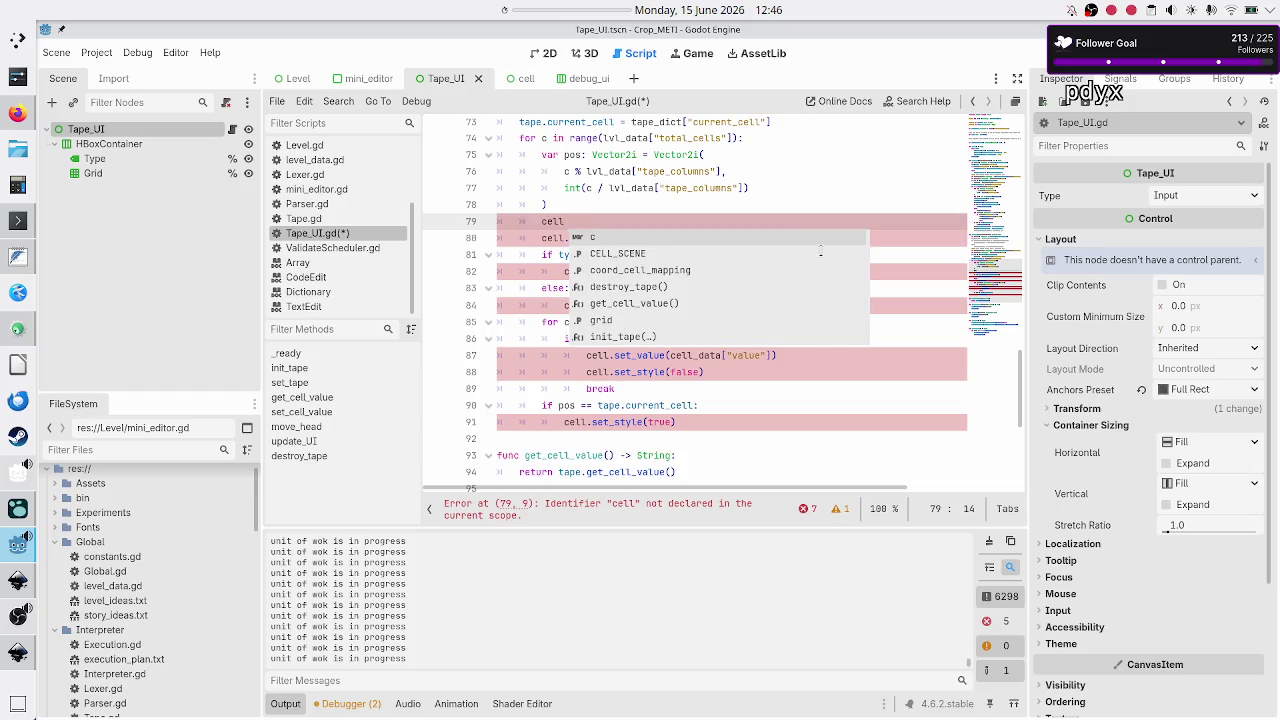
text(var cell: Ce)
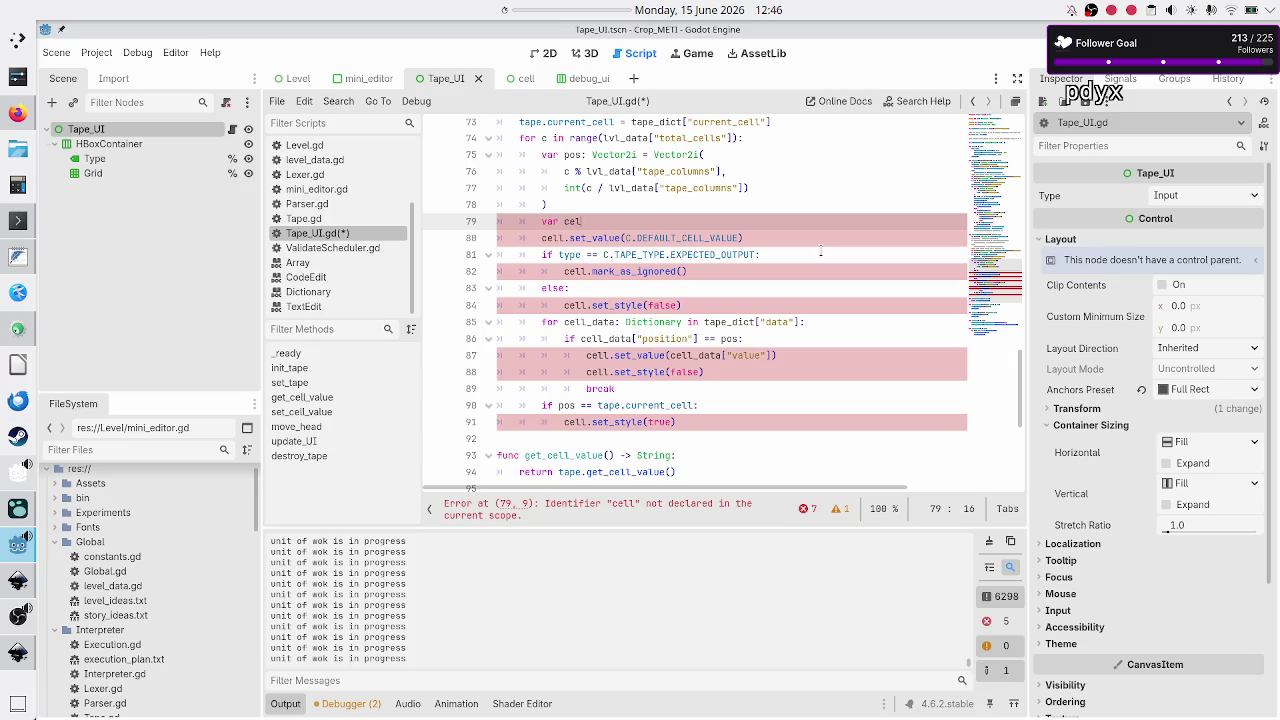
text(ll)
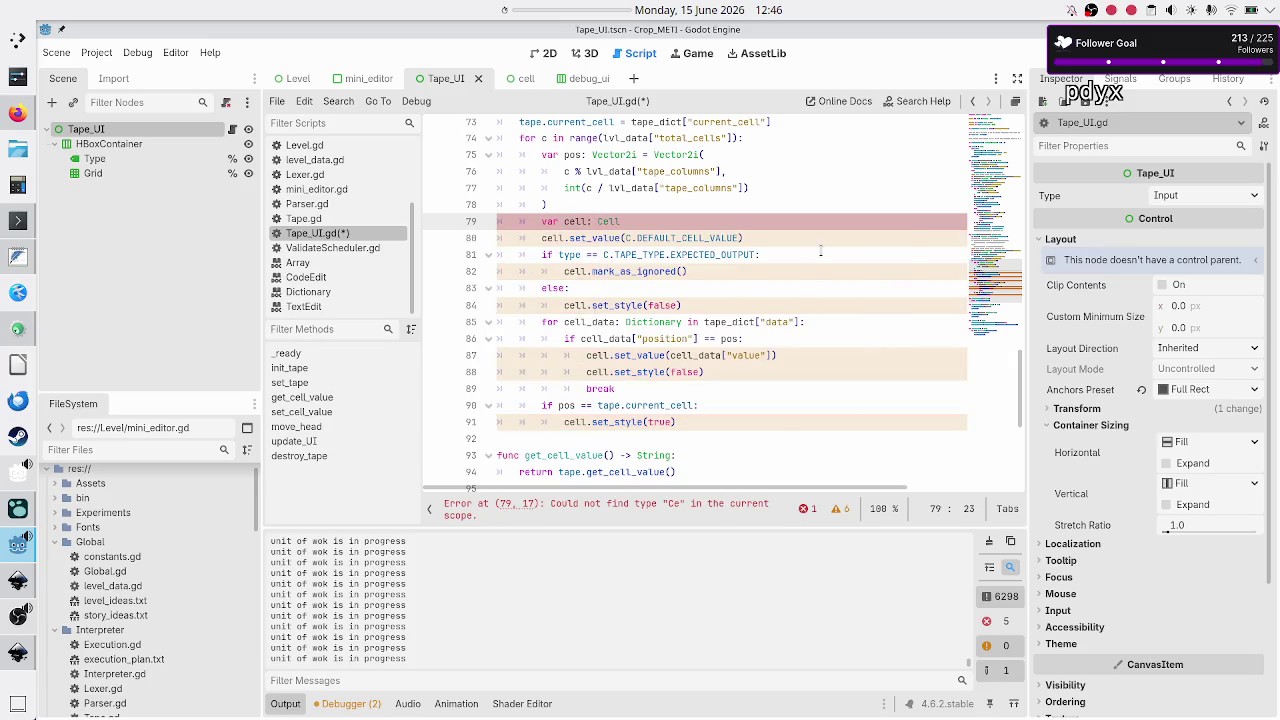
text( = grid)
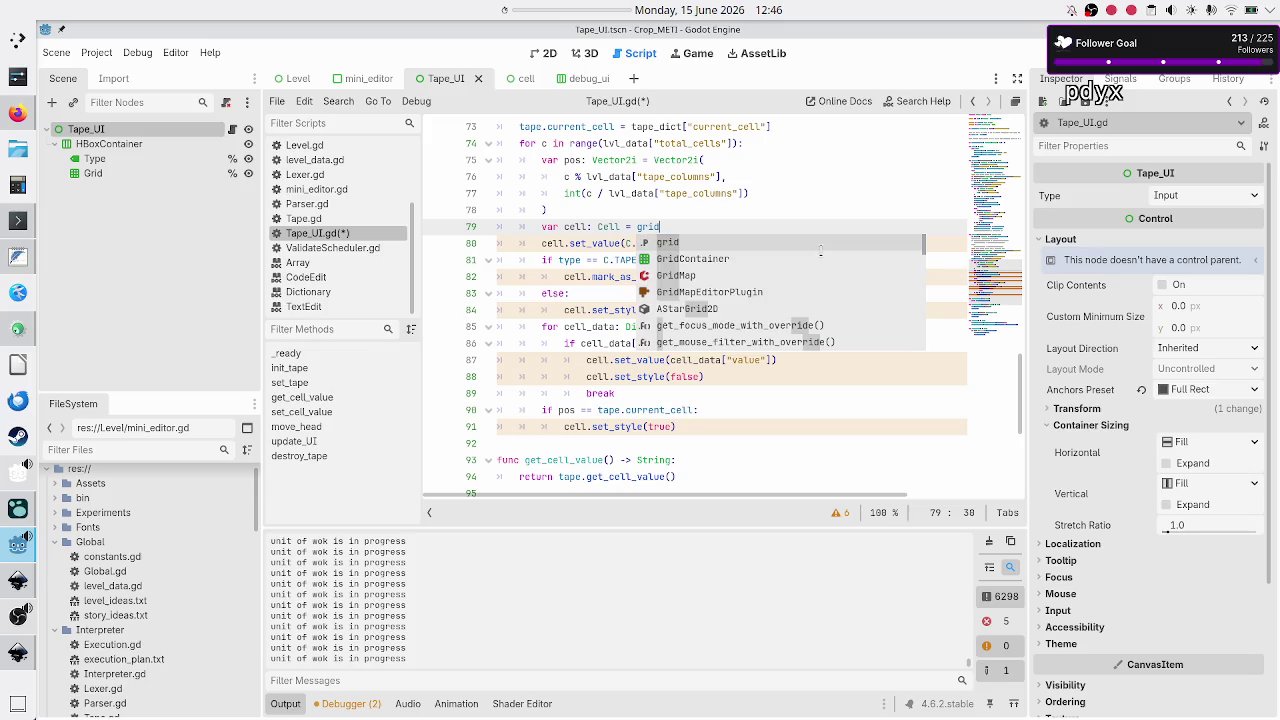
text(.get_ch)
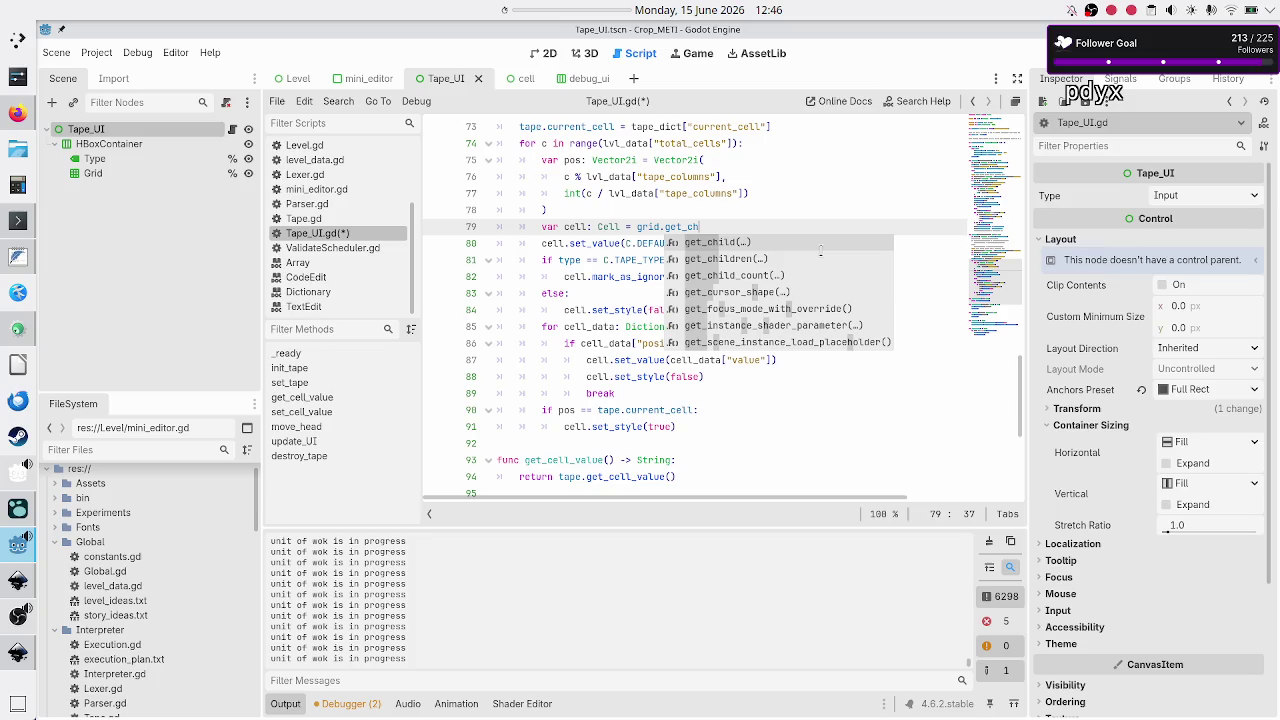
key(Return)
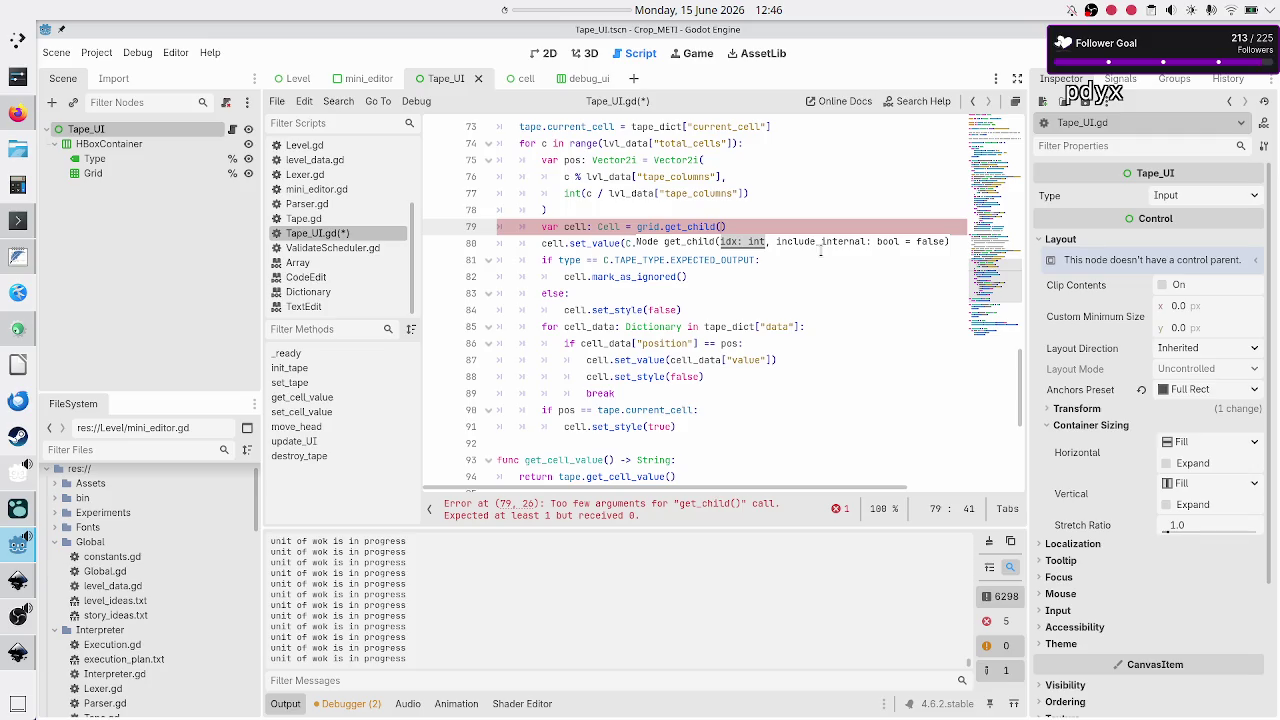
text(c)
key(Escape)
Recheck the loop's total_cells range and the set_value line in set_tape.
key(Up)
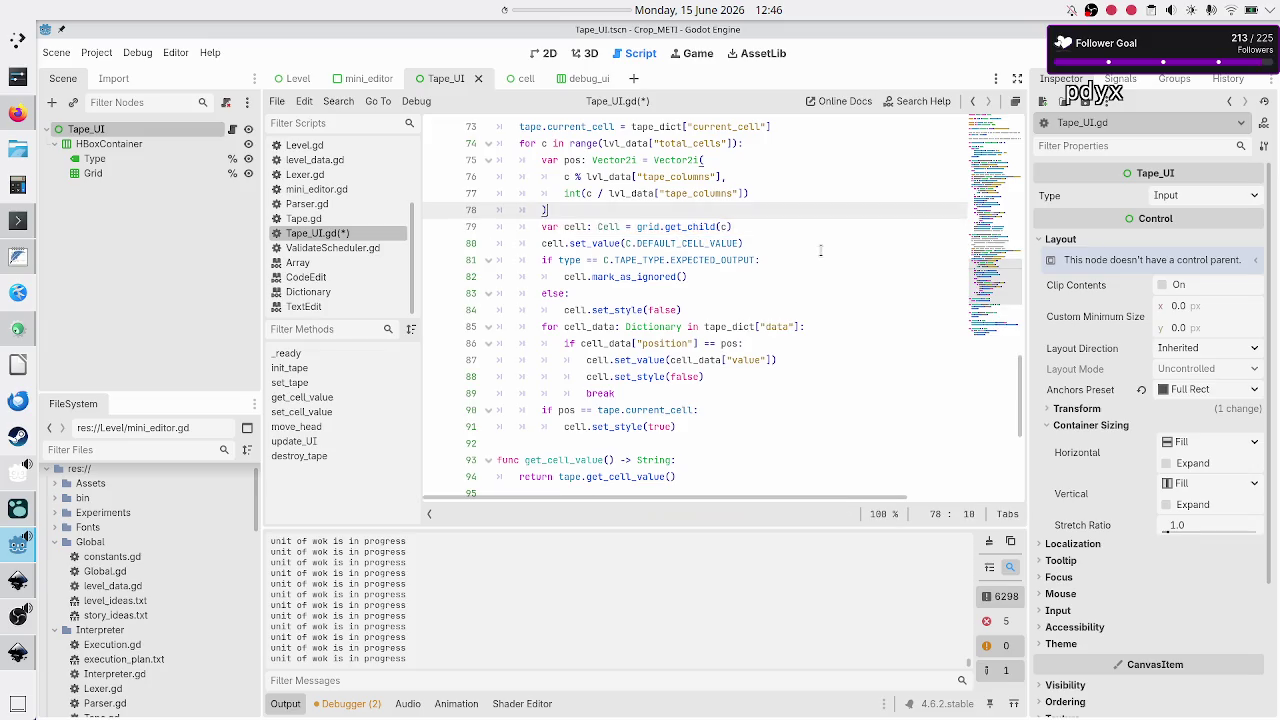
key(Up)
key(Up)
key(Up)
key(Up)
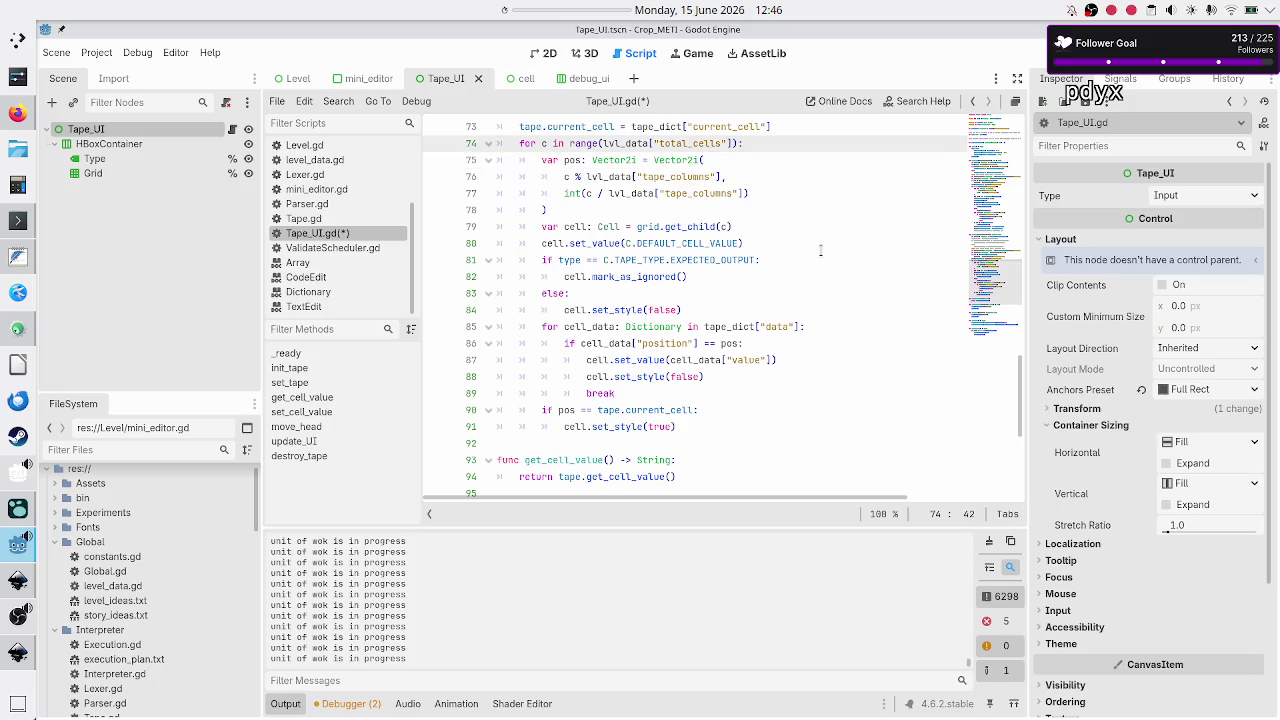
key(Right)
key(shift+Left)
key(shift+Left)
key(shift+Left)
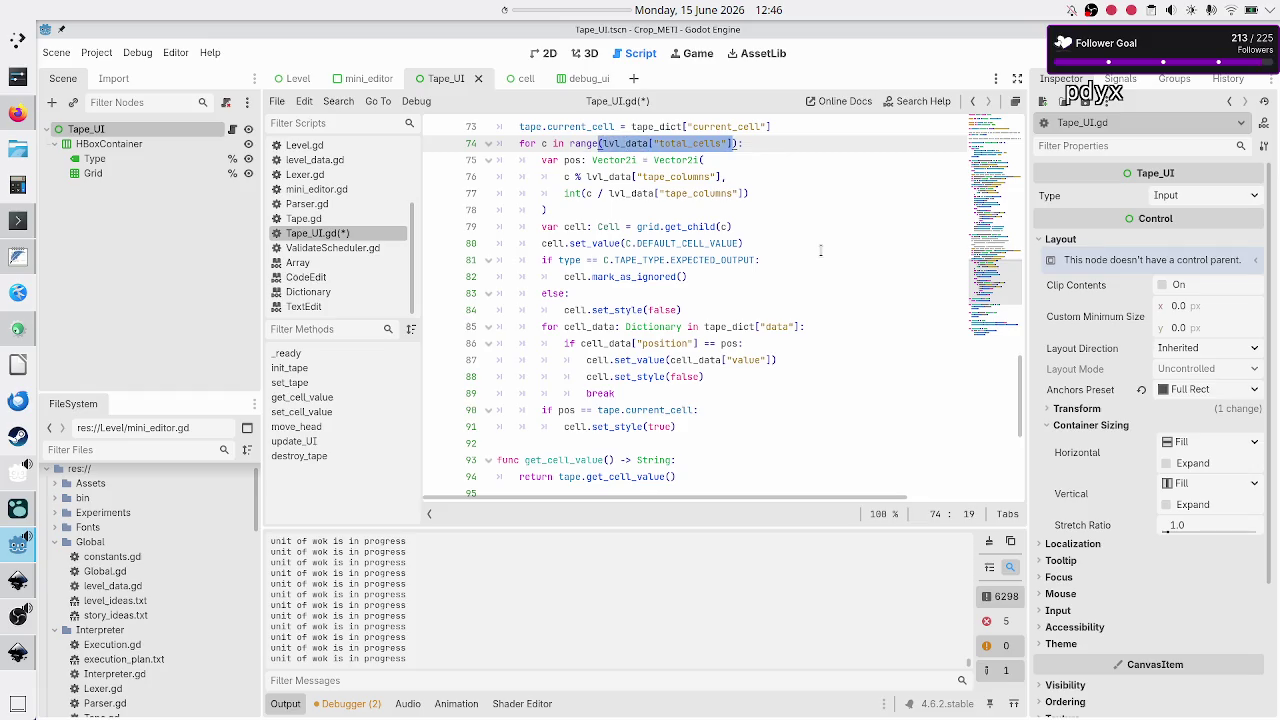
key(Left)
key(Down)
key(Down)
key(Down)
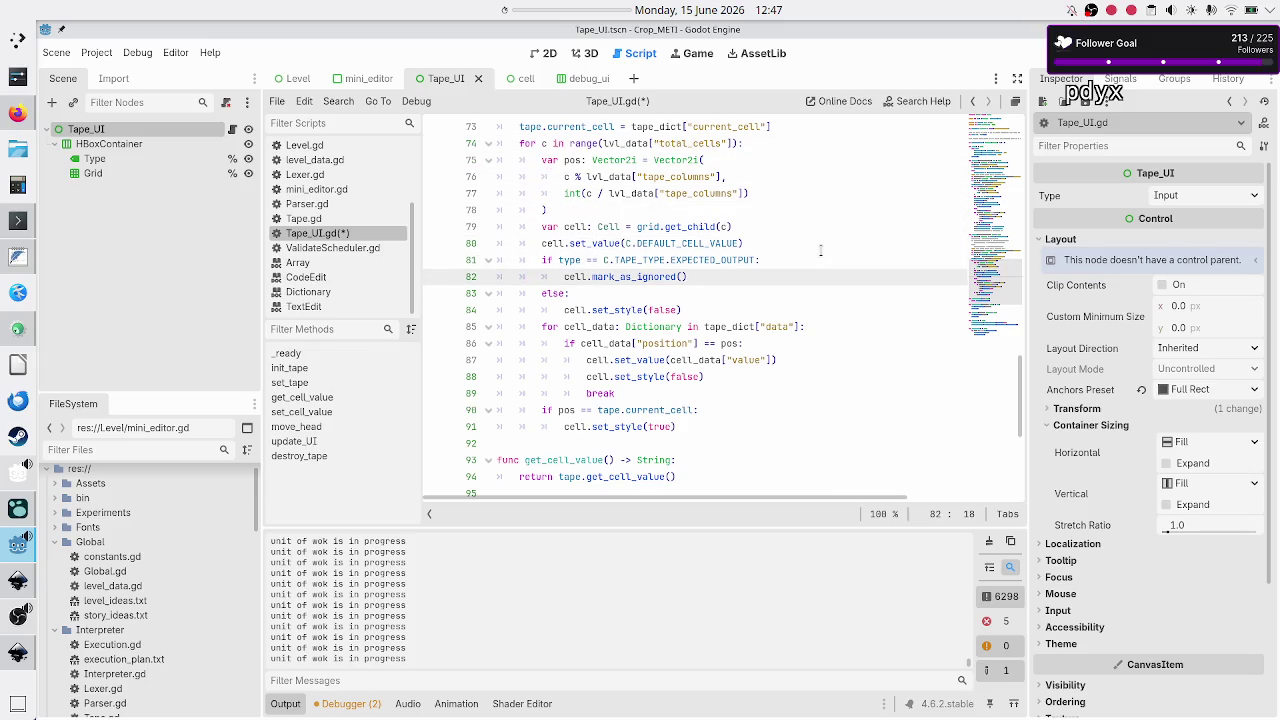
key(Up)
key(Up)
key(Up)
key(Down)
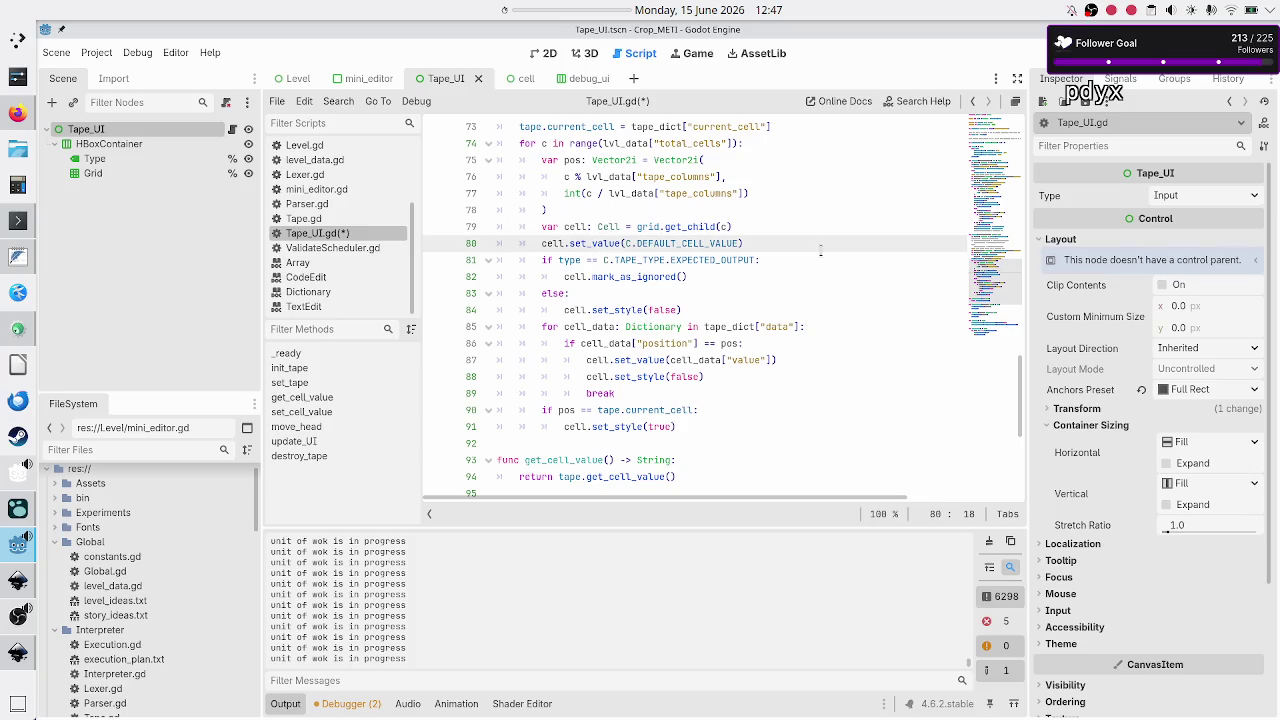
key(Down)
key(Down)
key(Down)
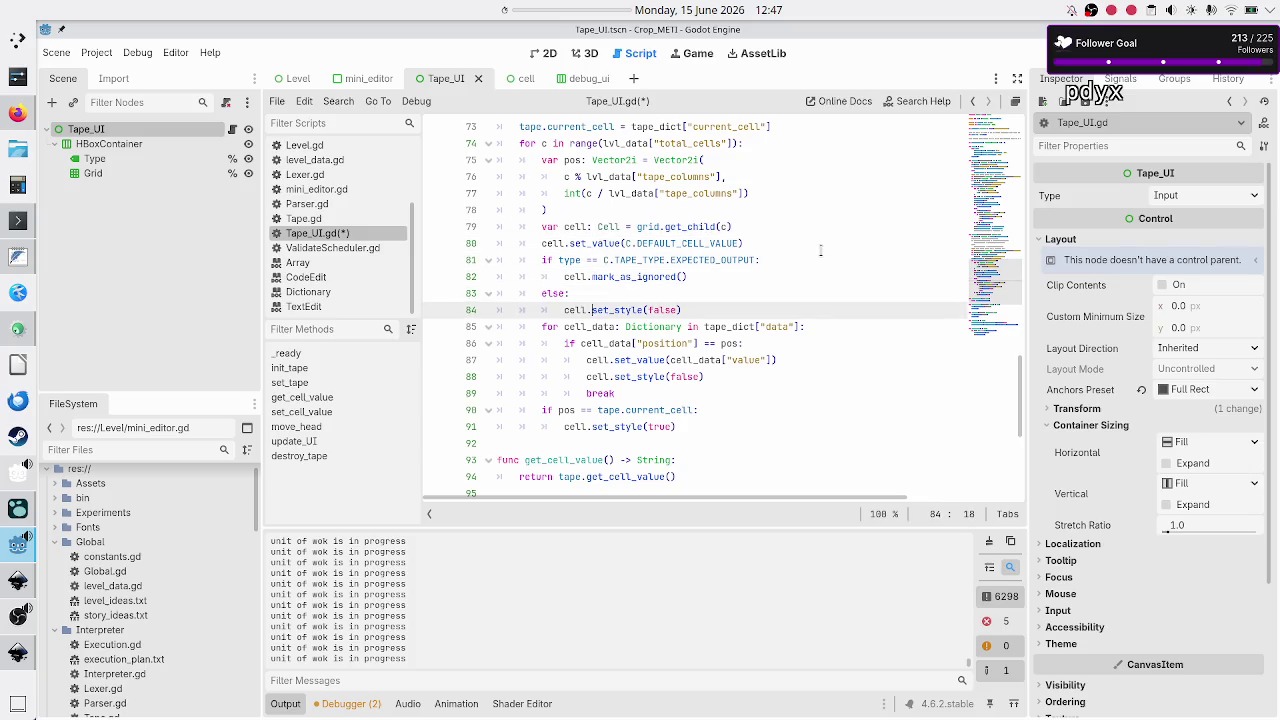
Delete the commented-out grid.columns and TODO lines in set_tape.
scroll(802, 180, up, 3)
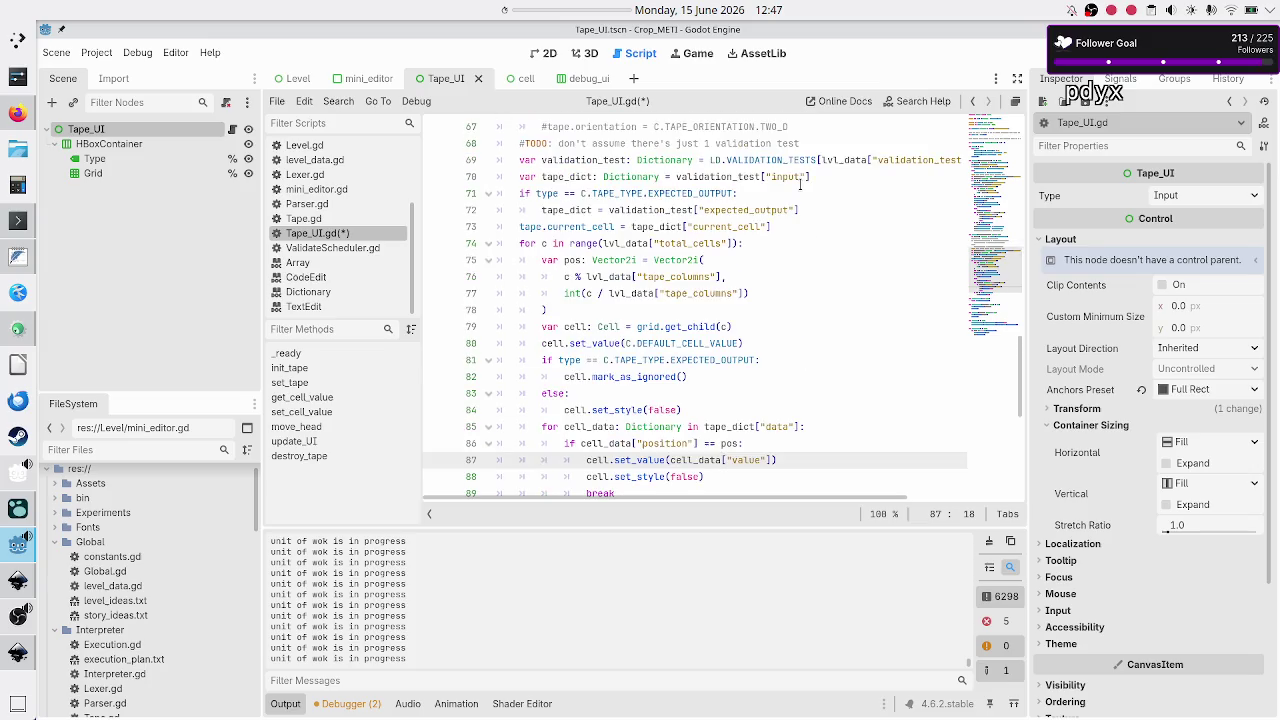
scroll(800, 184, up, 3)
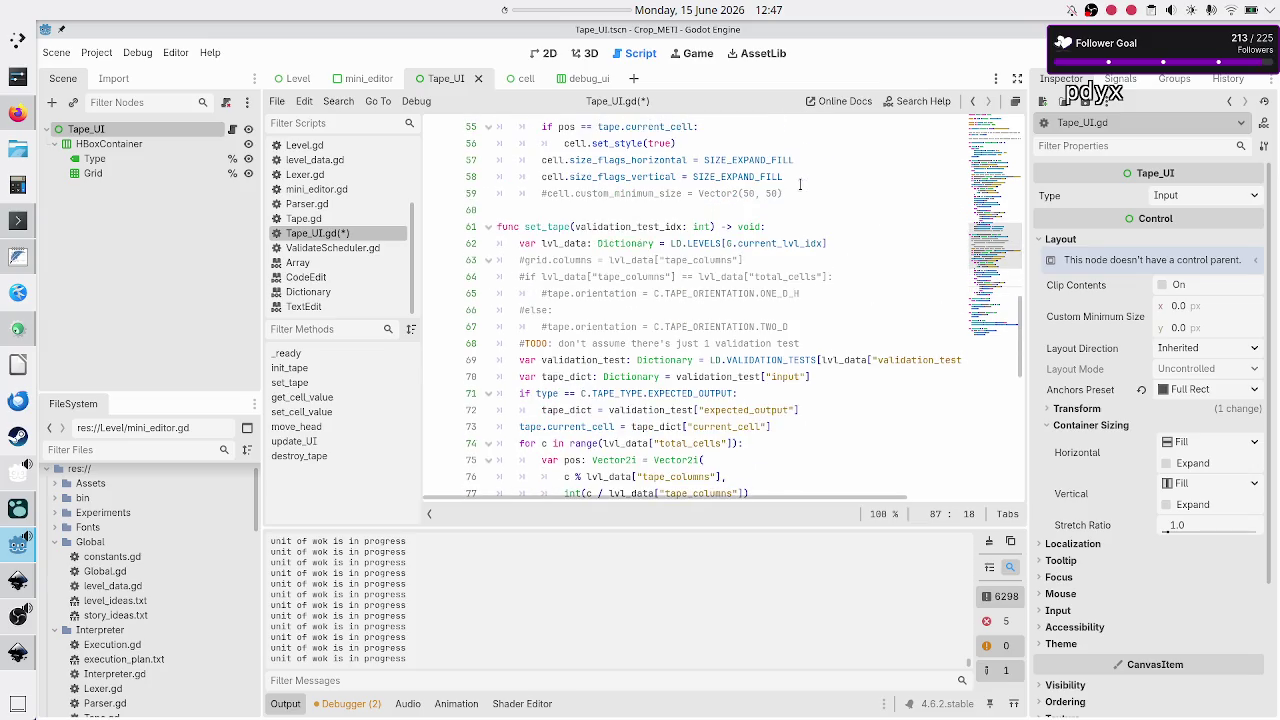
key(Down)
key(Home)
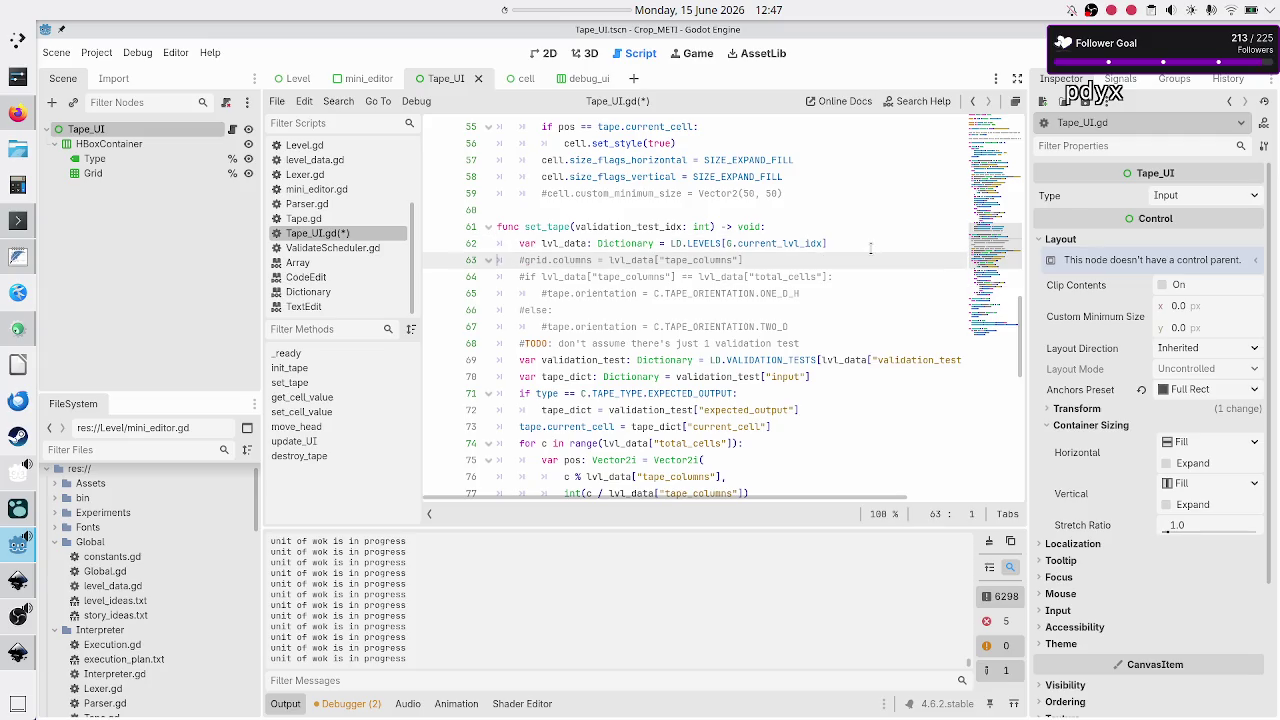
key(shift+Down)
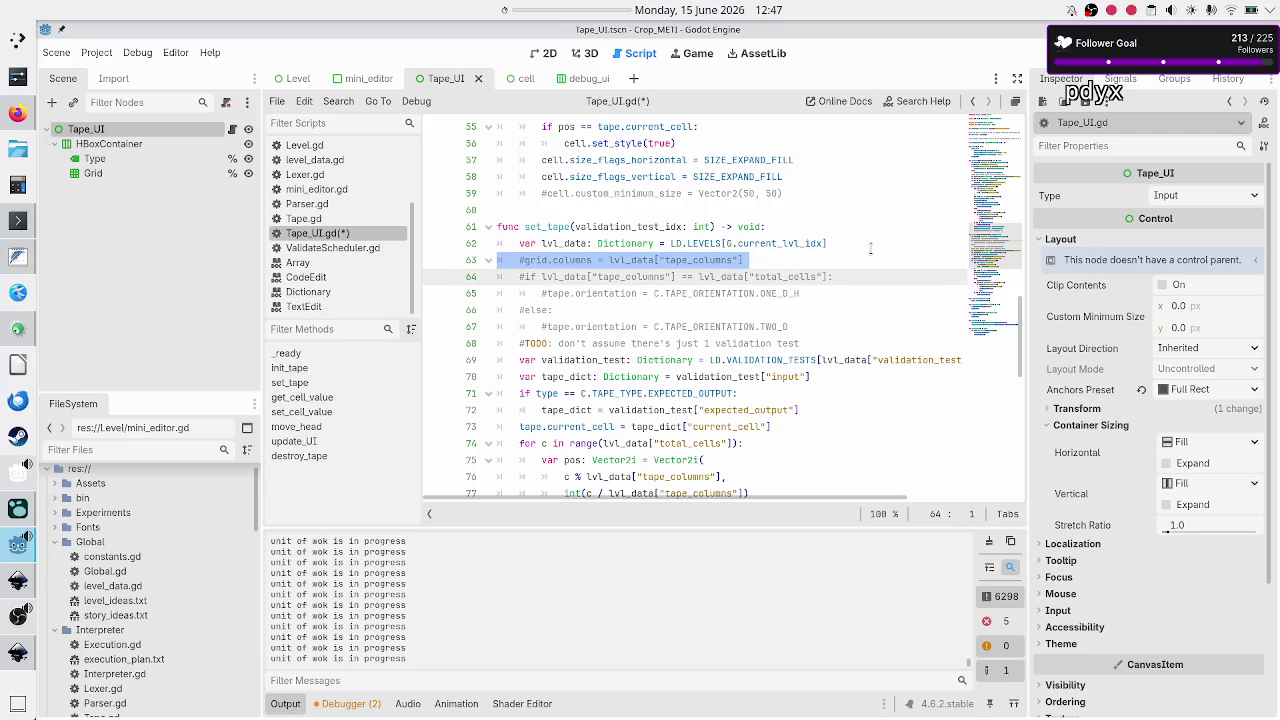
key(shift+Down)
key(shift+Down)
key(shift+Down)
key(shift+Left)
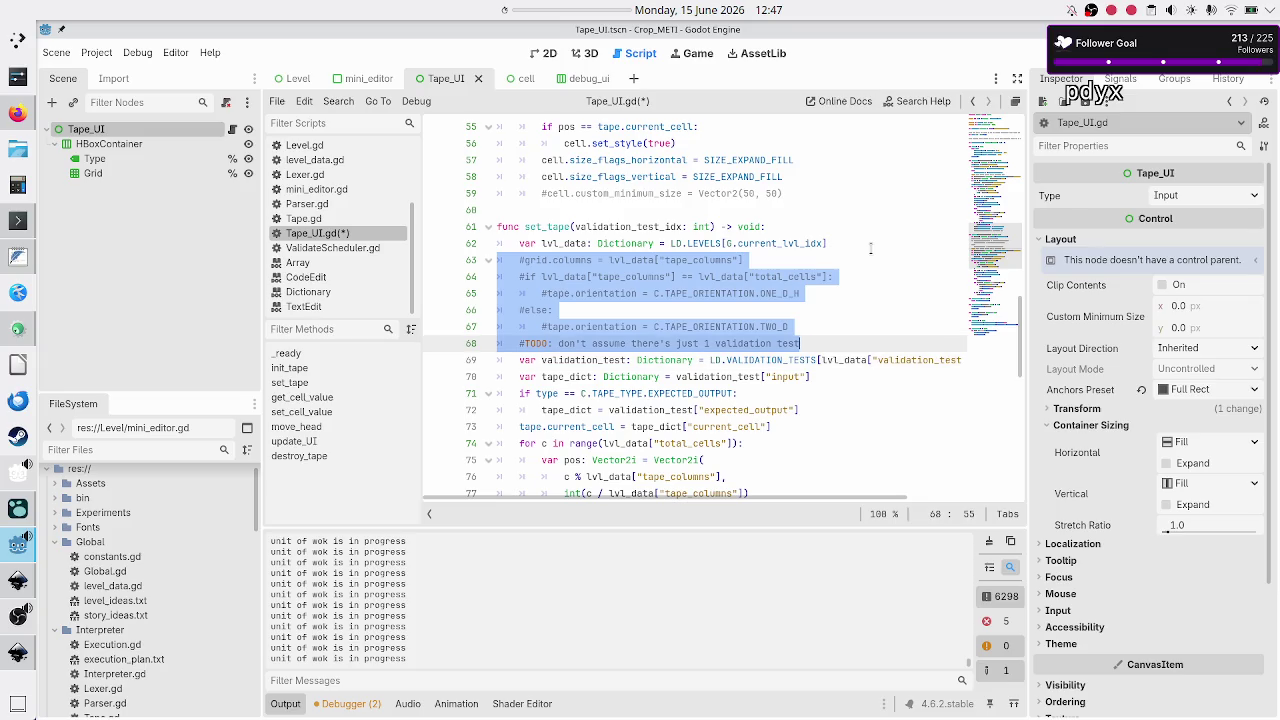
key(Delete)
key(End)
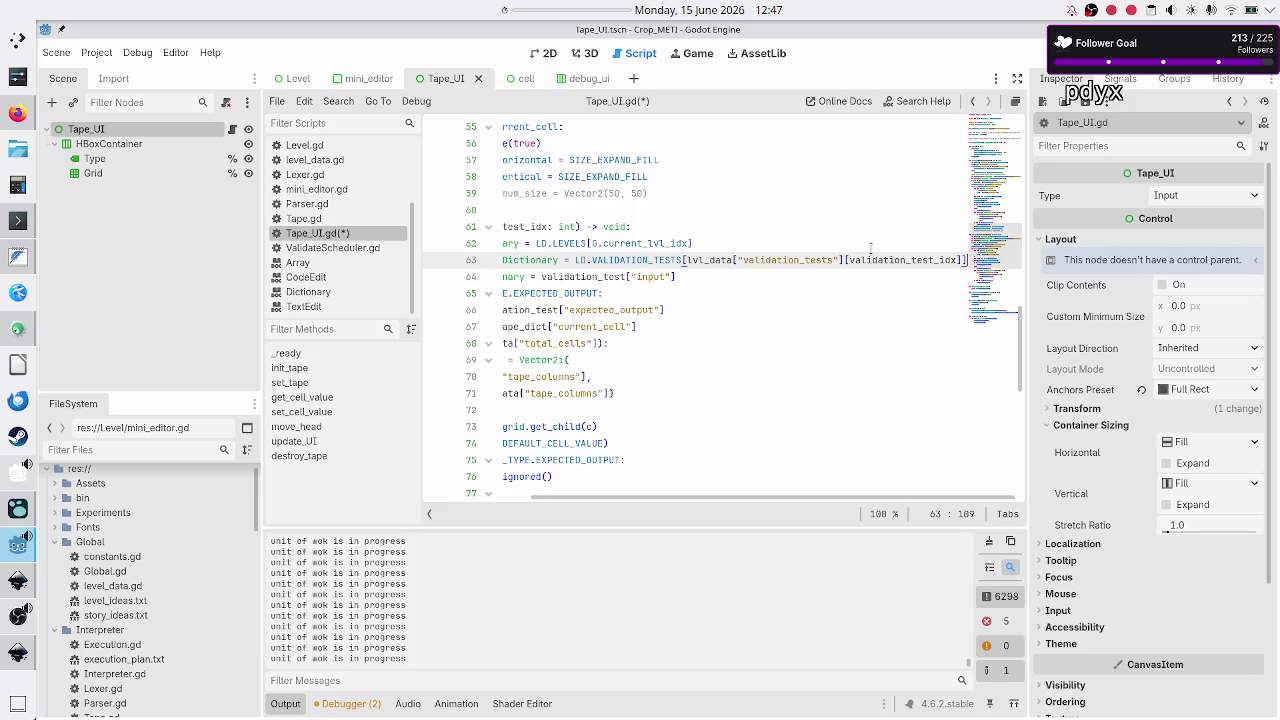
Remove the TODO comment about assuming one validation test from init_tape.
key(Home)
key(Up)
key(Up)
key(Up)
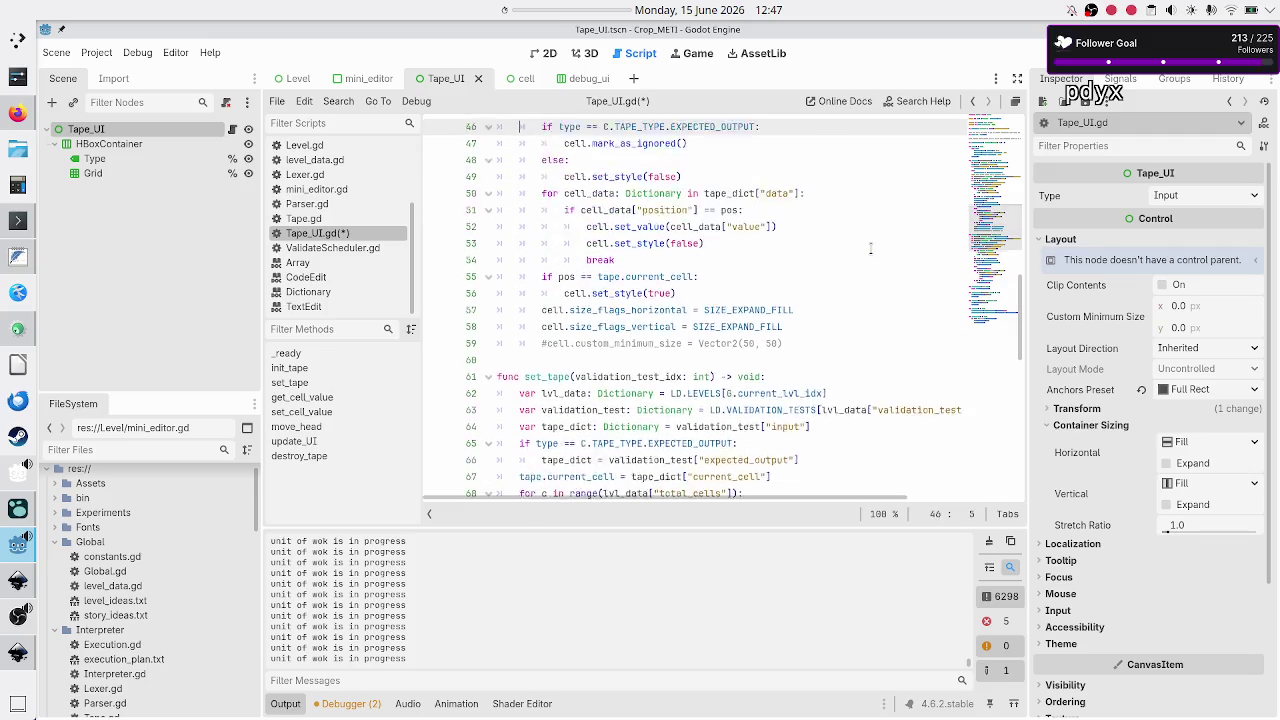
key(Up)
key(Up)
key(Up)
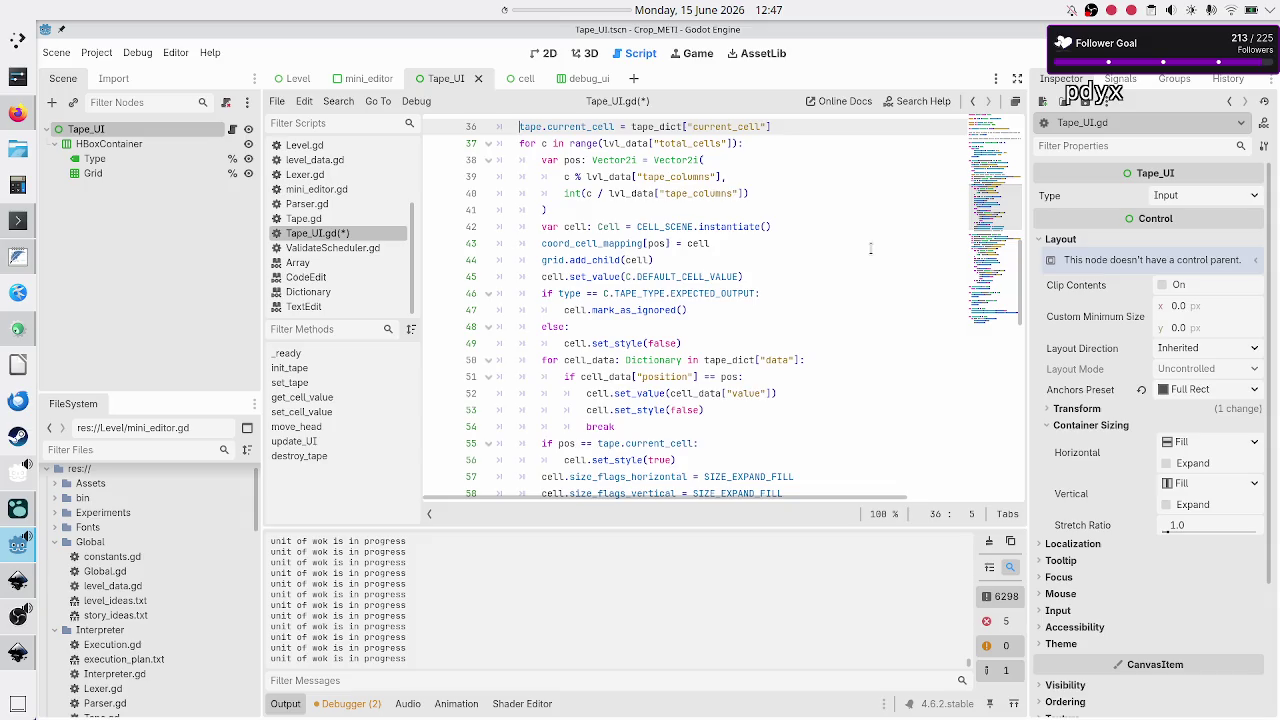
key(Up)
key(Up)
key(Up)
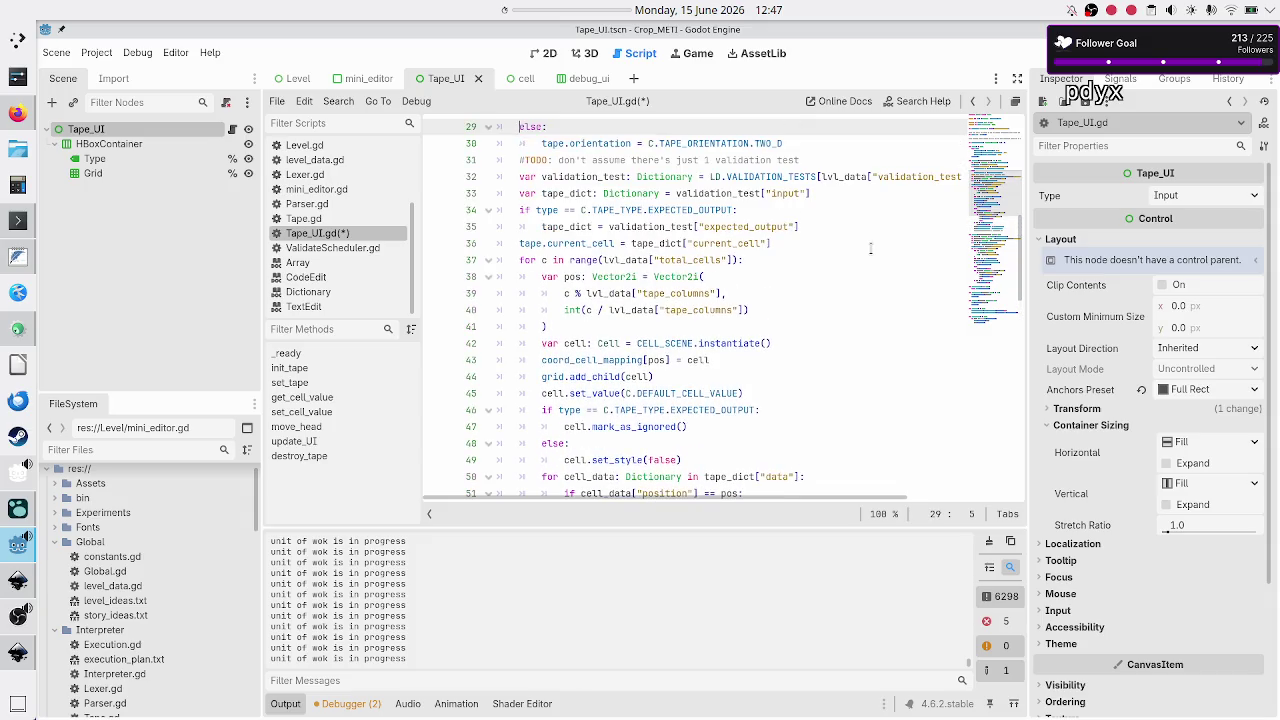
key(Home)
key(shift+End)
key(BackSpace)
key(BackSpace)
Save the Tape_UI.gd script.
key(Down)
key(End)
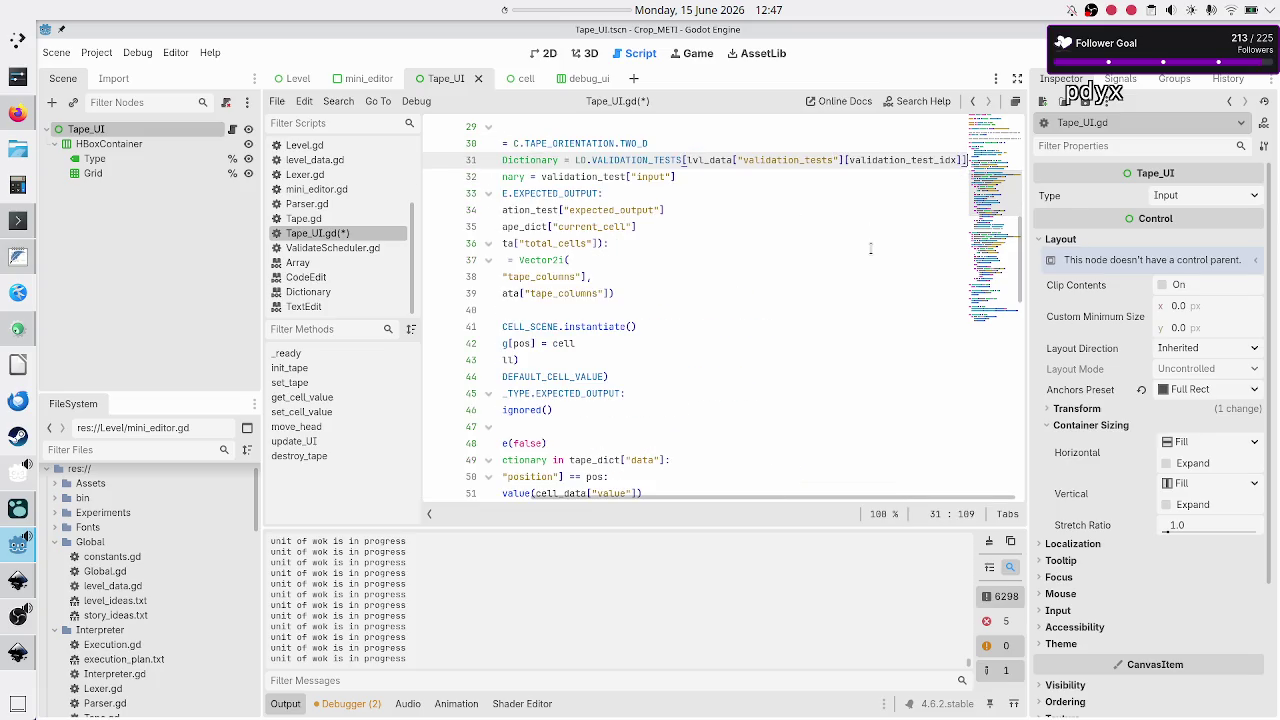
key(Home)
key(Down)
key(Down)
key(Down)
key(Down)
key(Down)
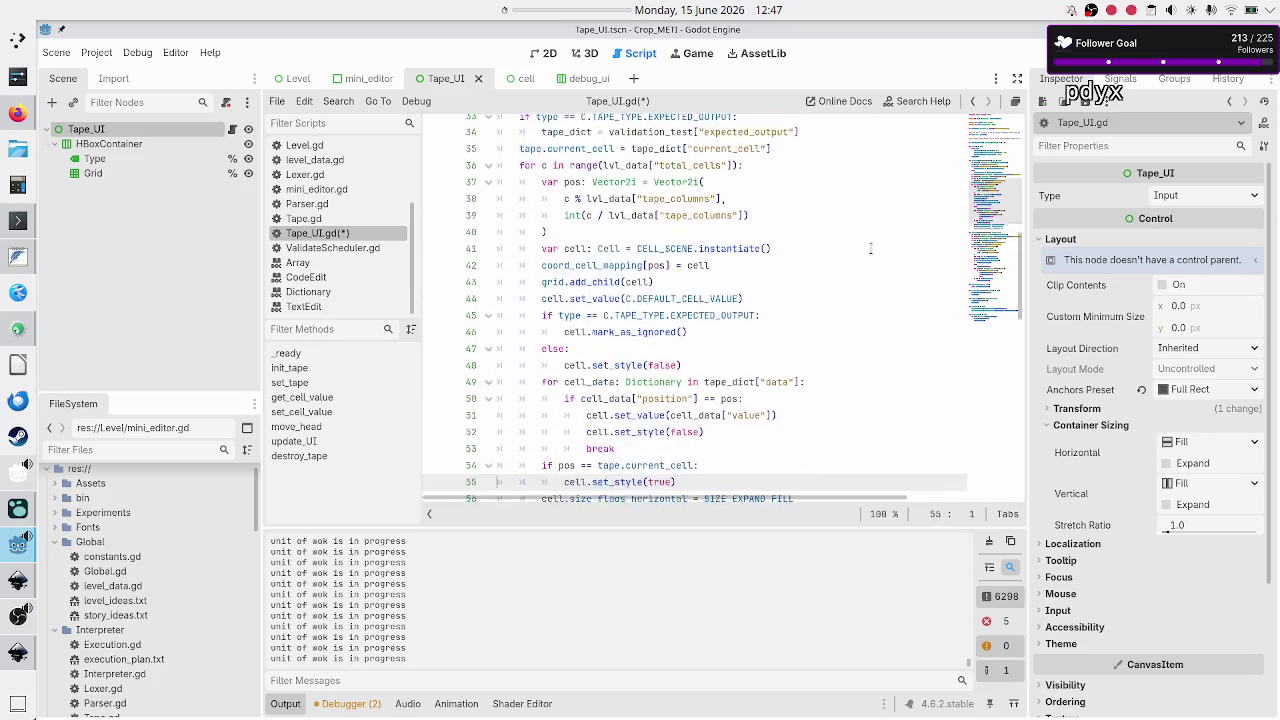
key(ctrl+s)
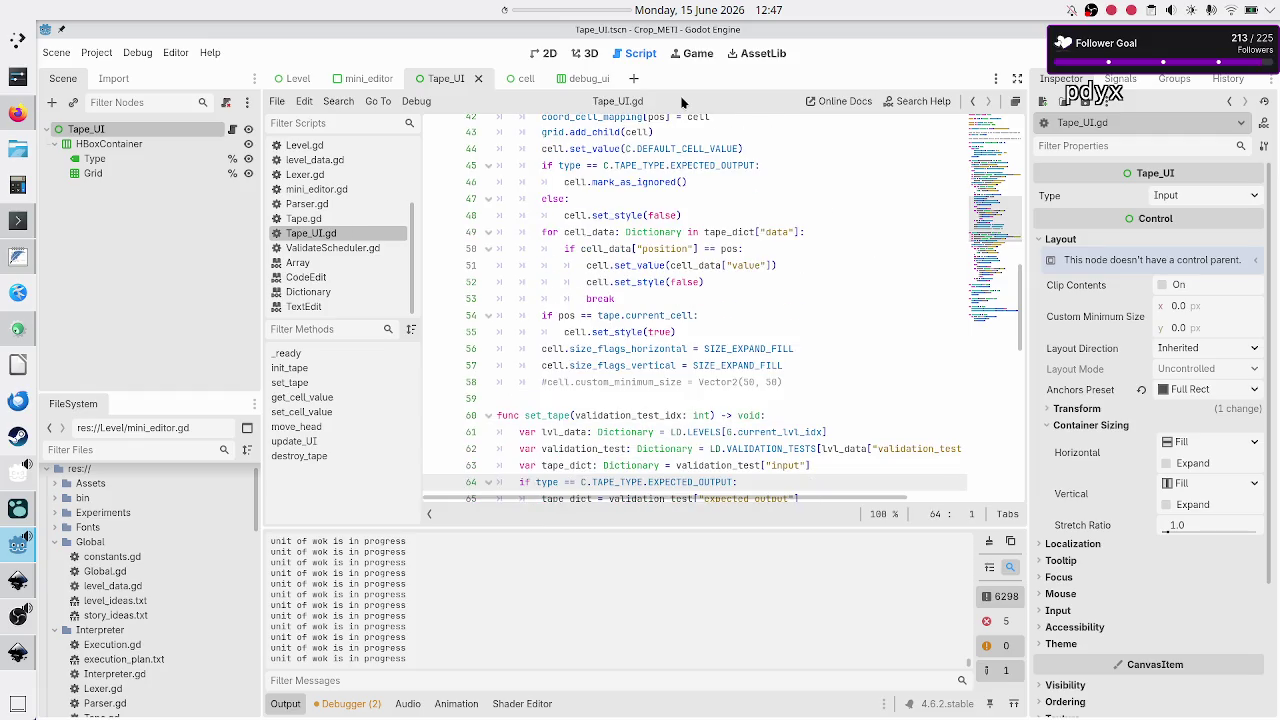
Open InterpretLoadBalancer.gd at the load_next_validation_test function.
click(315, 248)
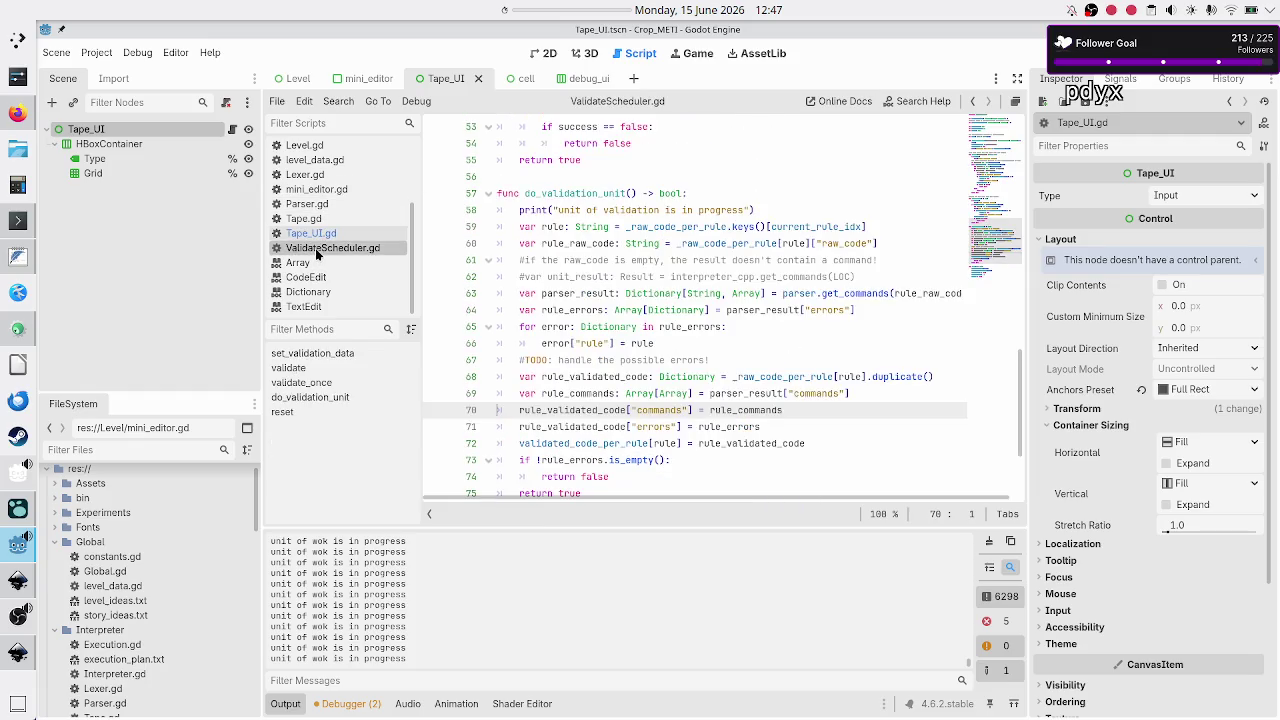
scroll(315, 250, up, 3)
click(334, 237)
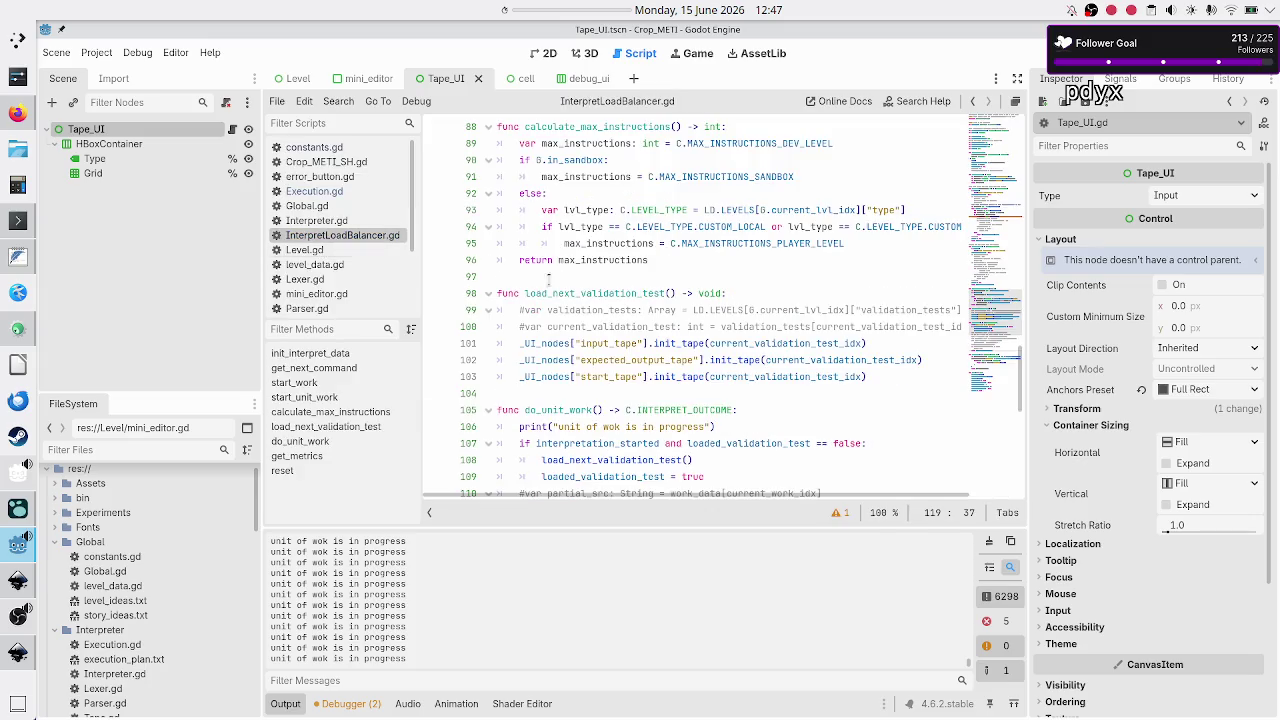
scroll(610, 255, down, 7)
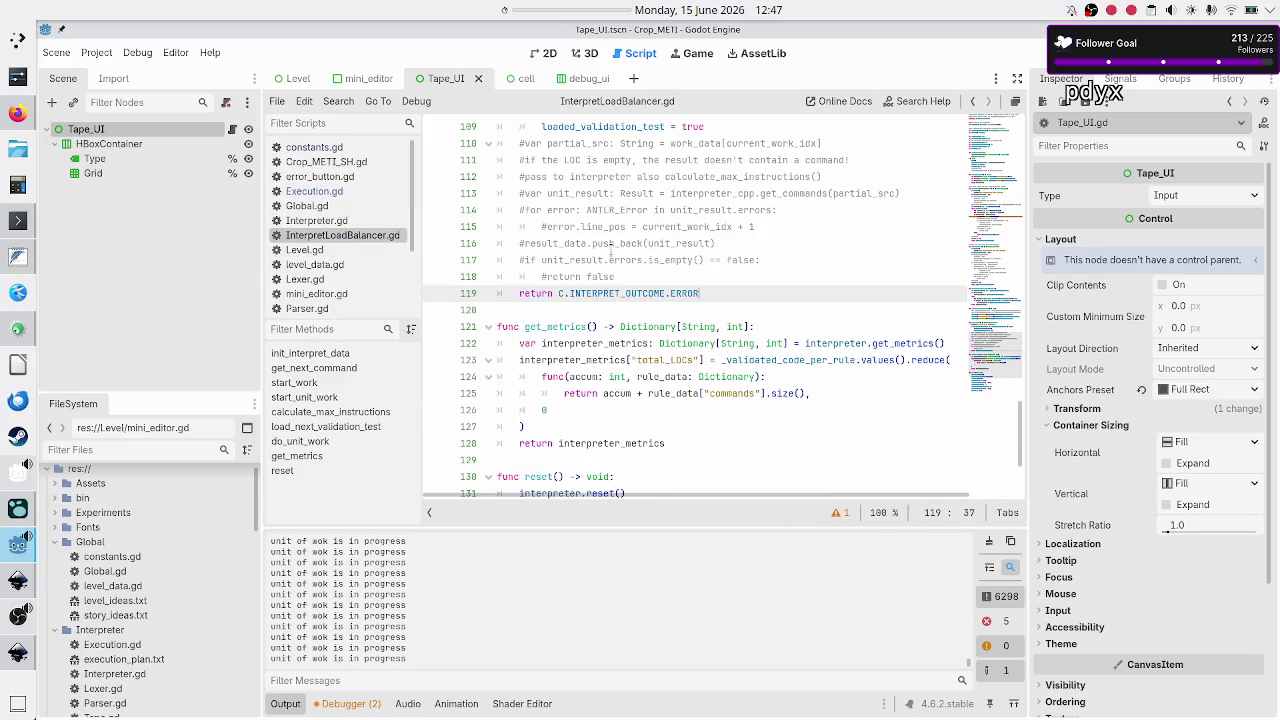
scroll(611, 255, up, 15)
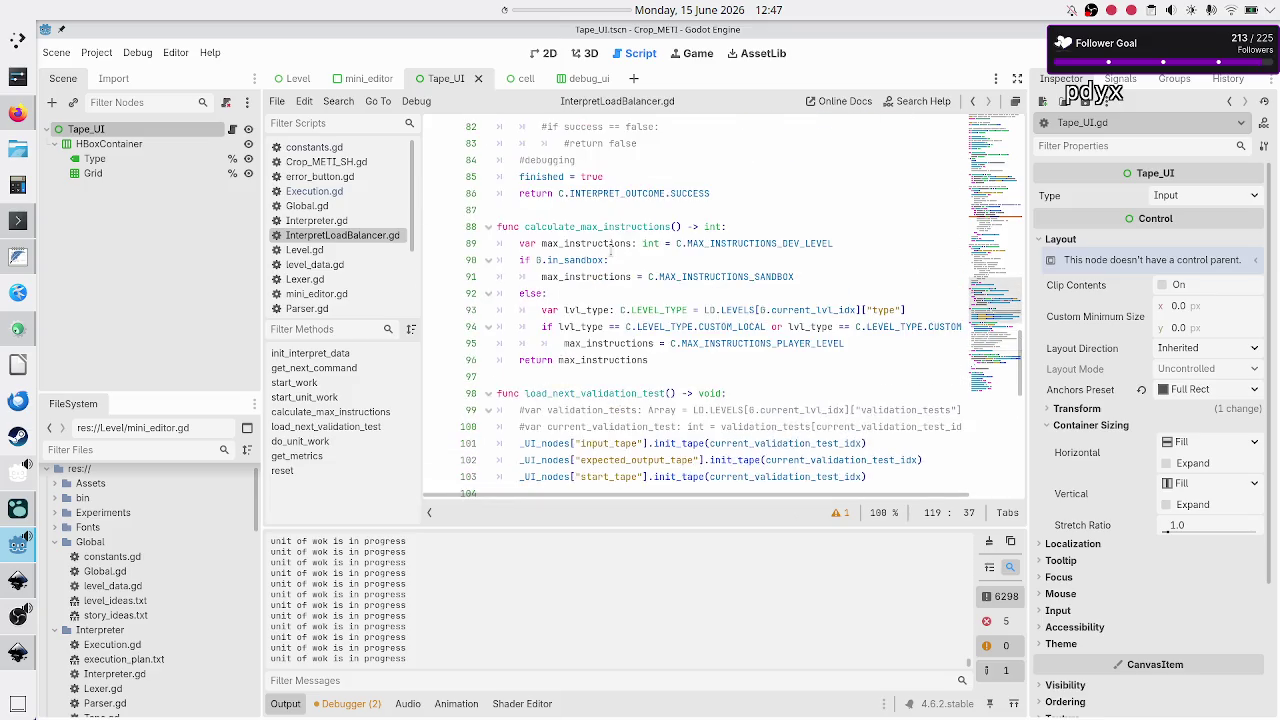
scroll(610, 253, up, 12)
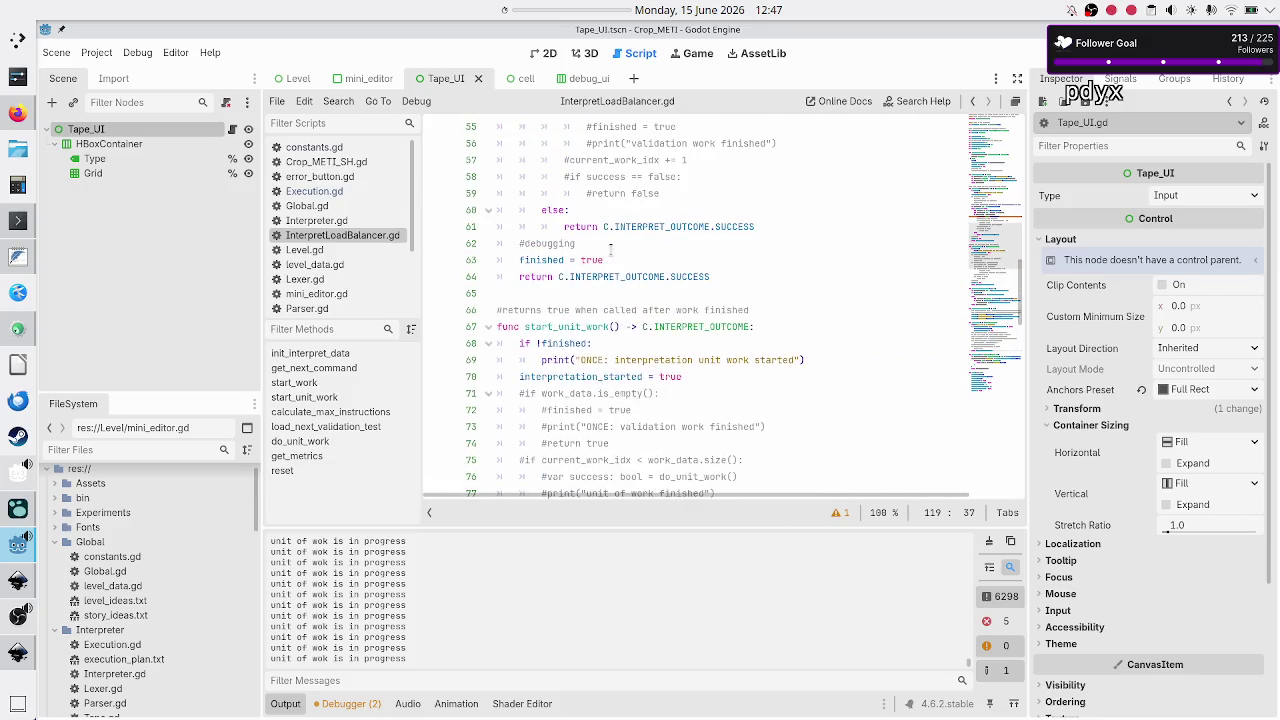
scroll(610, 252, up, 4)
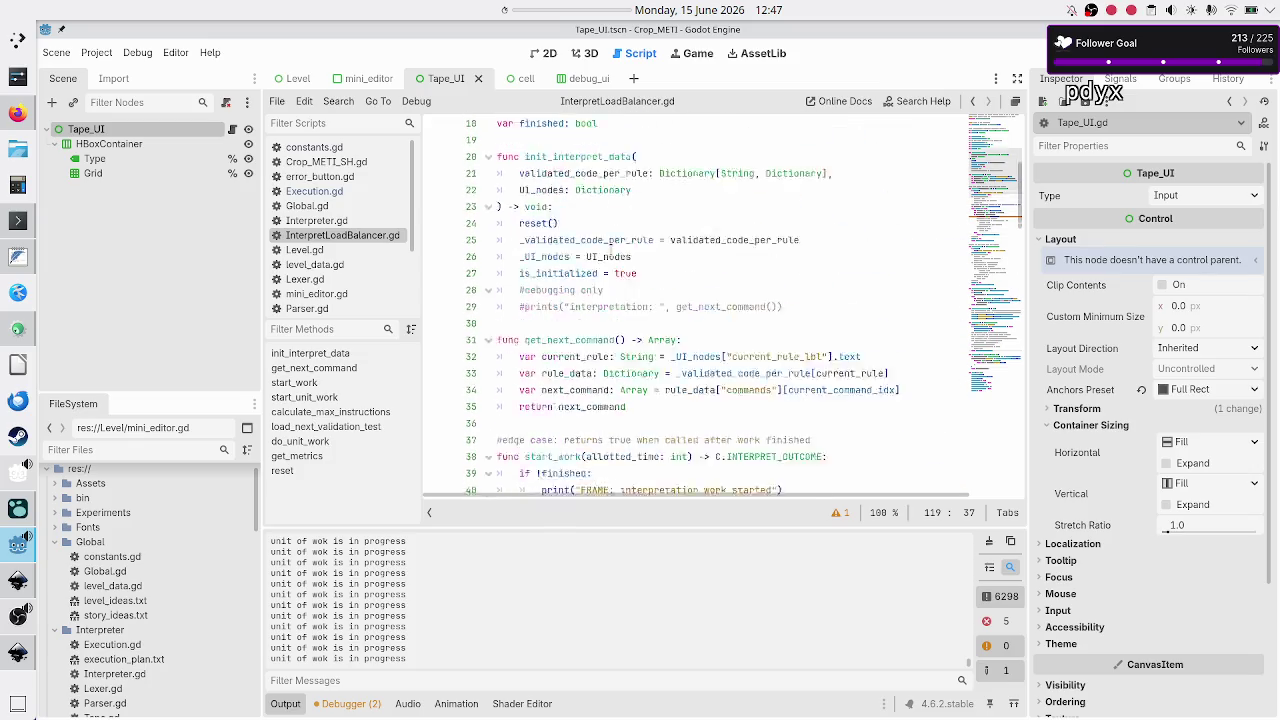
scroll(607, 251, down, 2)
scroll(608, 250, down, 10)
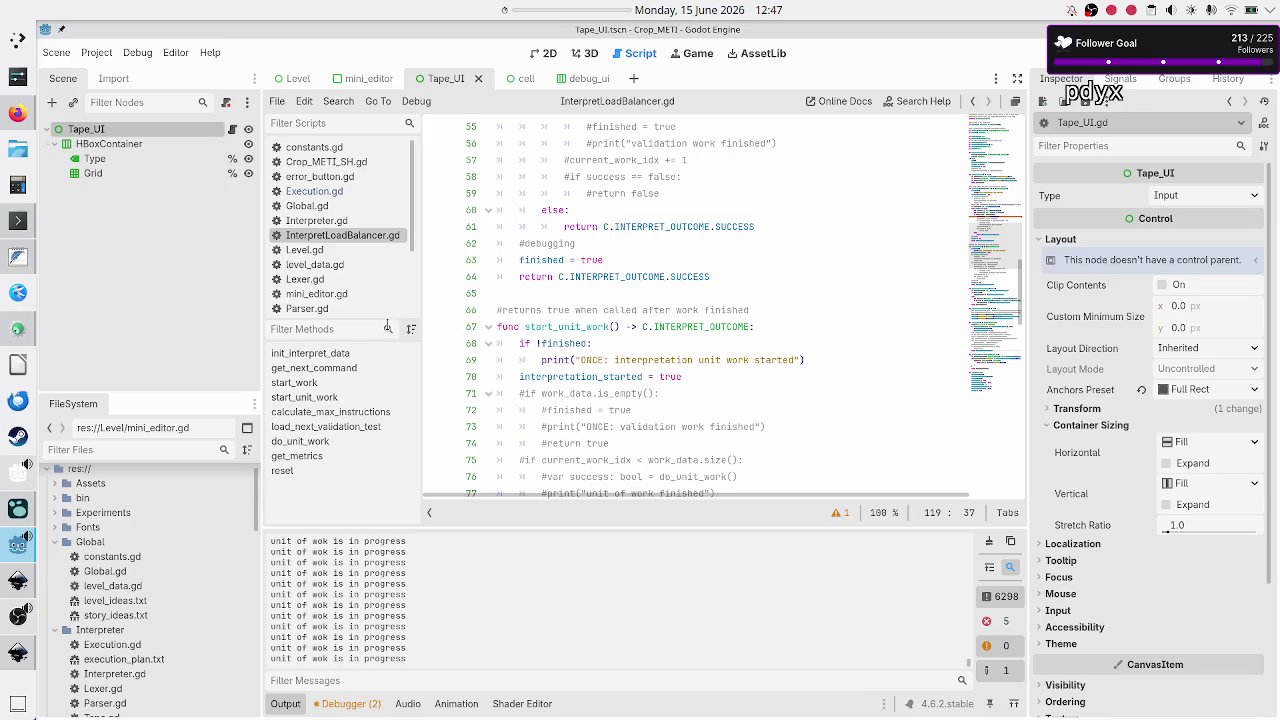
click(352, 415)
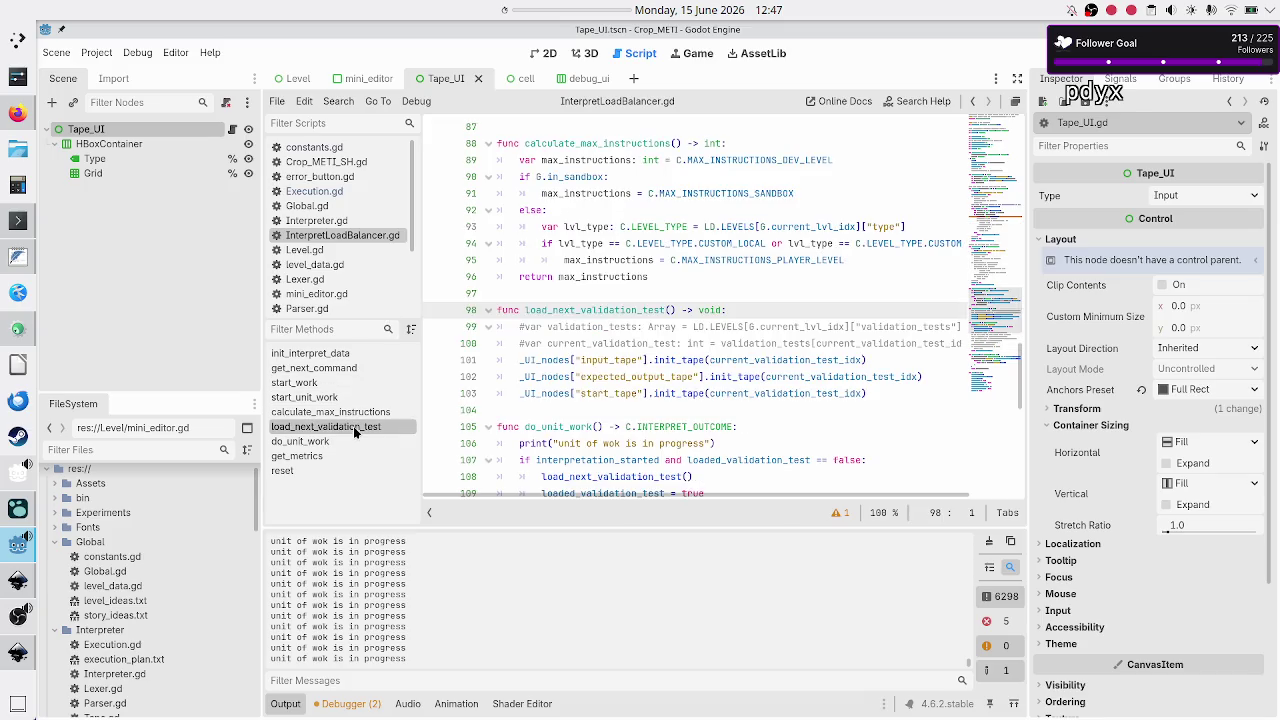
click(353, 426)
Change the input, expected-output and start tape calls from init_tape to set_tape, then save and run.
click(674, 358)
key(BackSpace)
key(BackSpace)
key(BackSpace)
text(set)
key(Down)
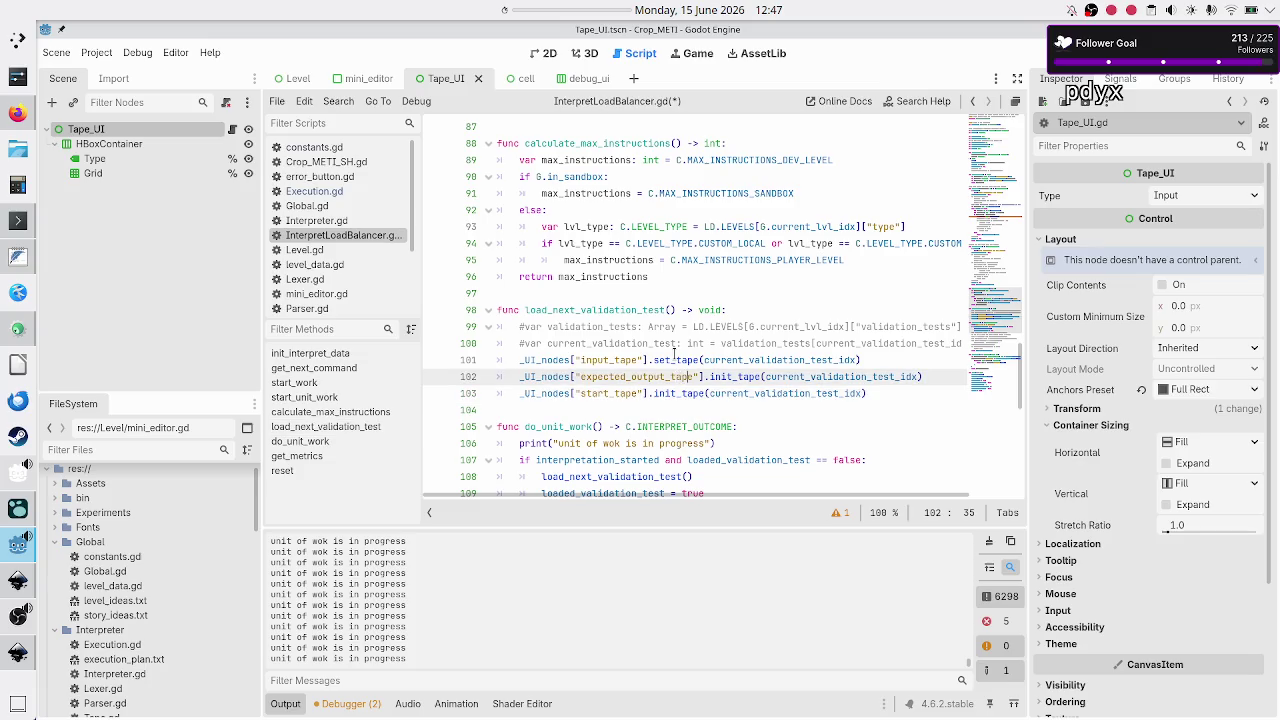
key(Right)
key(Right)
key(Right)
key(BackSpace)
key(BackSpace)
key(BackSpace)
text(set_t)
key(Down)
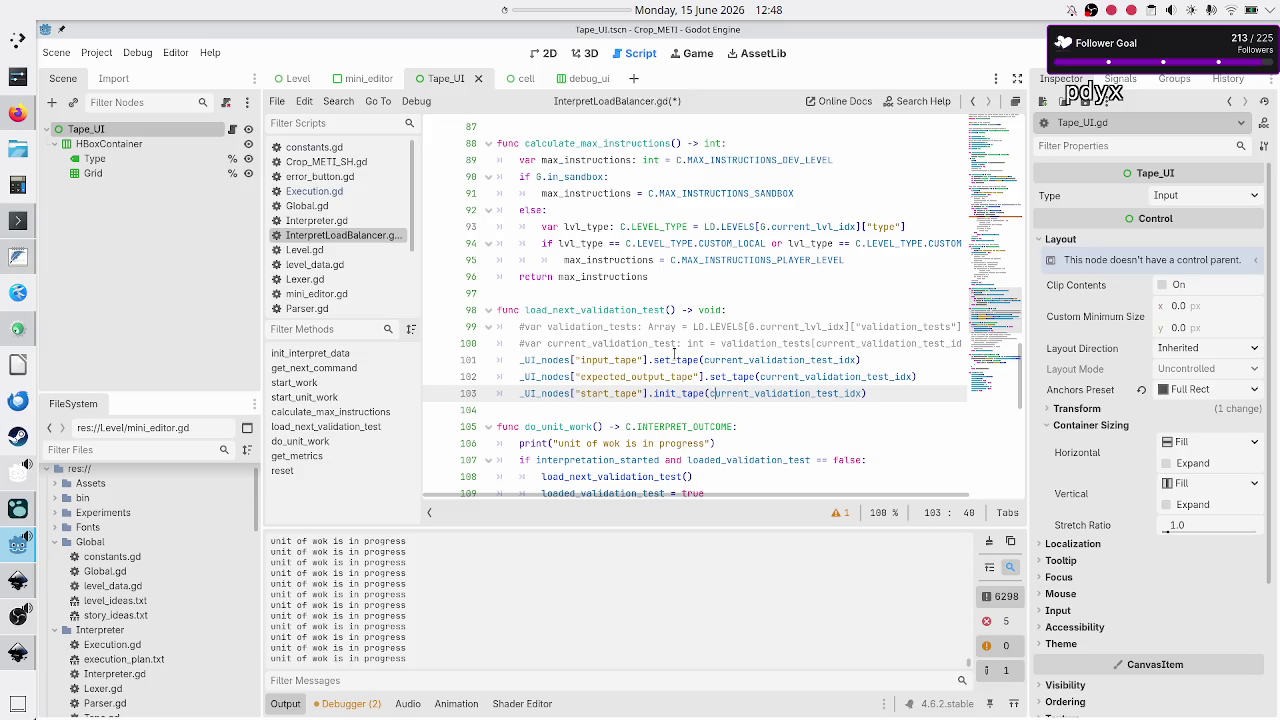
key(BackSpace)
key(BackSpace)
key(BackSpace)
text(set)
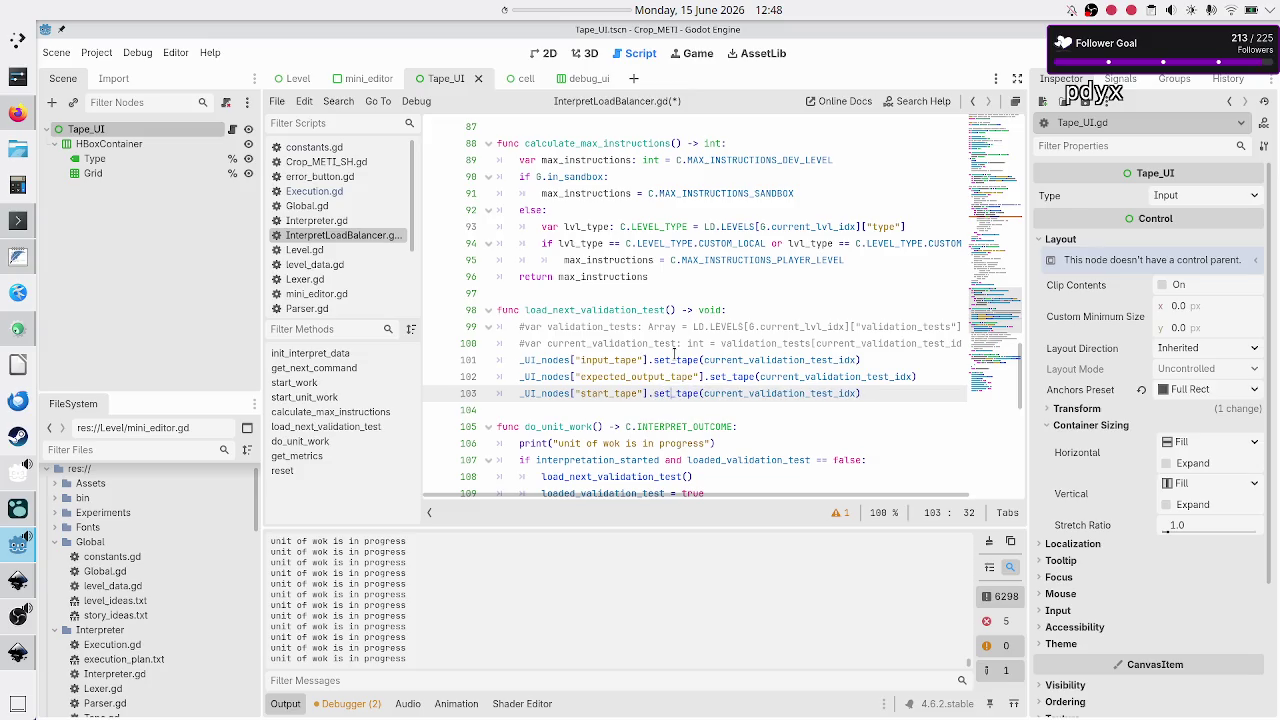
key(F5)
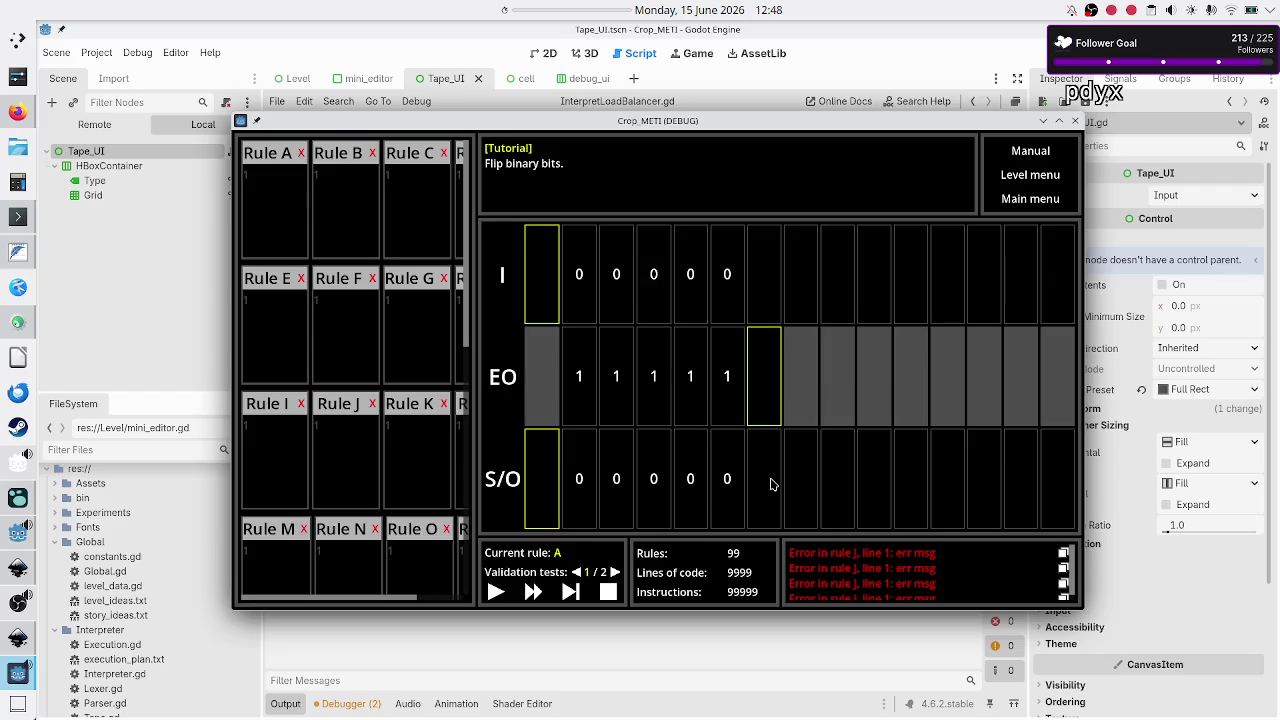
Step one validation run in the game, then close the game window.
click(570, 593)
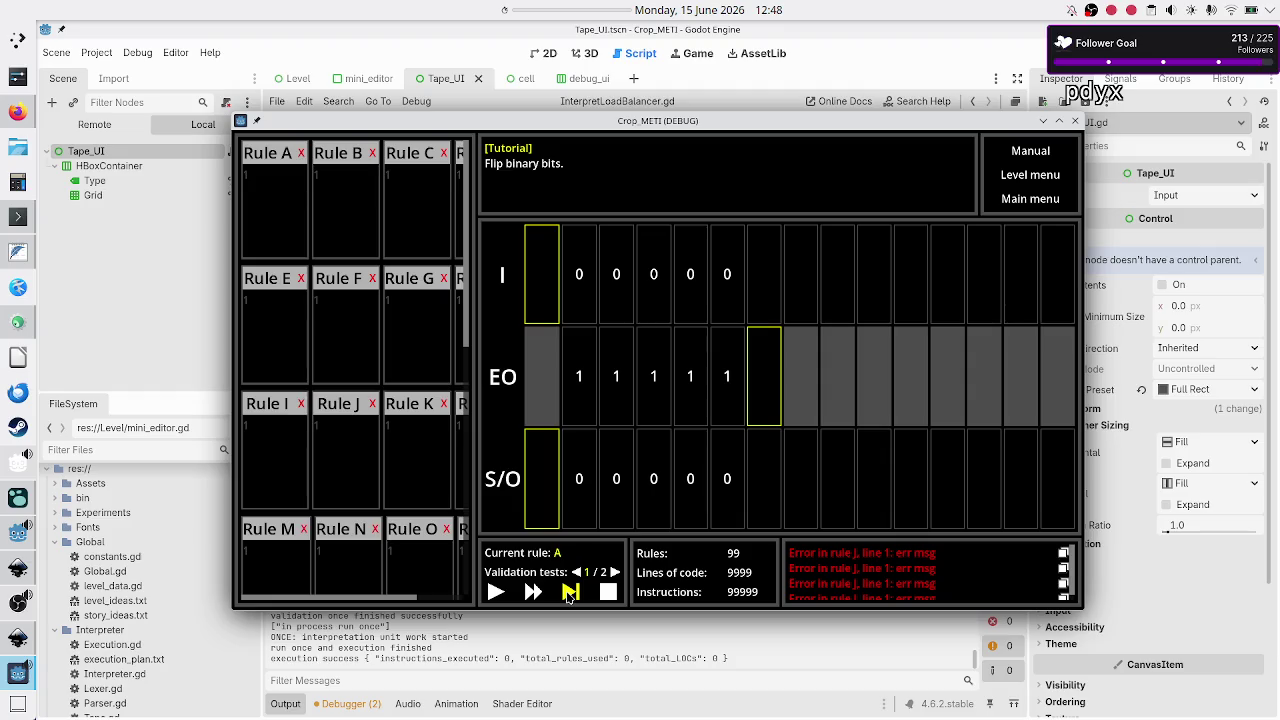
click(1095, 55)
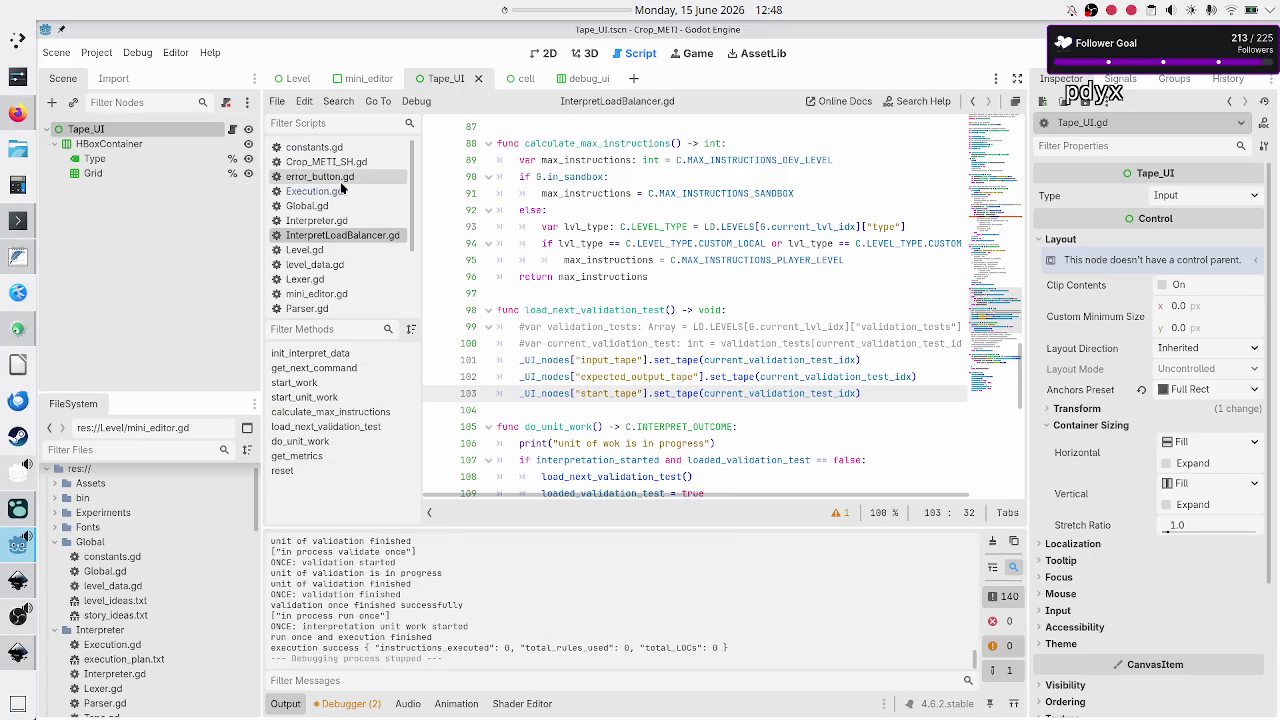
Open level_data.gd and browse the Tutorial level's VALIDATION_TESTS list.
click(335, 264)
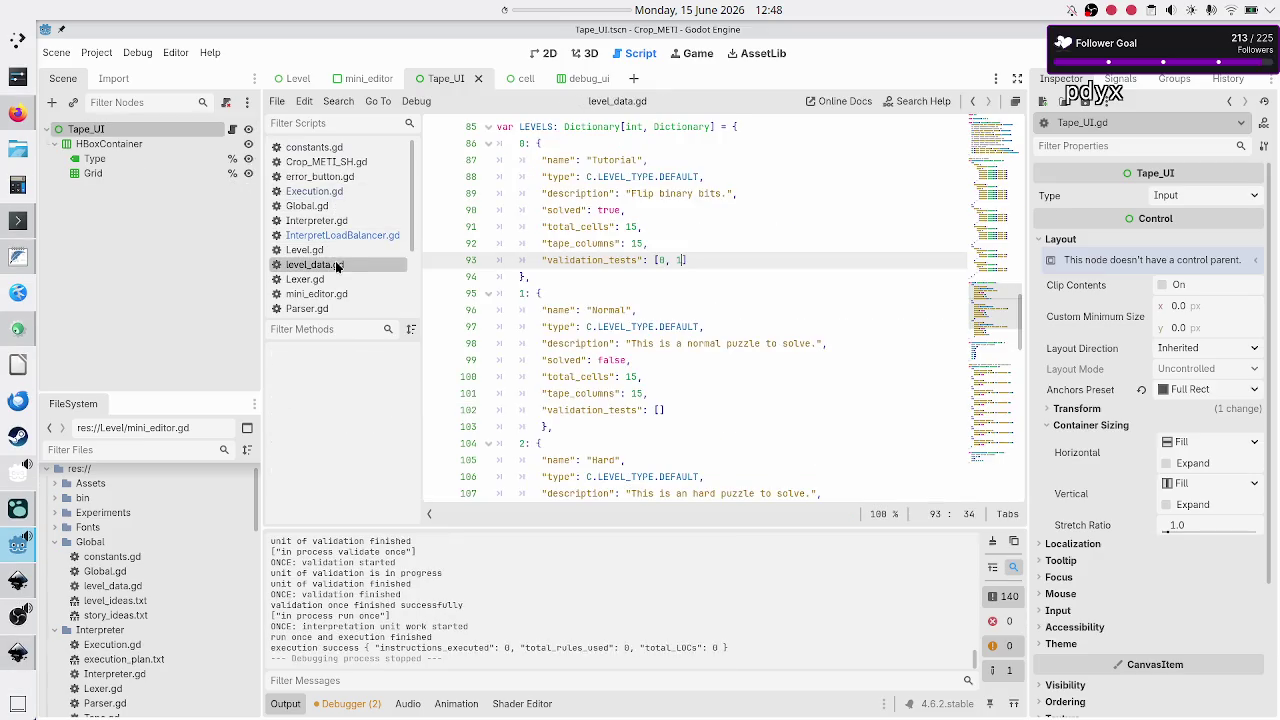
scroll(644, 314, down, 8)
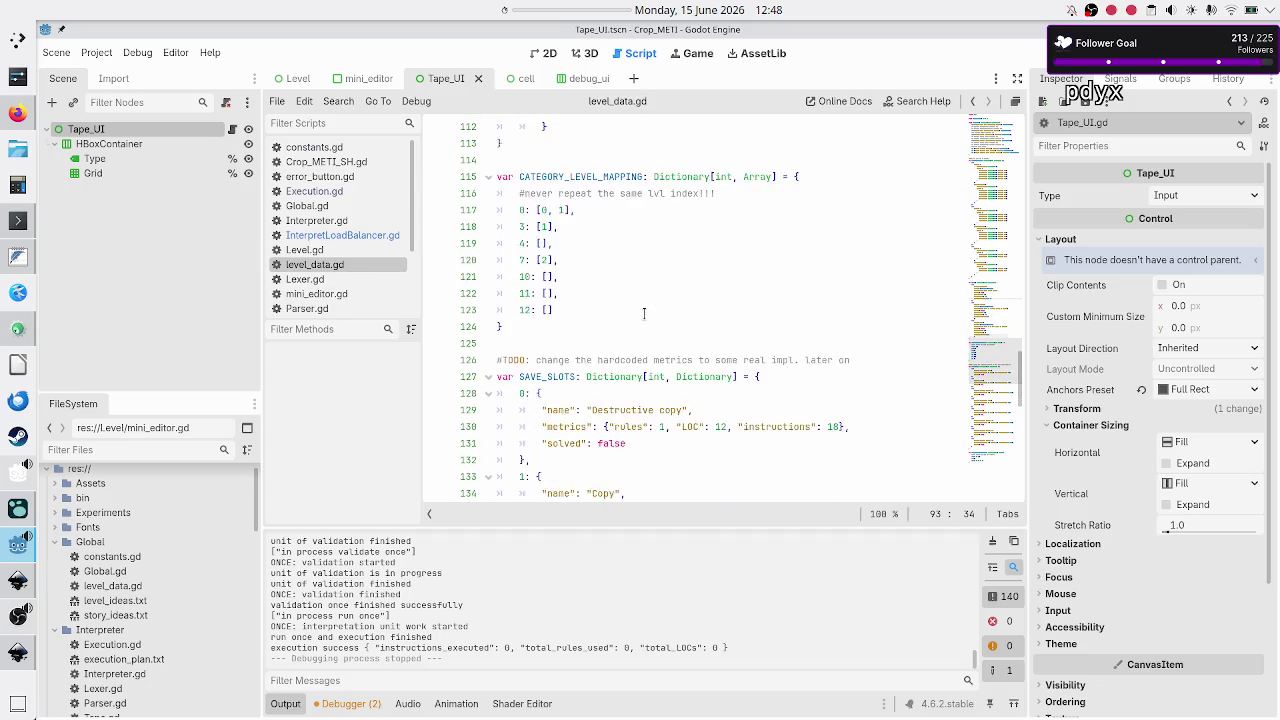
scroll(644, 314, down, 5)
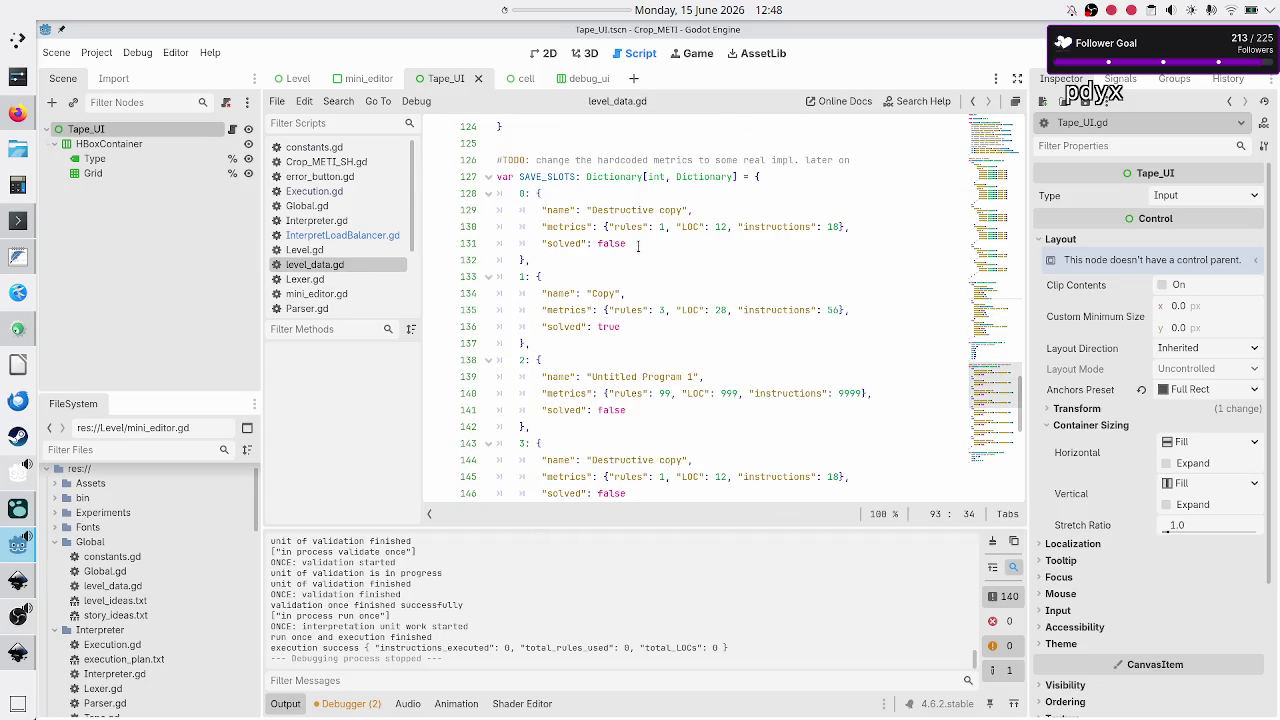
scroll(630, 282, down, 1)
scroll(630, 282, down, 9)
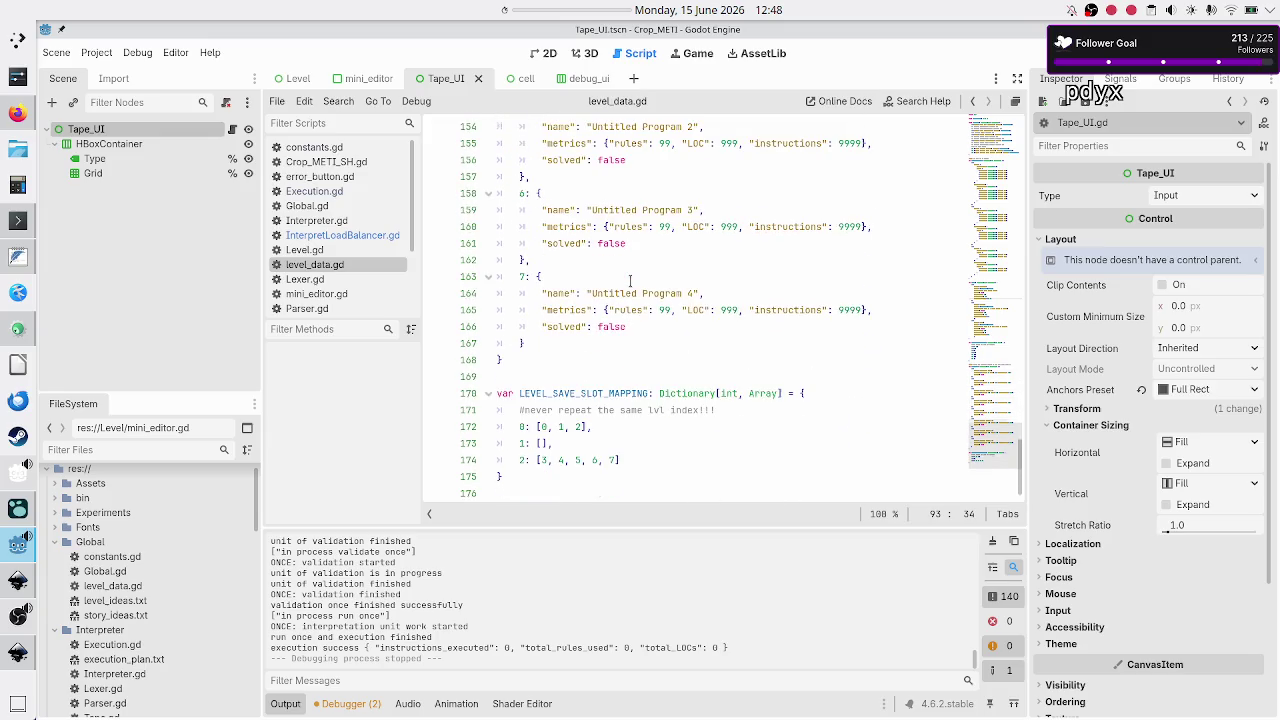
scroll(629, 340, up, 20)
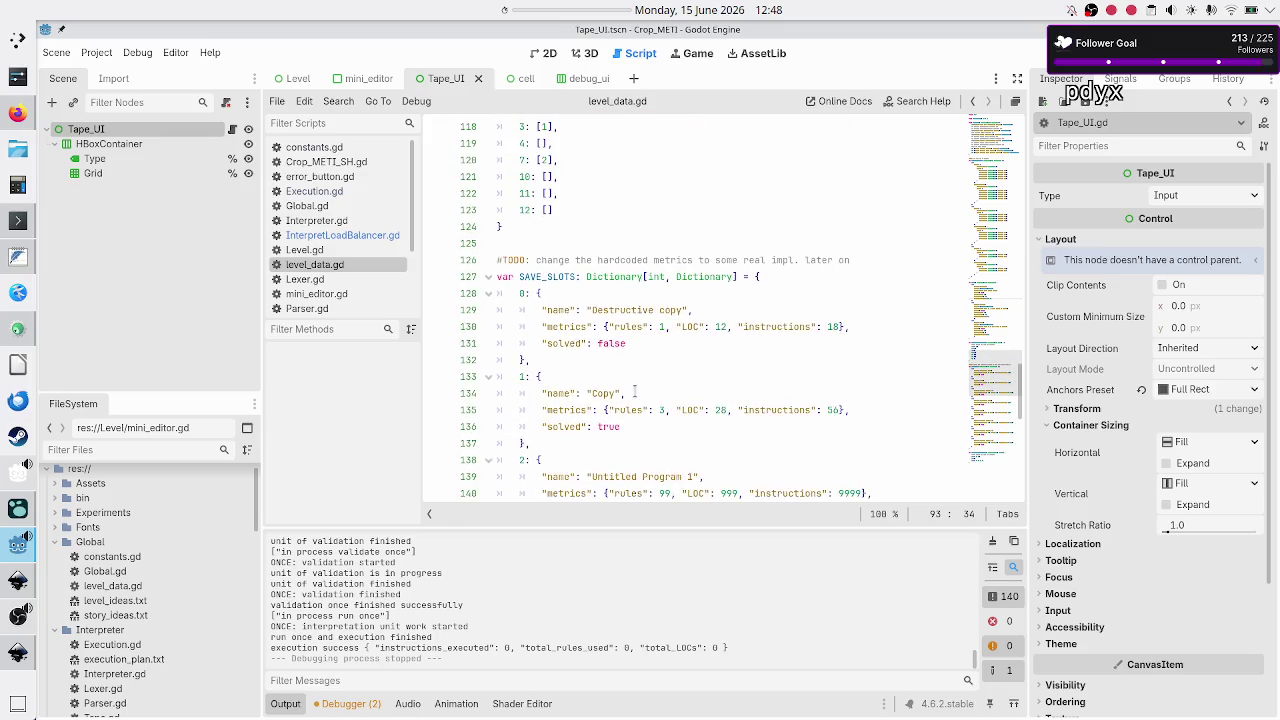
scroll(632, 390, up, 8)
scroll(632, 390, down, 4)
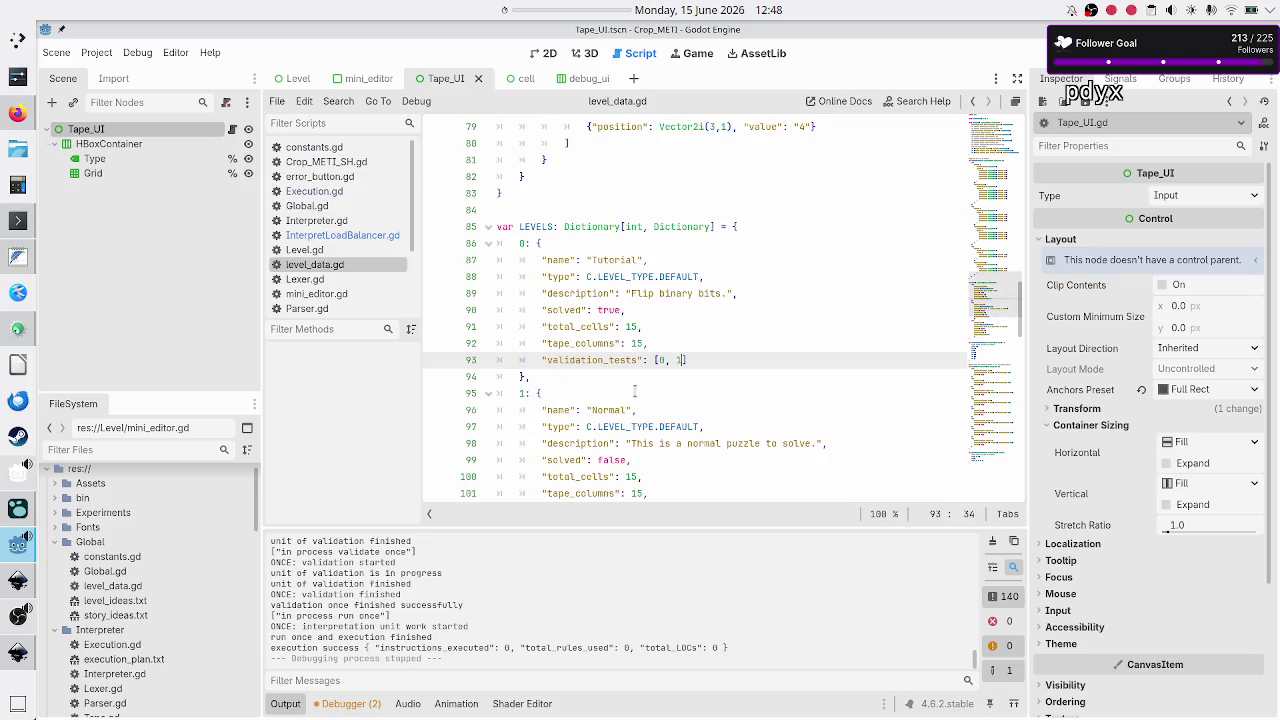
drag(689, 360, 653, 360)
scroll(722, 350, up, 12)
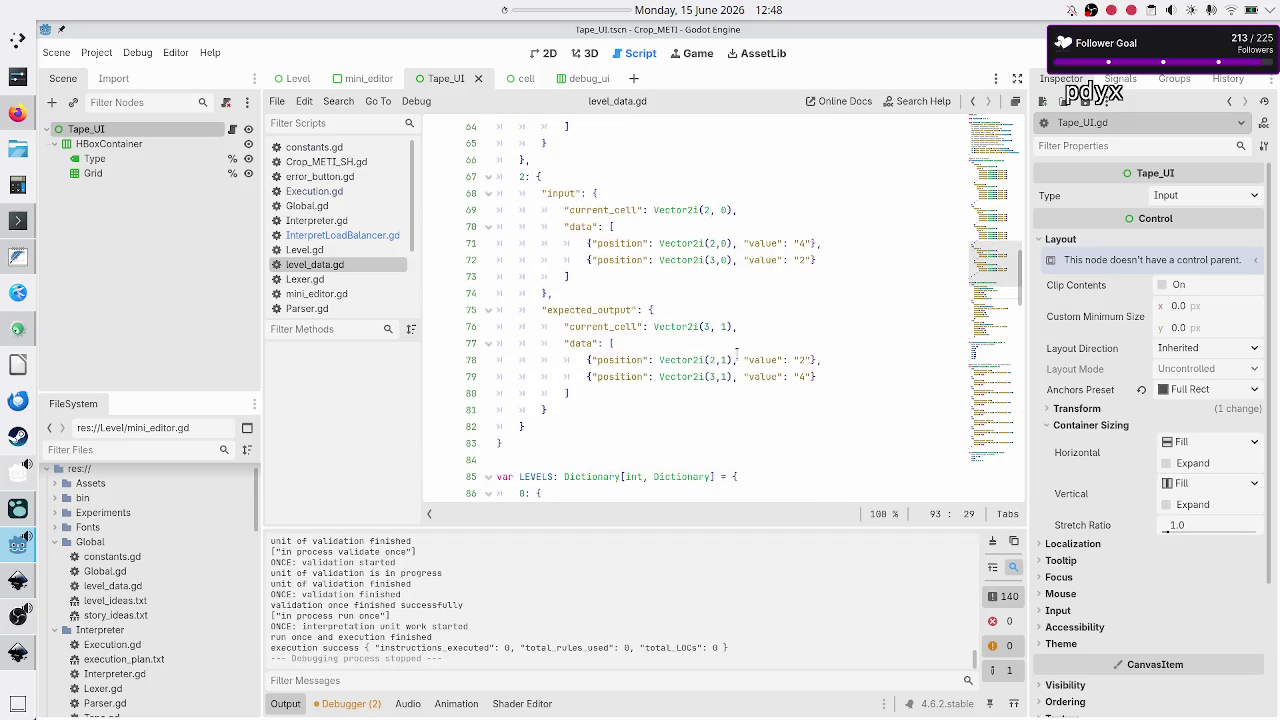
scroll(737, 355, up, 7)
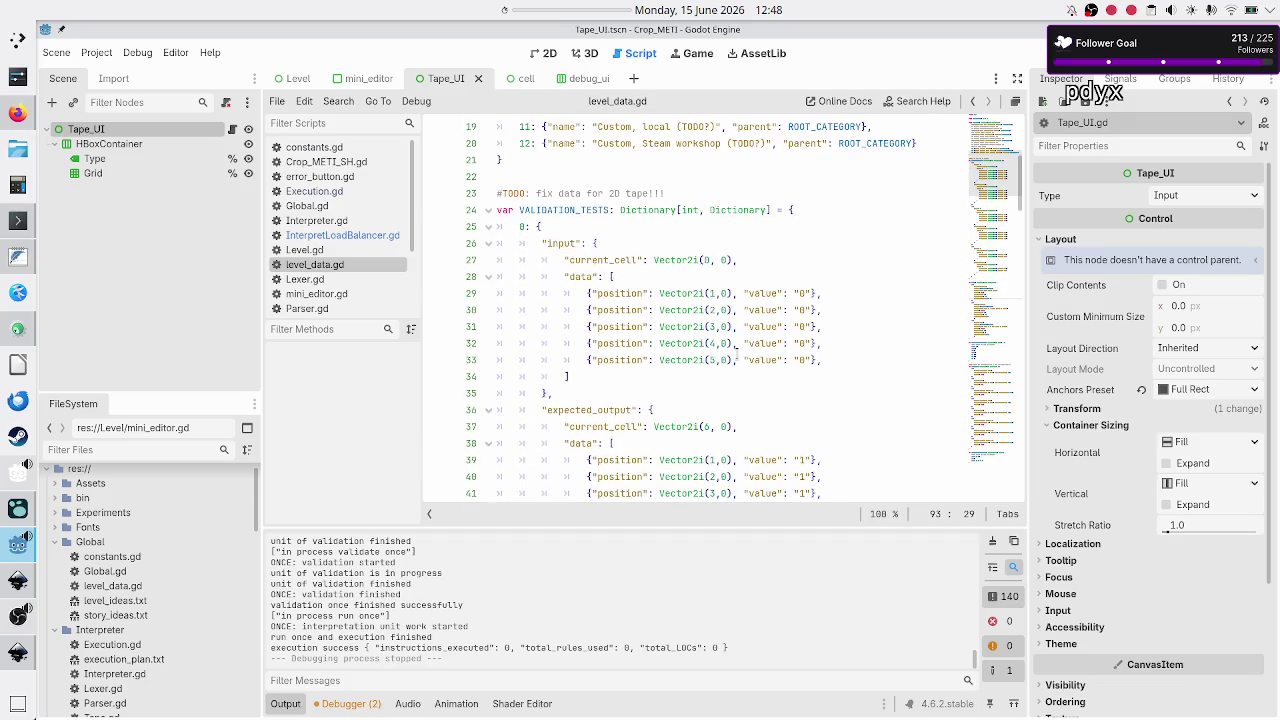
scroll(737, 355, down, 2)
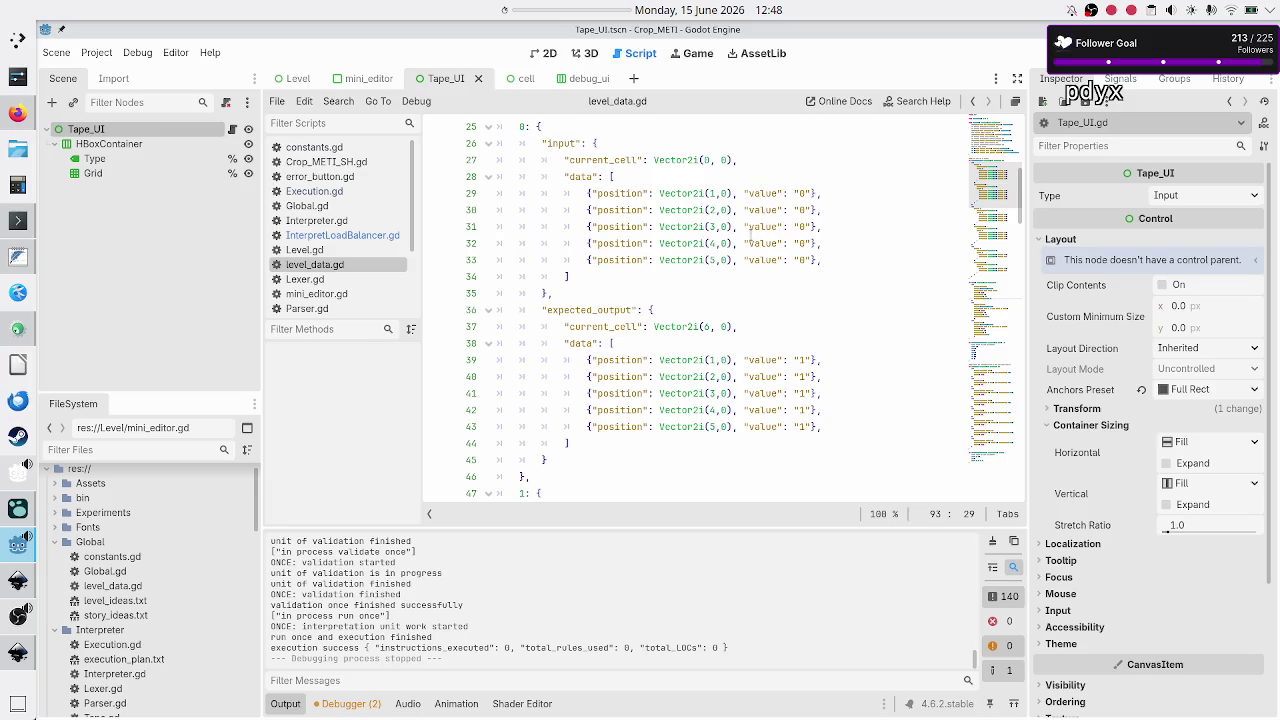
scroll(755, 215, down, 4)
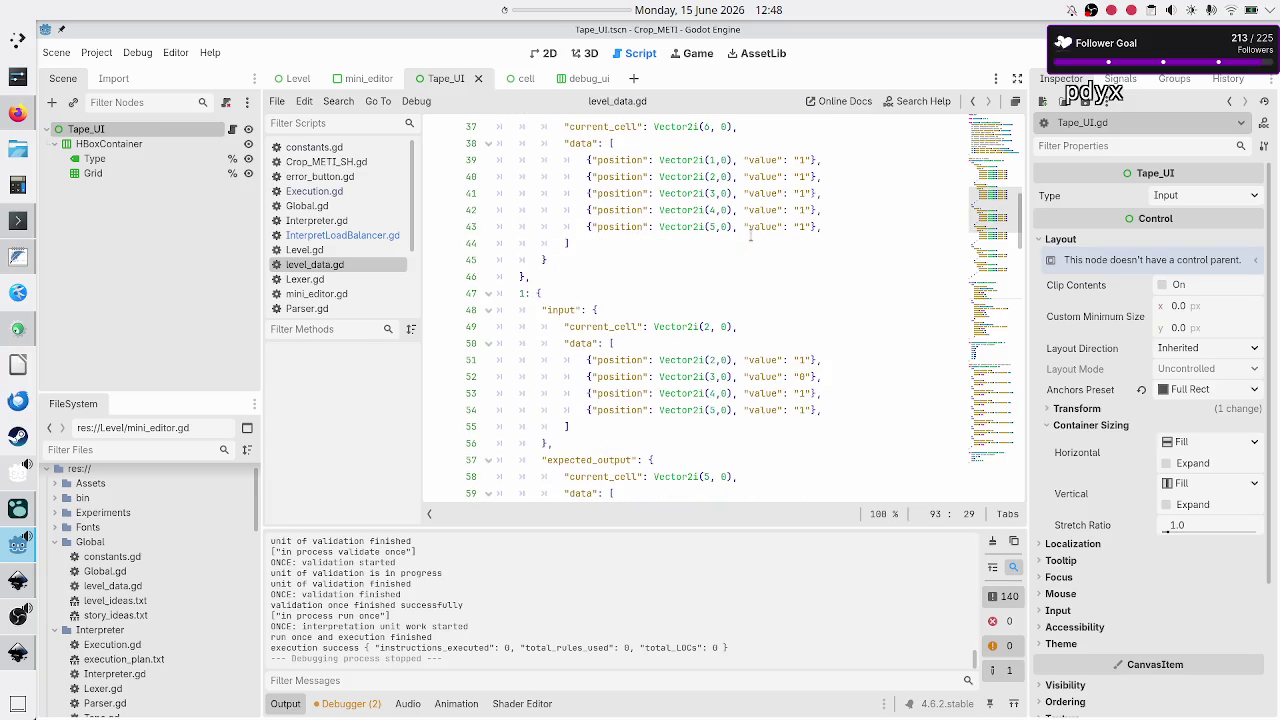
scroll(750, 235, up, 2)
scroll(750, 235, up, 1)
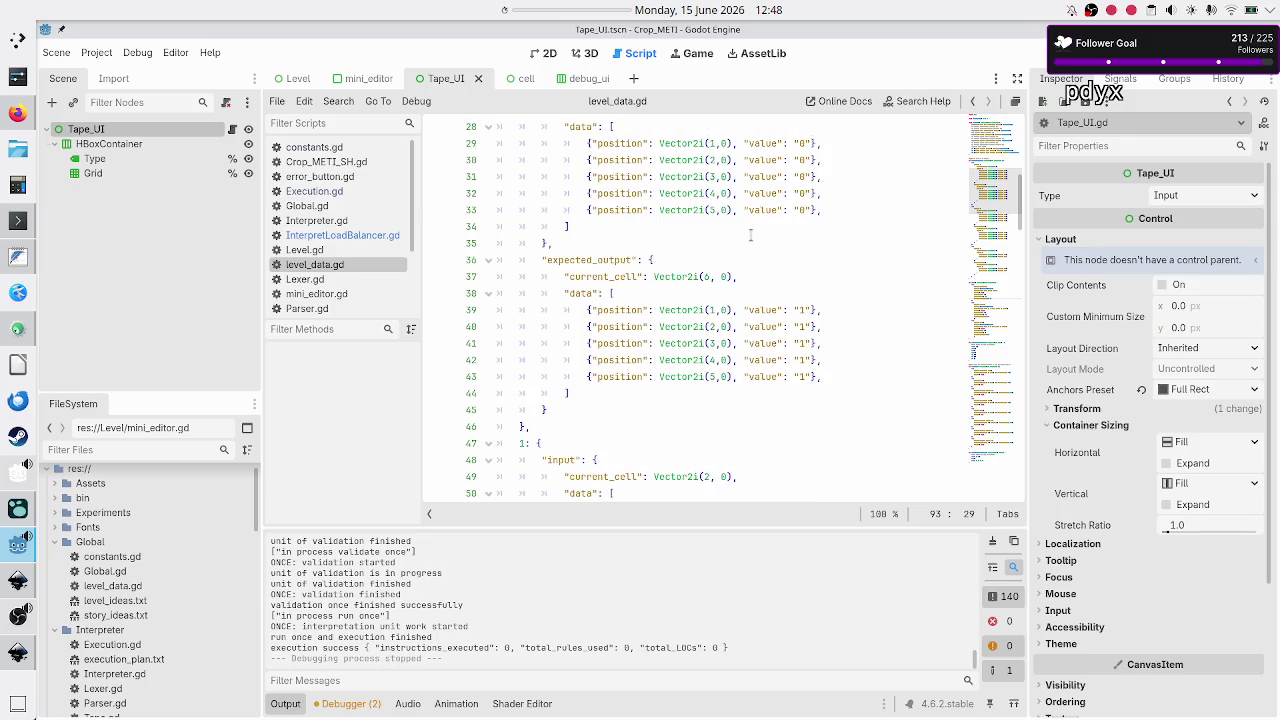
scroll(750, 235, down, 1)
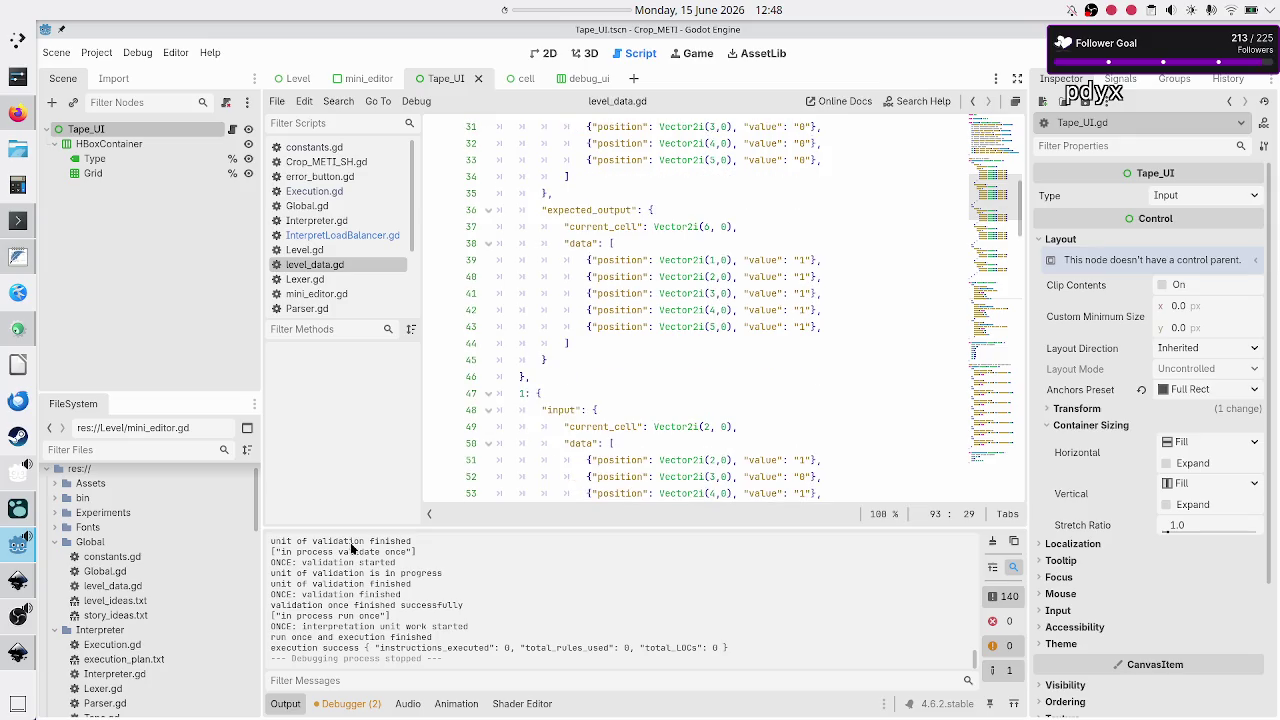
Hide the output log and select test 1's input current_cell coordinates.
click(285, 704)
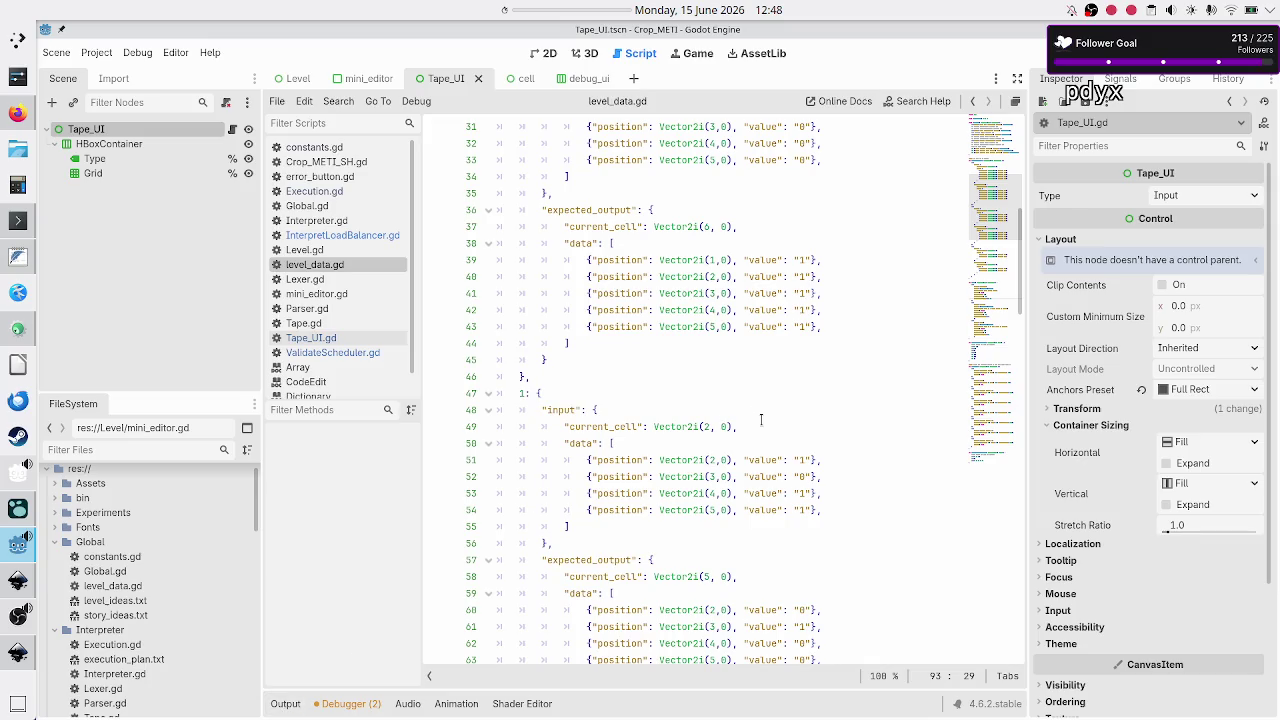
scroll(761, 420, up, 1)
scroll(761, 420, up, 1)
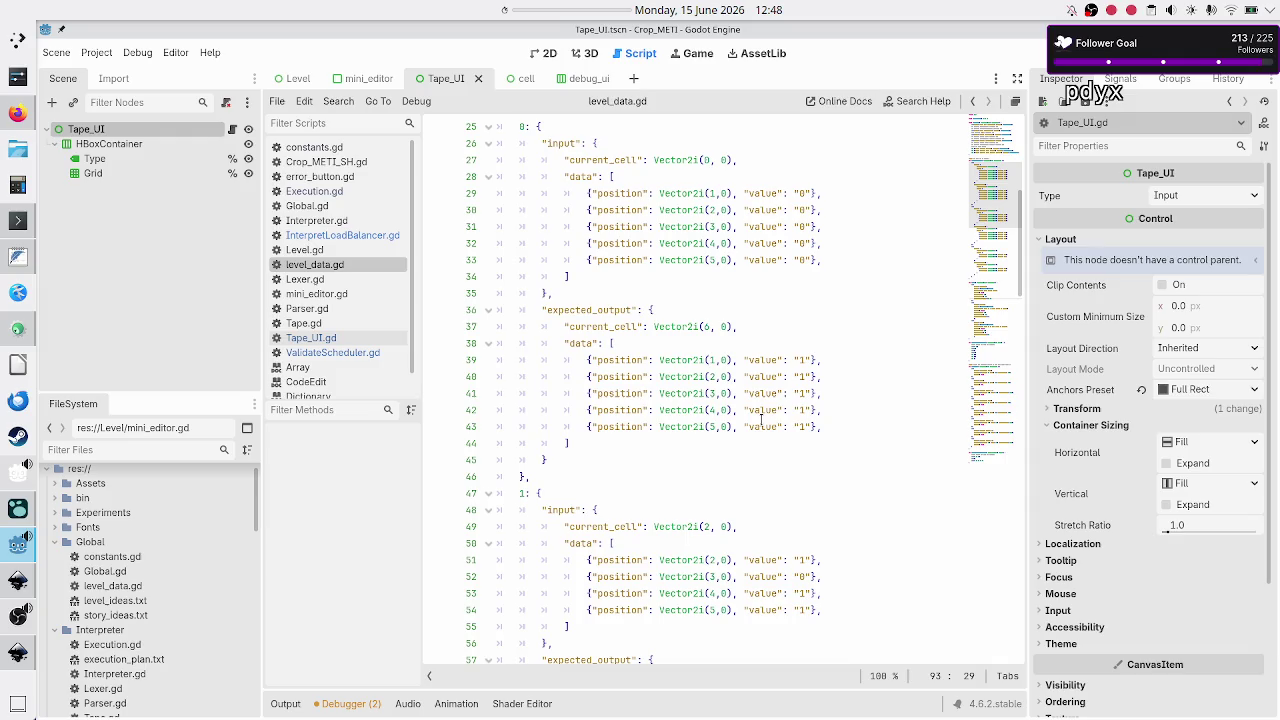
click(760, 524)
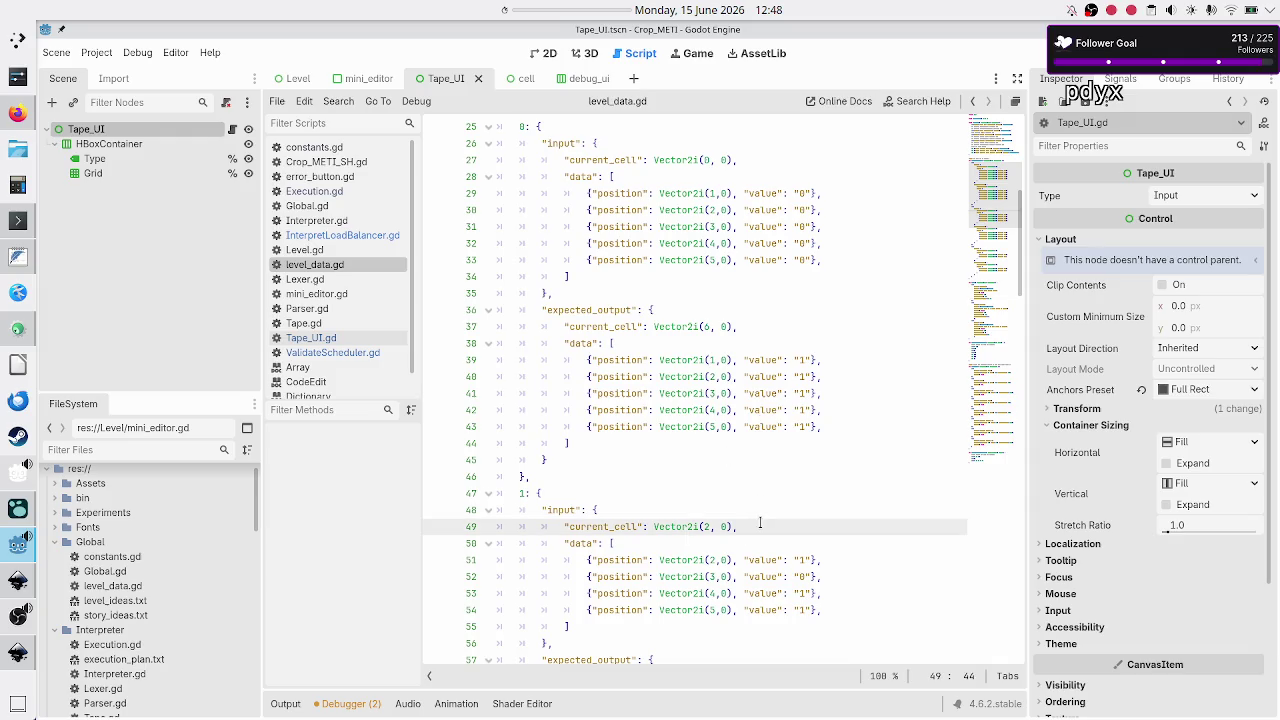
key(shift+Left)
key(shift+Left)
key(shift+Left)
Change test 1's input current_cell to Vector2i(1, 0).
key(Down)
key(Down)
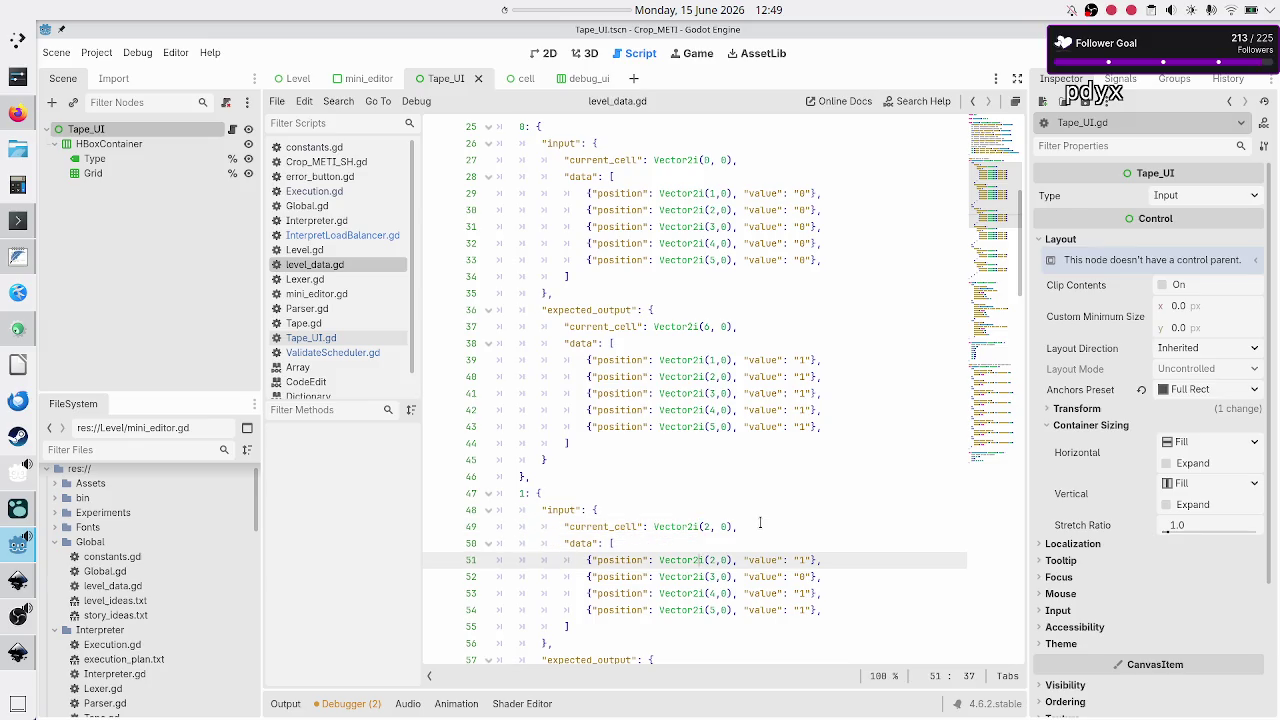
key(Right)
key(Up)
key(Up)
text(1)
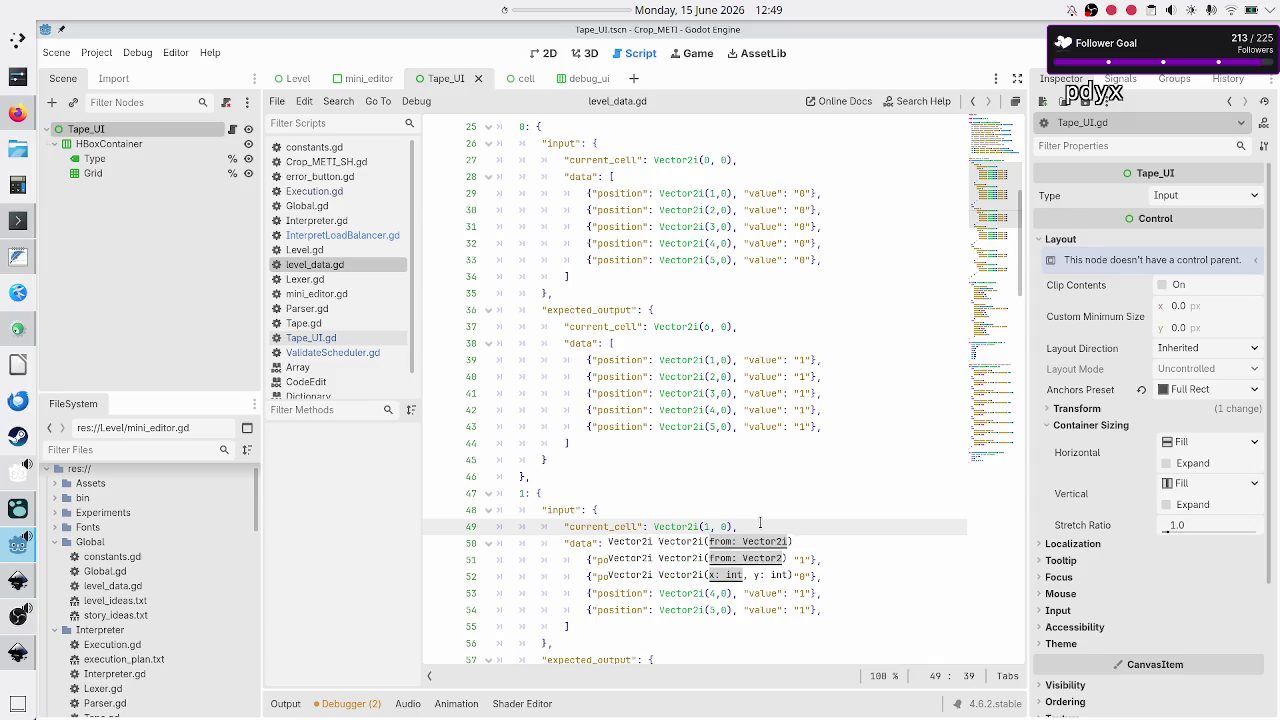
key(Escape)
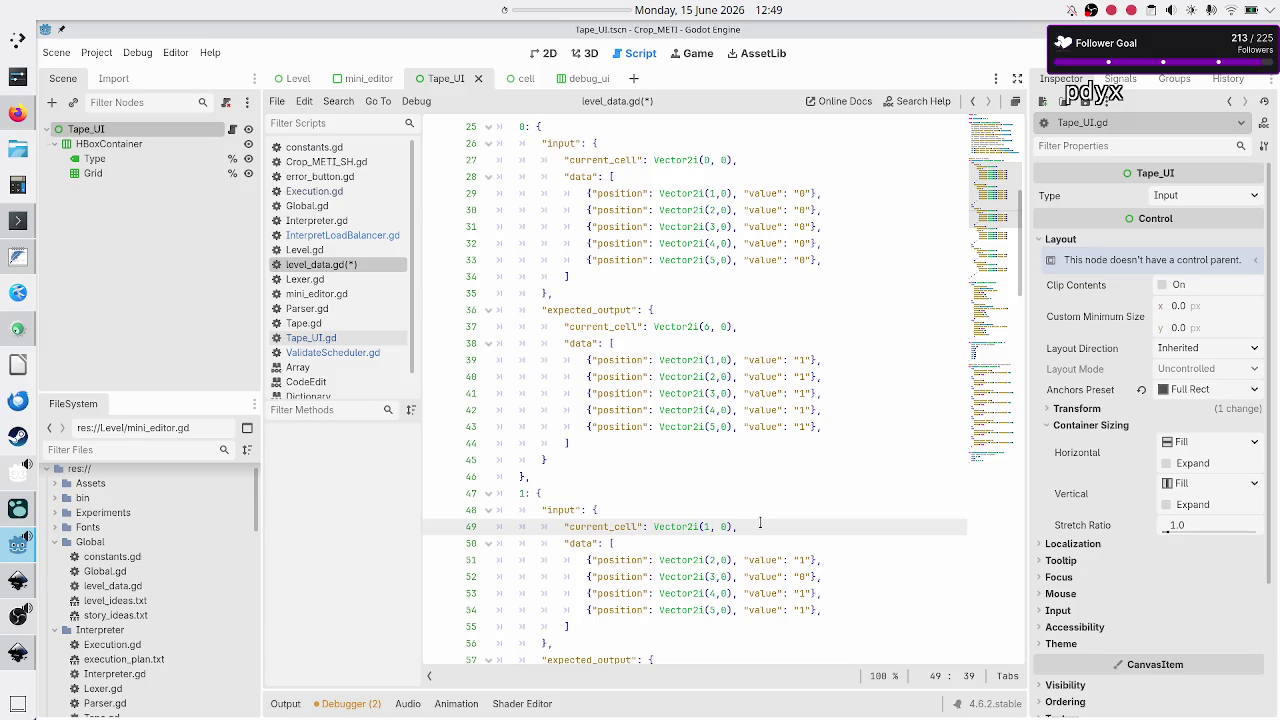
key(Down)
key(Down)
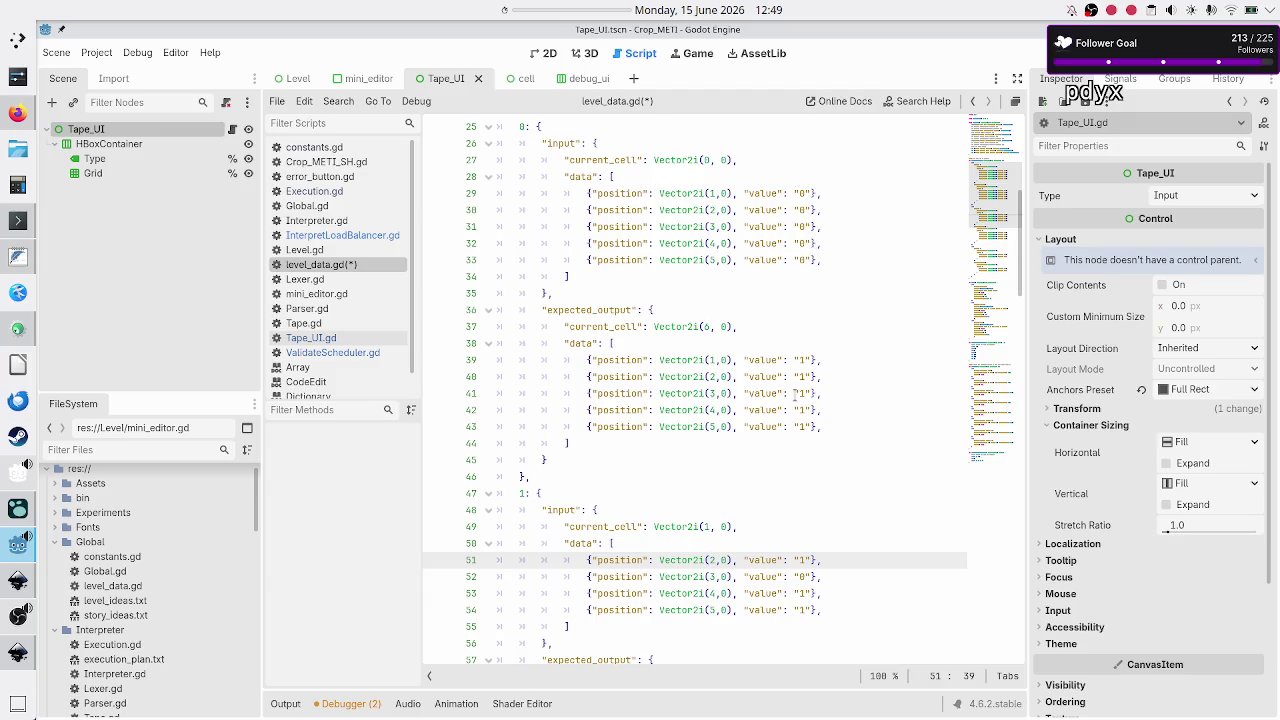
Look over test 1's input data entries down to the expected current cell line.
scroll(760, 491, down, 2)
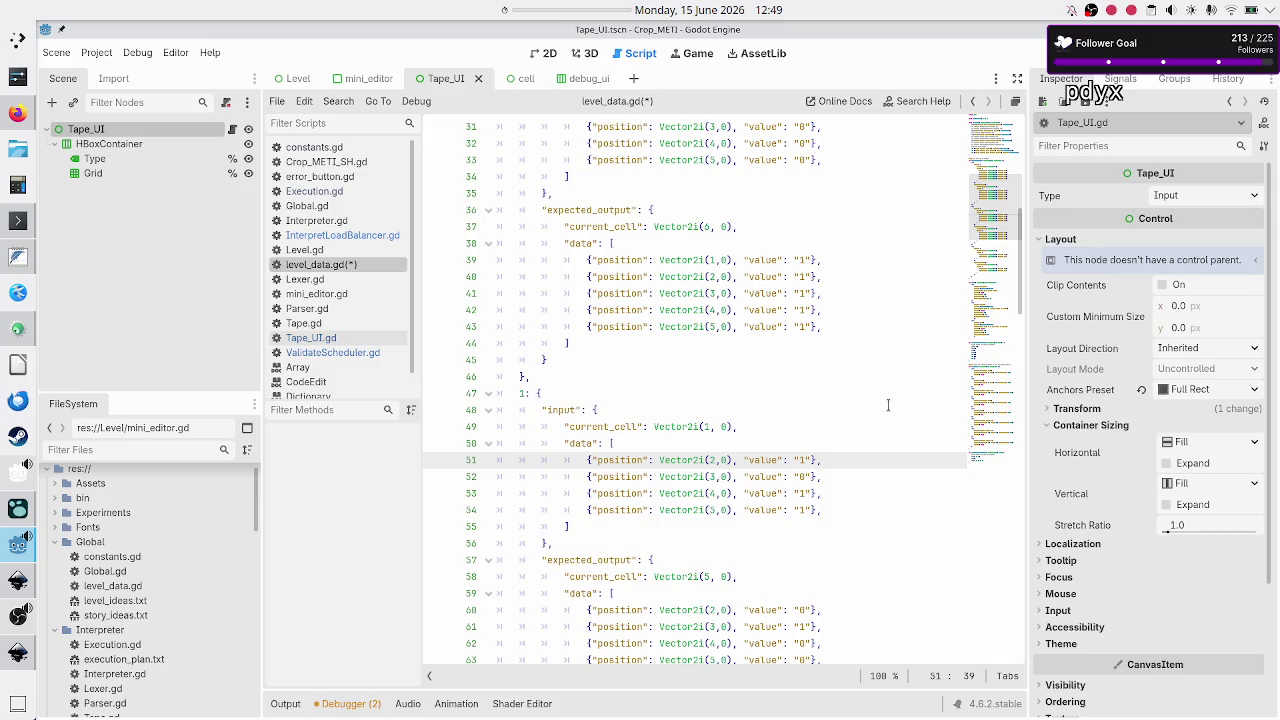
key(shift+Right)
key(shift+Right)
key(shift+Down)
key(shift+Down)
key(shift+Down)
key(Right)
key(Right)
key(Right)
key(Right)
key(Right)
key(Down)
key(Down)
key(Down)
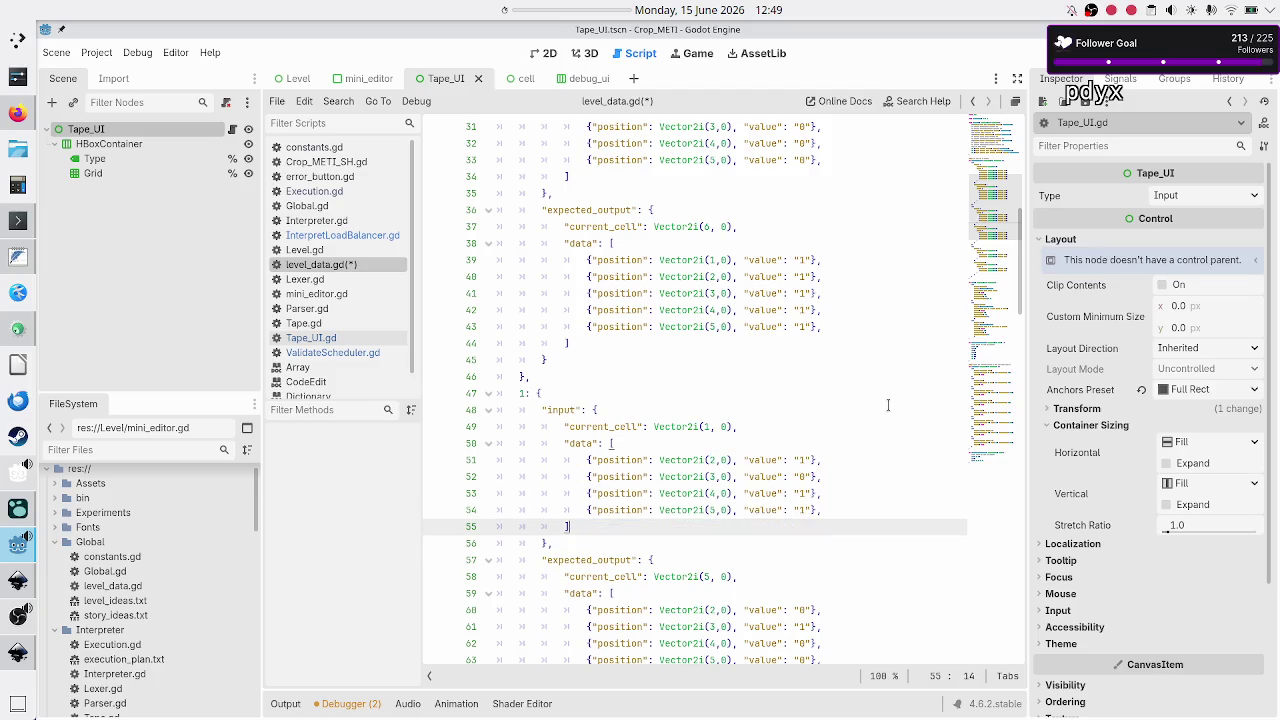
key(Up)
key(Up)
key(Up)
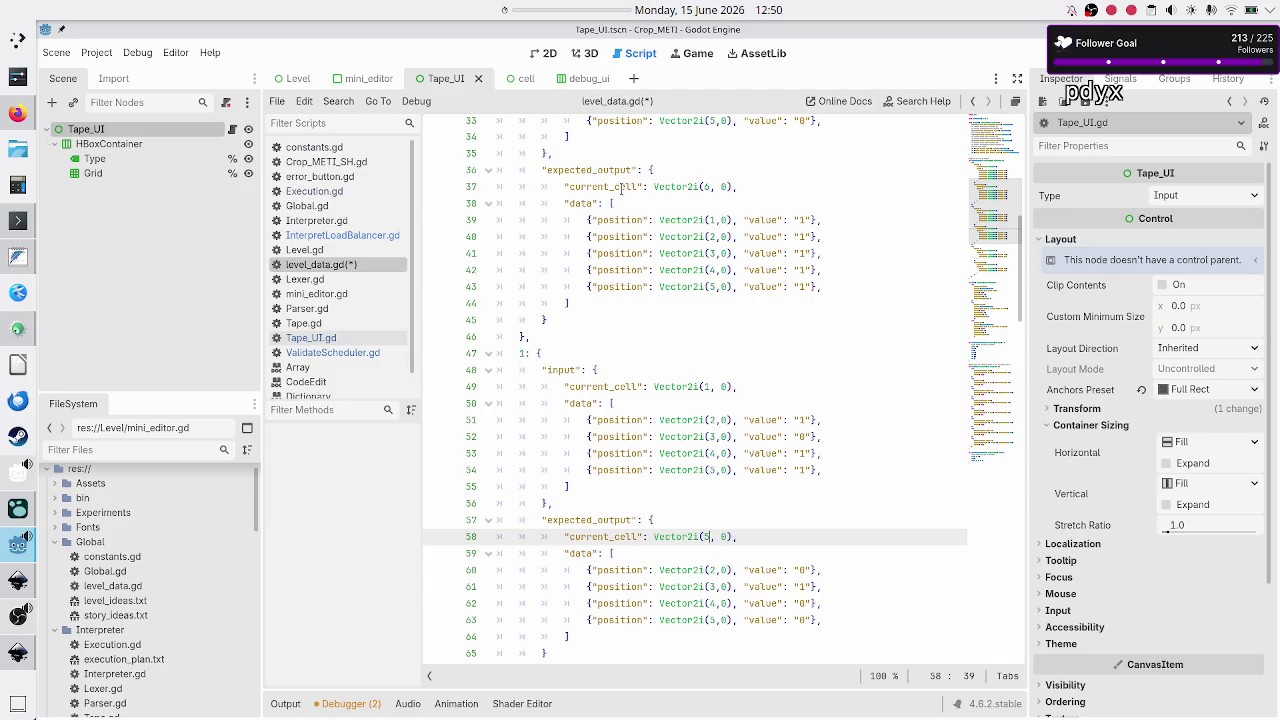
Highlight expected_output and Vector2i occurrences and check the last input cell's position.
double_click(588, 170)
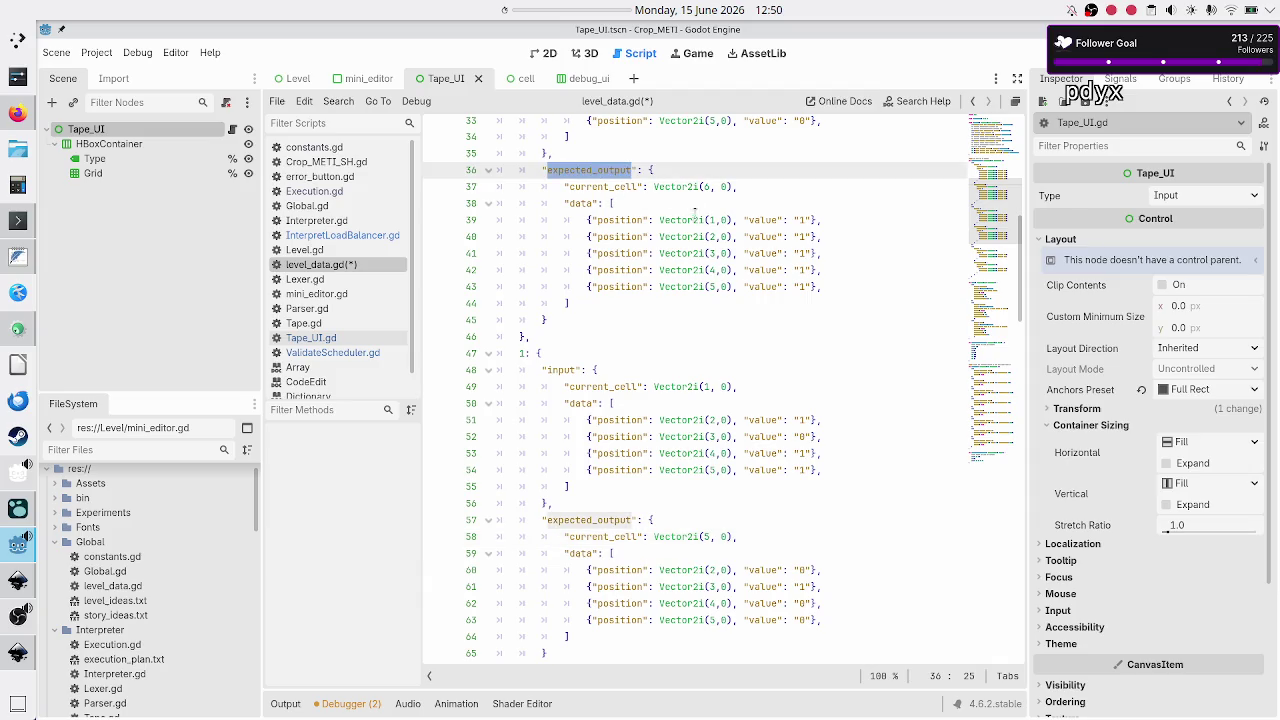
scroll(725, 221, up, 2)
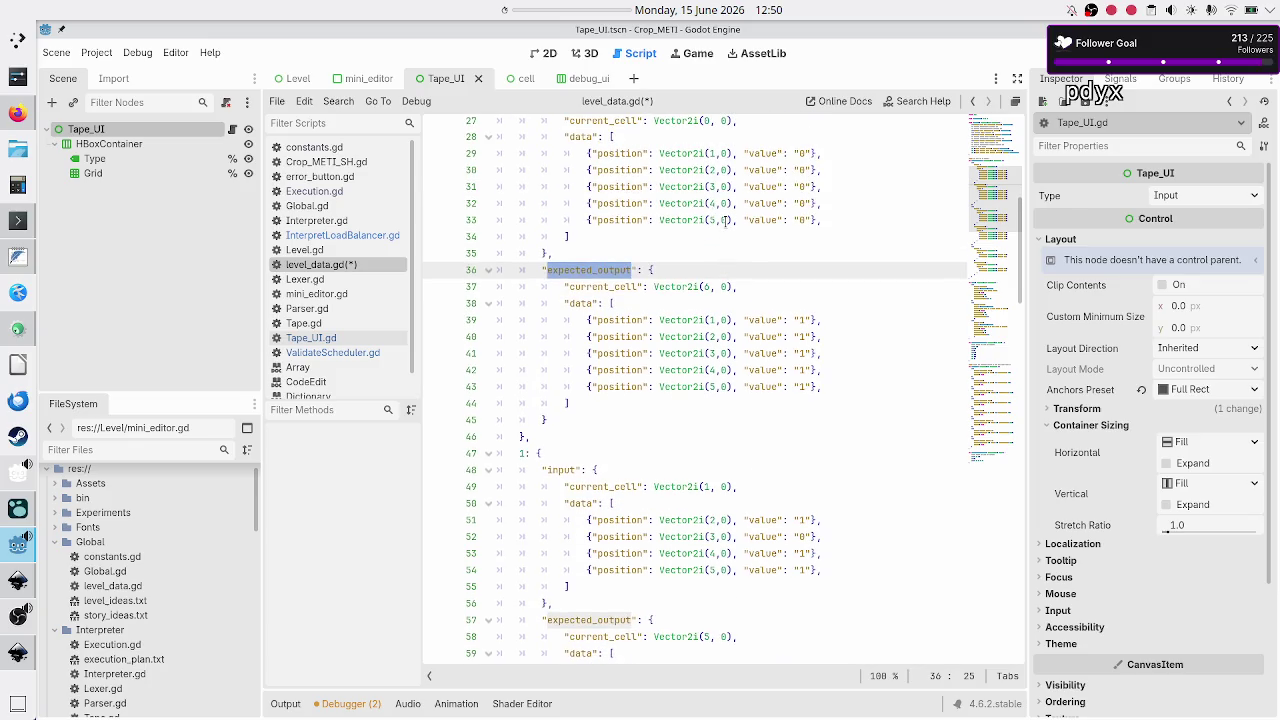
double_click(682, 221)
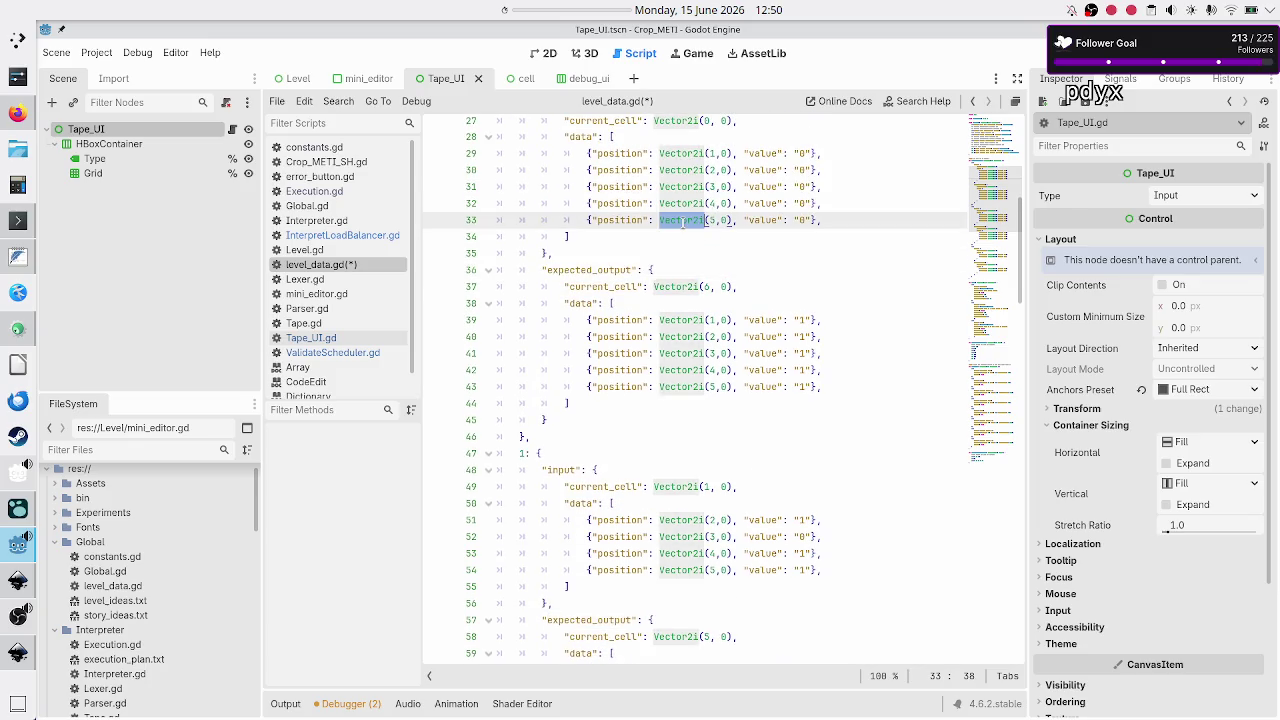
click(710, 271)
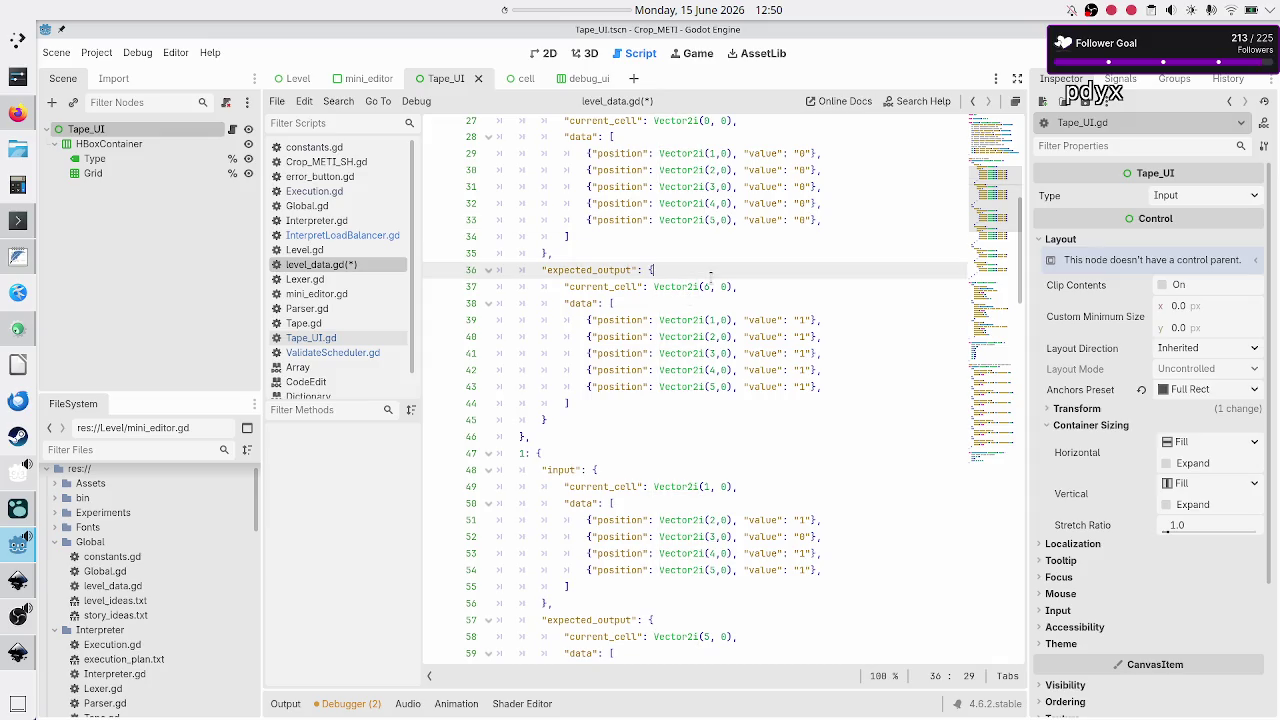
scroll(712, 386, down, 5)
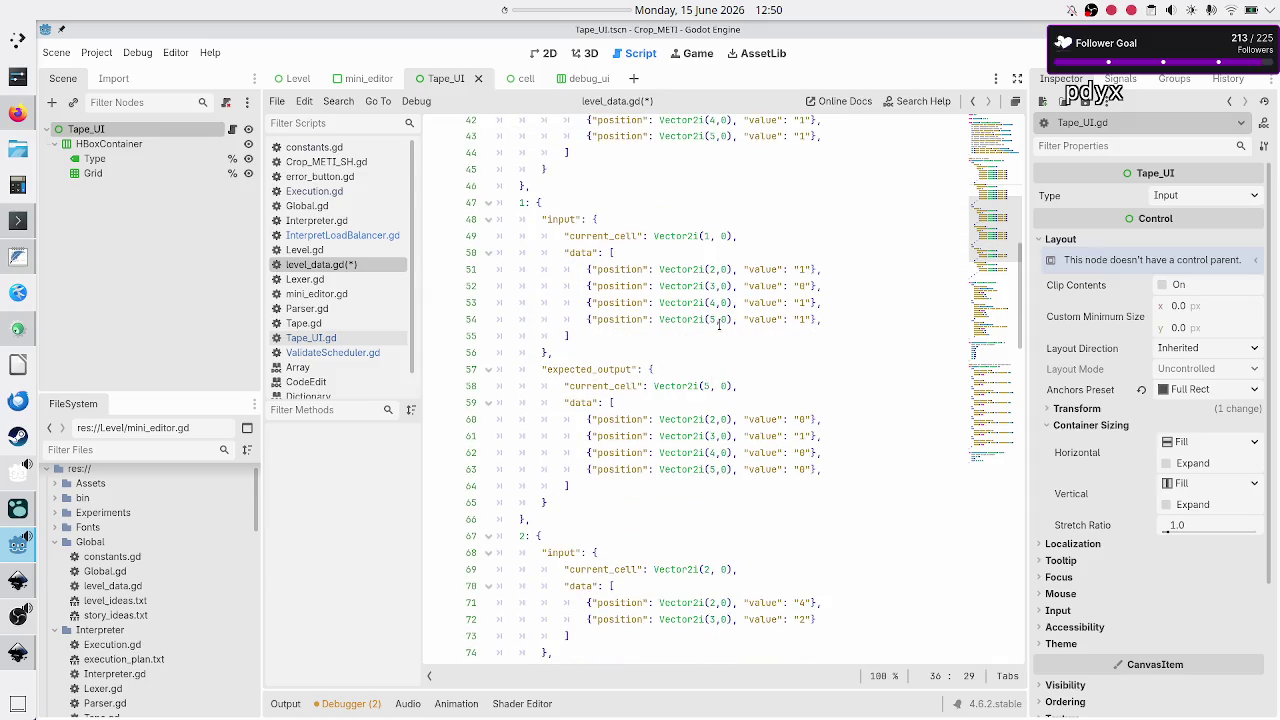
double_click(724, 319)
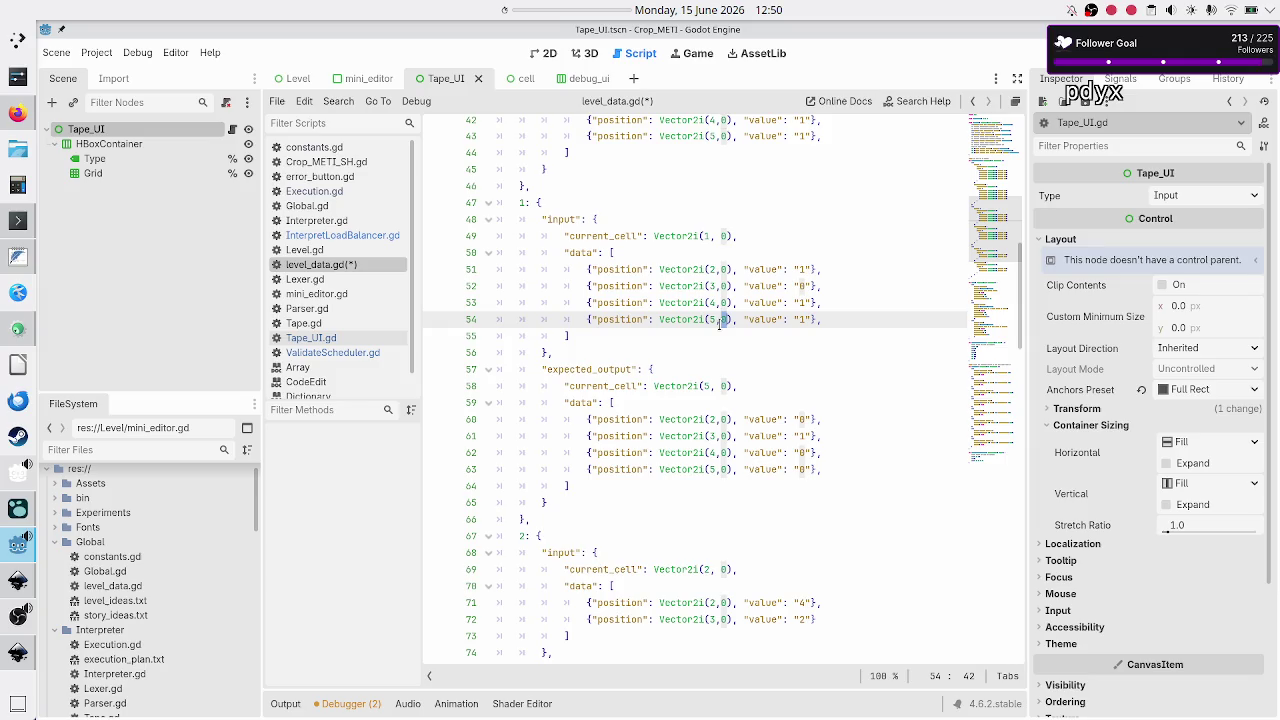
Set the expected current cell to Vector2i(6, 0), verify values 0, 1, 0, 0, and save.
click(703, 386)
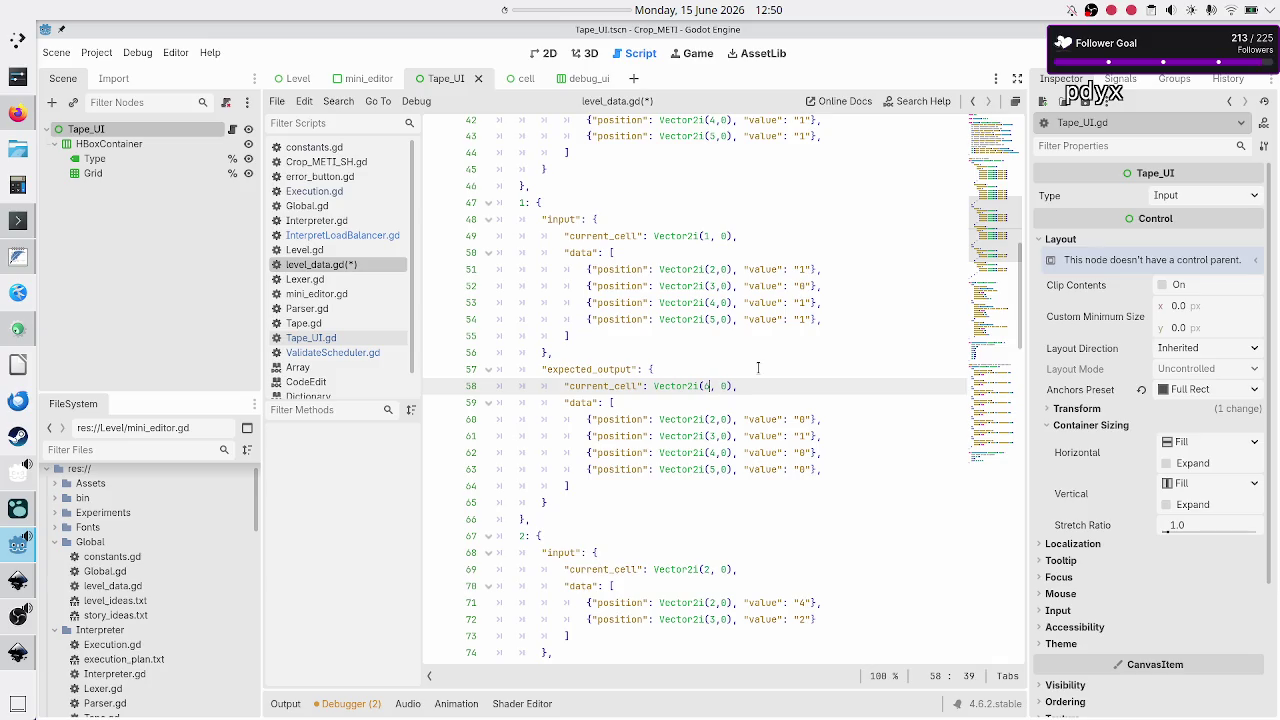
key(Right)
key(Right)
key(Right)
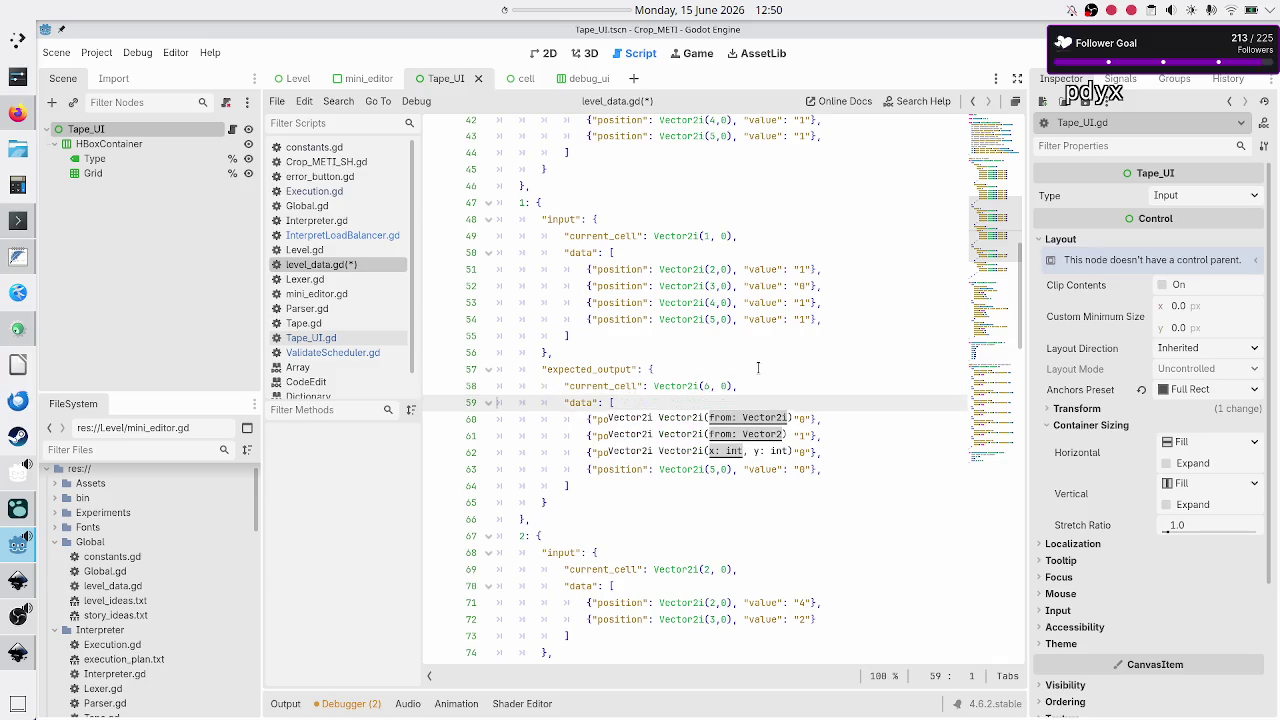
key(Escape)
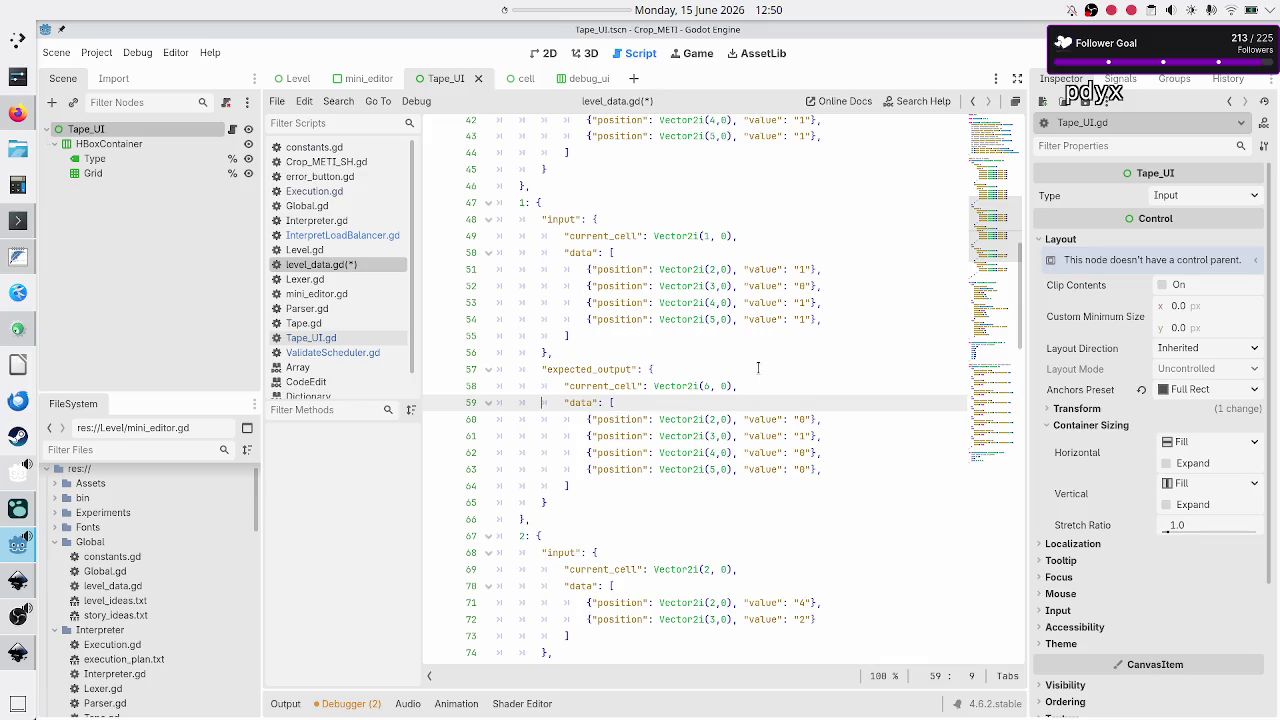
key(Down)
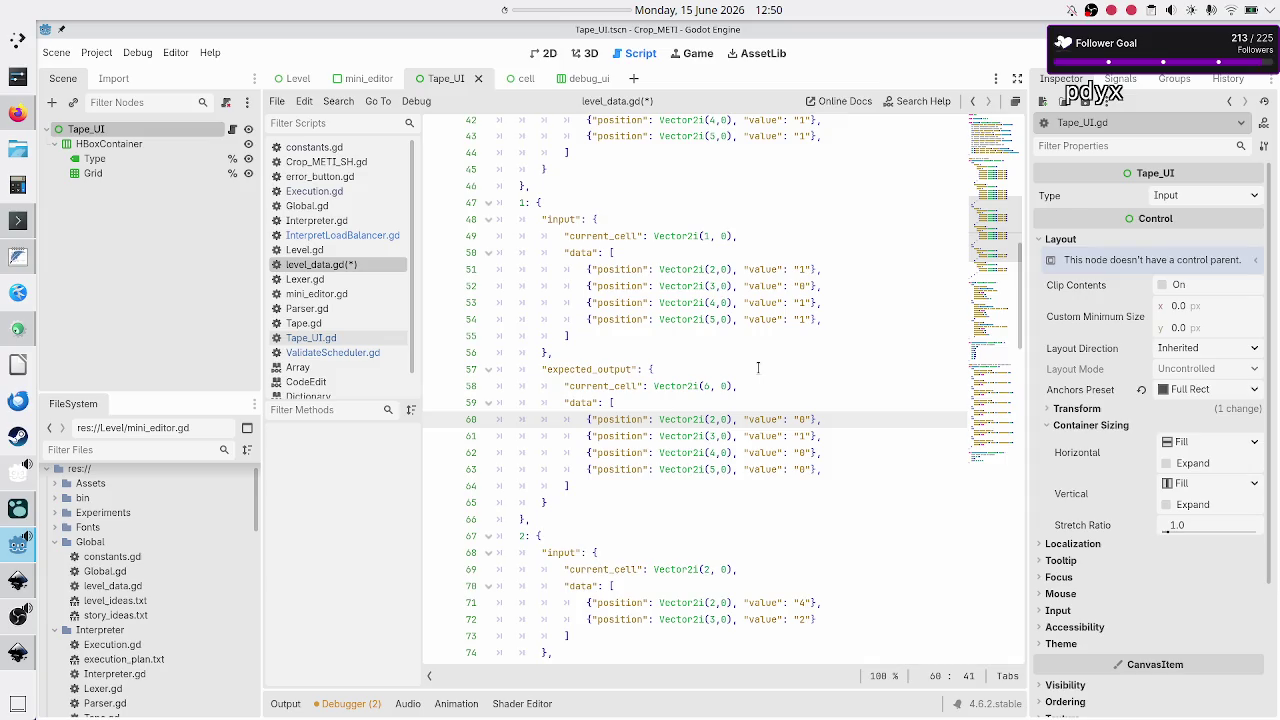
key(Down)
key(Down)
key(Down)
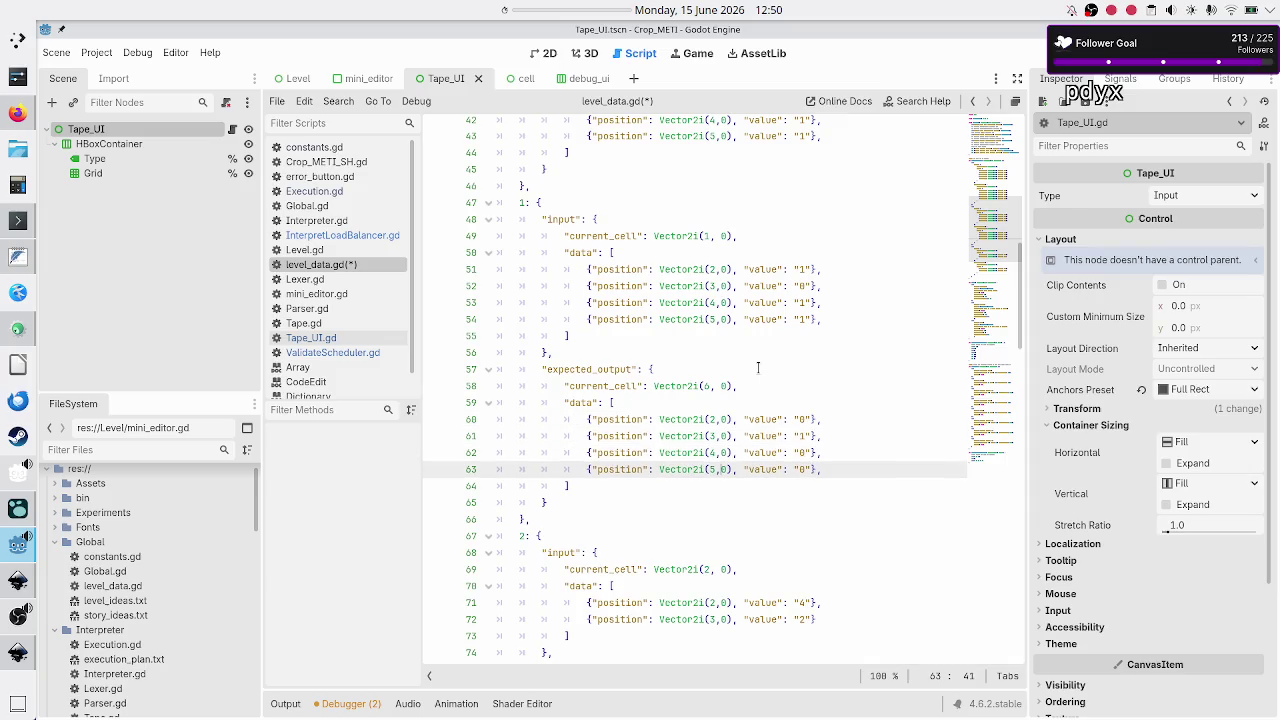
key(Right)
key(Right)
key(Right)
key(Up)
key(Up)
key(Up)
key(Down)
key(Down)
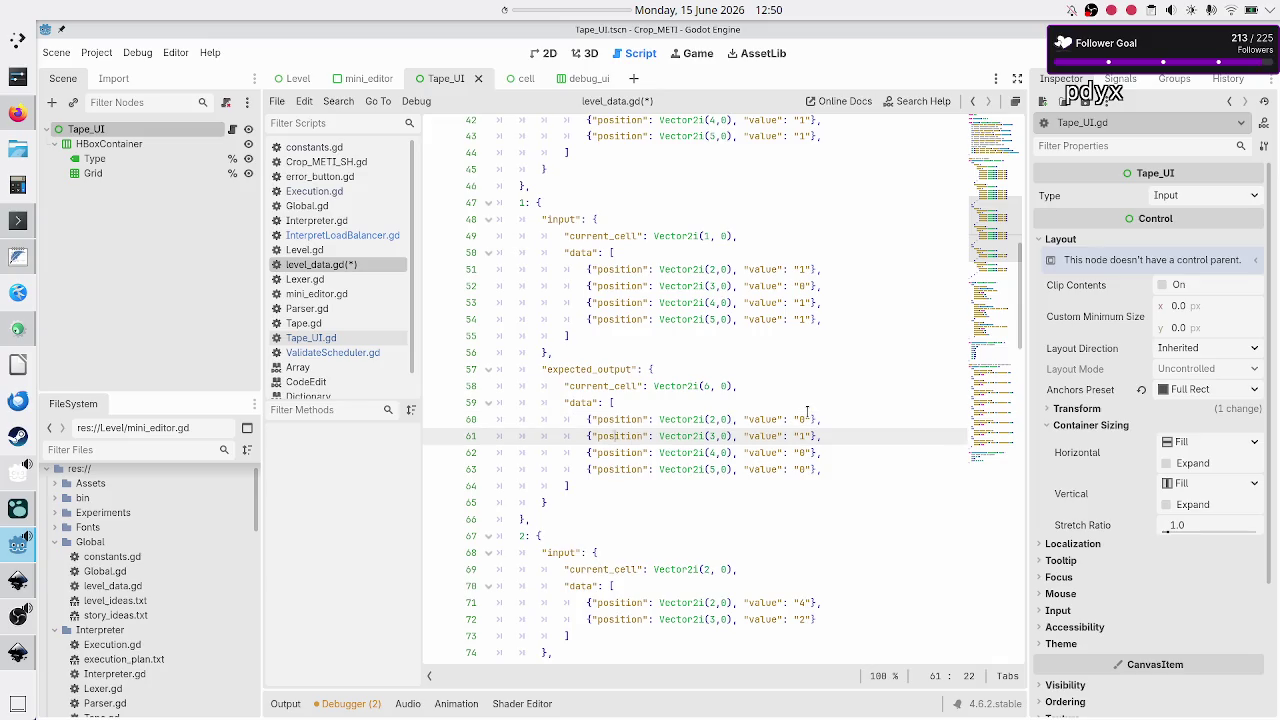
key(Down)
key(Down)
key(Down)
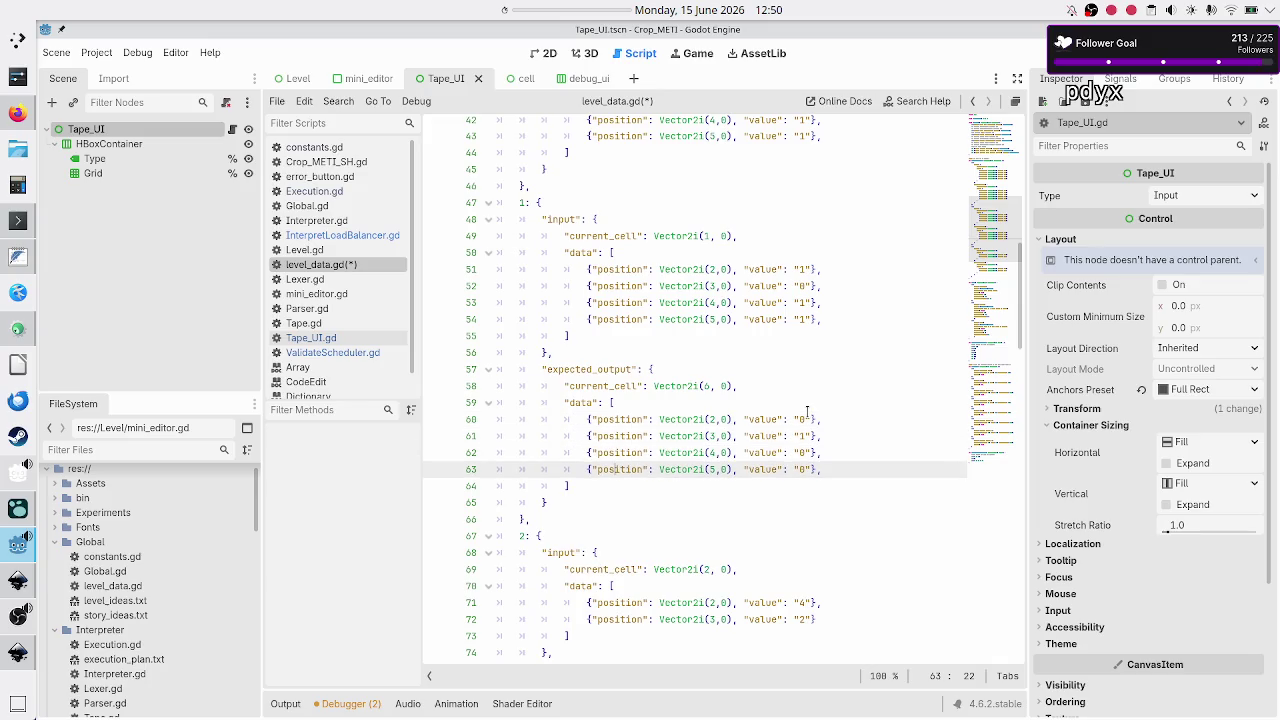
key(ctrl+s)
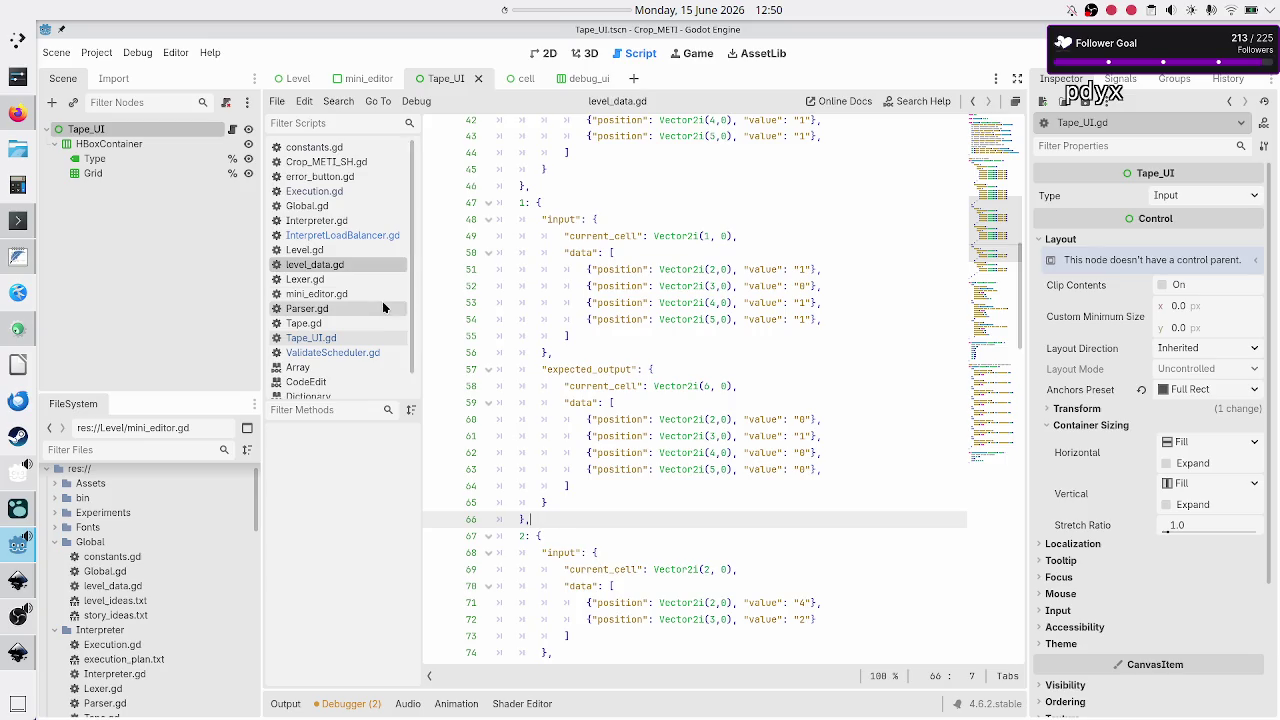
Open Tape_UI.gd and locate the current_lvl_idx lookup inside set_tape.
click(333, 339)
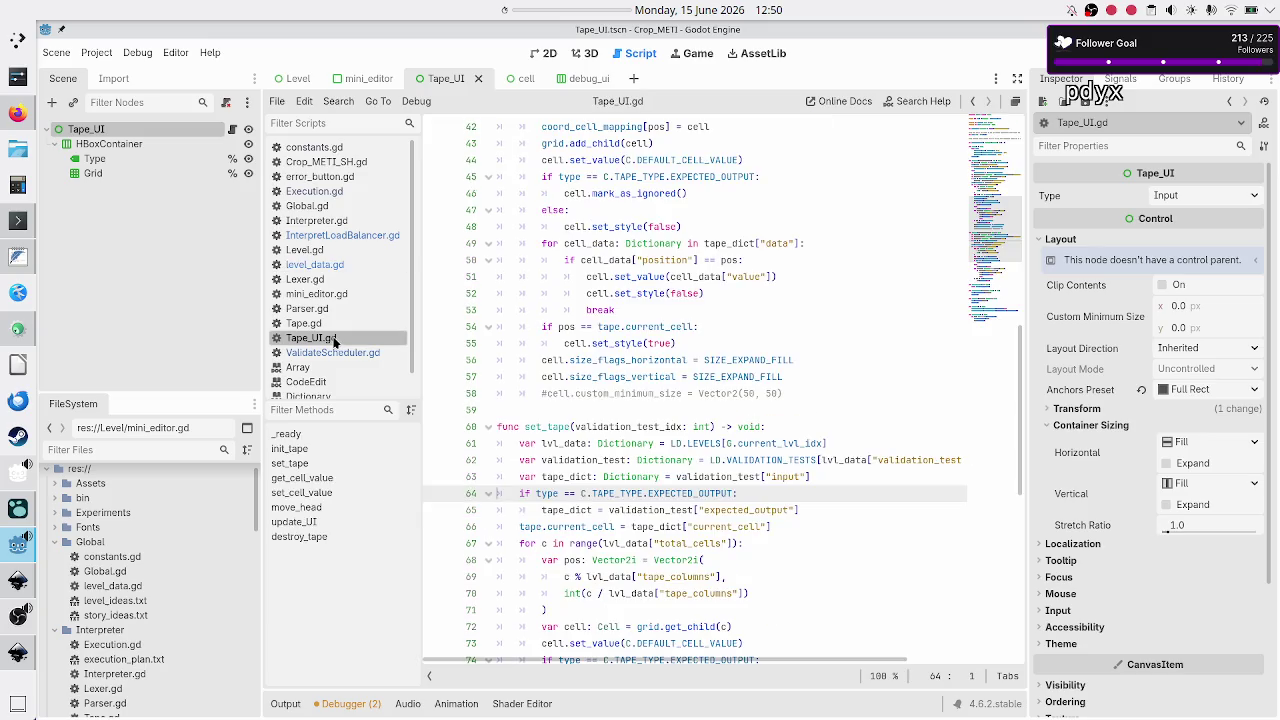
scroll(651, 410, down, 4)
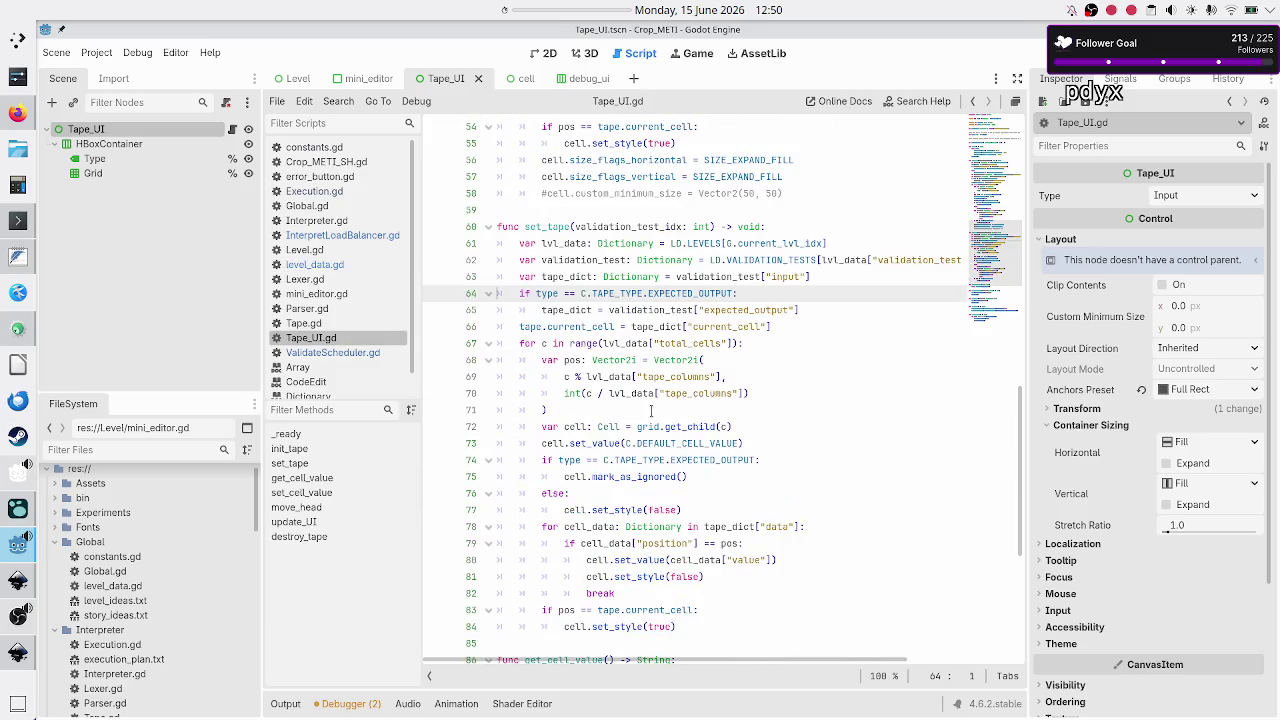
click(805, 243)
mouse_move(805, 237)
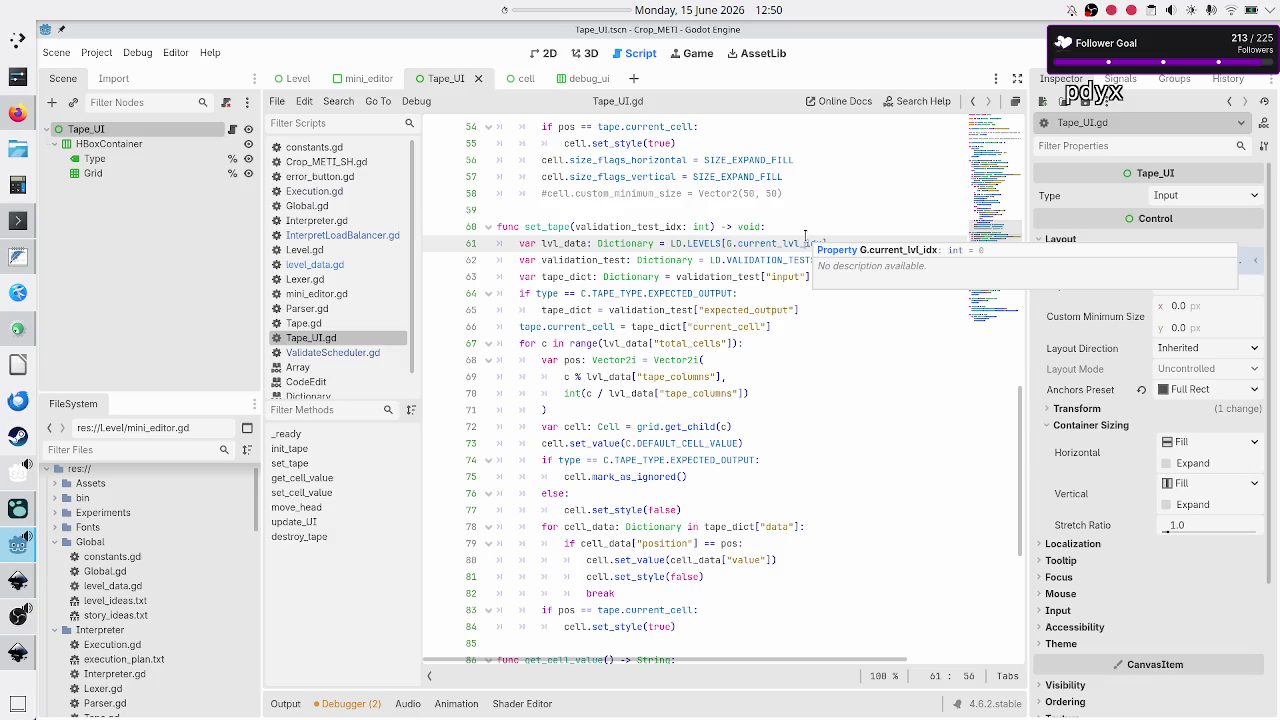
key(Up)
key(Down)
key(Down)
key(Home)
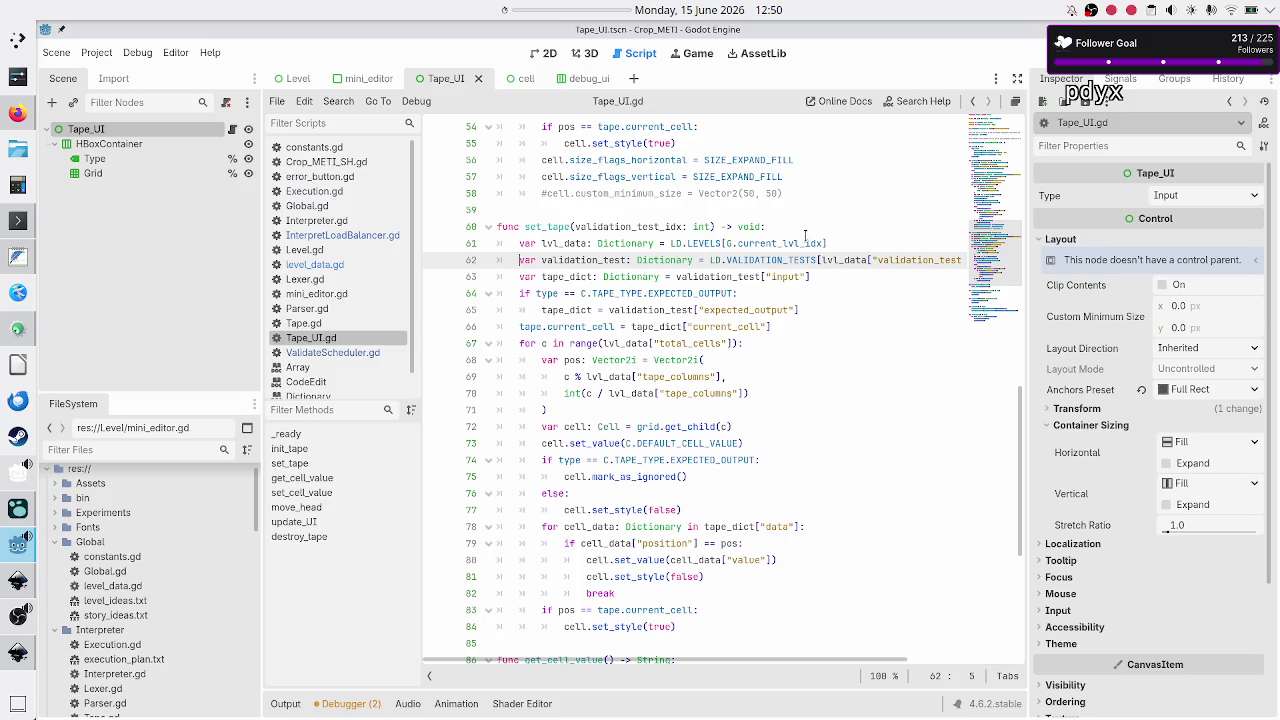
Review set_tape's tape_dict line and its expected-output type check.
key(Down)
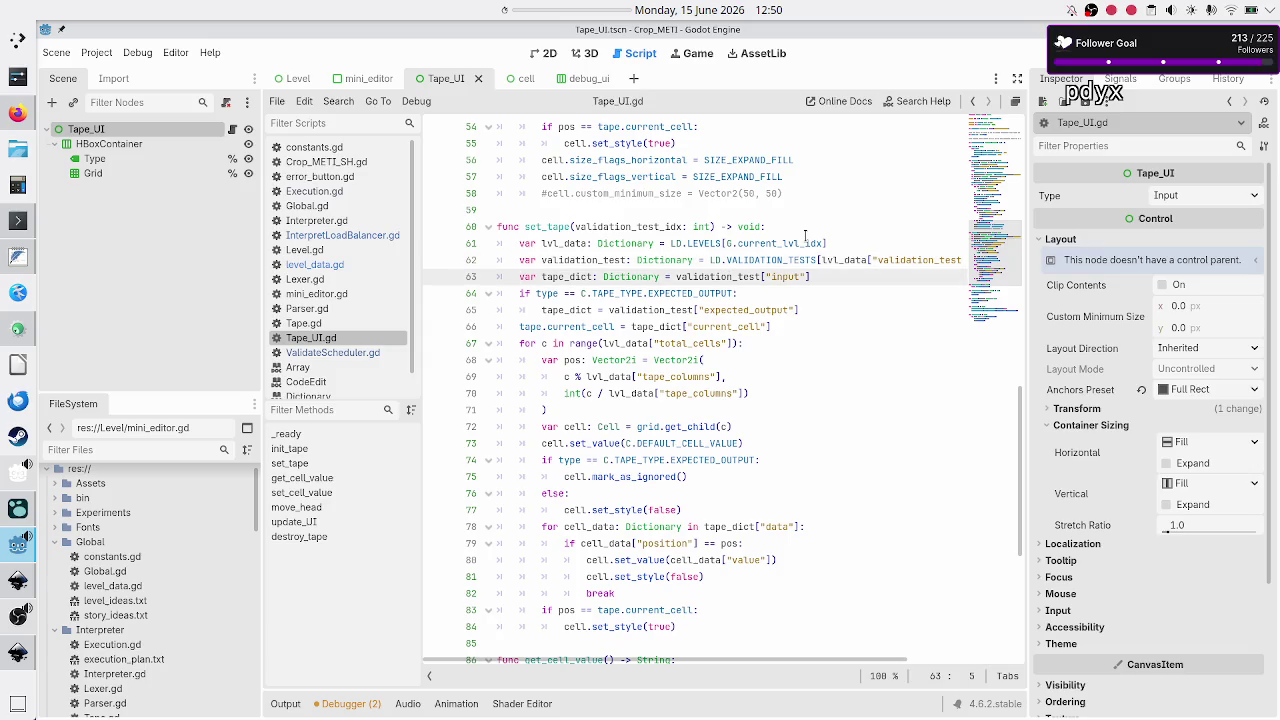
key(Down)
key(Home)
key(shift+Down)
key(shift+Up)
key(shift+End)
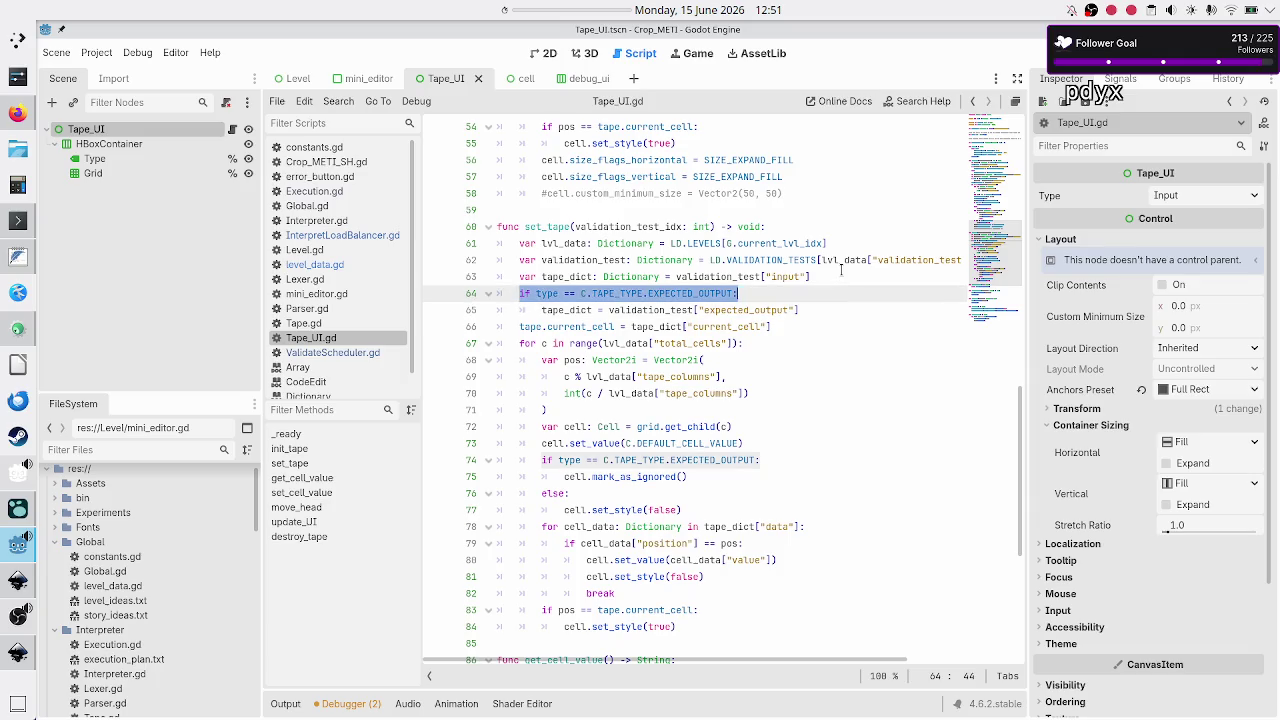
key(End)
Review the tape_dict reassignment and current_cell assignment, then switch to InterpretLoadBalancer.gd.
key(Right)
key(shift+End)
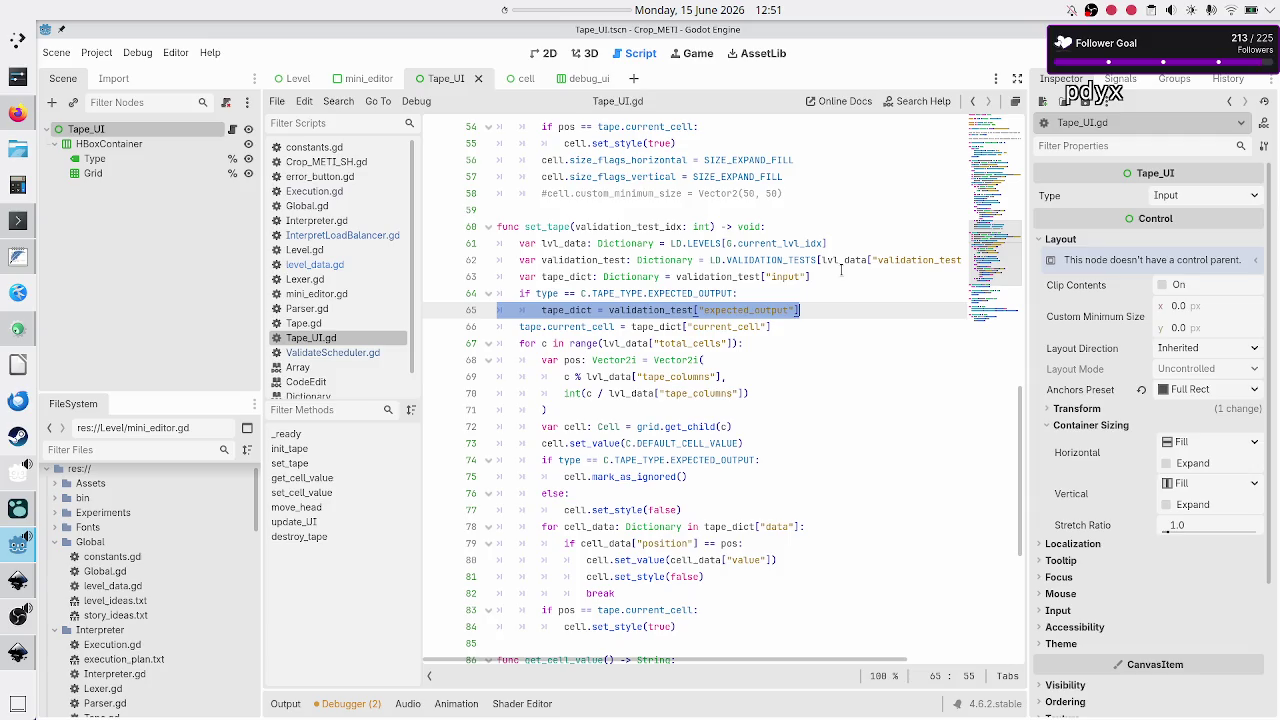
key(Right)
key(Right)
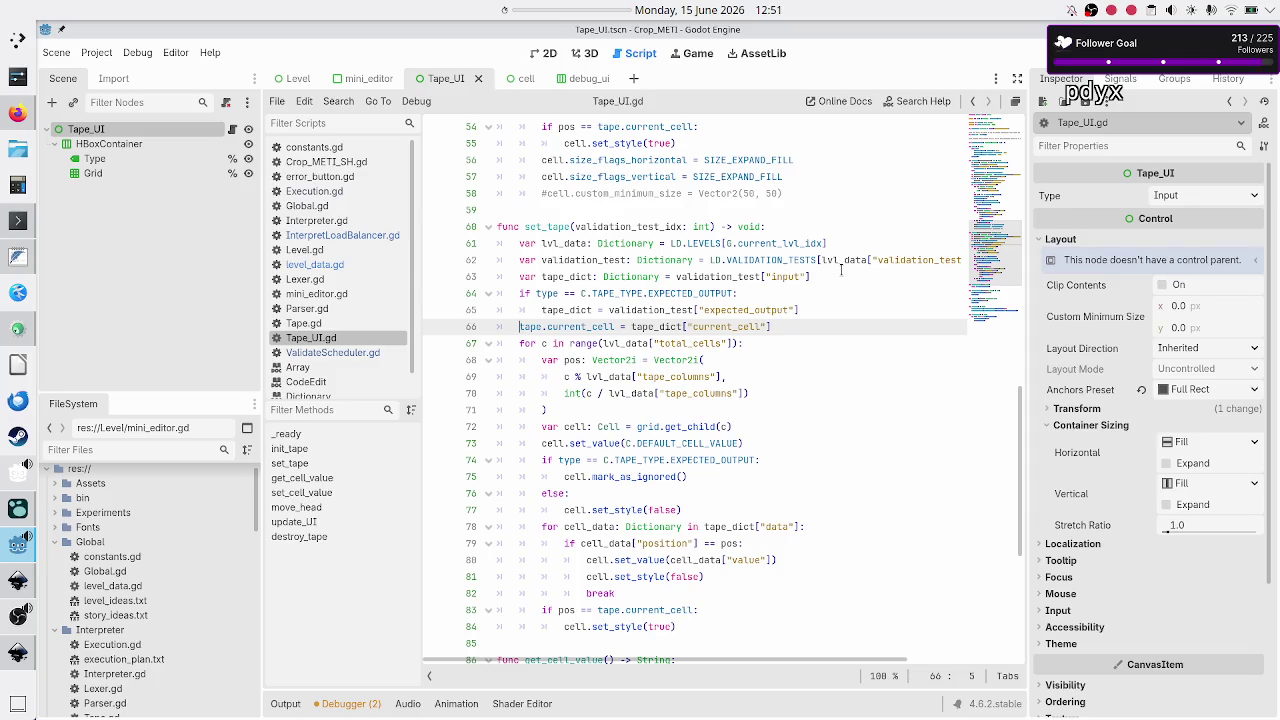
key(shift+Right)
click(350, 237)
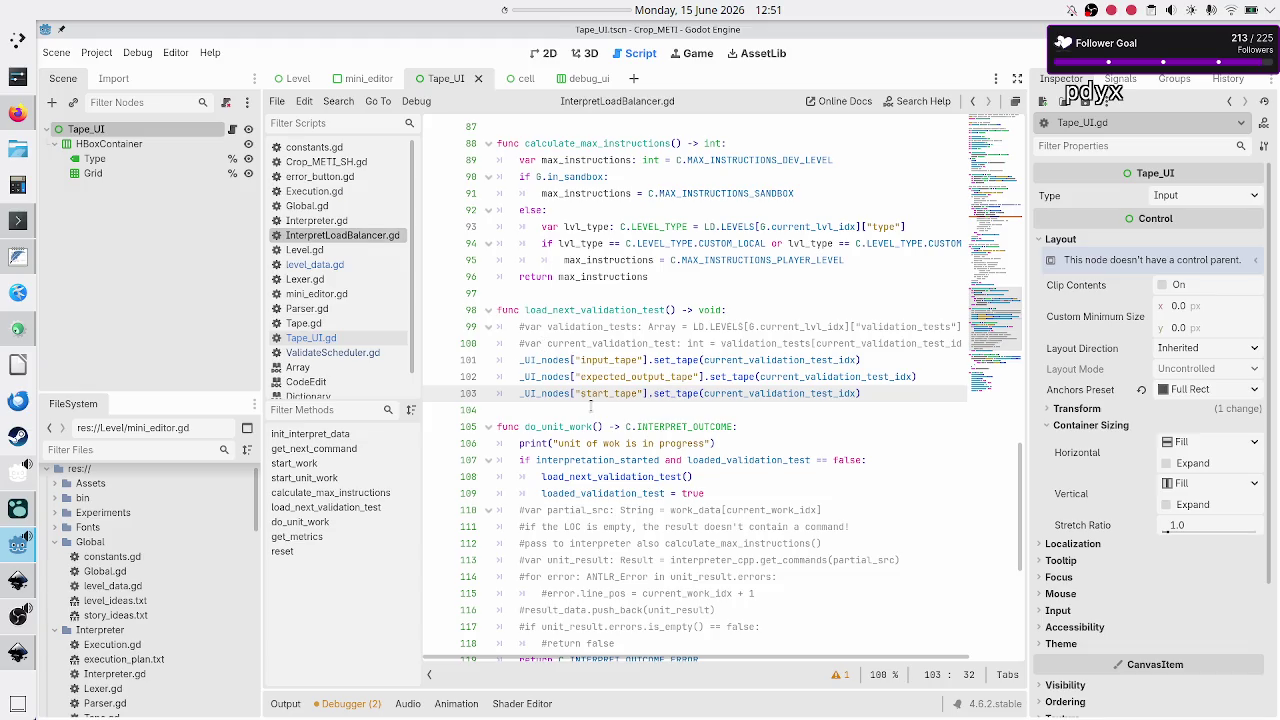
Comment out the start_tape set_tape call with # and save InterpretLoadBalancer.gd.
key(Up)
key(Up)
key(Up)
key(Down)
key(Down)
key(Down)
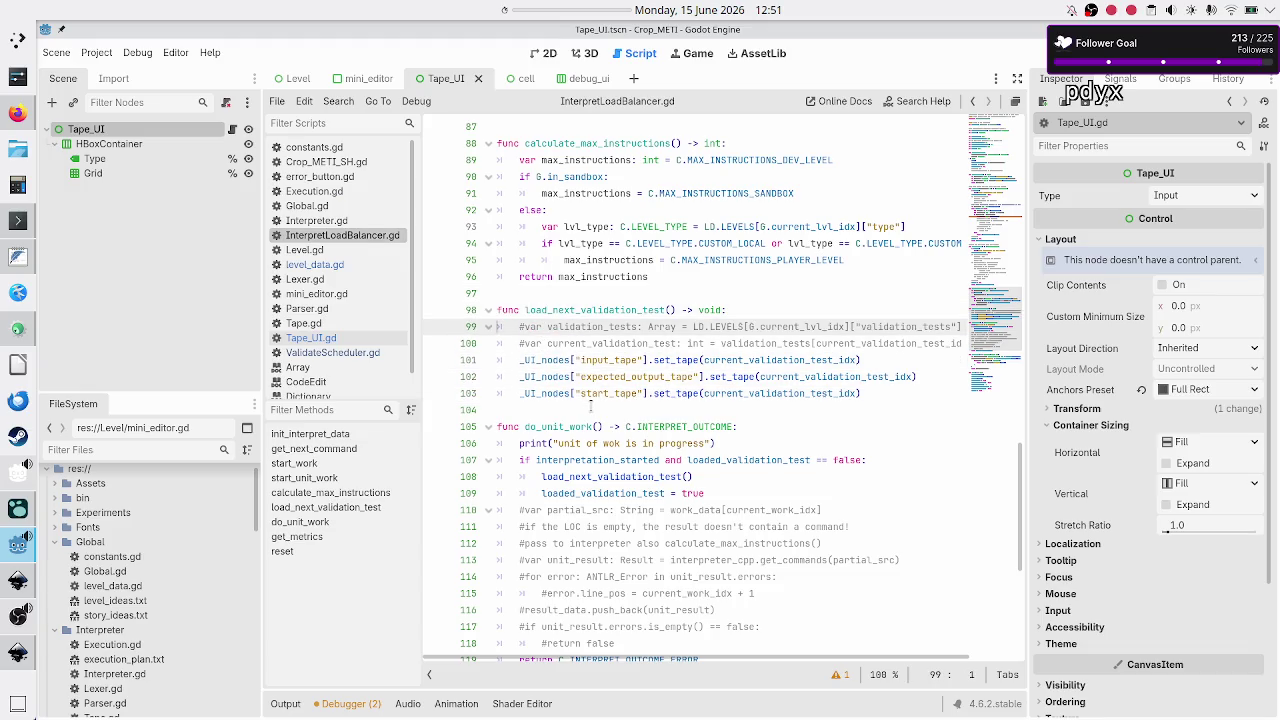
key(Down)
key(Down)
key(Home)
text(#)
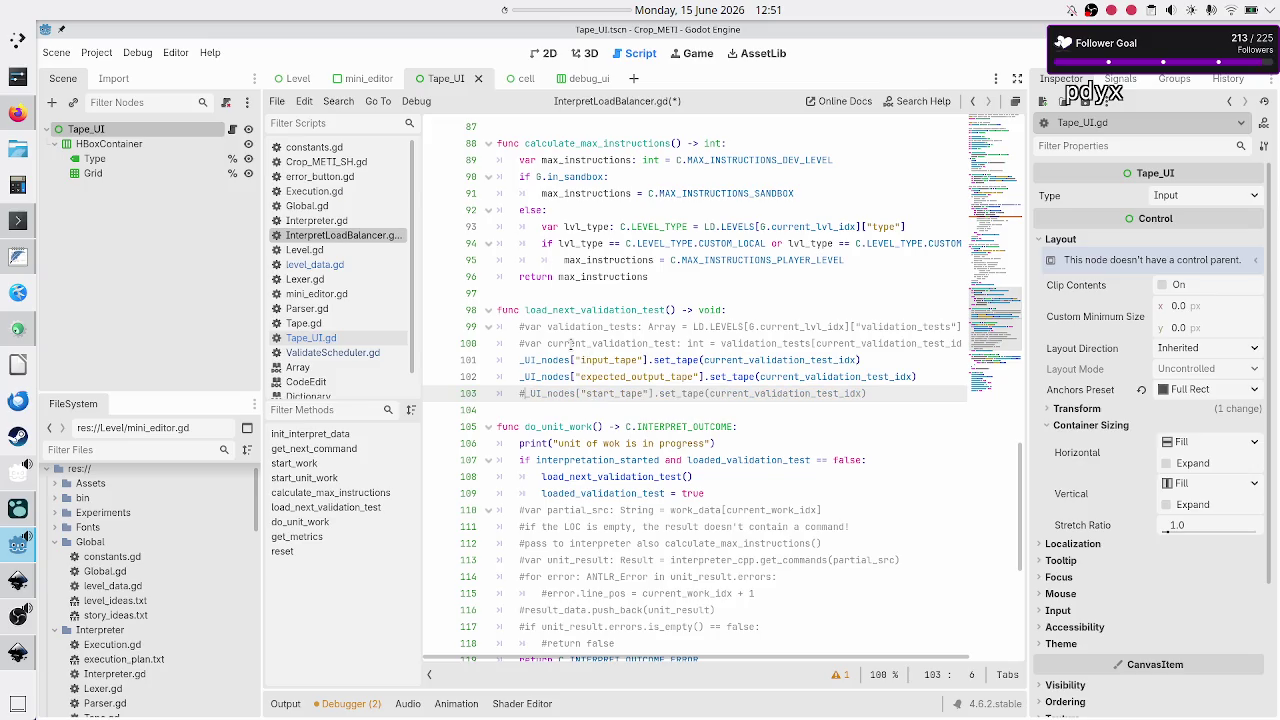
key(ctrl+s)
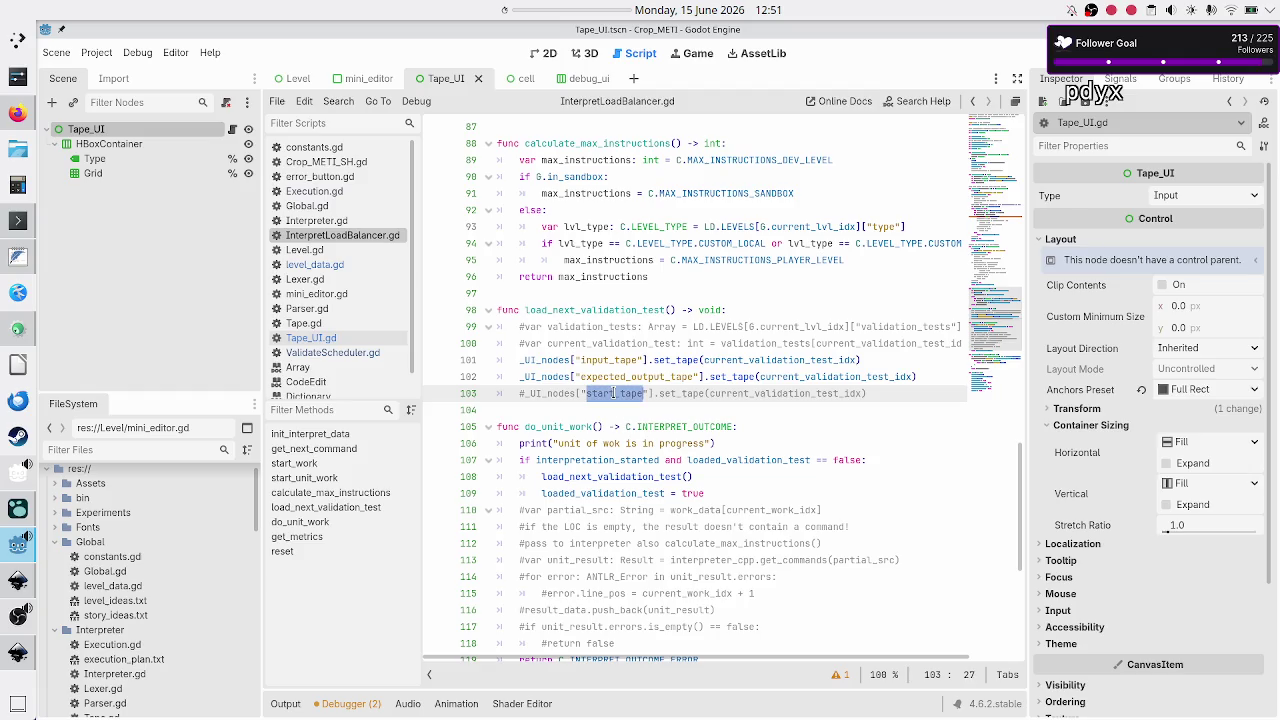
Compare the input_tape and start_tape names, then bring up the Inkscape UI mockup.
double_click(609, 359)
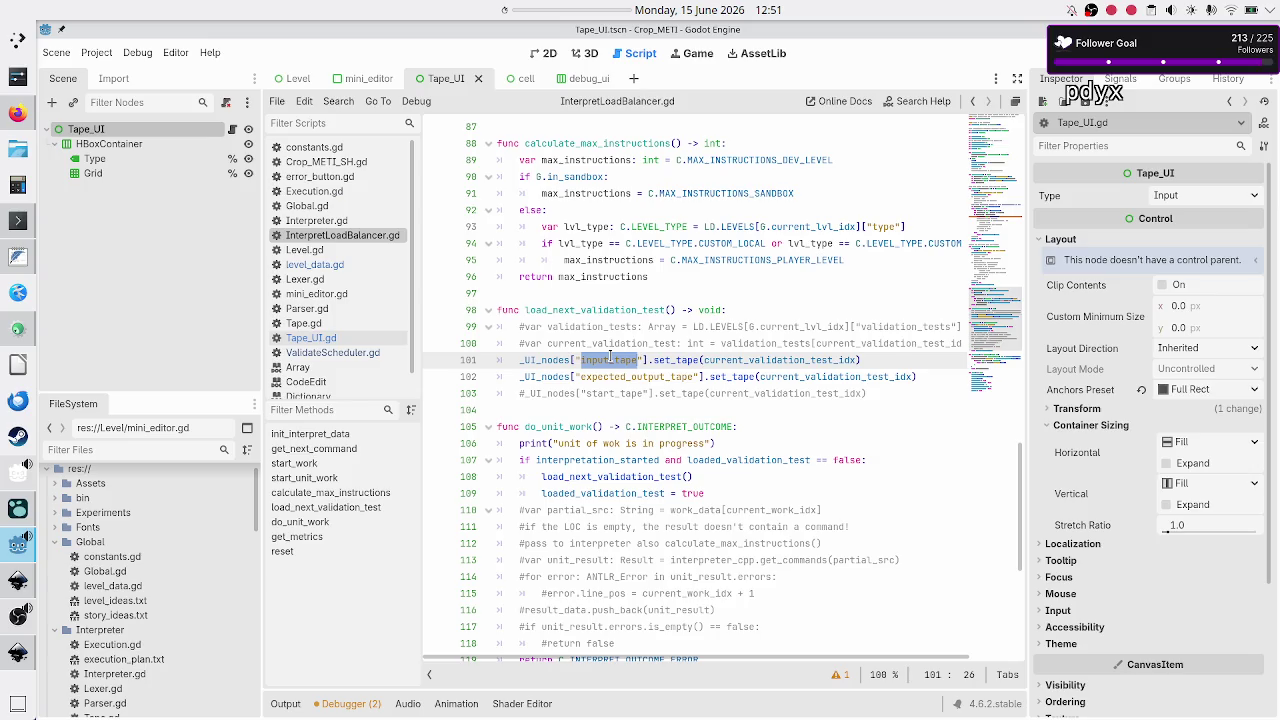
double_click(618, 394)
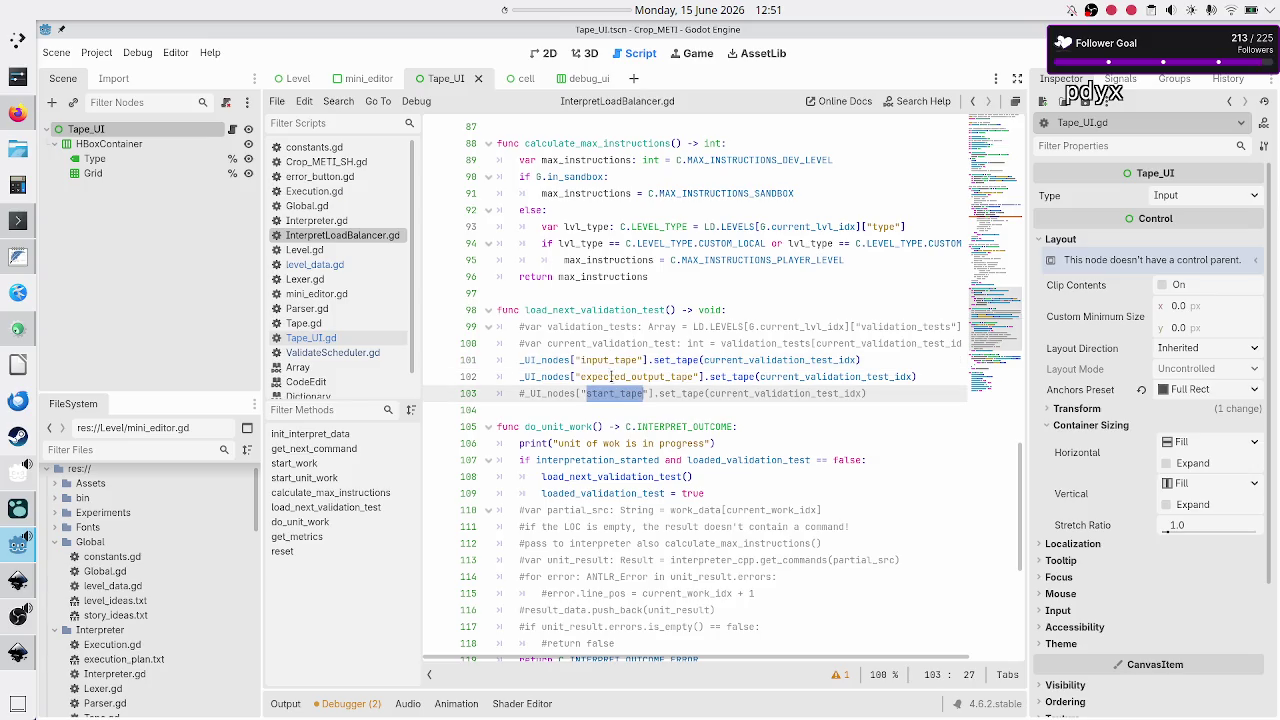
double_click(613, 360)
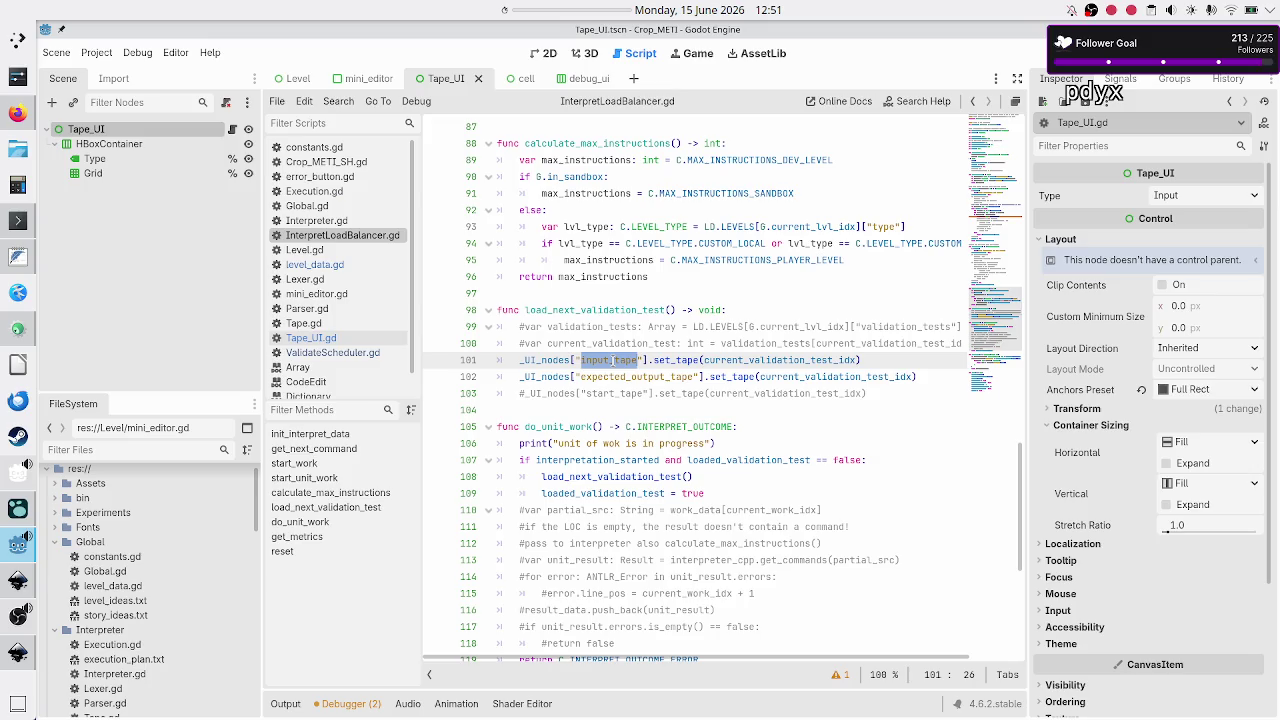
click(14, 583)
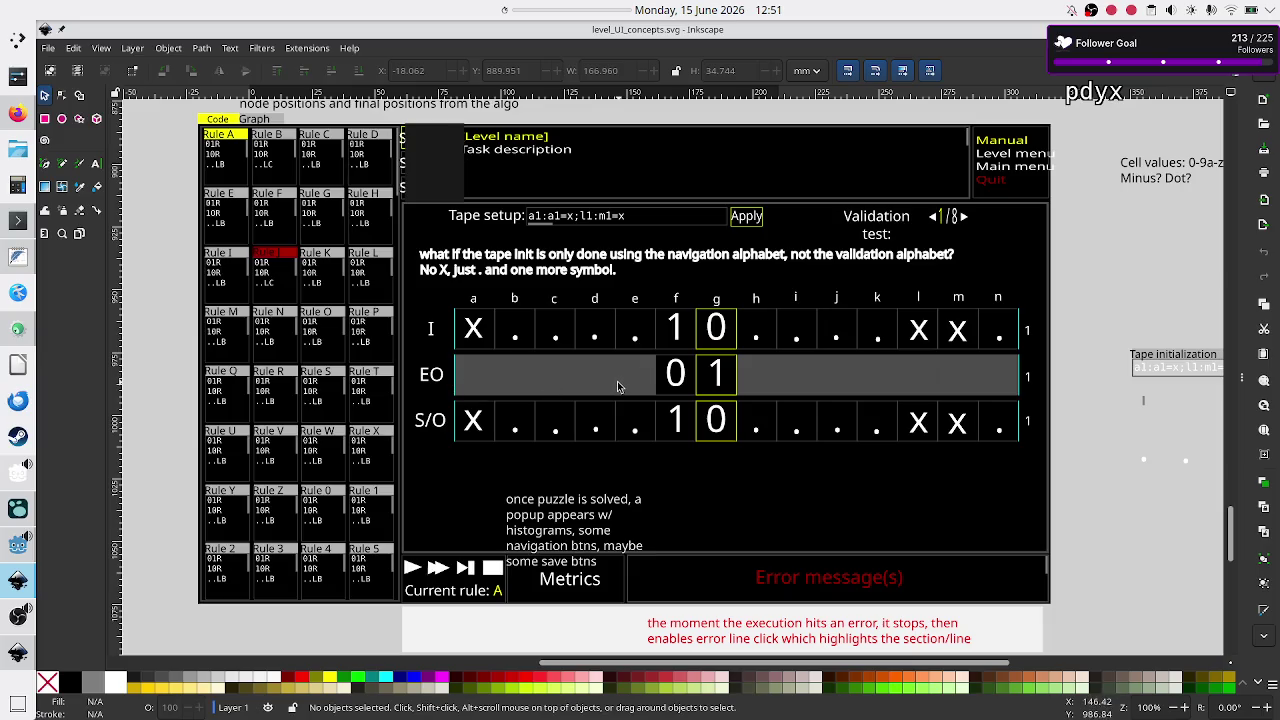
Add the comment '#the start tape is the same as input tape' below line 102 of InterpreterLoadBalancer.gd.
key(alt+Tab)
key(Up)
key(End)
key(Return)
text(#the start tape is the same as input tape)
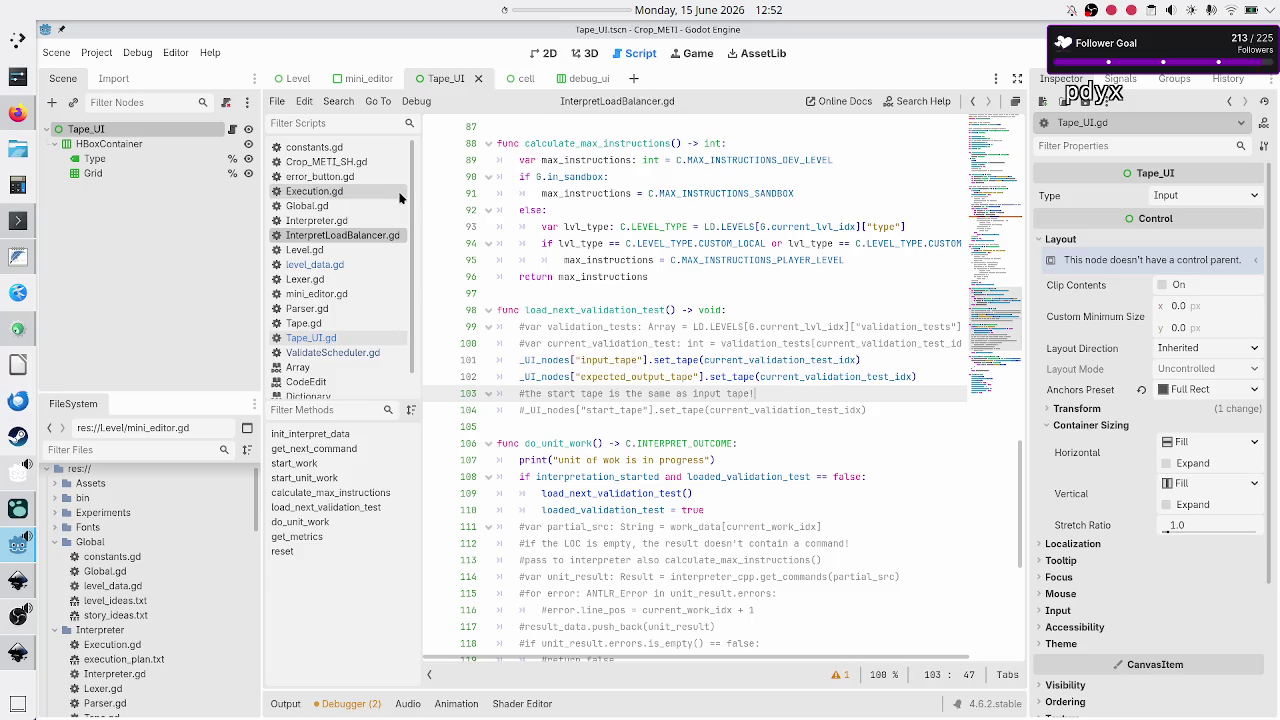
click(329, 337)
Select the current_cell assignment on line 66 of Tape_UI.gd.
click(804, 326)
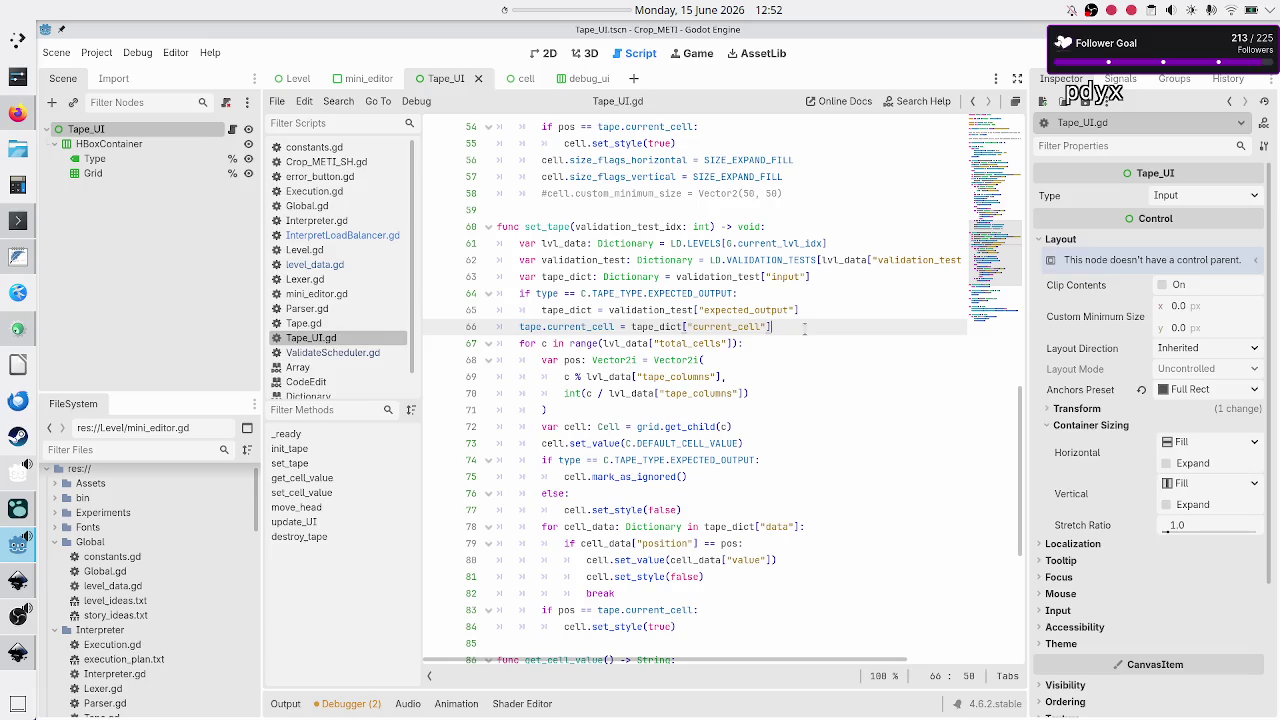
key(Up)
key(Up)
key(Up)
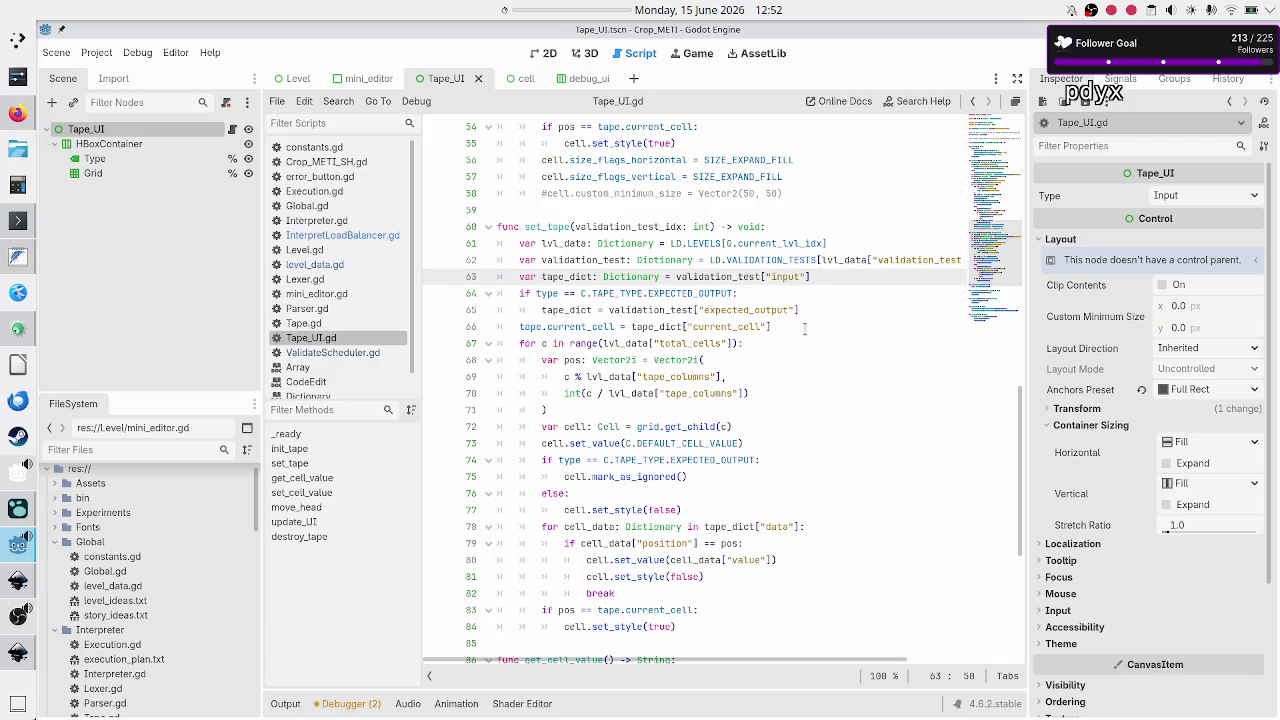
key(Down)
key(Down)
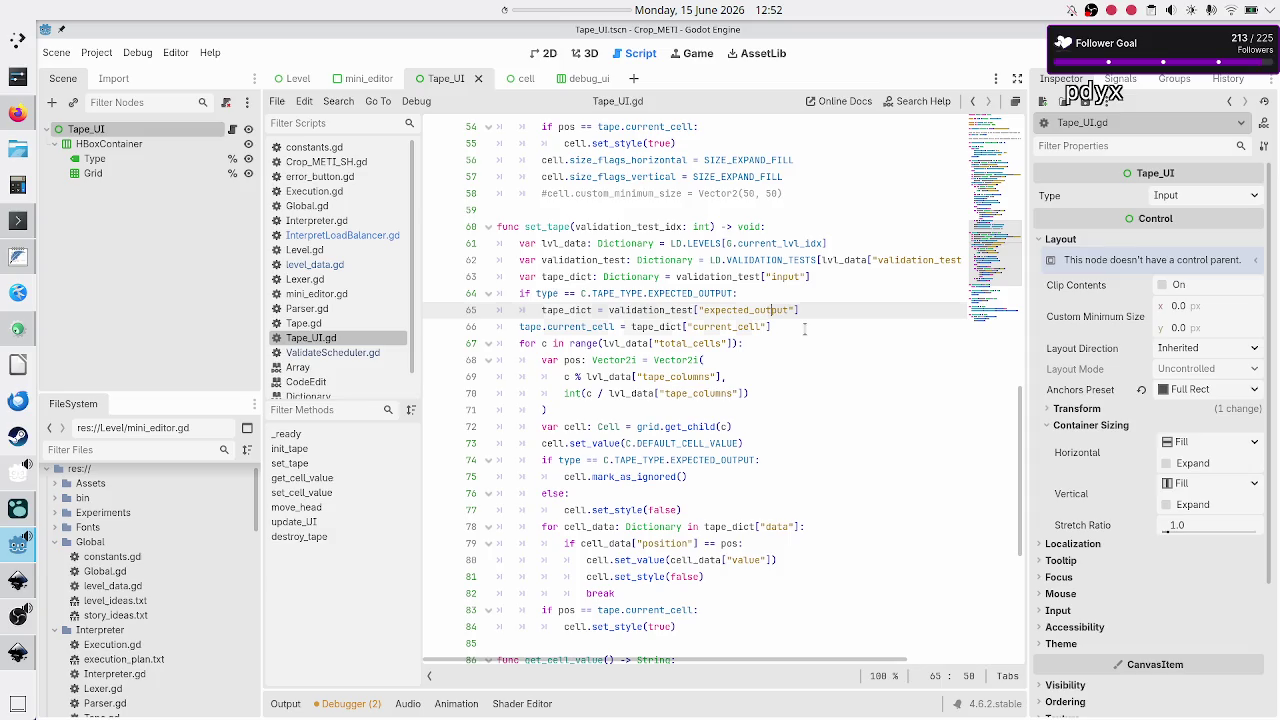
key(Down)
key(ctrl+shift+Left)
key(ctrl+shift+Left)
key(ctrl+shift+Left)
key(shift+Left)
key(shift+Left)
key(shift+Left)
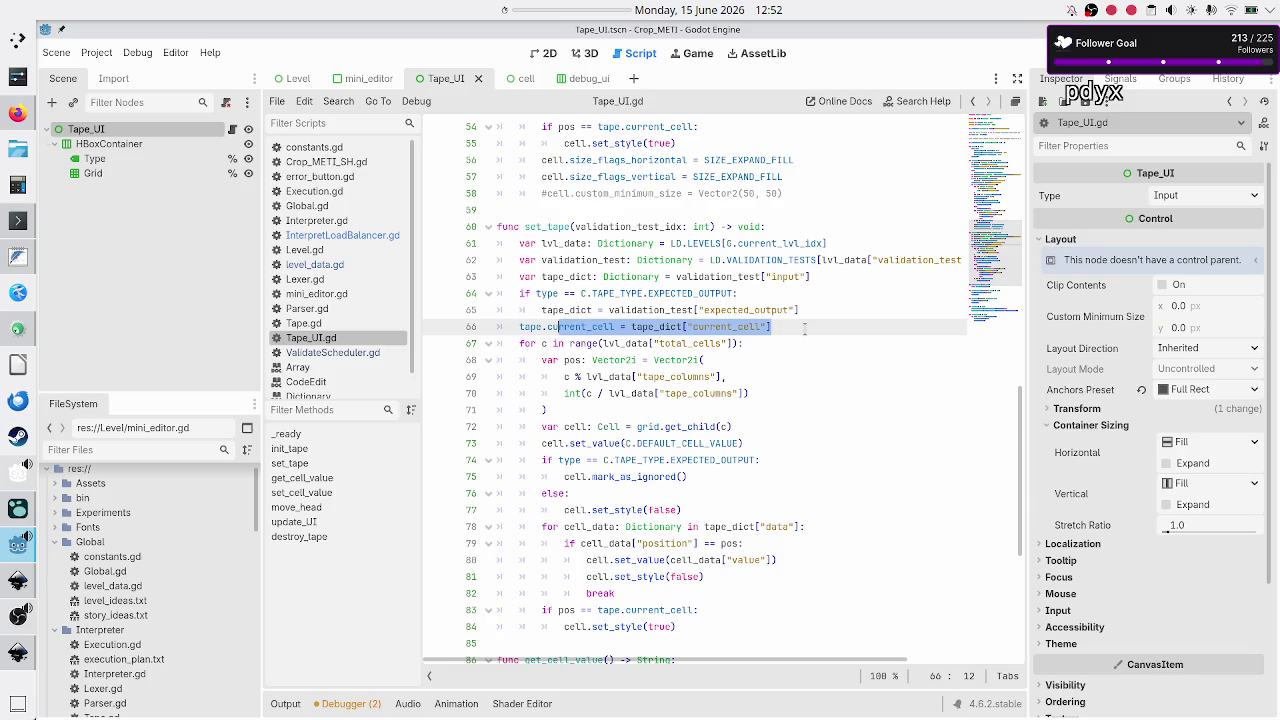
key(shift+Left)
key(shift+Left)
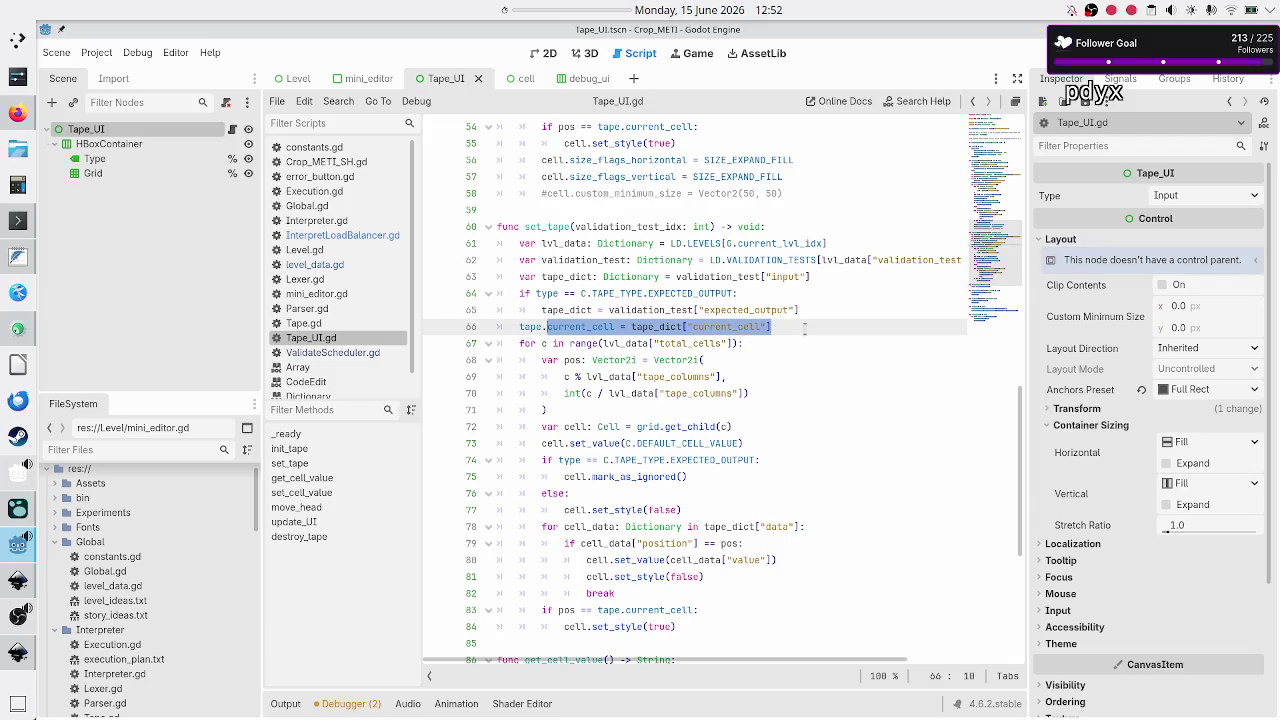
Highlight the tape variable declared on line 11, then bring up Tape.gd.
scroll(805, 277, up, 15)
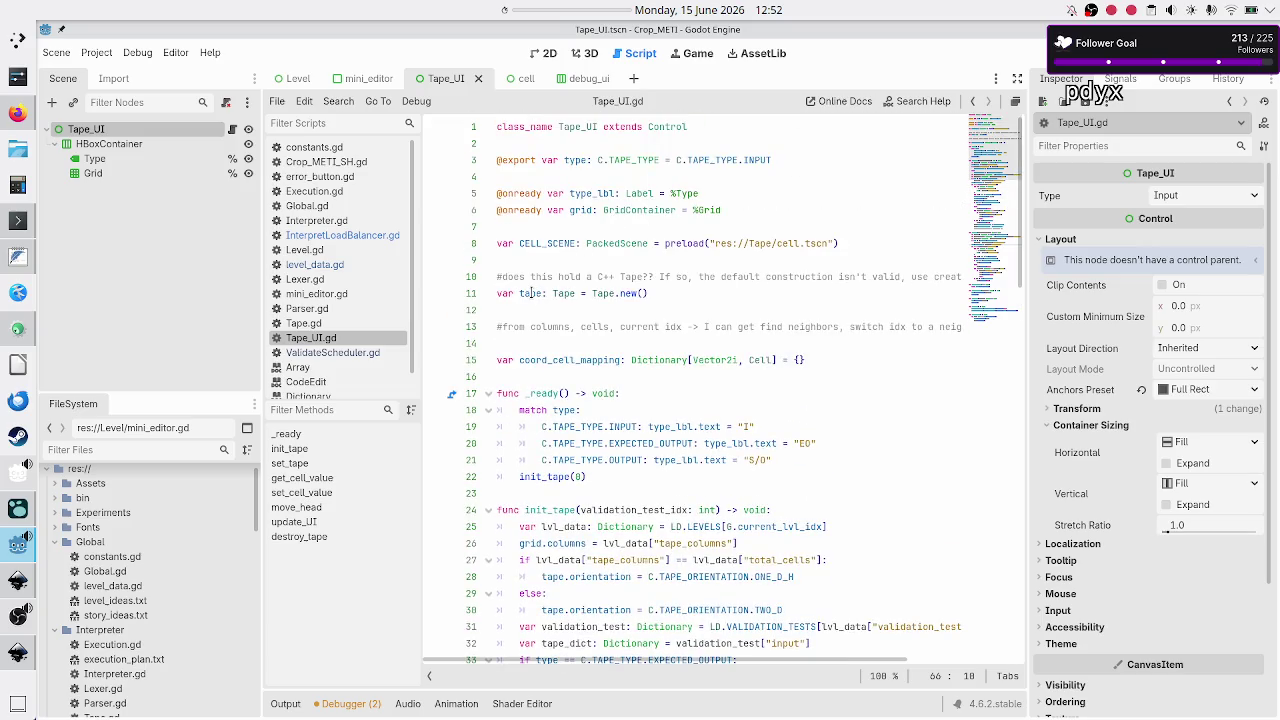
double_click(532, 293)
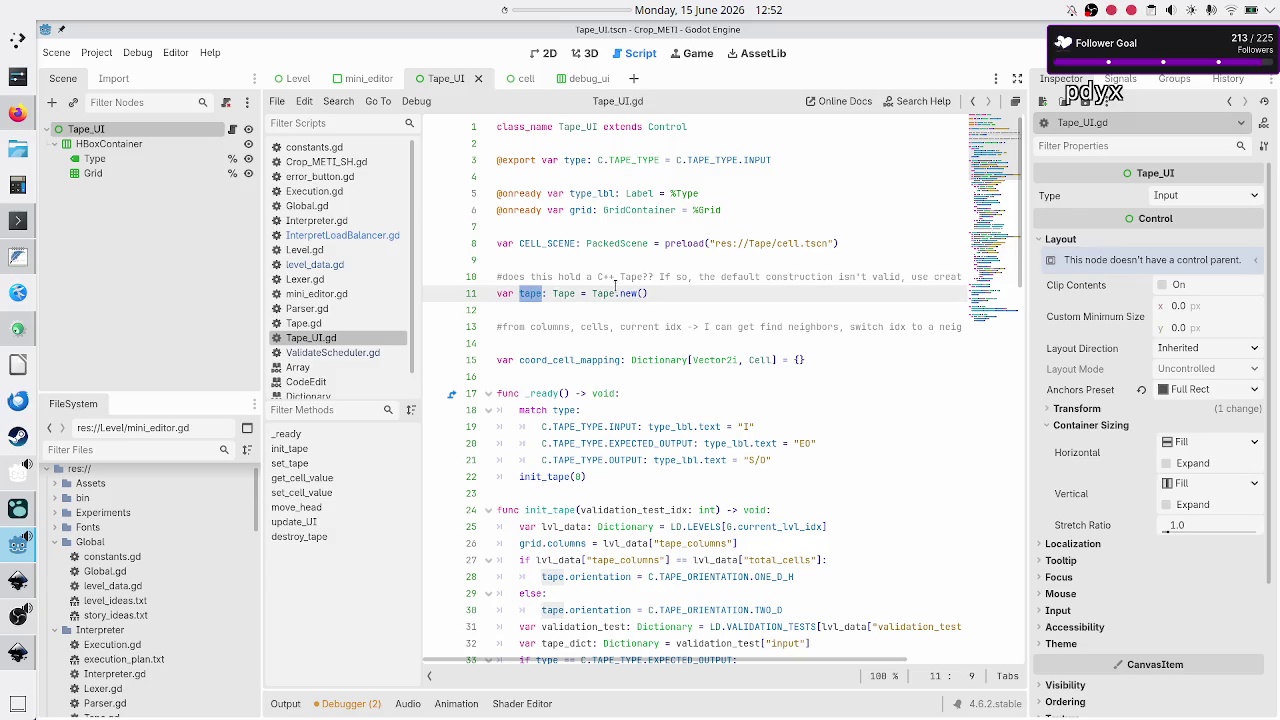
click(330, 325)
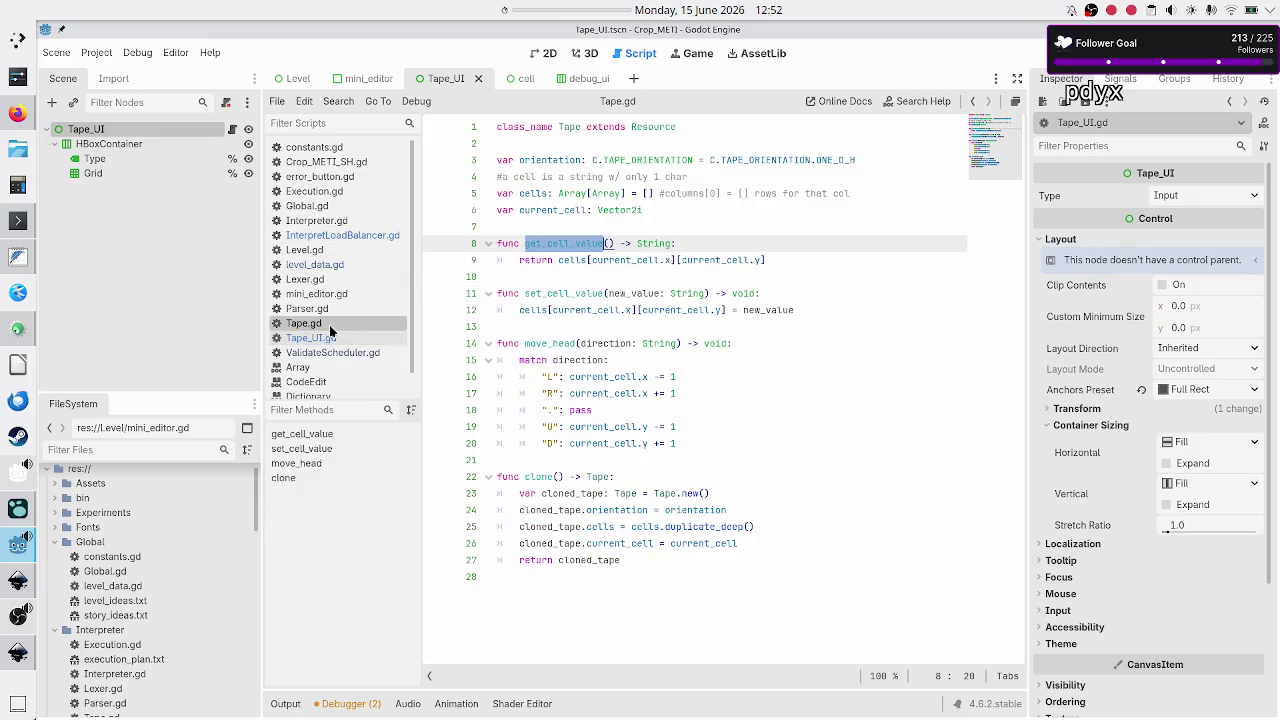
Select the cells array declaration in Tape.gd, after checking the orientation and cell comment lines.
click(698, 243)
click(718, 178)
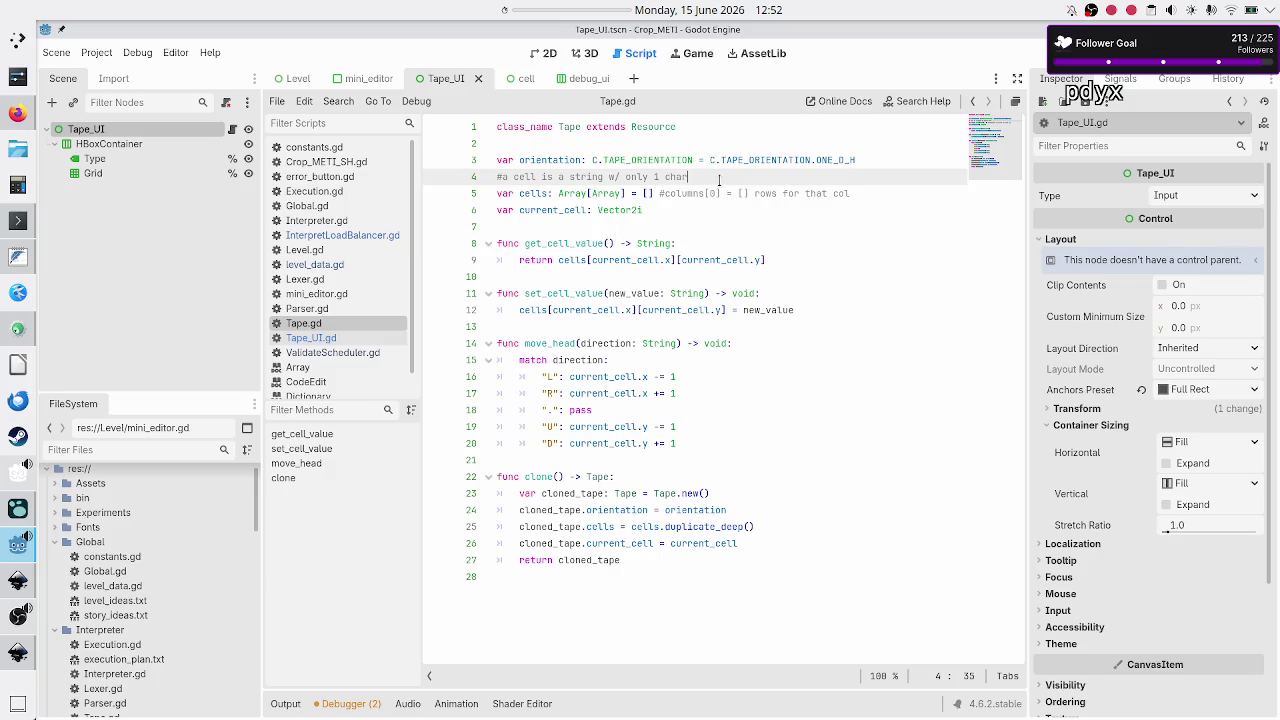
key(Right)
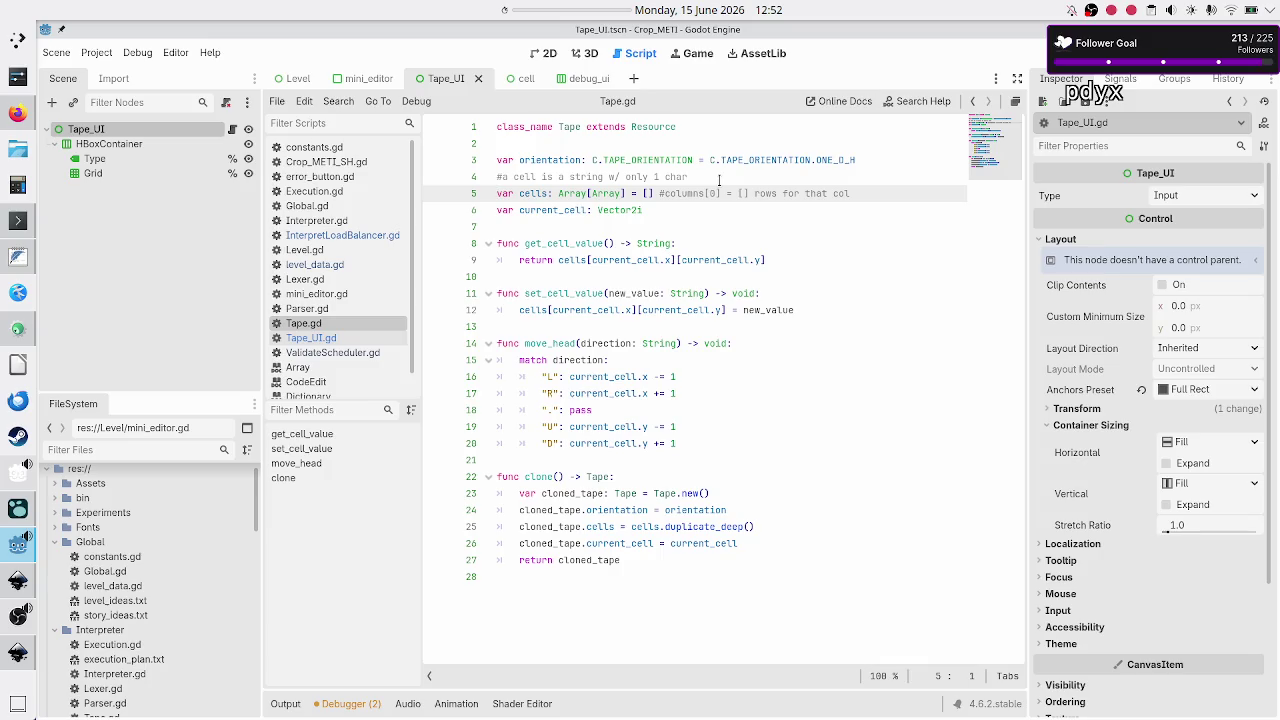
key(Up)
key(Up)
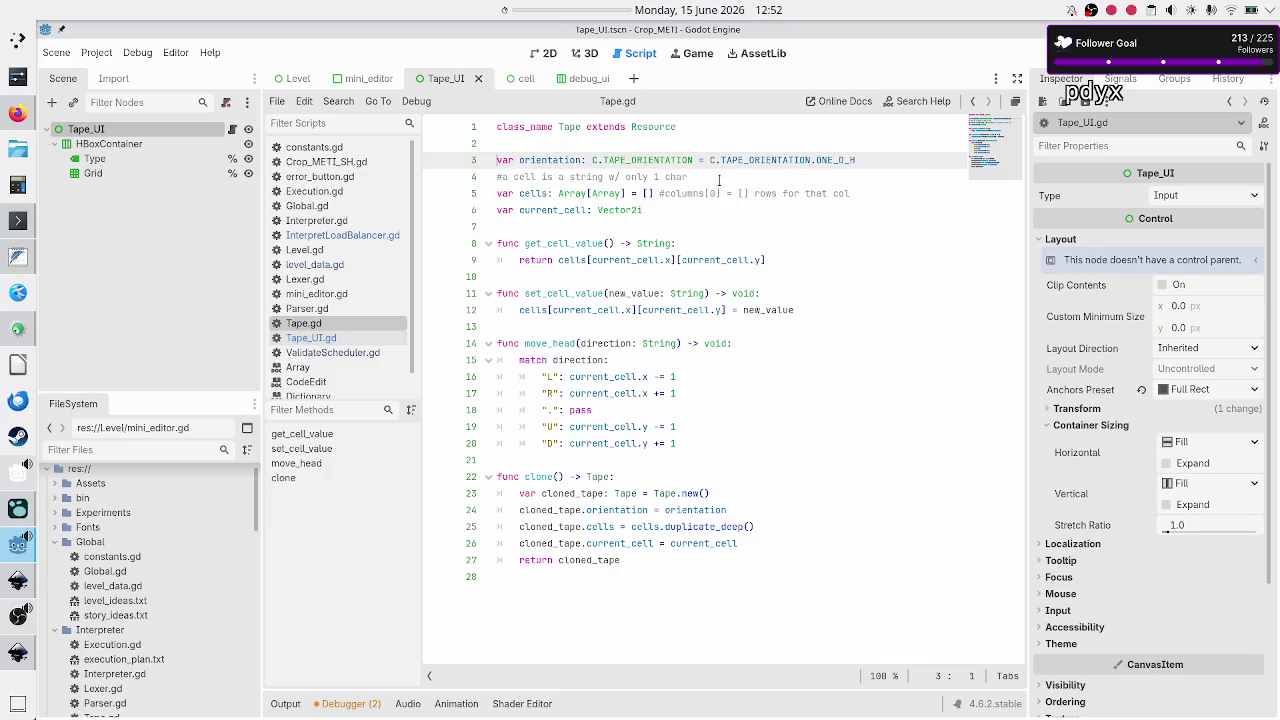
key(shift+Down)
key(Right)
key(Down)
key(shift+End)
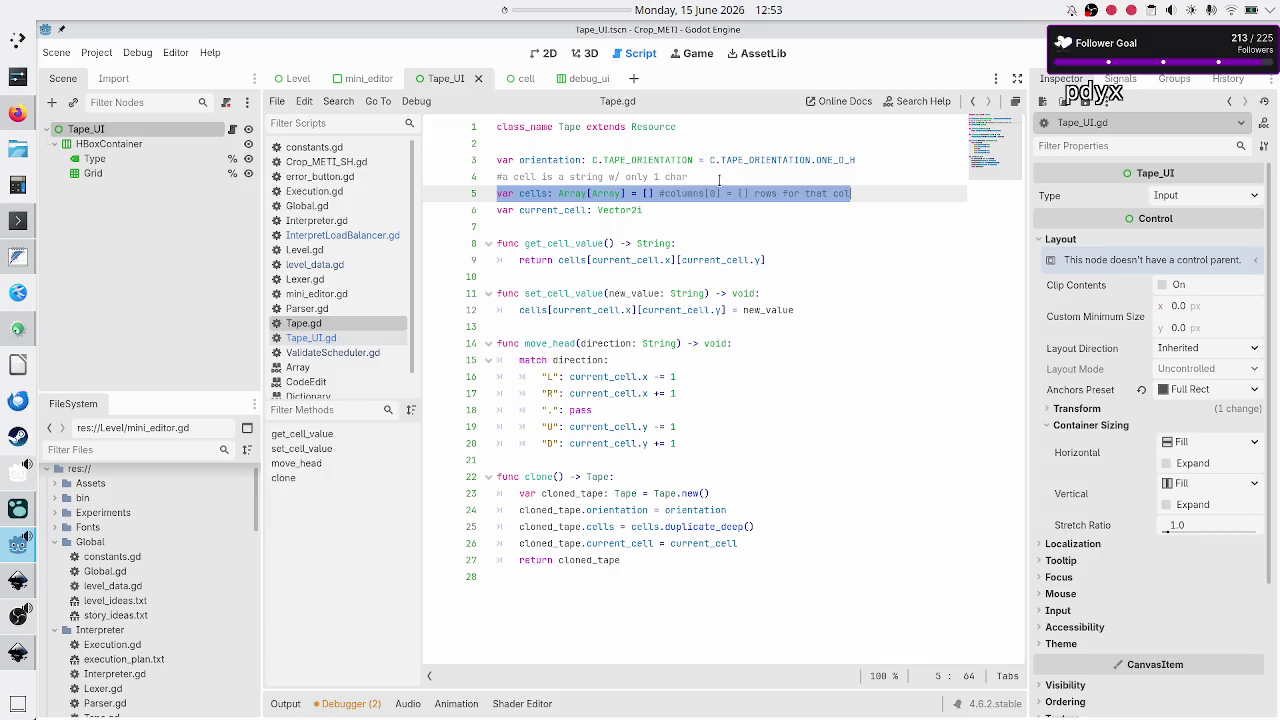
key(Right)
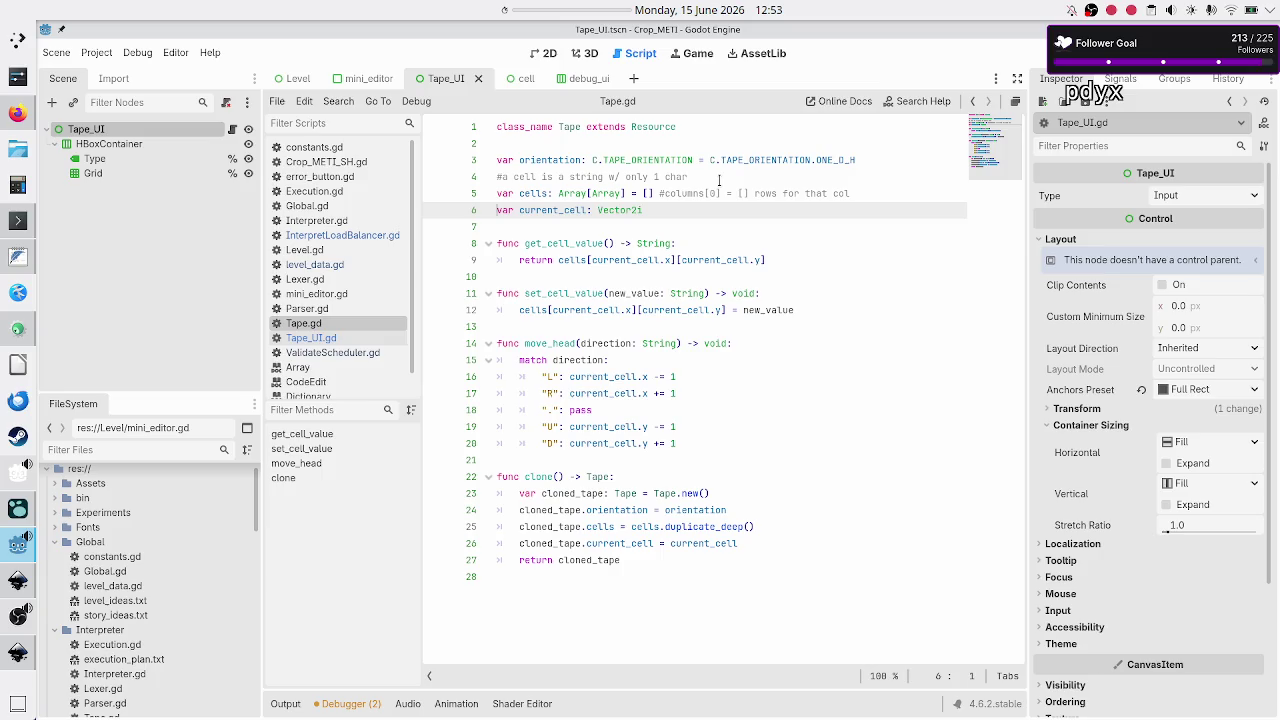
Step through set_cell_value, move_head and clone in Tape.gd, then return to Tape_UI.gd.
key(Down)
key(Down)
key(Down)
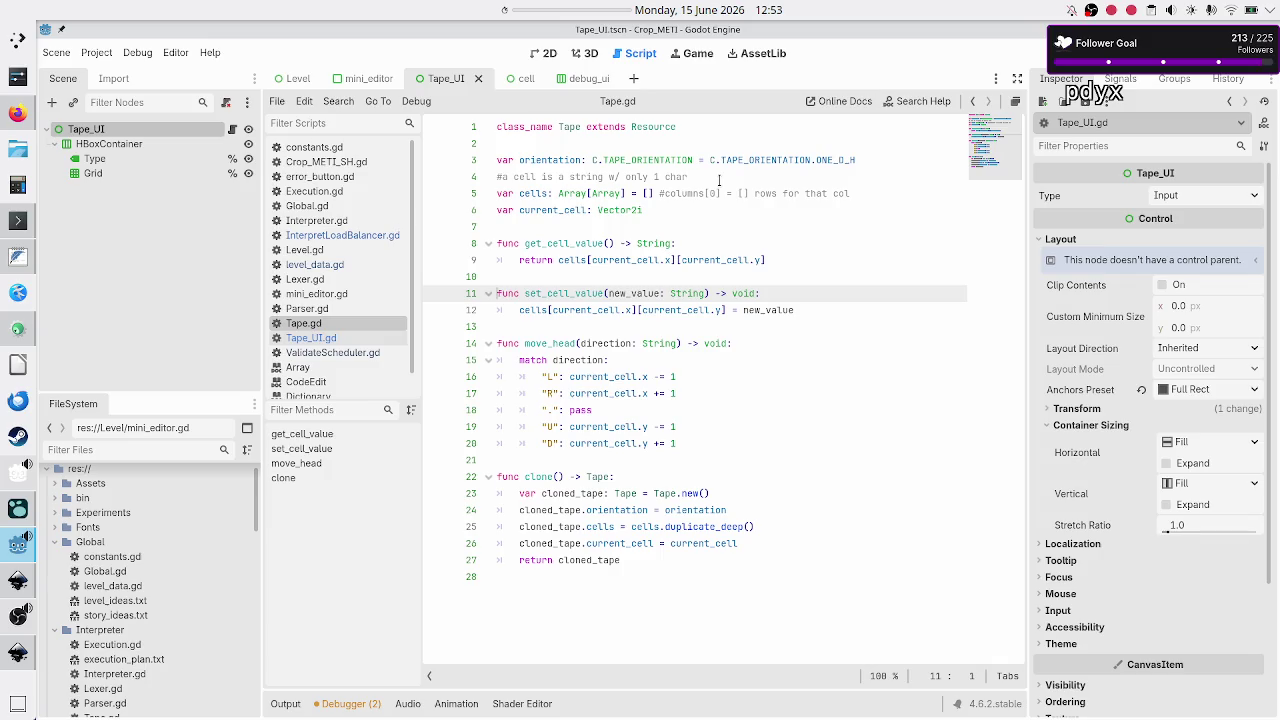
key(Down)
key(Down)
key(Down)
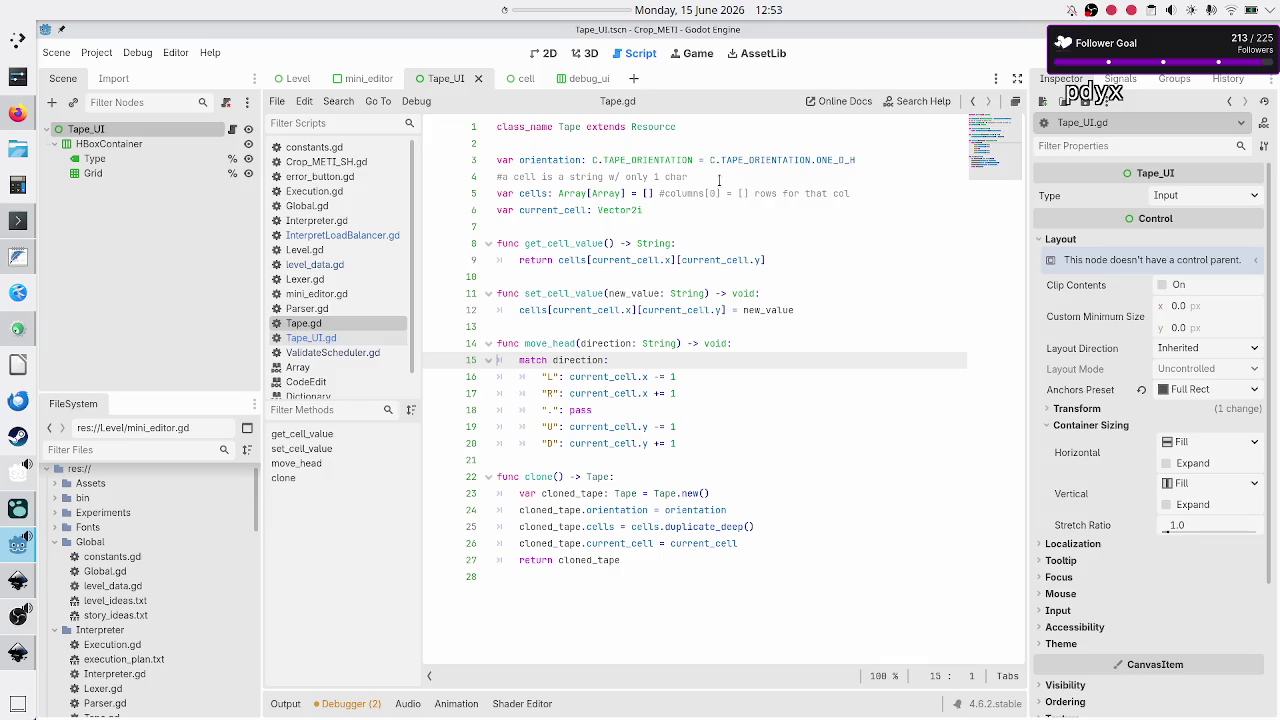
key(Up)
key(Up)
key(Up)
key(Down)
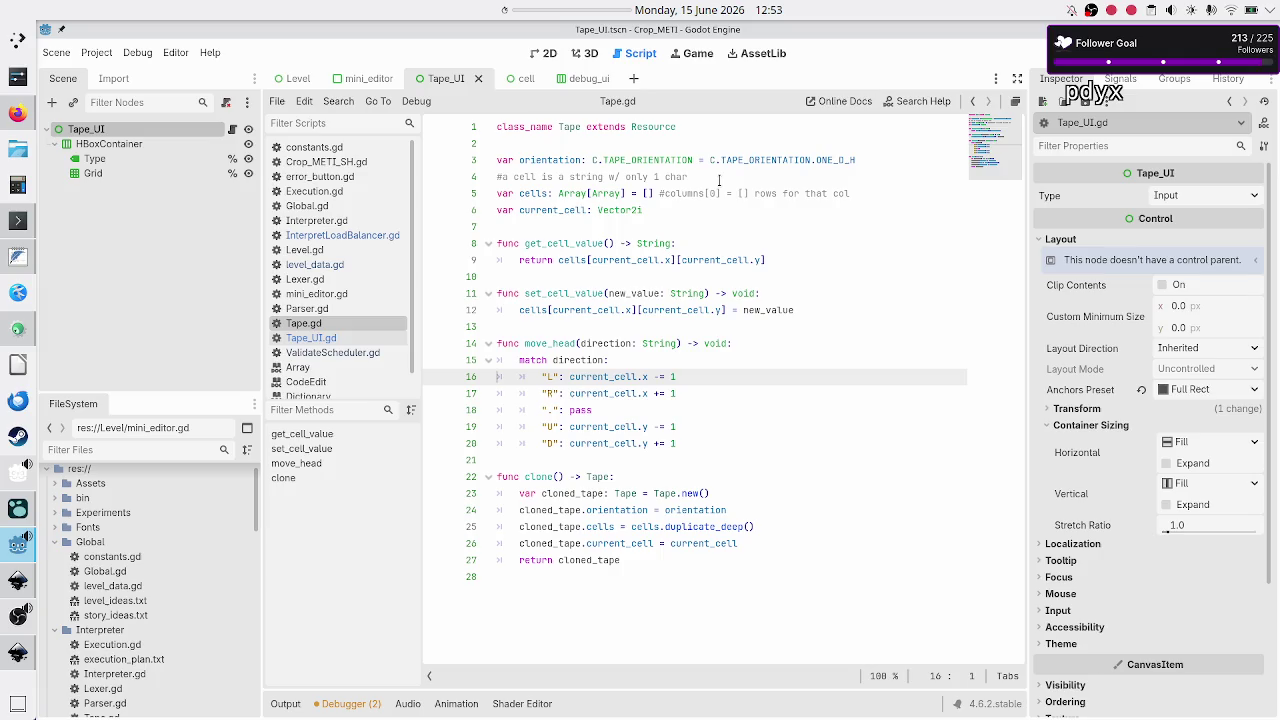
double_click(537, 476)
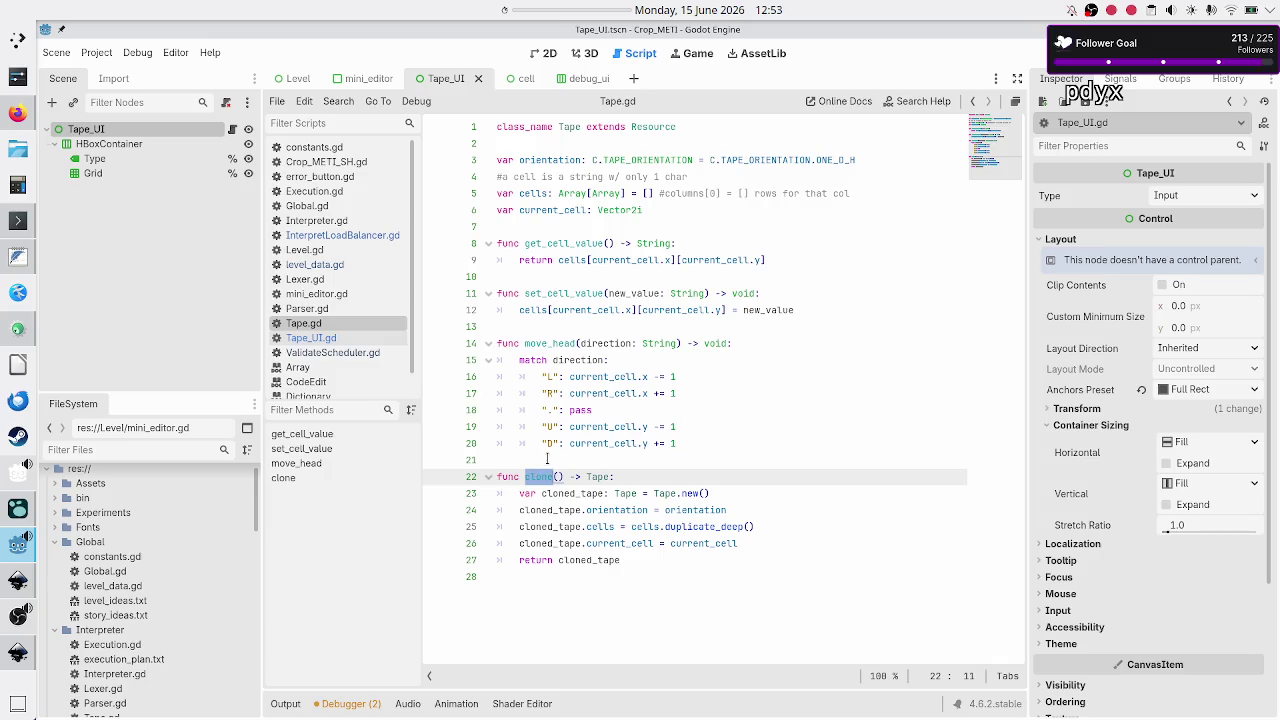
click(531, 458)
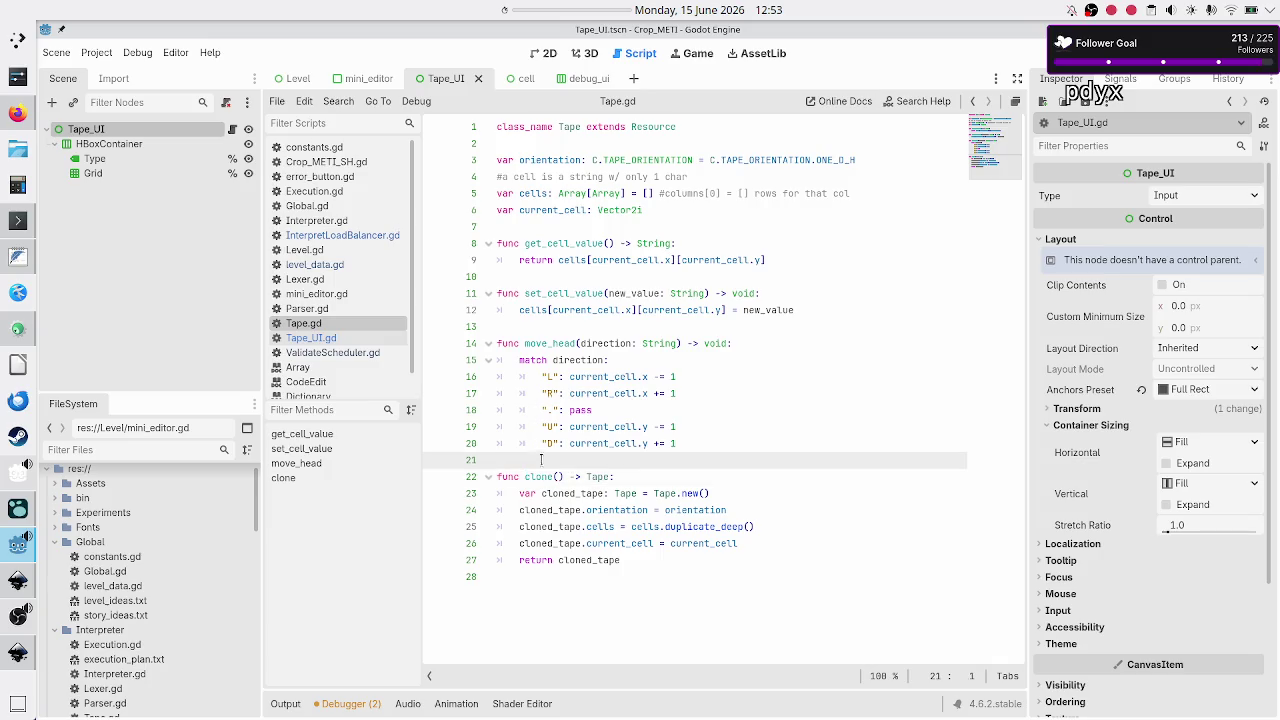
click(364, 340)
scroll(557, 398, down, 1)
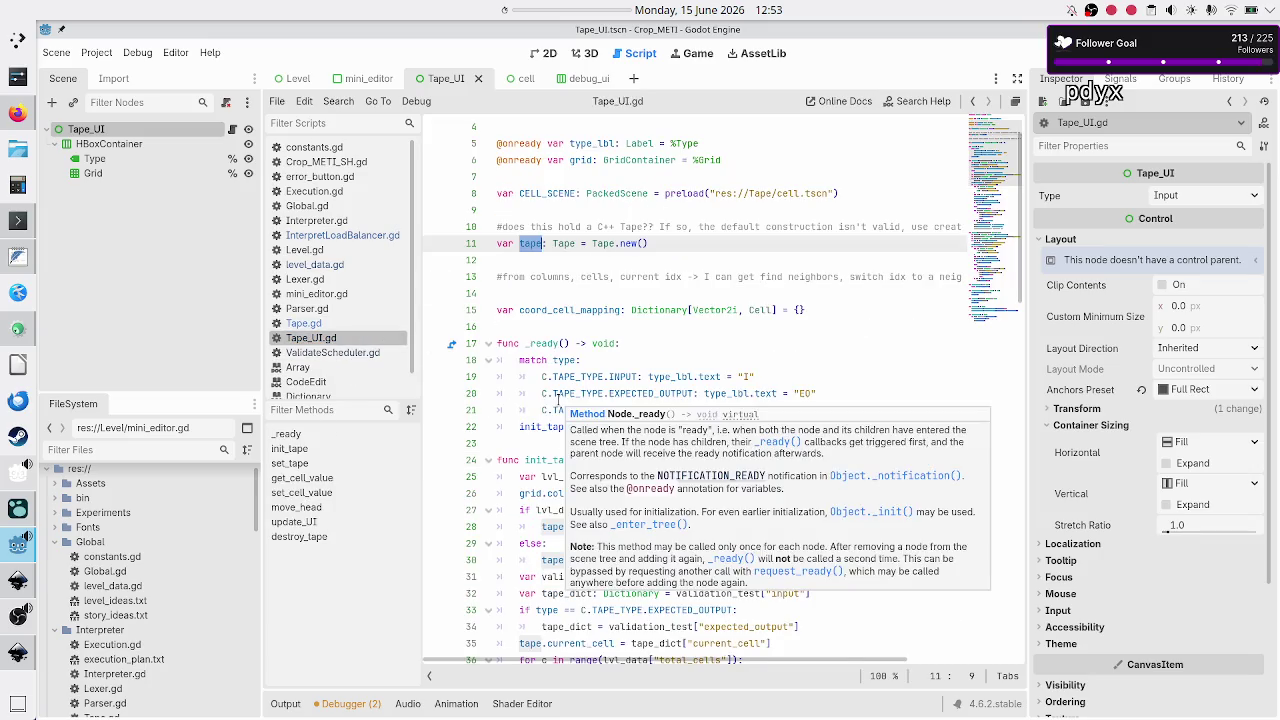
Select the pos computation on lines 37–40 of init_tape's cell loop.
scroll(557, 398, down, 5)
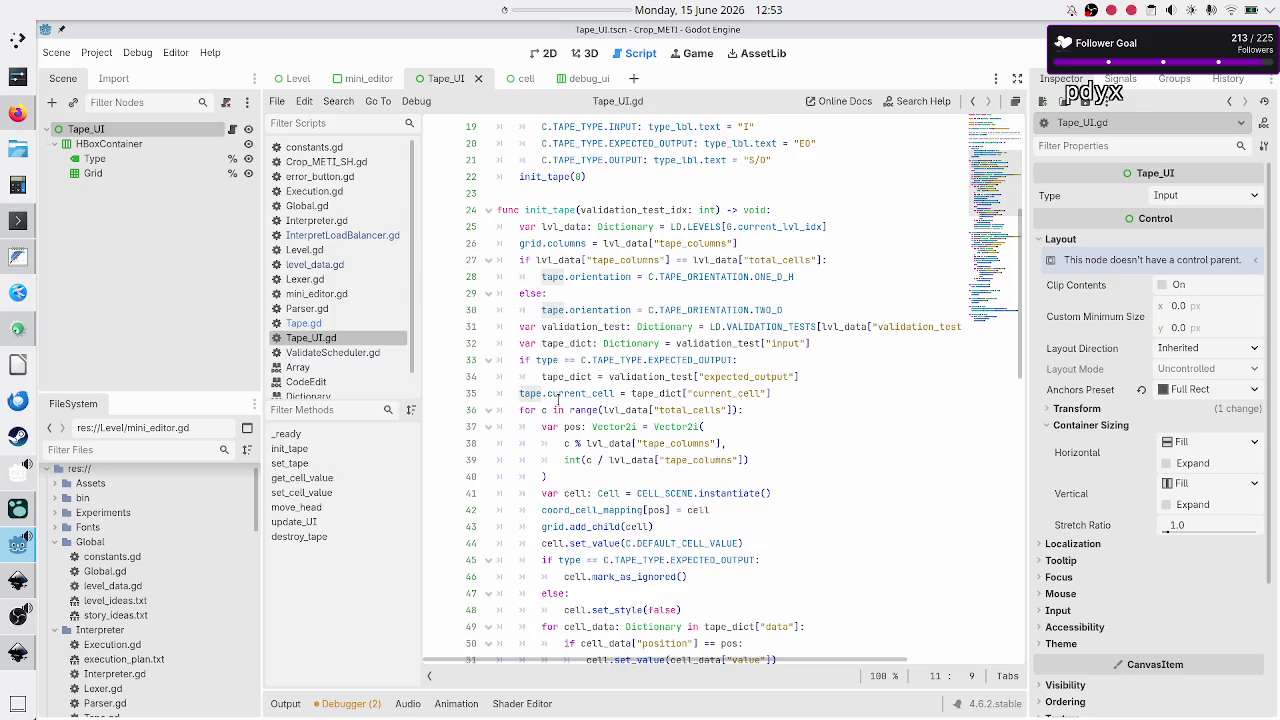
mouse_move(582, 276)
click(588, 393)
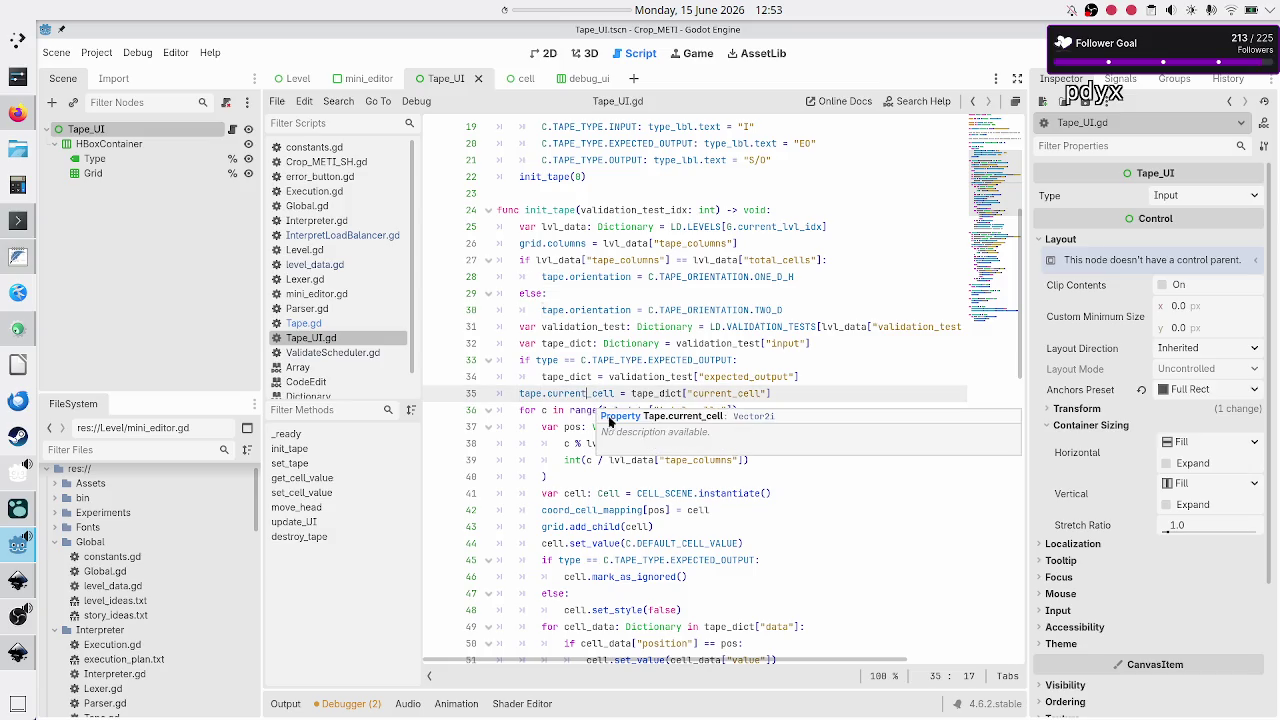
click(548, 413)
key(Left)
key(Left)
key(Left)
key(Down)
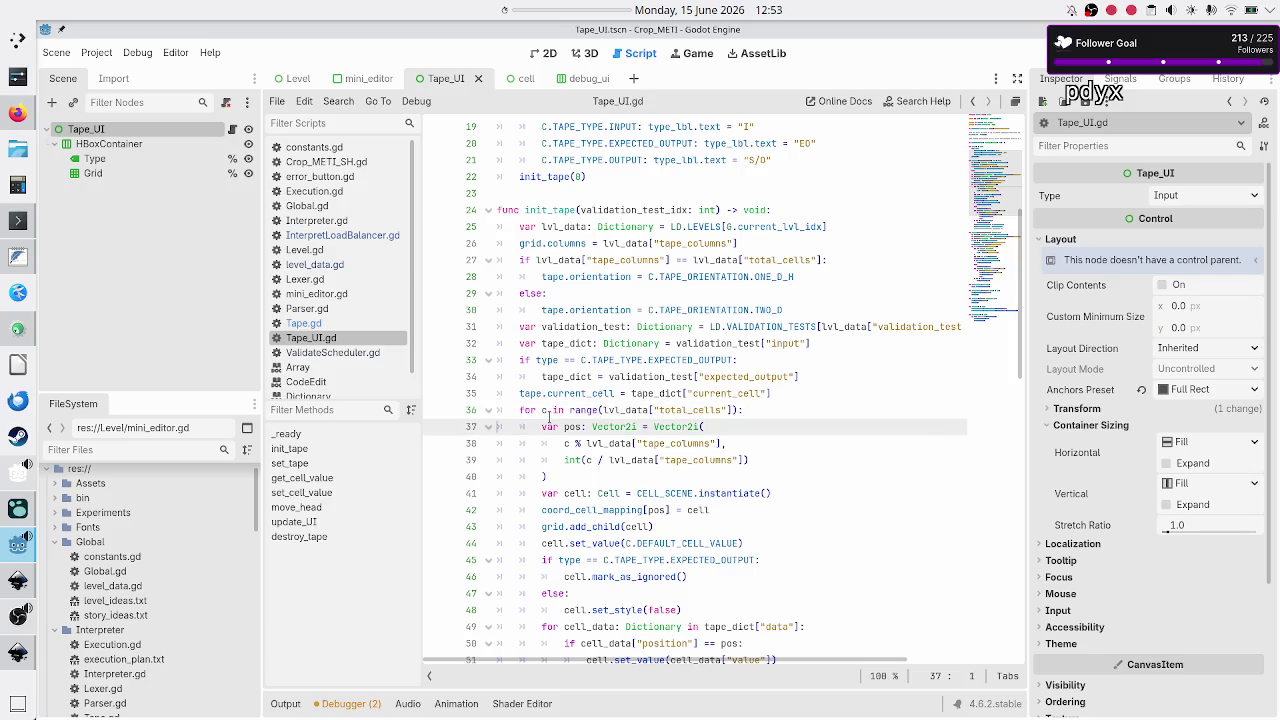
key(Home)
key(shift+Down)
key(shift+Down)
key(shift+Down)
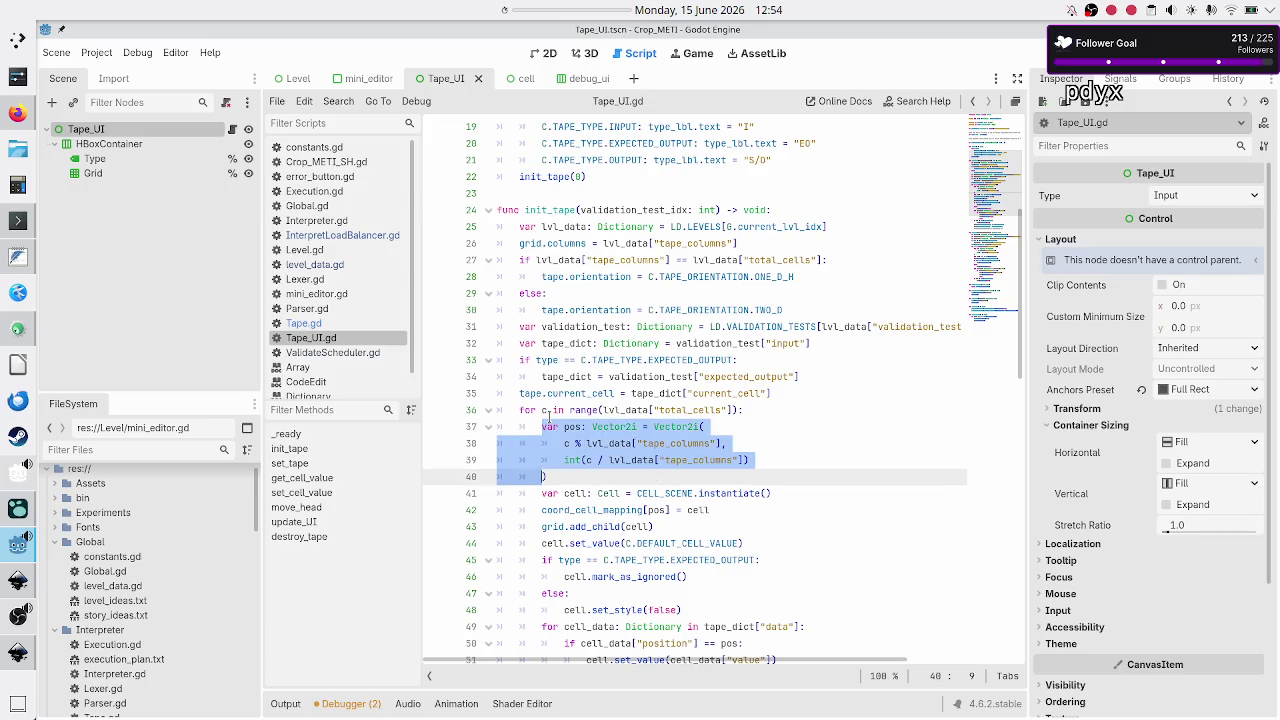
key(shift+Down)
key(shift+Up)
key(shift+Right)
click(614, 393)
Select grid.get_child(c) on line 72 in set_tape's cell loop.
scroll(612, 340, down, 8)
scroll(610, 318, down, 3)
click(579, 189)
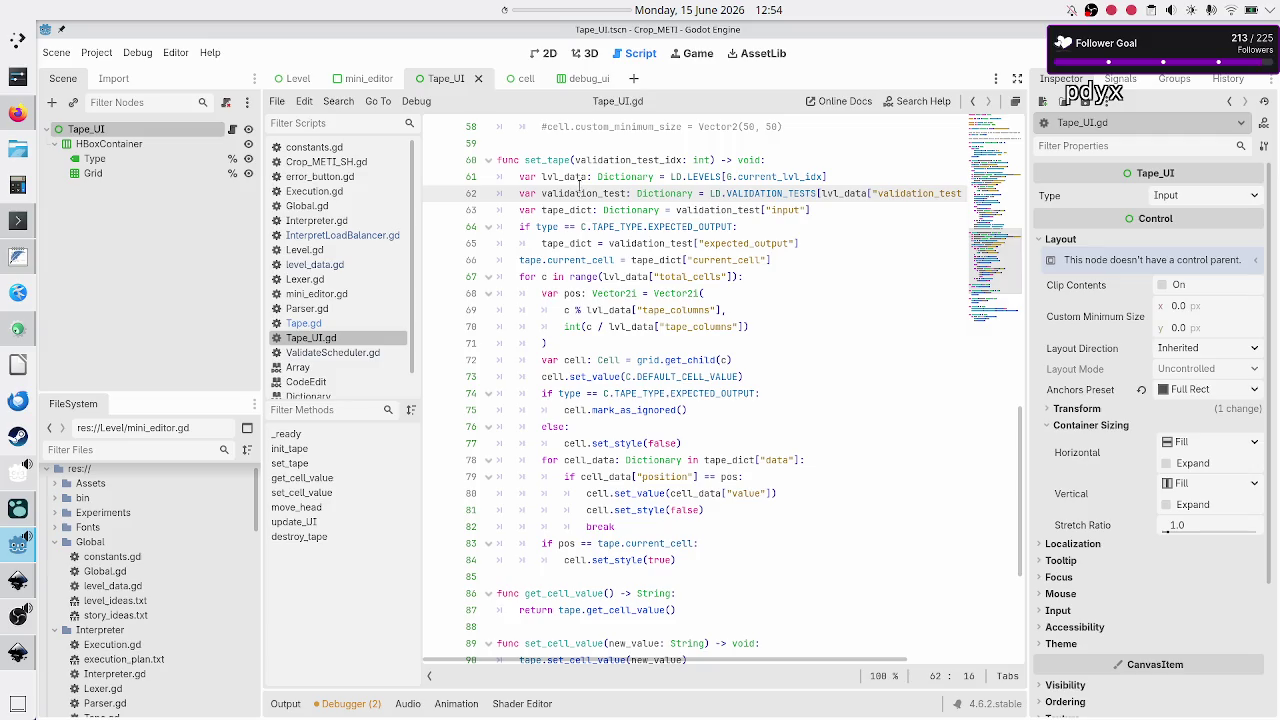
key(Down)
key(Down)
key(Down)
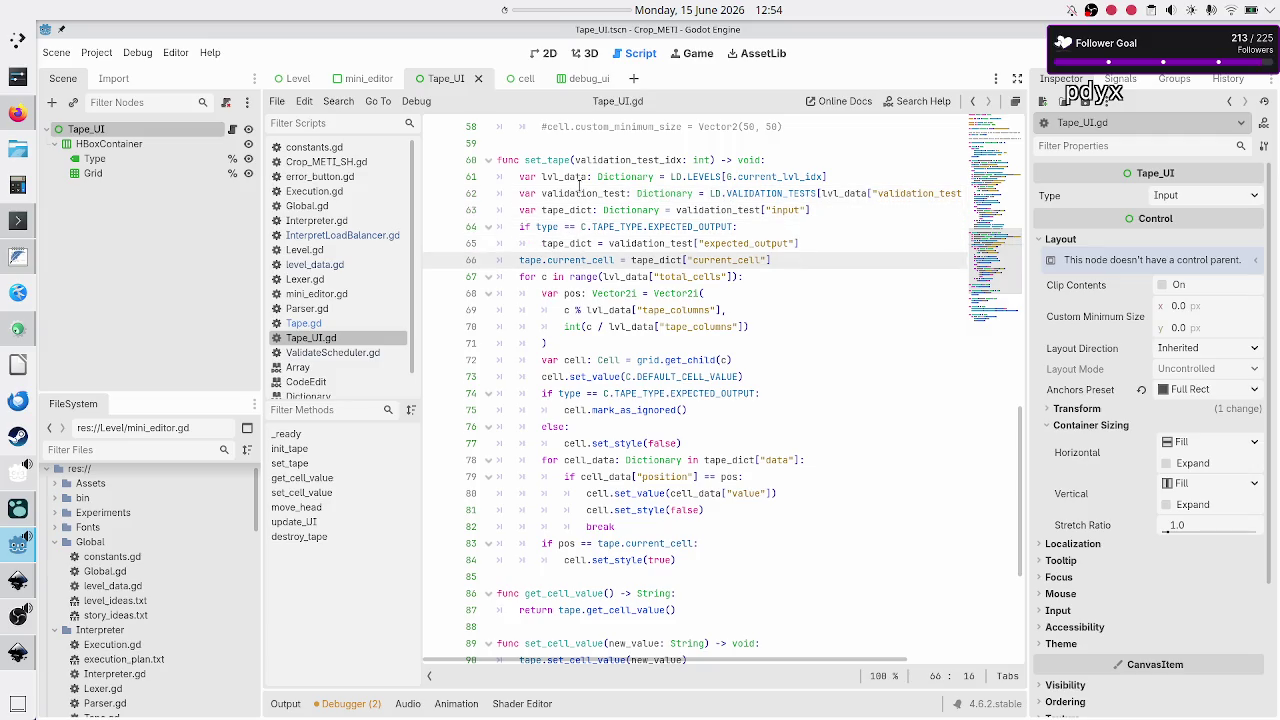
key(Down)
key(Down)
key(Down)
key(Down)
key(Down)
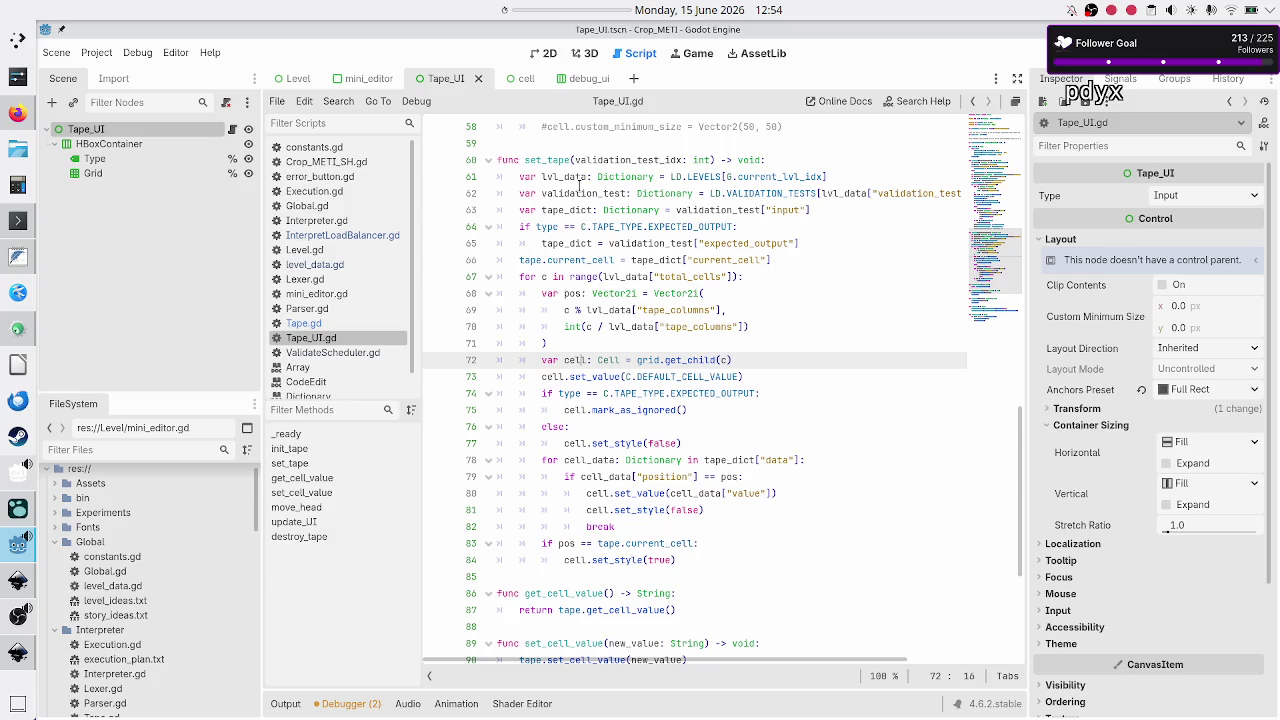
key(ctrl+Right)
key(ctrl+Right)
key(shift+Right)
key(shift+Right)
key(shift+Right)
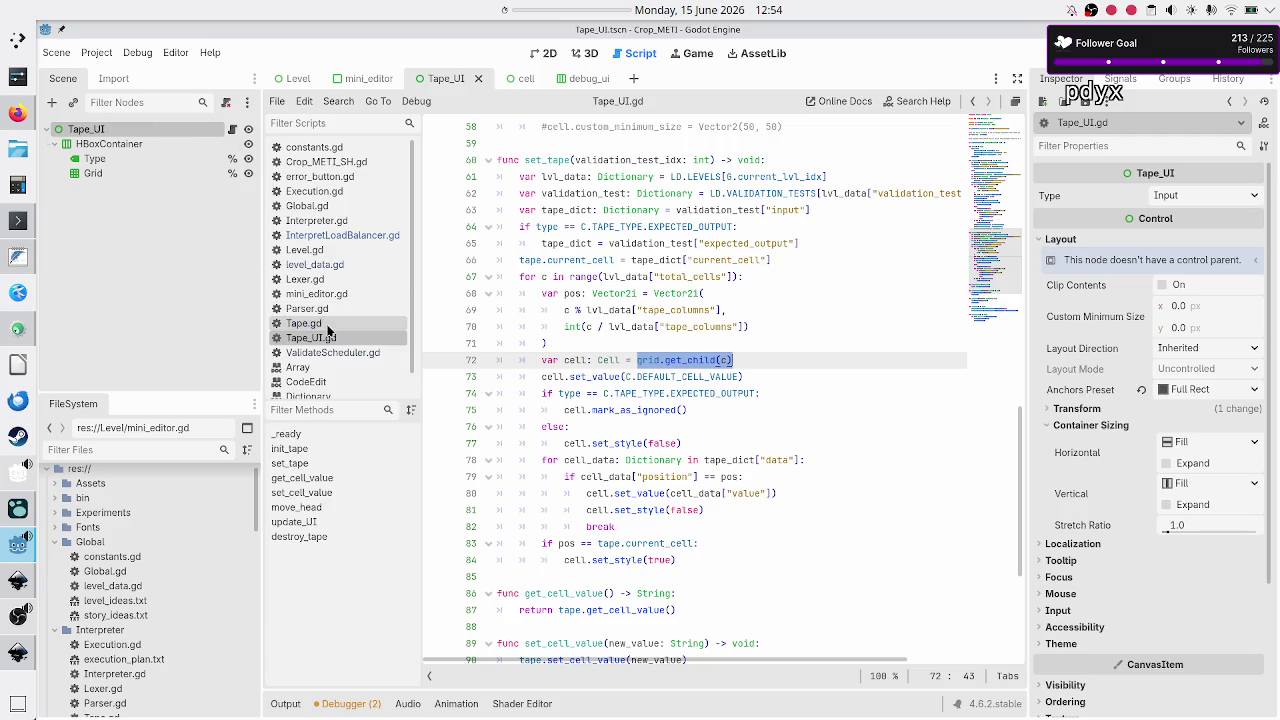
Highlight every set_value call in Tape_UI.gd, then reopen Tape.gd.
scroll(617, 243, up, 4)
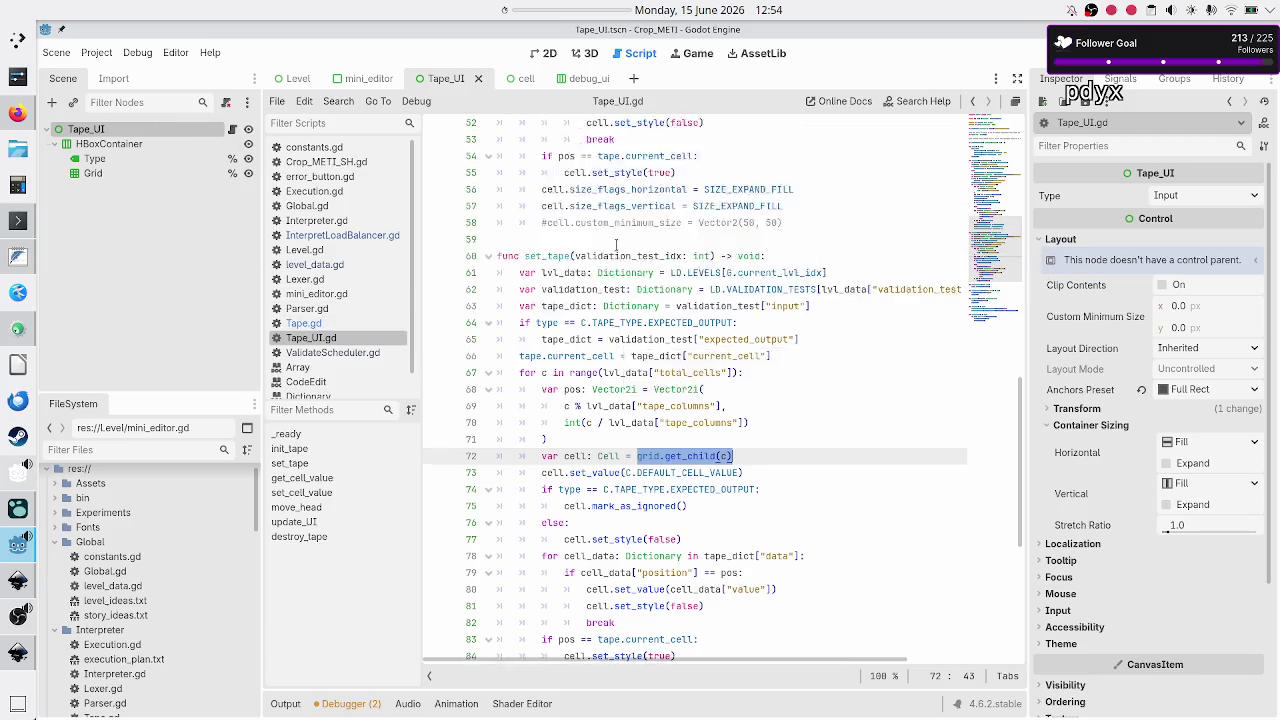
scroll(617, 243, up, 6)
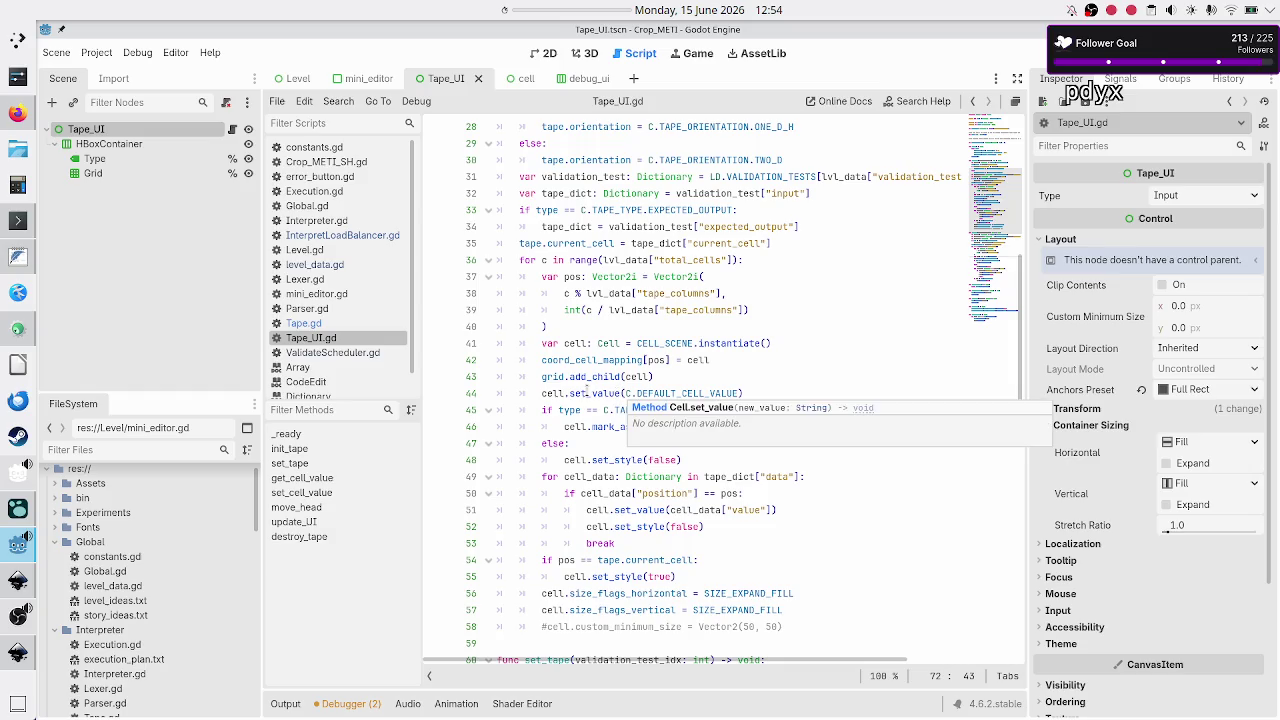
double_click(588, 393)
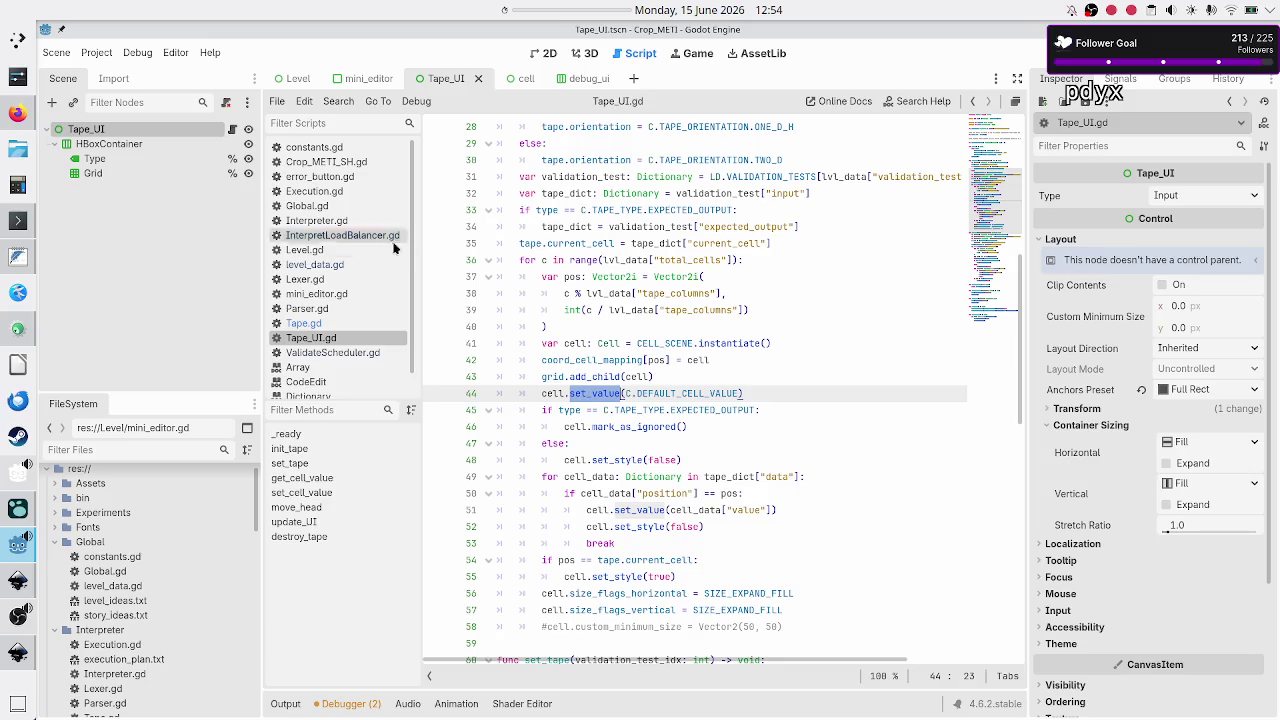
click(303, 323)
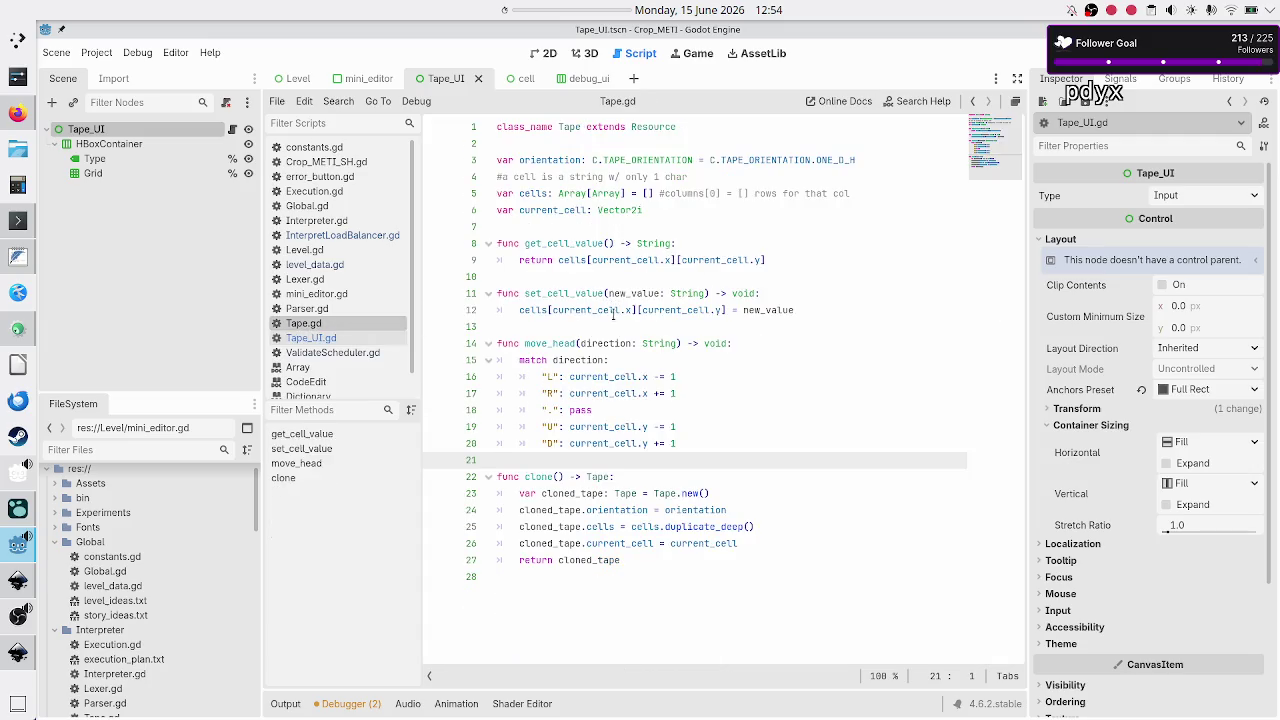
Highlight uses of the cells array in Tape.gd and select set_cell_value's cell-assignment line.
double_click(524, 194)
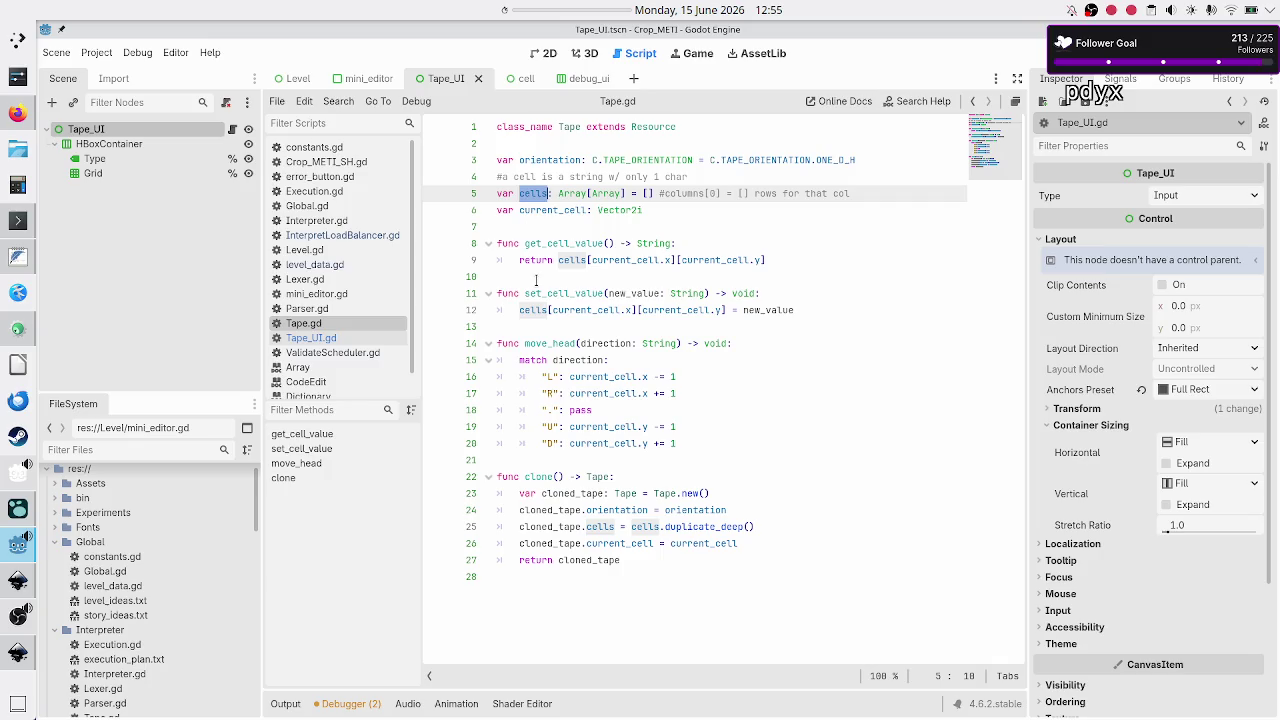
double_click(533, 310)
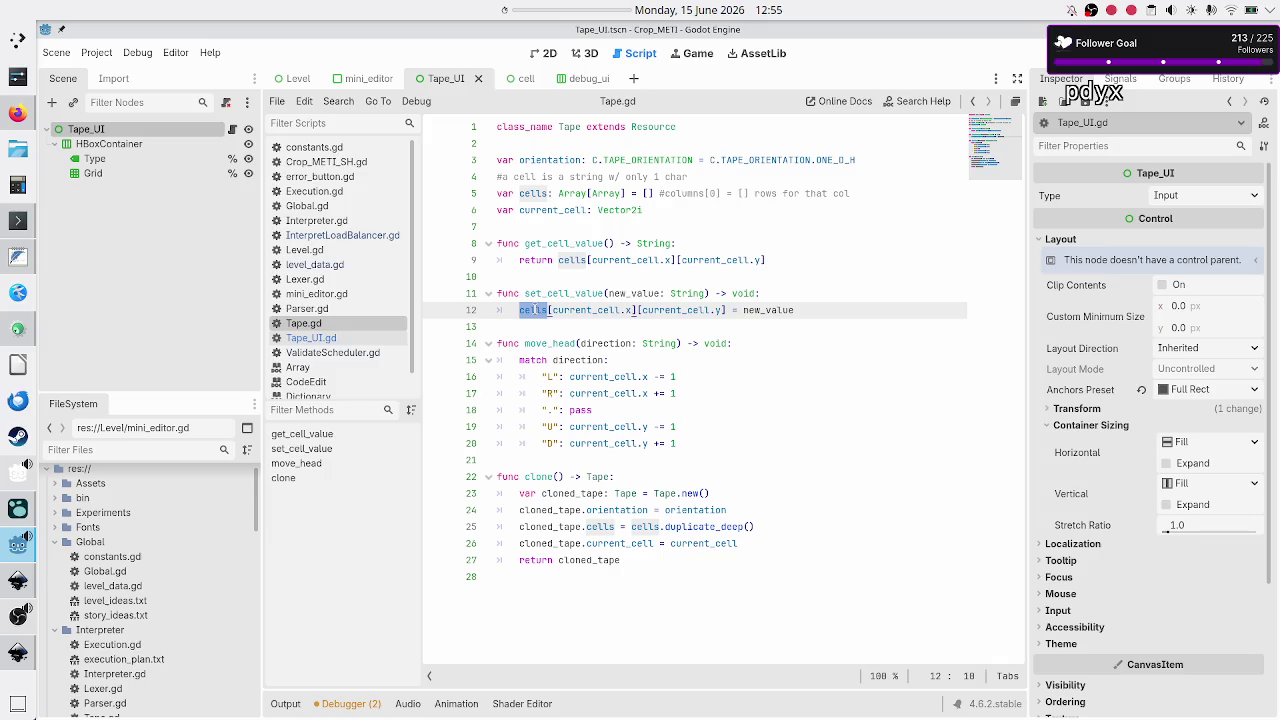
drag(821, 312, 516, 310)
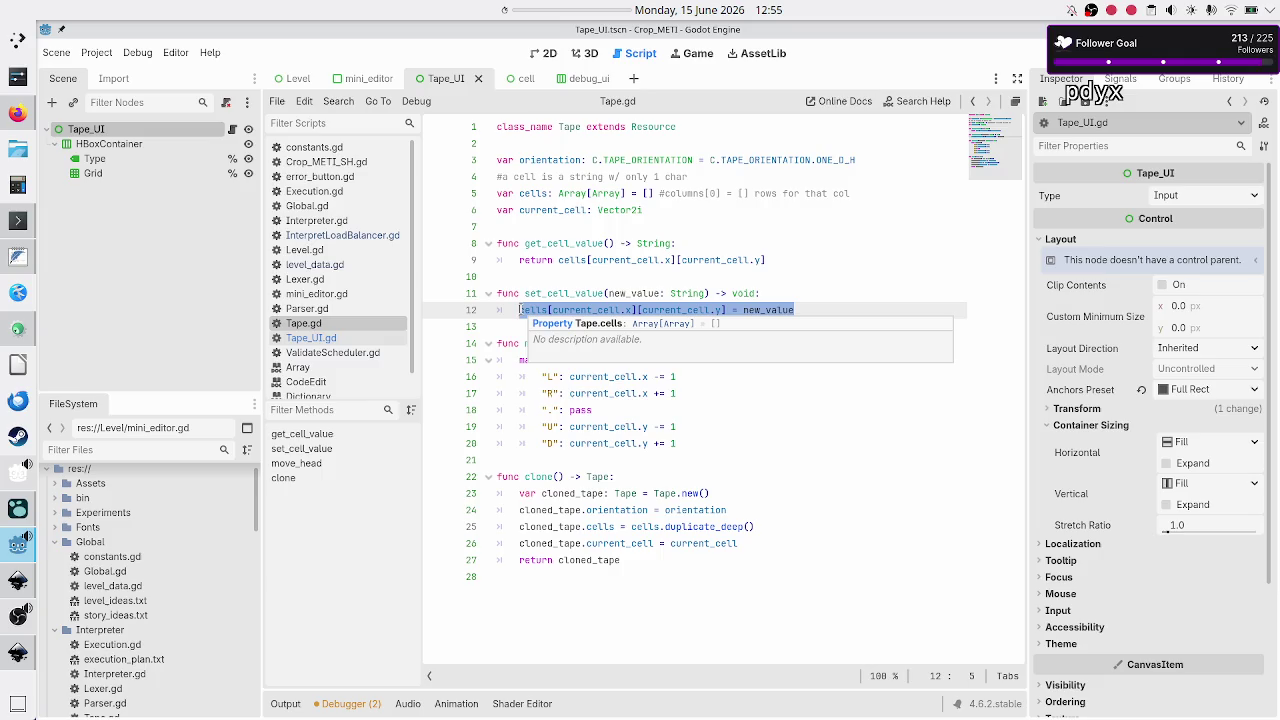
click(334, 341)
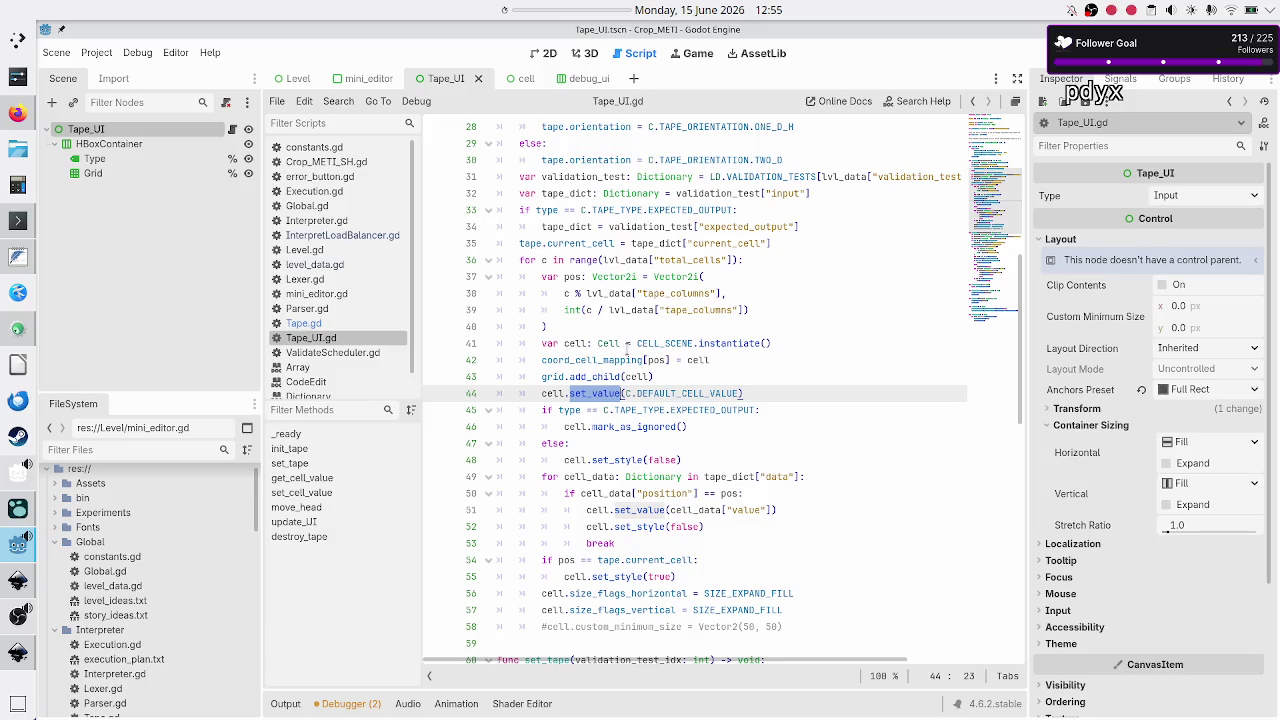
click(516, 82)
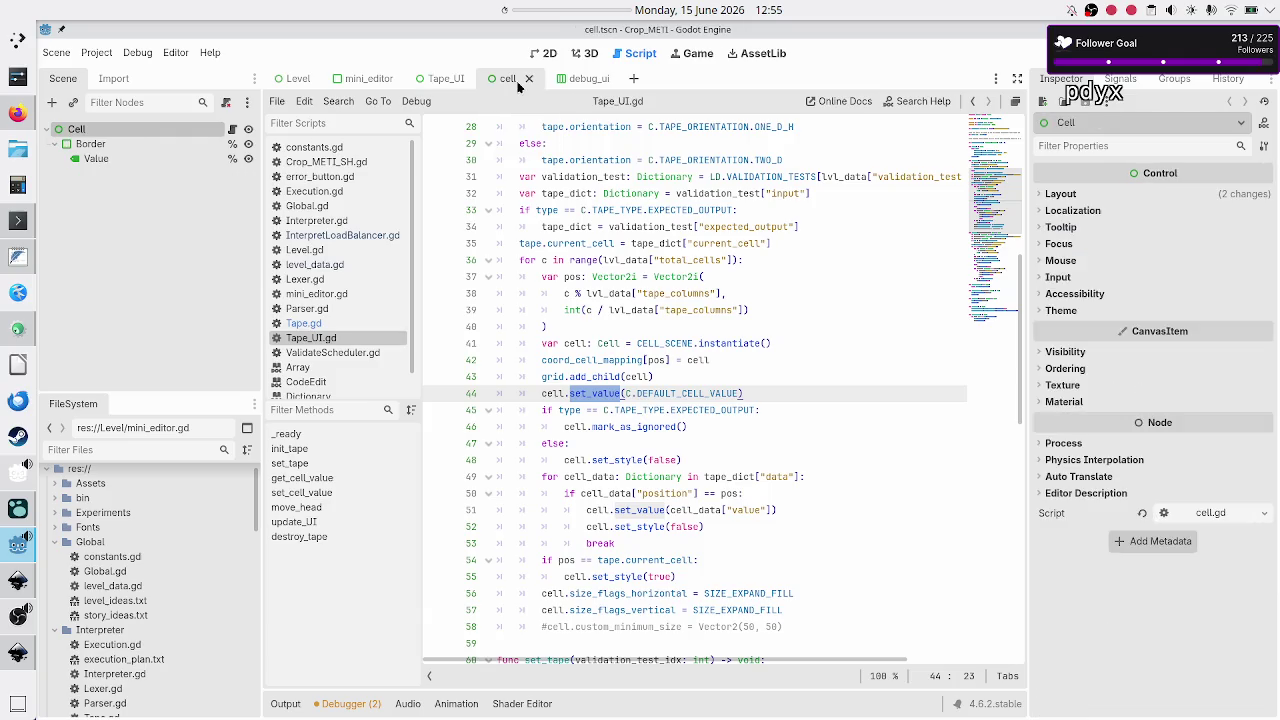
Open the Cell node's script and highlight set_value and value_lbl uses in cell.gd.
click(232, 131)
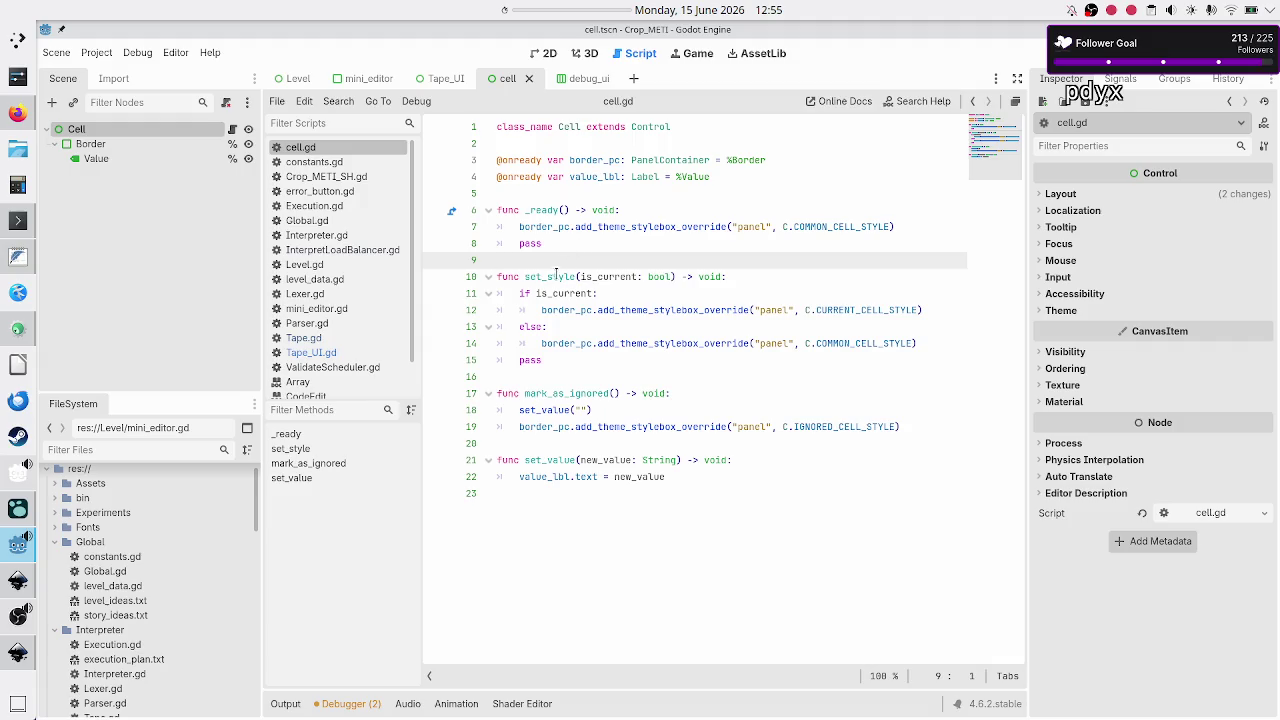
double_click(545, 460)
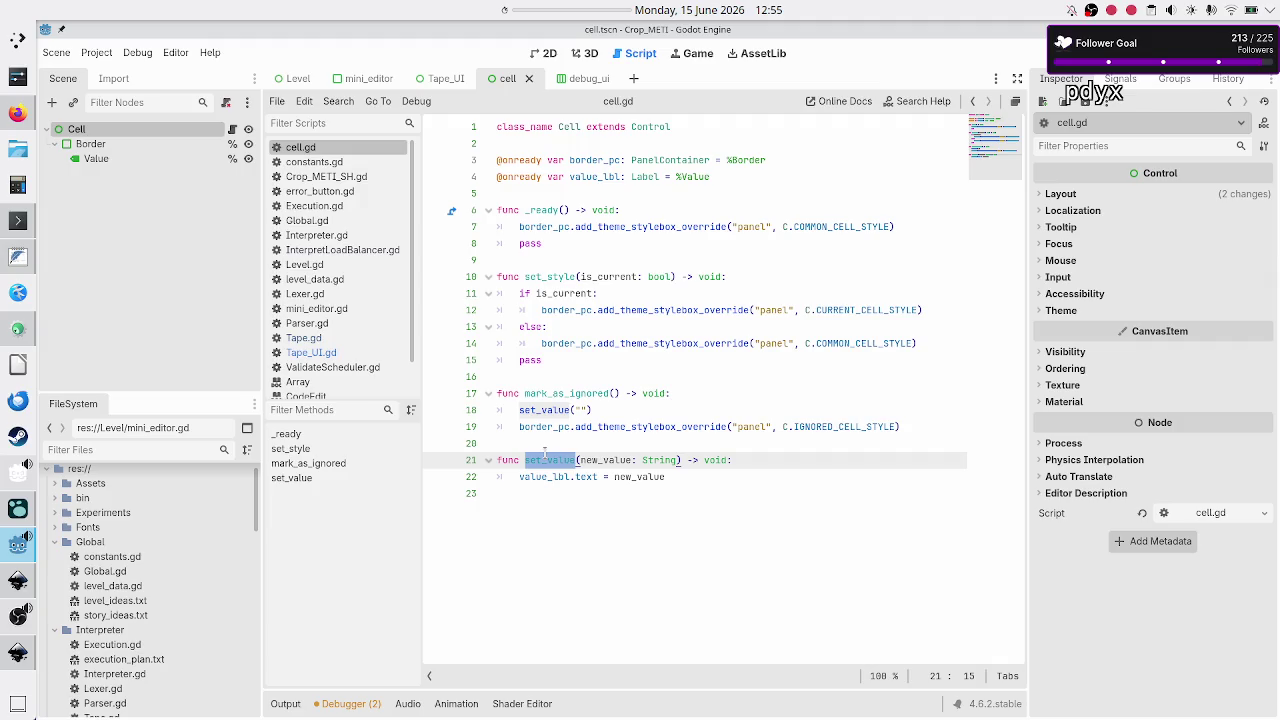
double_click(585, 476)
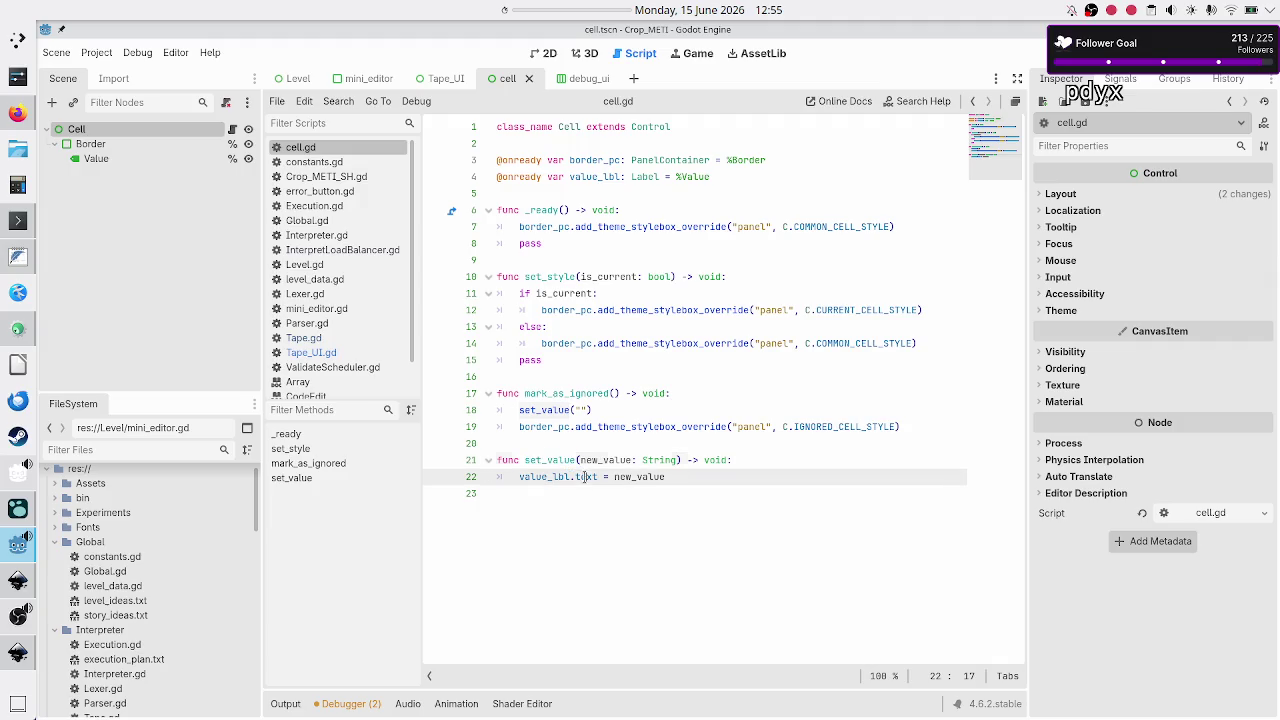
double_click(547, 477)
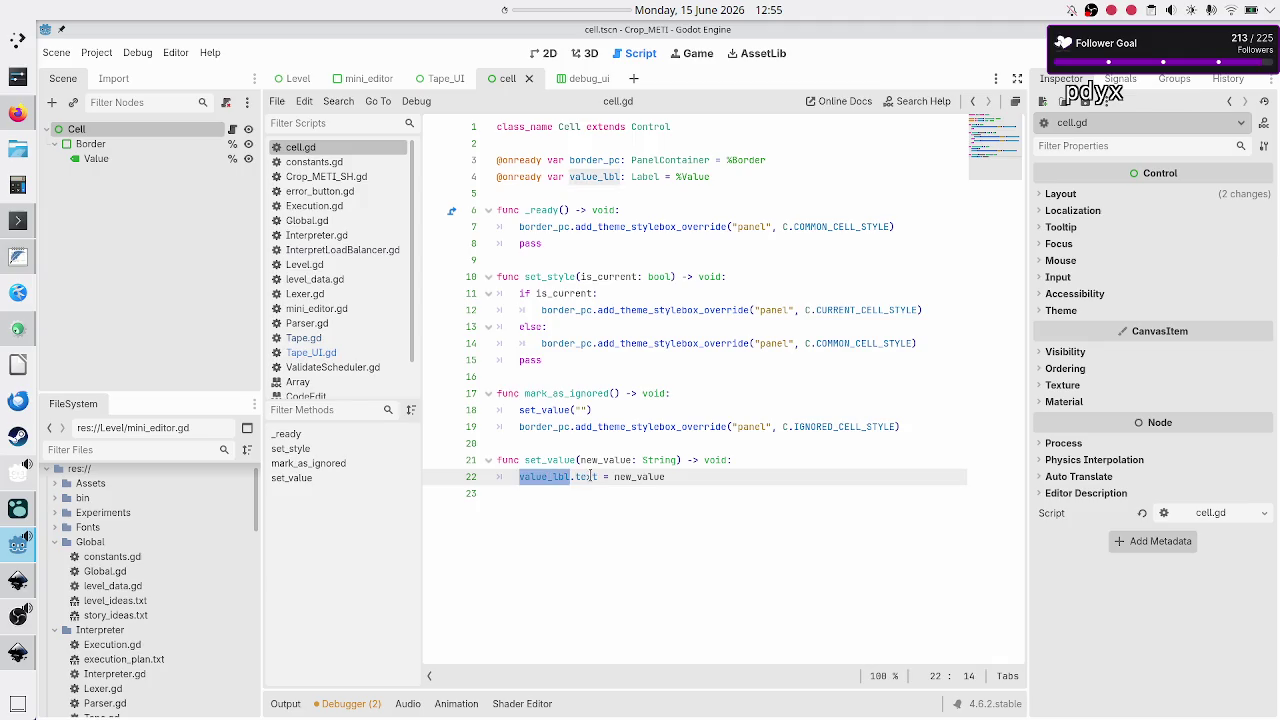
double_click(553, 458)
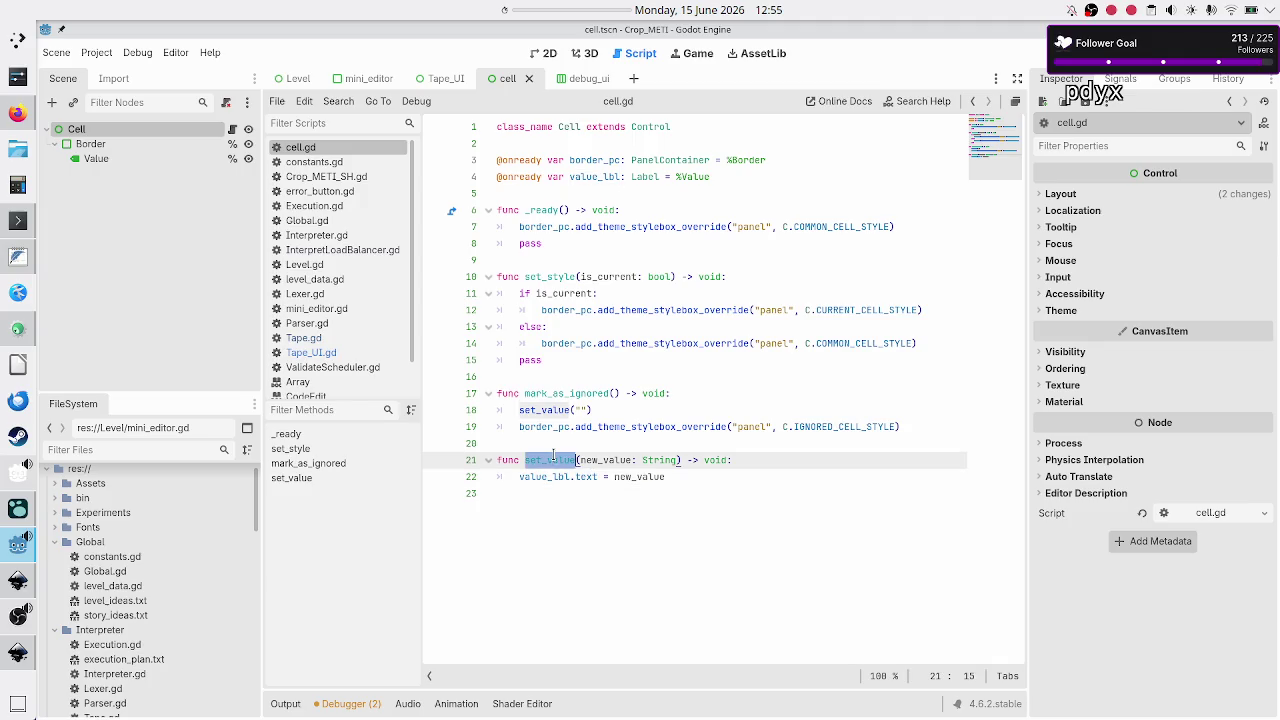
click(553, 458)
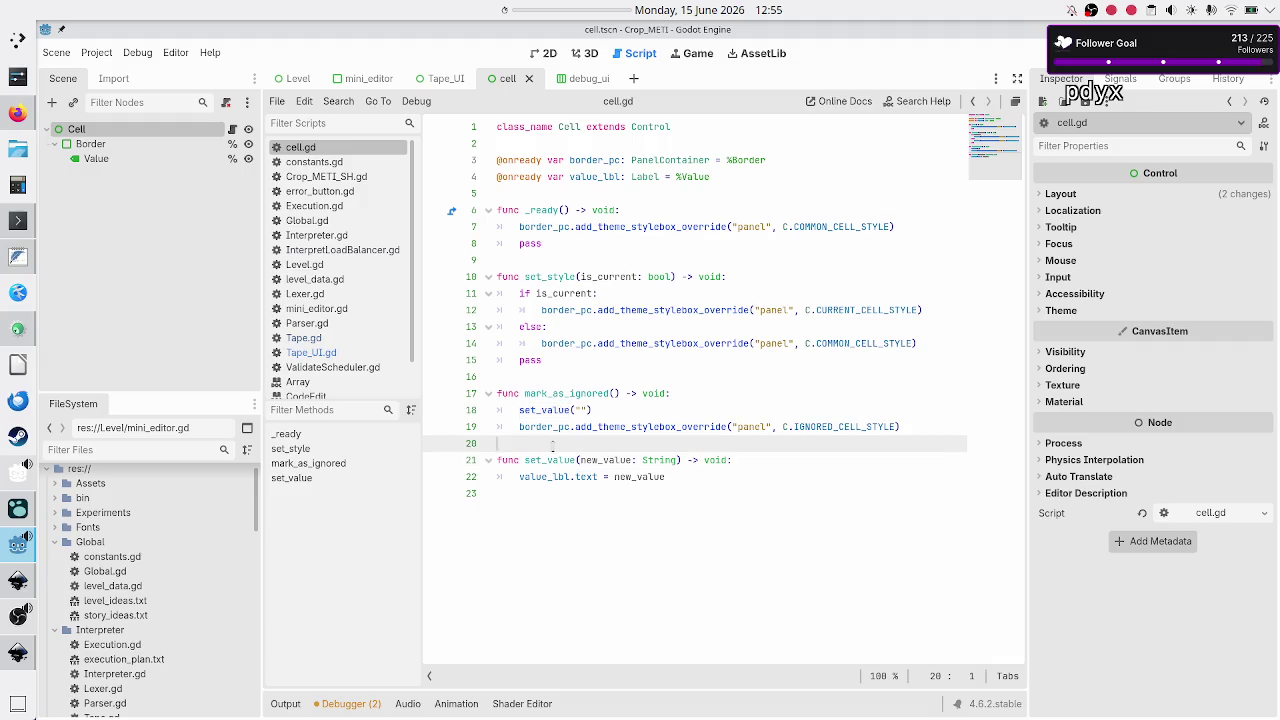
double_click(553, 458)
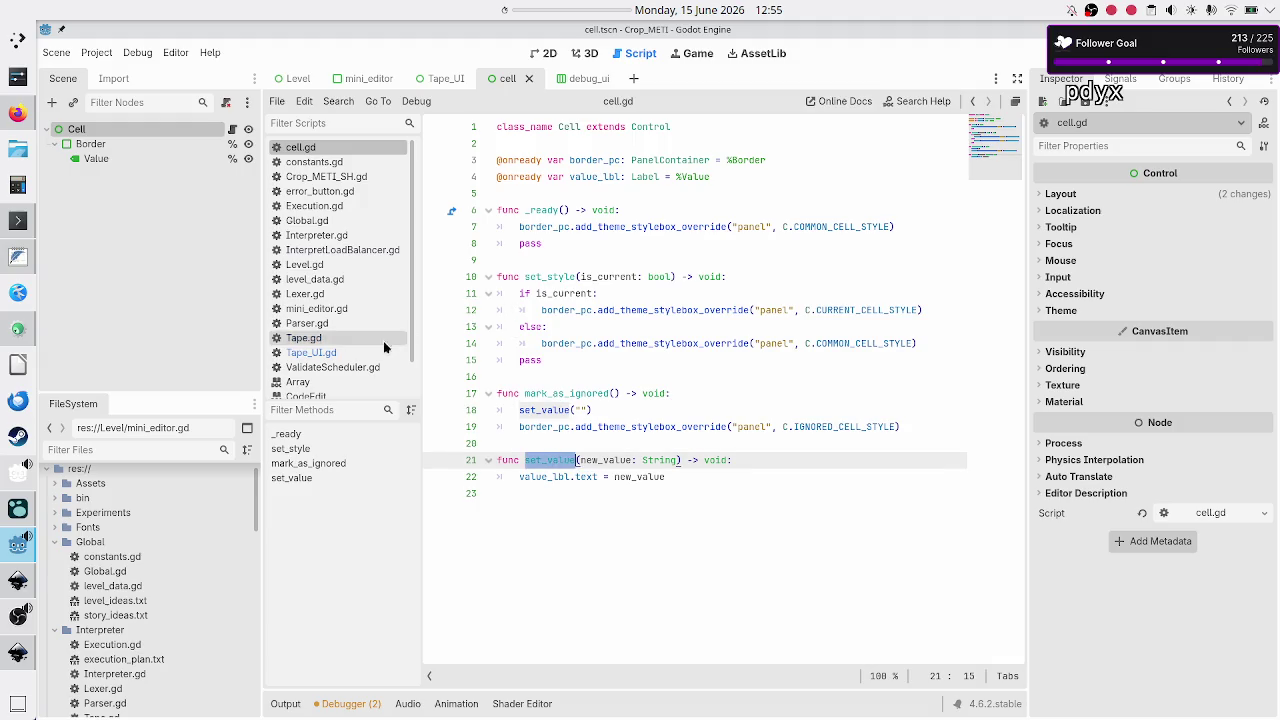
Compare Tape.gd's set_cell_value name with the set_value signature and body in cell.gd.
click(320, 353)
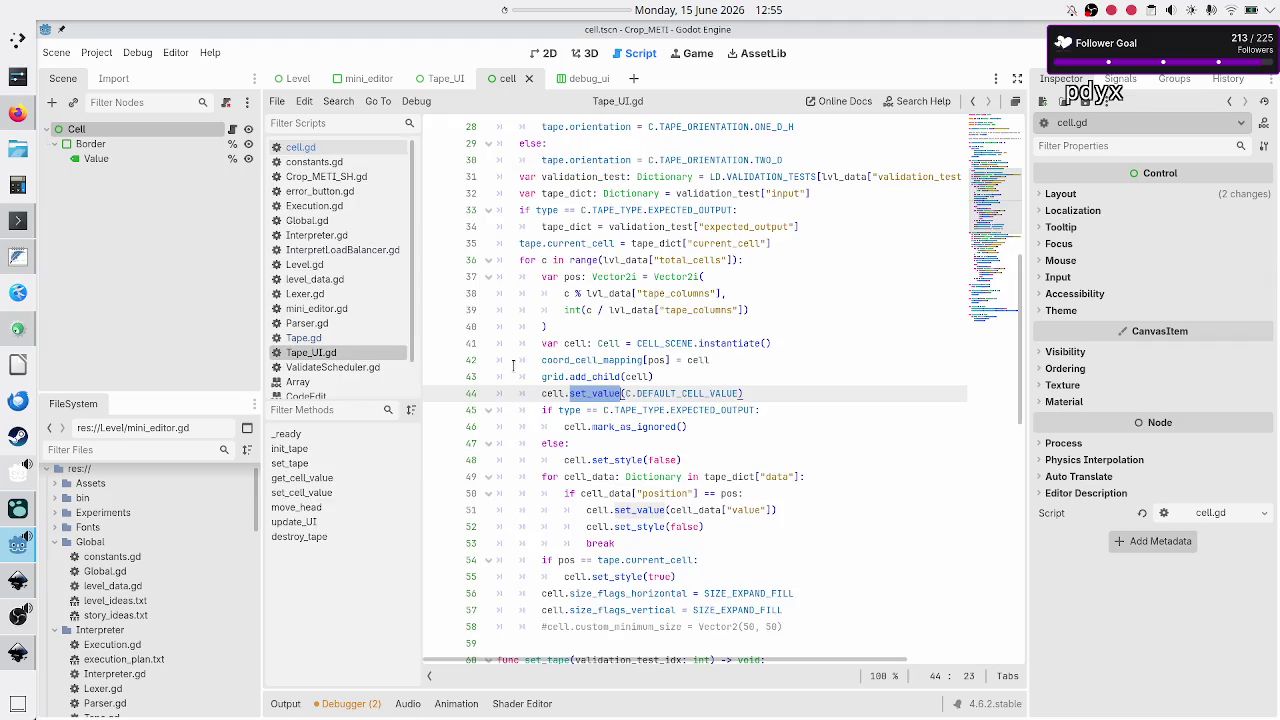
click(318, 340)
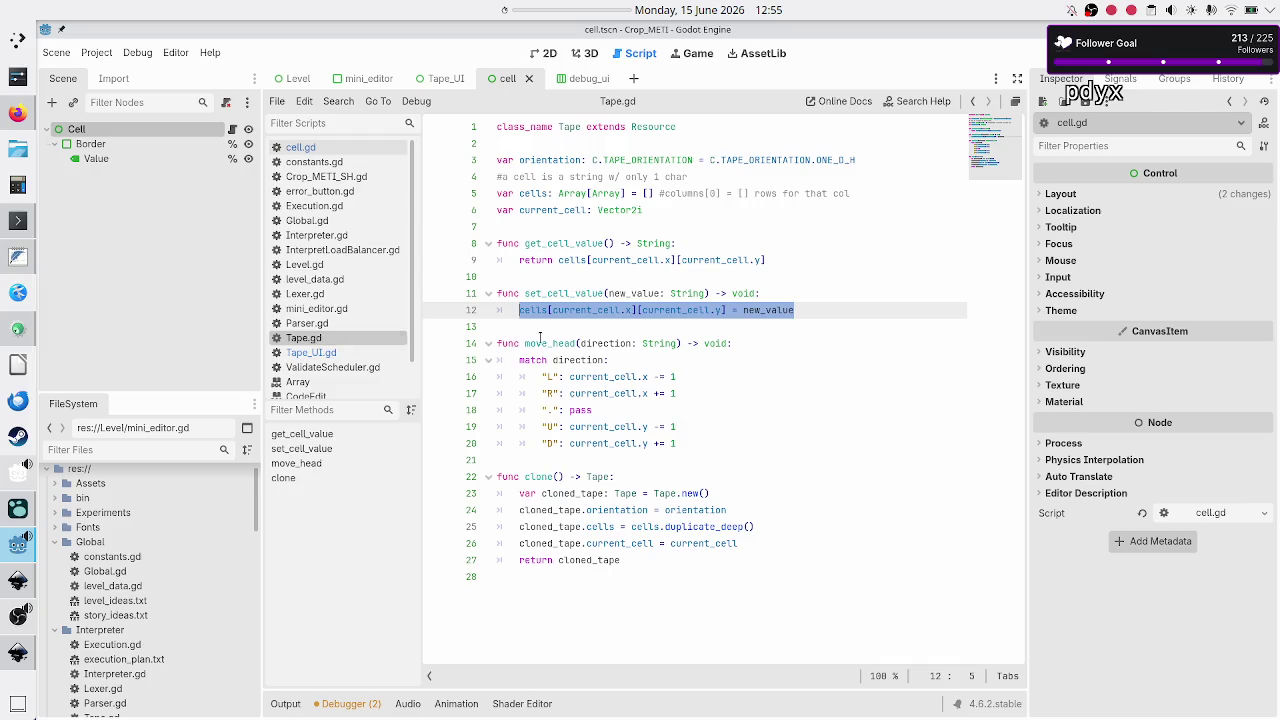
double_click(569, 293)
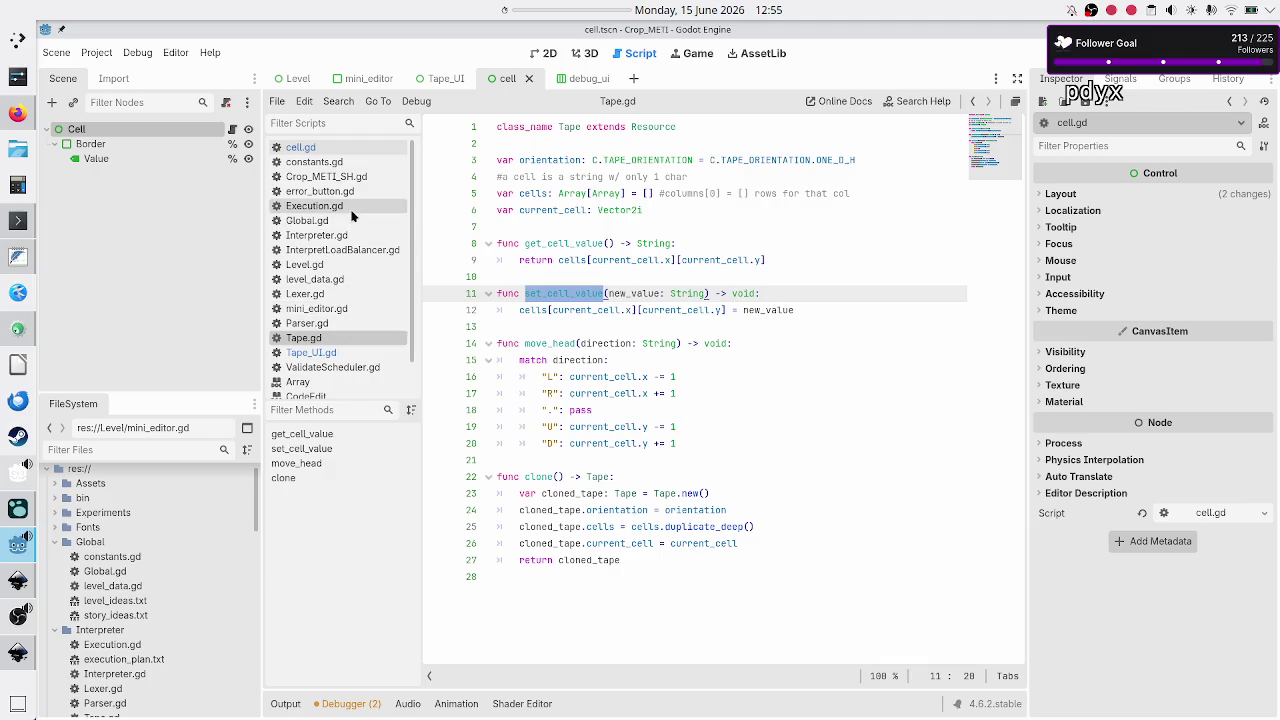
click(340, 148)
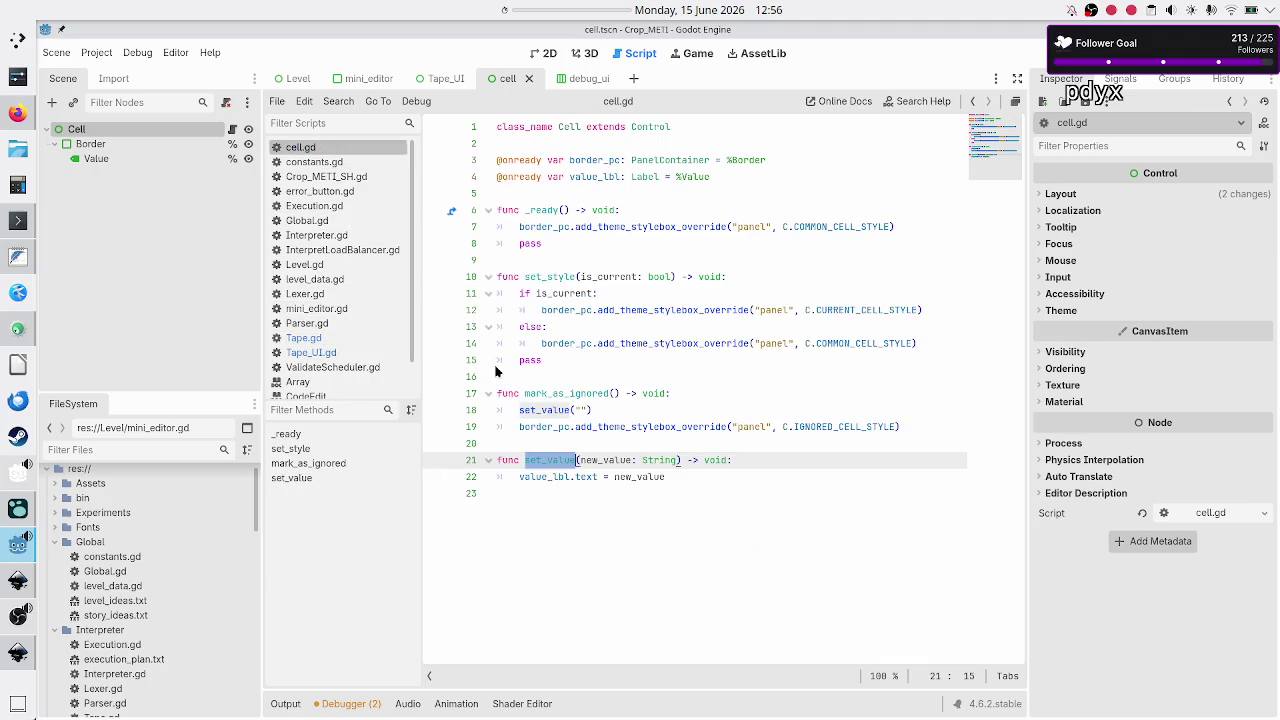
click(548, 477)
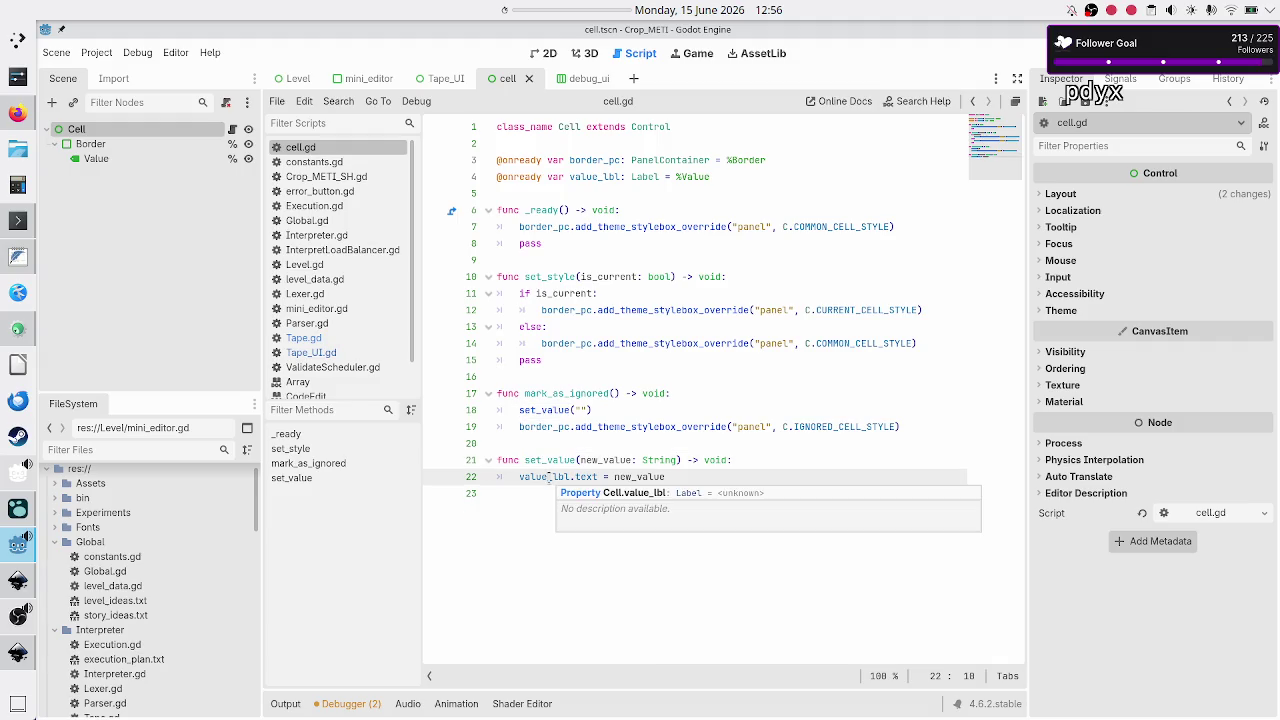
mouse_move(548, 477)
mouse_down()
mouse_move(581, 462)
mouse_move(666, 477)
mouse_up()
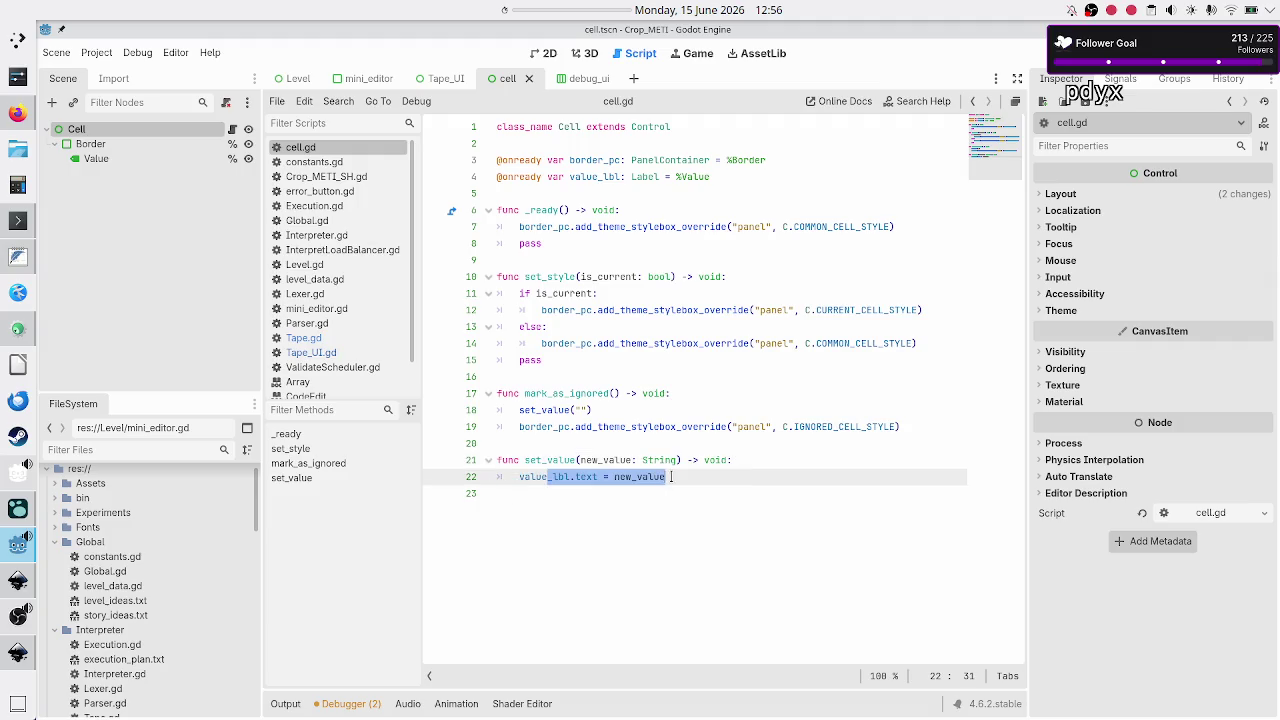
Select the cell_value part of set_cell_value and the cells declaration on line 5 of Tape.gd.
click(331, 338)
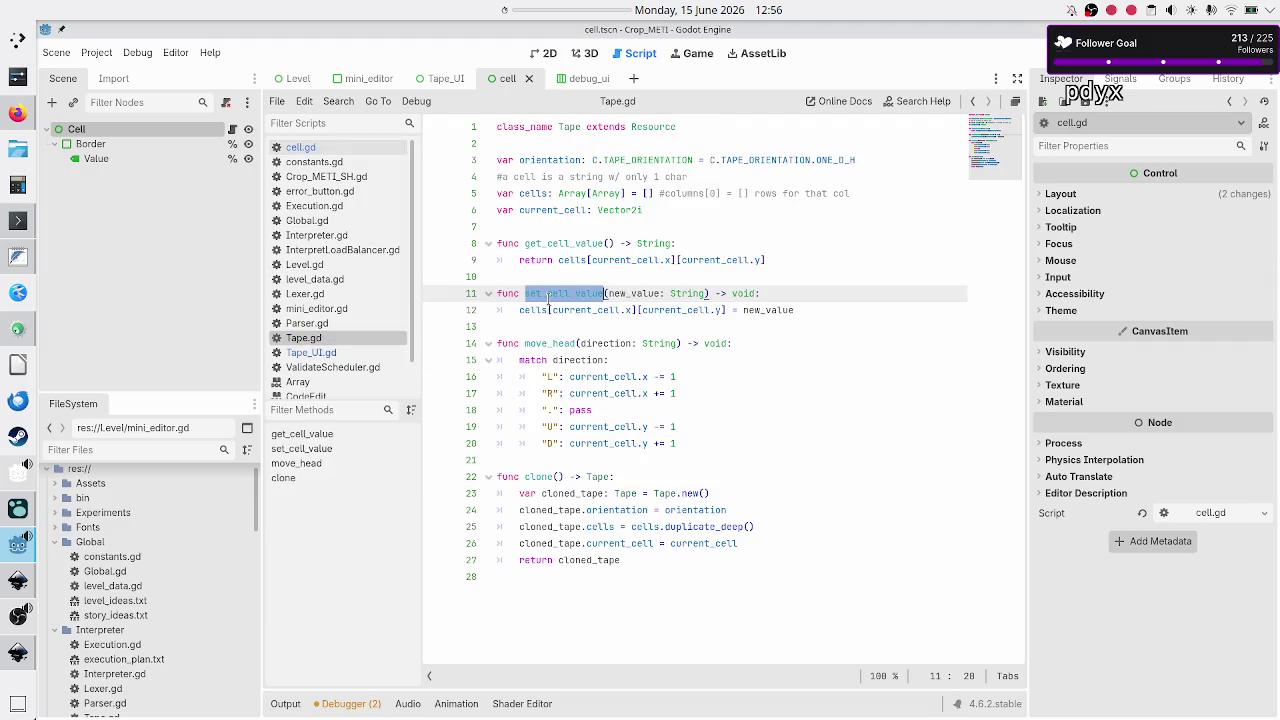
click(553, 293)
drag(553, 293, 599, 293)
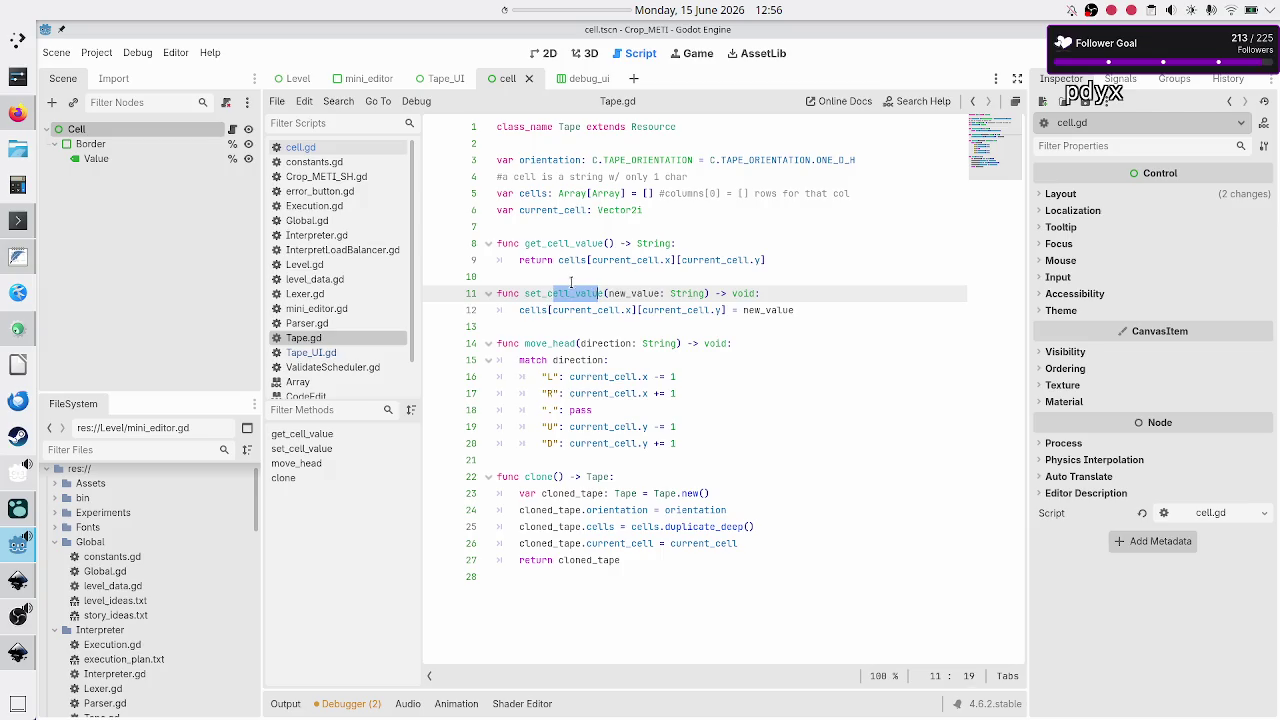
click(576, 278)
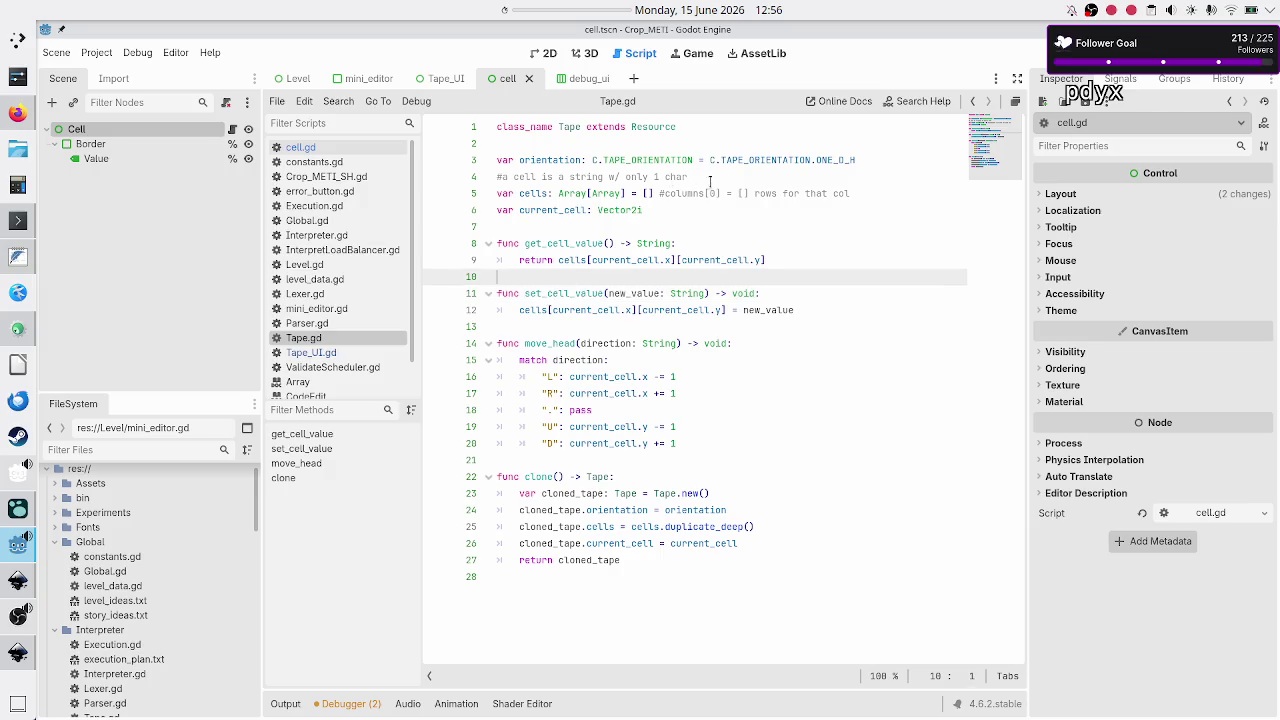
drag(626, 193, 490, 197)
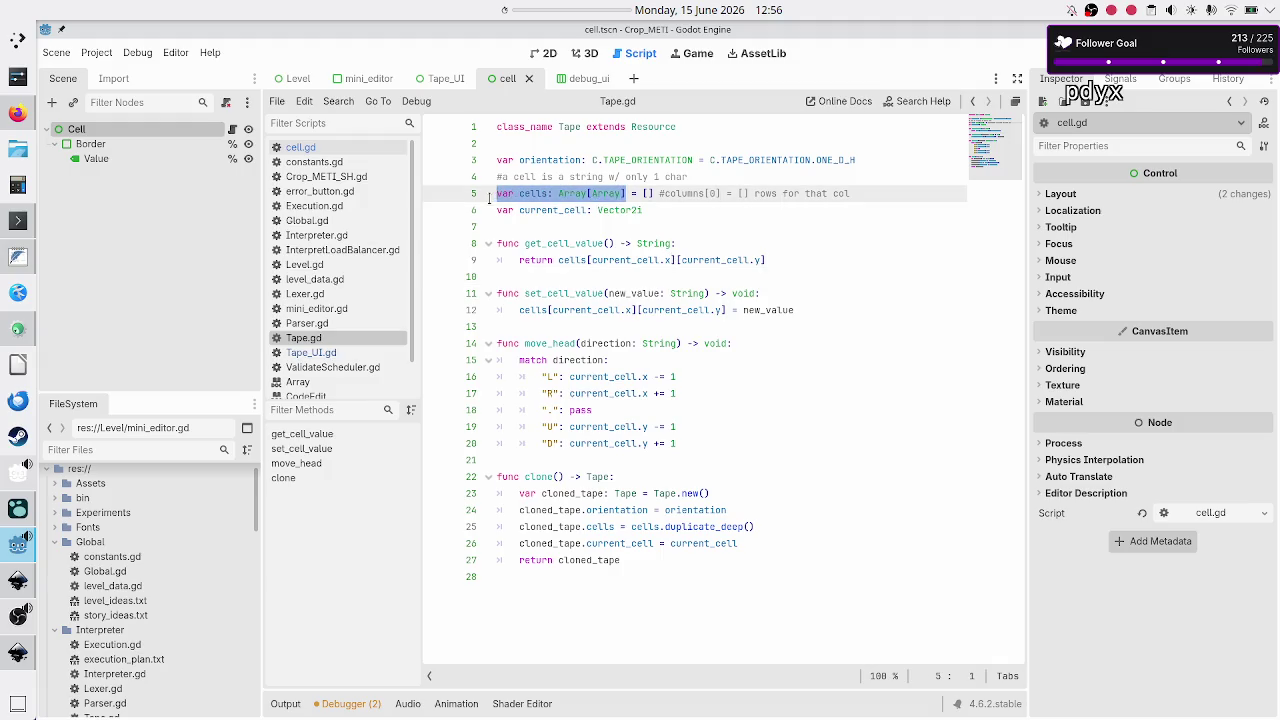
click(541, 327)
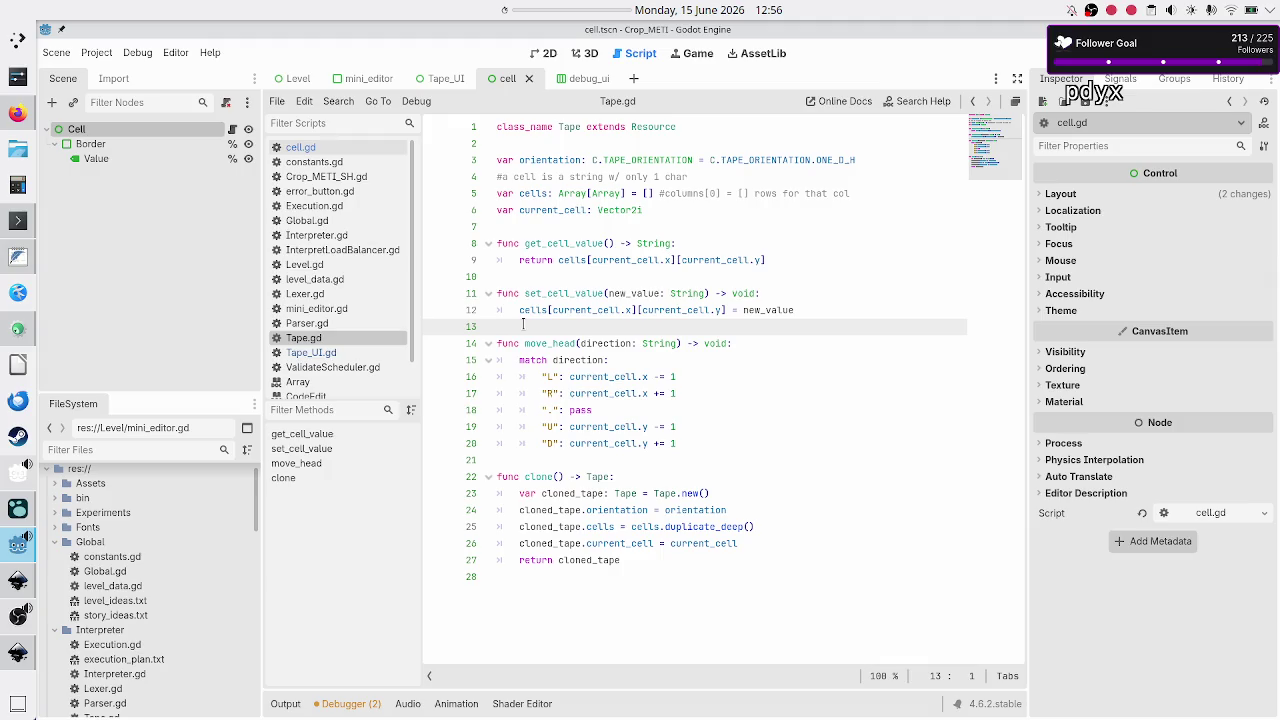
Select the set_cell_value name on line 11, then return to Tape_UI.gd.
click(566, 344)
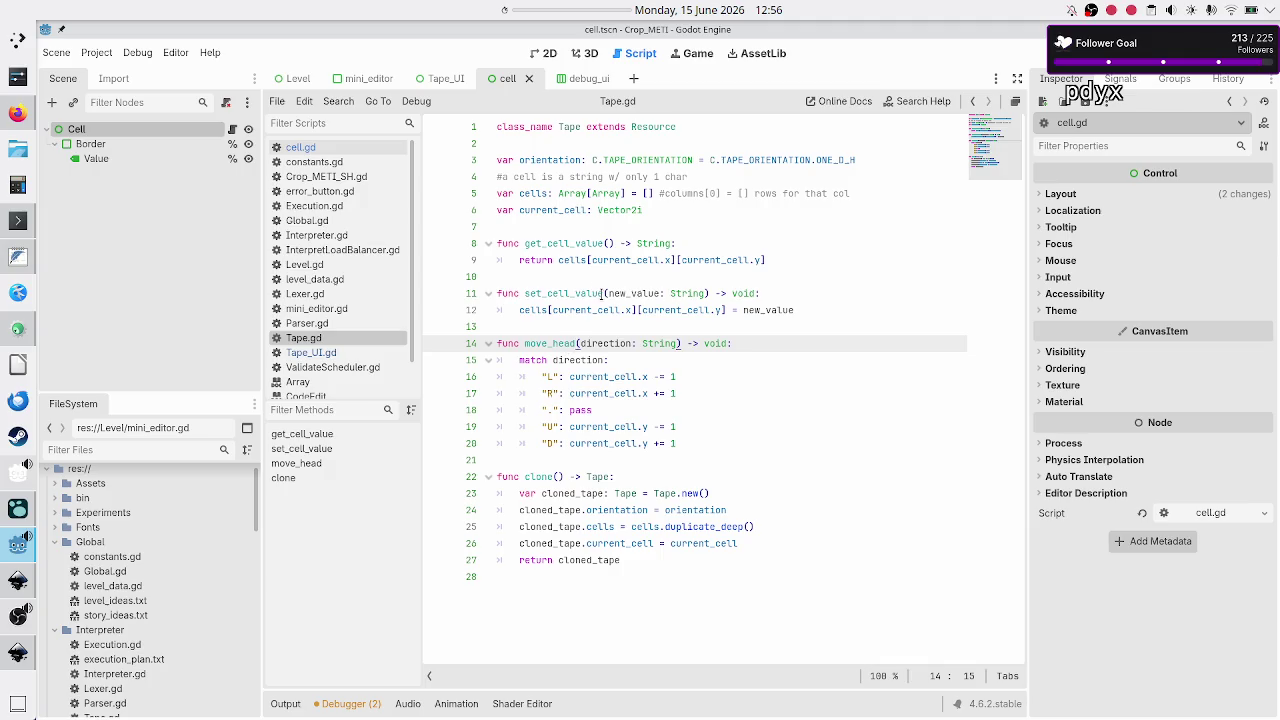
click(602, 293)
drag(602, 293, 519, 294)
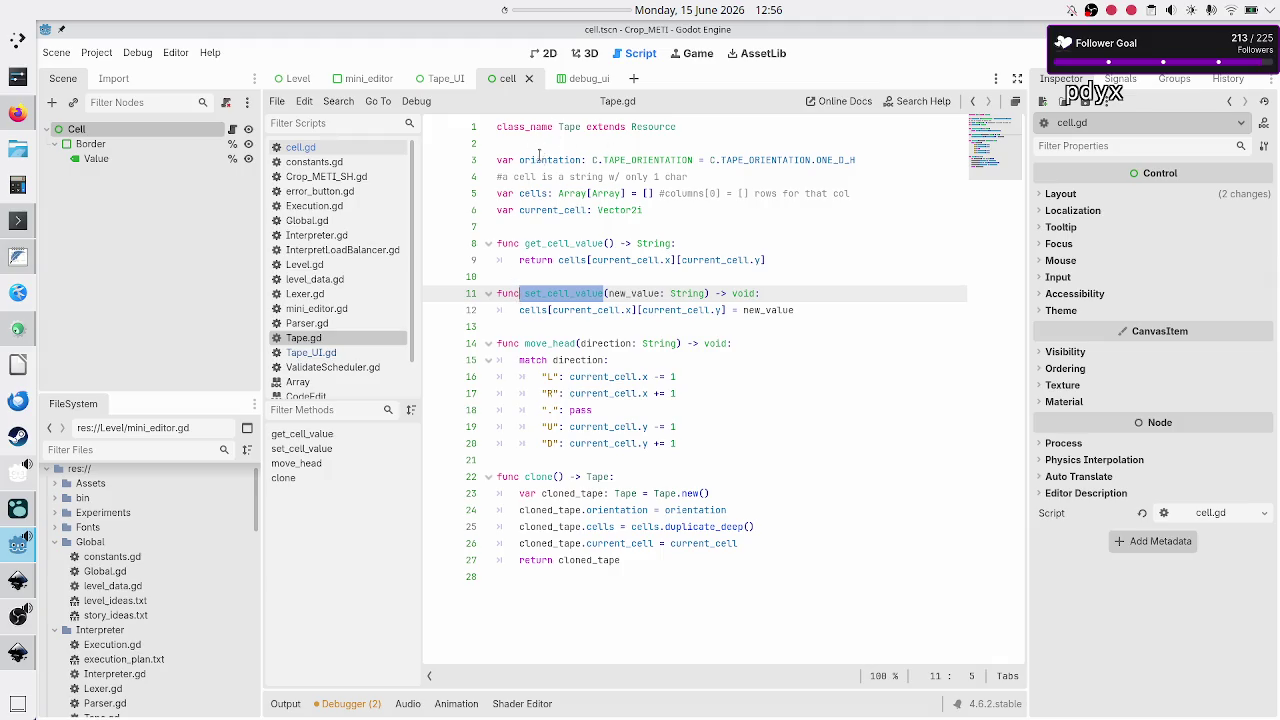
click(545, 230)
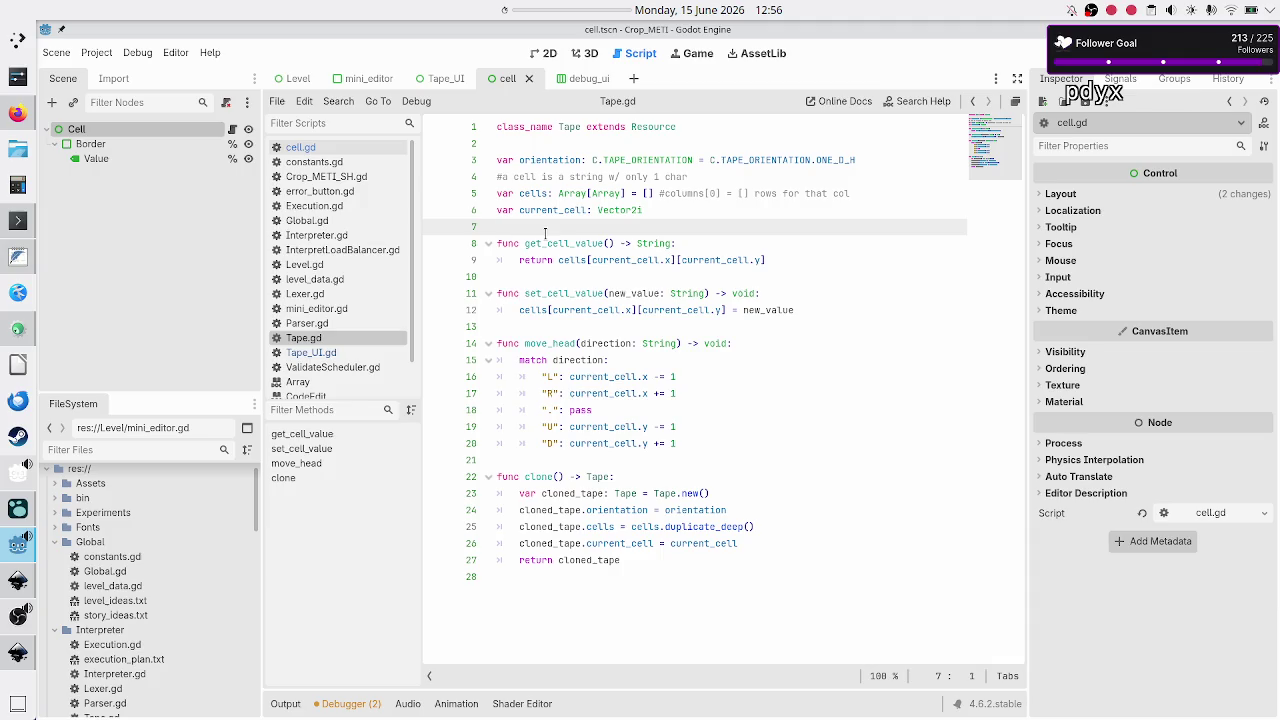
click(345, 352)
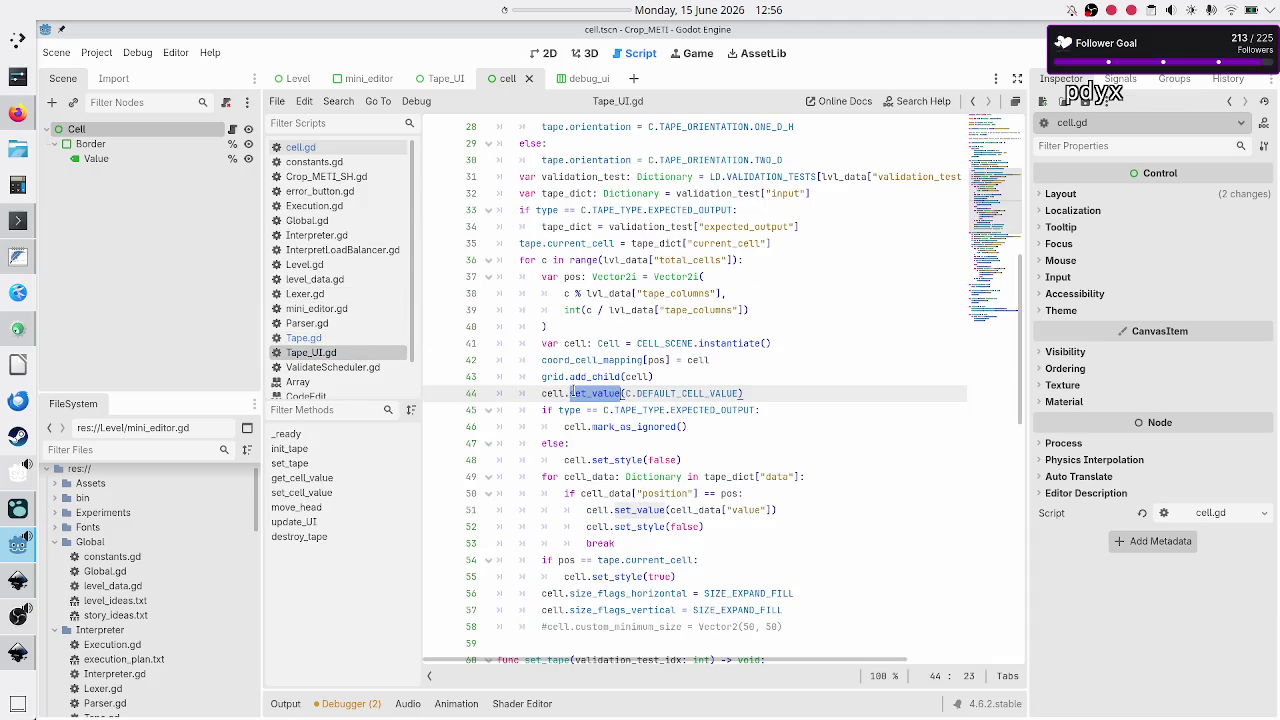
Highlight the cell variable and every set_value call in Tape_UI.gd.
double_click(559, 393)
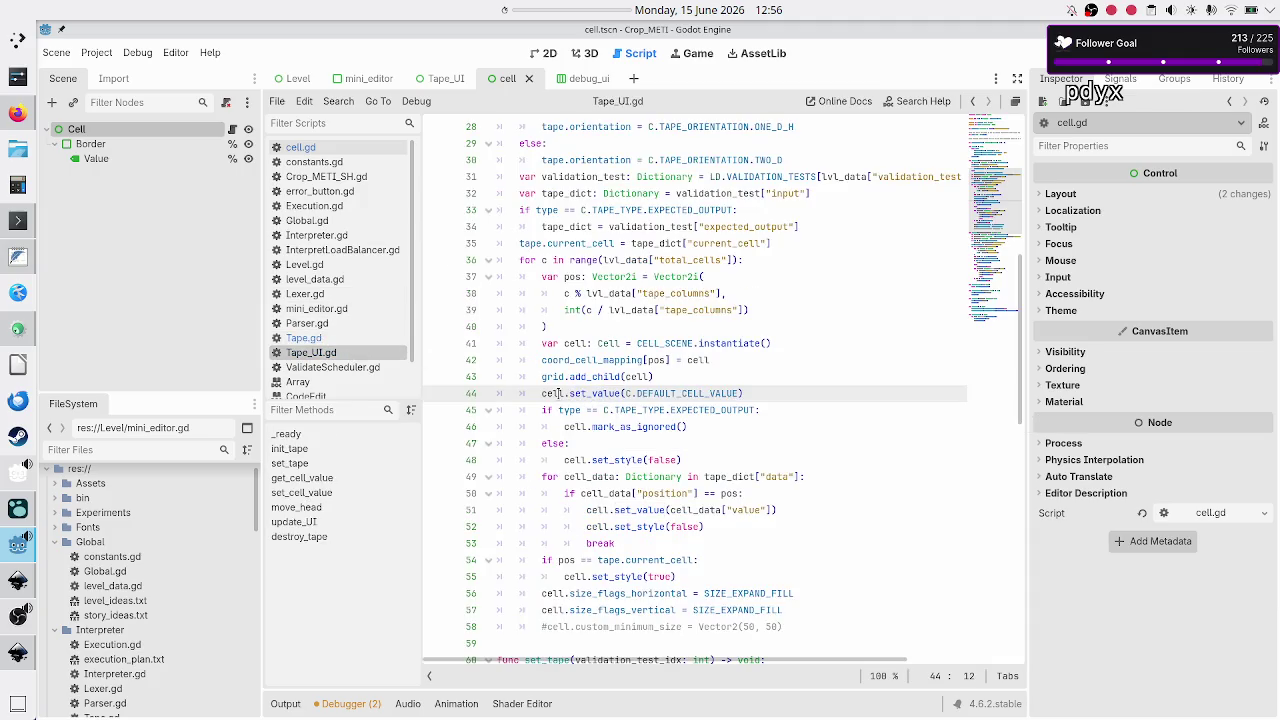
double_click(597, 392)
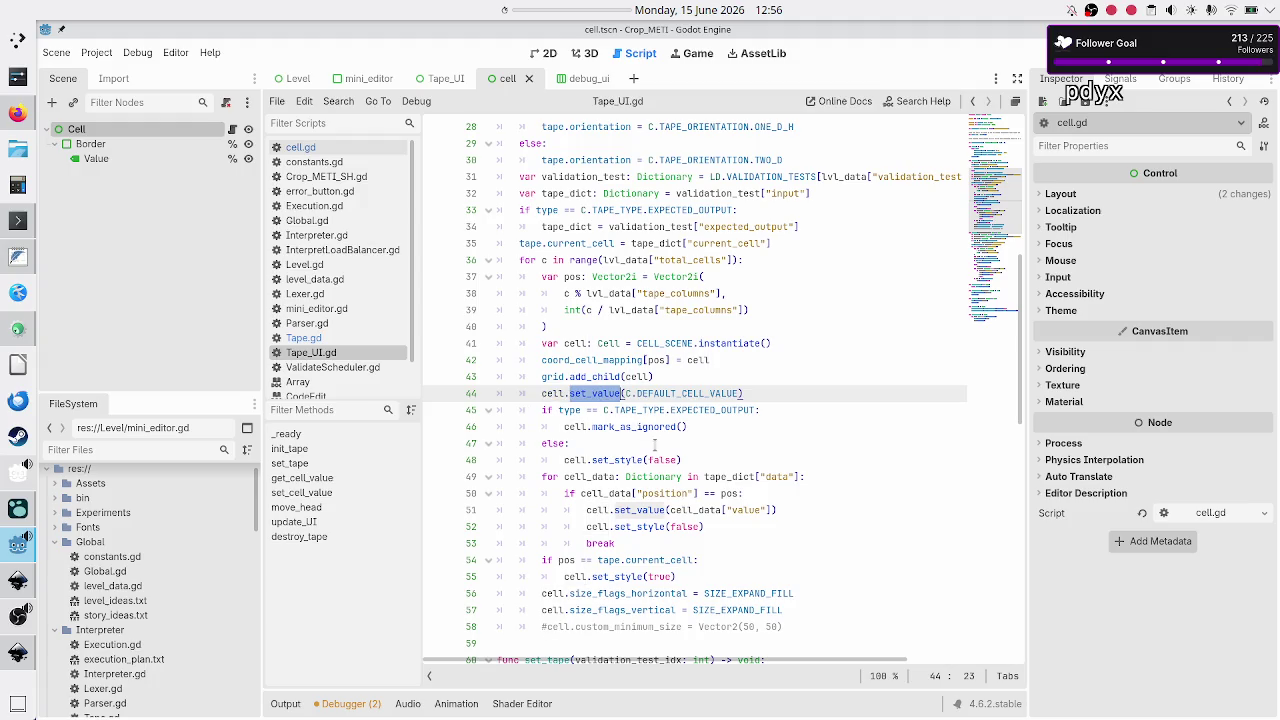
scroll(655, 443, down, 3)
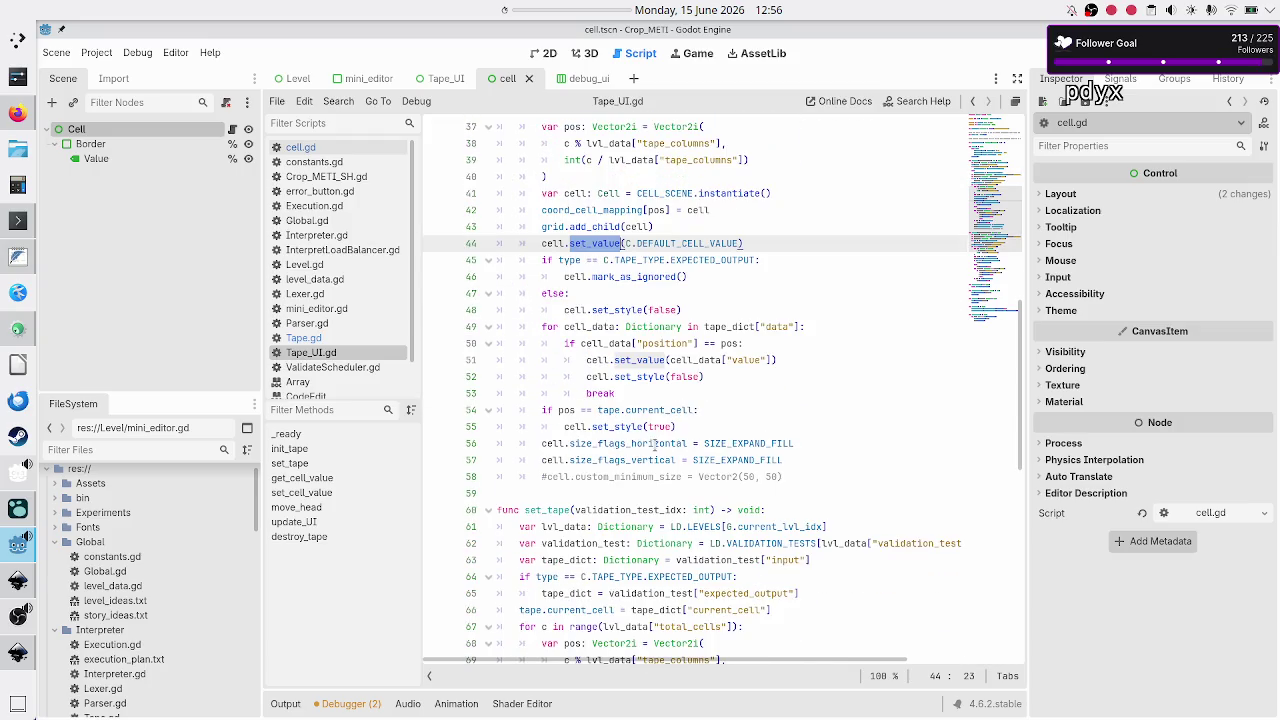
scroll(628, 295, up, 3)
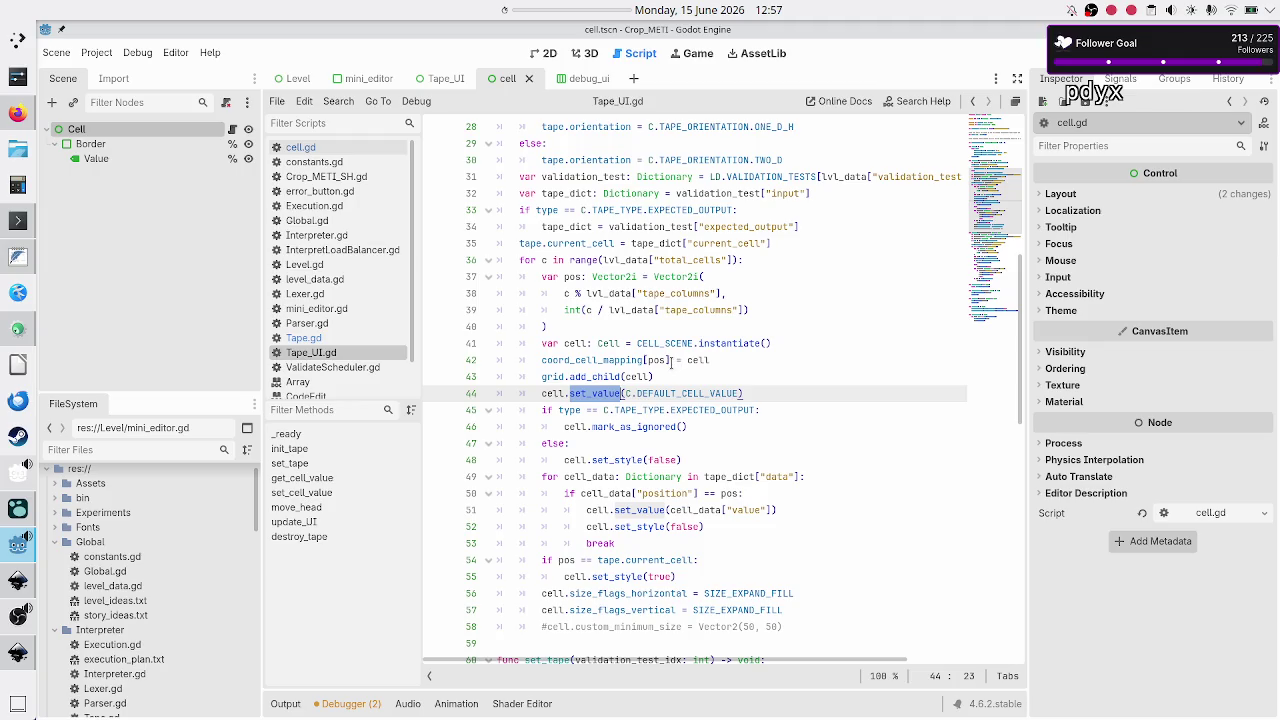
Select set_cell_value on line 11 of Tape.gd and open the Search menu.
click(336, 340)
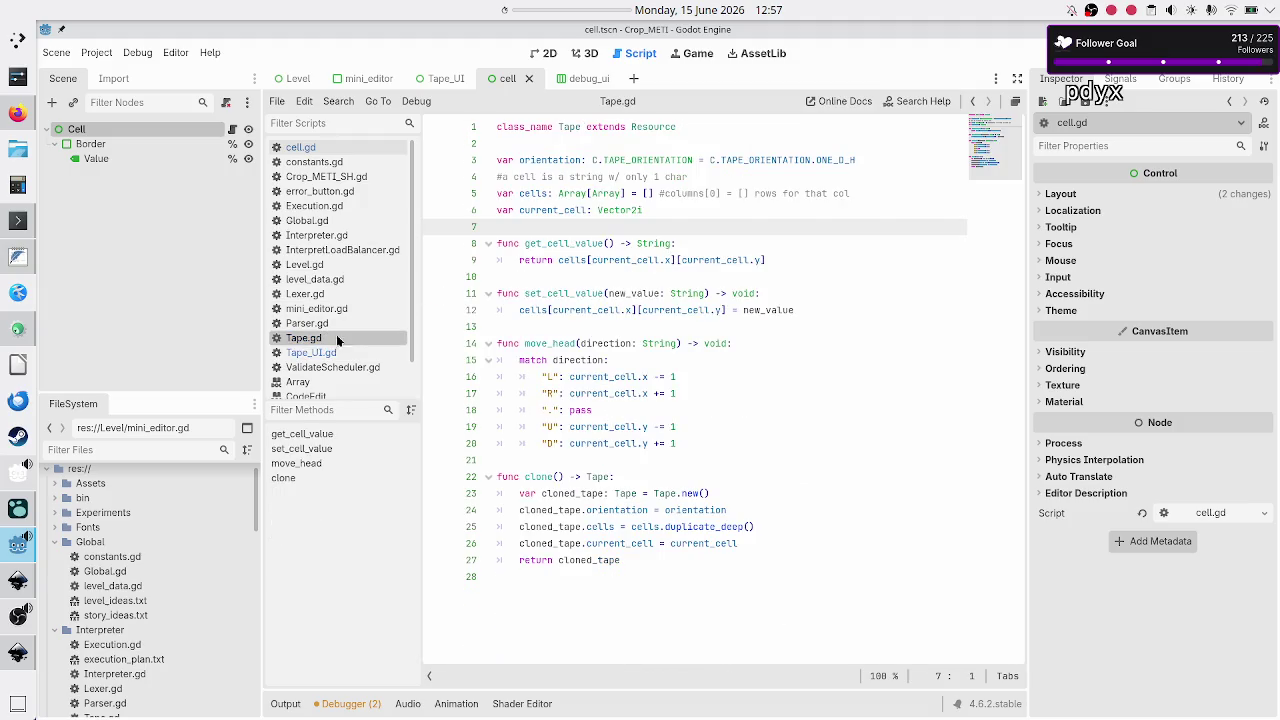
double_click(536, 293)
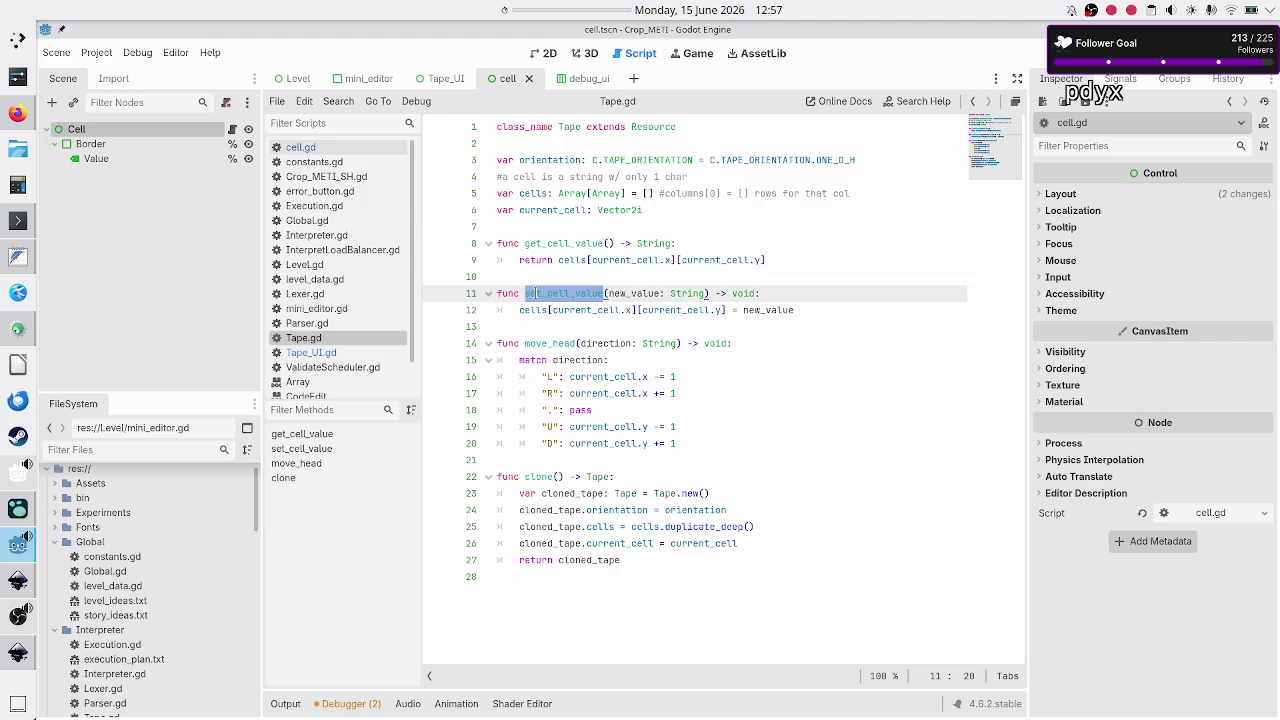
click(304, 101)
Find set_cell_value in all project files and open the Tape_UI.gd match at line 89.
mouse_move(338, 101)
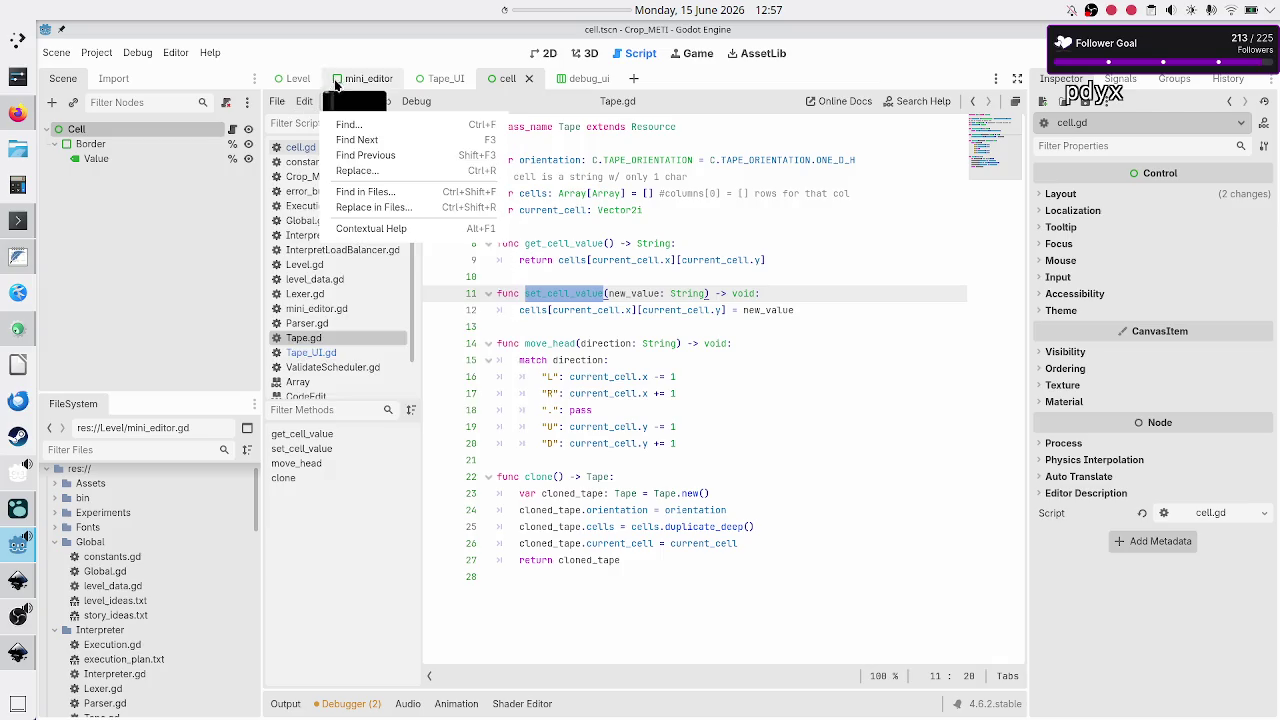
click(368, 194)
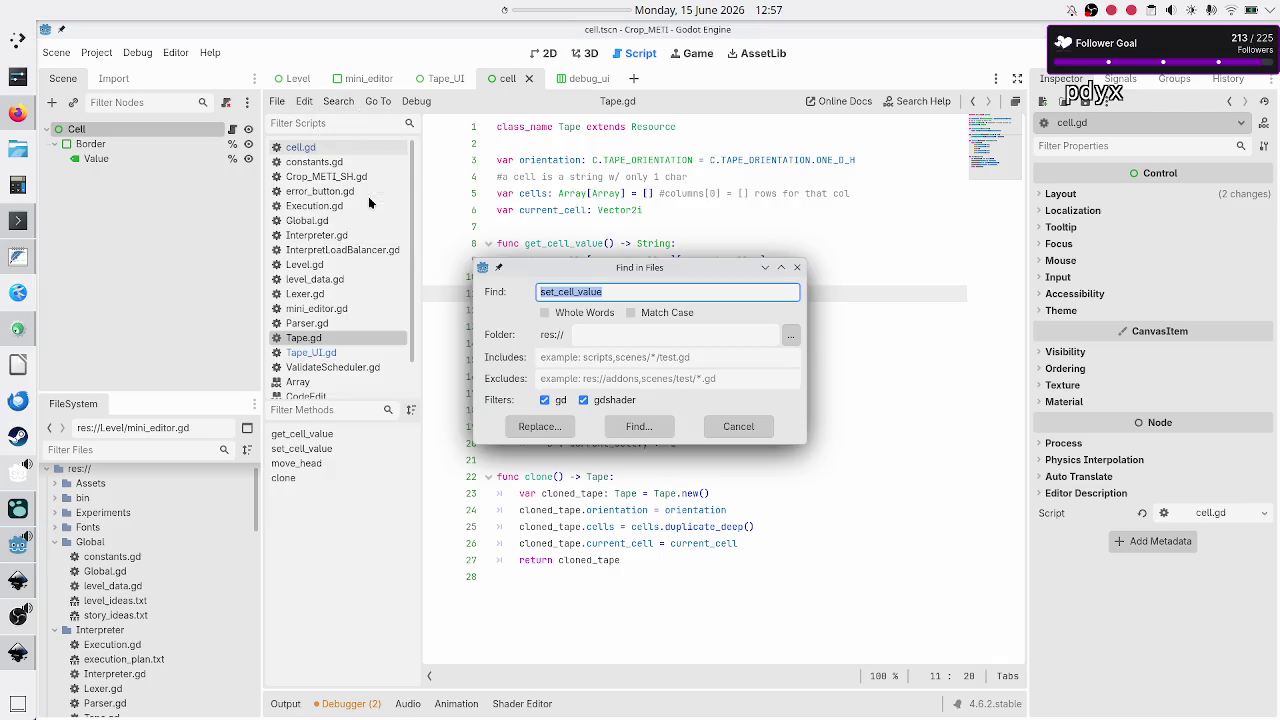
click(620, 430)
mouse_move(619, 429)
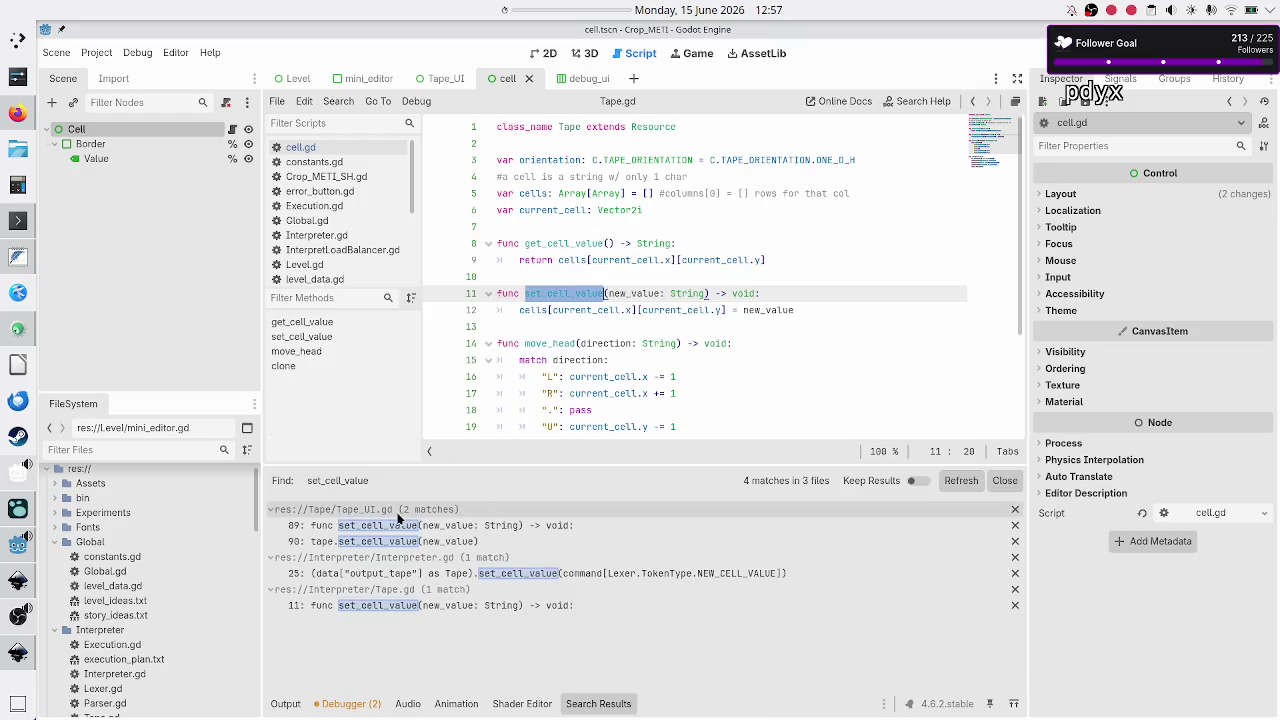
click(481, 525)
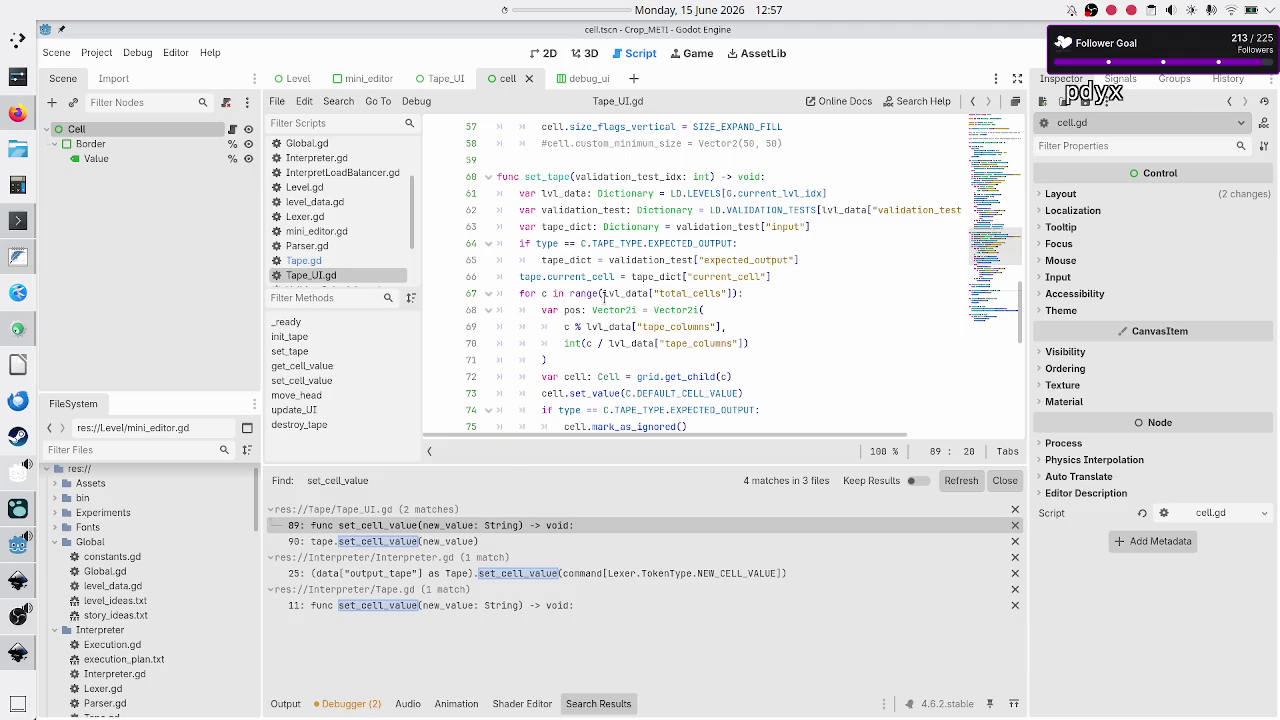
Inspect the tape.set_cell_value call on line 90 of Tape_UI.gd.
scroll(604, 297, up, 10)
scroll(604, 297, up, 6)
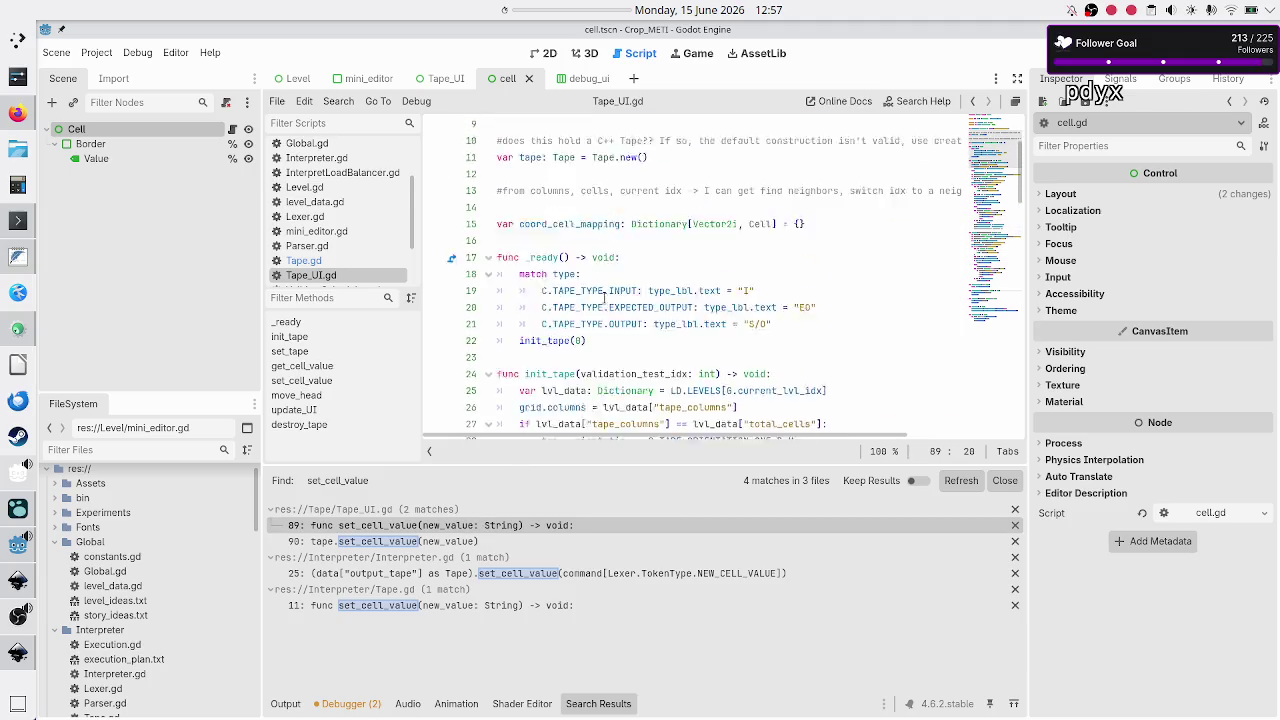
scroll(604, 297, down, 18)
scroll(604, 297, down, 5)
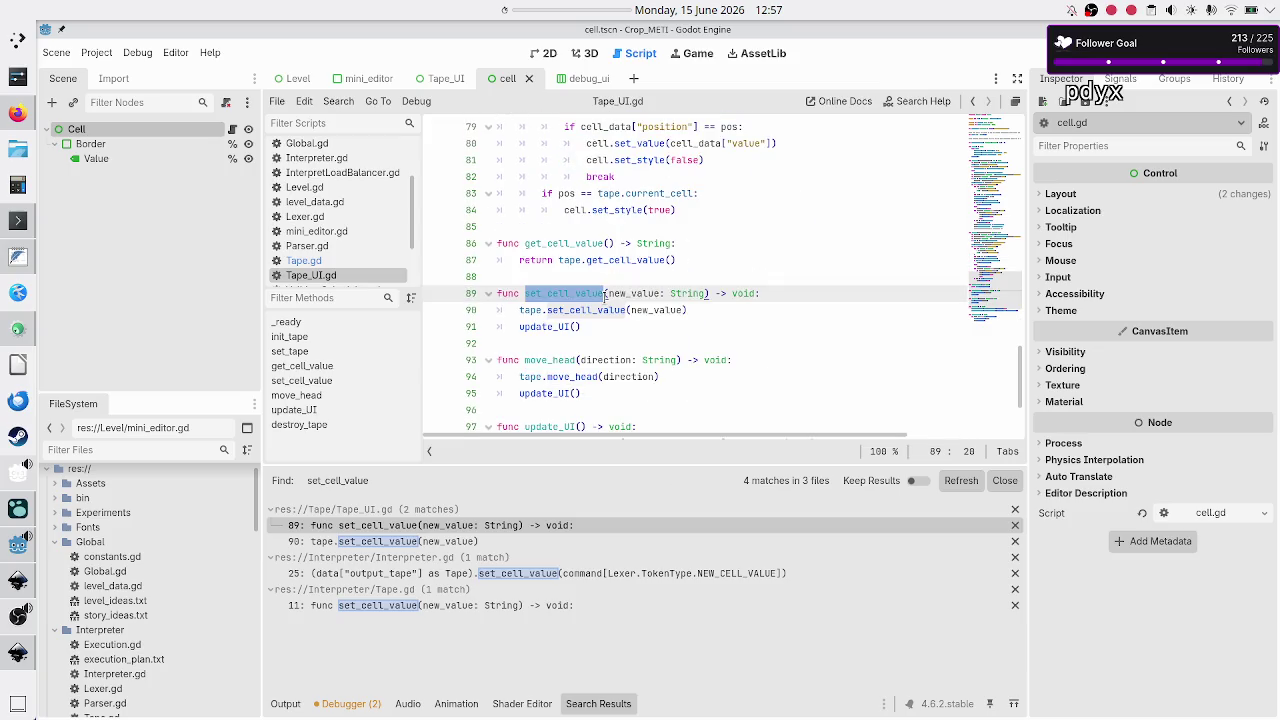
scroll(604, 297, down, 1)
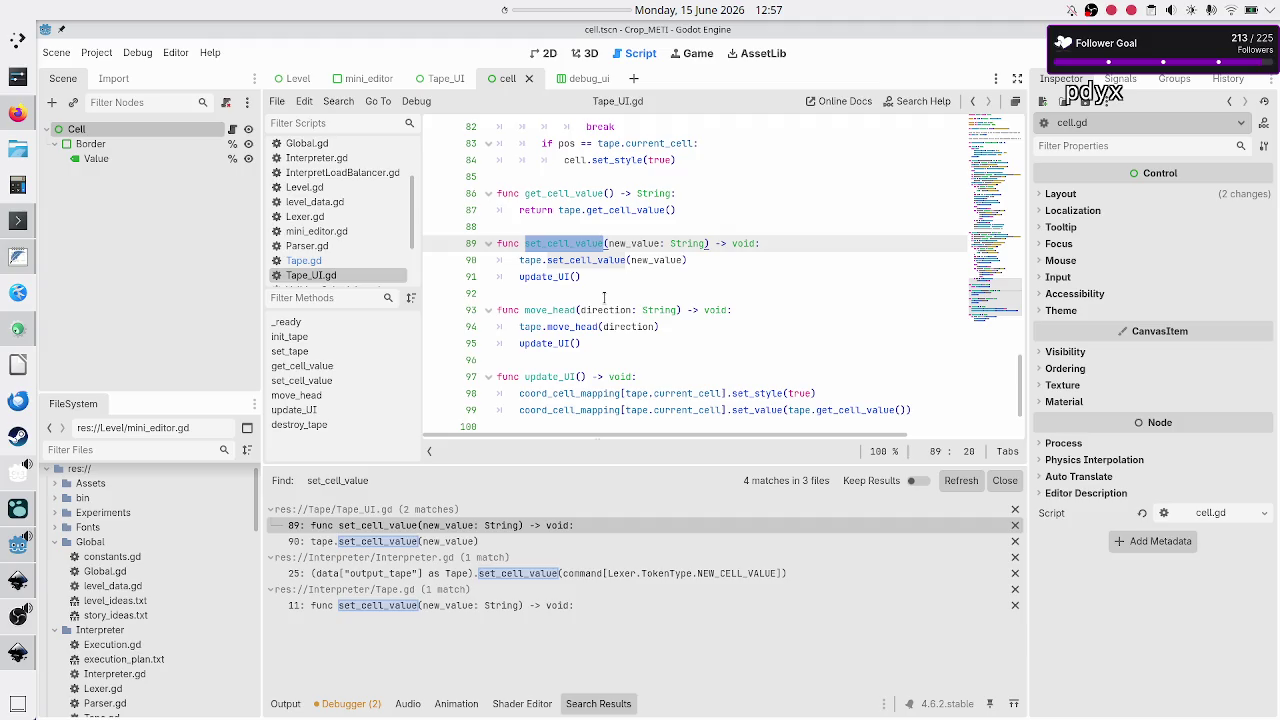
scroll(367, 220, down, 2)
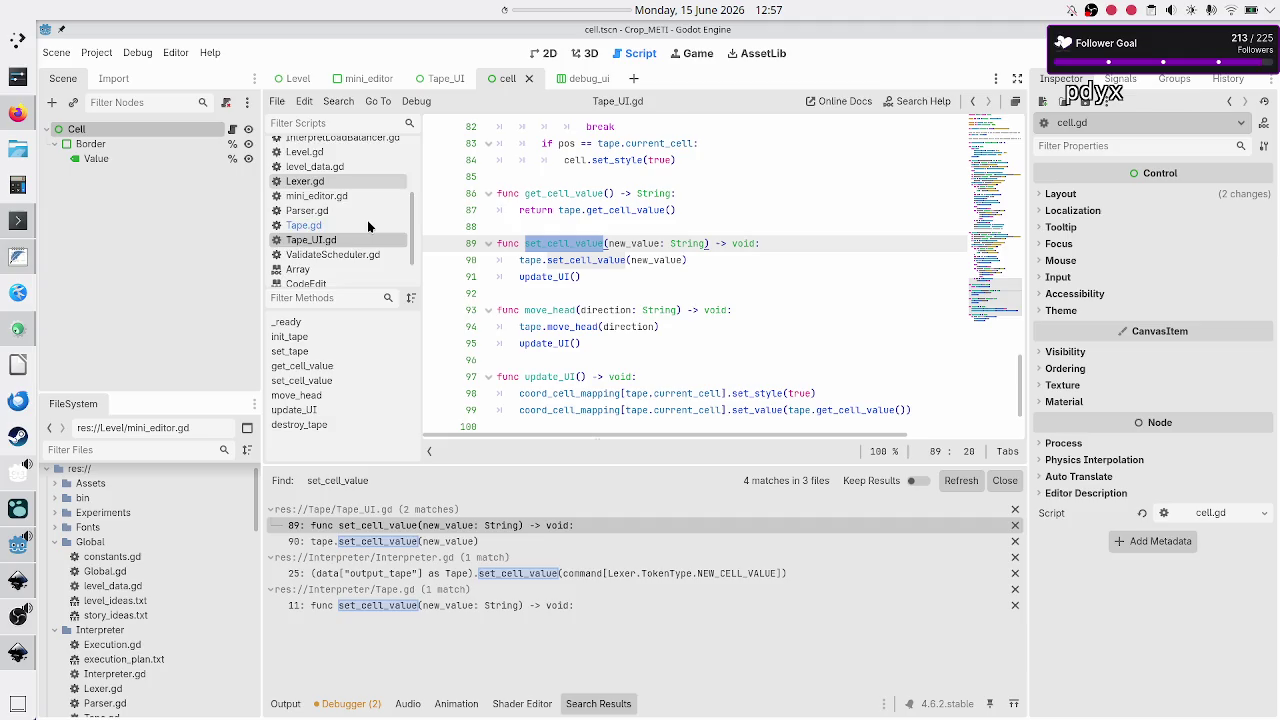
scroll(367, 226, down, 1)
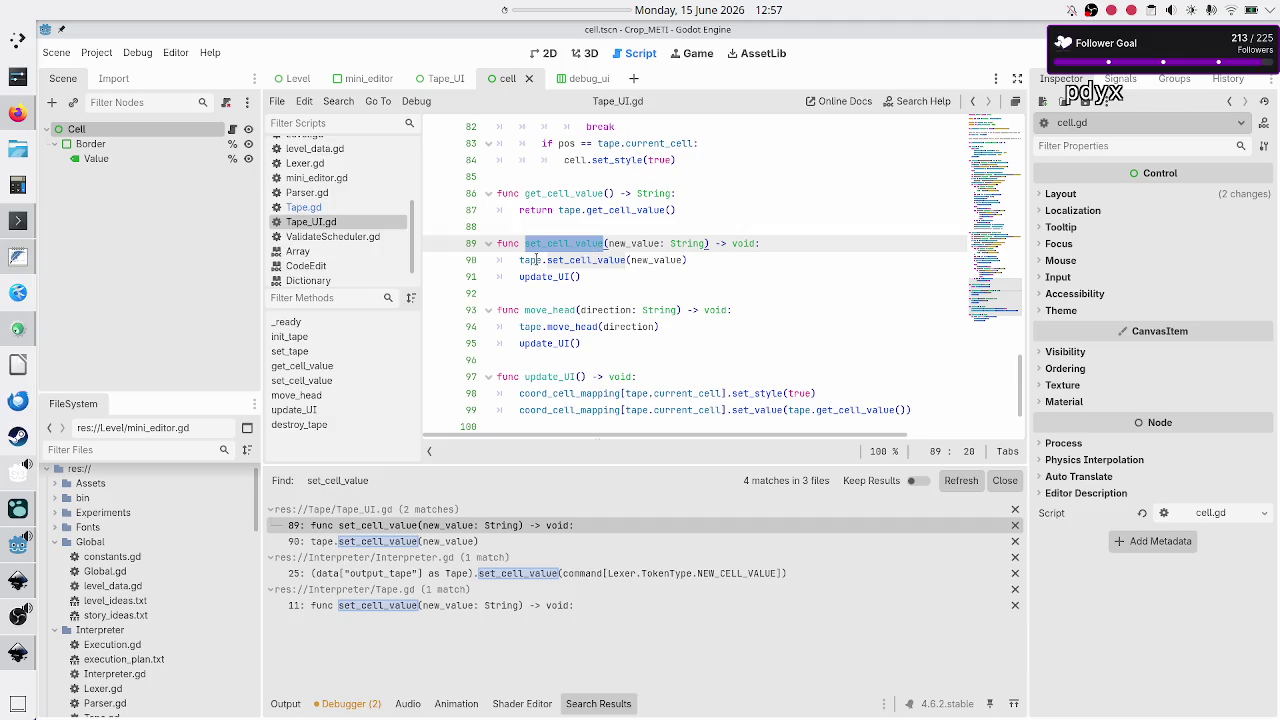
double_click(534, 260)
double_click(580, 261)
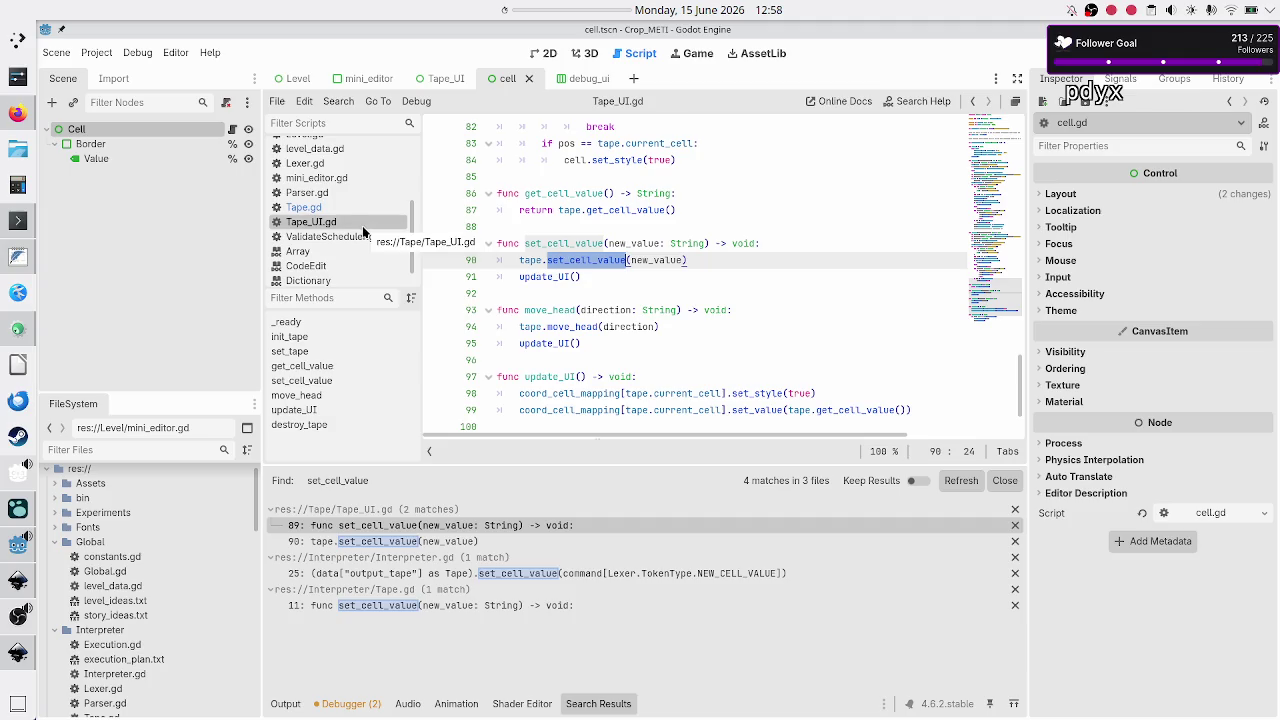
Check Tape.gd and cell.gd's set_value on line 21, then switch to FeatherPad.
click(325, 209)
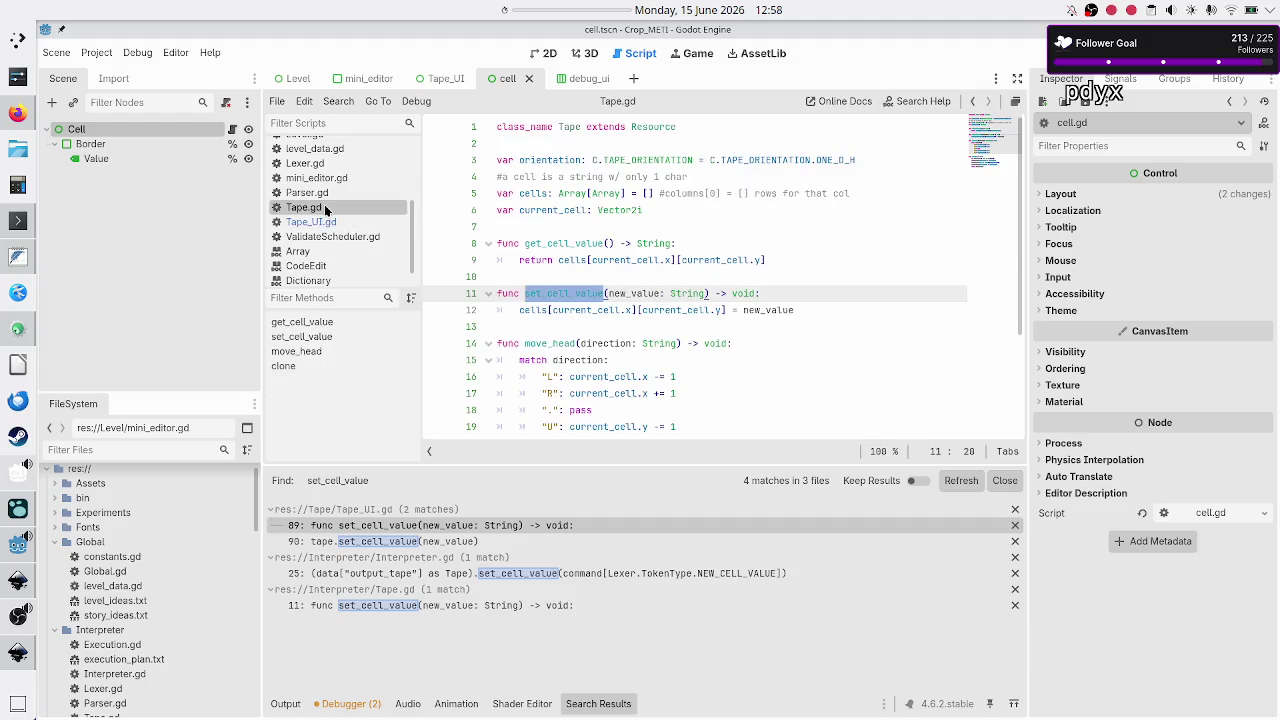
scroll(325, 209, up, 3)
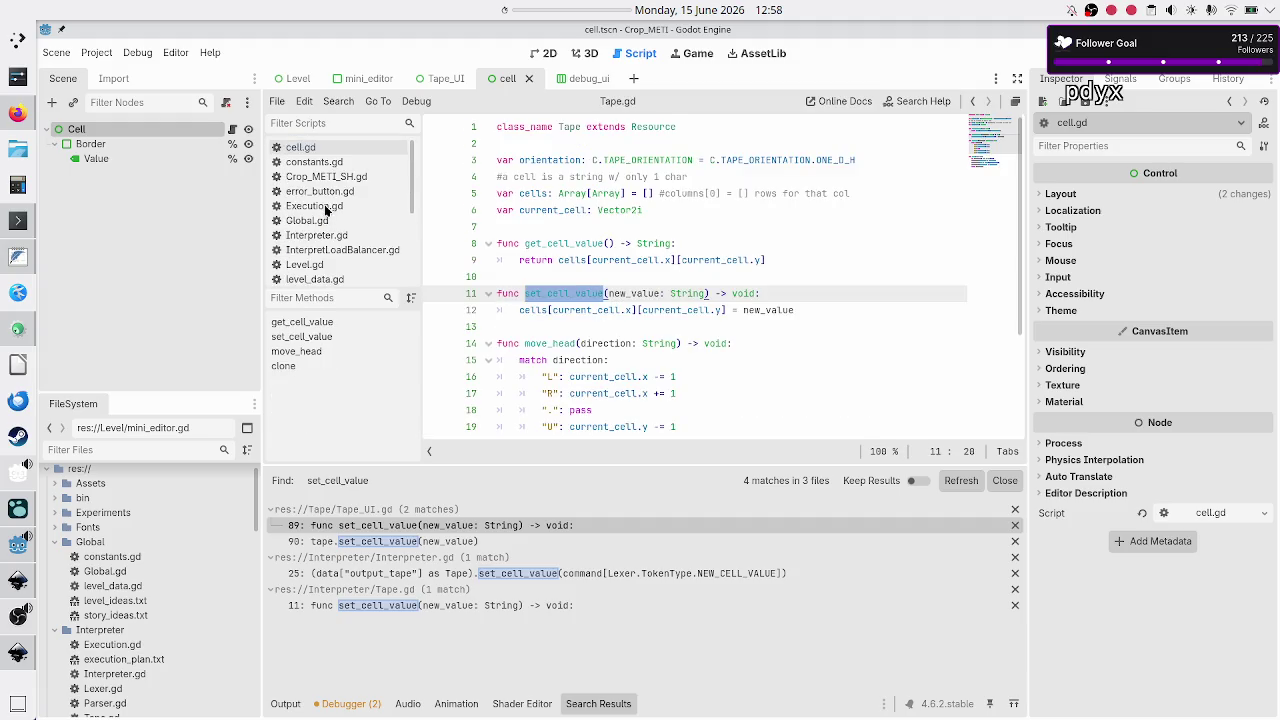
click(326, 148)
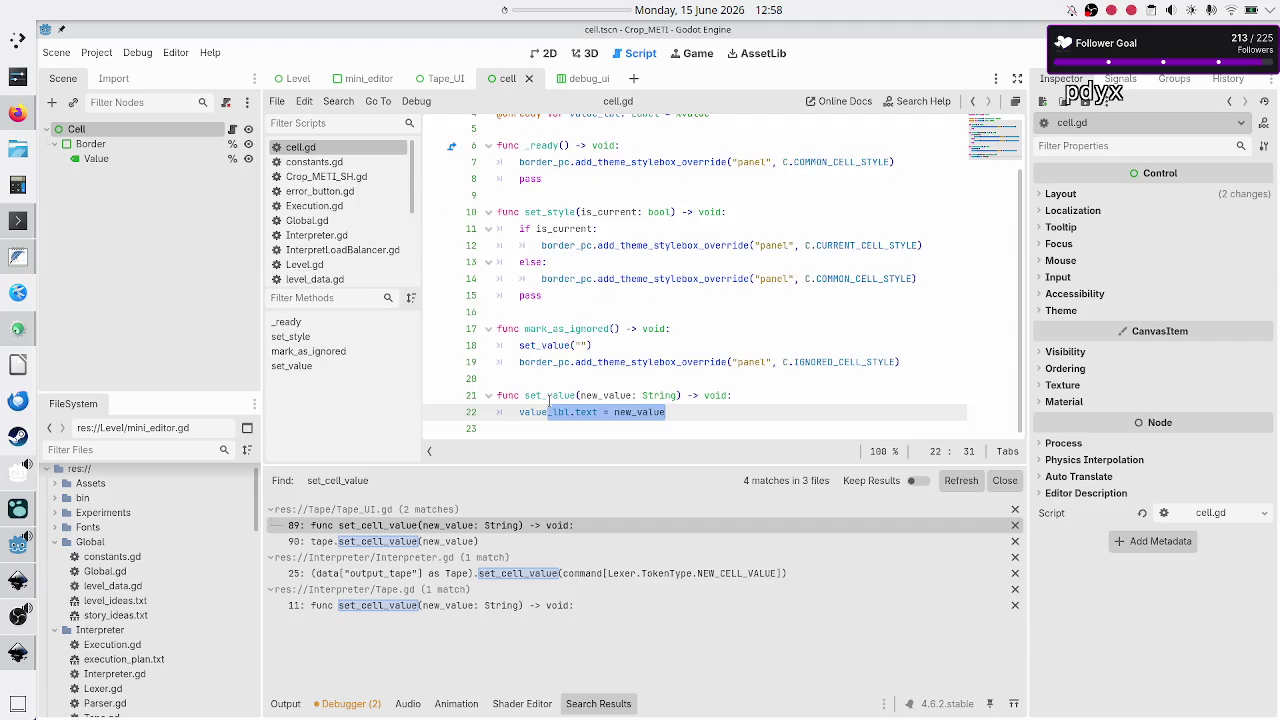
click(557, 394)
key(Up)
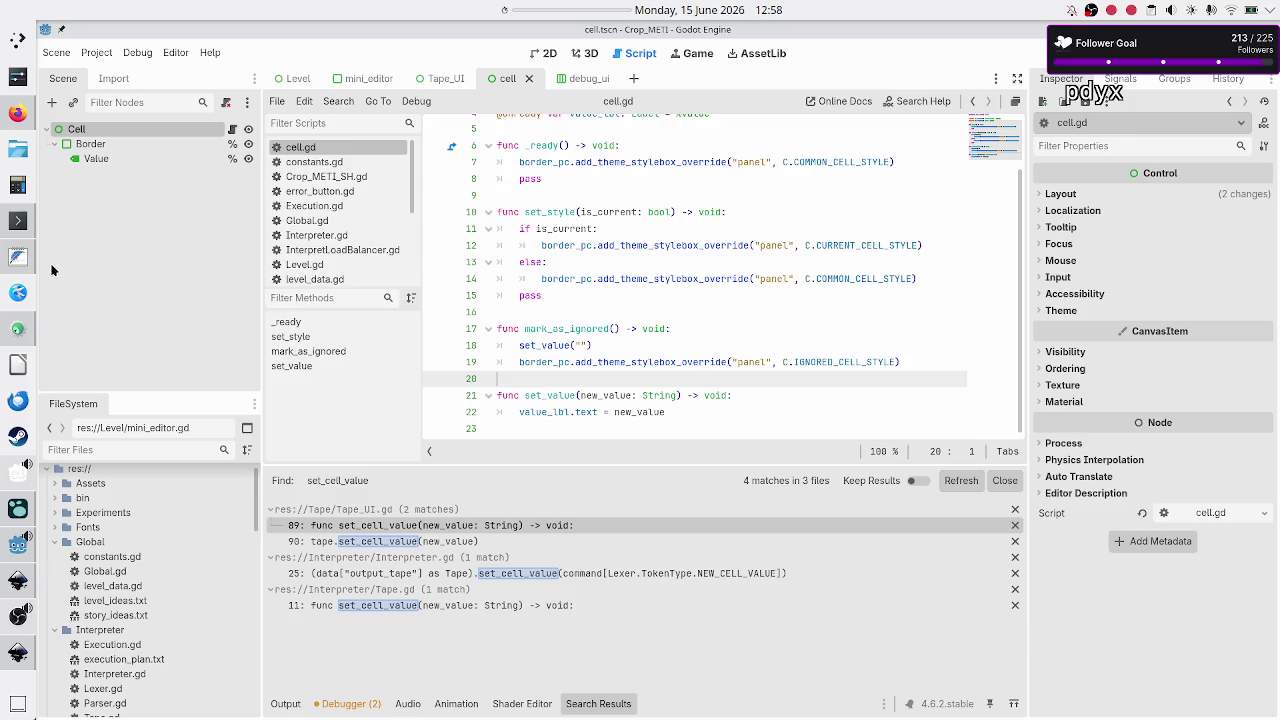
click(18, 257)
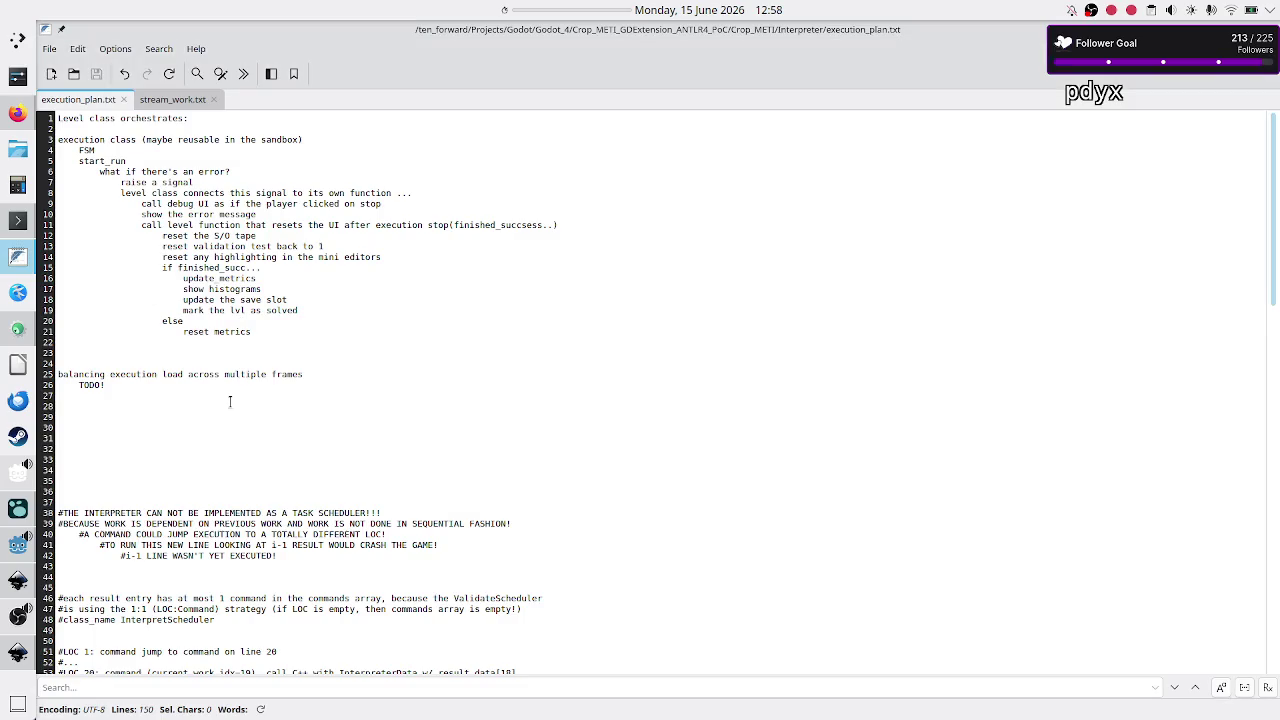
Start a new note with lines 'UI tape -> UI cell' and 'tape -> array of cells'.
click(51, 74)
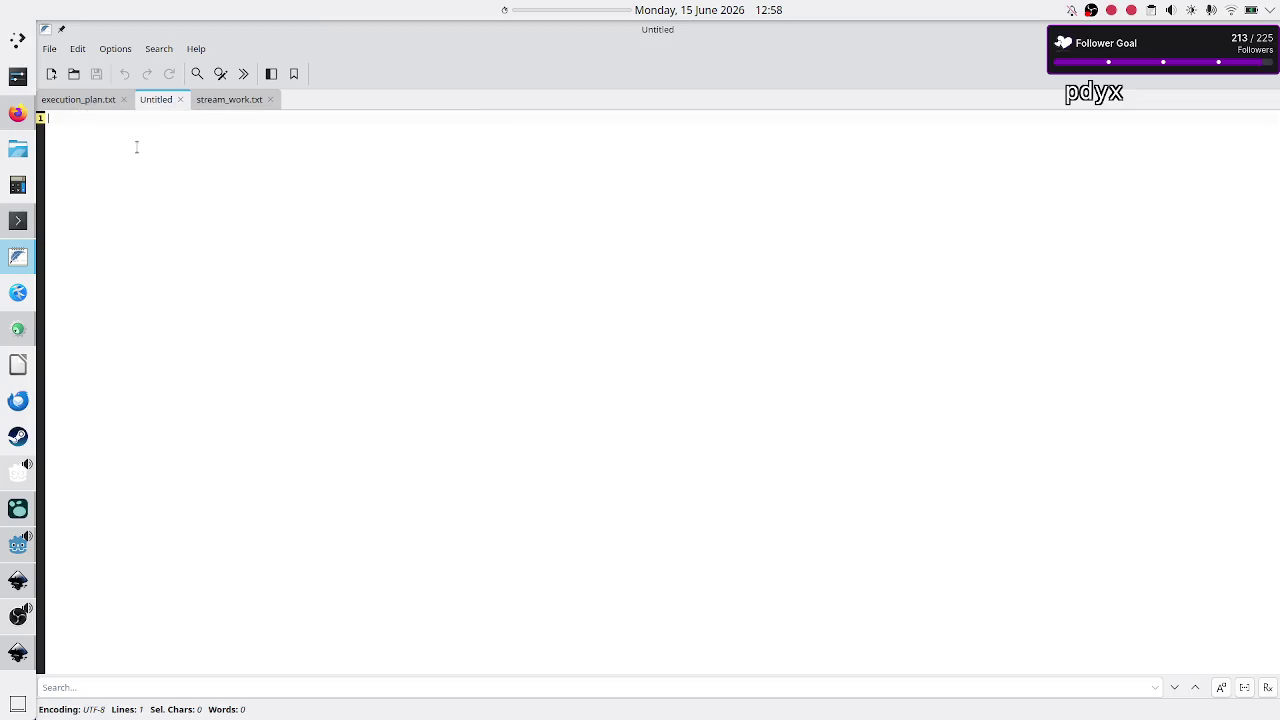
text(UI tape )
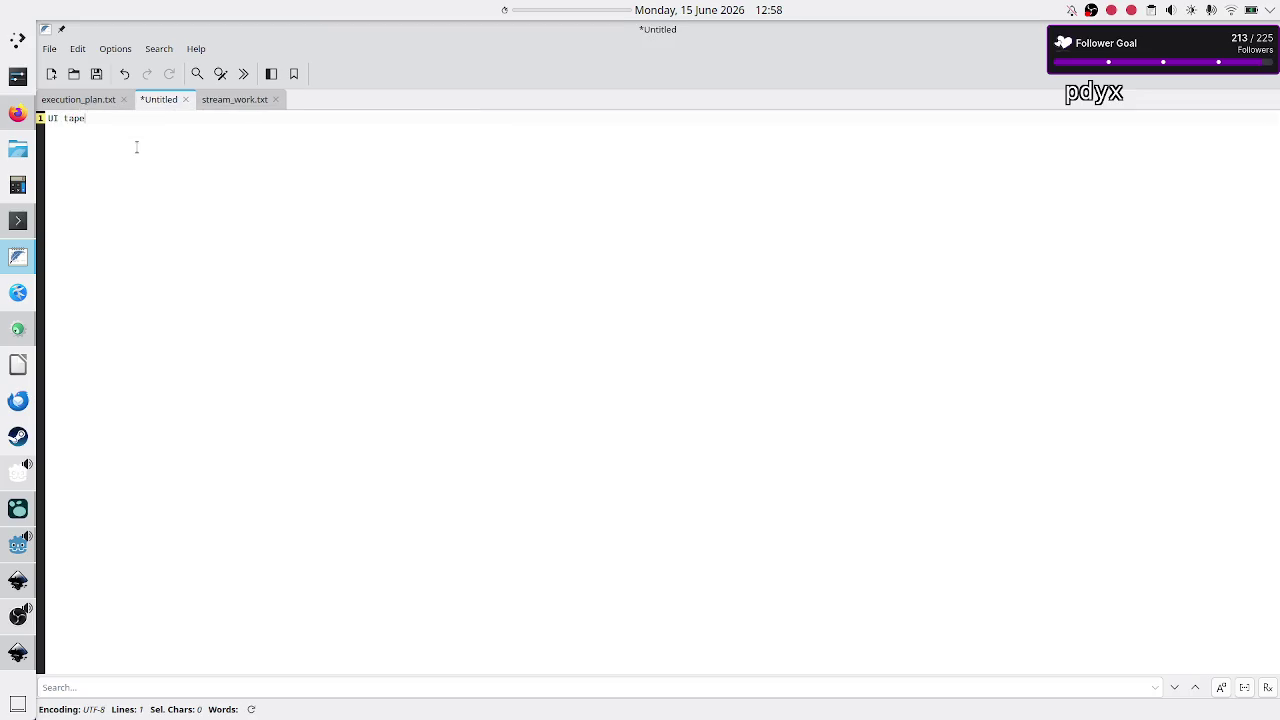
text(-> UI cell)
key(Return)
text(tape -)
text(> )
text(array of cells)
Add 'data storage' and 'UI display' headings above their lines in the note.
key(Up)
key(Return)
key(Return)
text(data storage)
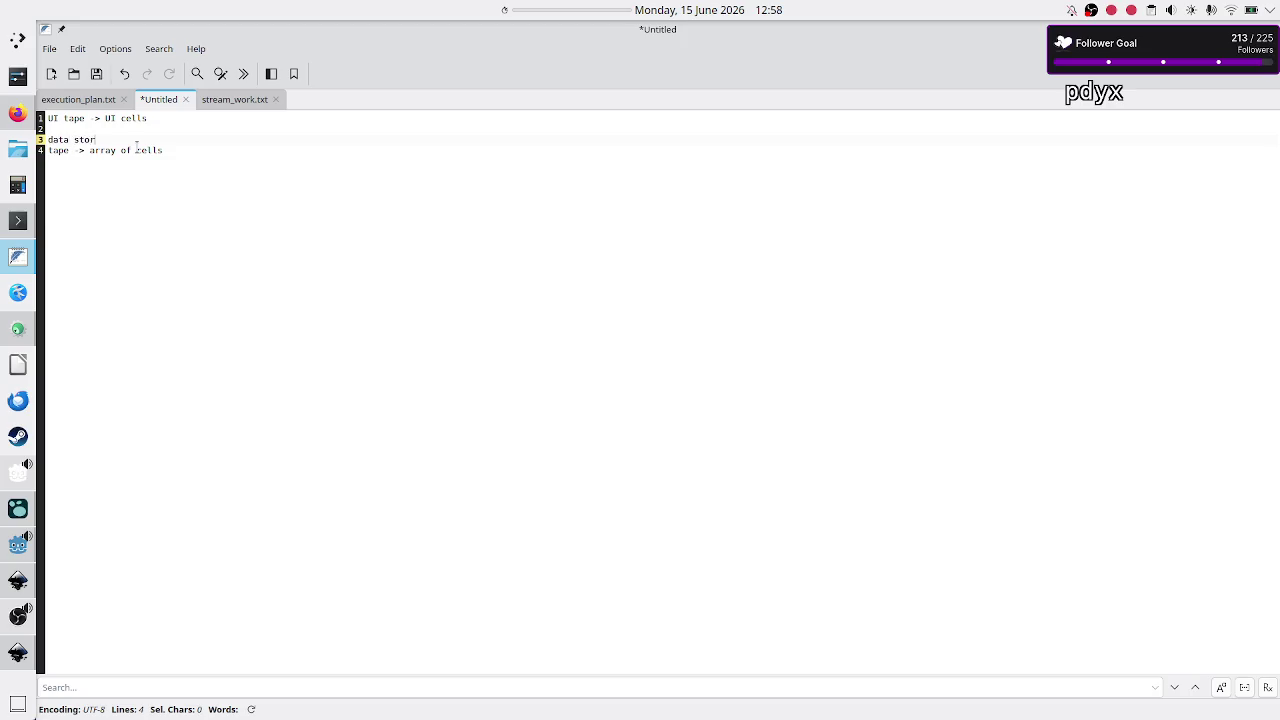
key(Up)
key(Up)
key(Return)
key(Up)
text(UI display)
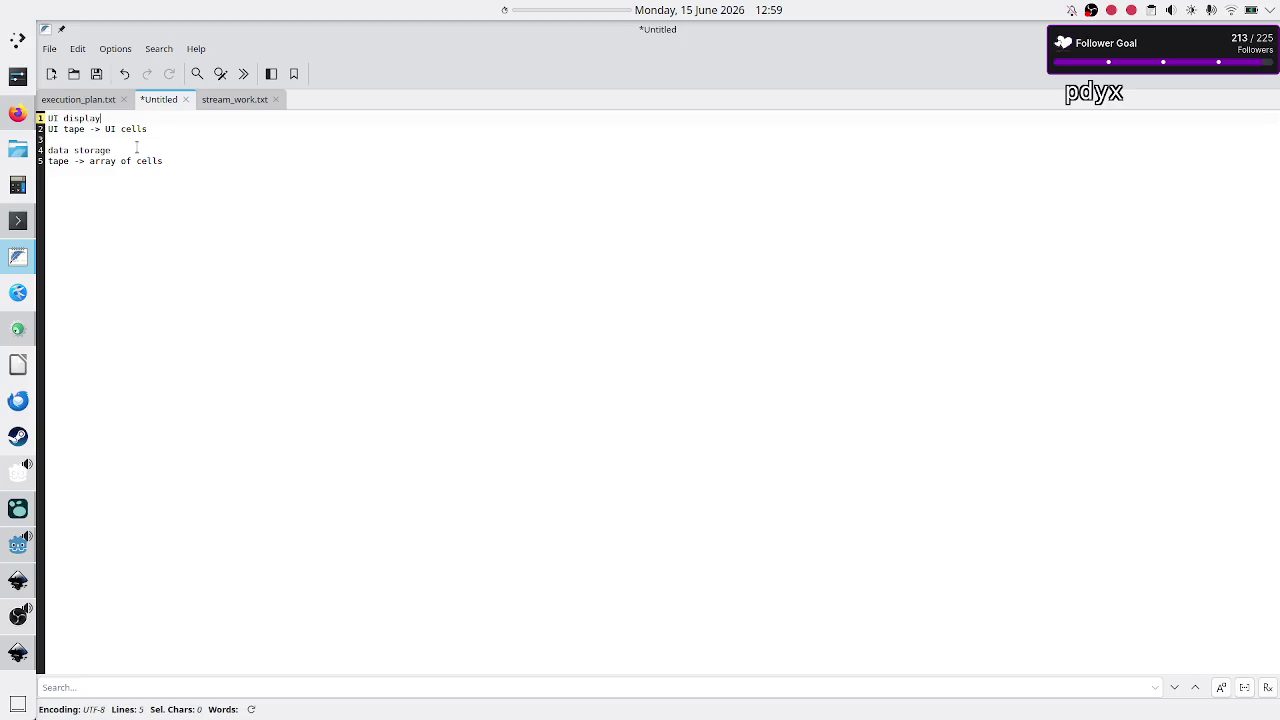
key(Down)
key(Down)
key(Down)
key(Down)
key(End)
key(Return)
Select the UI display and data storage blocks to review, then return to Godot.
key(Up)
key(Up)
key(Up)
key(End)
key(shift+Down)
key(shift+Down)
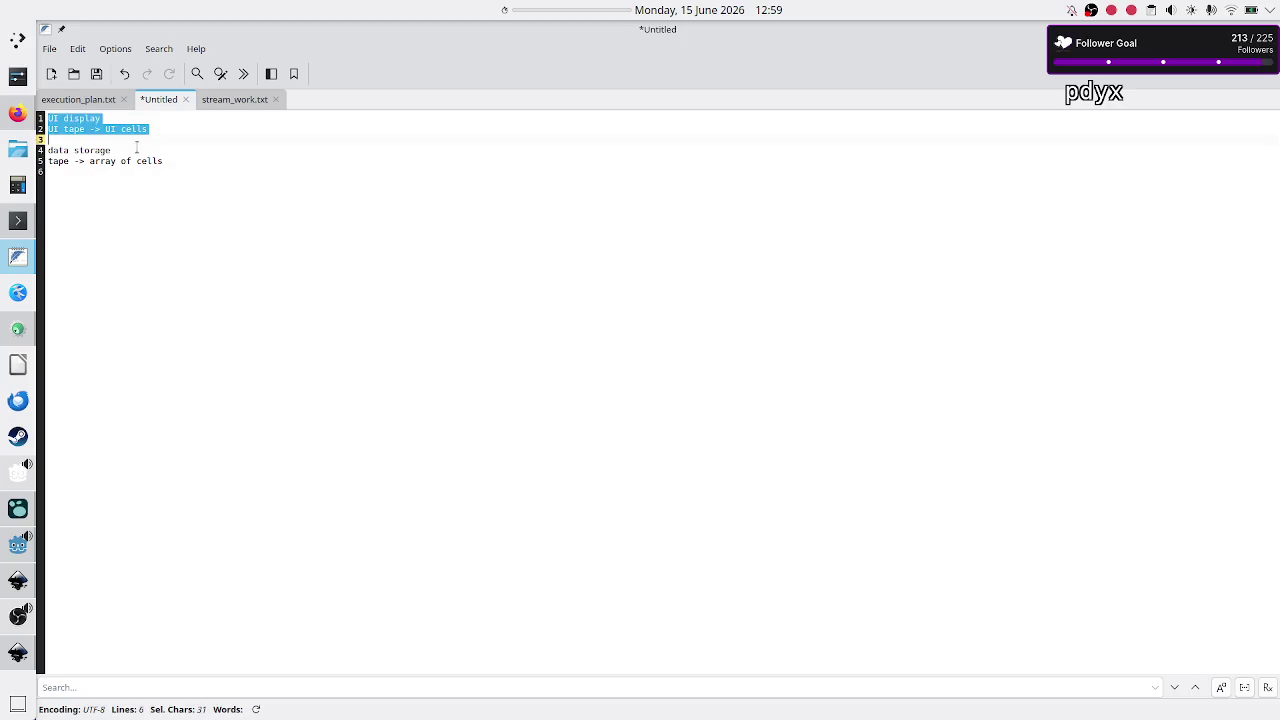
key(Right)
key(Down)
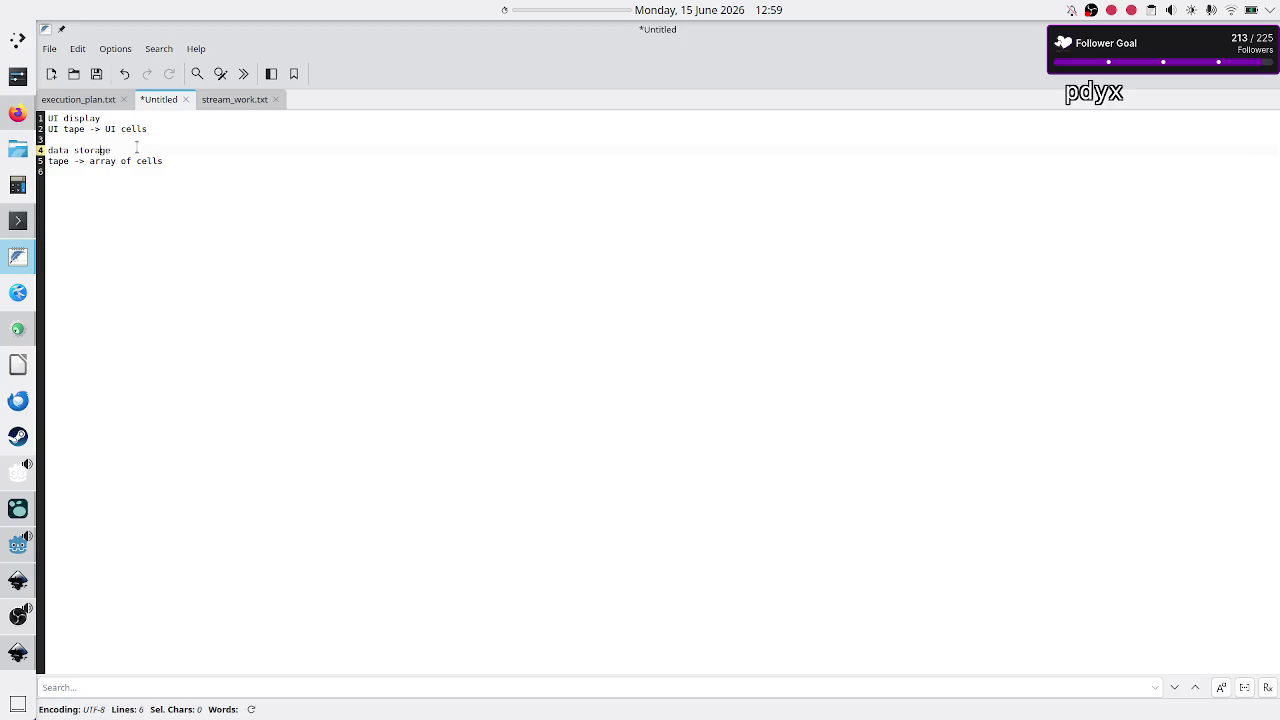
key(shift+Down)
key(shift+Down)
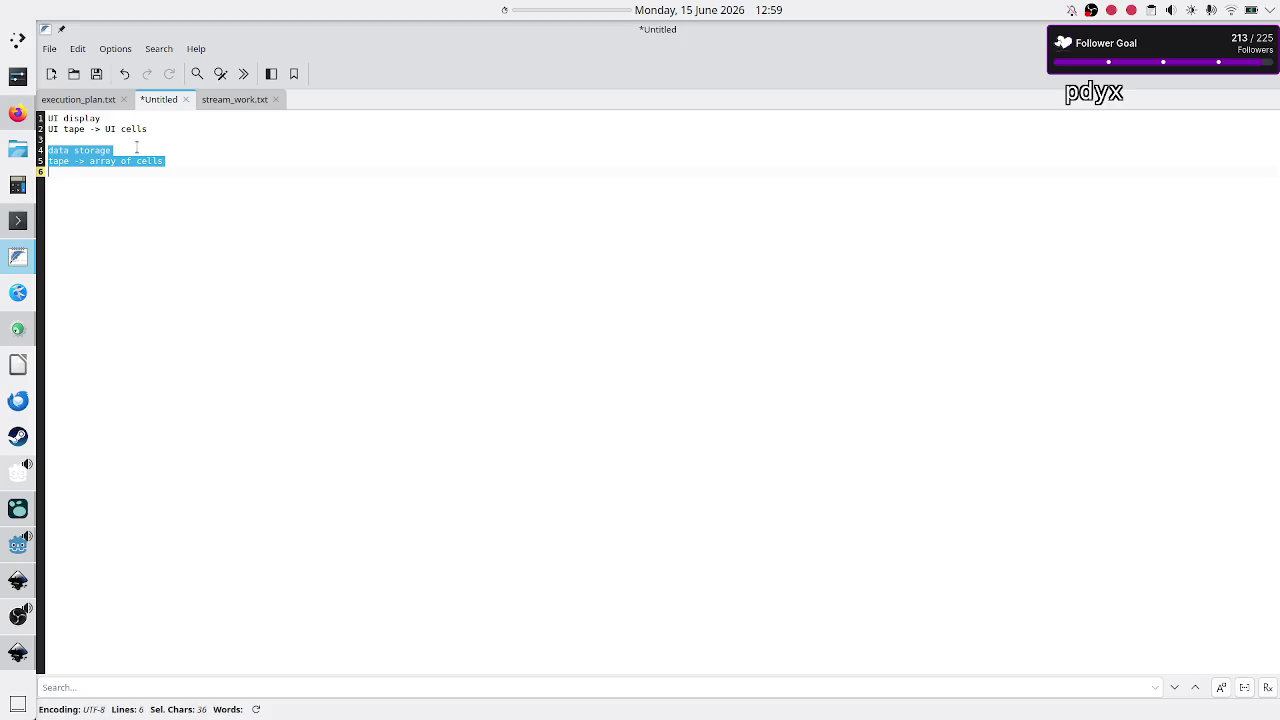
click(95, 127)
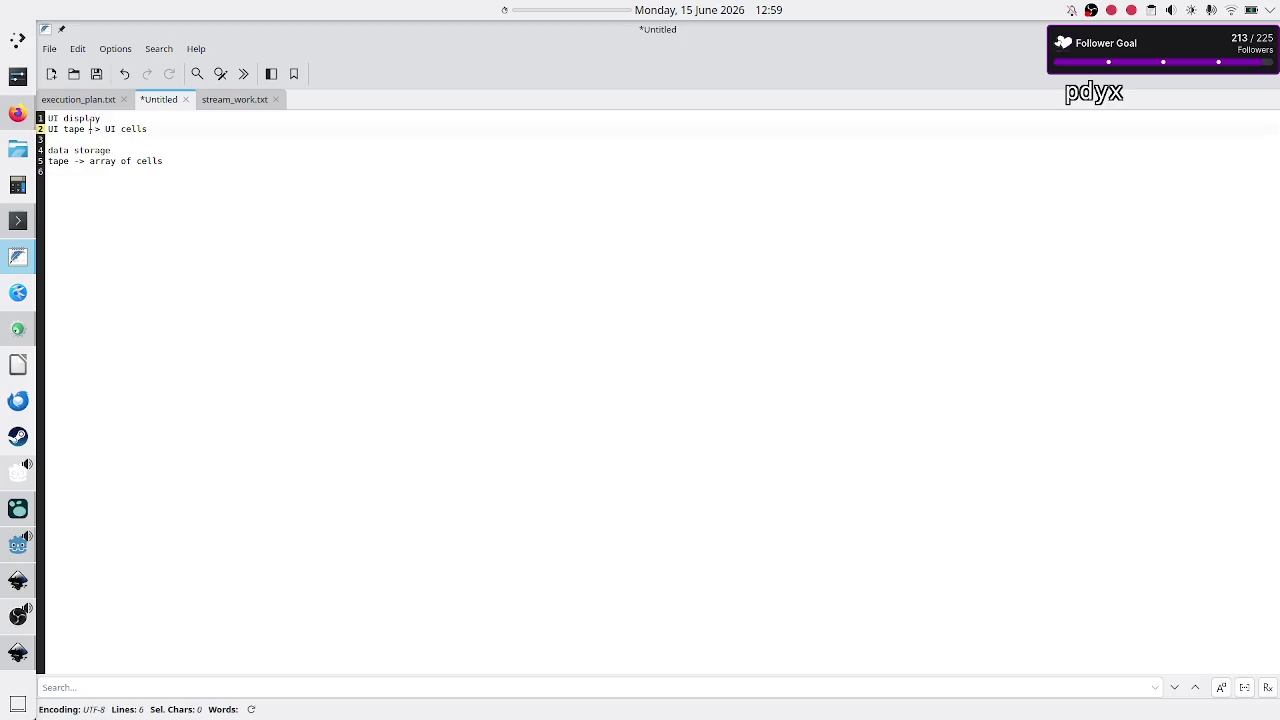
double_click(61, 163)
key(alt+Tab)
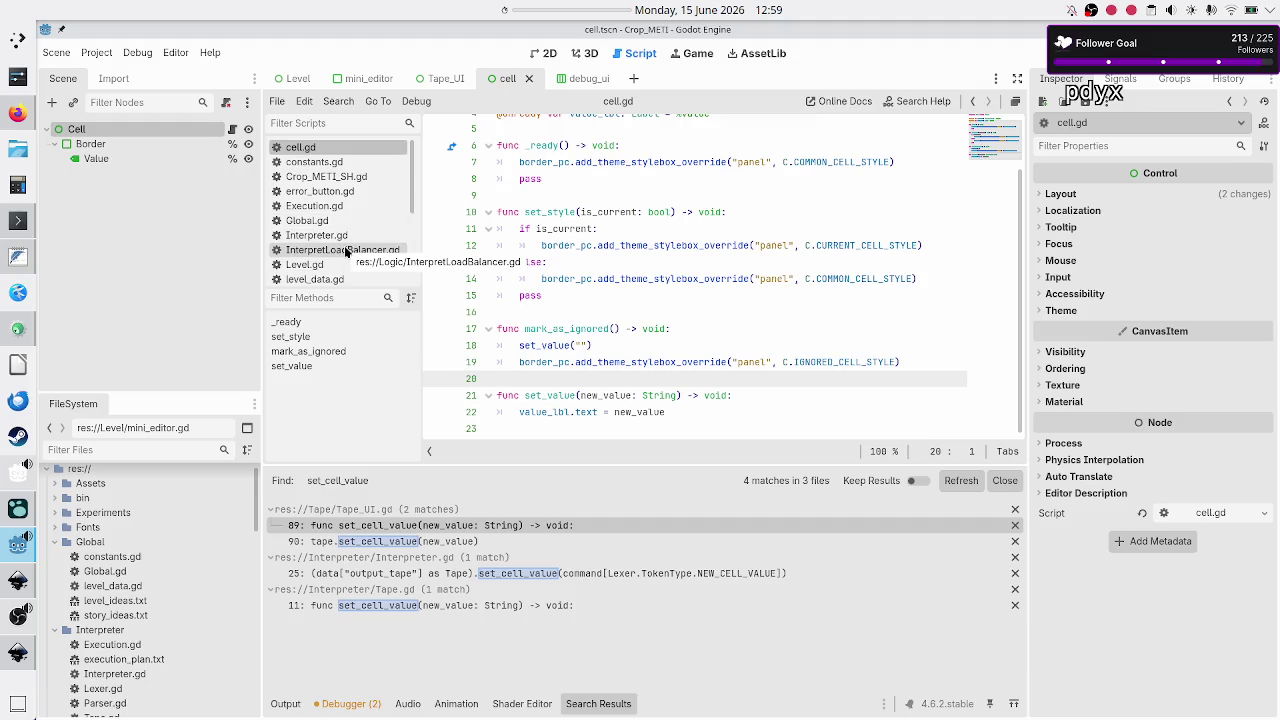
Search the whole project for set_value (7 matches in 2 files) and open the first Tape_UI.gd match.
scroll(346, 252, down, 1)
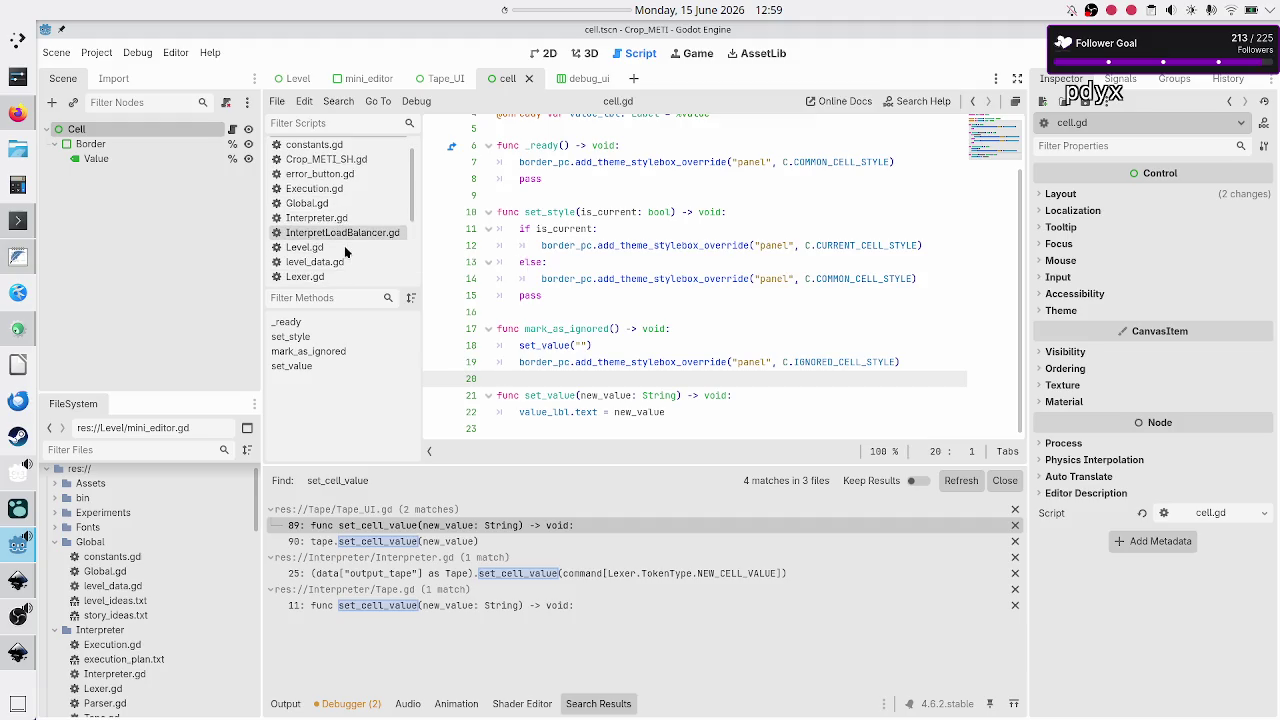
double_click(559, 397)
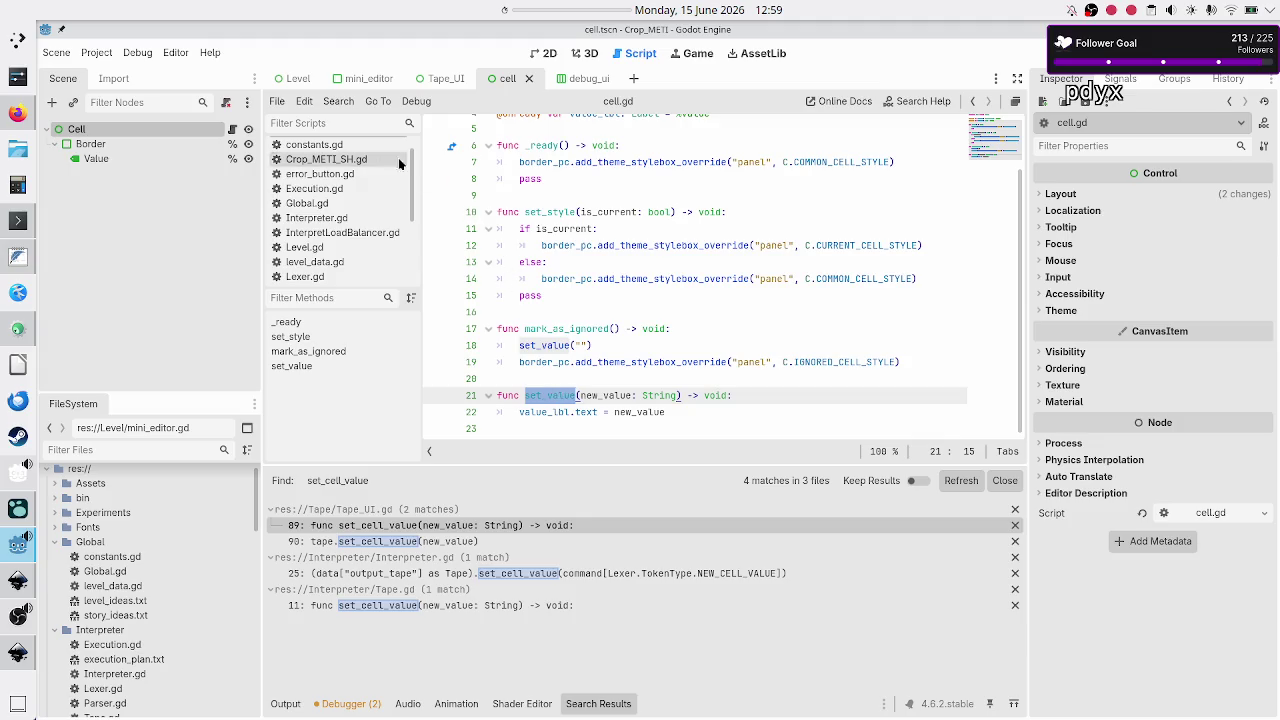
click(338, 101)
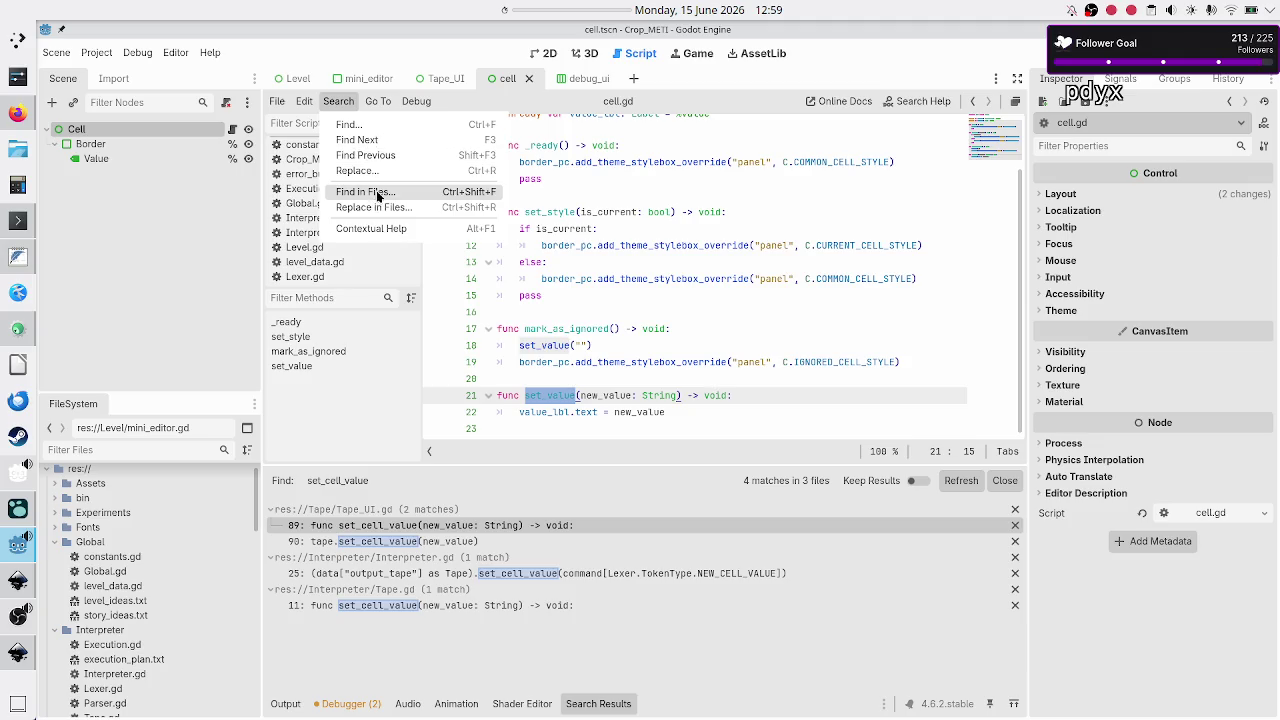
click(378, 196)
click(658, 430)
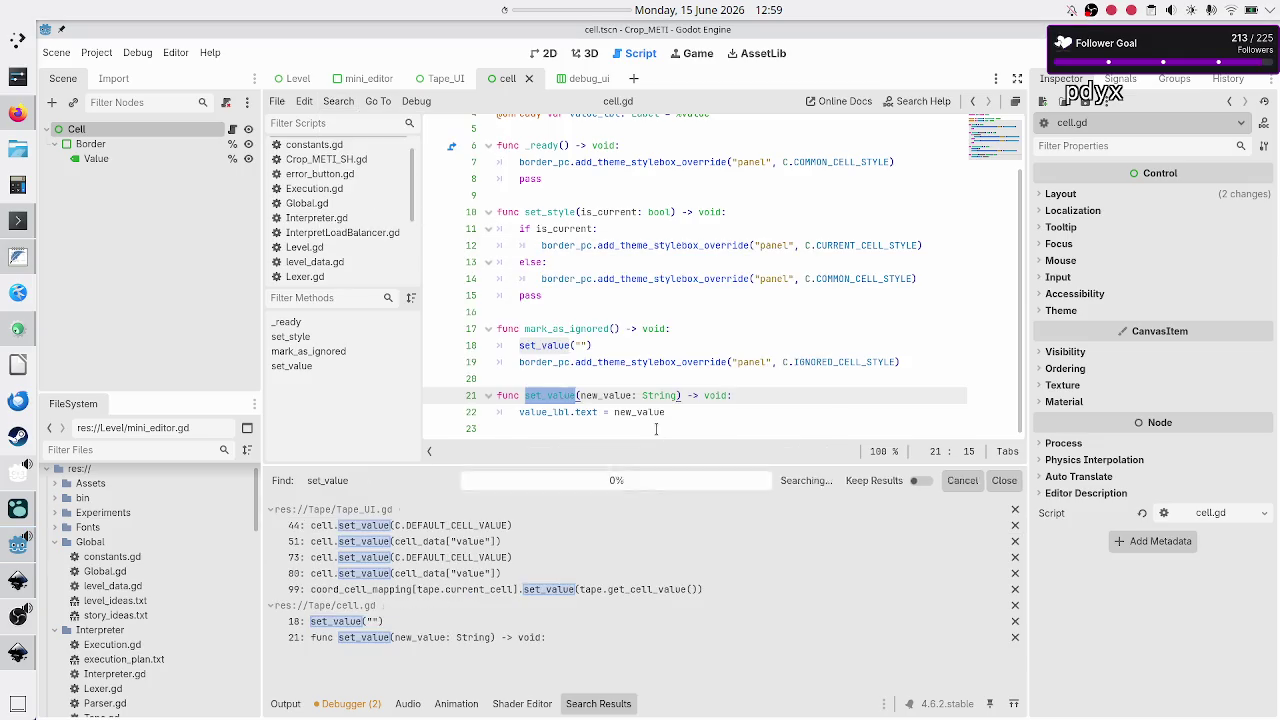
click(467, 528)
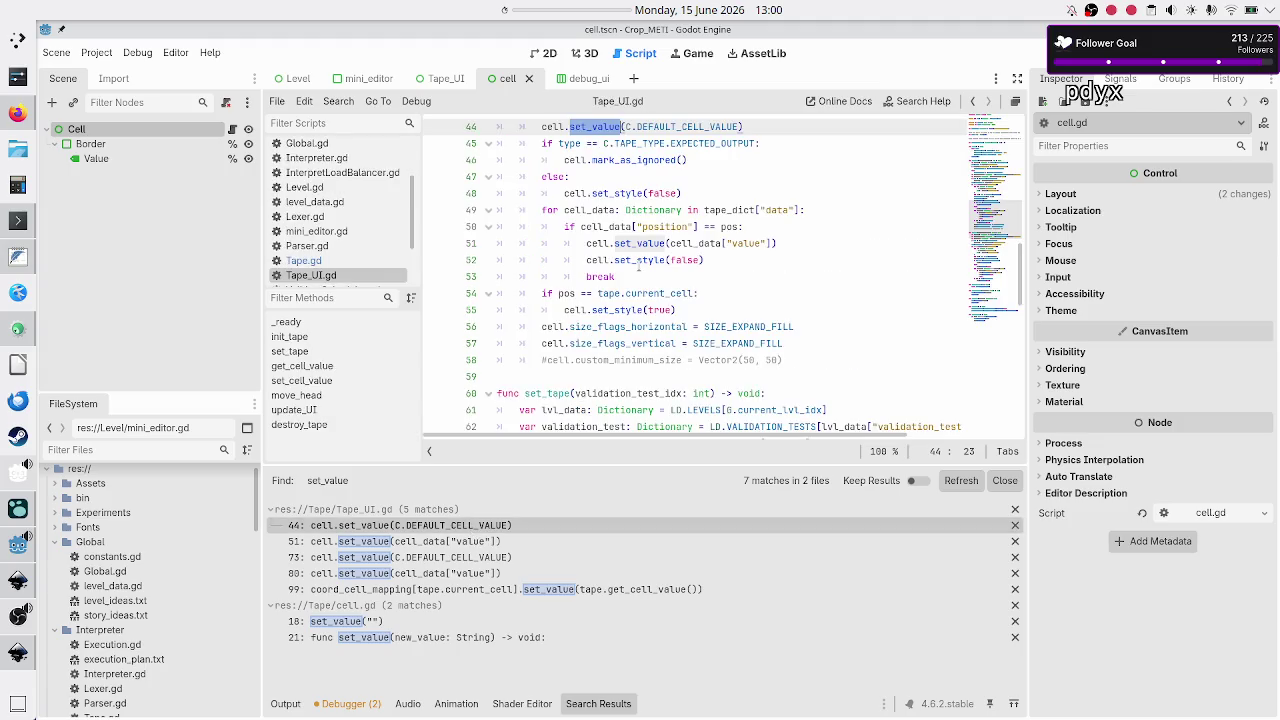
scroll(648, 215, up, 3)
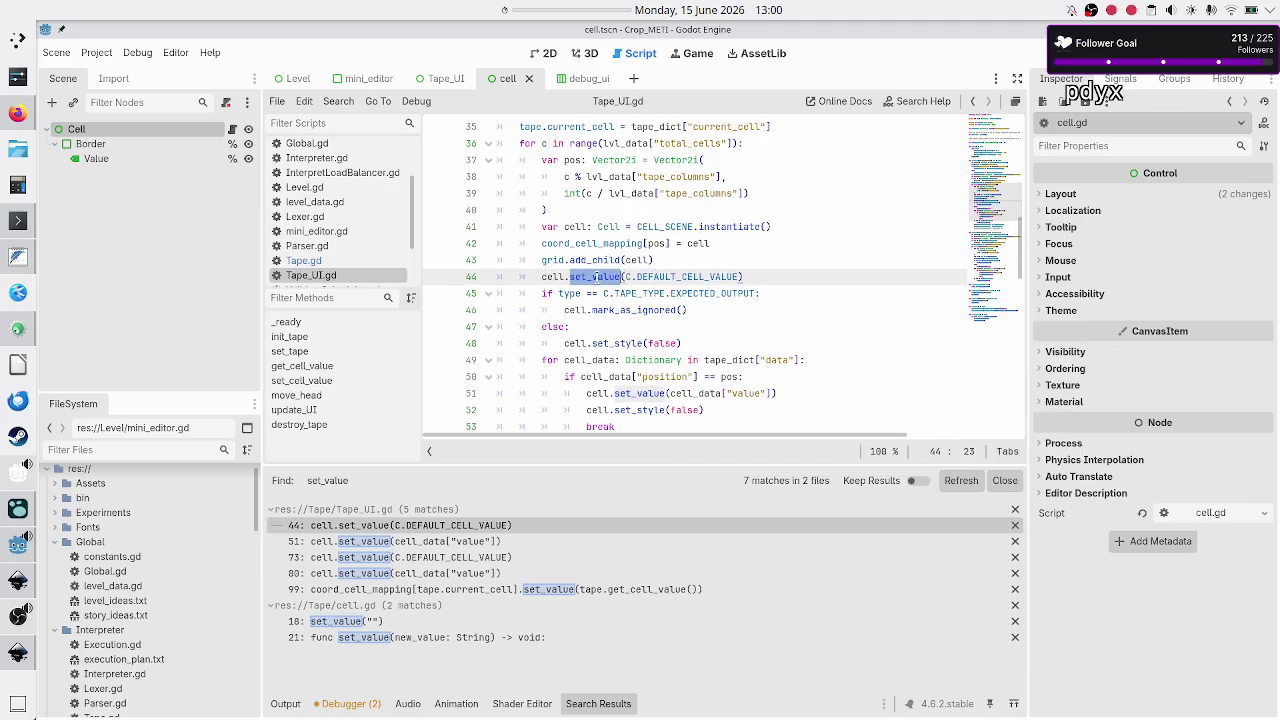
mouse_move(597, 279)
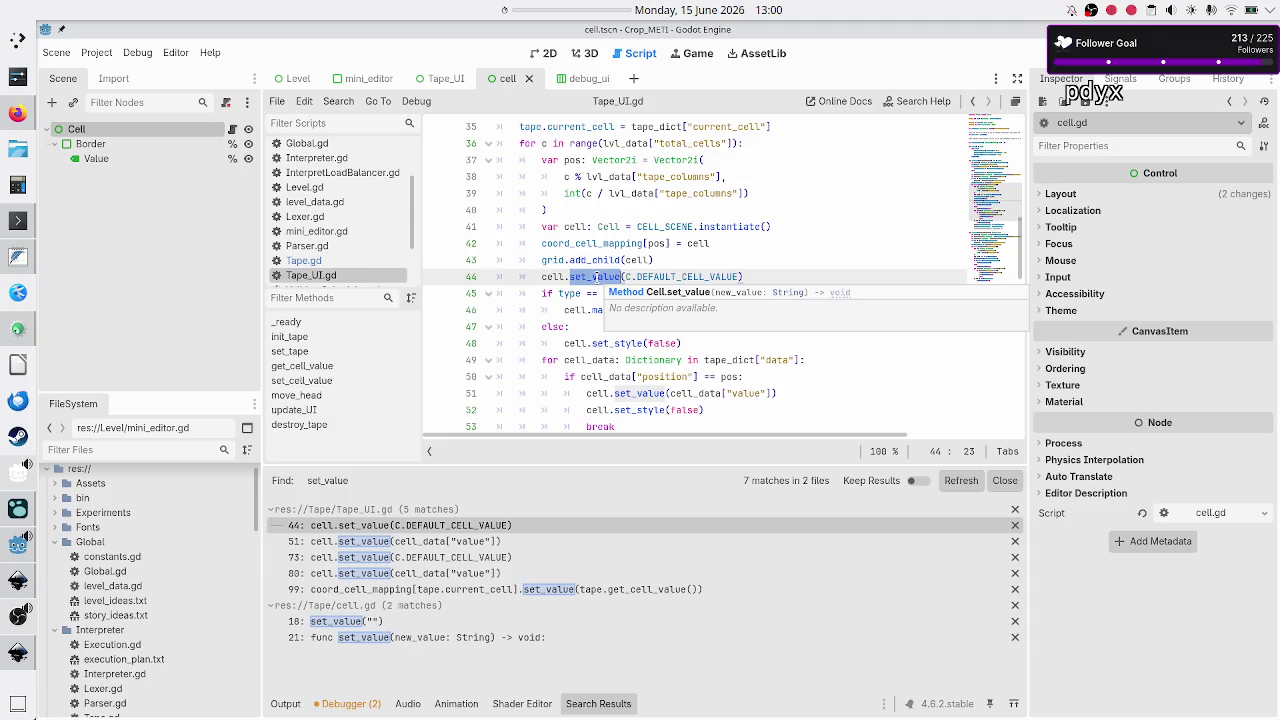
mouse_move(582, 315)
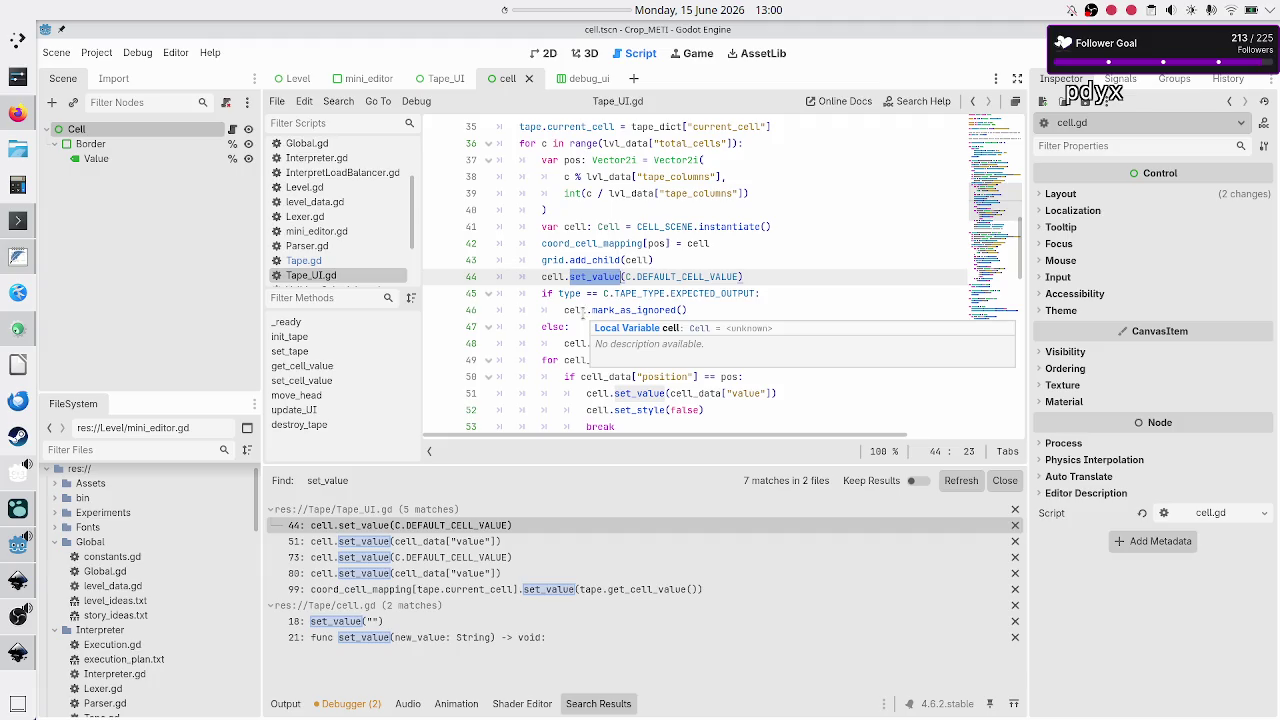
scroll(608, 284, down, 1)
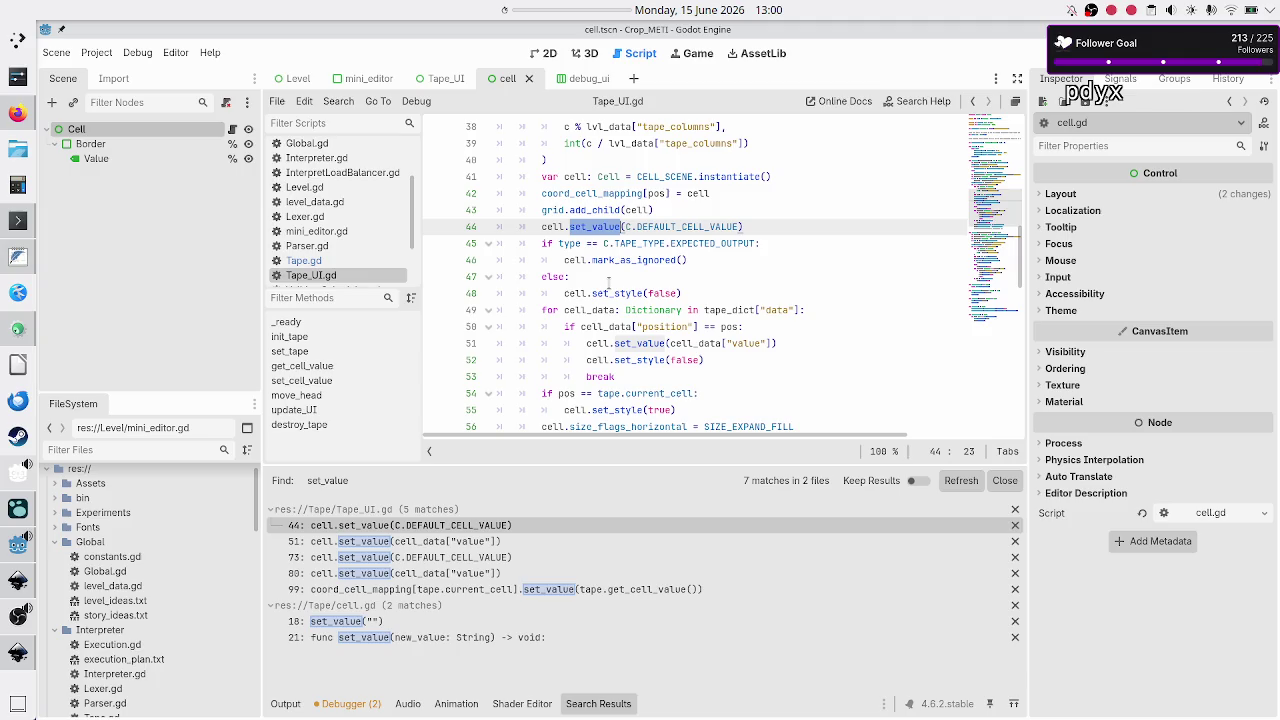
scroll(608, 284, up, 1)
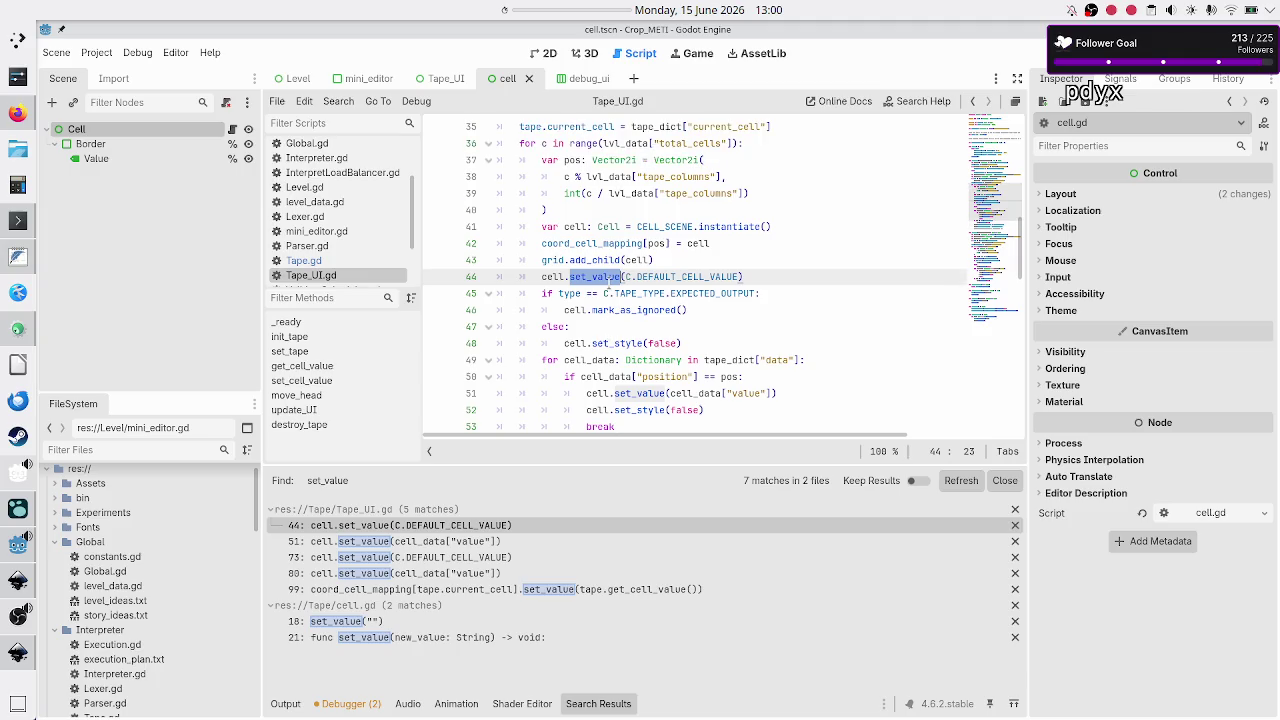
scroll(608, 284, up, 4)
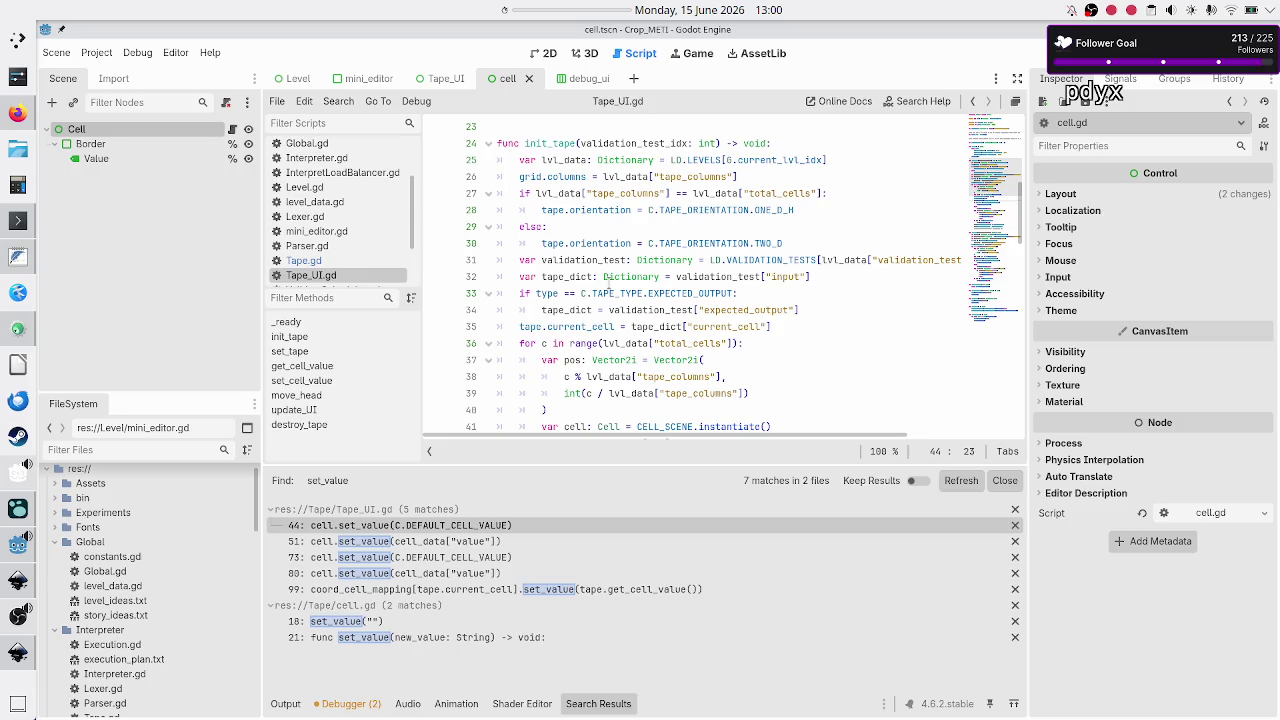
scroll(607, 284, down, 3)
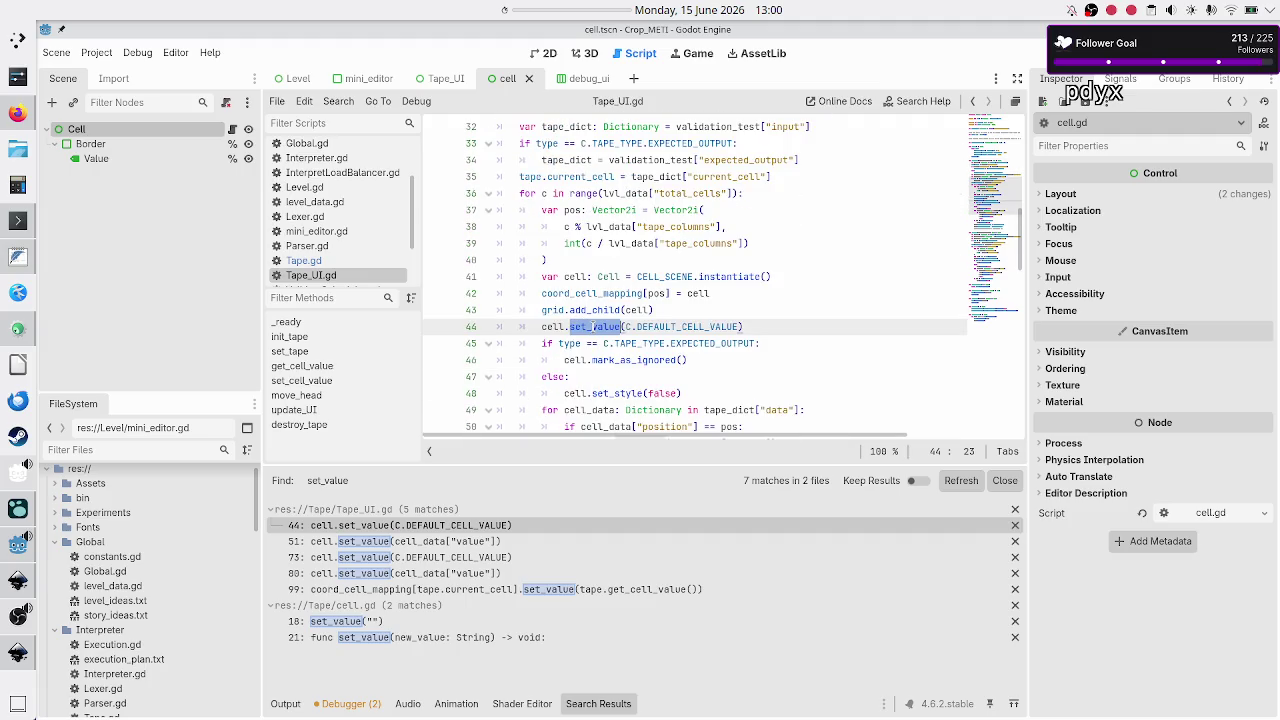
double_click(550, 327)
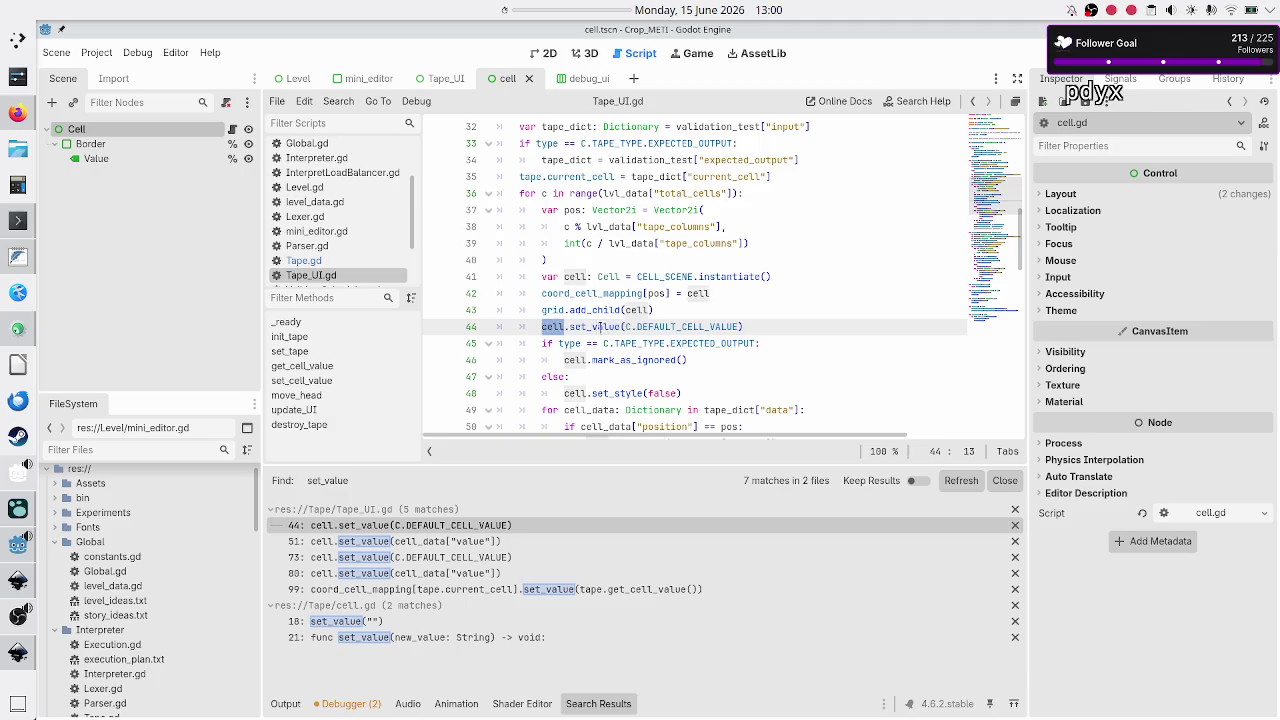
double_click(592, 327)
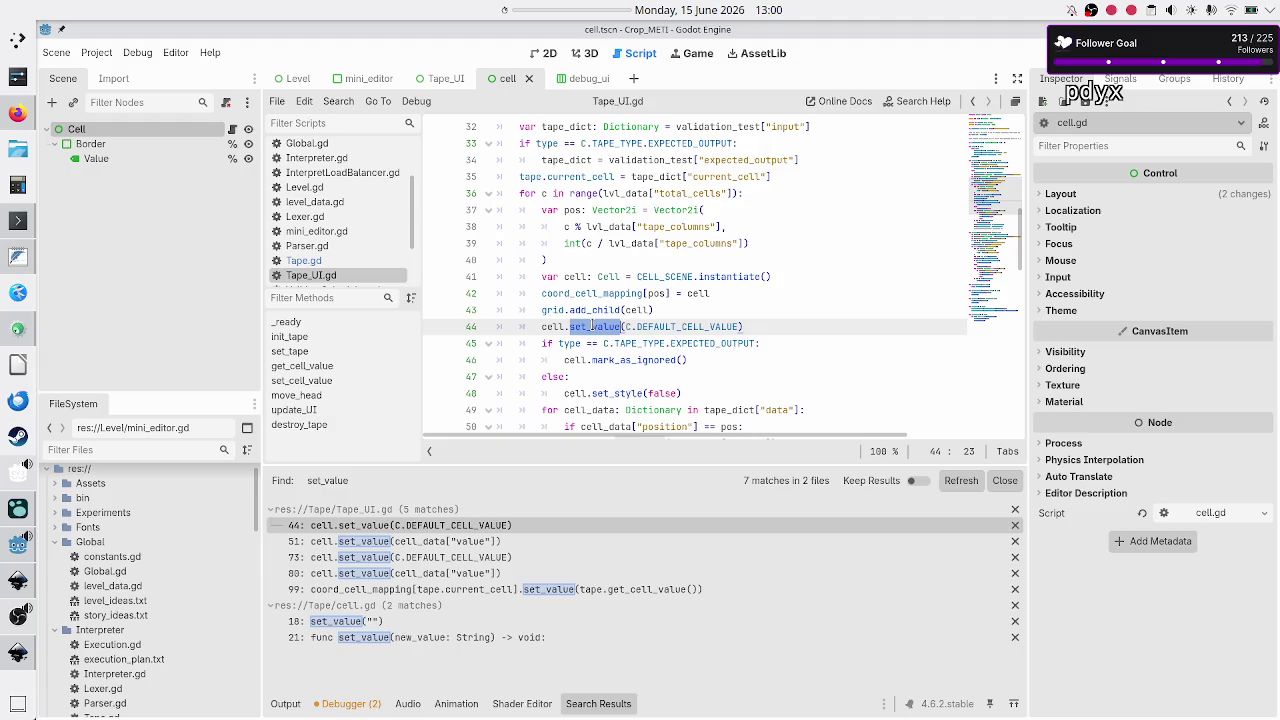
scroll(585, 367, down, 1)
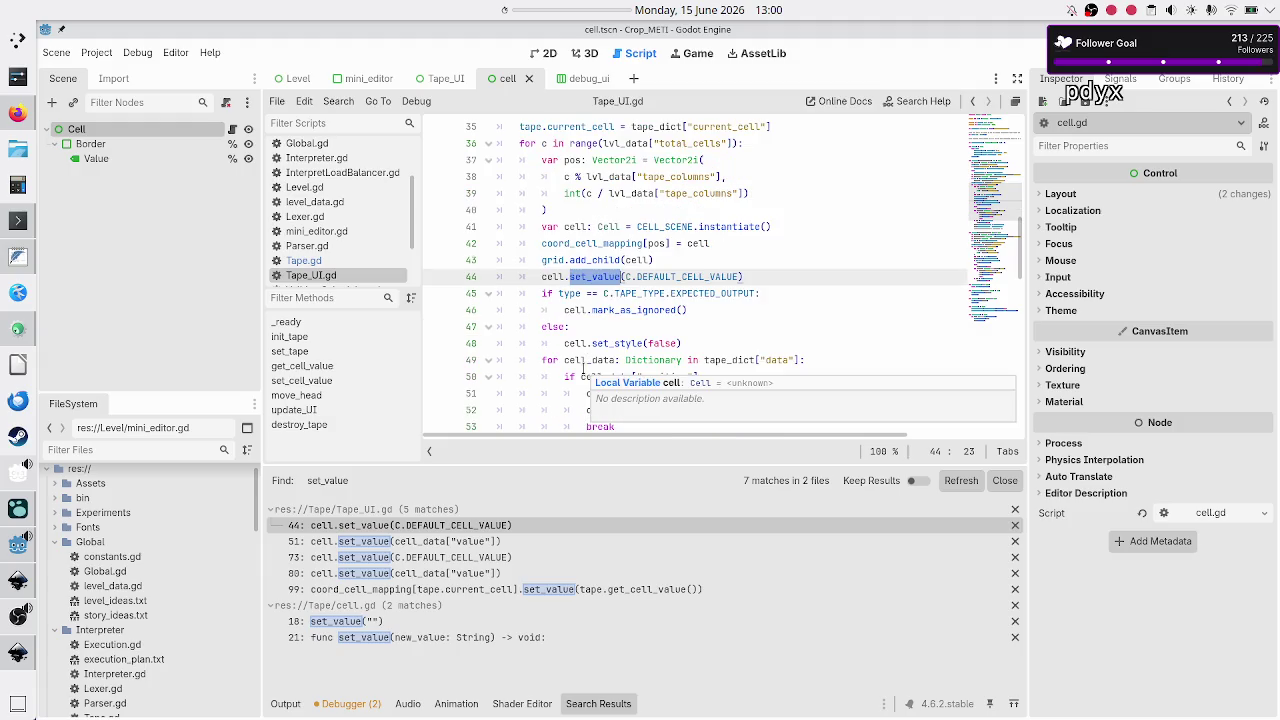
scroll(585, 367, down, 1)
scroll(585, 369, down, 1)
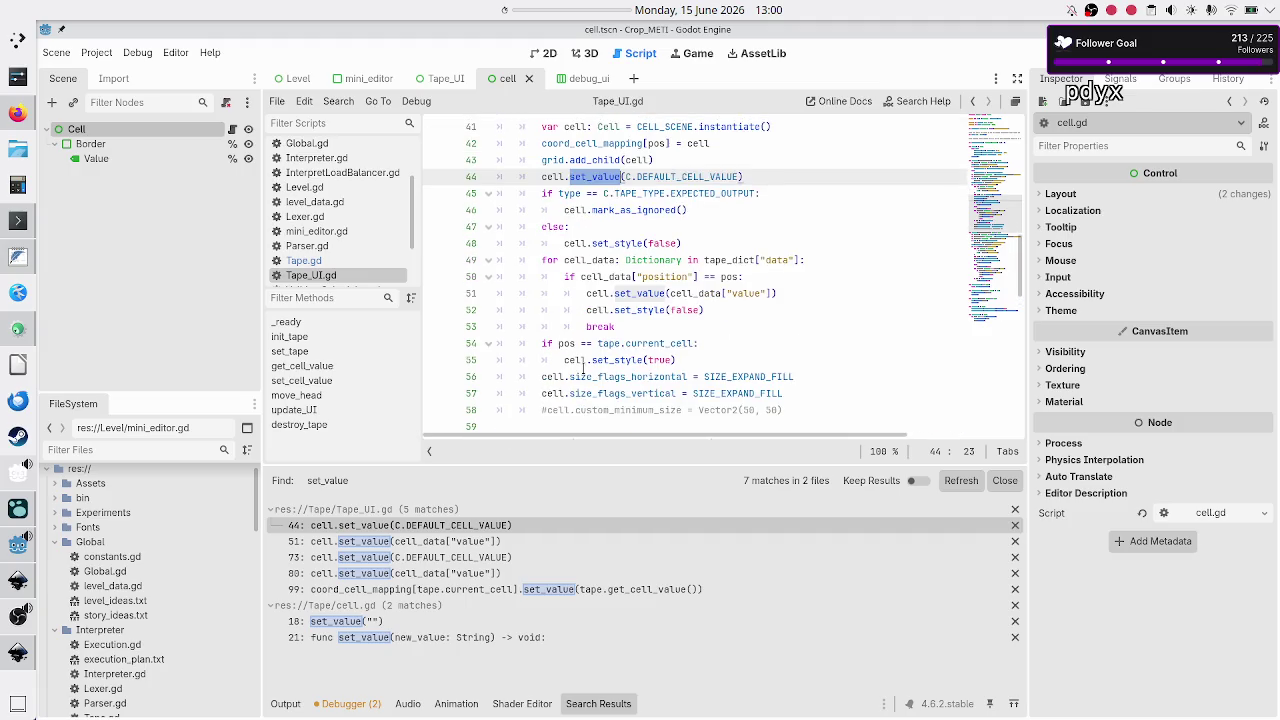
scroll(583, 368, down, 6)
scroll(583, 367, down, 8)
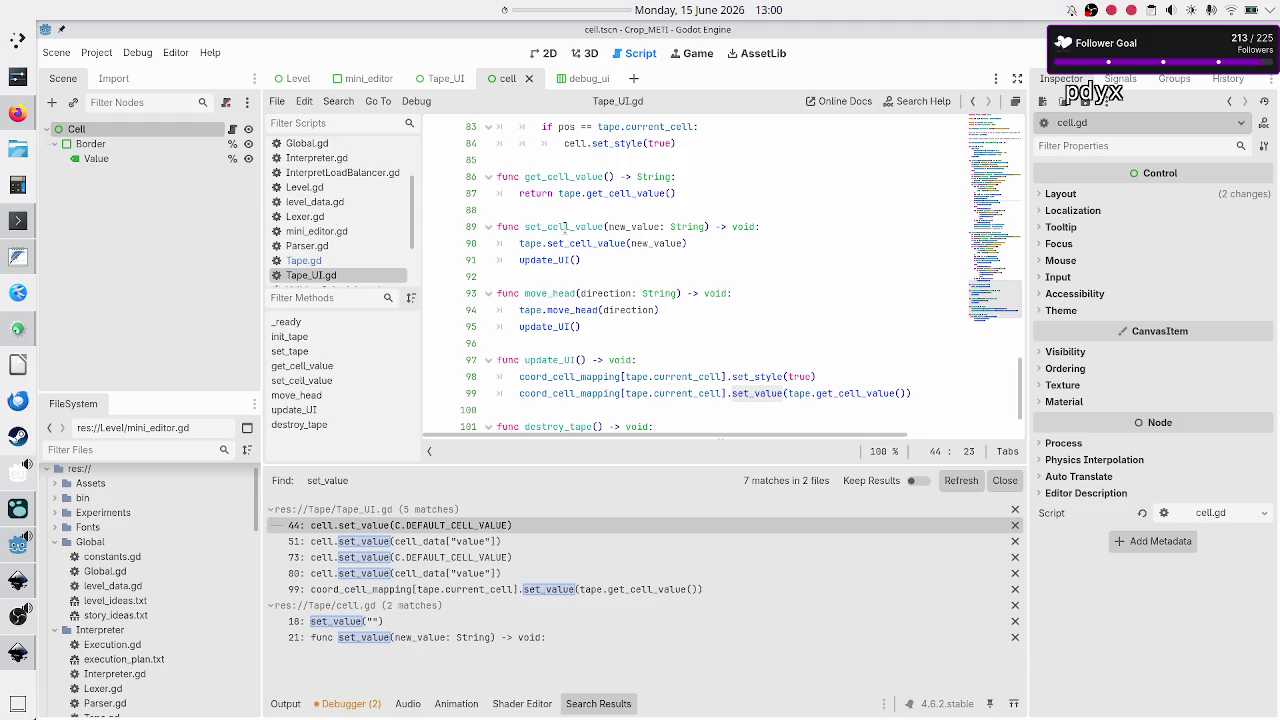
double_click(565, 227)
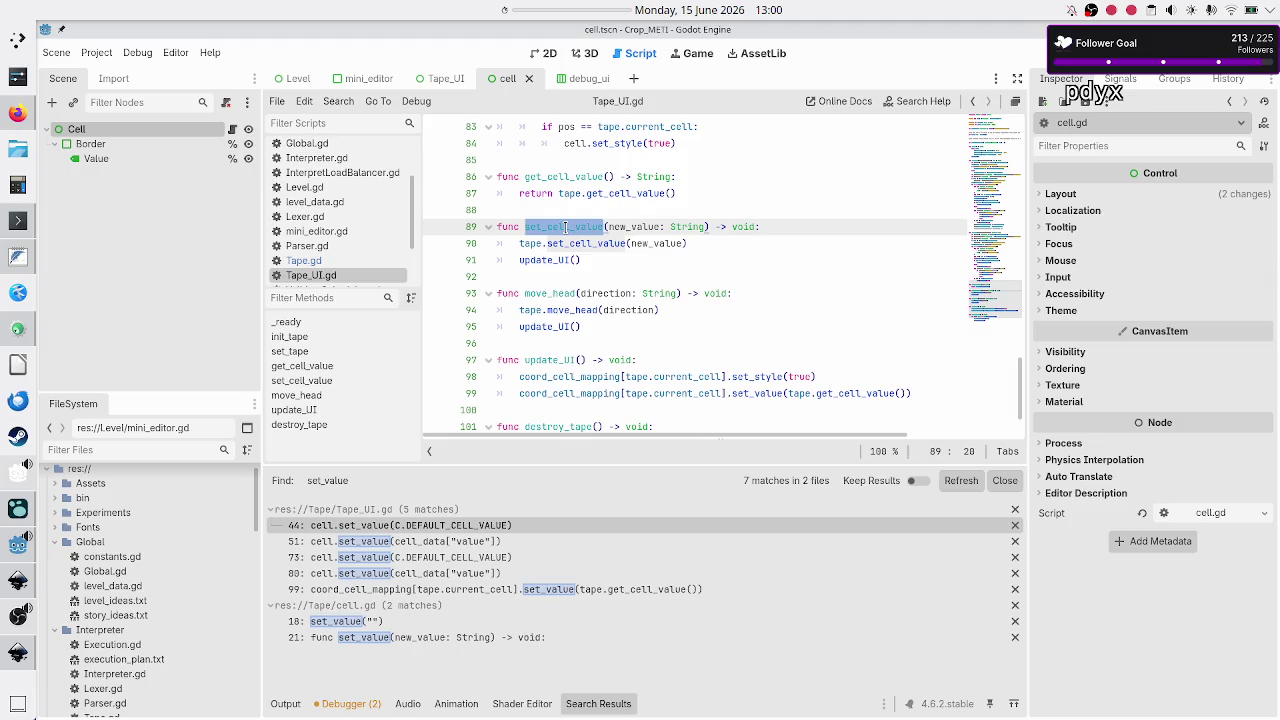
Add a comment under tape.set_cell_value: '#shouldn't this call both cell (UI) and the data()storage'.
click(722, 236)
key(Return)
text(#shouldn't this call both cell)
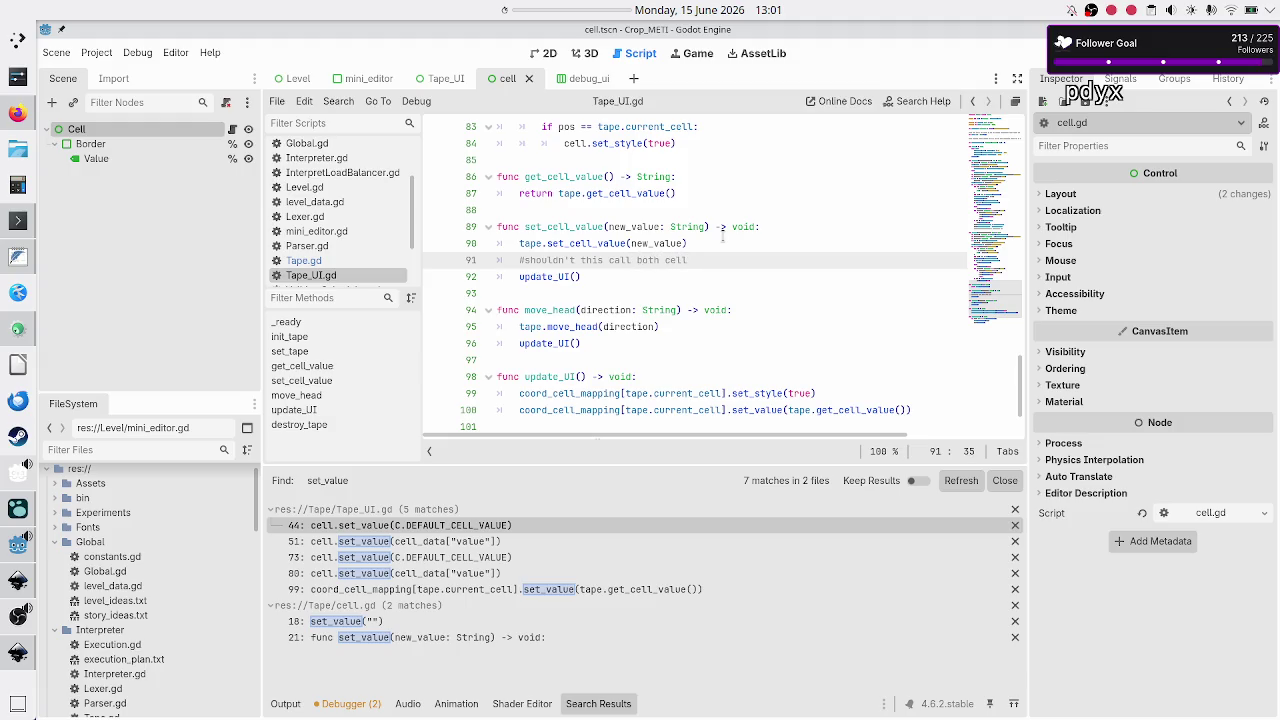
text( (U)
text(I))
key(Up)
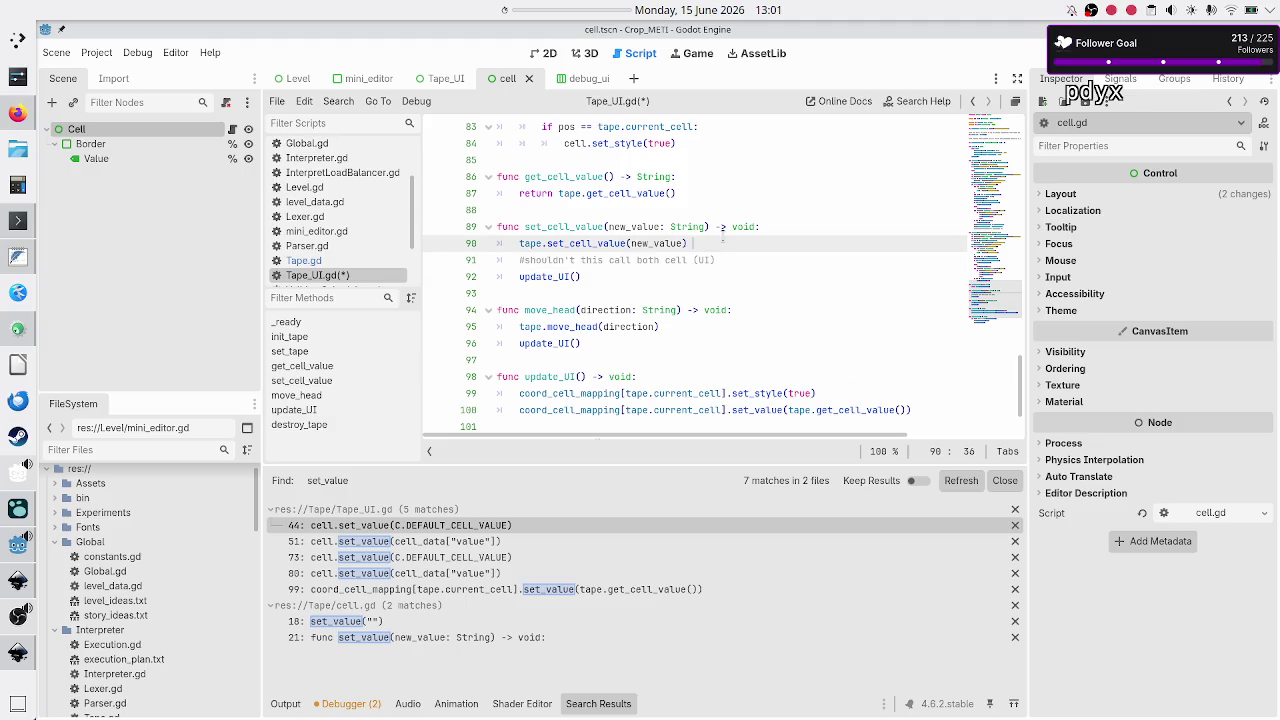
key(Down)
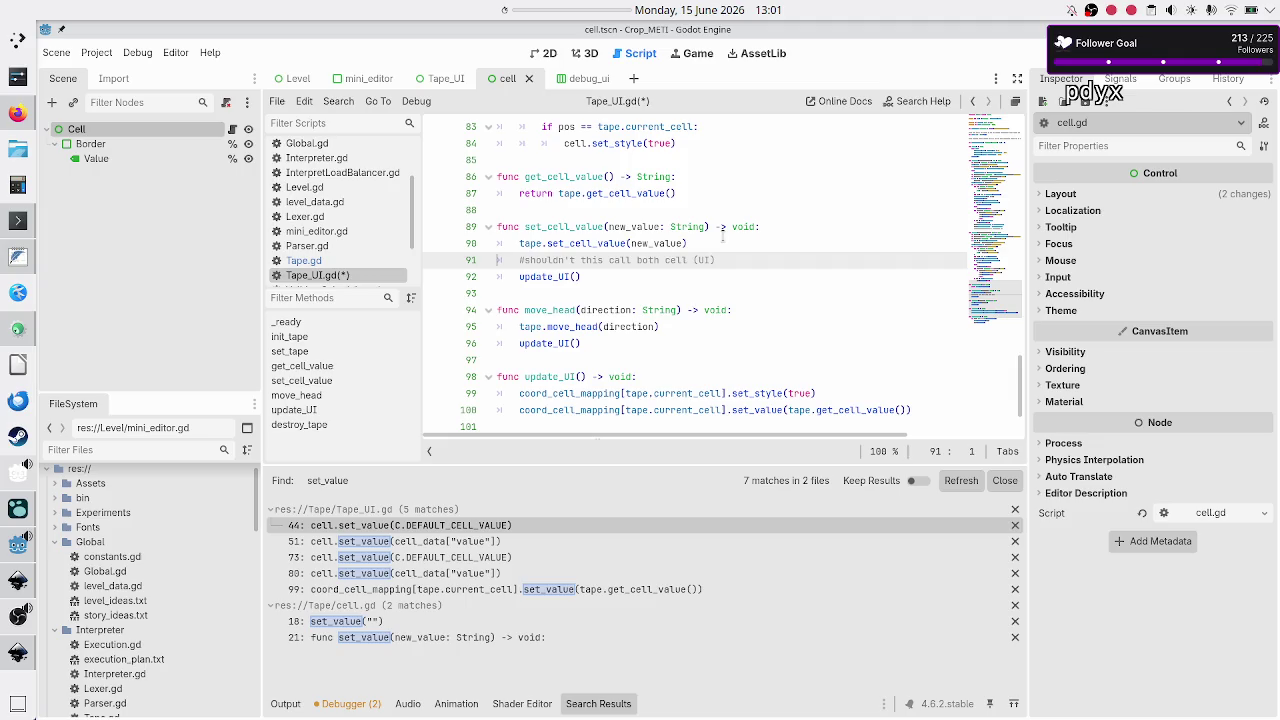
text(and the data())
text(storage)
Review the tape.set_cell_value line, then switch to the Tape.gd script.
click(722, 236)
triple_click(722, 236)
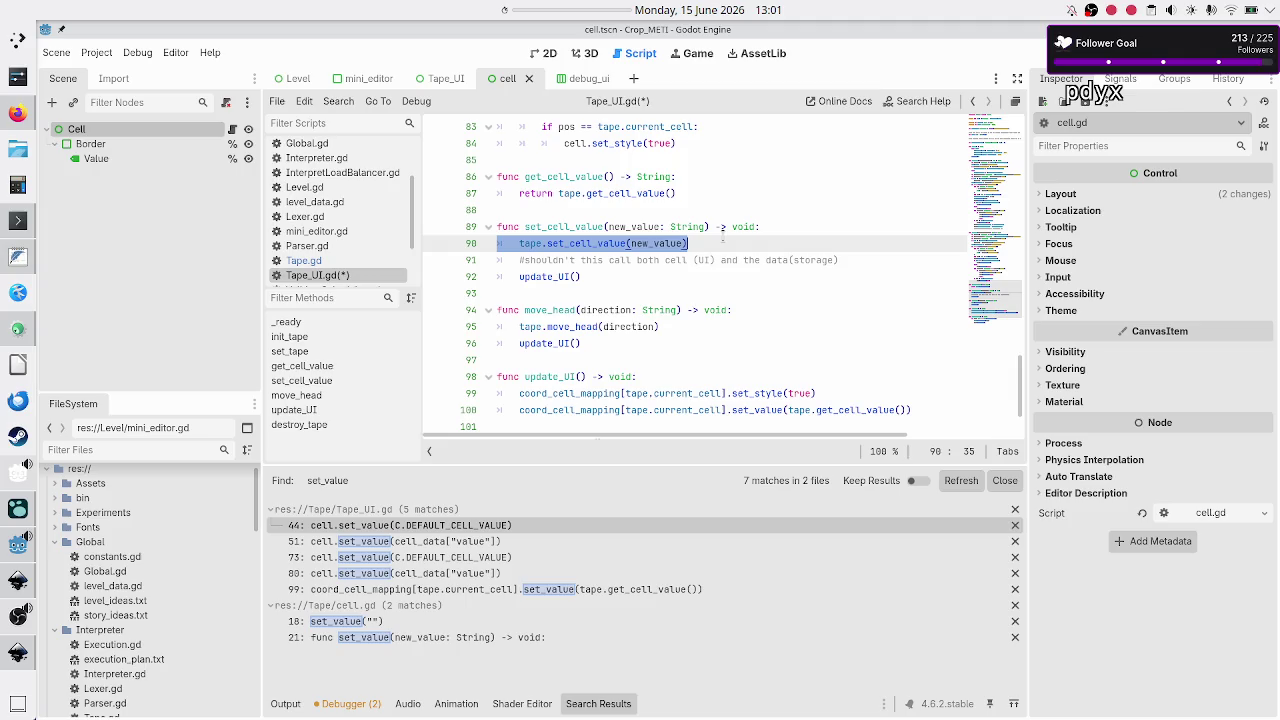
click(862, 264)
scroll(689, 230, up, 15)
scroll(689, 230, up, 5)
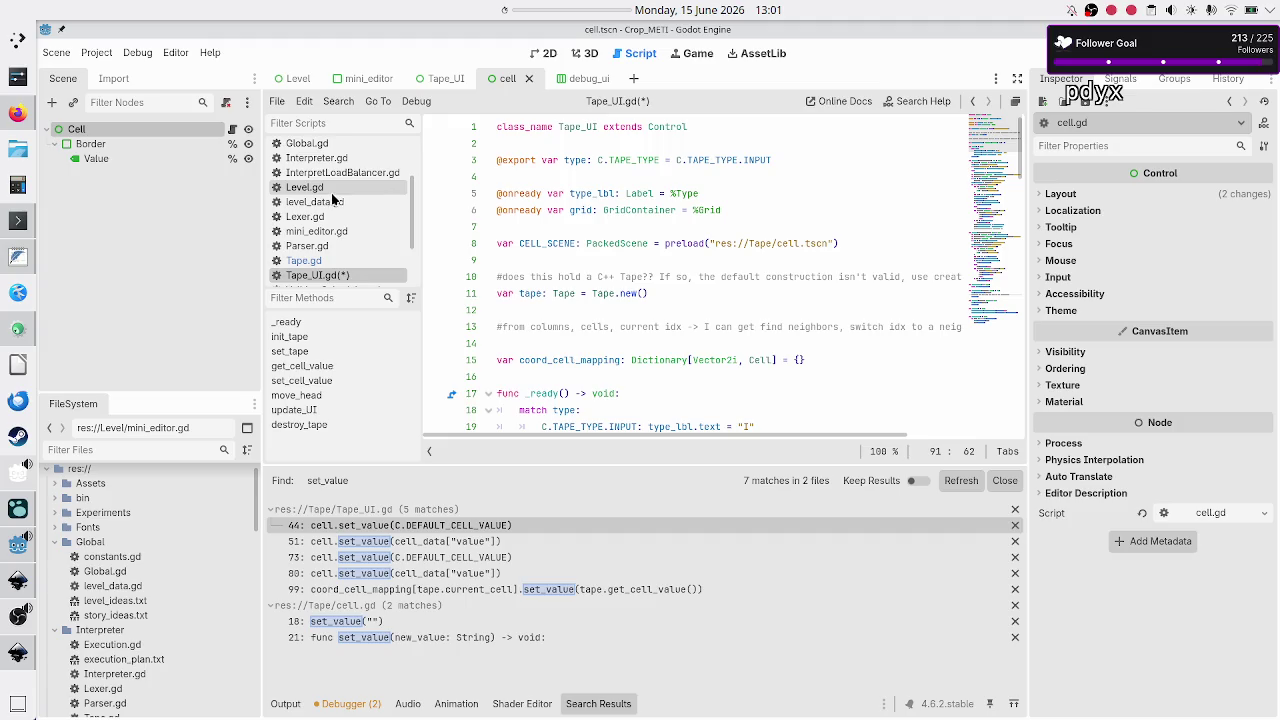
click(326, 264)
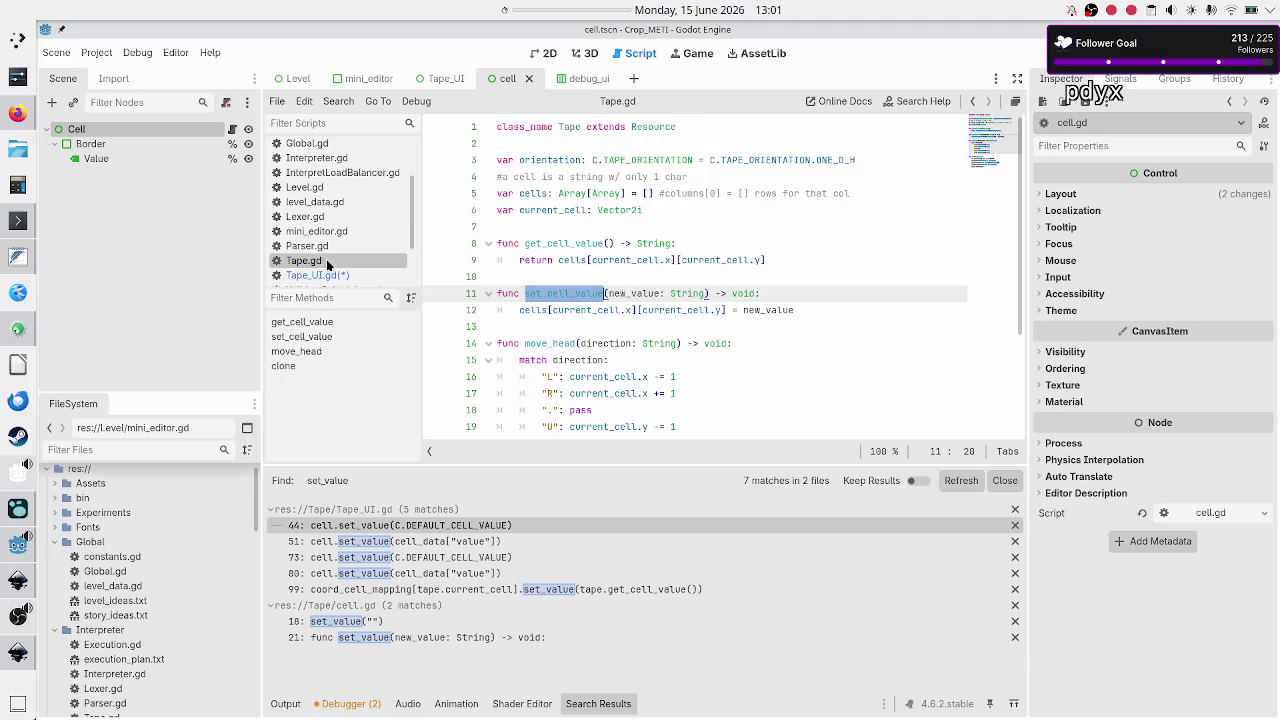
Inspect the class_name Tape line and the body of get_cell_value in Tape.gd.
click(640, 212)
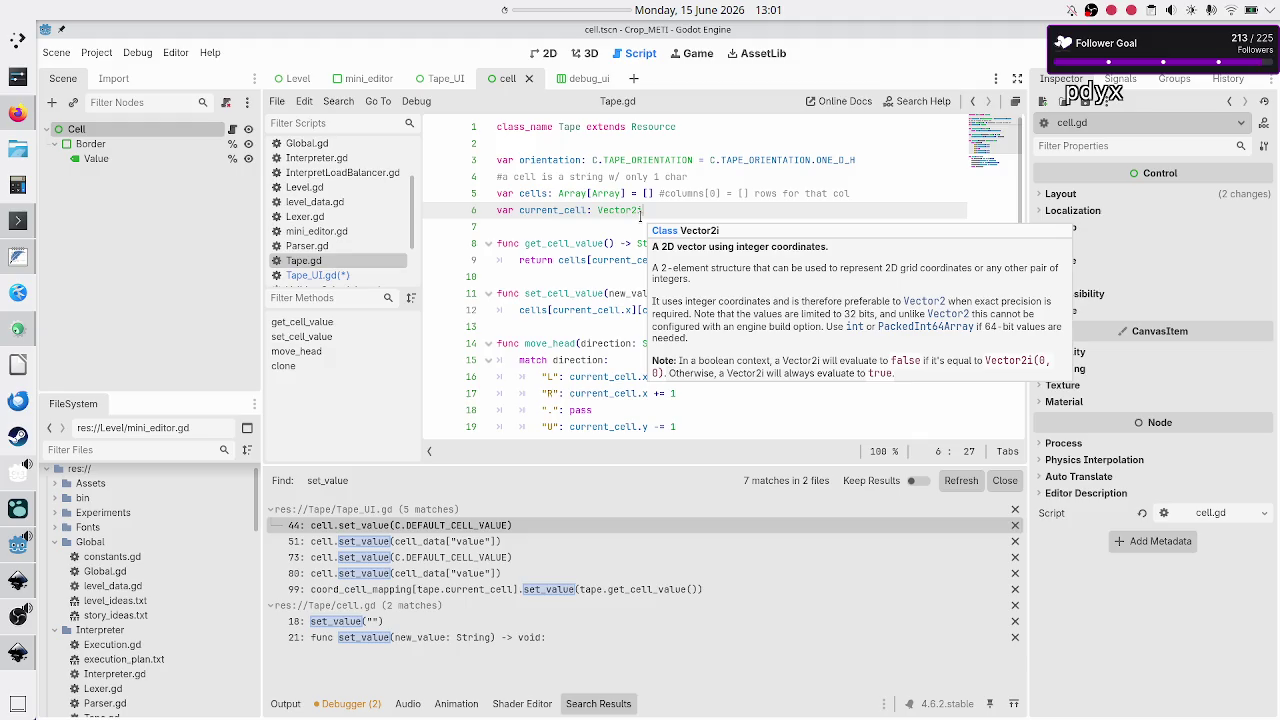
key(Up)
key(Up)
key(Up)
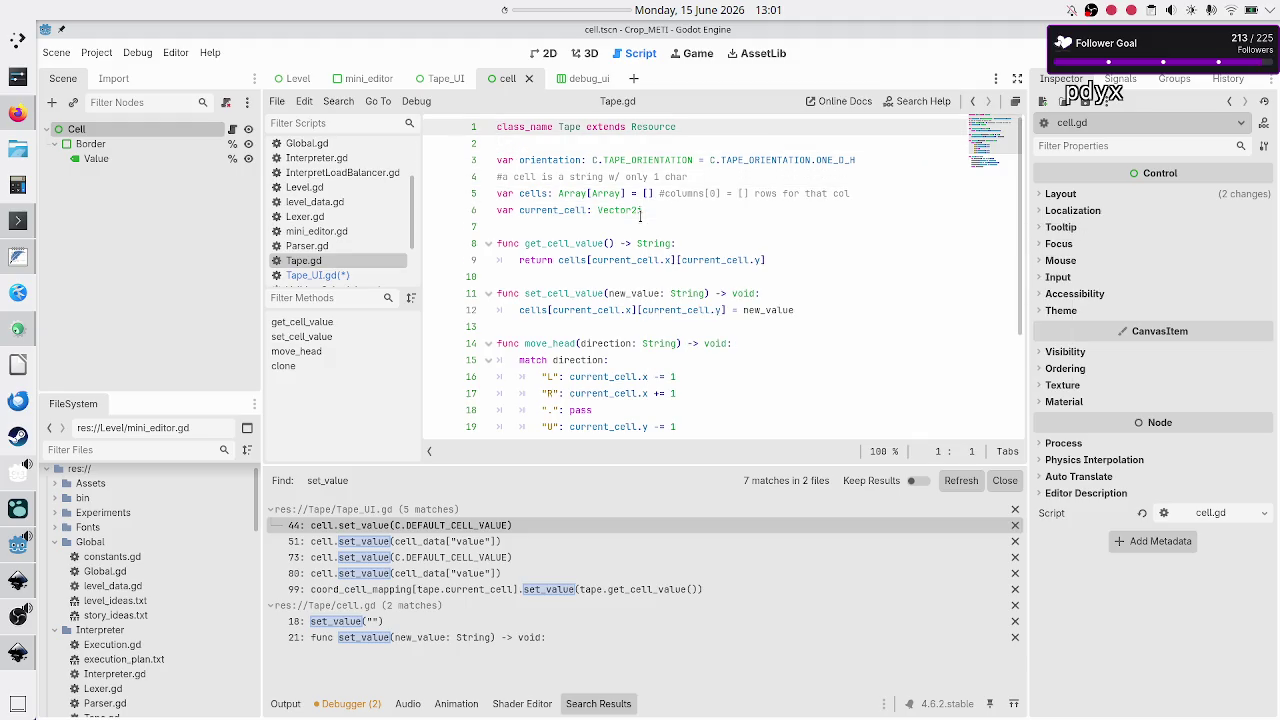
key(shift+End)
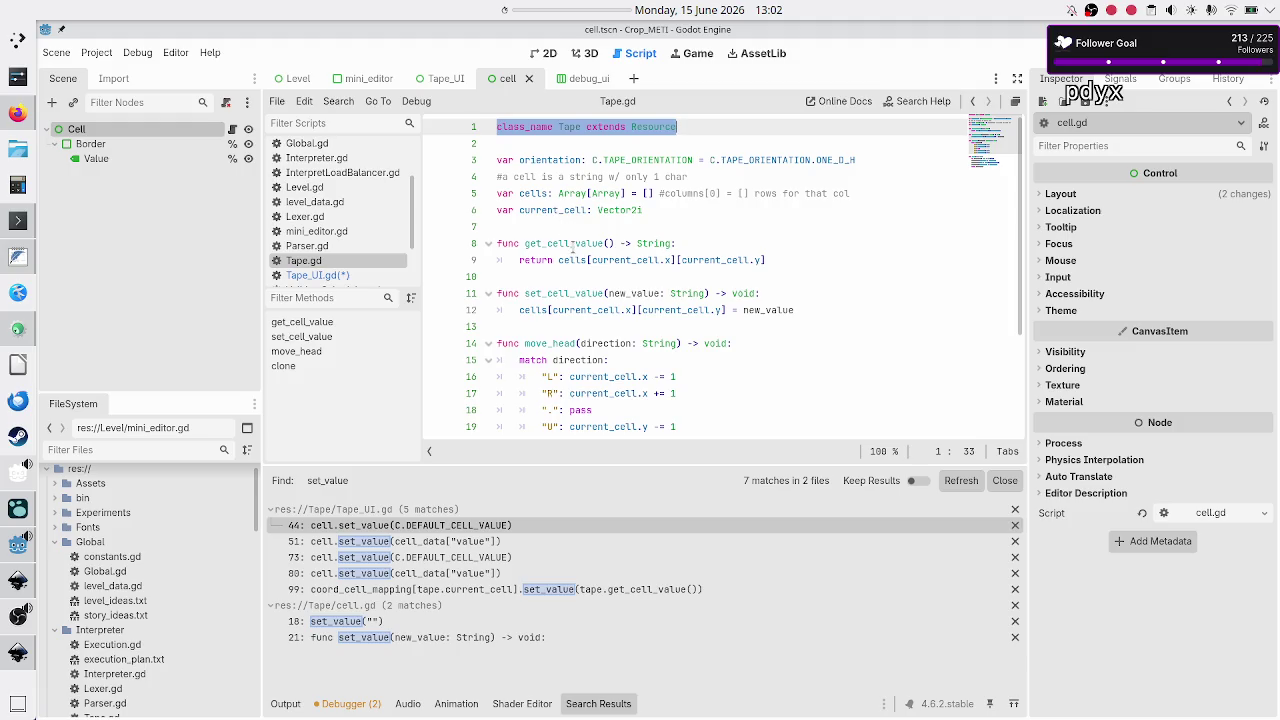
double_click(565, 243)
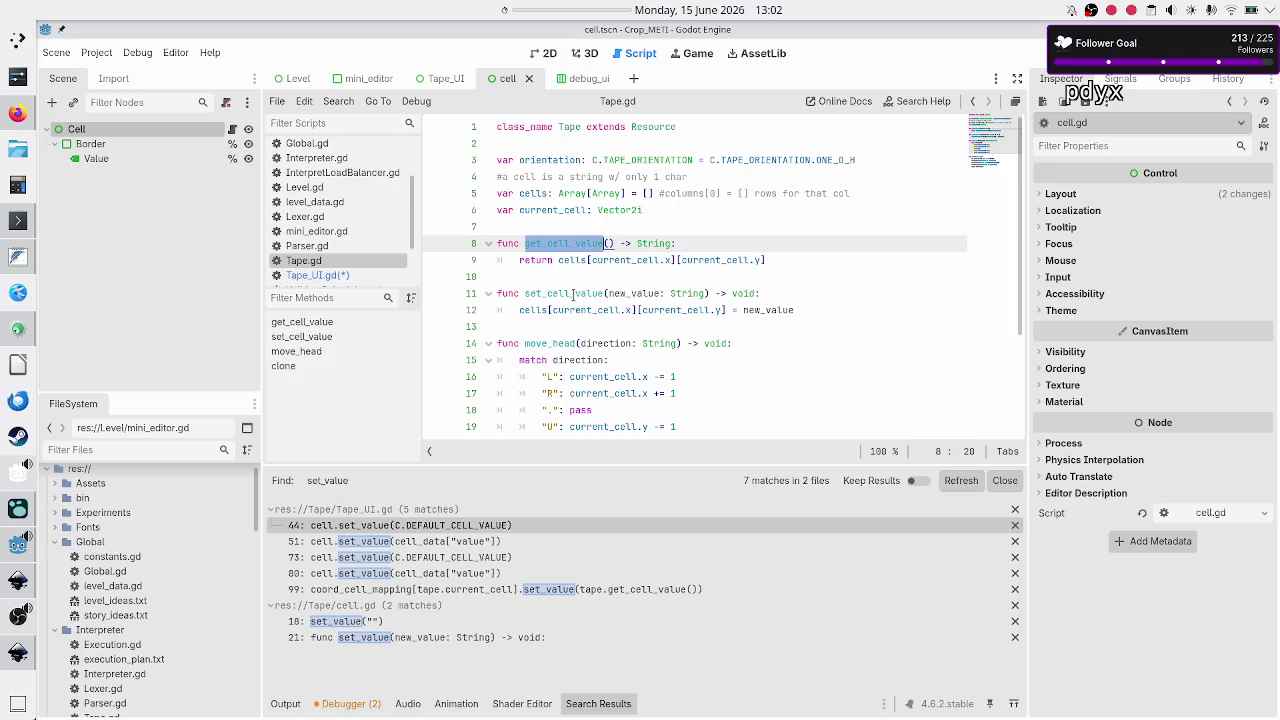
scroll(573, 293, down, 1)
scroll(537, 232, up, 1)
mouse_move(583, 260)
mouse_down()
mouse_move(740, 260)
mouse_move(769, 245)
mouse_up()
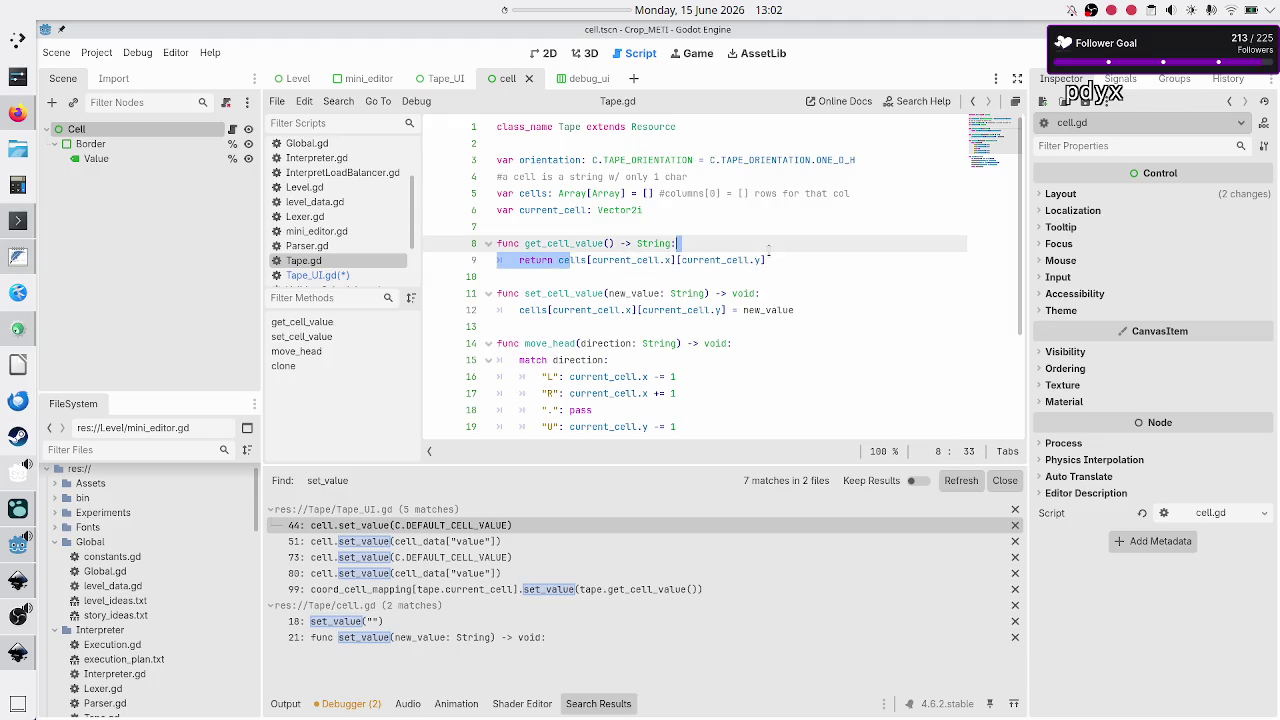
drag(568, 310, 718, 310)
click(716, 310)
Look over move_head's direction cases and the clone function's Tape.new() call.
scroll(540, 358, down, 1)
scroll(540, 358, down, 3)
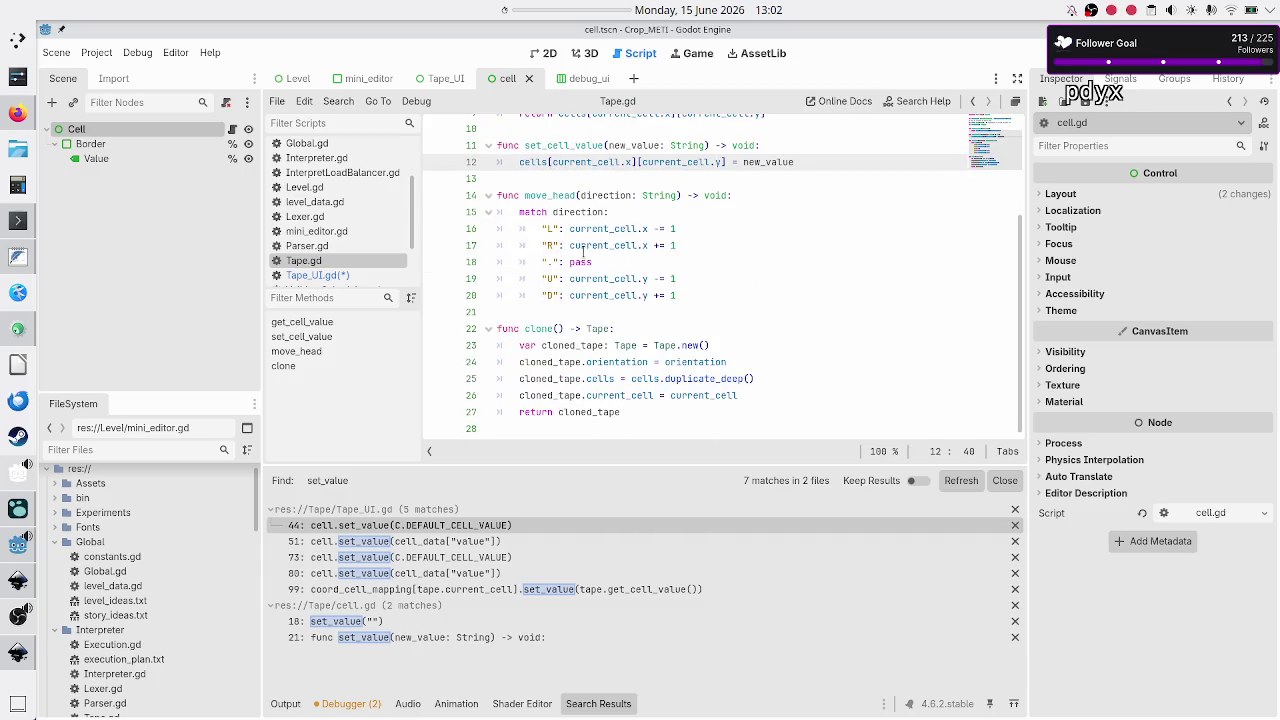
mouse_move(596, 228)
mouse_down()
mouse_move(678, 230)
mouse_move(686, 294)
mouse_up()
scroll(660, 280, up, 3)
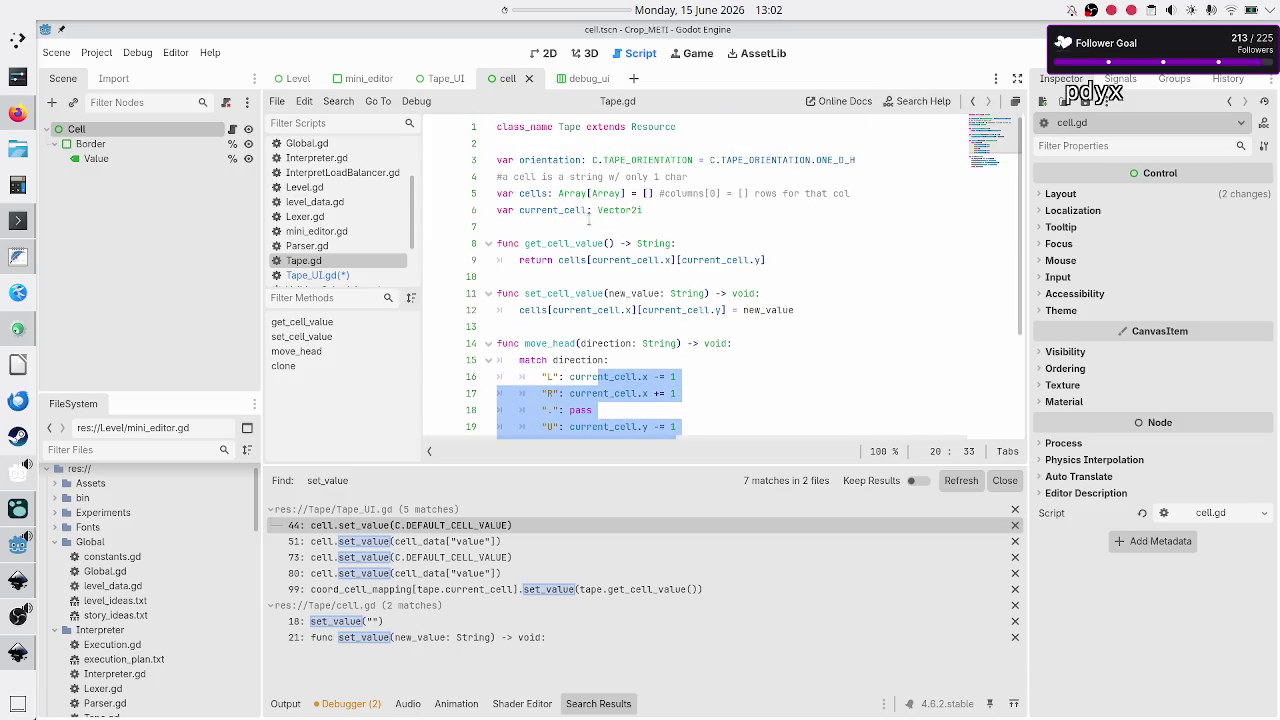
scroll(621, 258, down, 3)
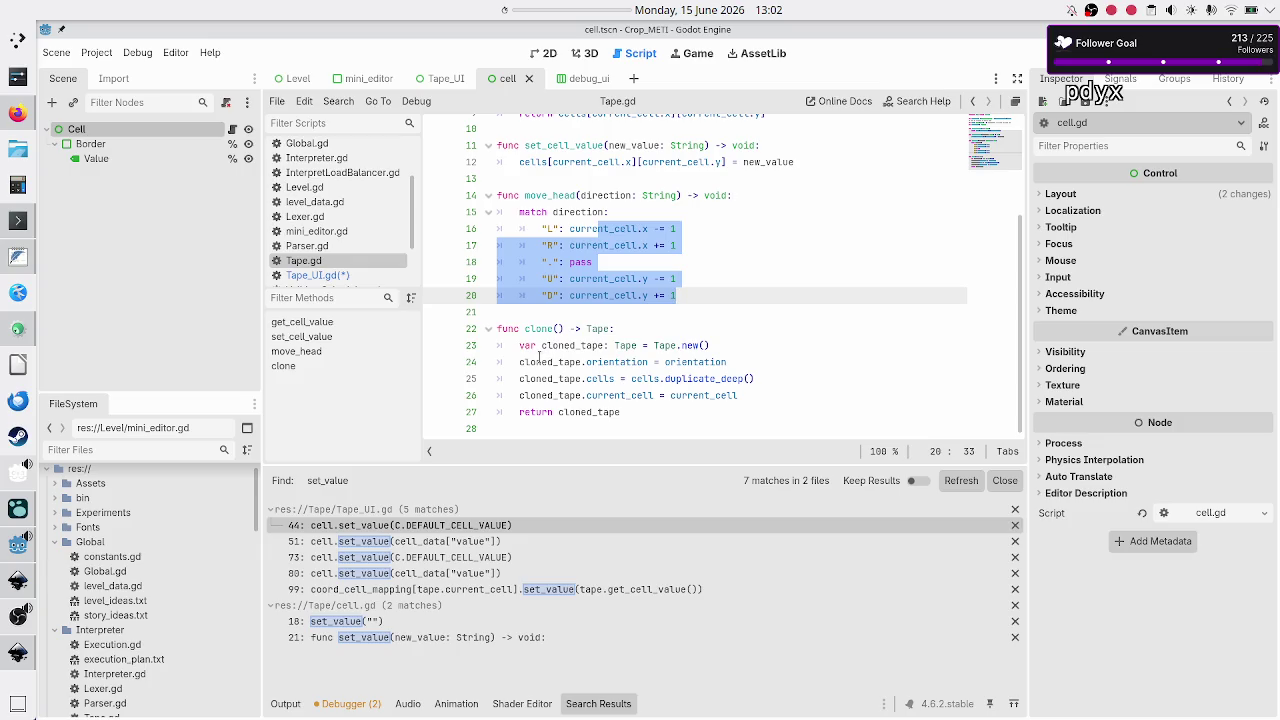
double_click(539, 328)
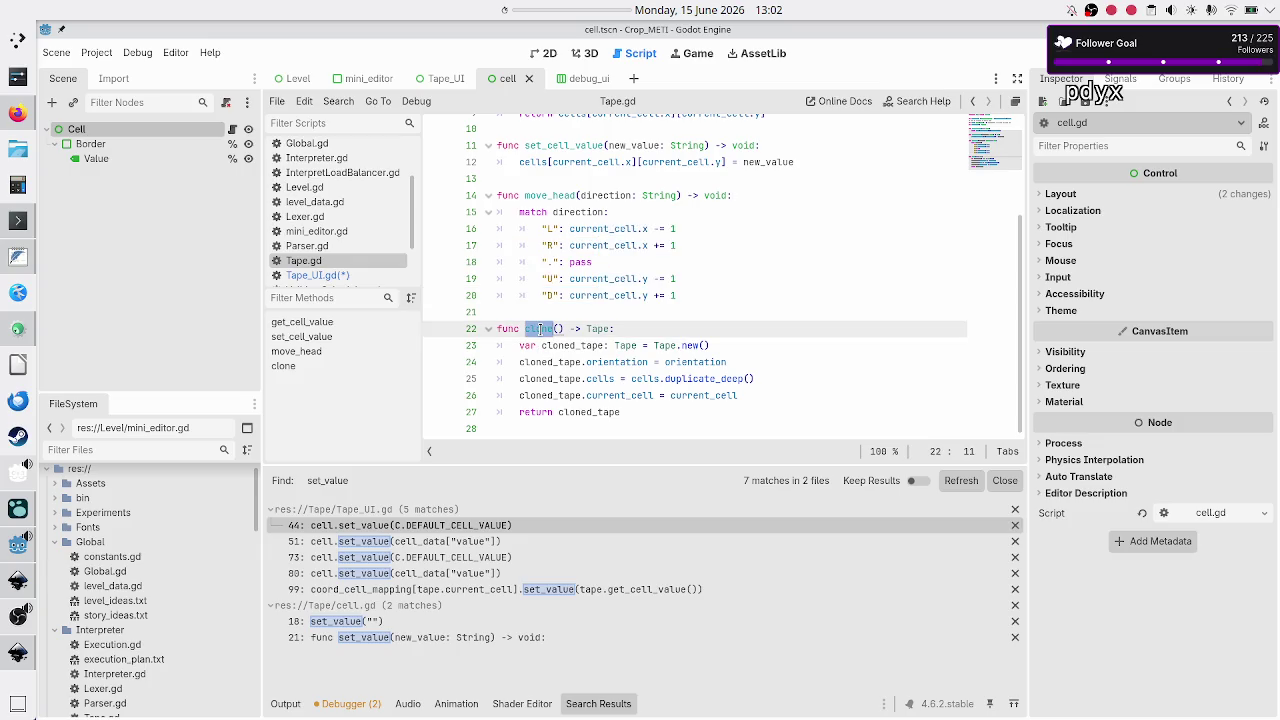
double_click(664, 345)
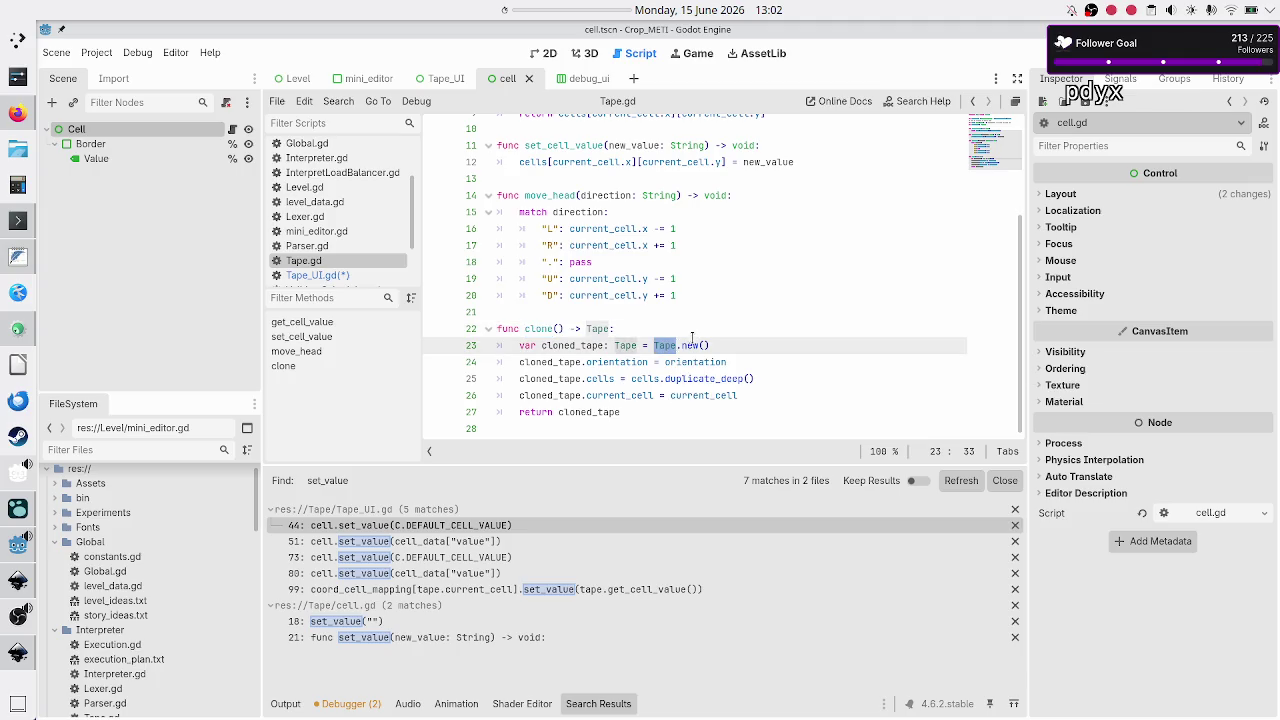
scroll(655, 265, up, 3)
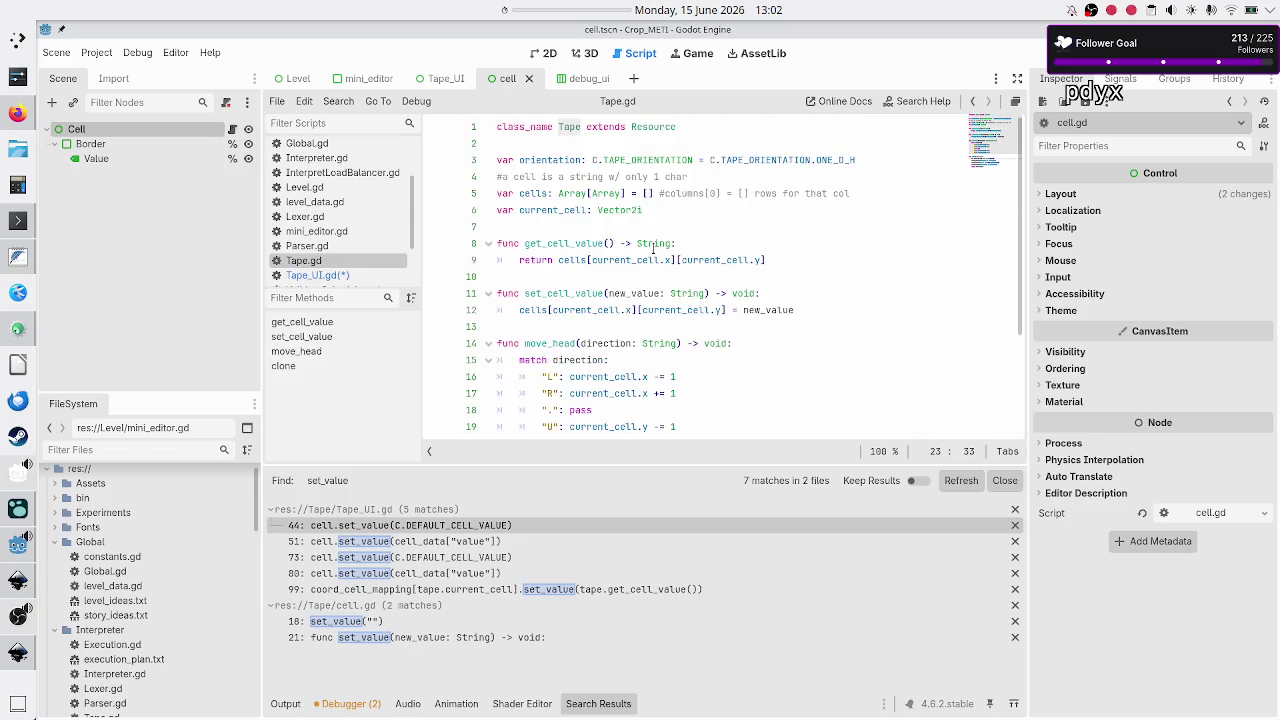
scroll(679, 290, down, 1)
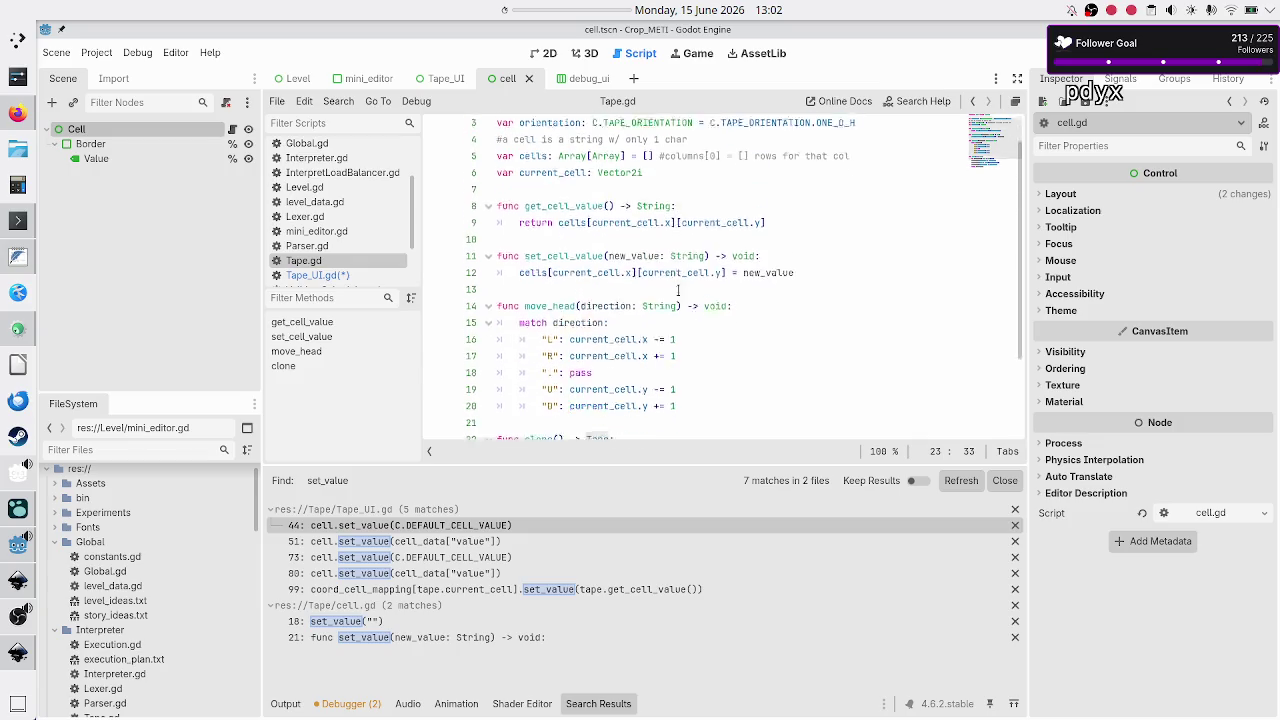
scroll(679, 290, down, 3)
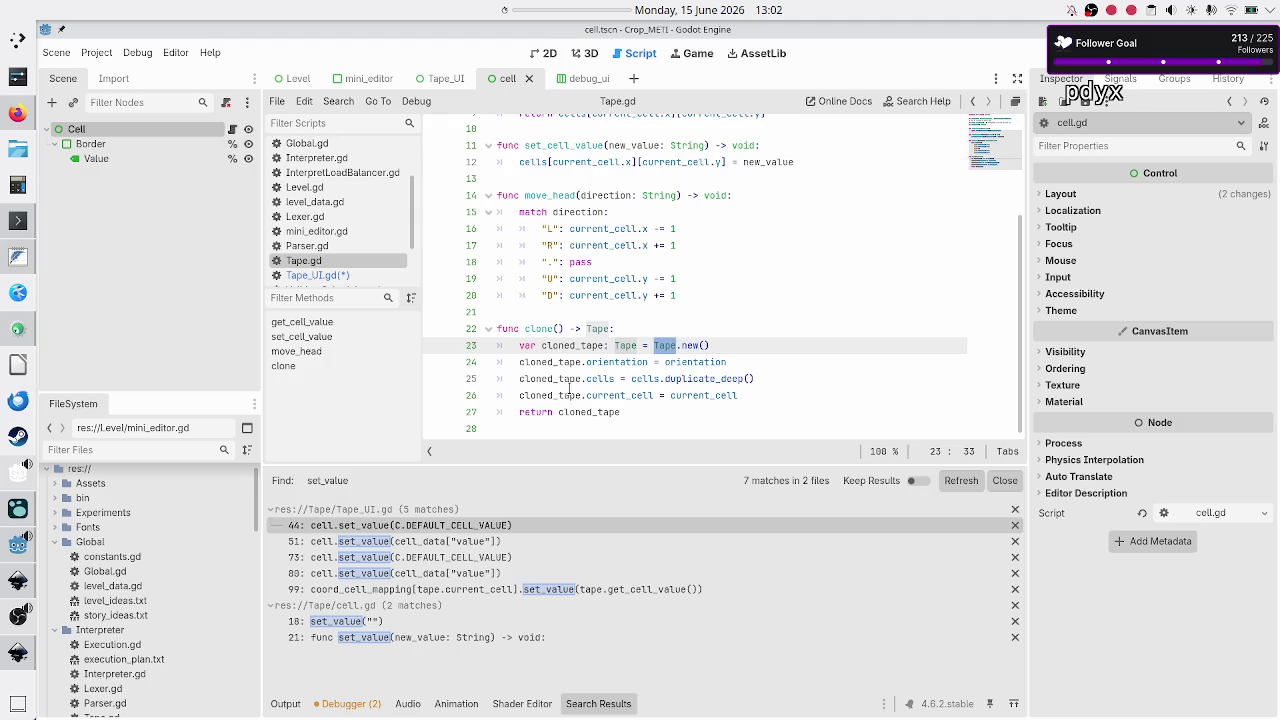
click(595, 428)
Glance at the Inkscape level mockup, then return to the Godot script editor.
scroll(595, 428, up, 3)
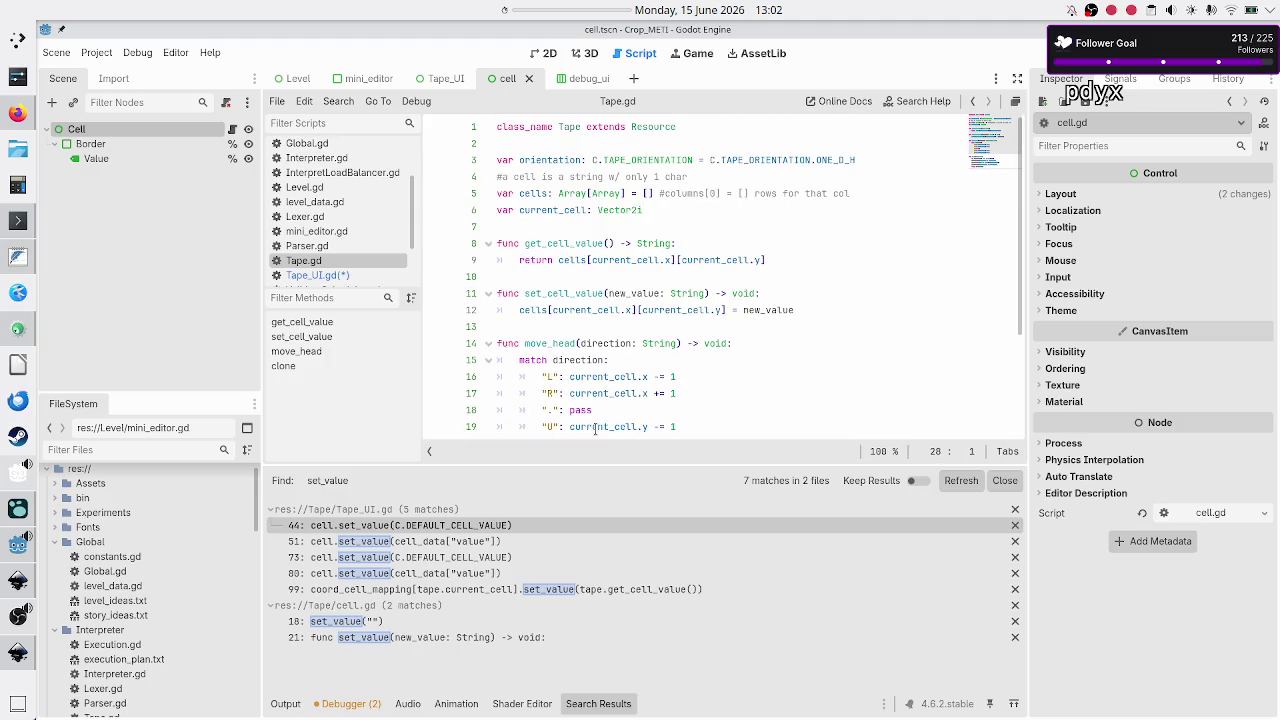
scroll(595, 428, down, 3)
scroll(595, 428, up, 3)
click(8, 587)
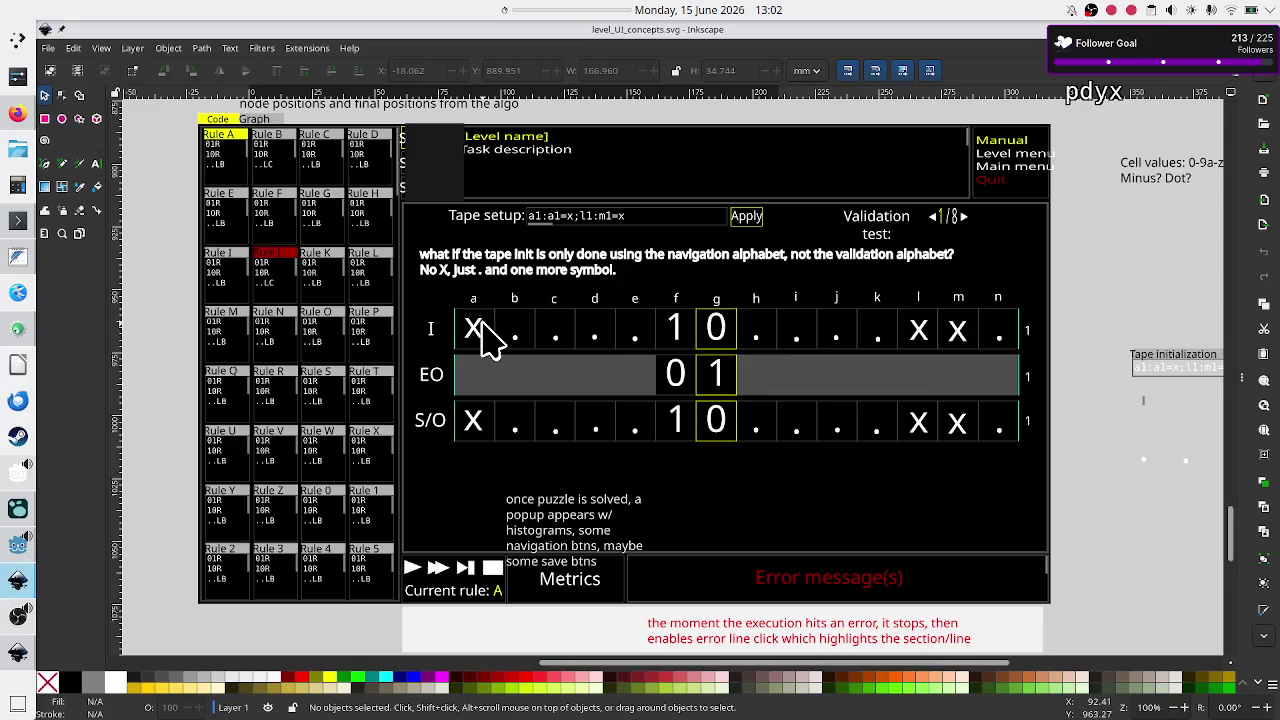
key(alt+Tab)
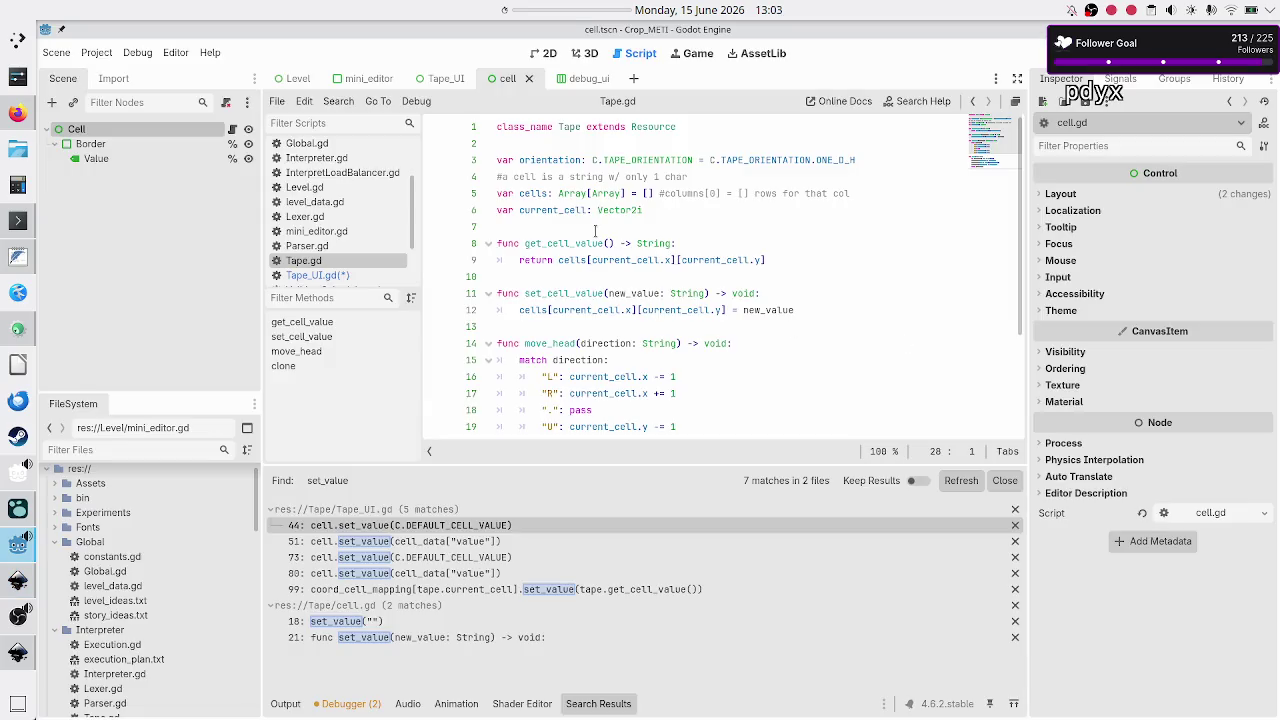
Select cells in Tape.gd, start then cancel a project search for it, and highlight set_cell_value.
double_click(536, 193)
click(336, 101)
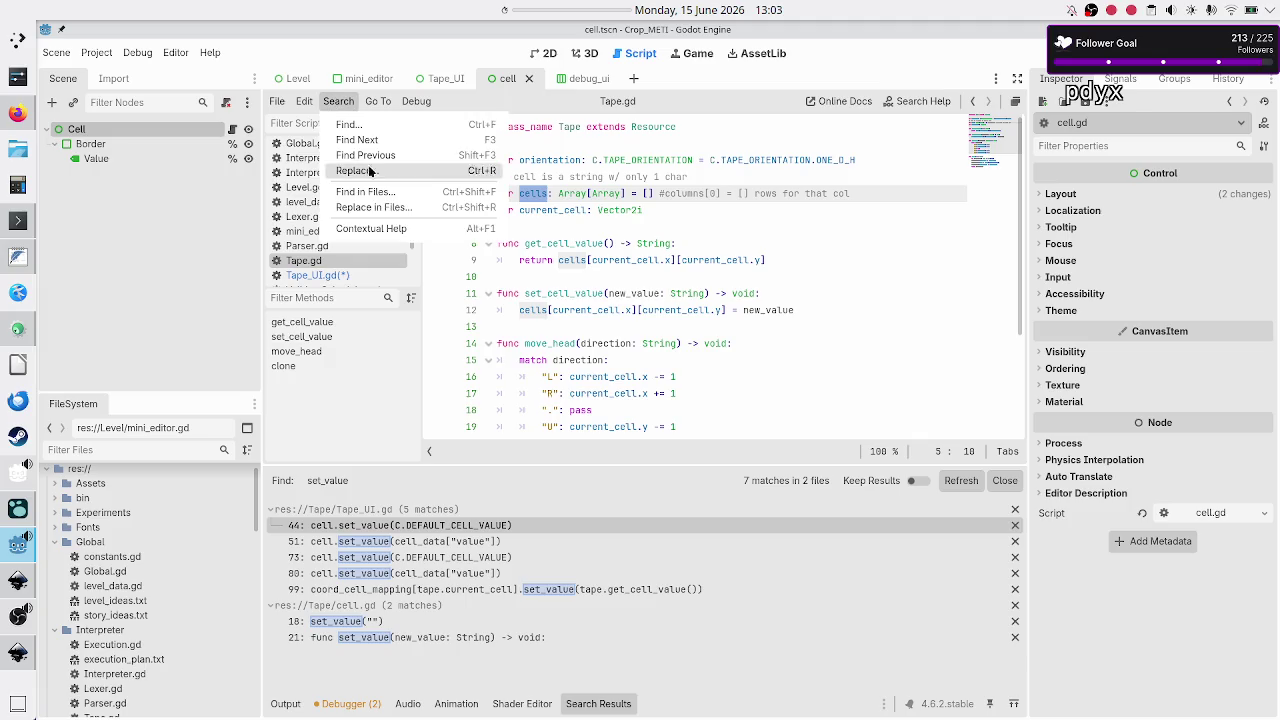
click(370, 191)
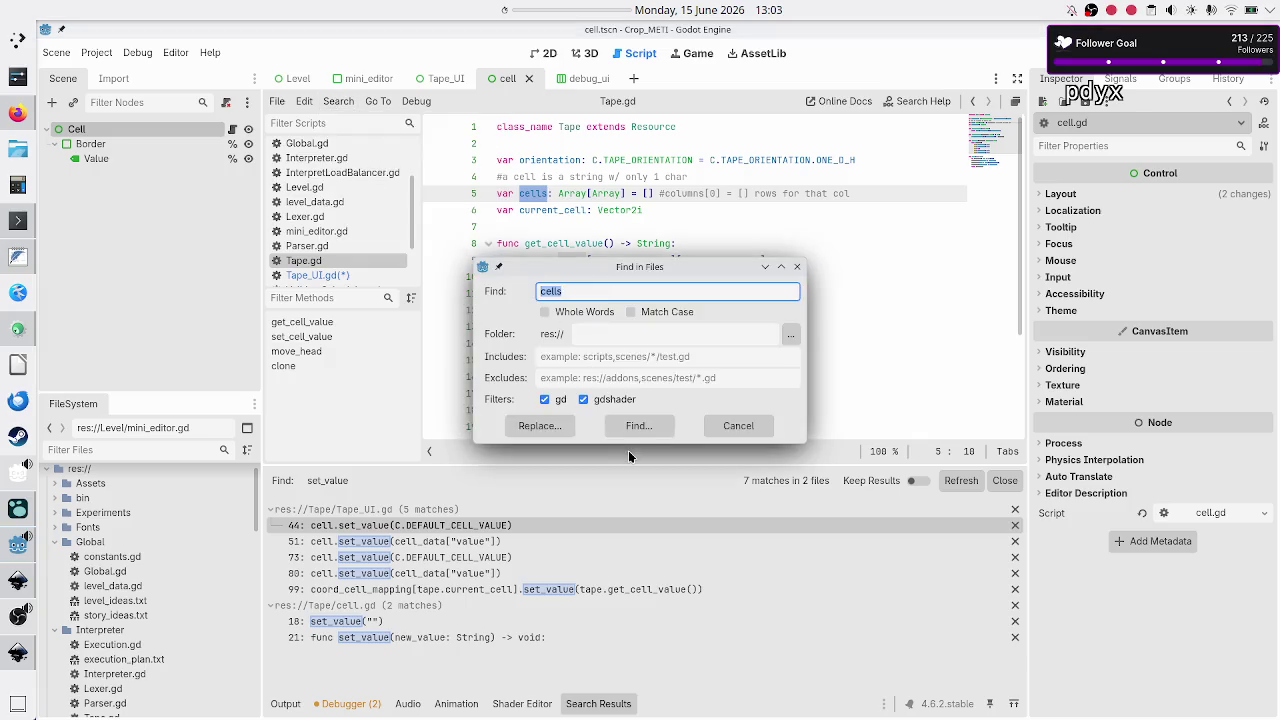
click(797, 266)
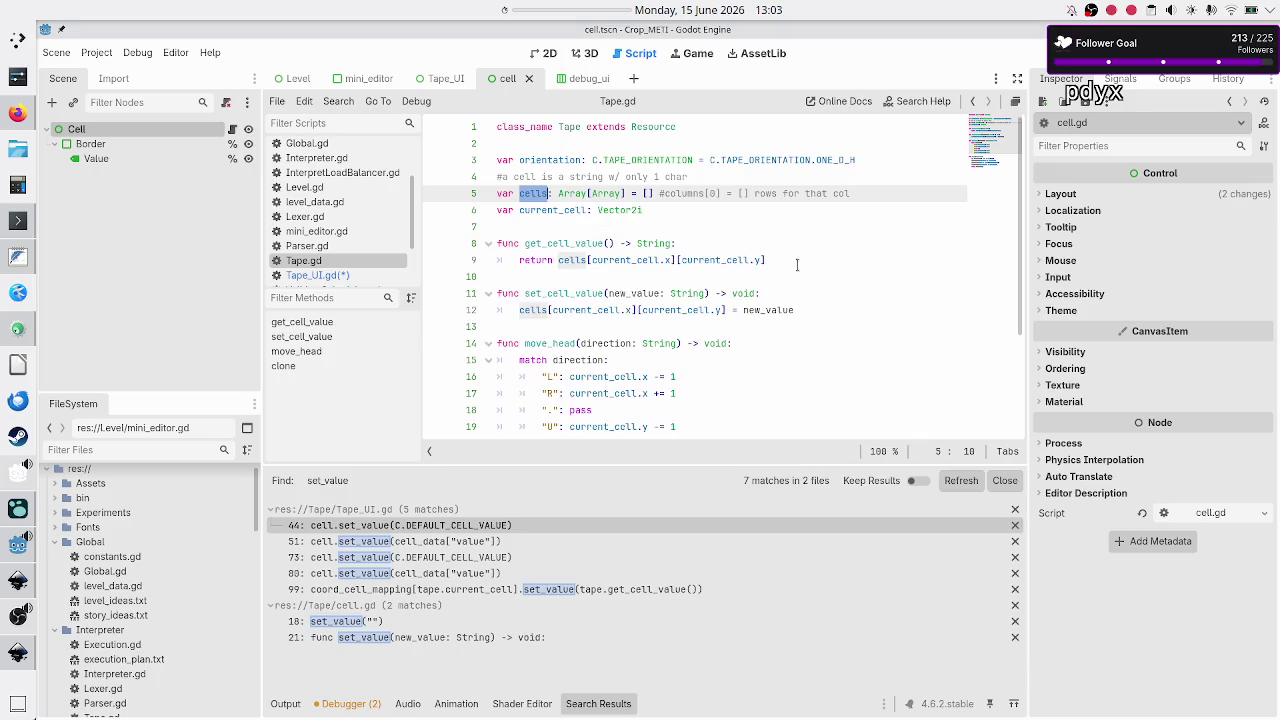
double_click(550, 296)
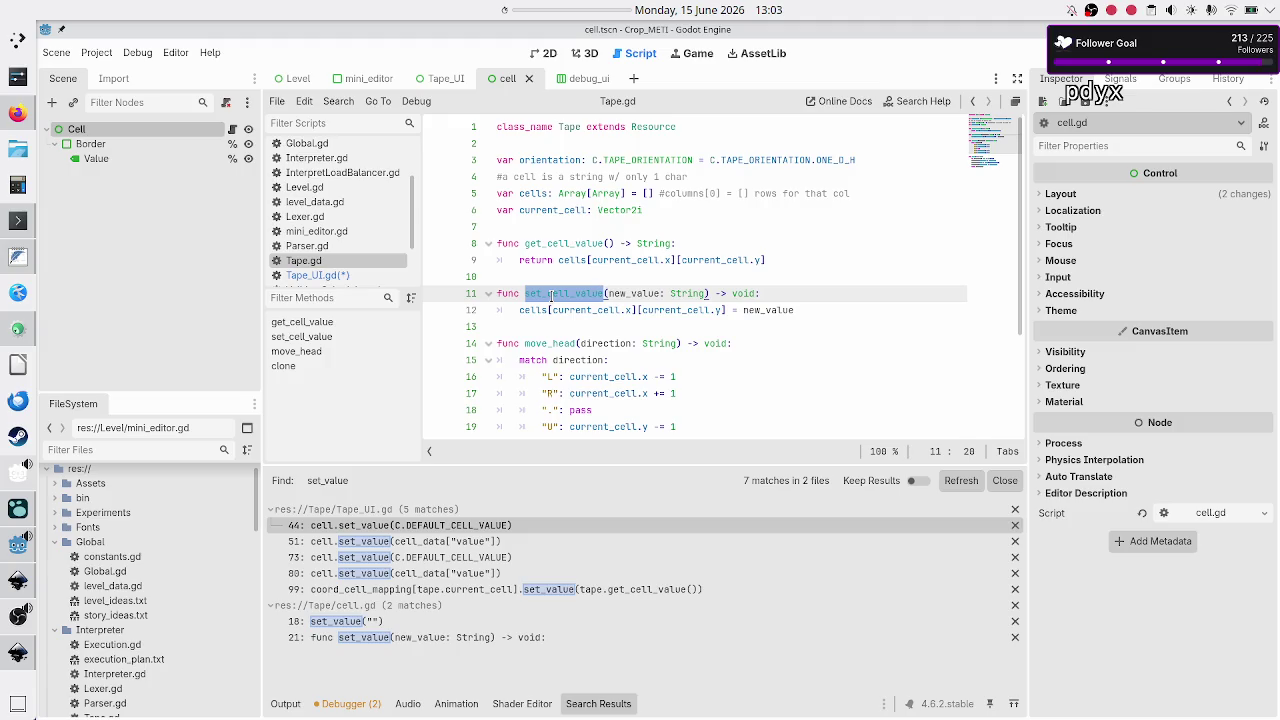
scroll(333, 167, down, 3)
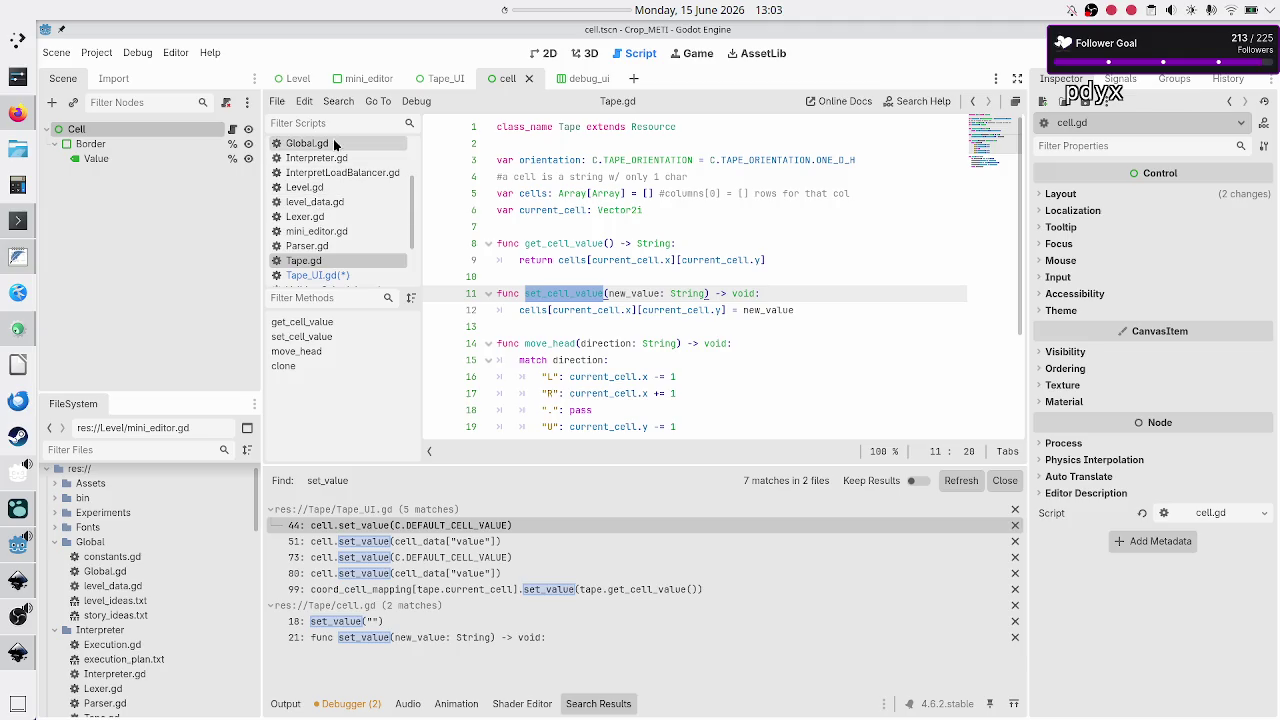
scroll(333, 167, up, 5)
Check set_value on line 21 and the Cell class name in cell.gd.
click(328, 148)
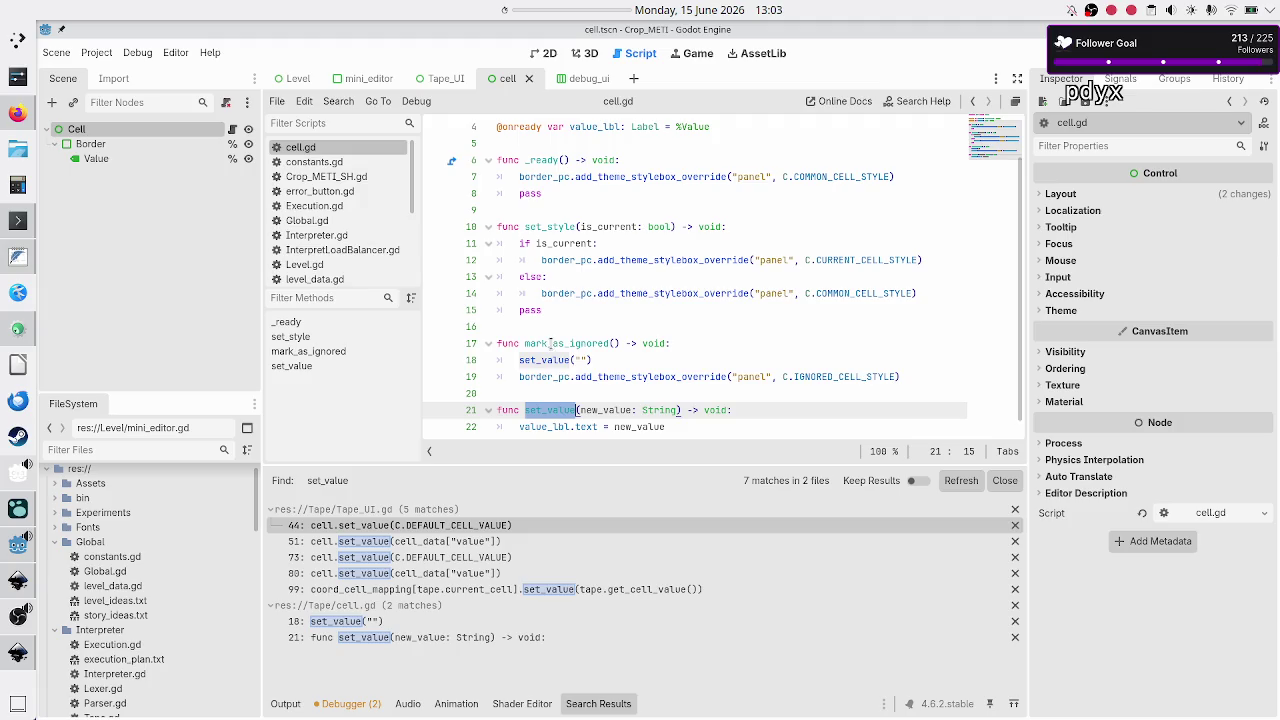
mouse_move(547, 363)
click(542, 410)
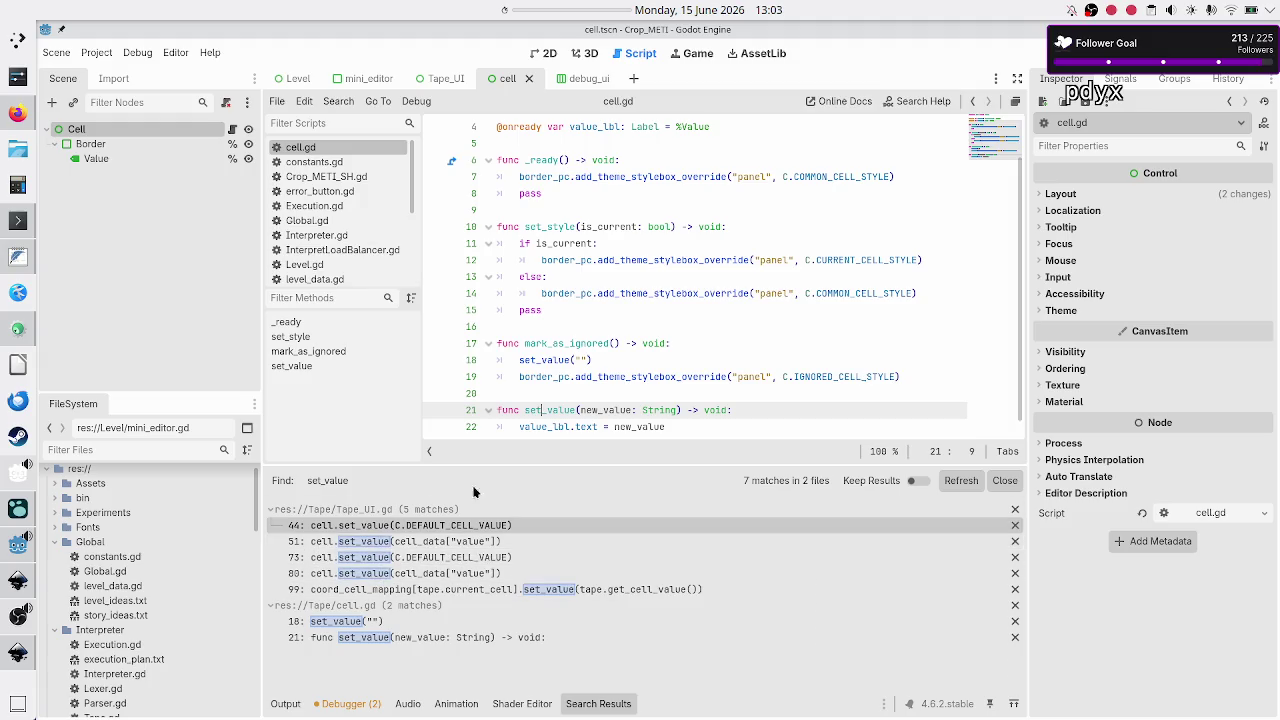
double_click(548, 410)
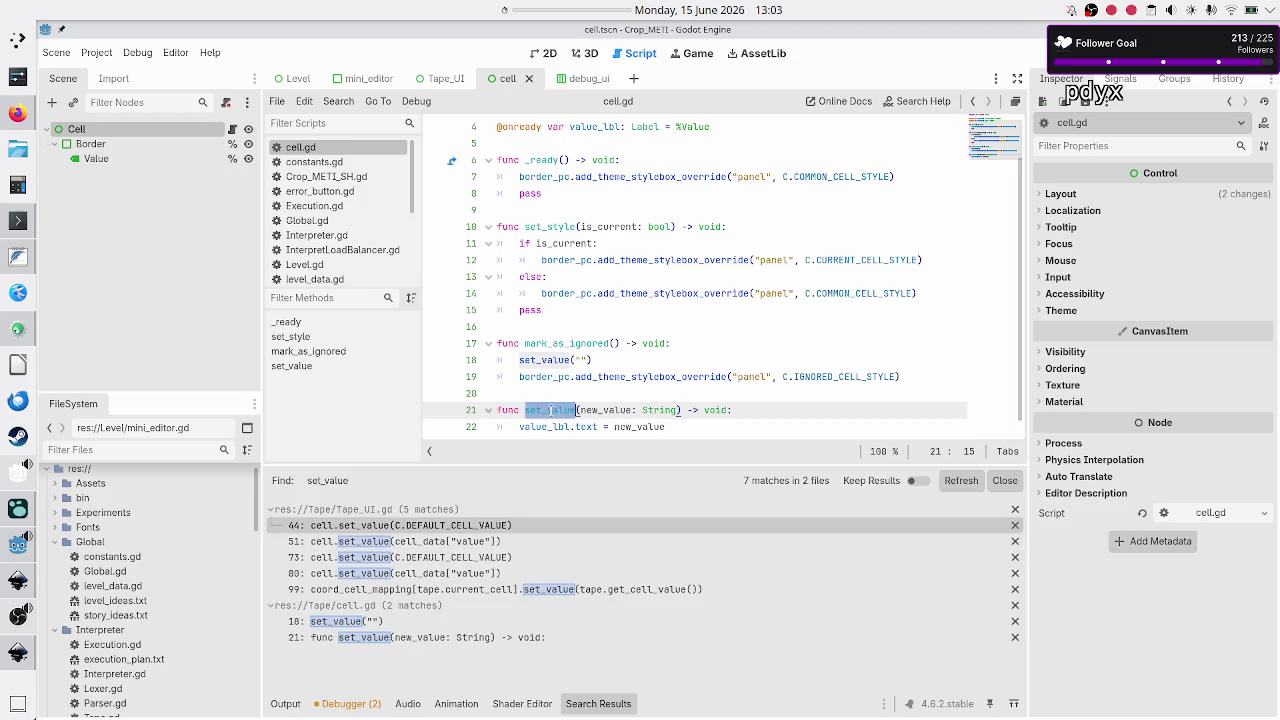
scroll(549, 410, up, 1)
double_click(568, 127)
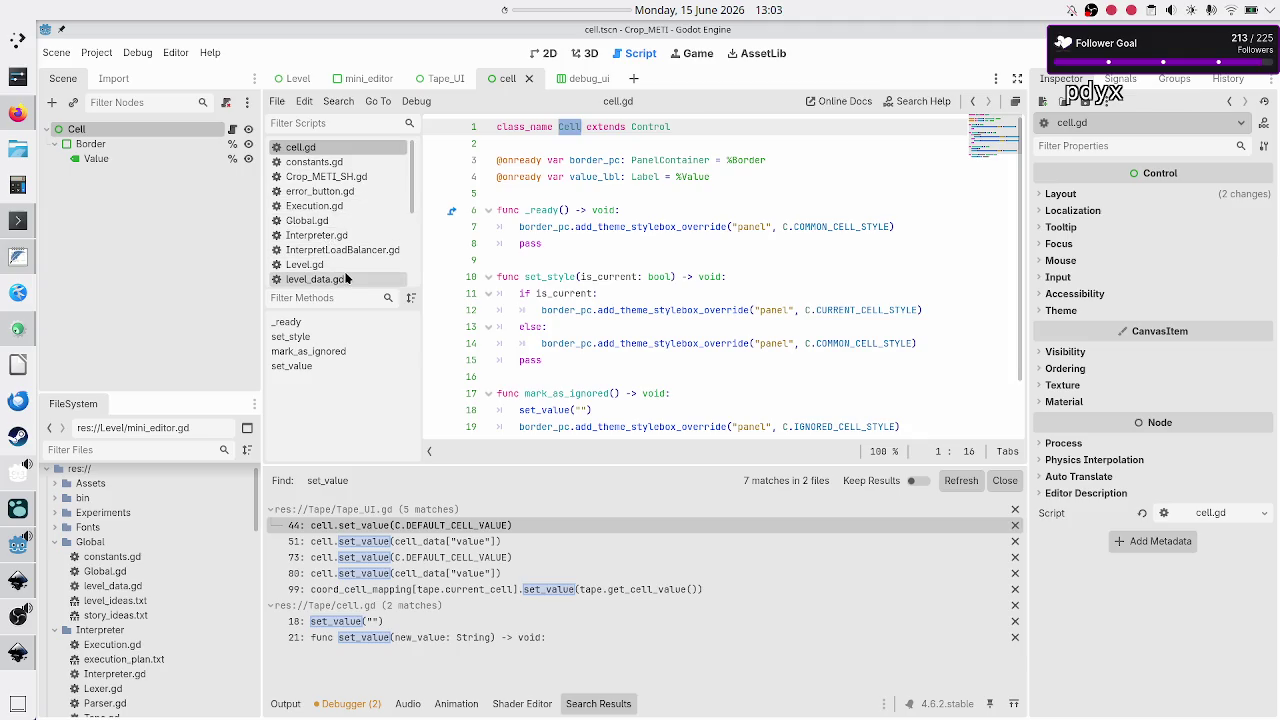
scroll(346, 279, down, 2)
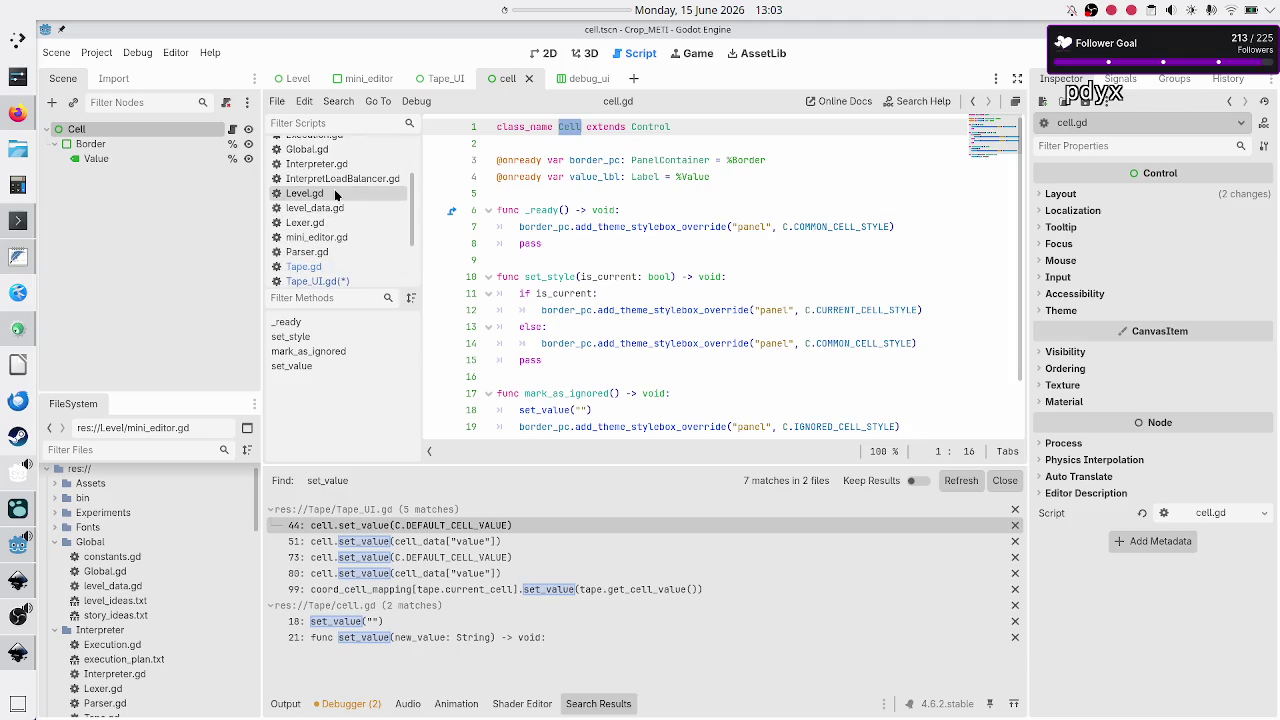
Back in Tape.gd, select set_cell_value and bring up Find in Files for it.
click(320, 266)
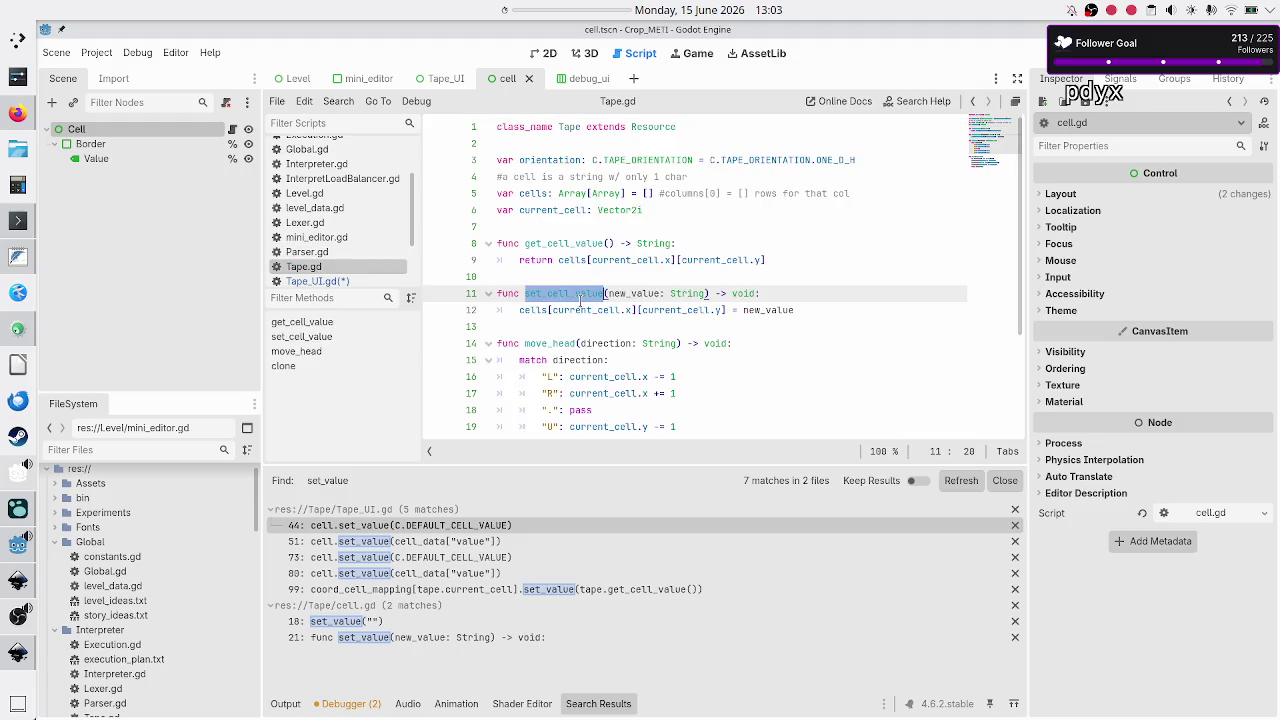
click(578, 311)
double_click(567, 293)
click(324, 105)
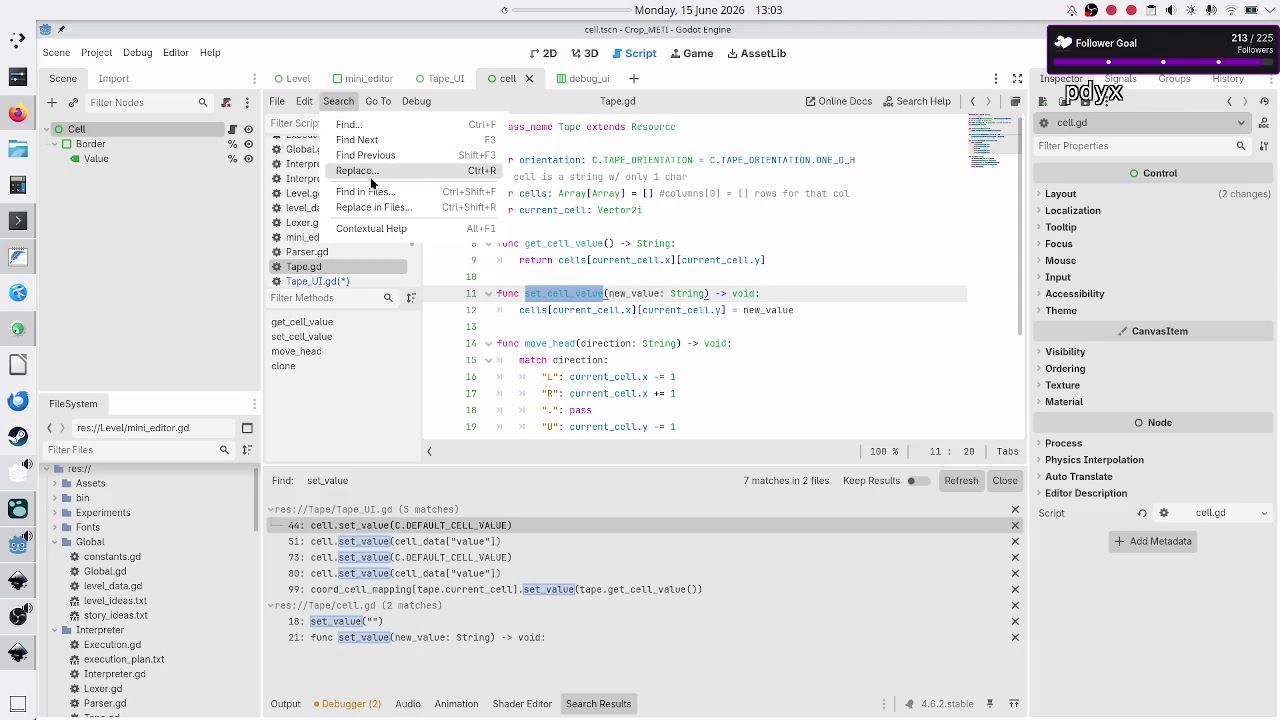
click(370, 191)
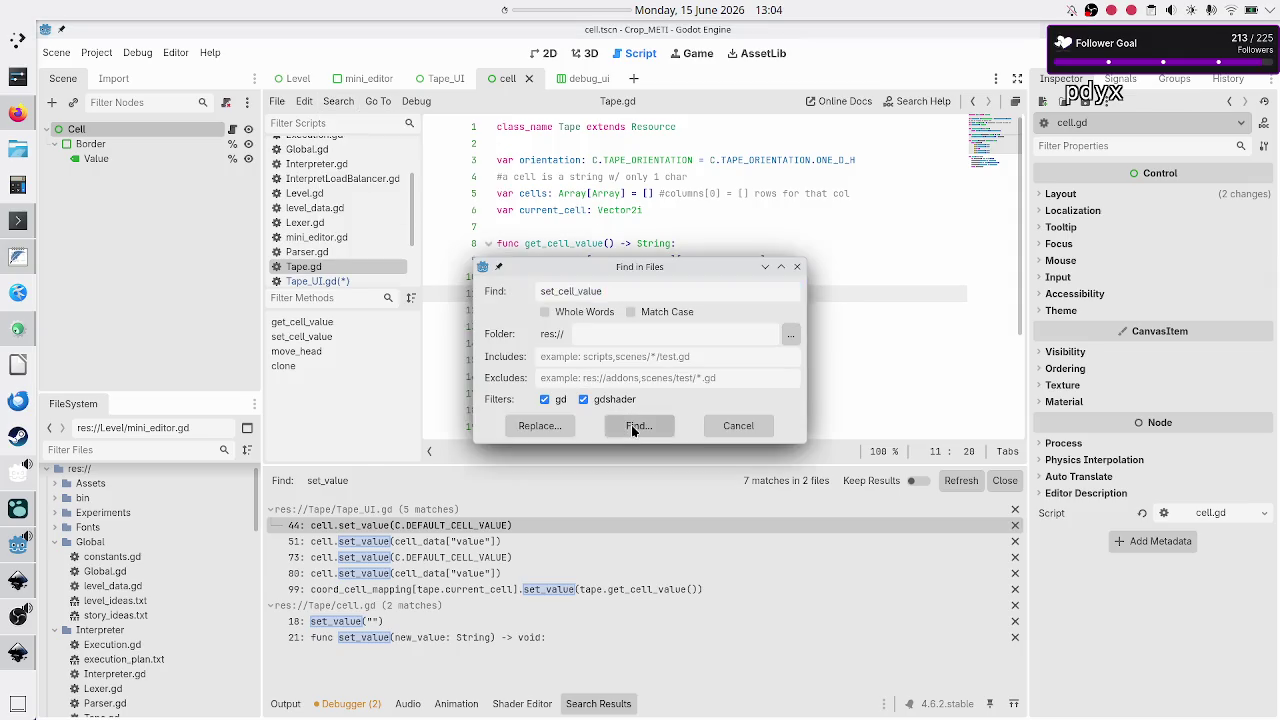
Run the set_cell_value search (4 matches in 3 files) and visit the Tape_UI.gd, Tape.gd and Interpreter.gd results.
click(631, 425)
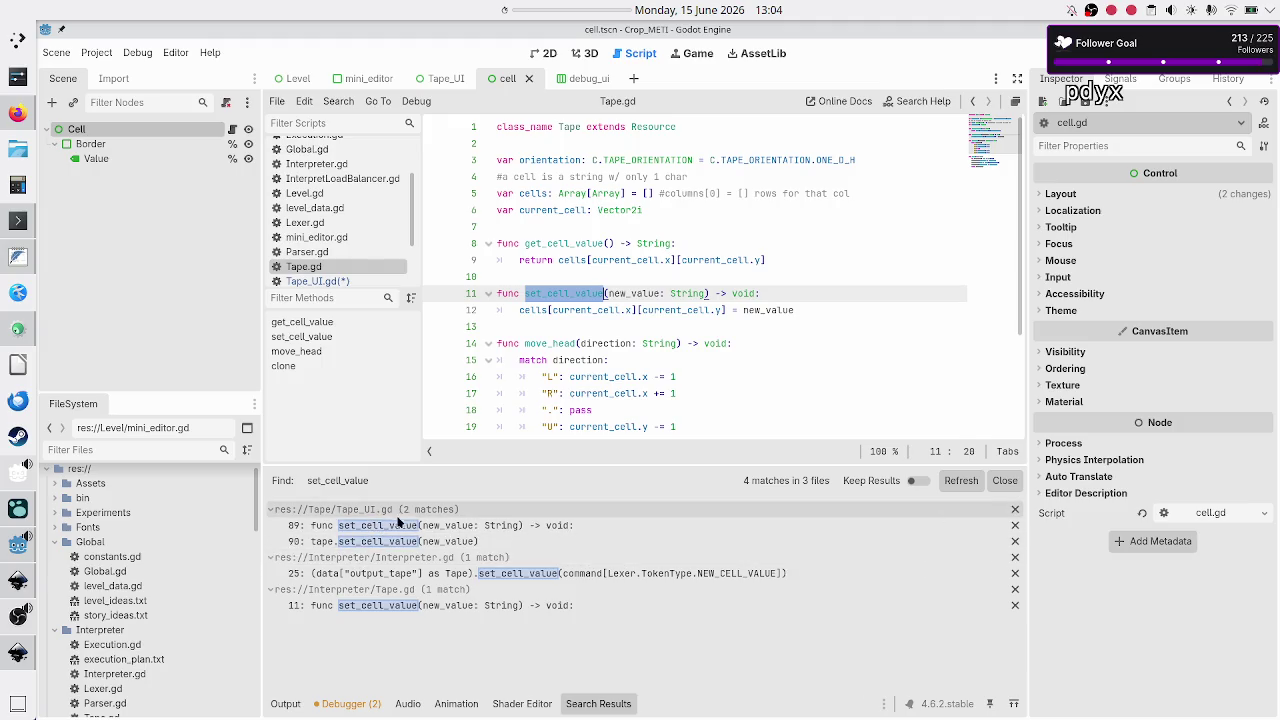
click(389, 525)
scroll(547, 340, down, 3)
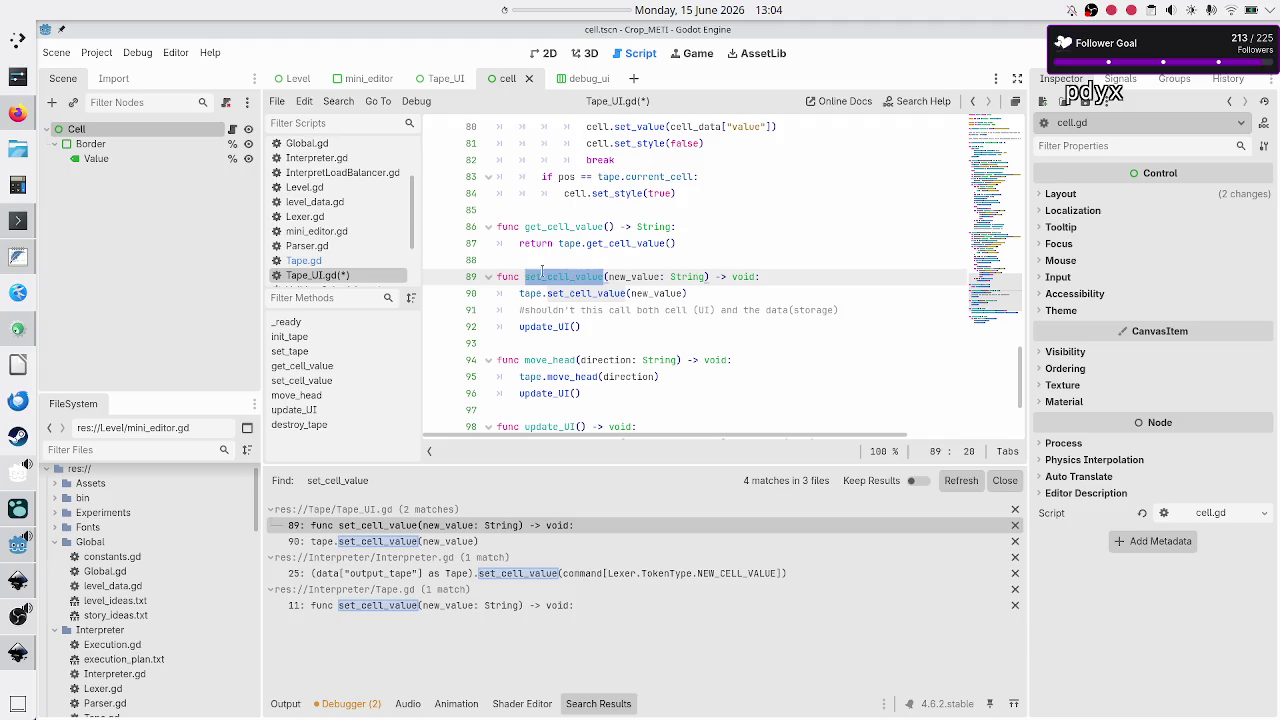
click(318, 261)
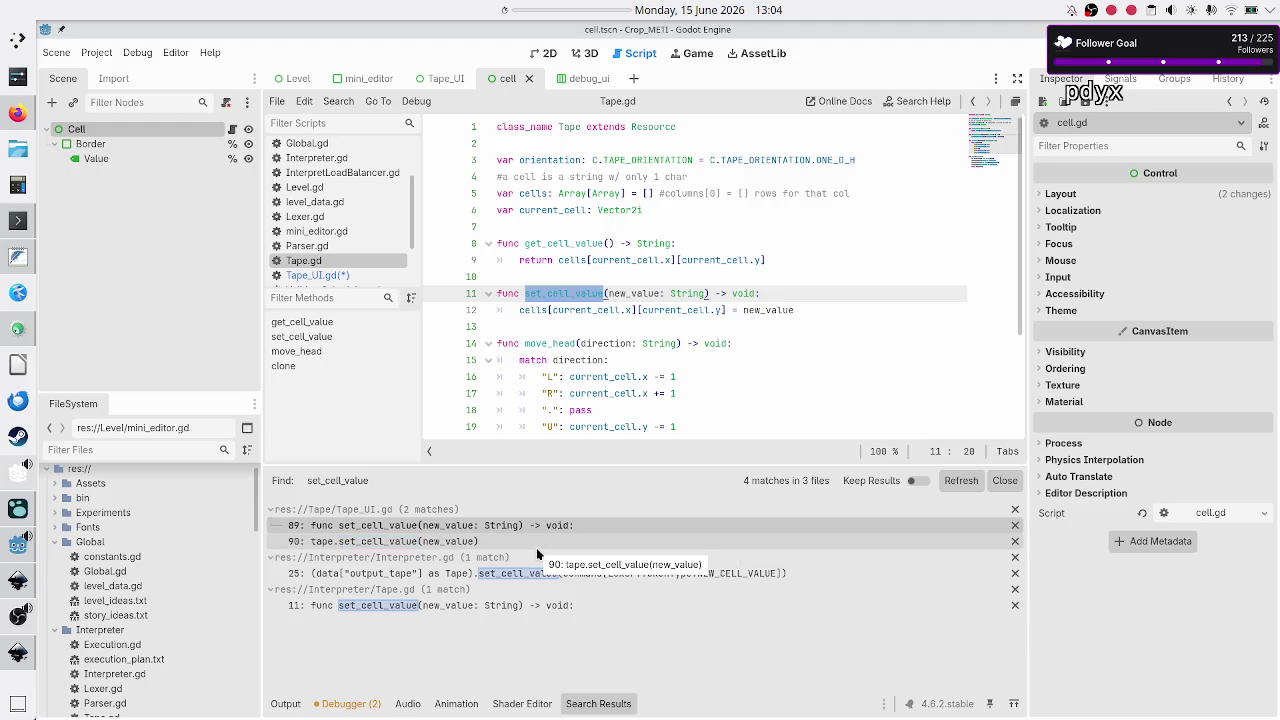
click(497, 605)
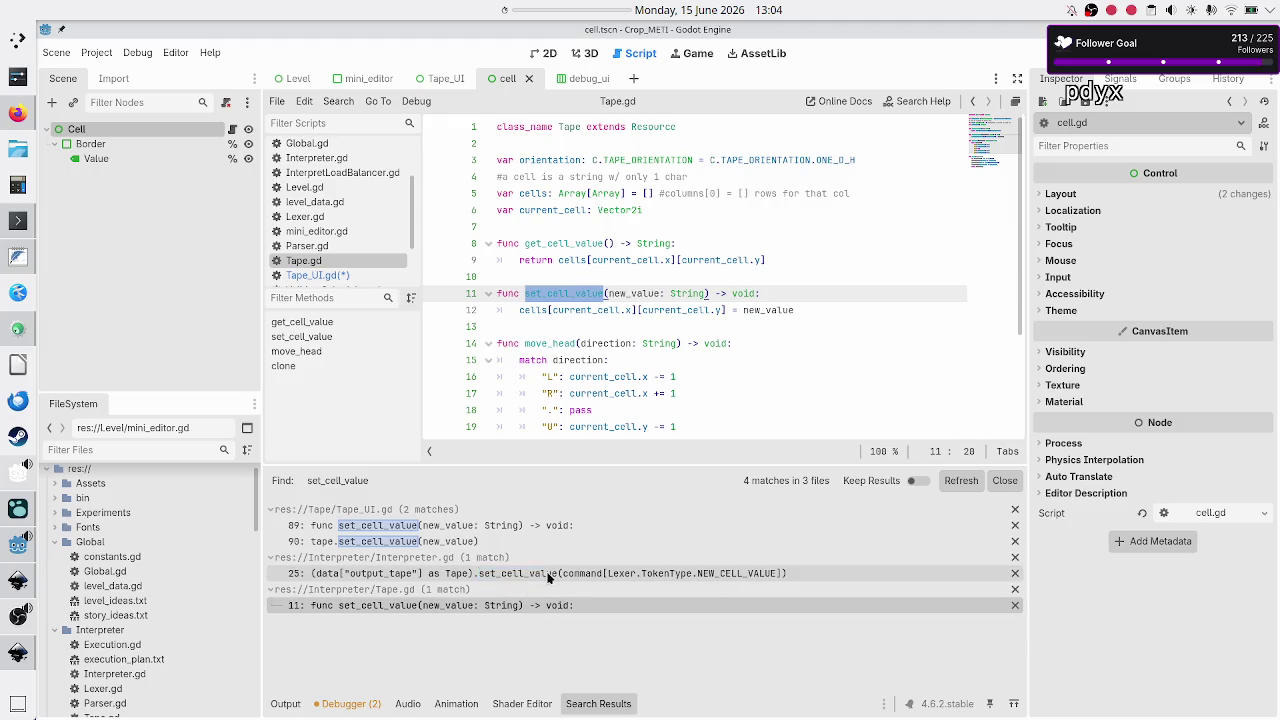
click(478, 573)
scroll(735, 201, up, 2)
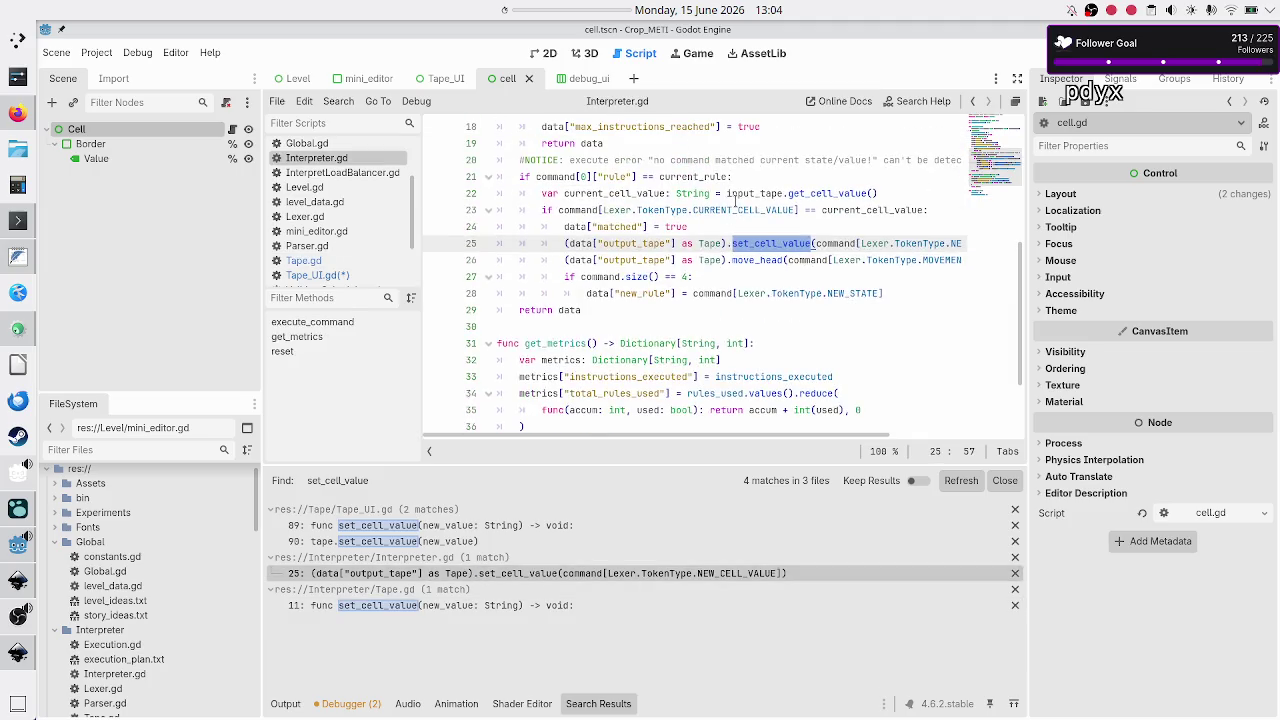
Review the set_cell_value call around lines 24–30 of Interpreter.gd.
scroll(735, 201, up, 1)
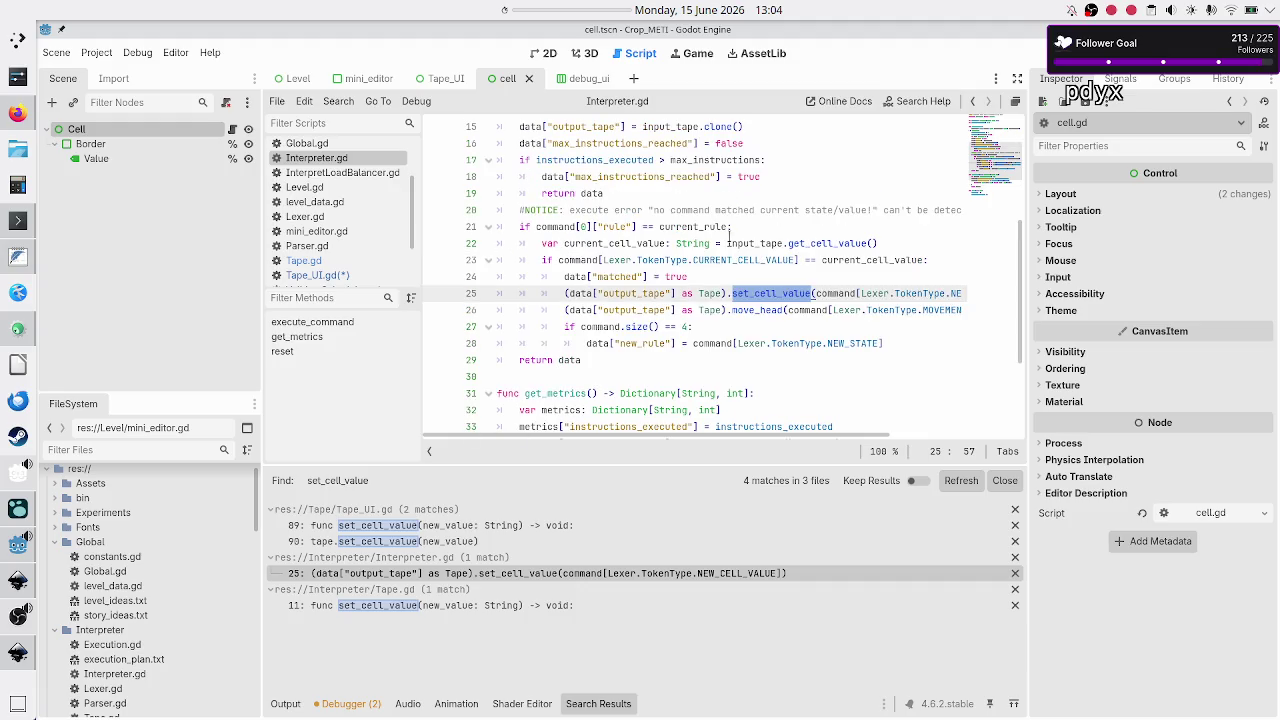
click(718, 276)
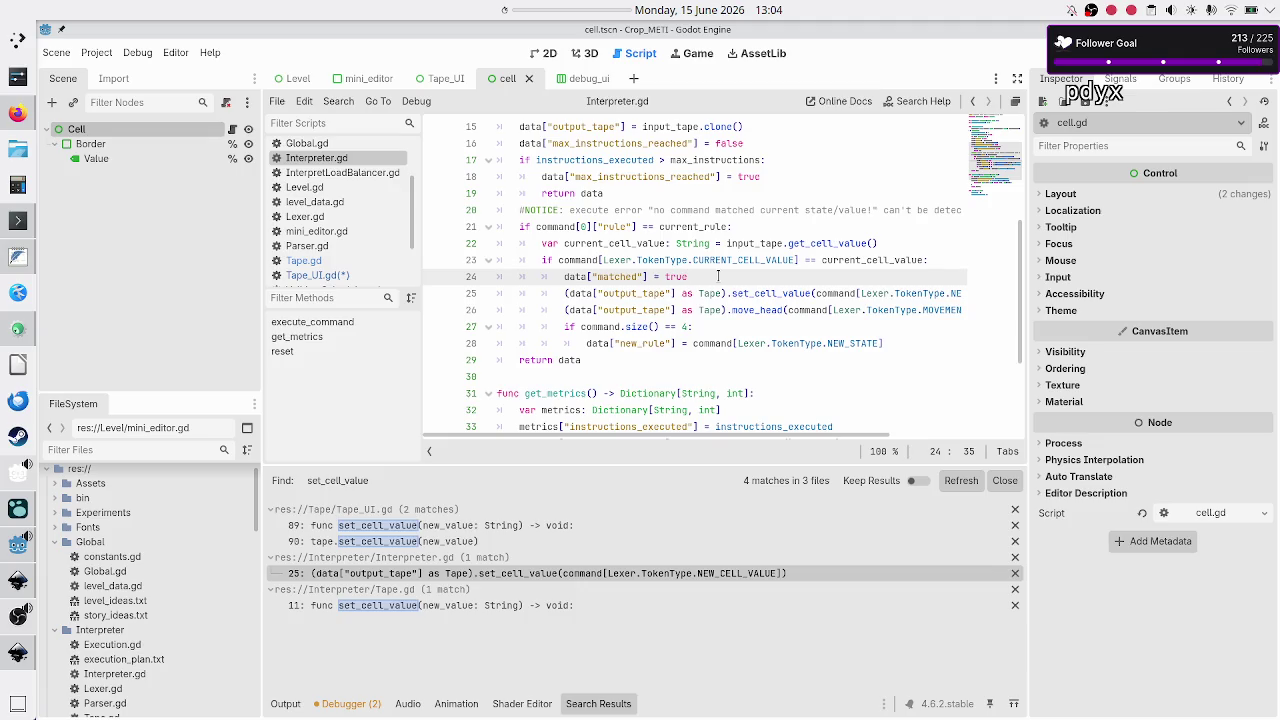
scroll(740, 244, up, 4)
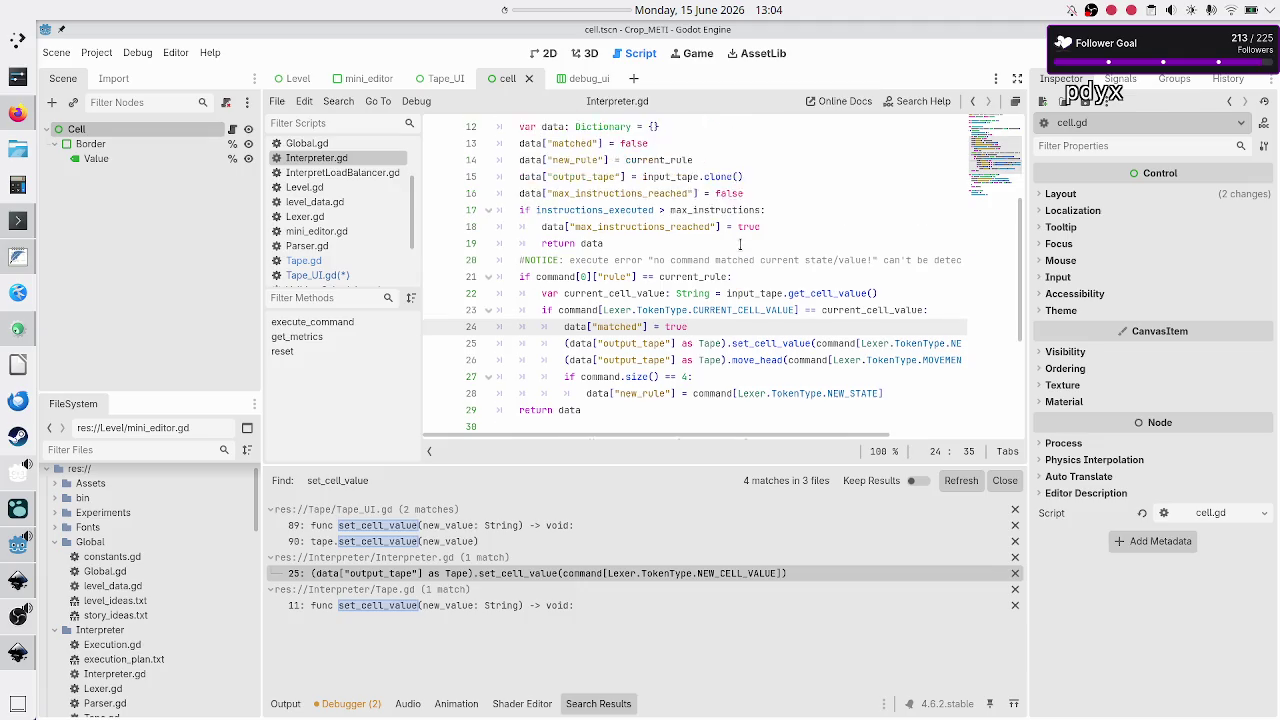
scroll(740, 244, up, 2)
scroll(740, 244, down, 4)
scroll(740, 244, right, 2)
scroll(740, 243, down, 1)
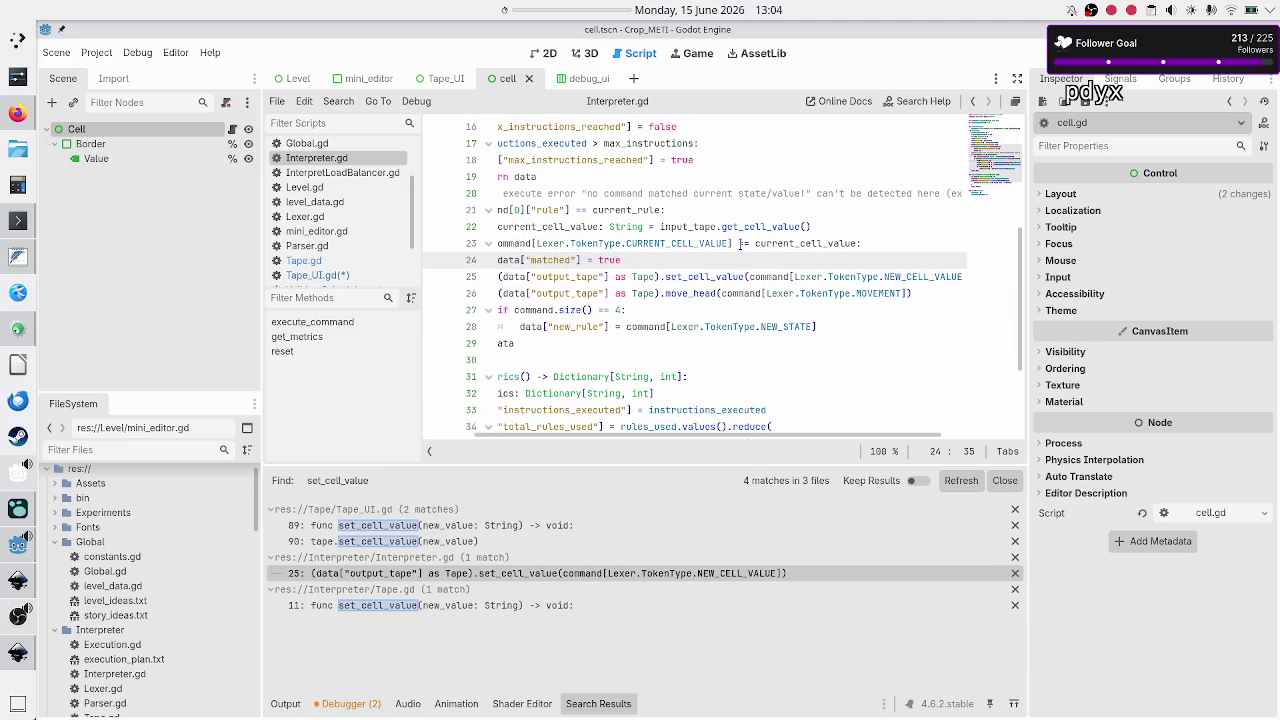
key(Right)
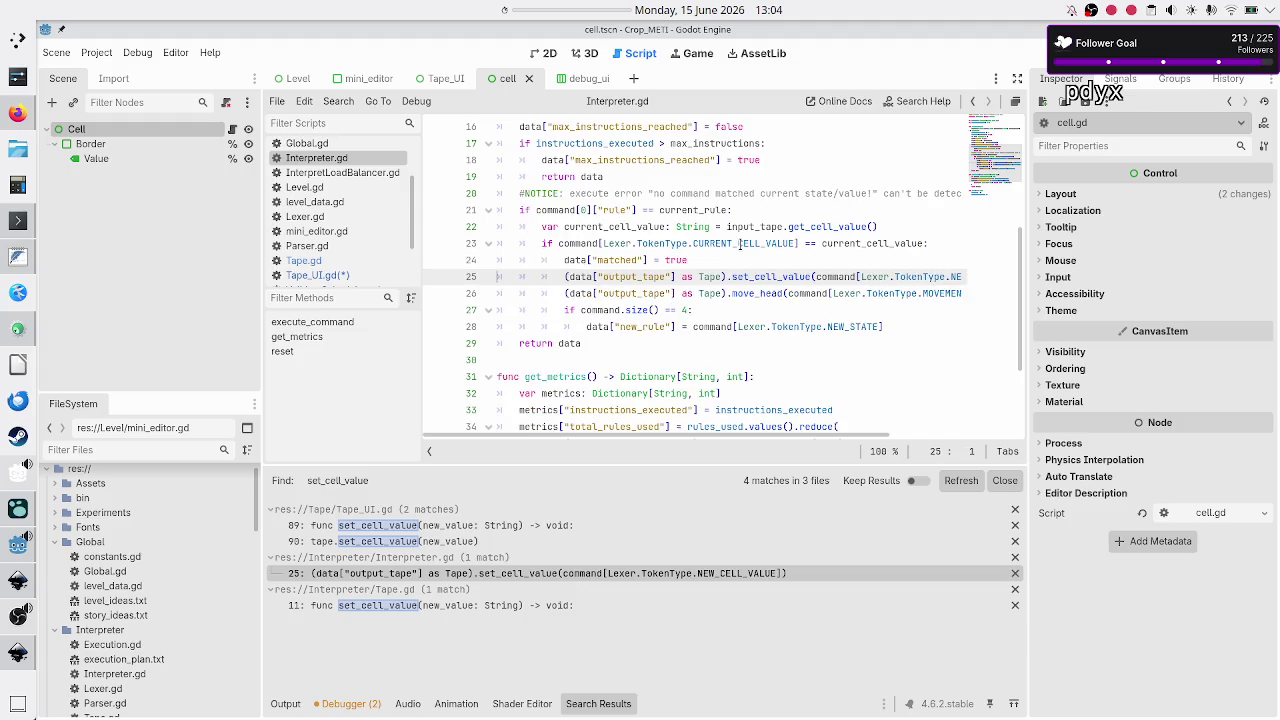
key(Down)
key(Down)
key(Down)
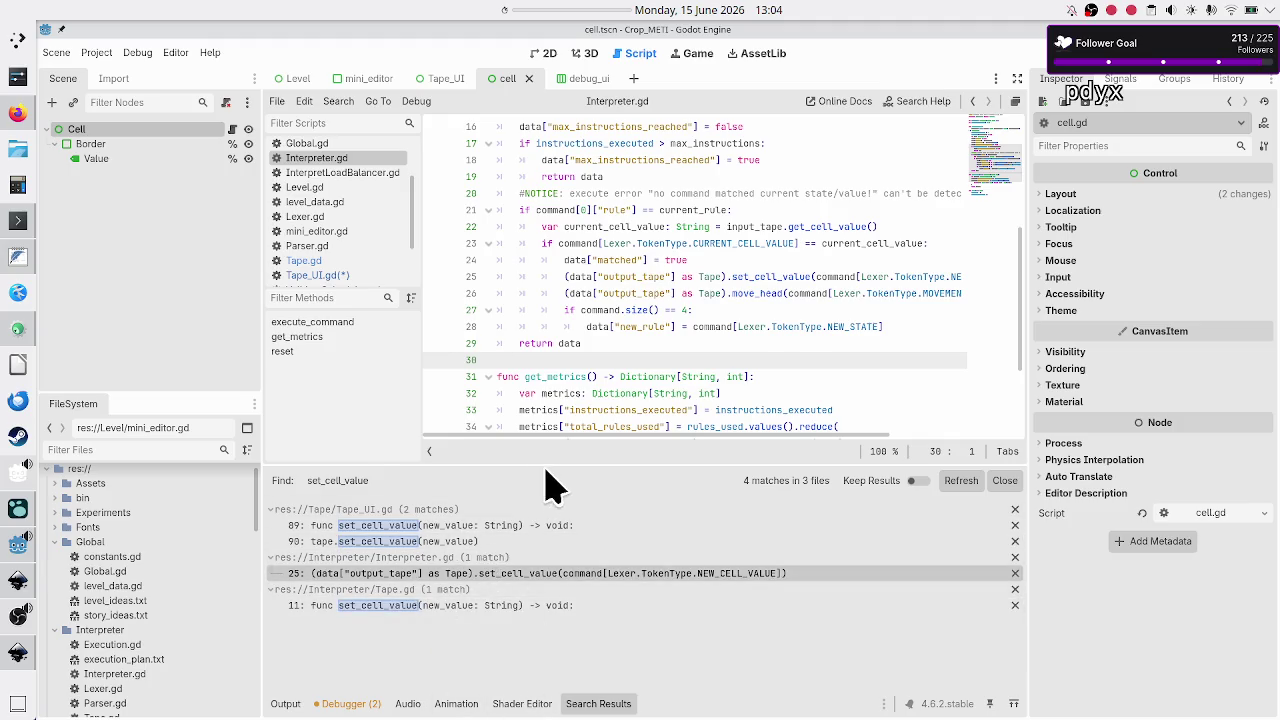
Jump to set_cell_value in Tape_UI.gd, save the script, and switch to the FeatherPad notes.
click(372, 276)
click(588, 243)
key(ctrl+s)
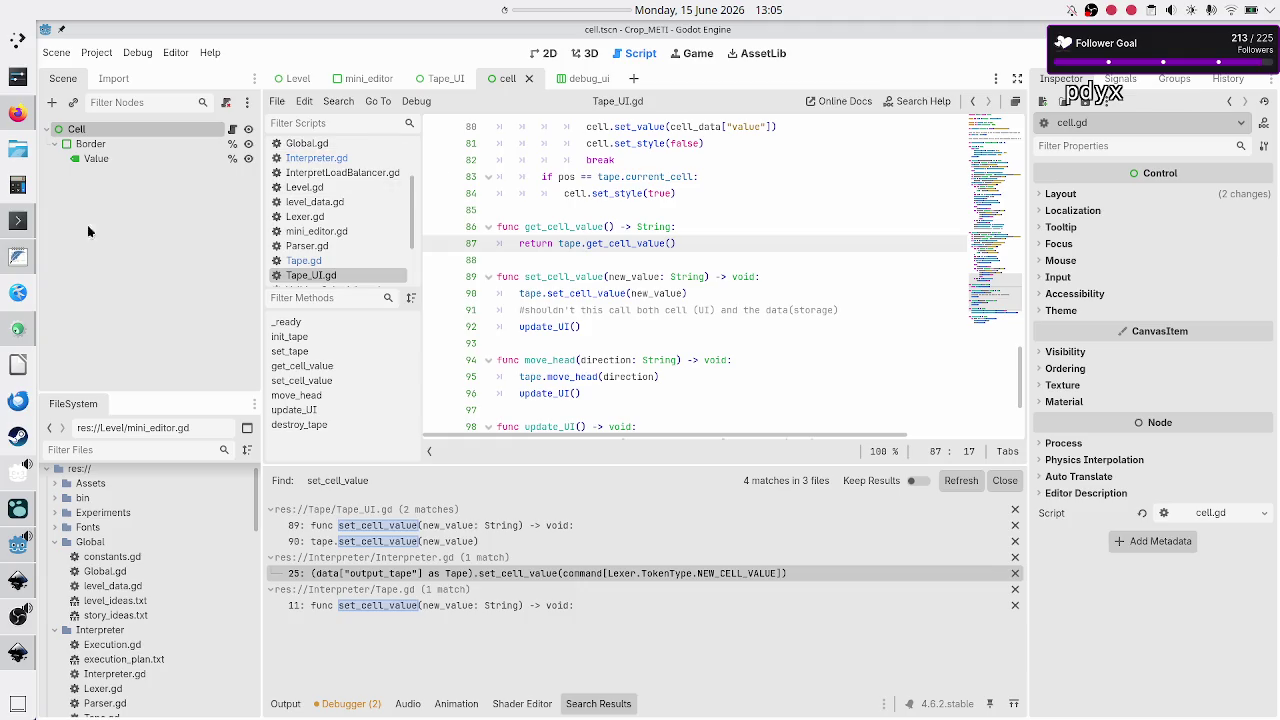
click(18, 256)
click(163, 209)
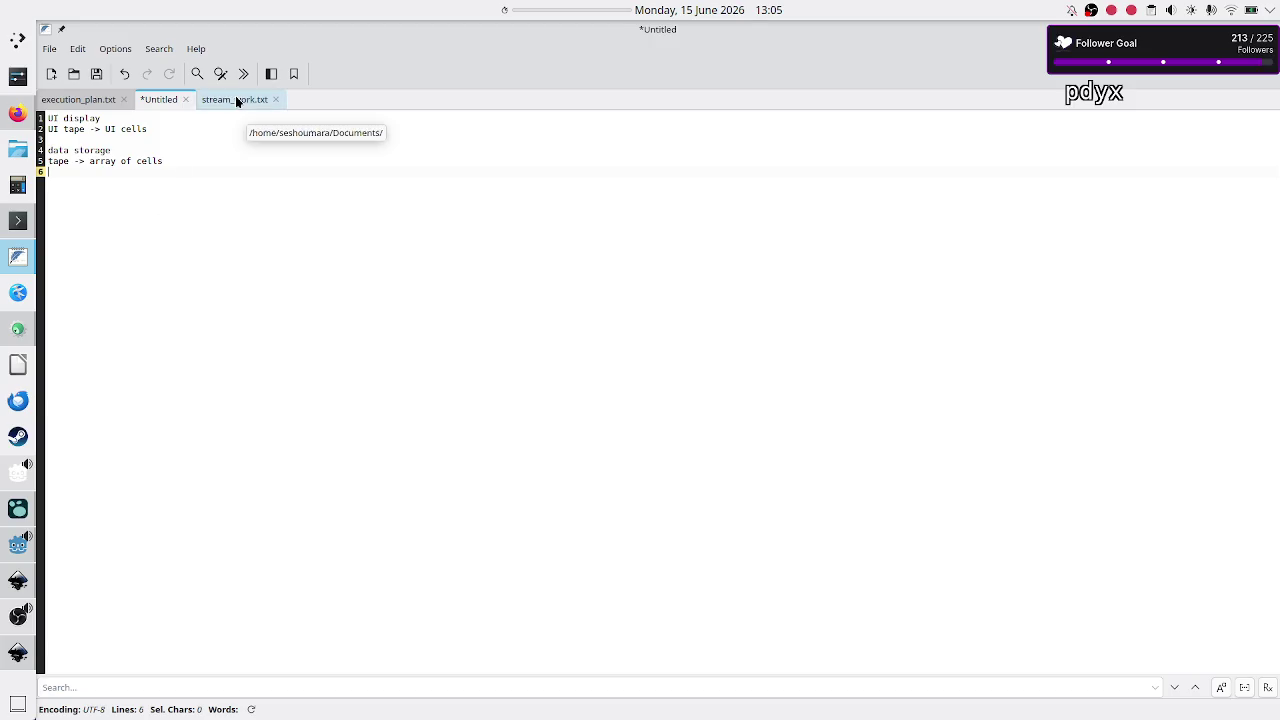
Write 'TOP PRIORITY: fix the Tape/Cell confusing logic between UI and data classes' under Today: in stream_work.txt.
click(237, 100)
click(135, 213)
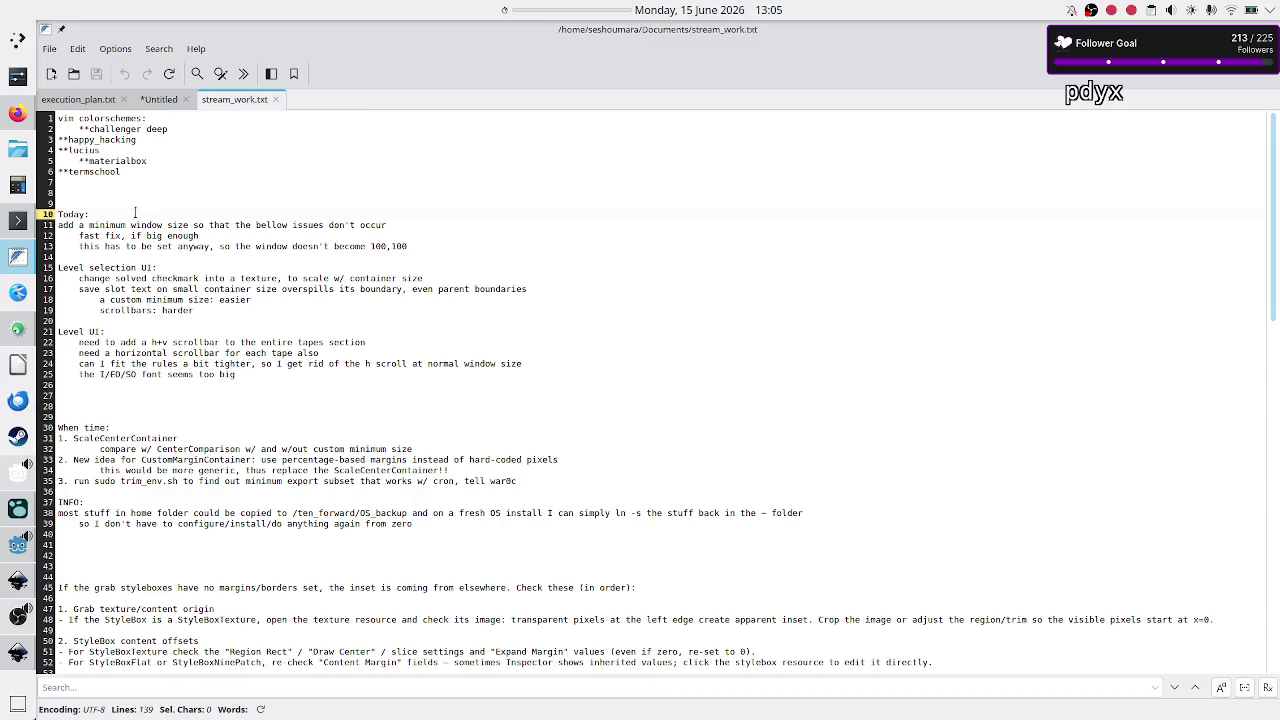
key(Return)
key(Return)
key(Return)
key(Up)
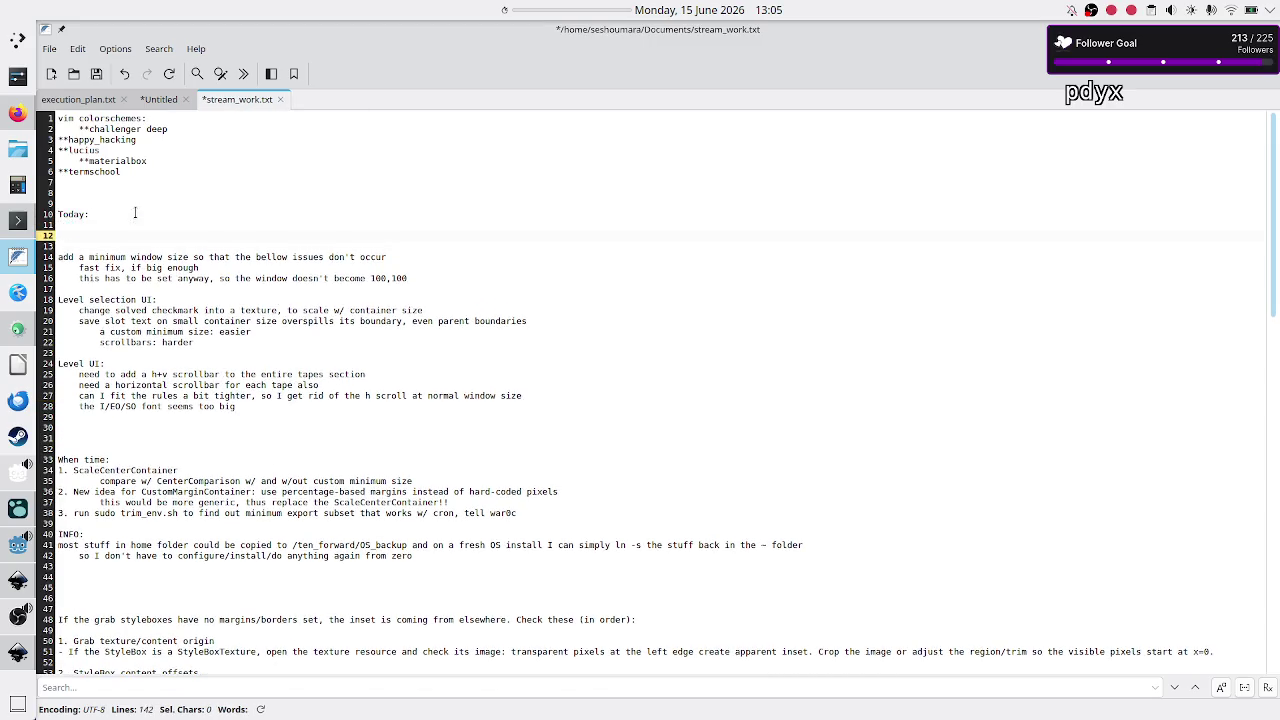
text(TO)
text(P PRIORIT)
text(Y:)
text( fix )
text(the Tape/CELL)
key(BackSpace)
key(BackSpace)
key(BackSpace)
text(l)
text( confusing logic between UI and data c)
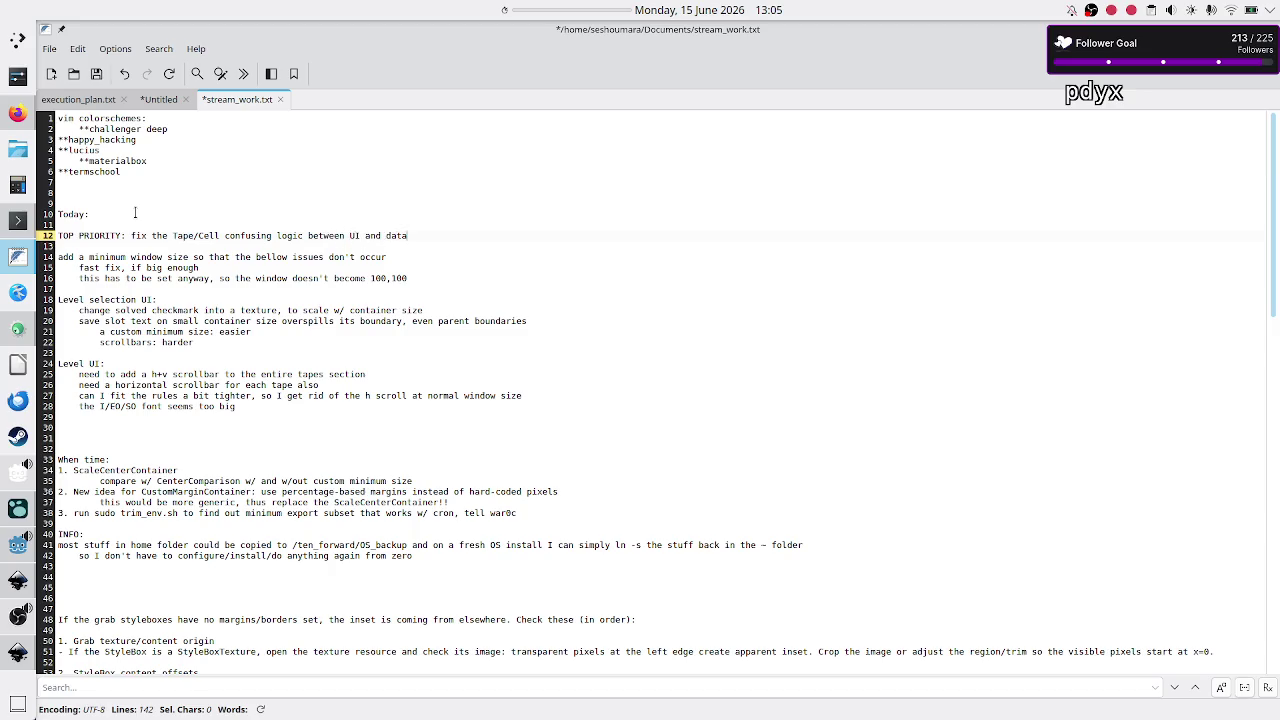
text(lasses)
Save stream_work.txt and bring the Godot editor back to the front.
key(Return)
key(Return)
key(Up)
key(Up)
key(shift+End)
key(ctrl+s)
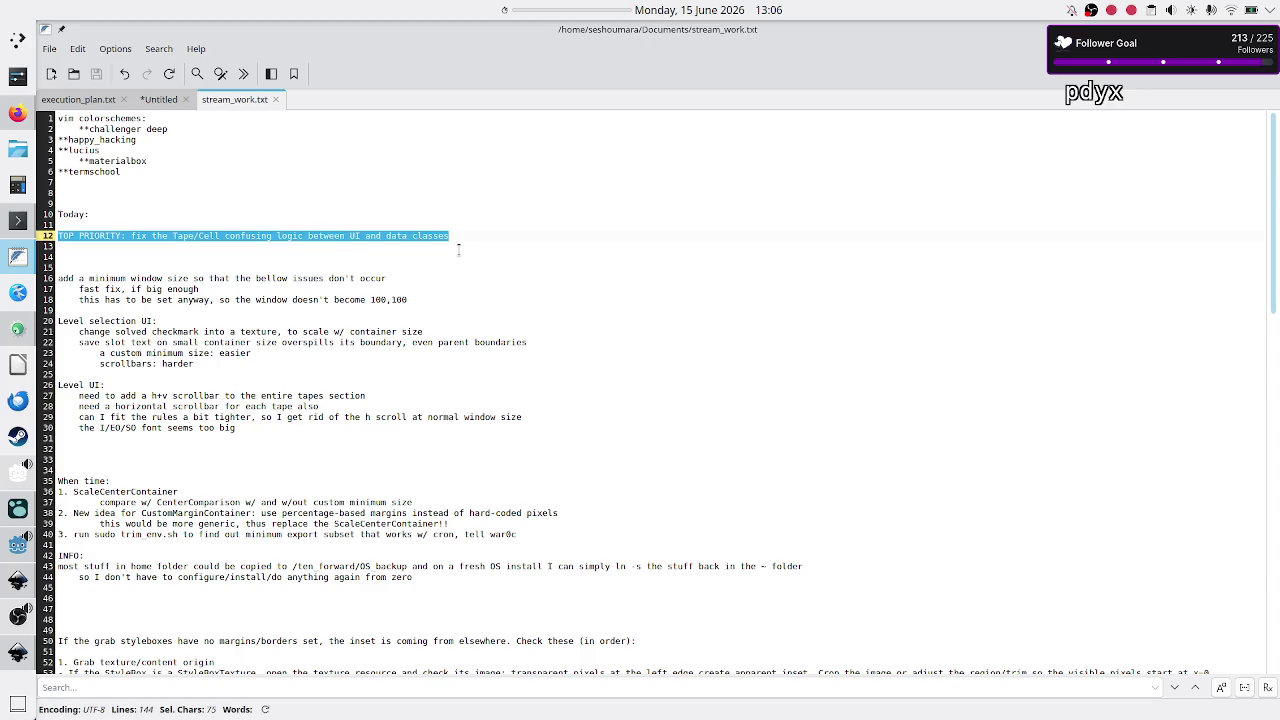
mouse_move(12, 654)
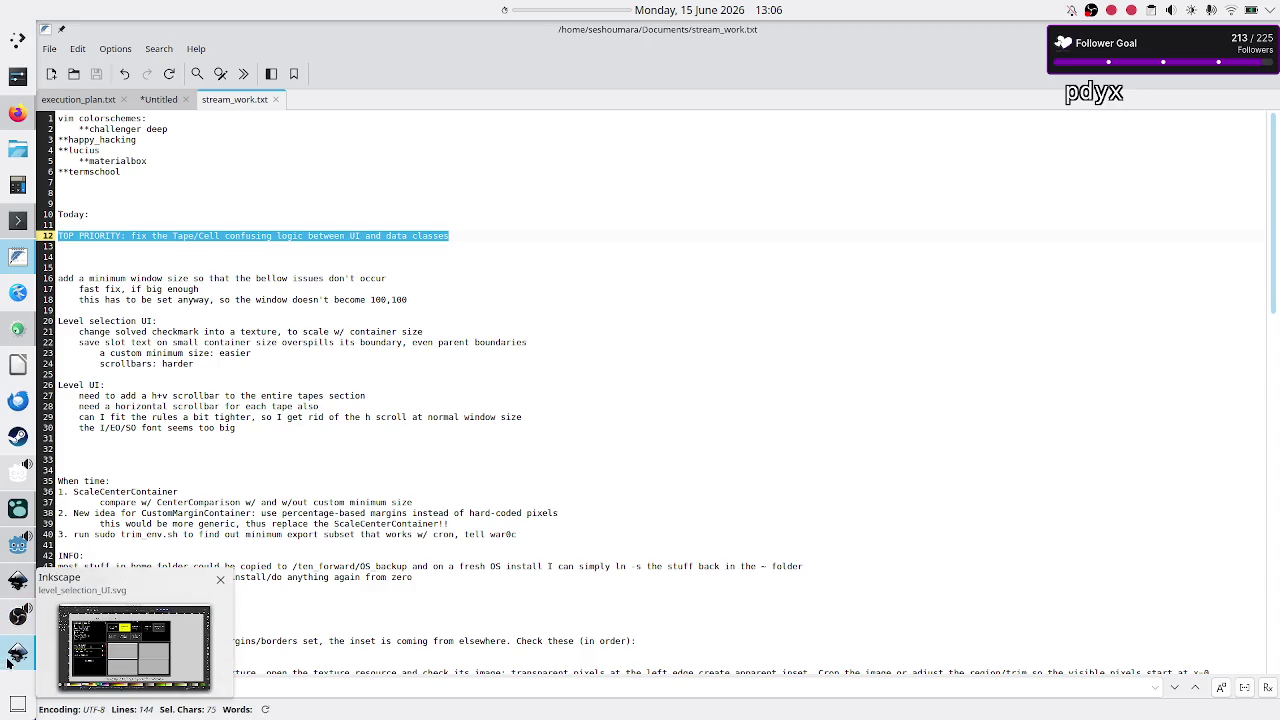
click(12, 546)
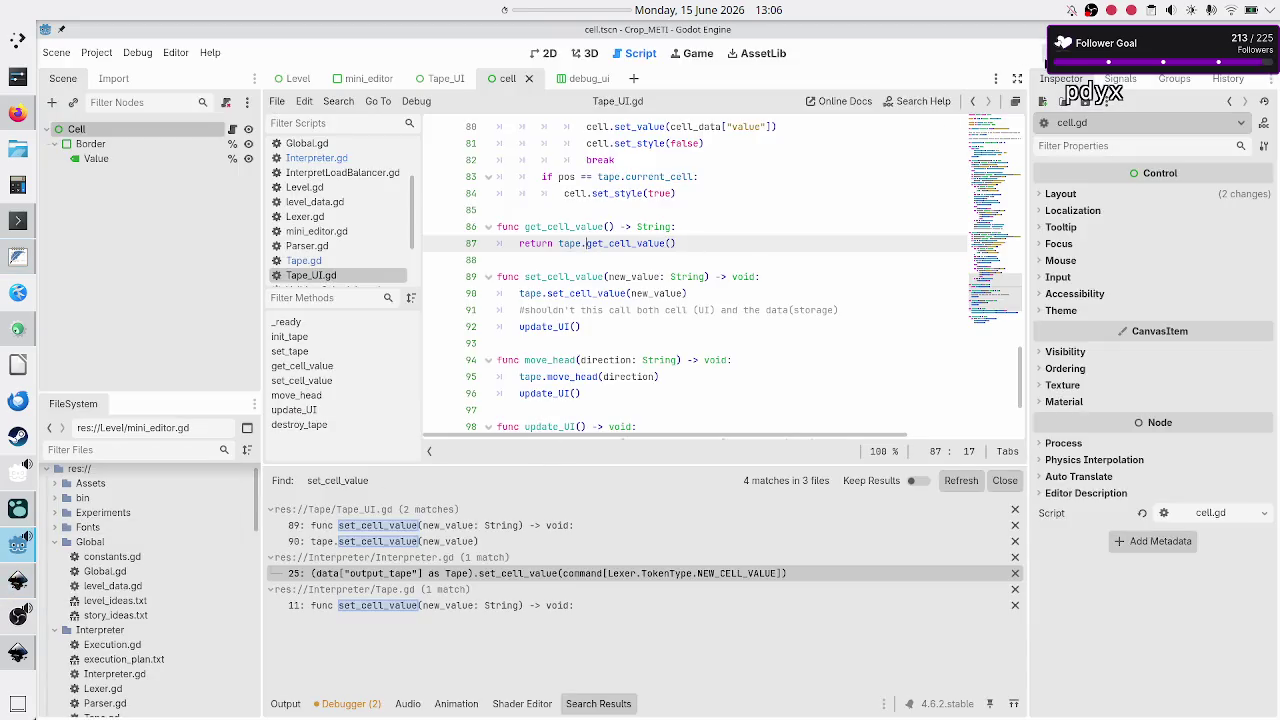
Run the tape puzzle once, stop it with F8, and return to line 88 of Tape_UI.gd.
click(1045, 58)
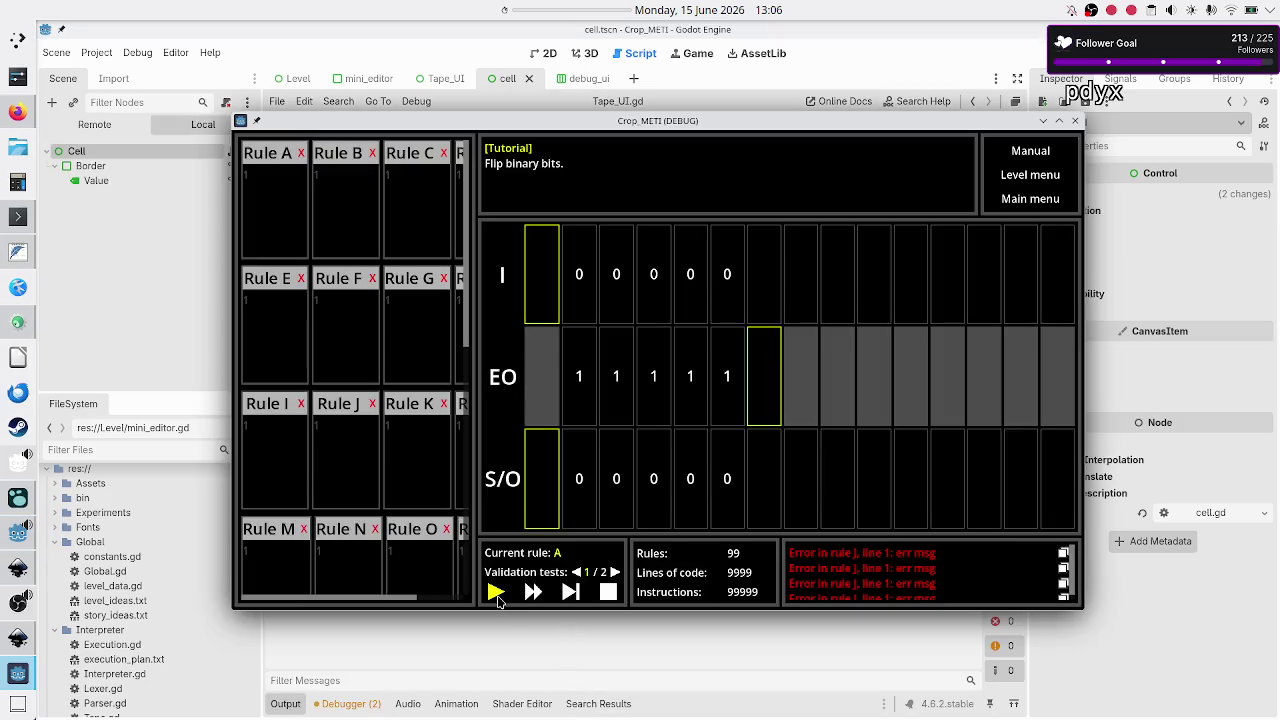
click(571, 594)
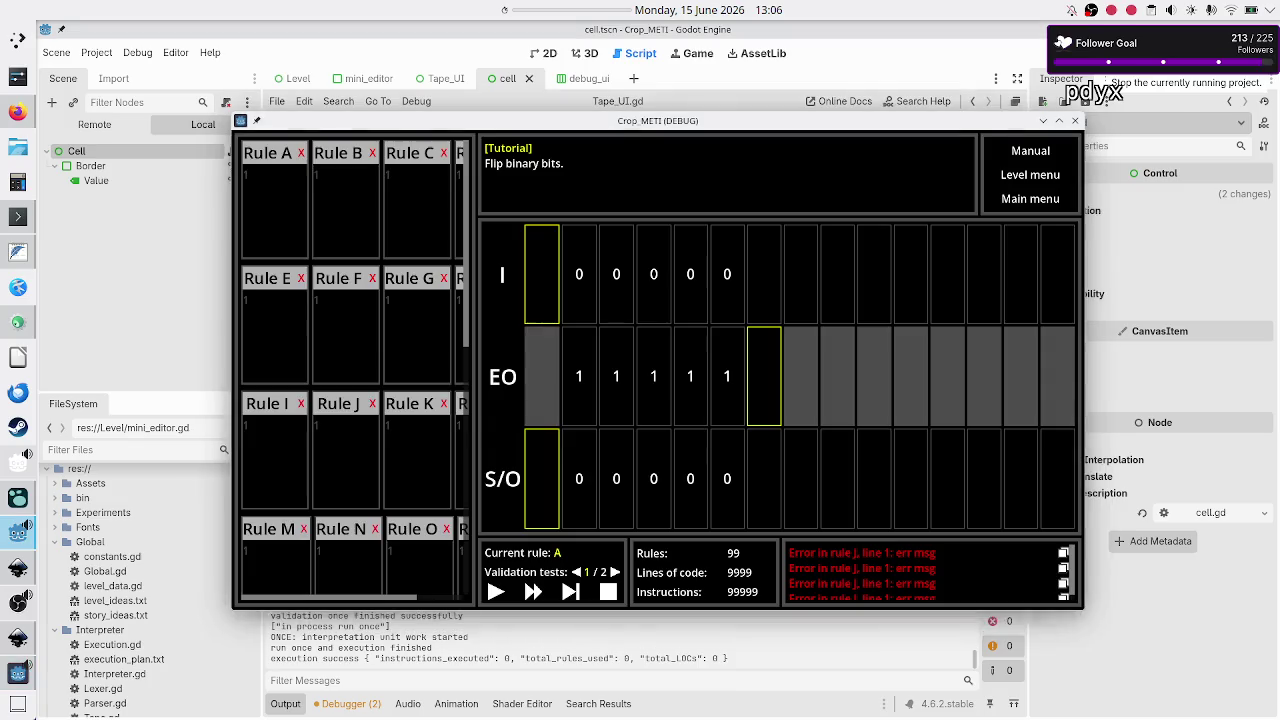
key(F8)
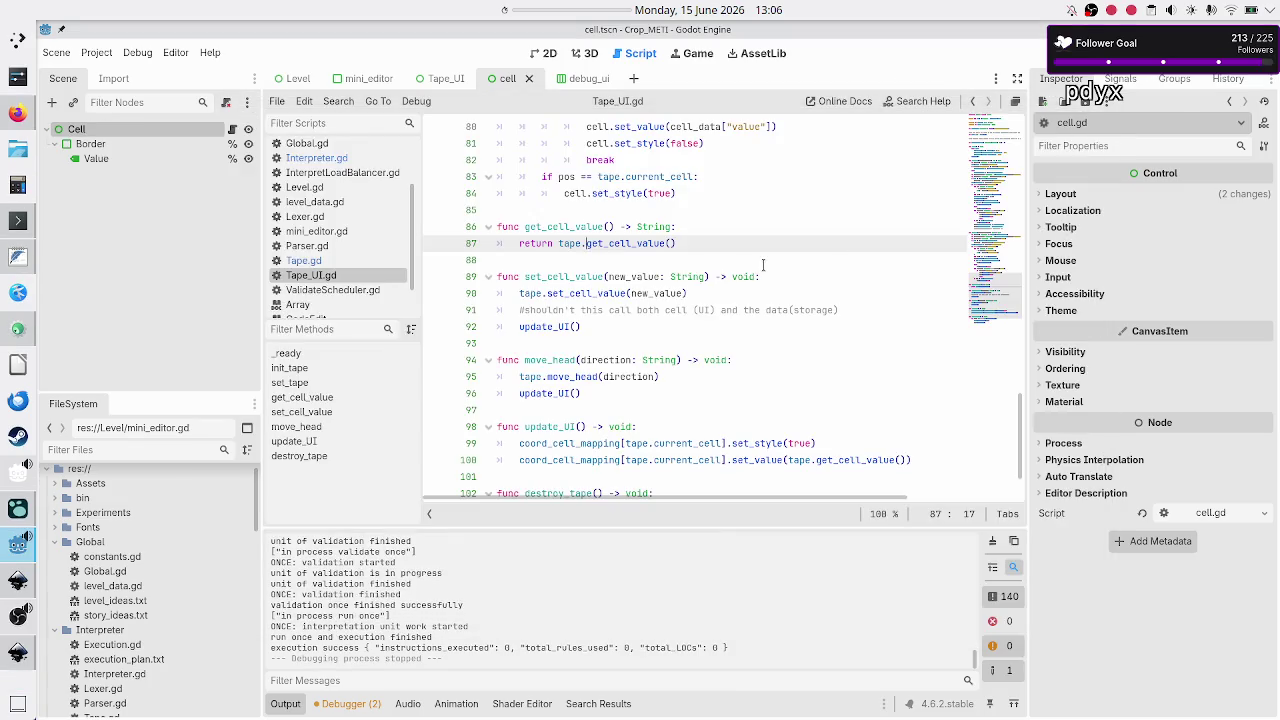
click(763, 265)
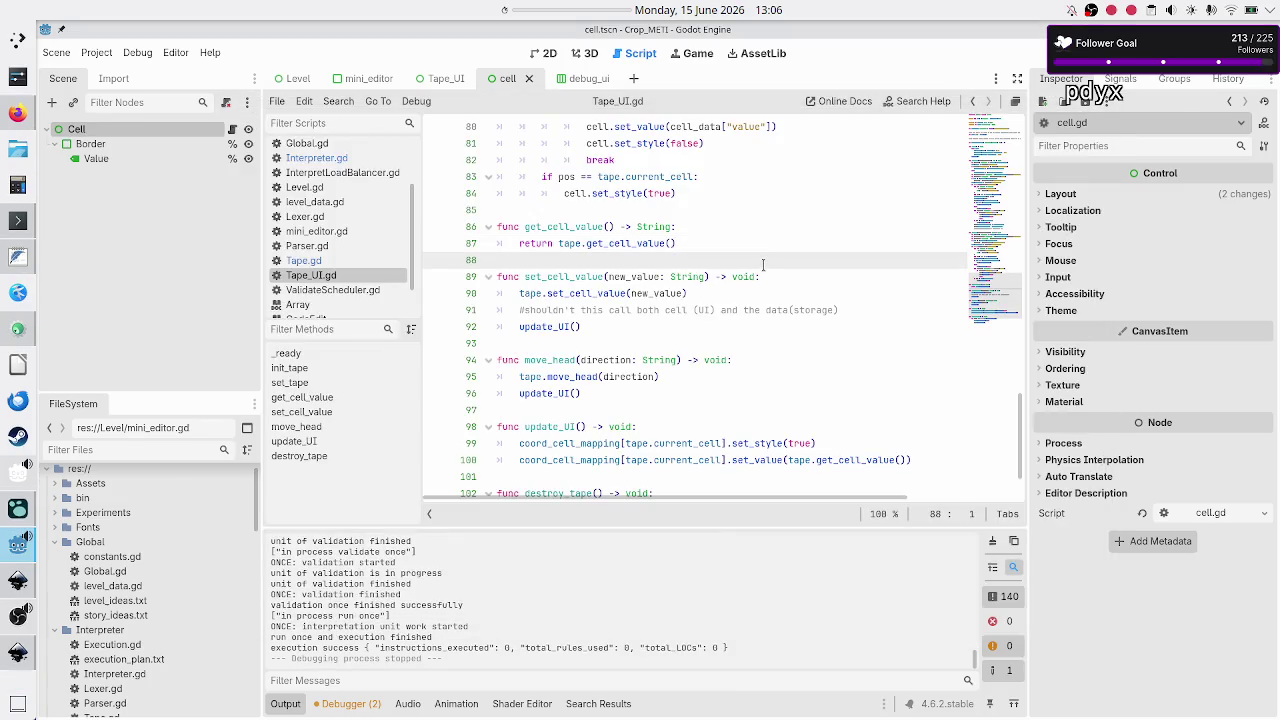
Select Tape.gd's orientation, cells and current_cell declarations on lines 3–6 for copying.
click(322, 264)
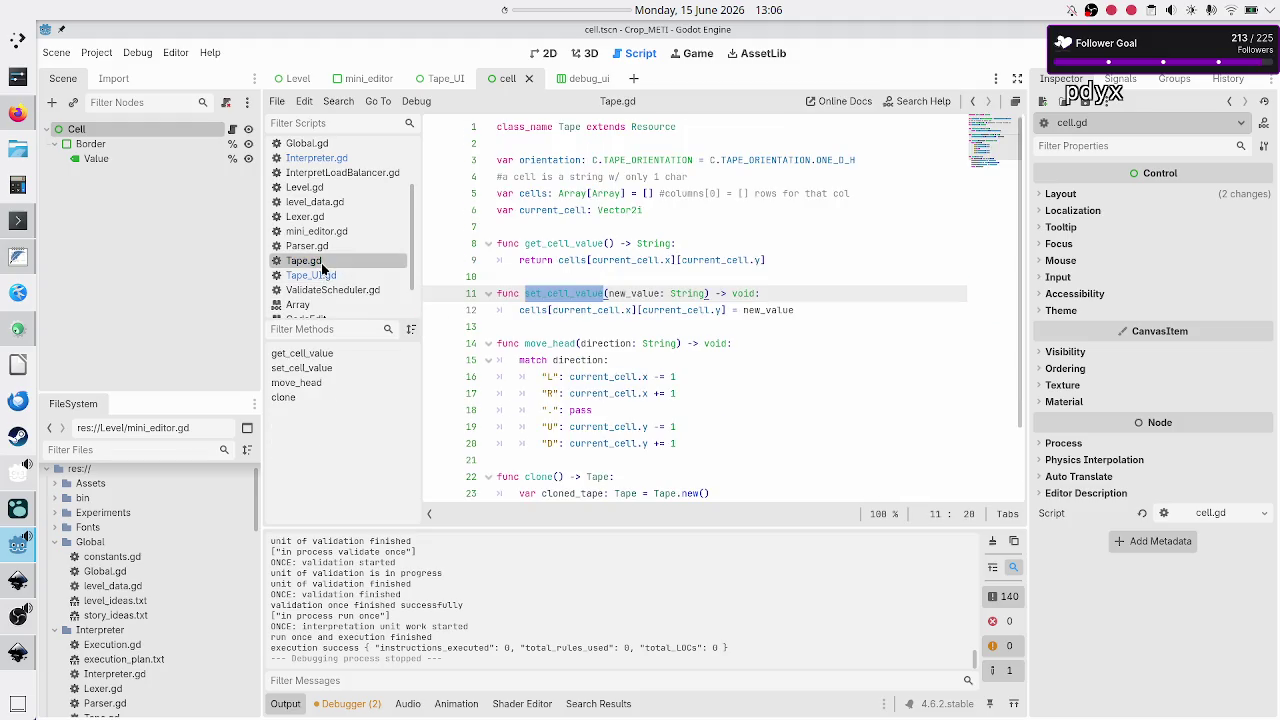
click(765, 222)
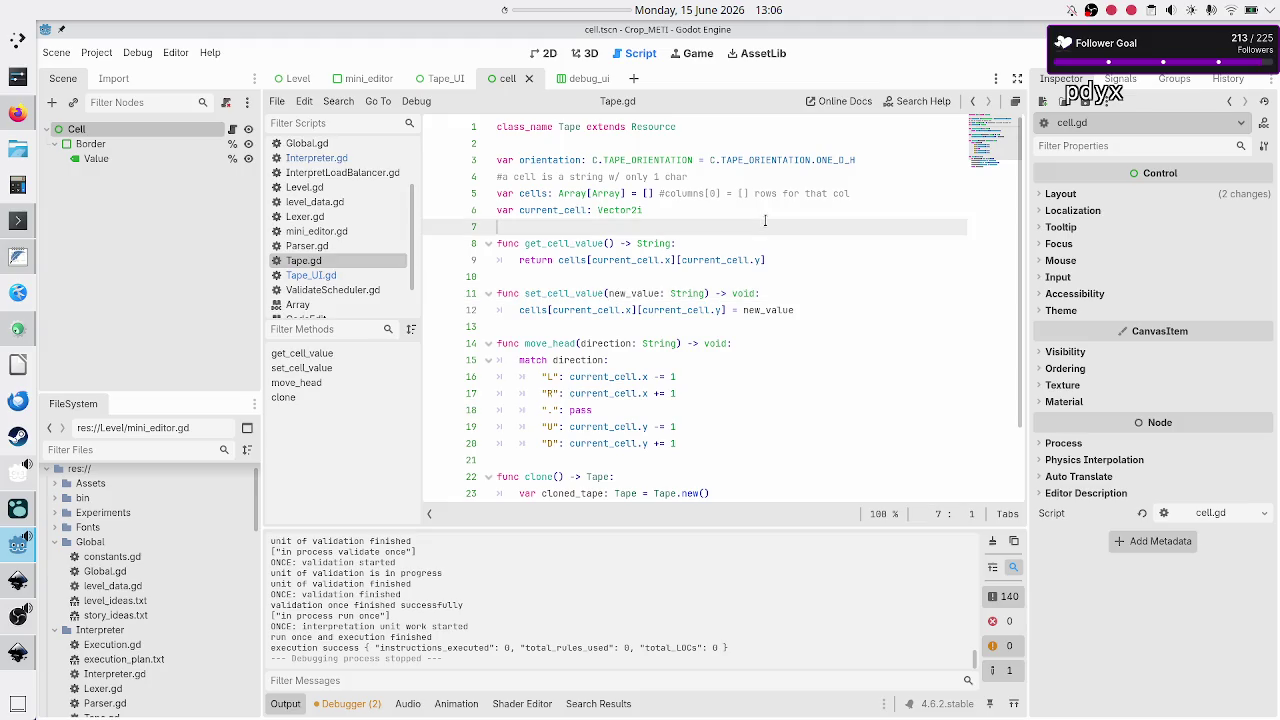
scroll(765, 220, down, 2)
scroll(765, 220, up, 2)
scroll(765, 220, down, 2)
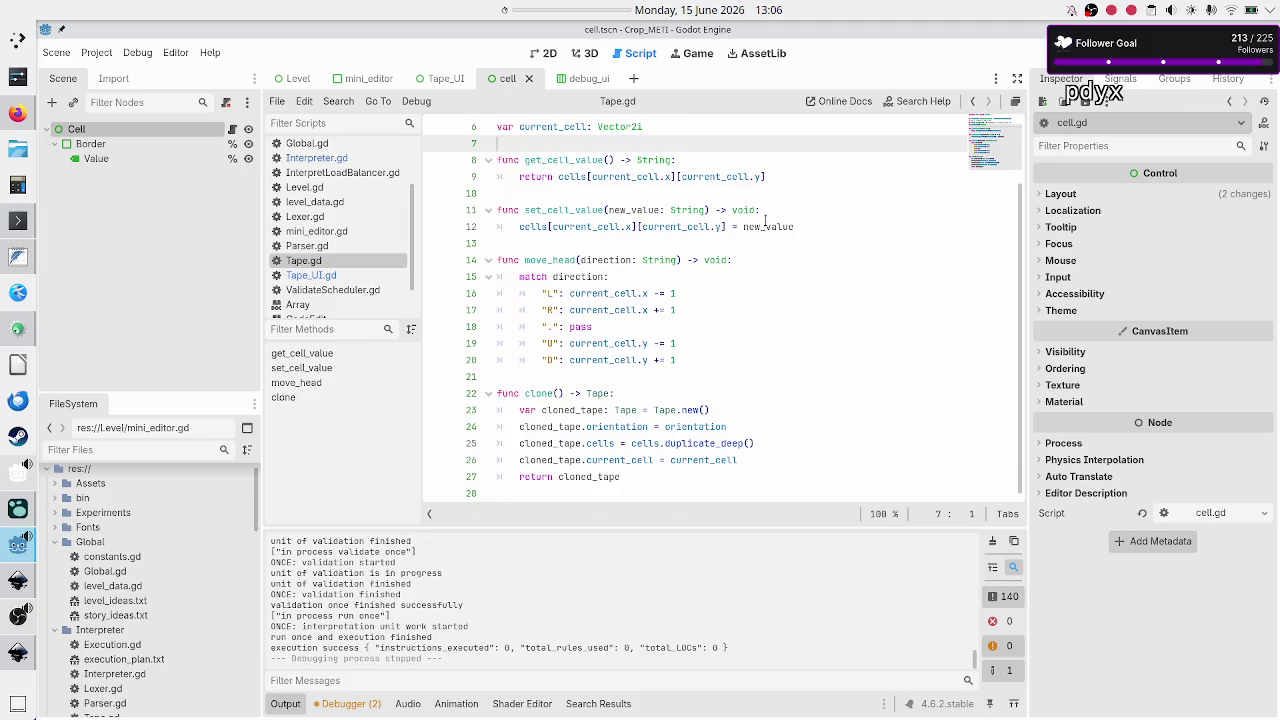
scroll(765, 218, up, 2)
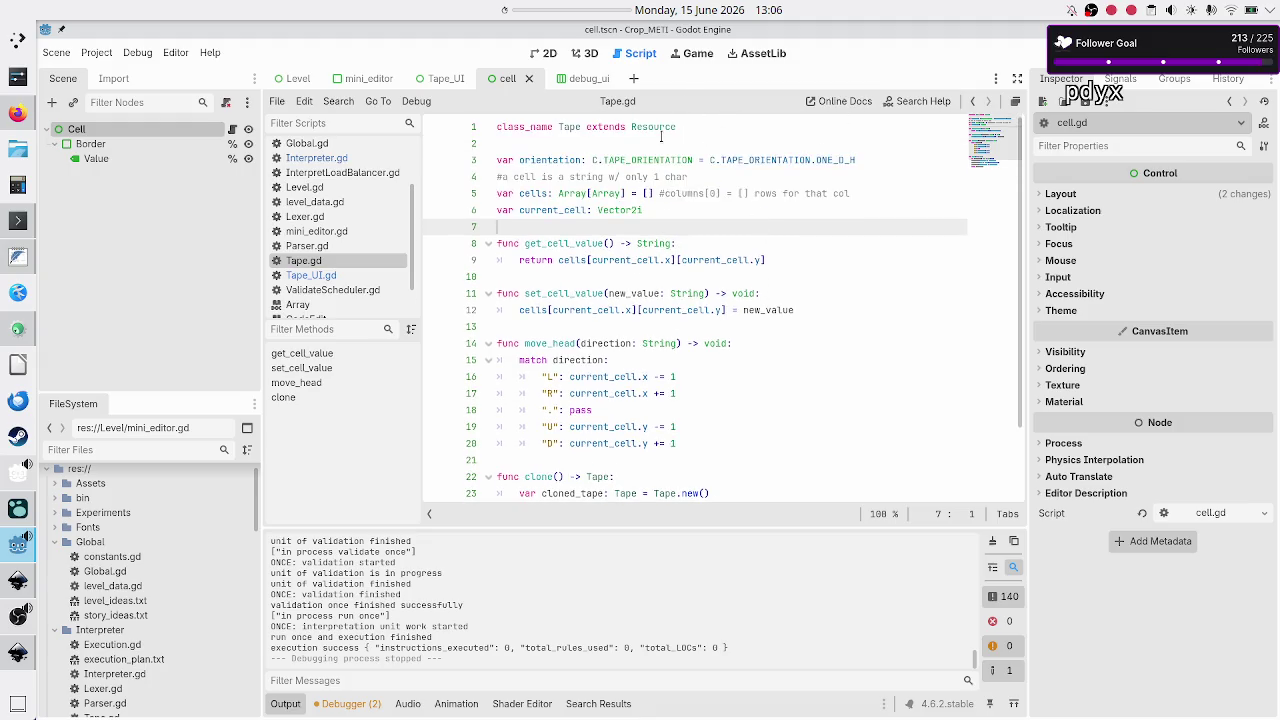
click(651, 147)
key(shift+Down)
key(shift+Down)
key(shift+Down)
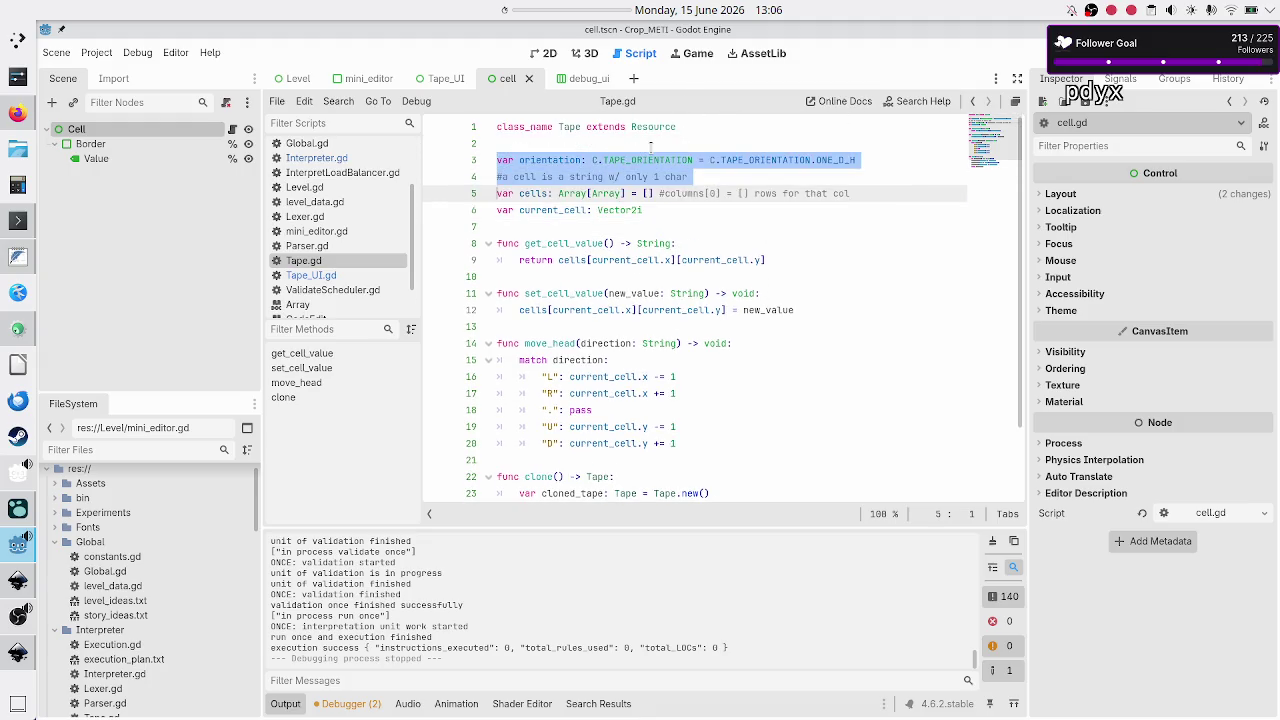
key(shift+End)
key(ctrl+c)
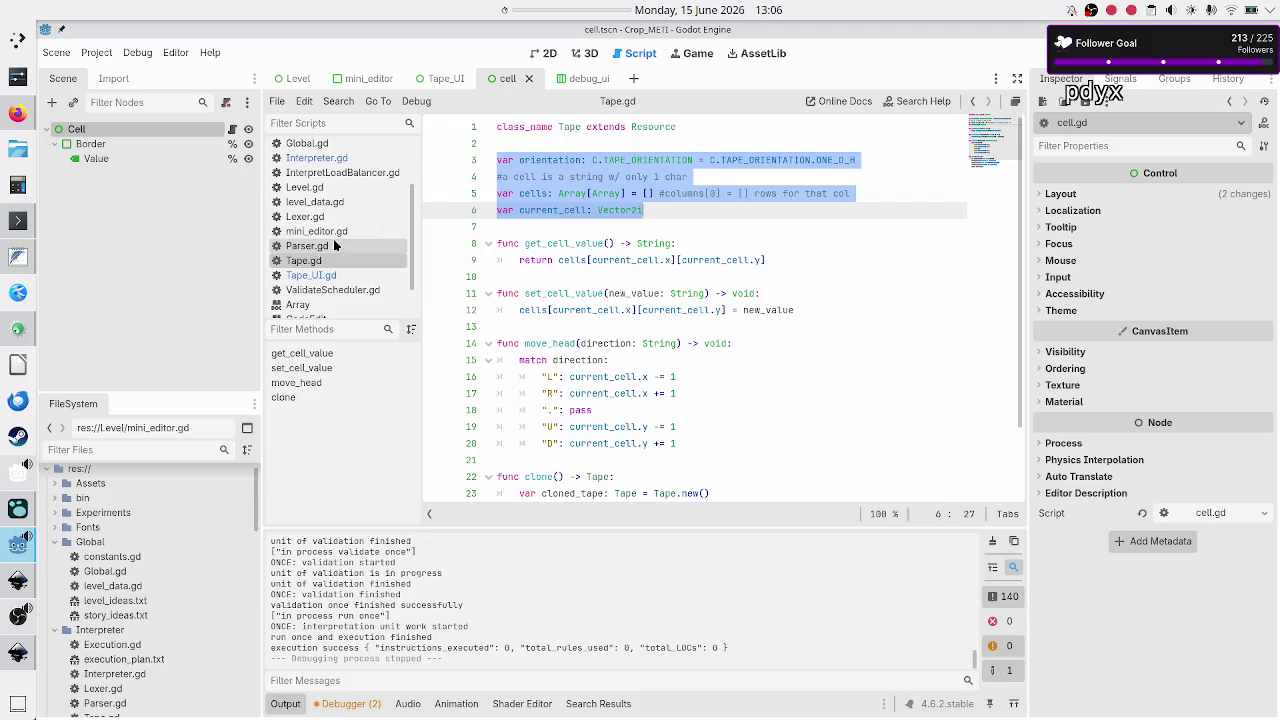
Paste the declarations over Tape_UI.gd's comment and tape variable lines and tidy the blank lines.
click(330, 280)
scroll(604, 222, up, 15)
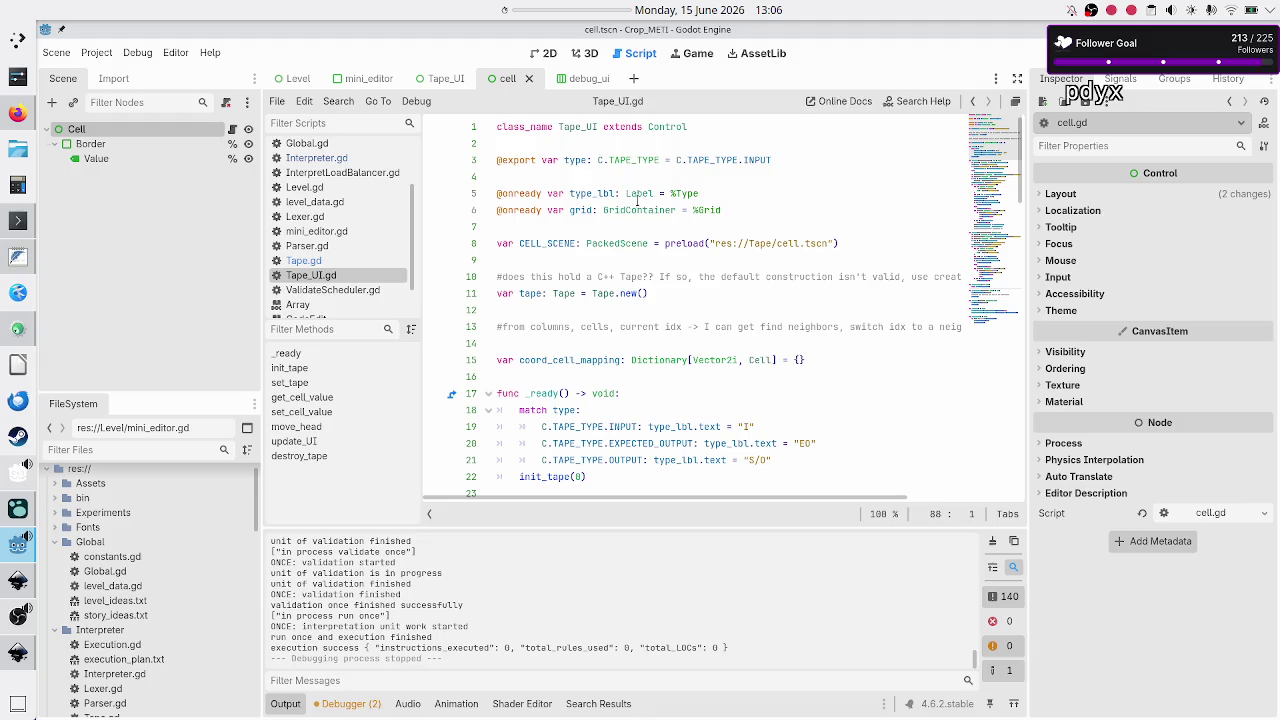
click(562, 243)
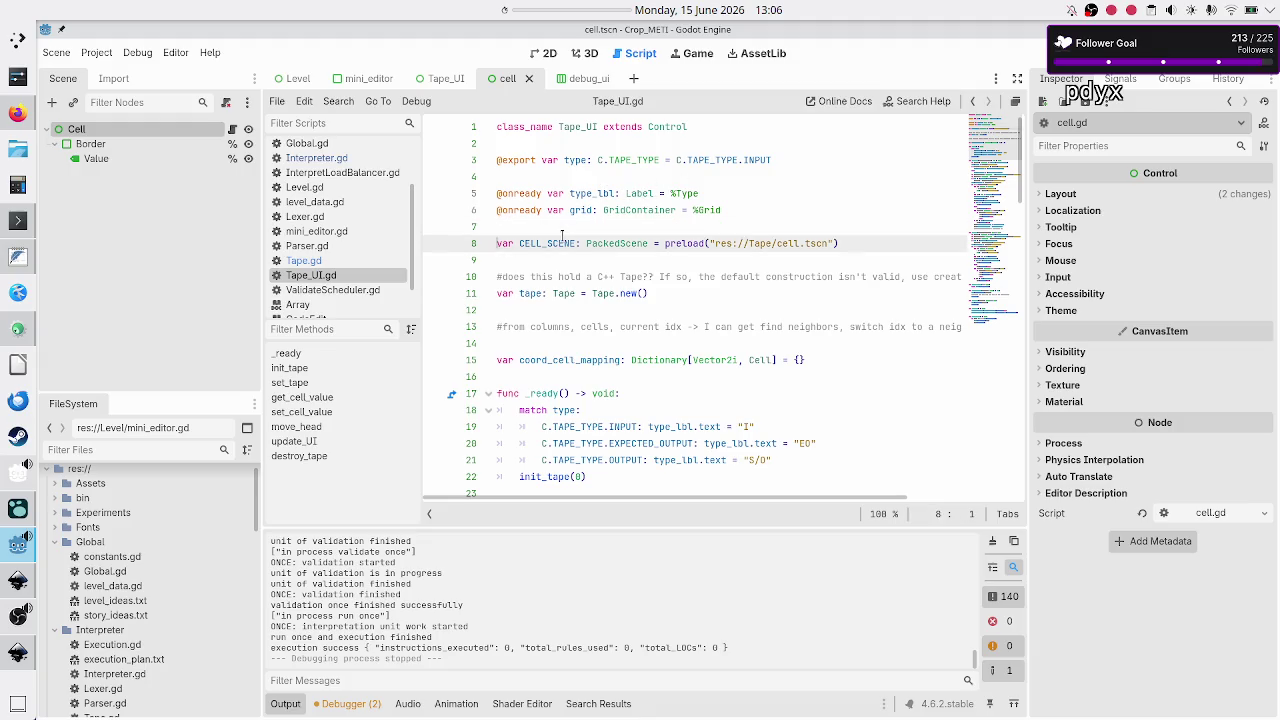
key(Down)
key(Down)
key(Down)
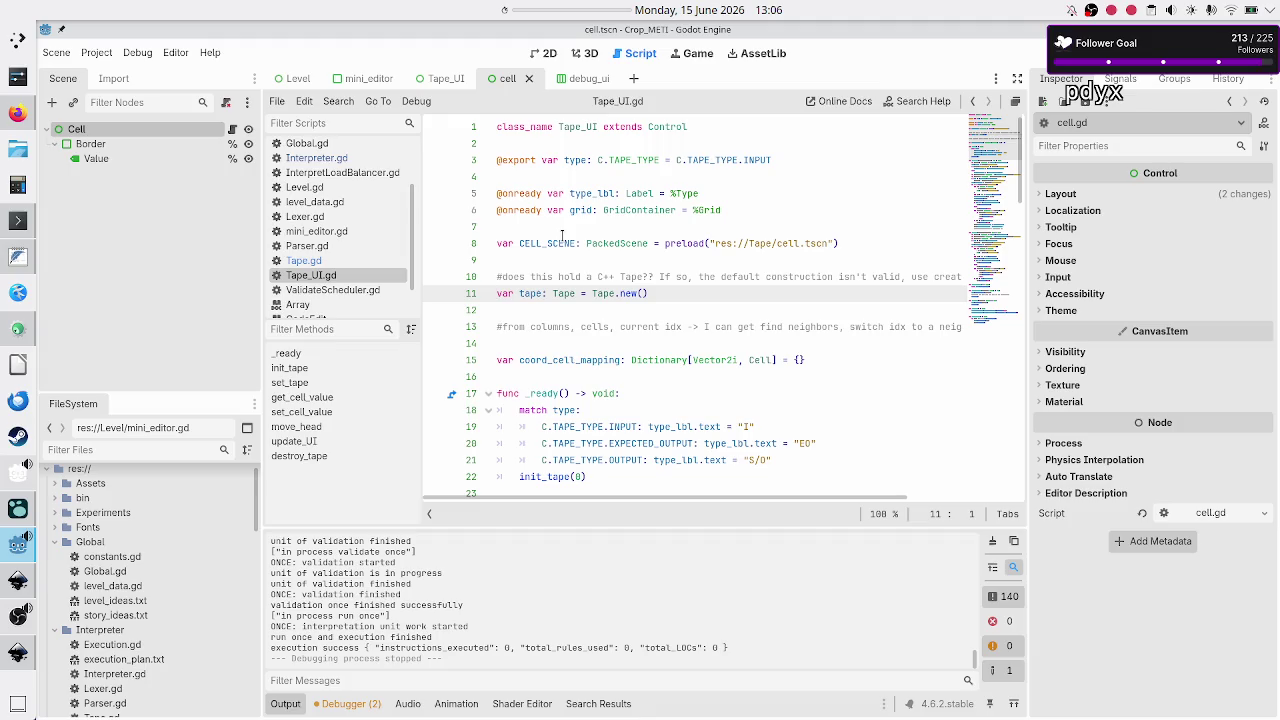
key(Up)
key(shift+Down)
key(shift+Down)
key(shift+Left)
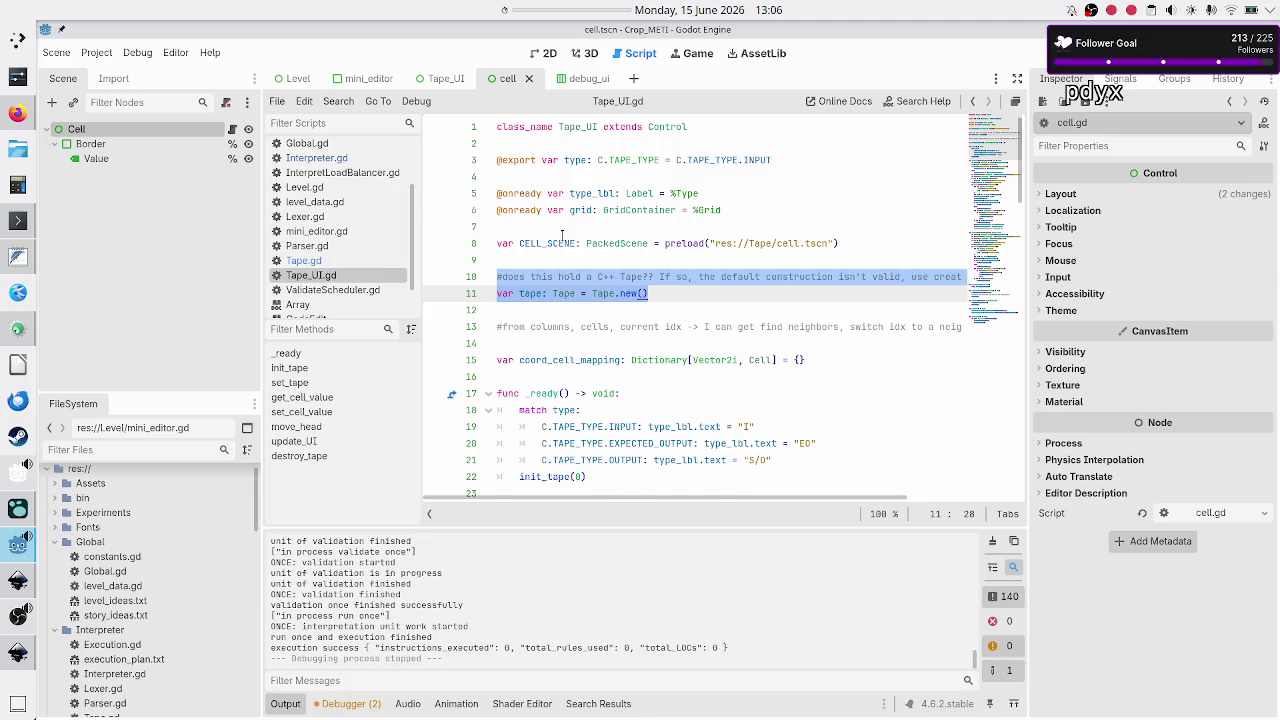
key(ctrl+v)
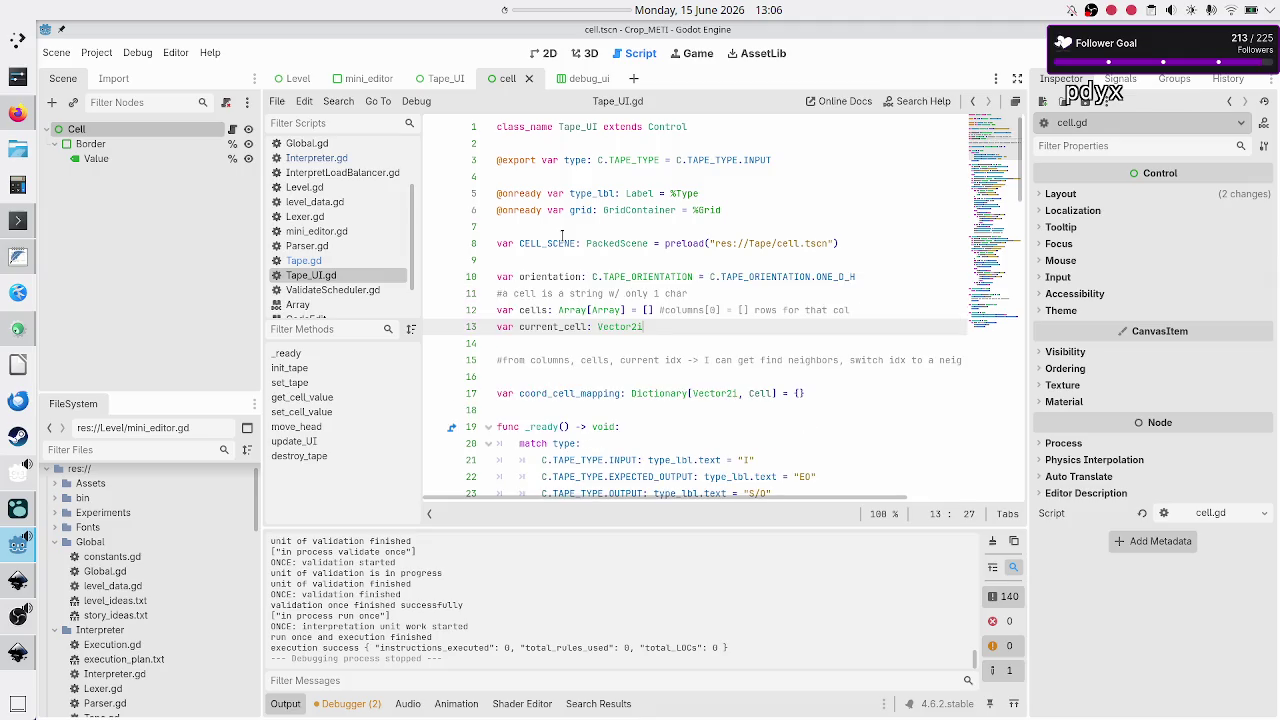
key(Return)
key(Return)
text(@o)
key(BackSpace)
key(BackSpace)
key(BackSpace)
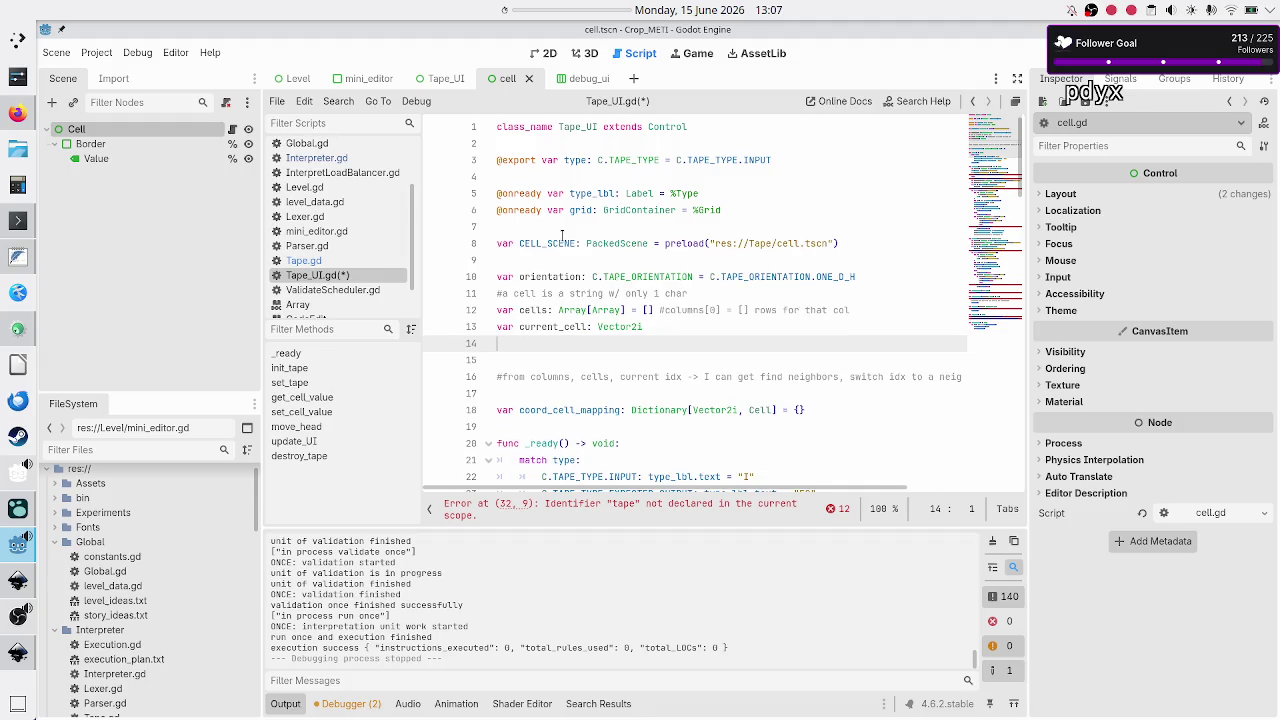
key(BackSpace)
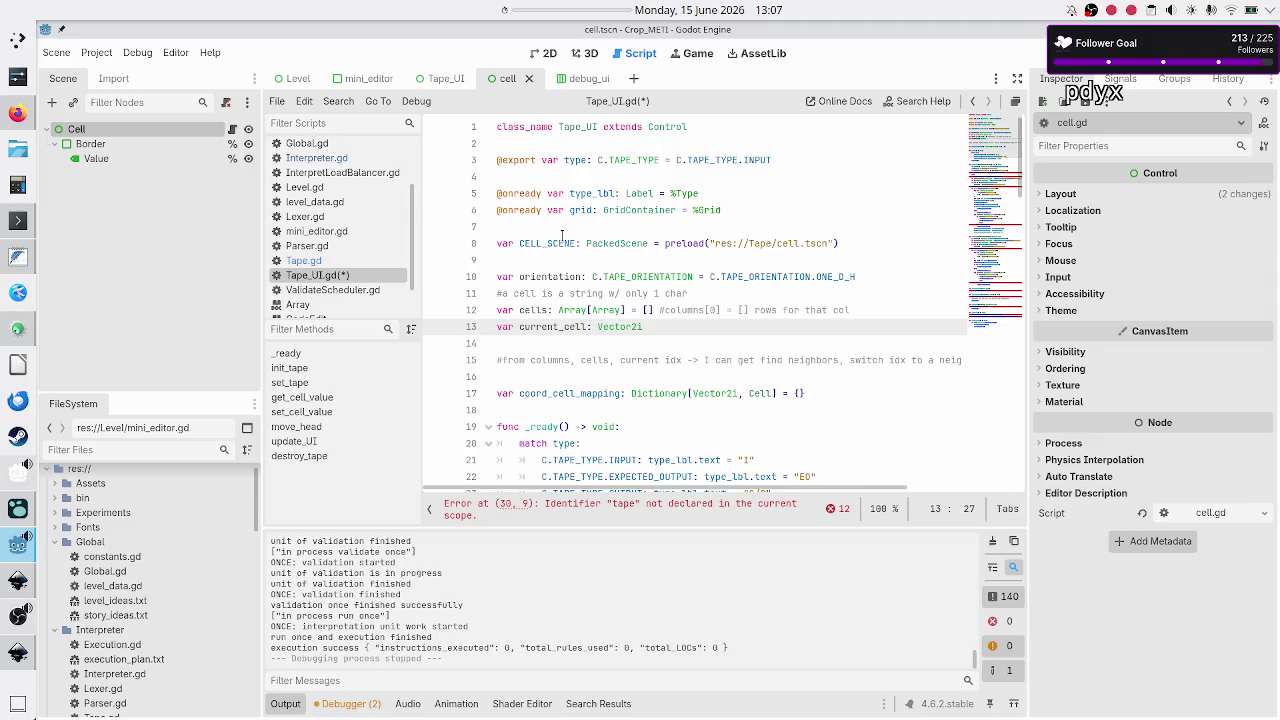
key(alt+Tab)
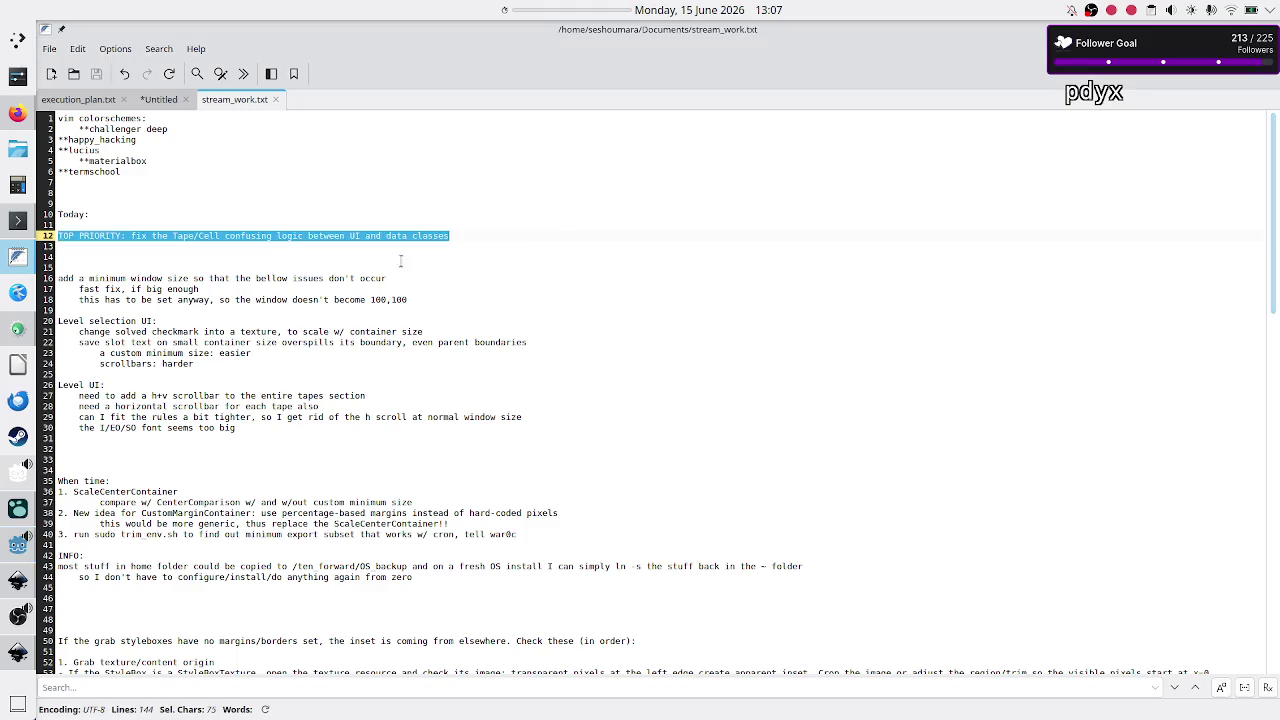
drag(386, 236, 468, 236)
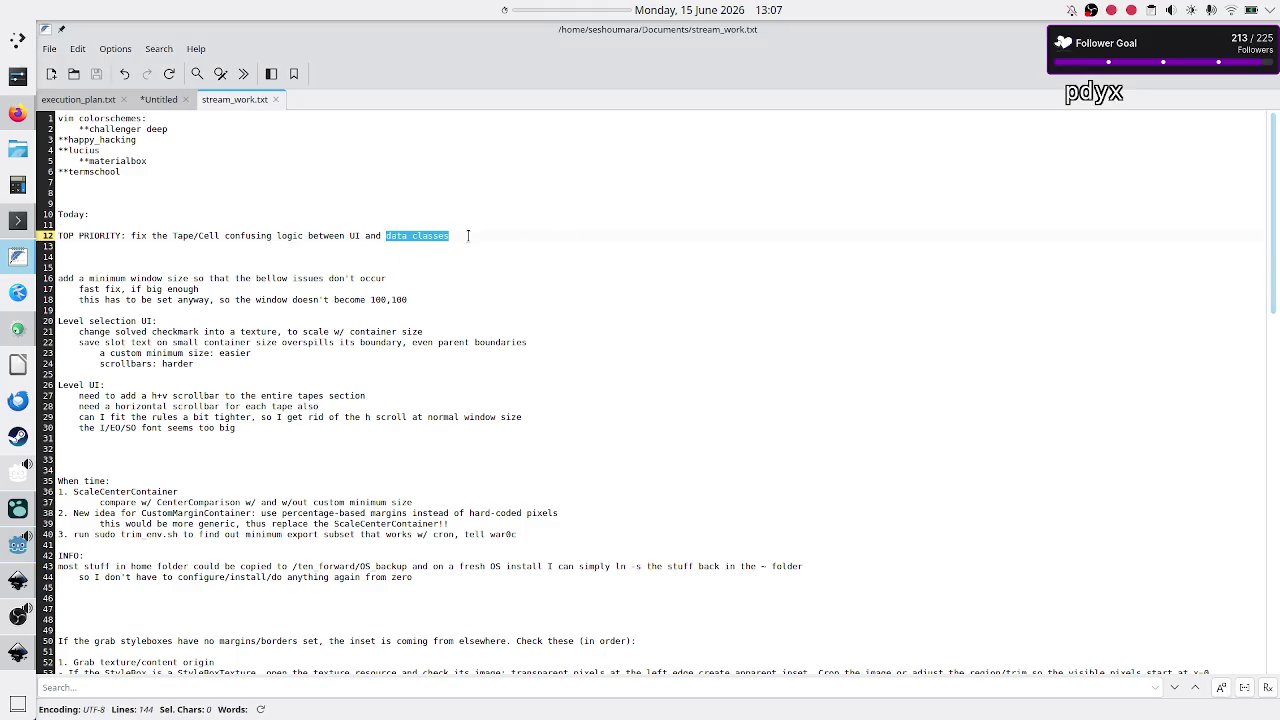
click(362, 236)
drag(362, 236, 50, 236)
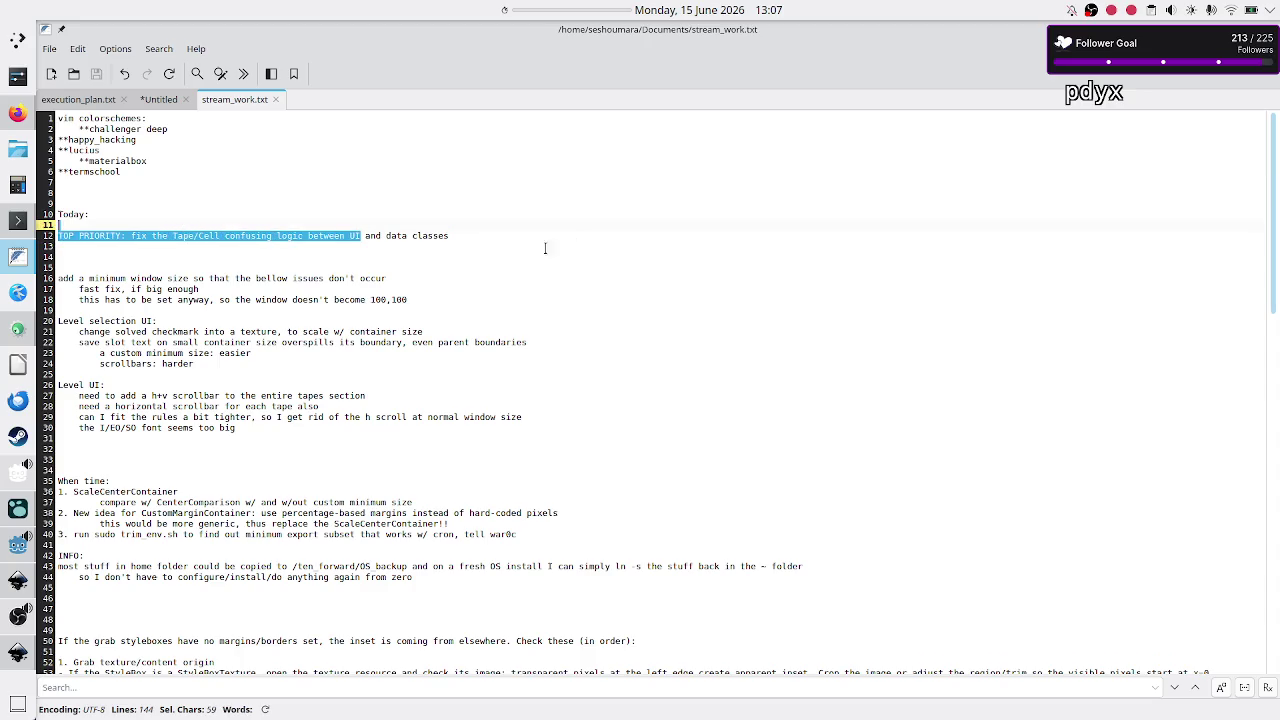
key(alt+Tab)
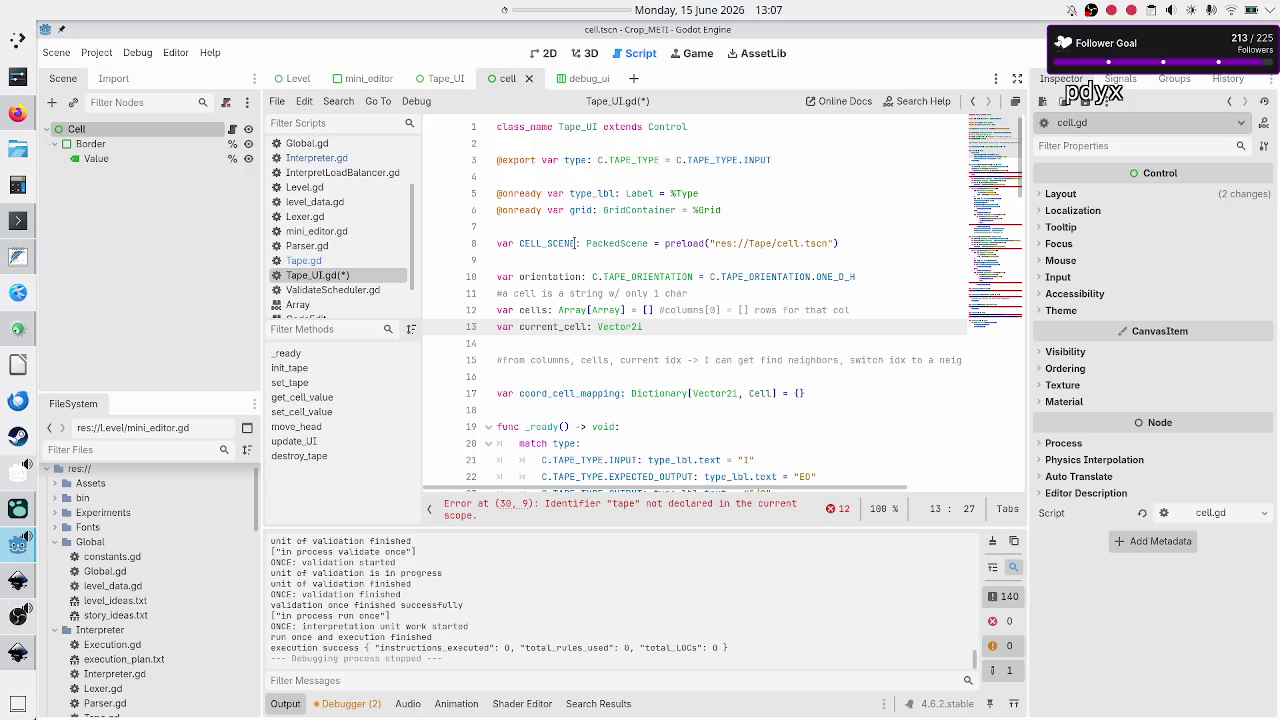
Select the cells-based get_cell_value function in Tape.gd.
click(339, 262)
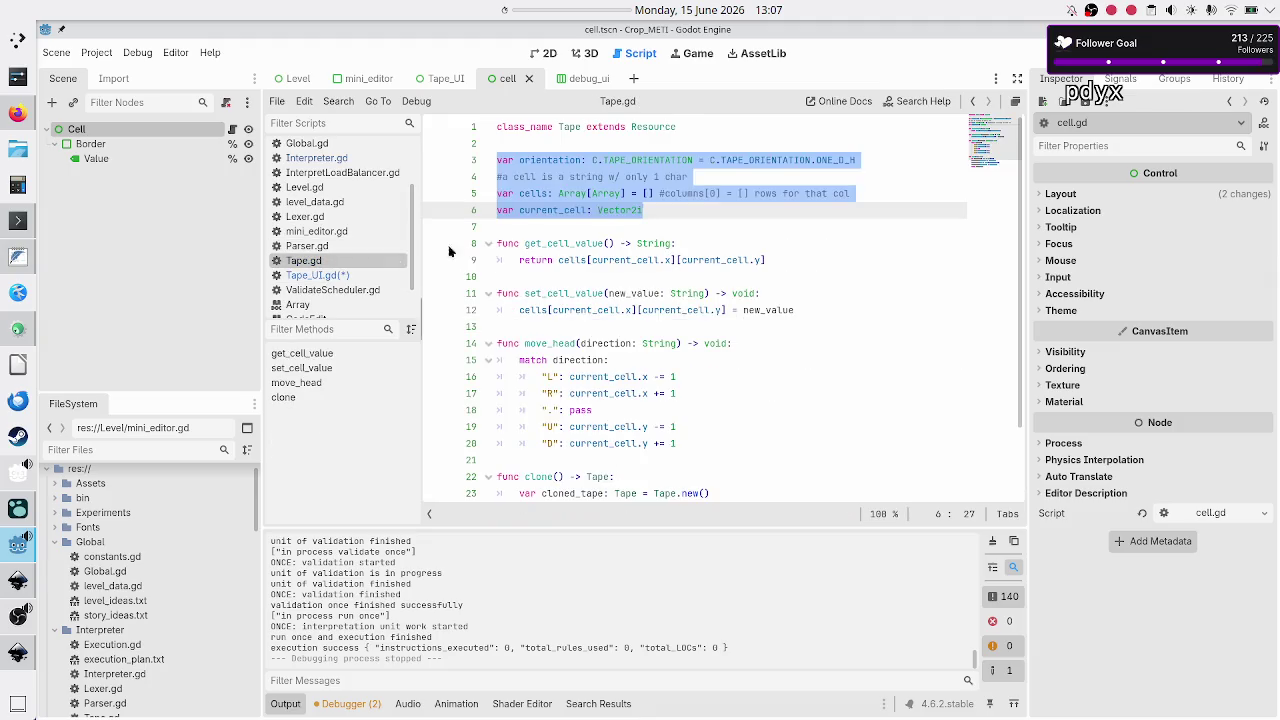
click(608, 229)
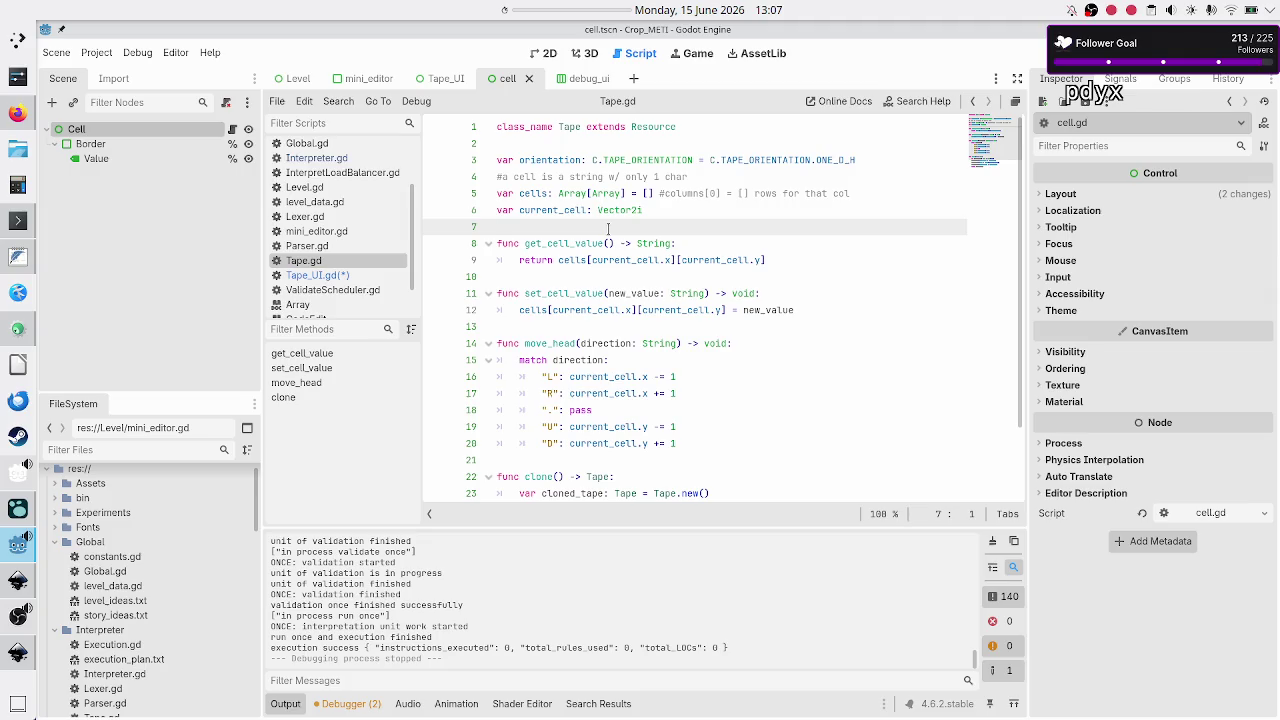
key(Down)
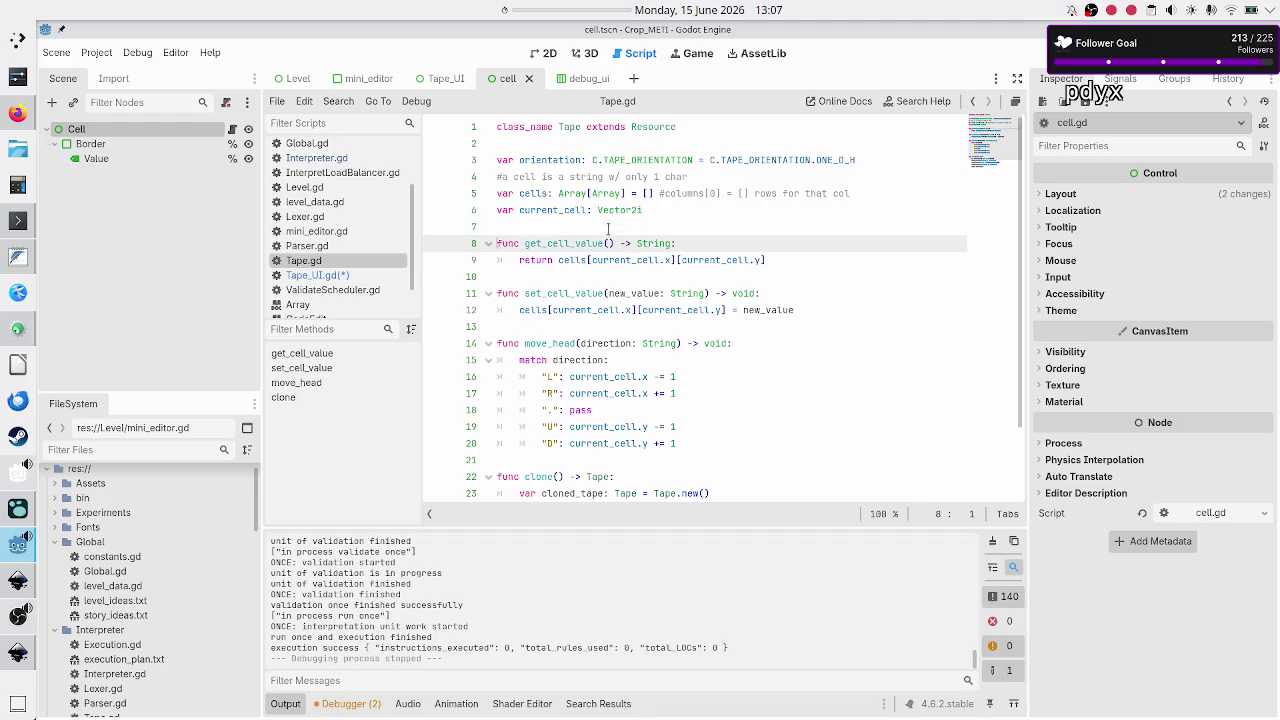
key(shift+Down)
key(shift+End)
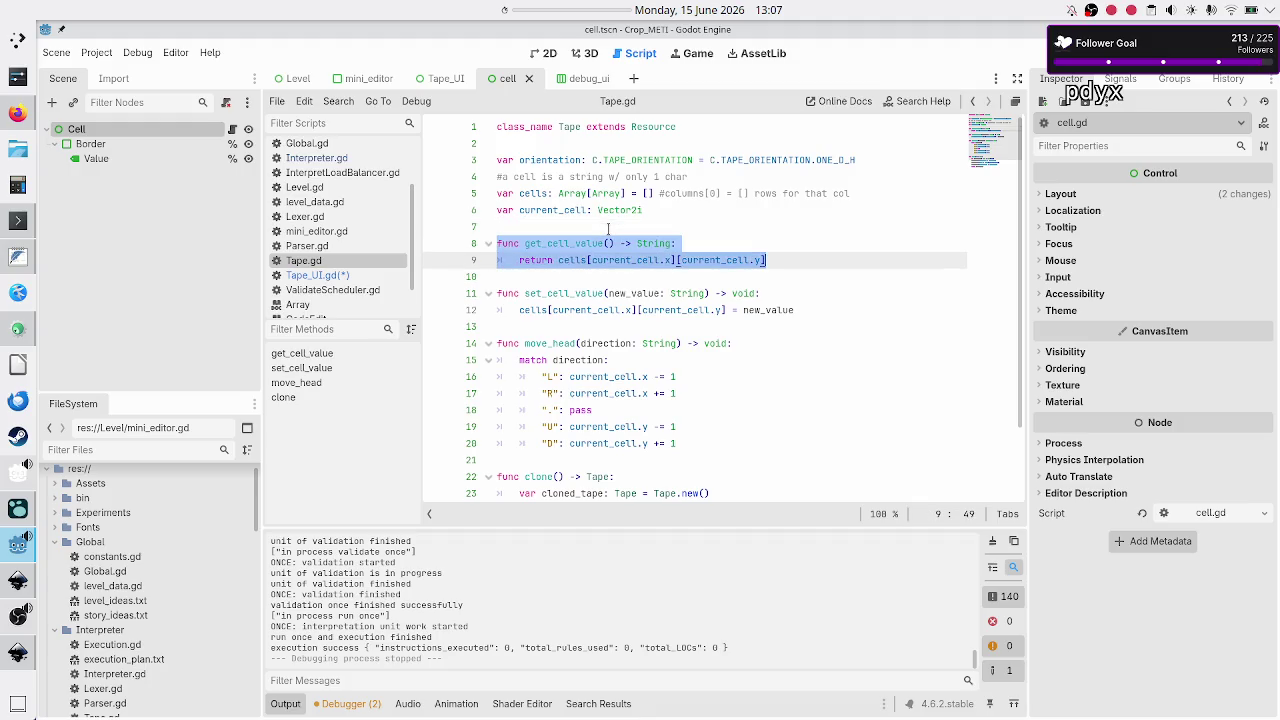
Highlight the tape reference in Tape_UI.gd's get_cell_value on line 89, comparing it with Tape.gd.
click(320, 276)
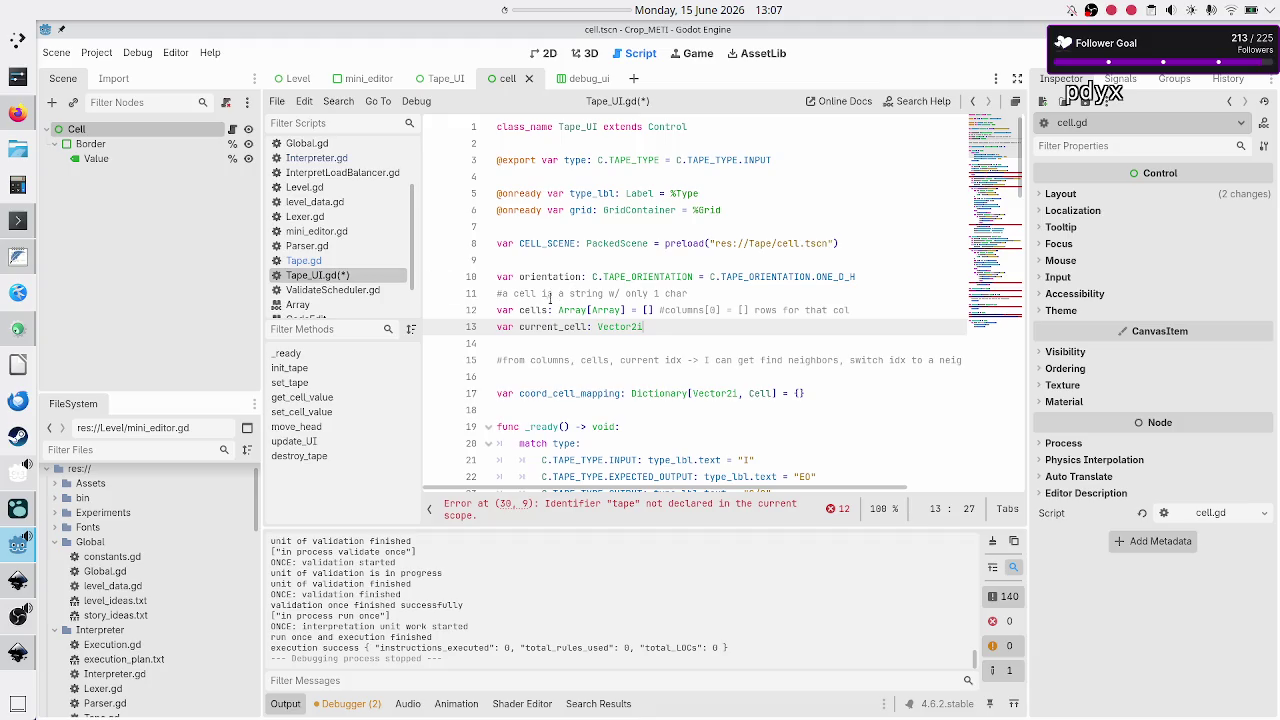
scroll(566, 393, down, 1)
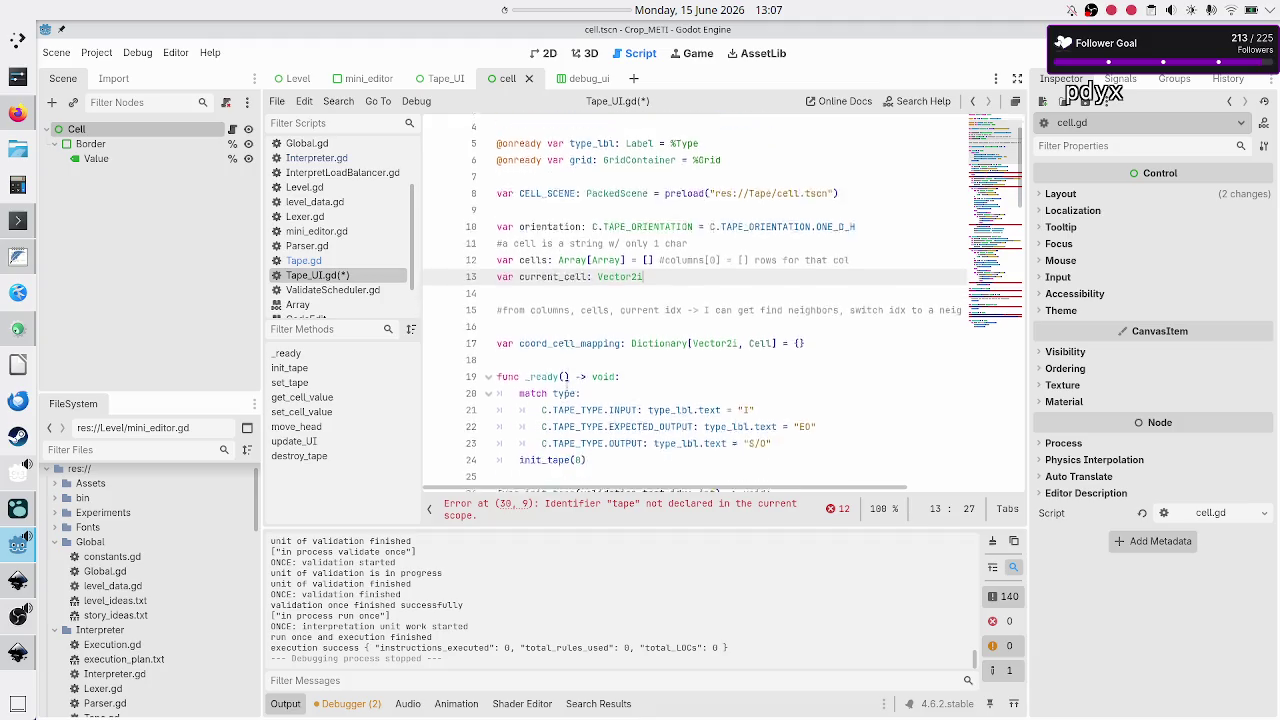
scroll(567, 387, down, 12)
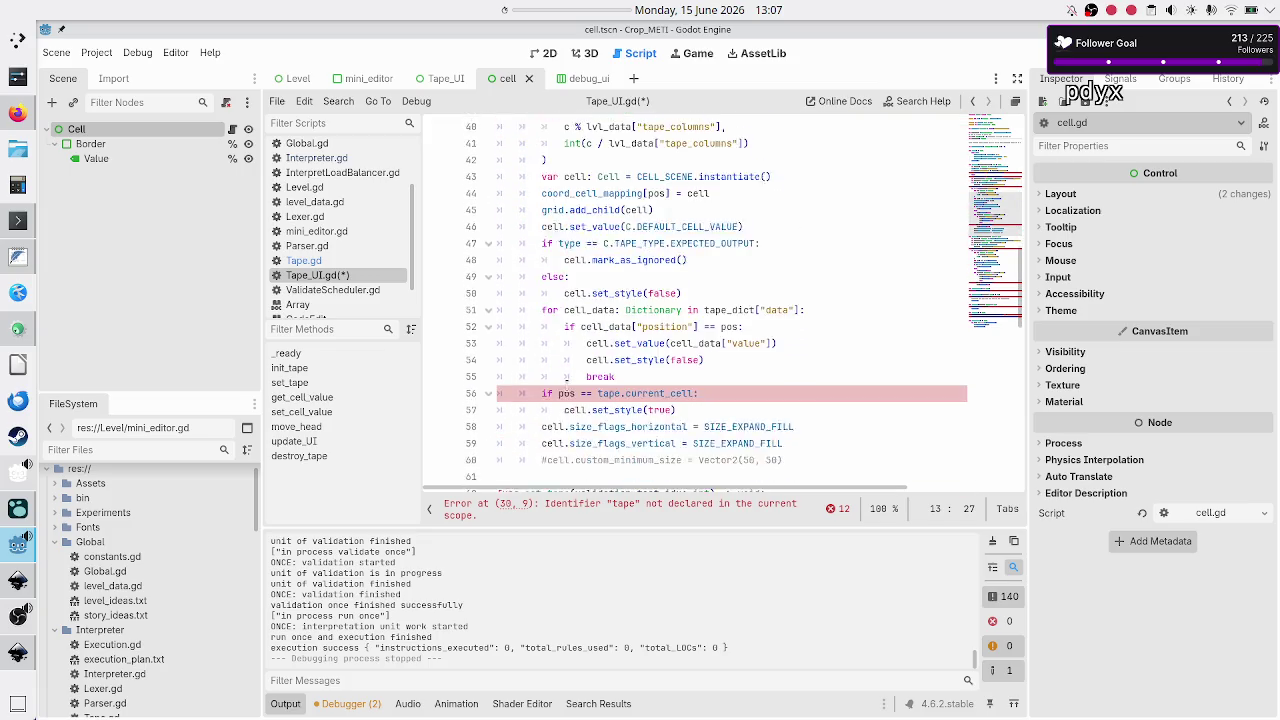
scroll(566, 380, down, 5)
scroll(566, 387, down, 8)
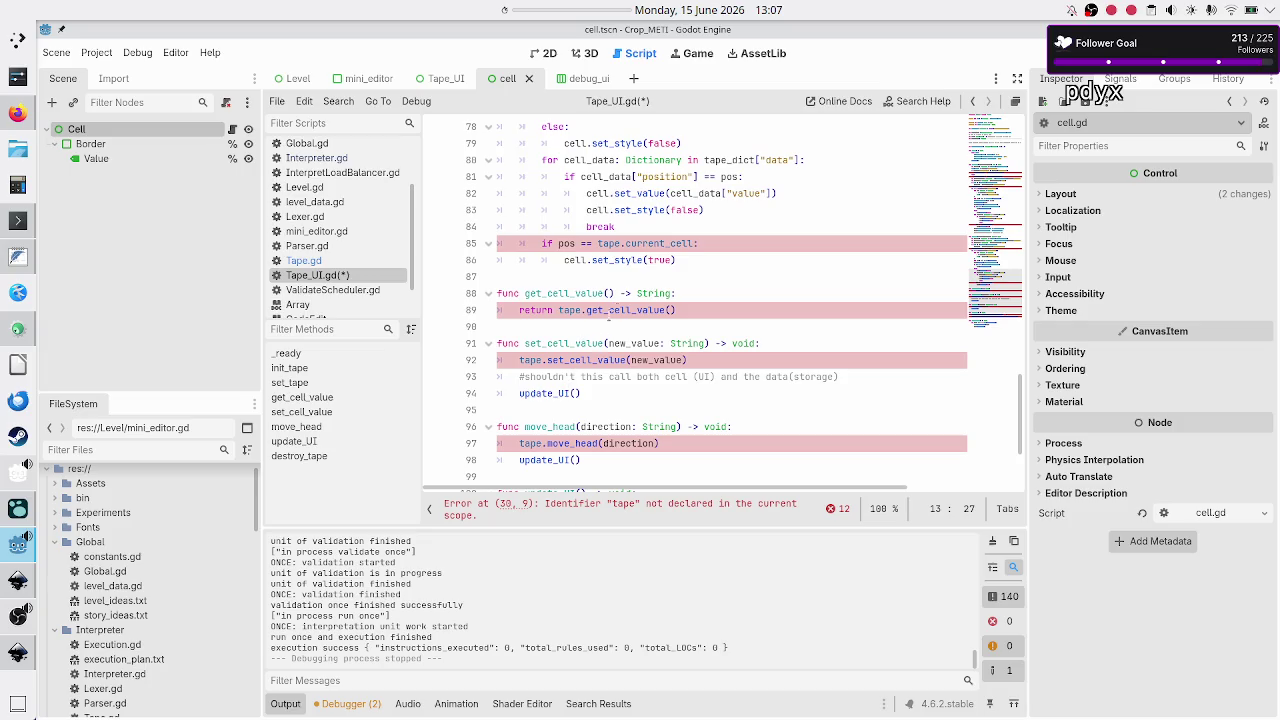
click(686, 275)
key(Down)
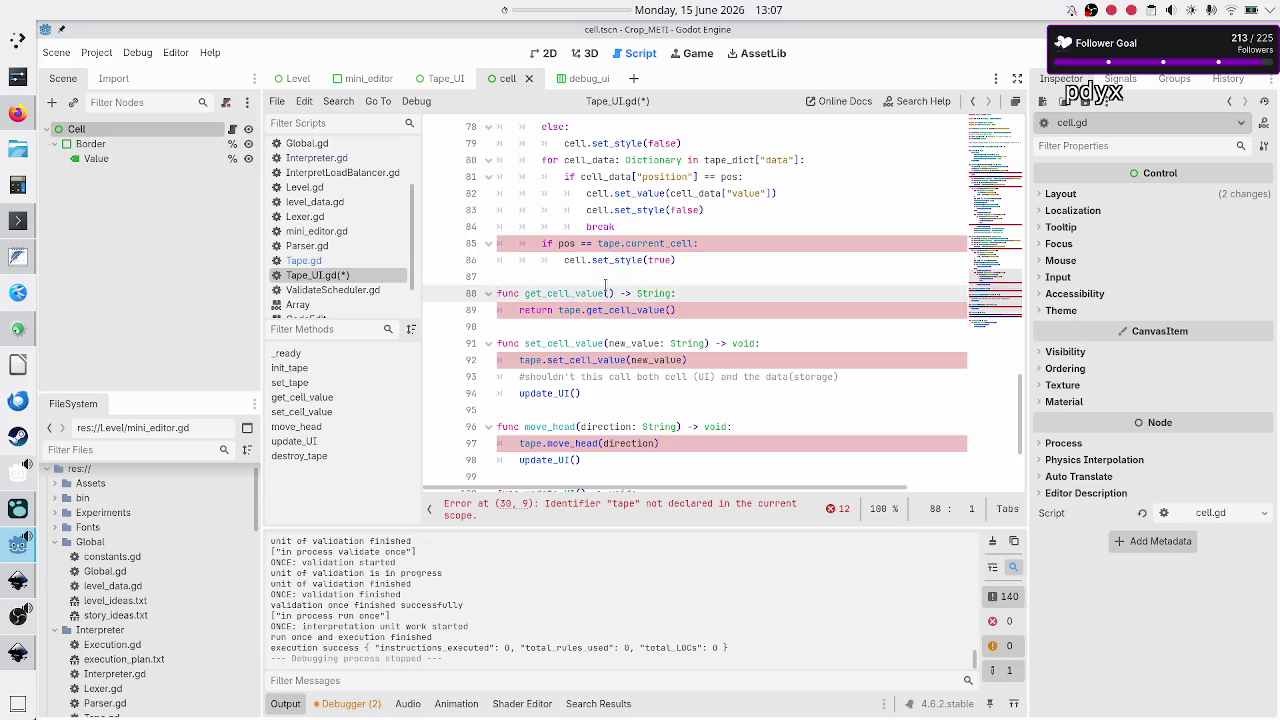
click(584, 310)
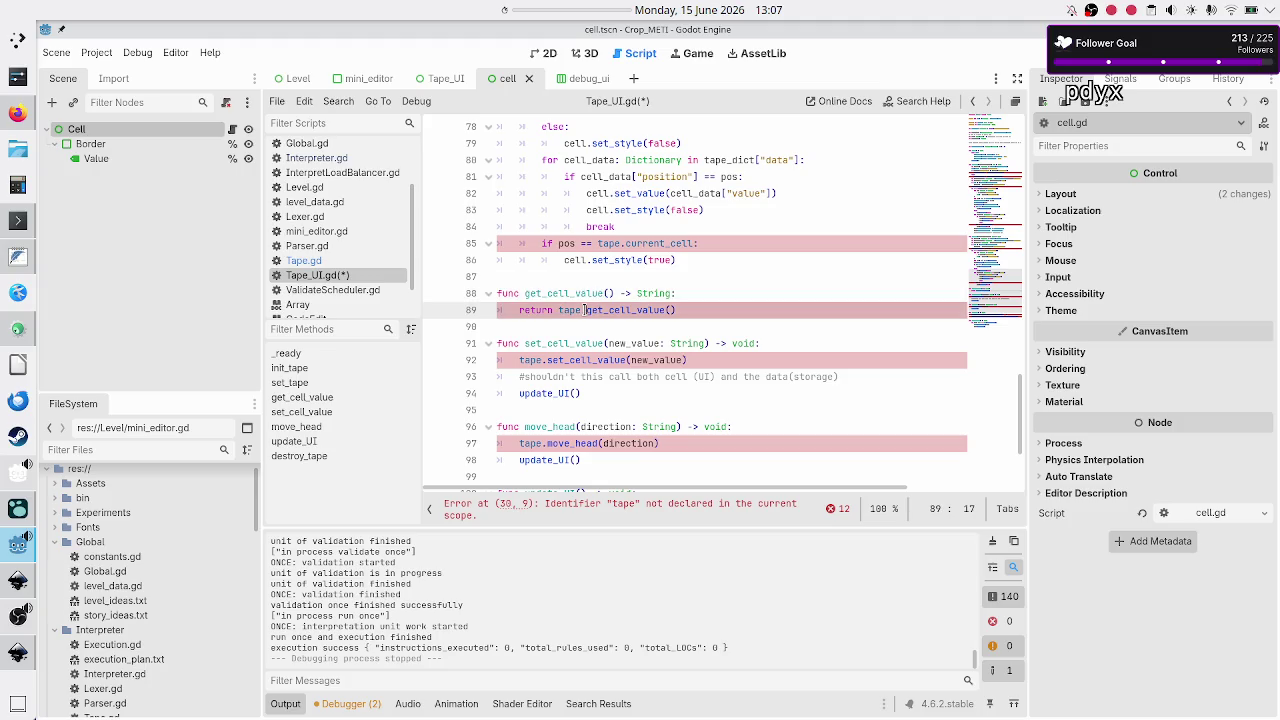
double_click(569, 310)
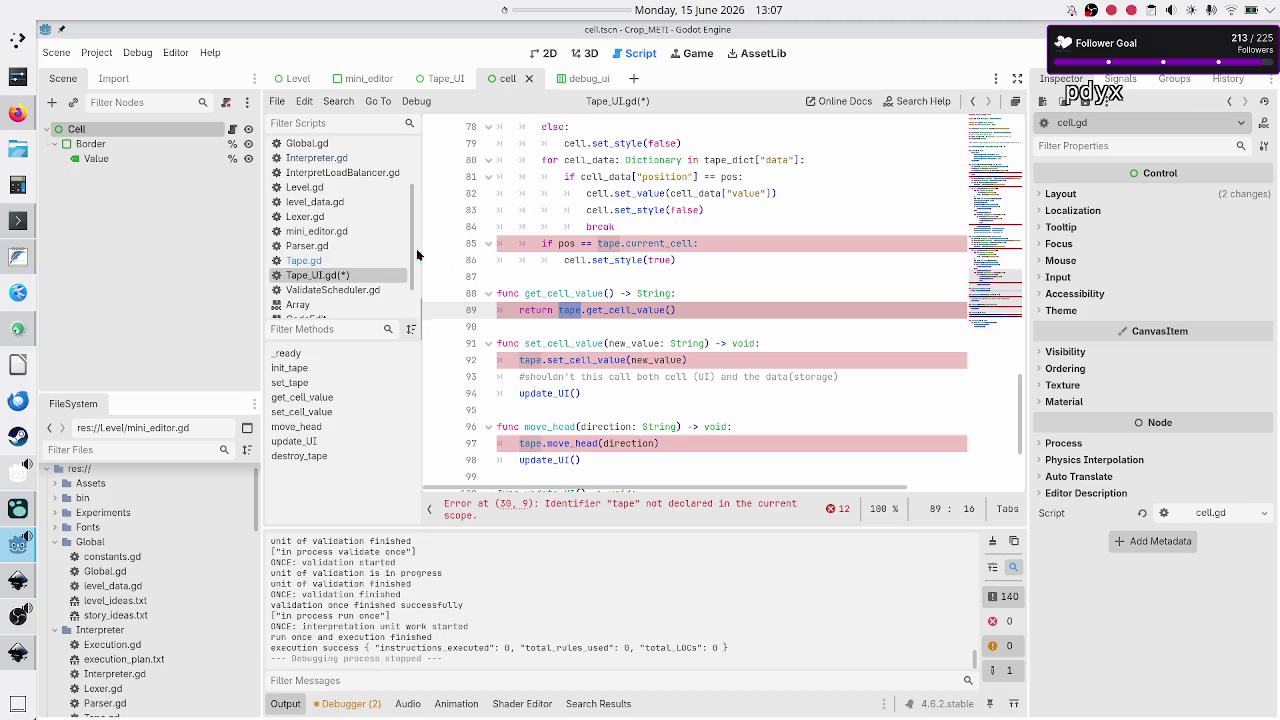
click(303, 260)
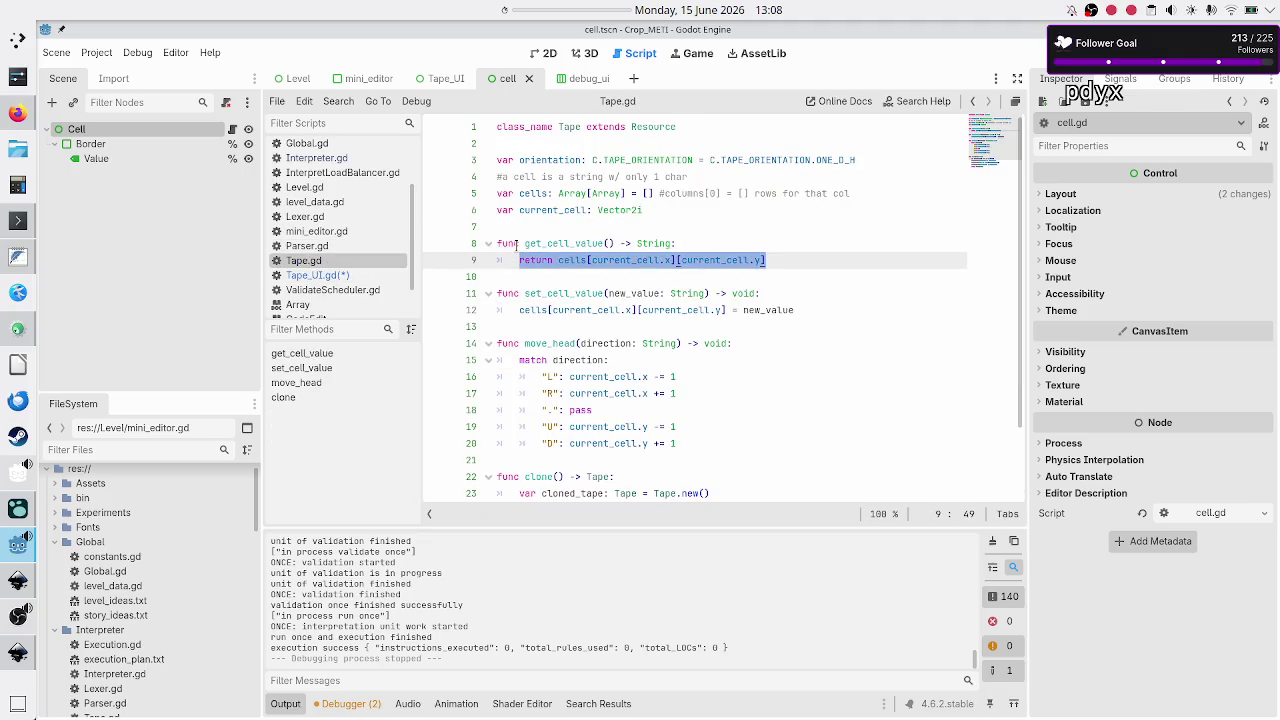
click(315, 275)
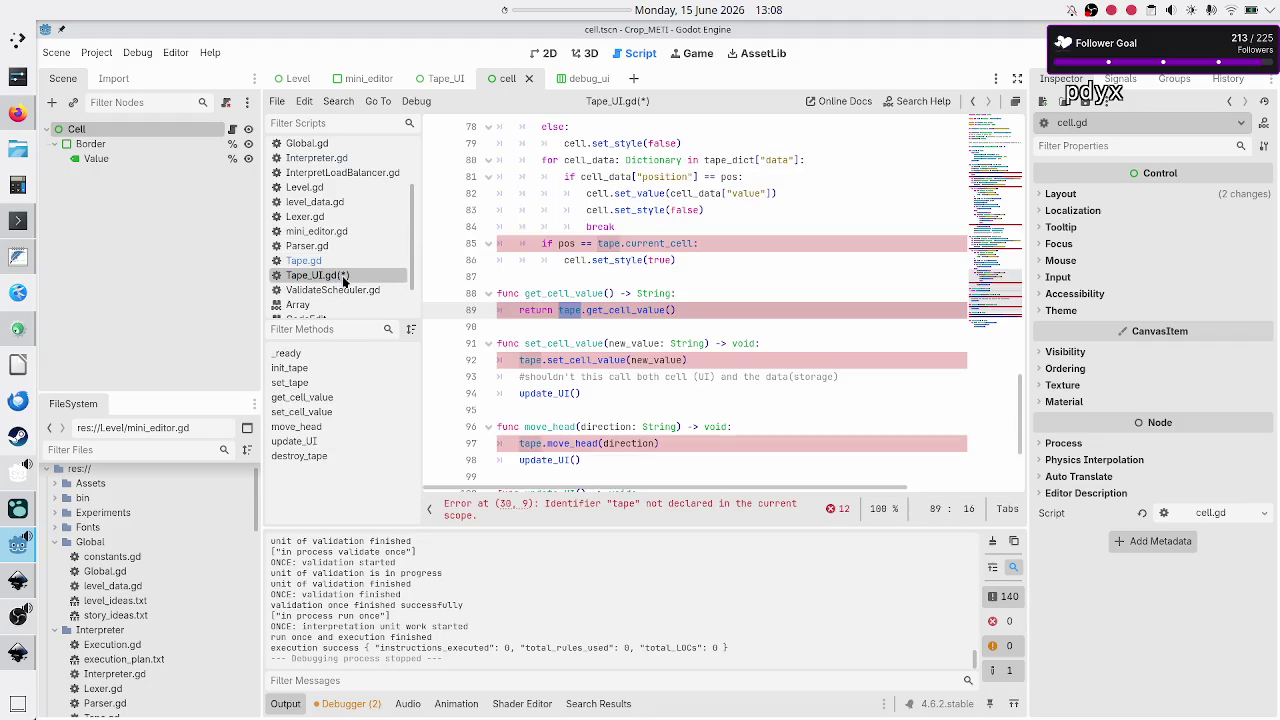
Make line 89 return cells[current_cell.x][current_cell.y] and save Tape_UI.gd.
click(690, 310)
key(BackSpace)
key(BackSpace)
key(BackSpace)
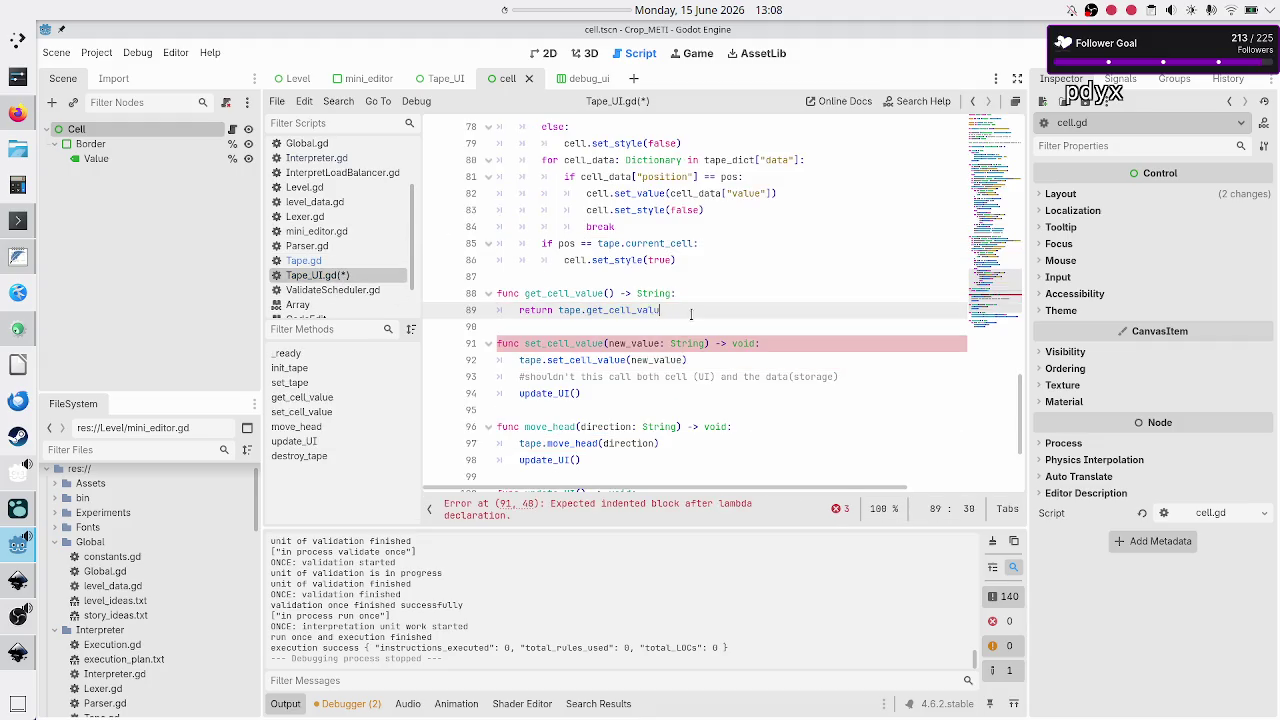
key(BackSpace)
key(BackSpace)
key(BackSpace)
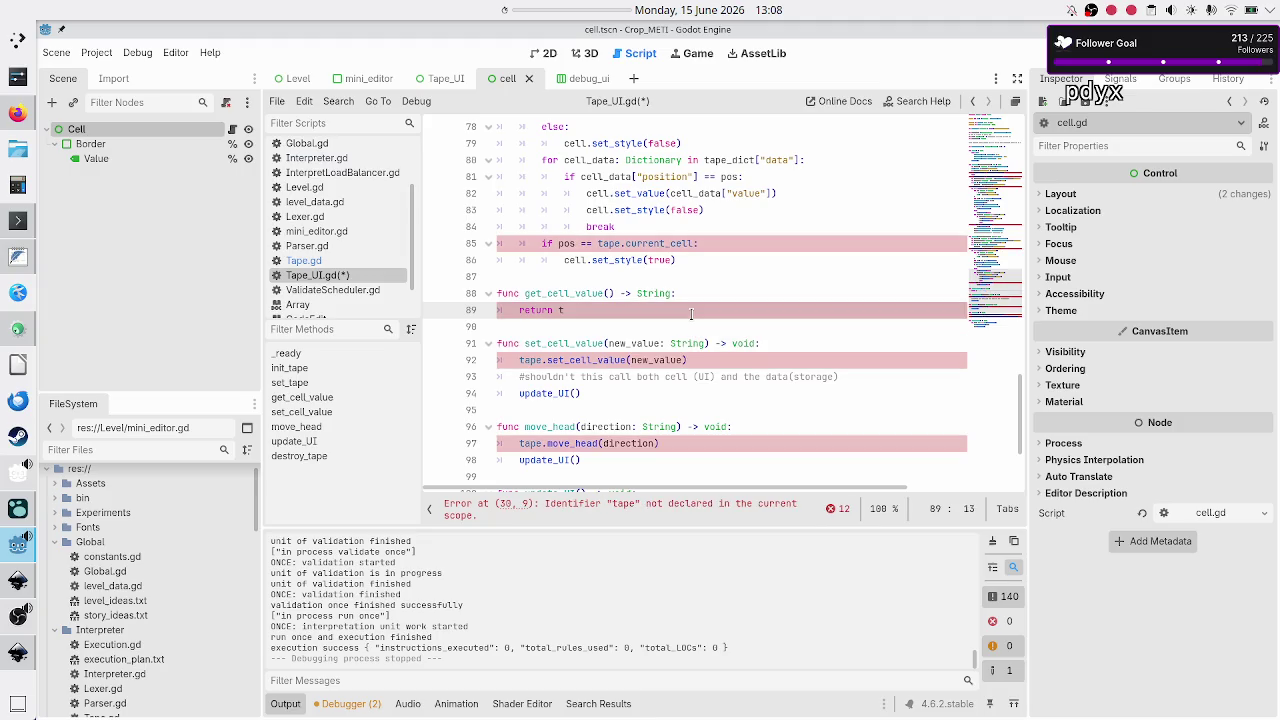
key(BackSpace)
key(BackSpace)
key(BackSpace)
text(cells[current_cell.x][current_cell.y])
key(ctrl+s)
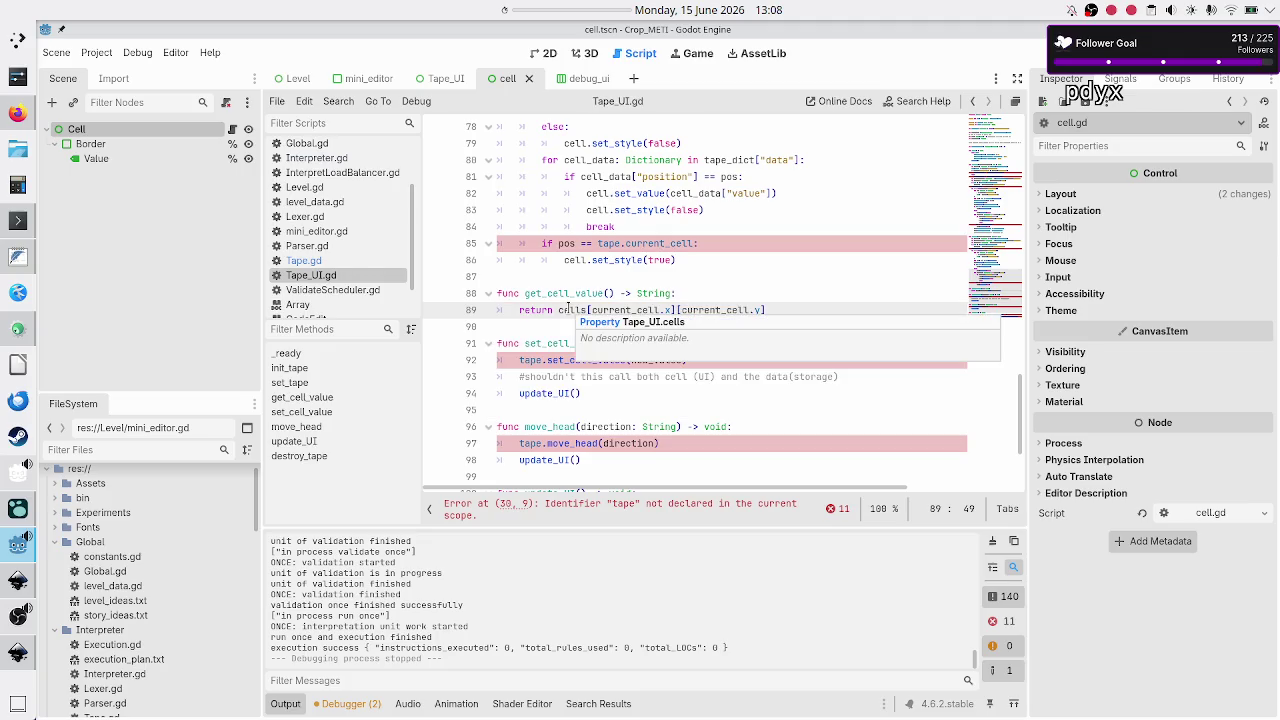
Review the get_cell_value and set_cell_value functions, then switch to Tape.gd.
click(574, 292)
double_click(574, 292)
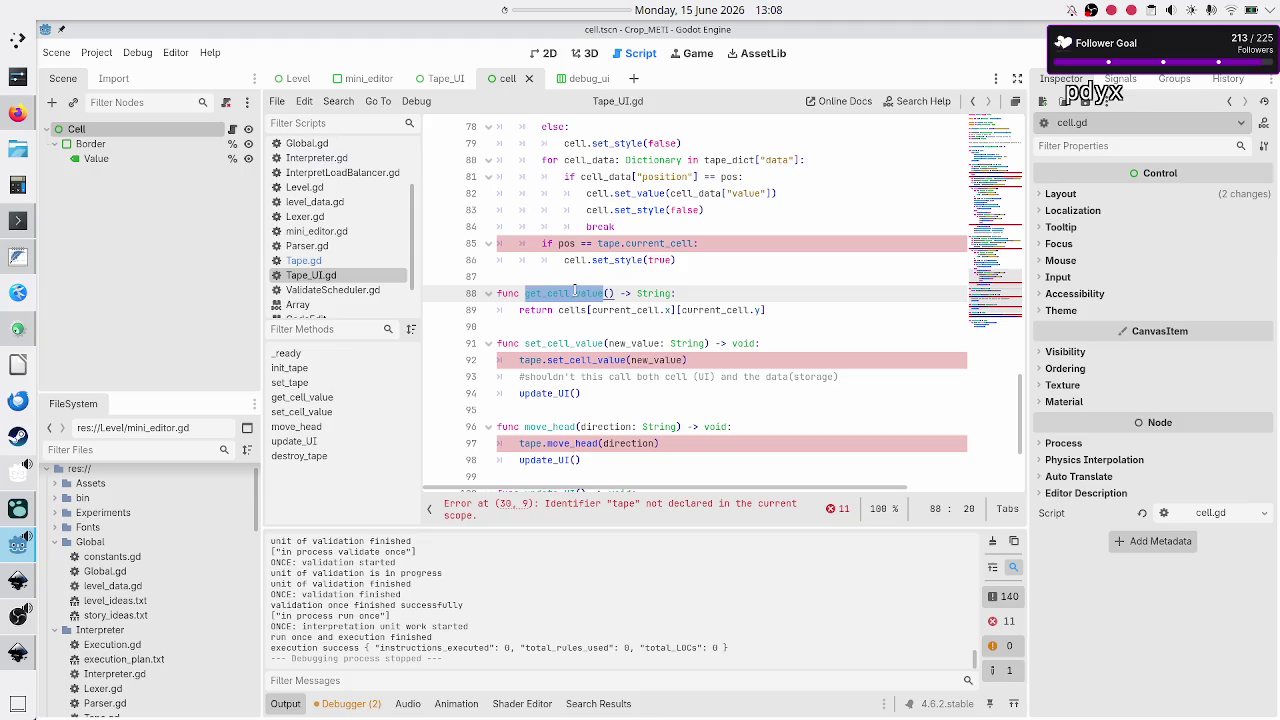
drag(559, 310, 757, 310)
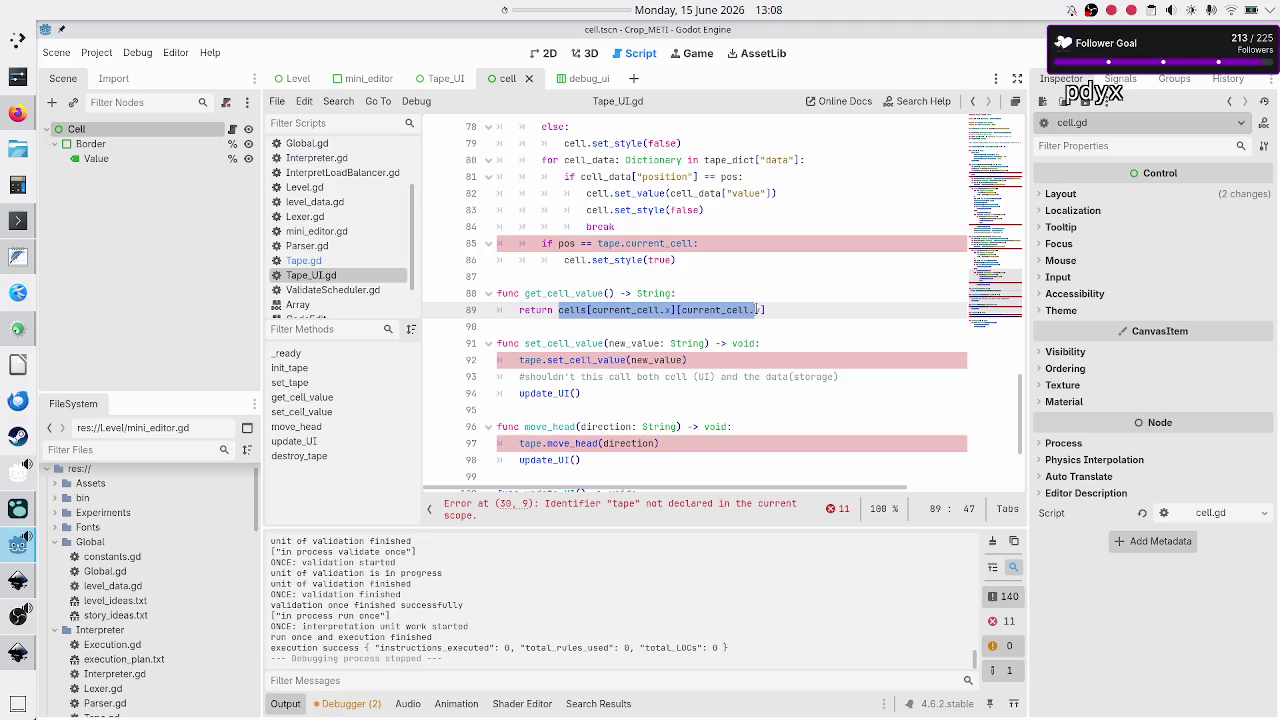
double_click(564, 343)
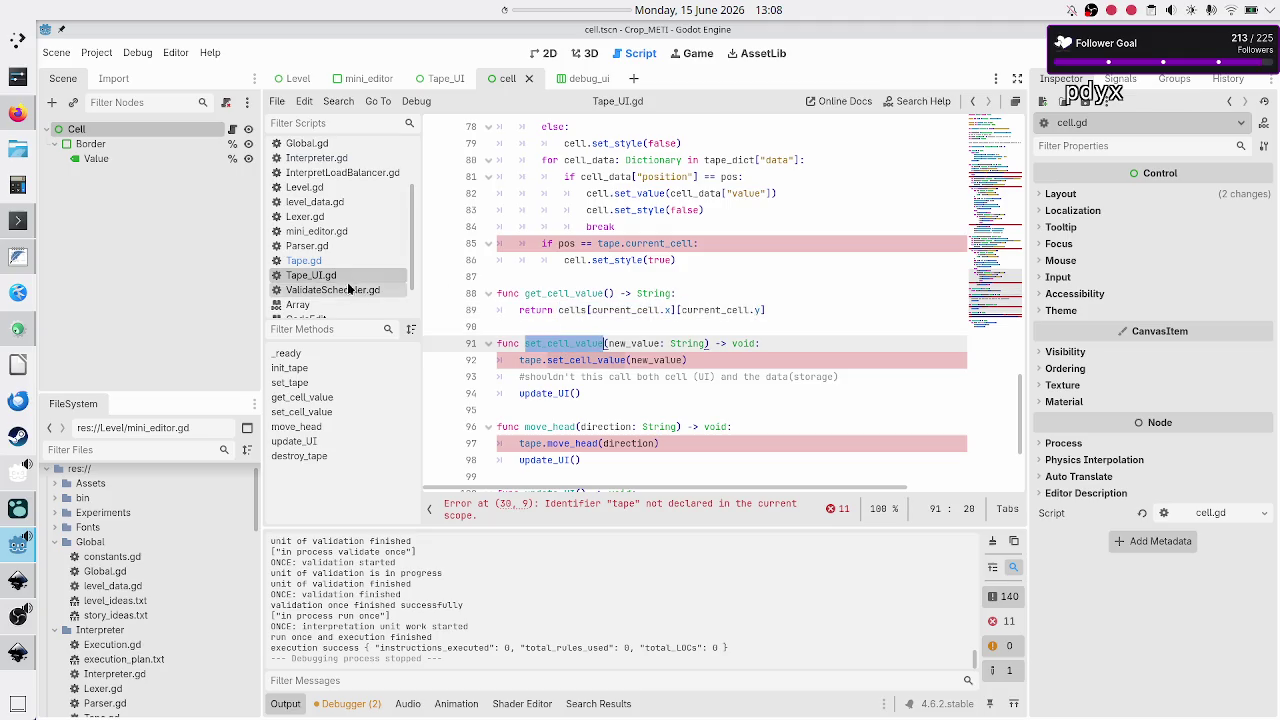
click(318, 261)
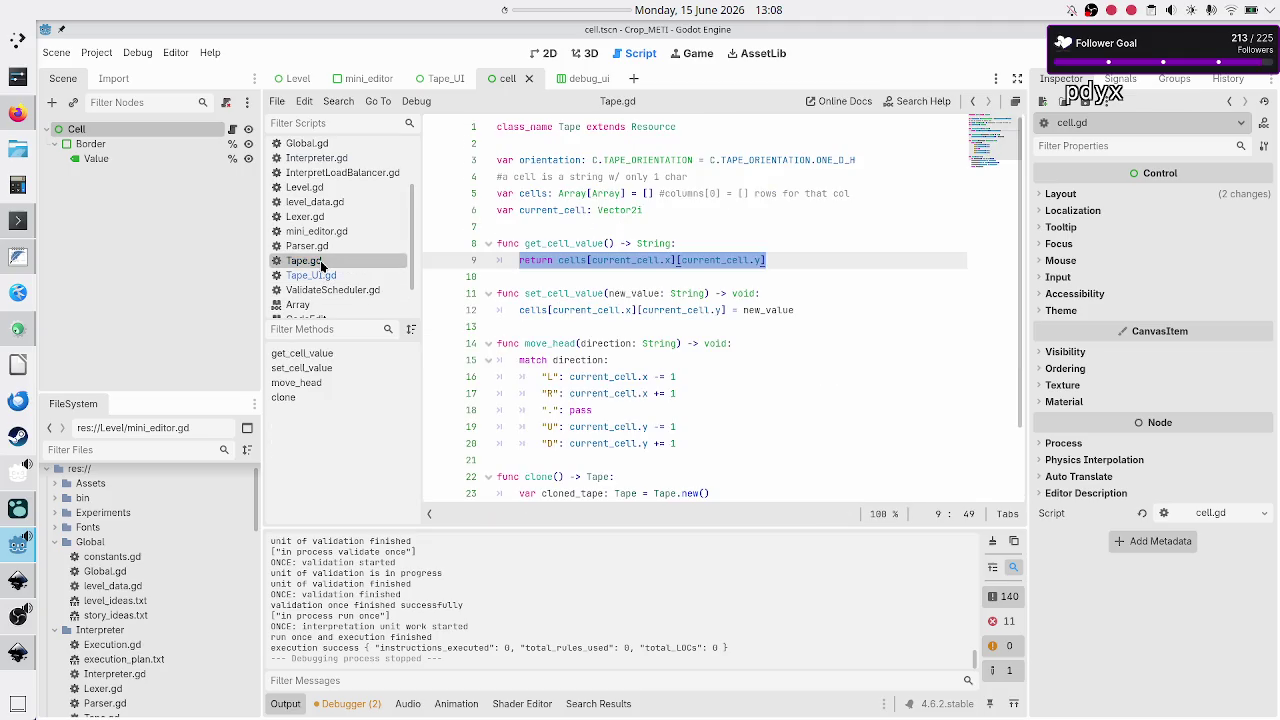
Select the cells assignment line in Tape.gd's set_cell_value for copying.
click(568, 283)
key(Down)
key(Down)
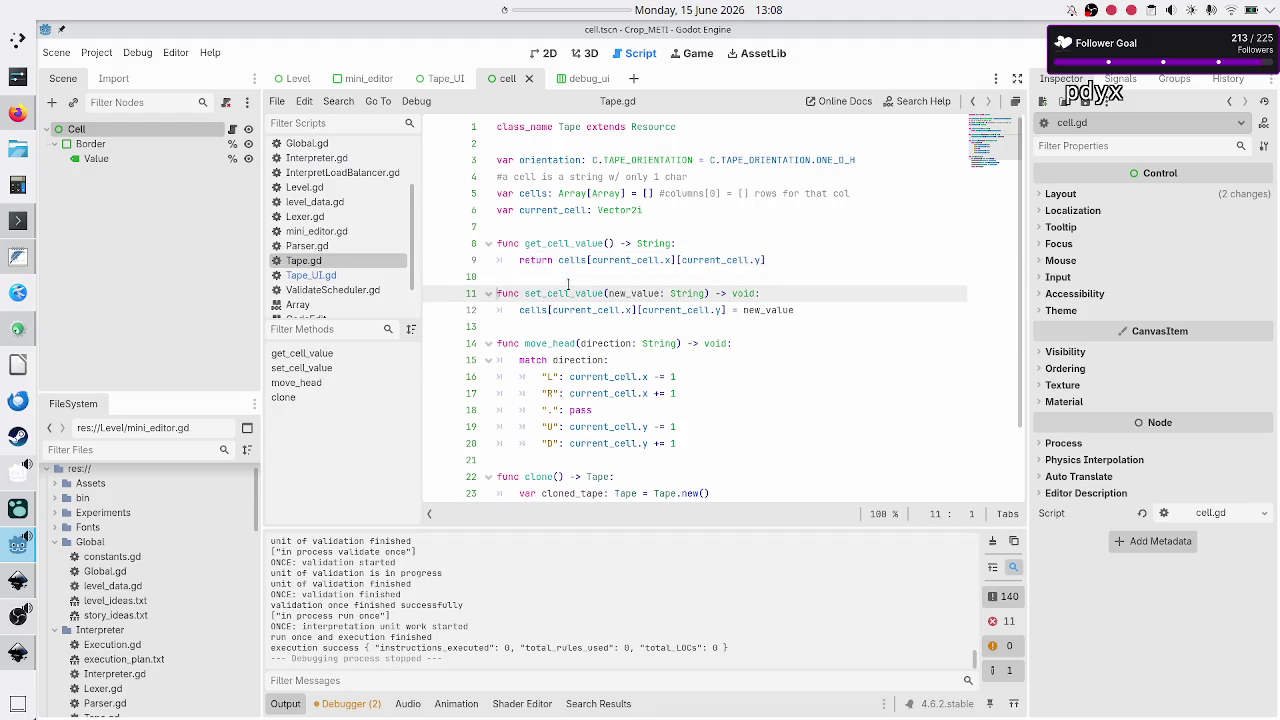
key(Home)
key(shift+End)
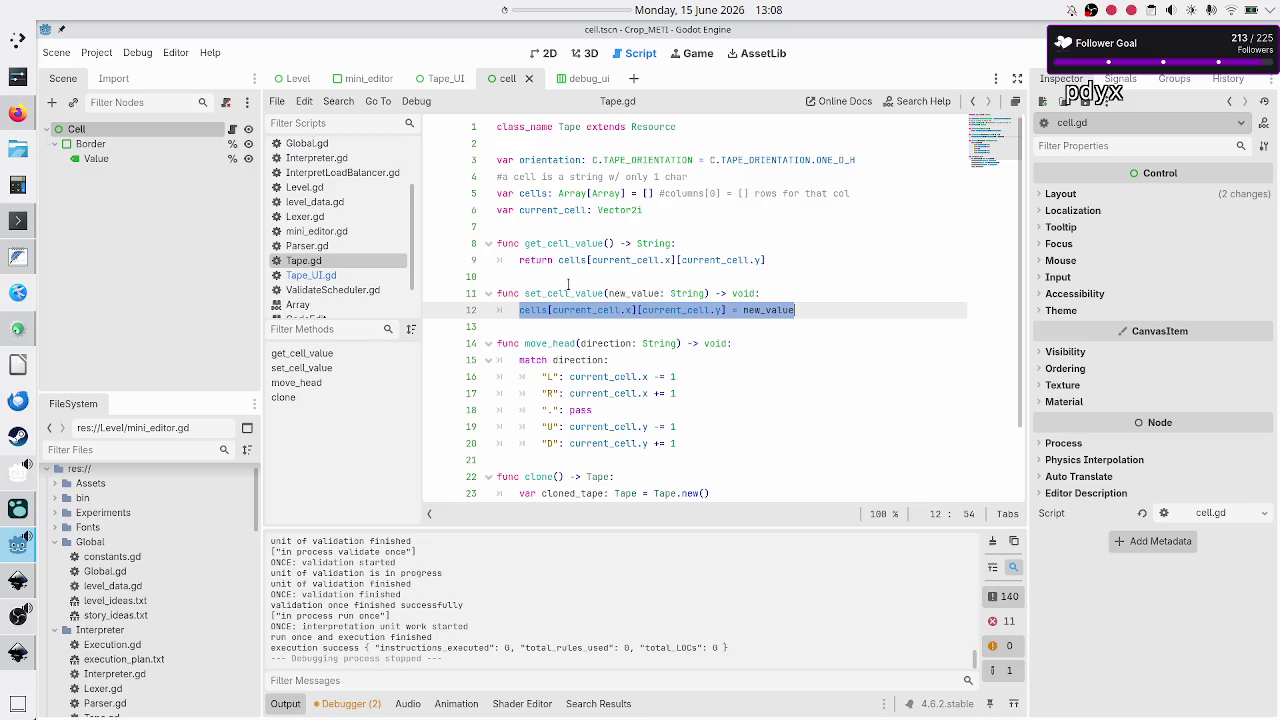
In Tape_UI.gd, replace the tape.set_cell_value call on line 92 with cells[current_cell.x][current_cell.y] = new_value.
click(345, 276)
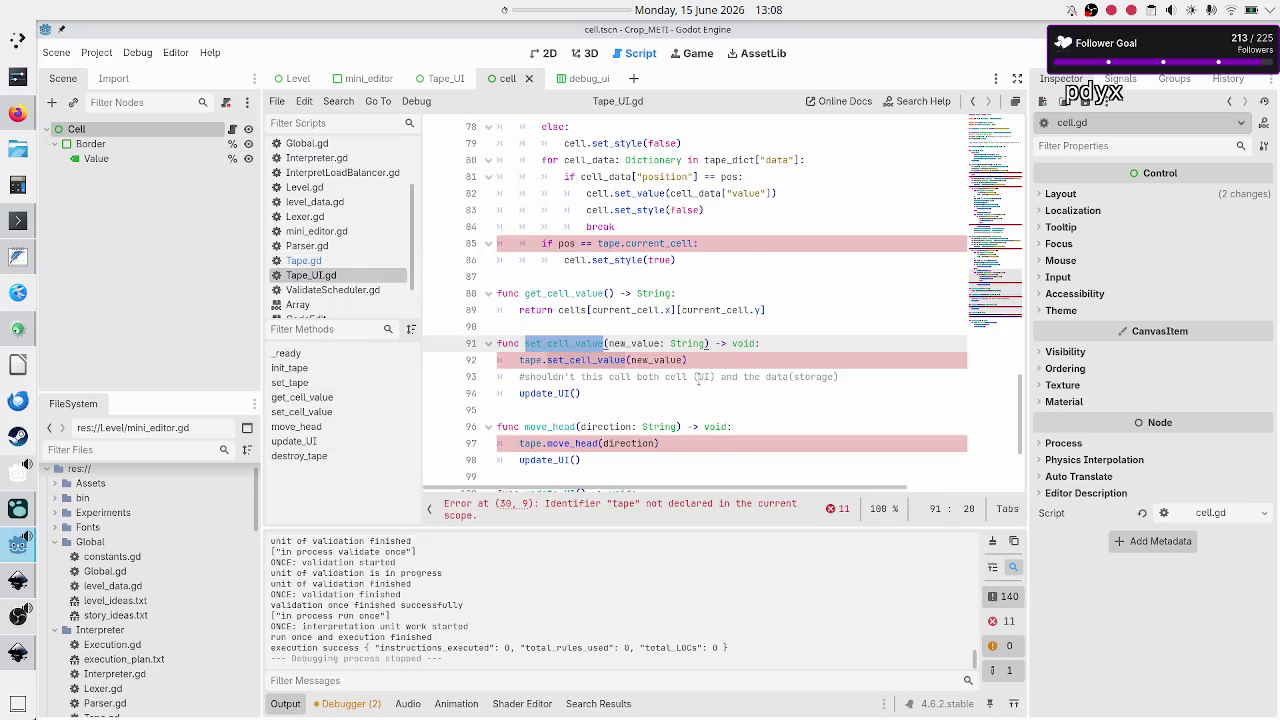
click(753, 355)
key(BackSpace)
key(BackSpace)
key(BackSpace)
key(BackSpace)
key(BackSpace)
key(BackSpace)
text(cells[current_cell.x][current_cell.y] = new_value)
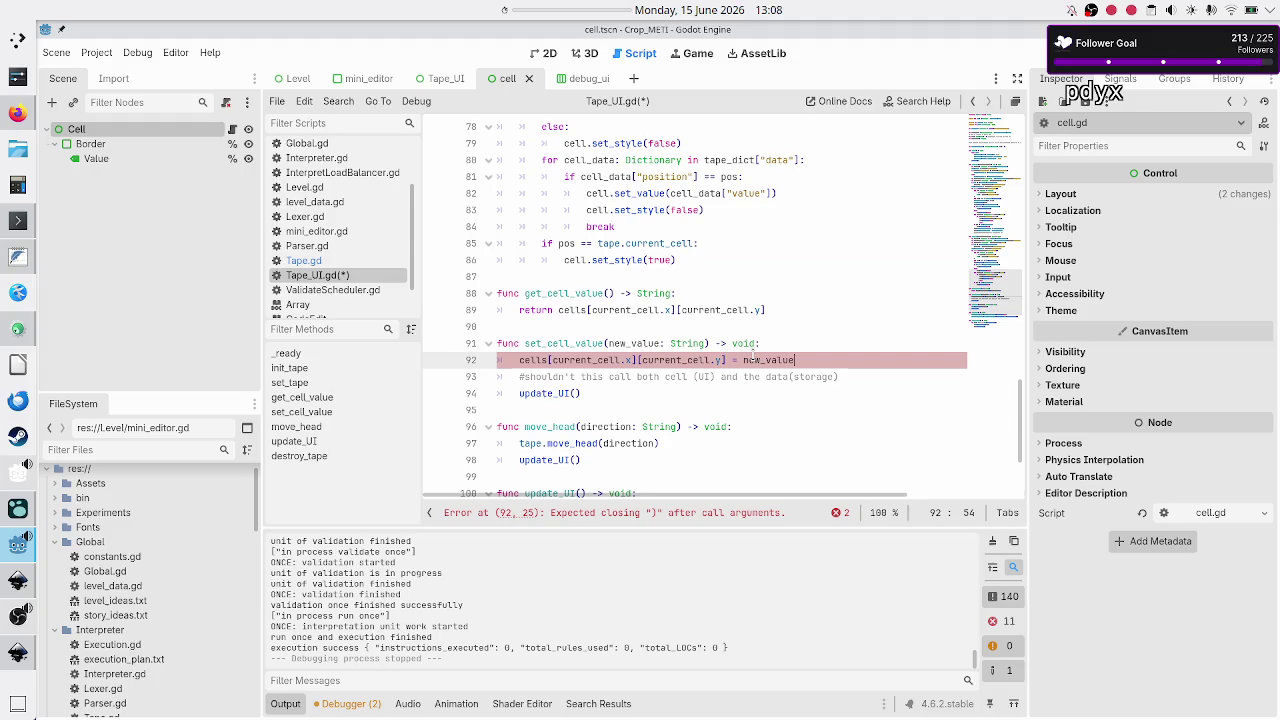
Delete the leftover comment on line 93, then return to Tape.gd's move_head.
key(Down)
key(Home)
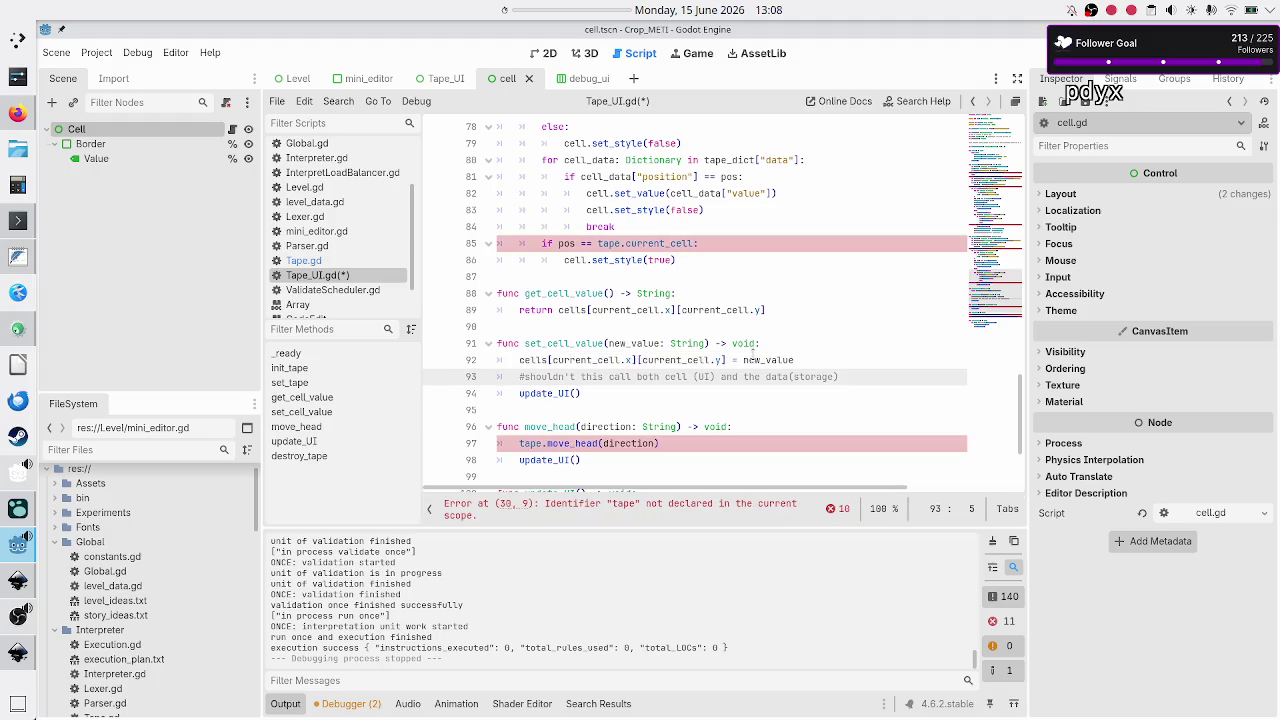
key(shift+End)
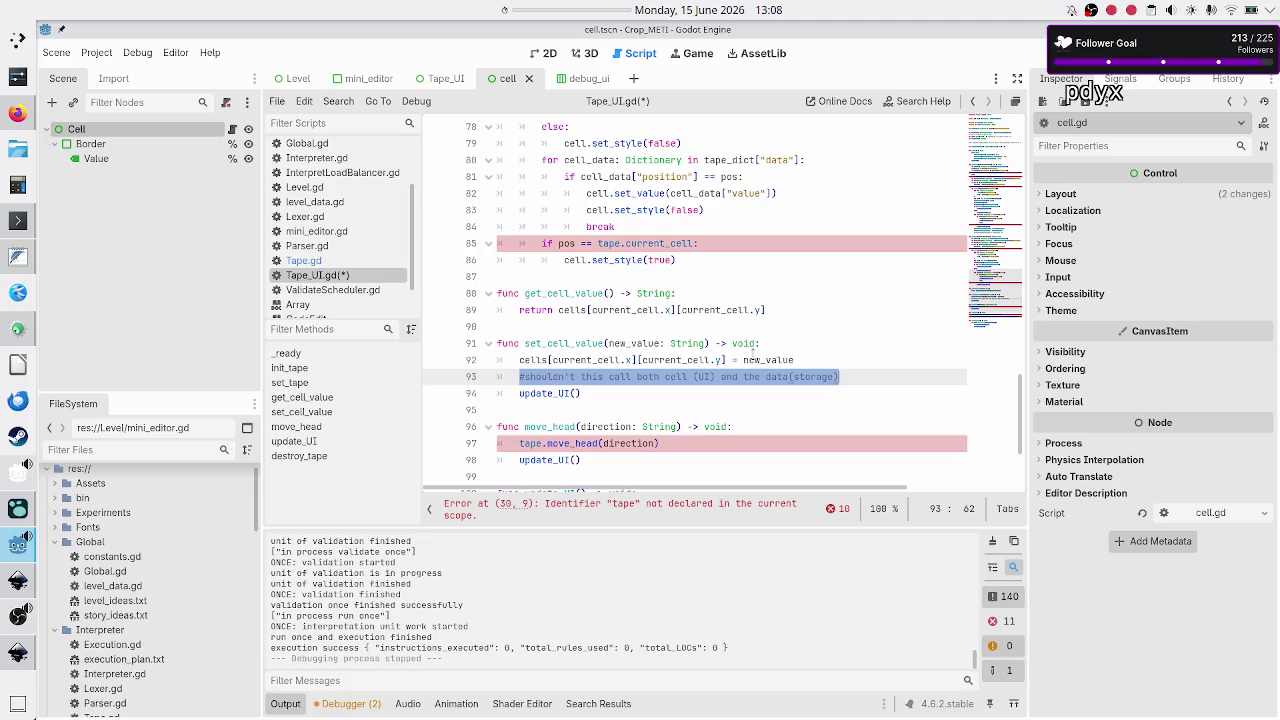
key(BackSpace)
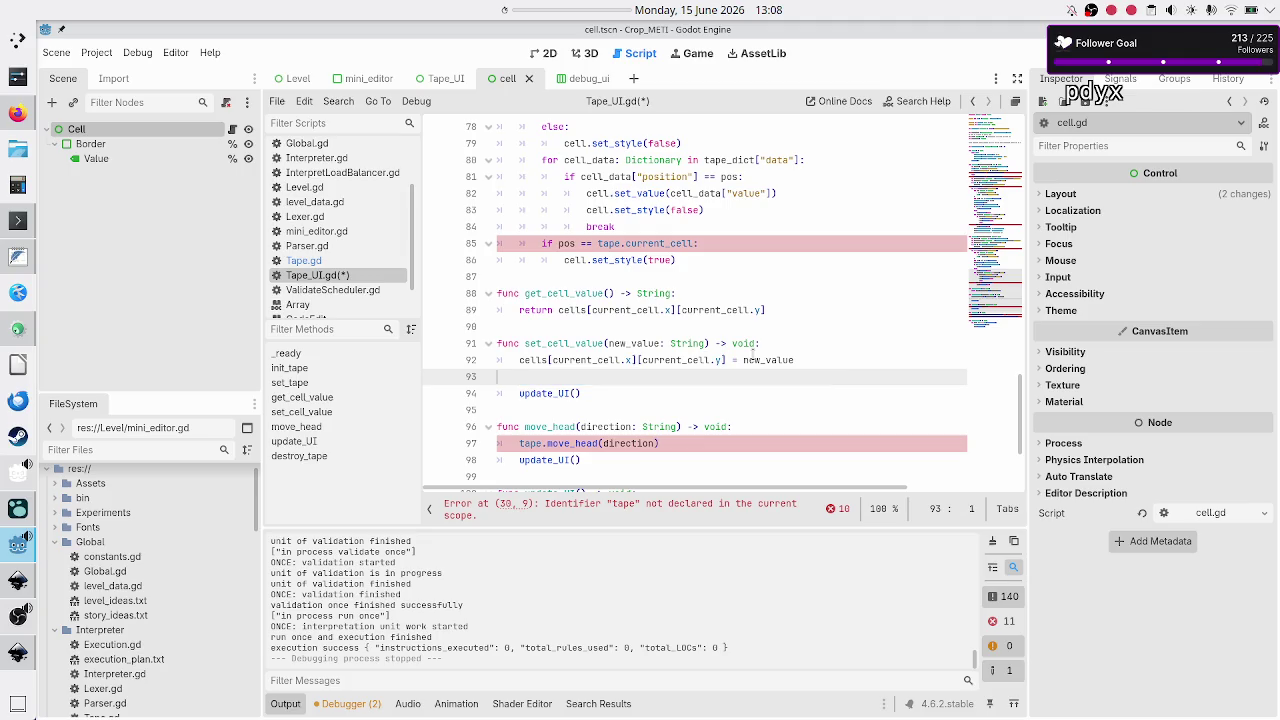
key(BackSpace)
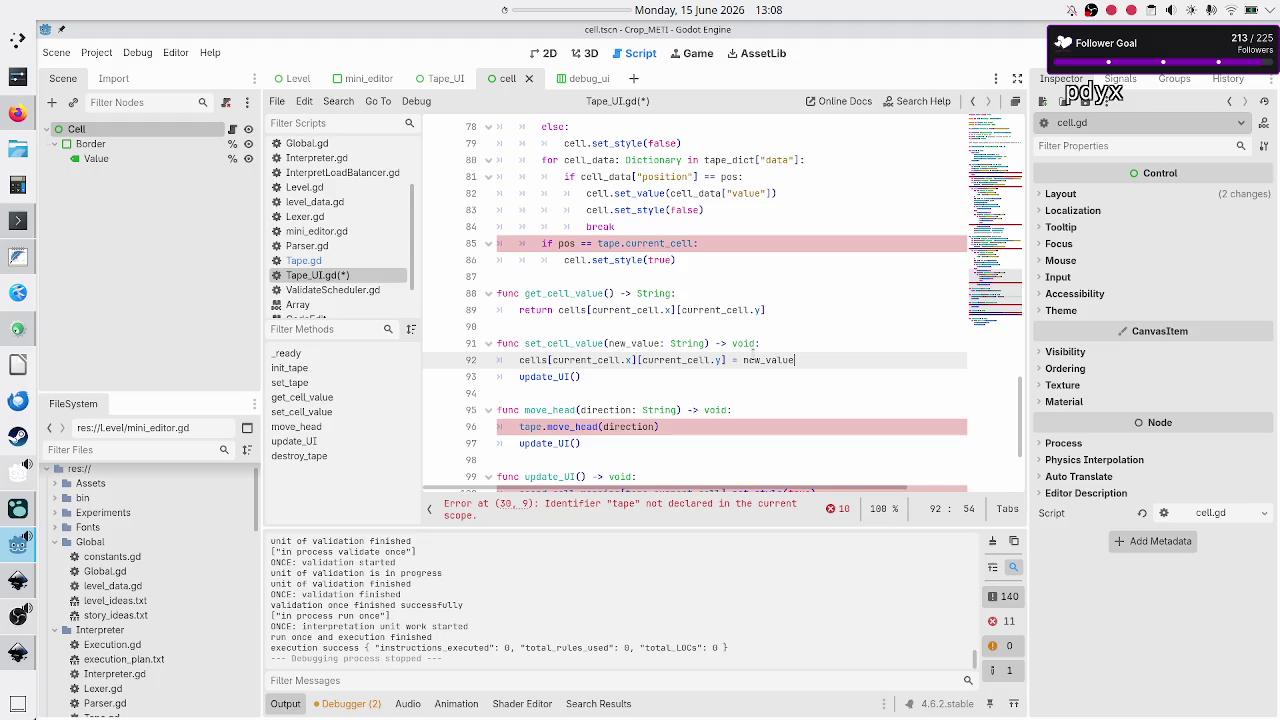
key(Right)
key(Down)
key(Down)
key(Down)
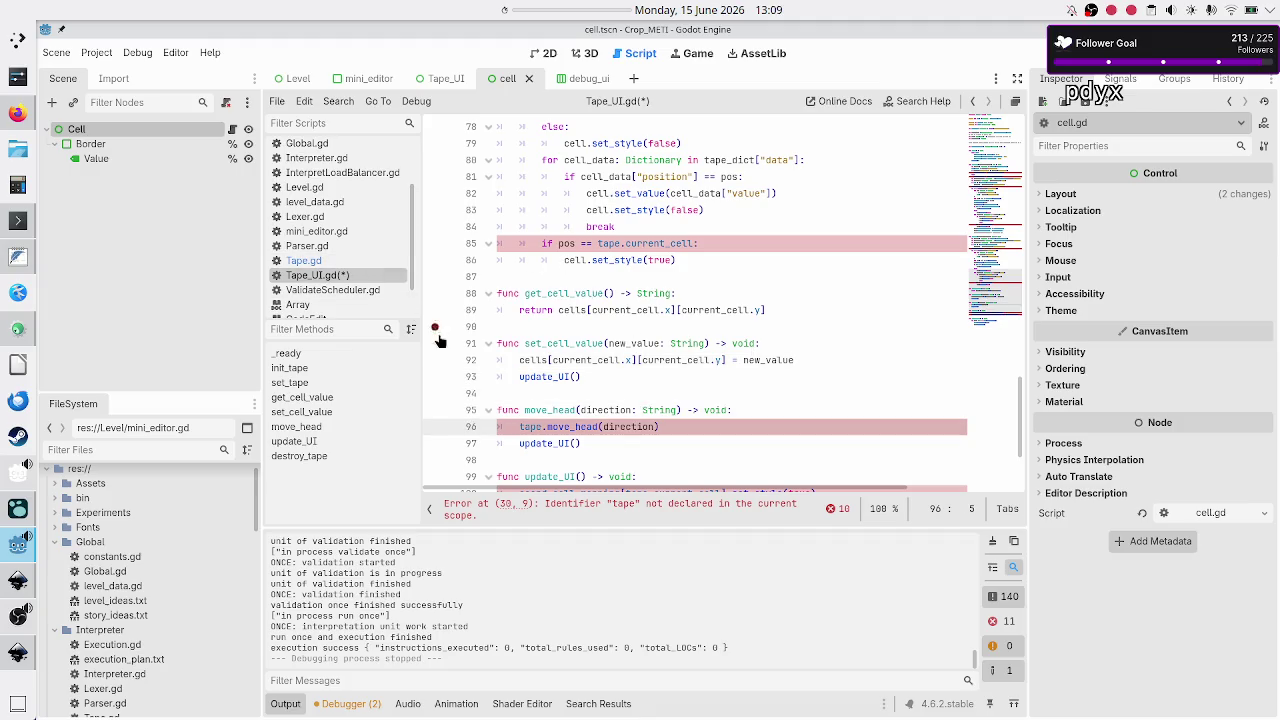
click(325, 262)
Copy Tape.gd's match-on-direction block and paste it over tape.move_head(direction) in Tape_UI.gd.
key(Down)
key(Down)
key(Down)
key(shift+Down)
key(shift+Down)
key(shift+Down)
key(shift+End)
key(ctrl+c)
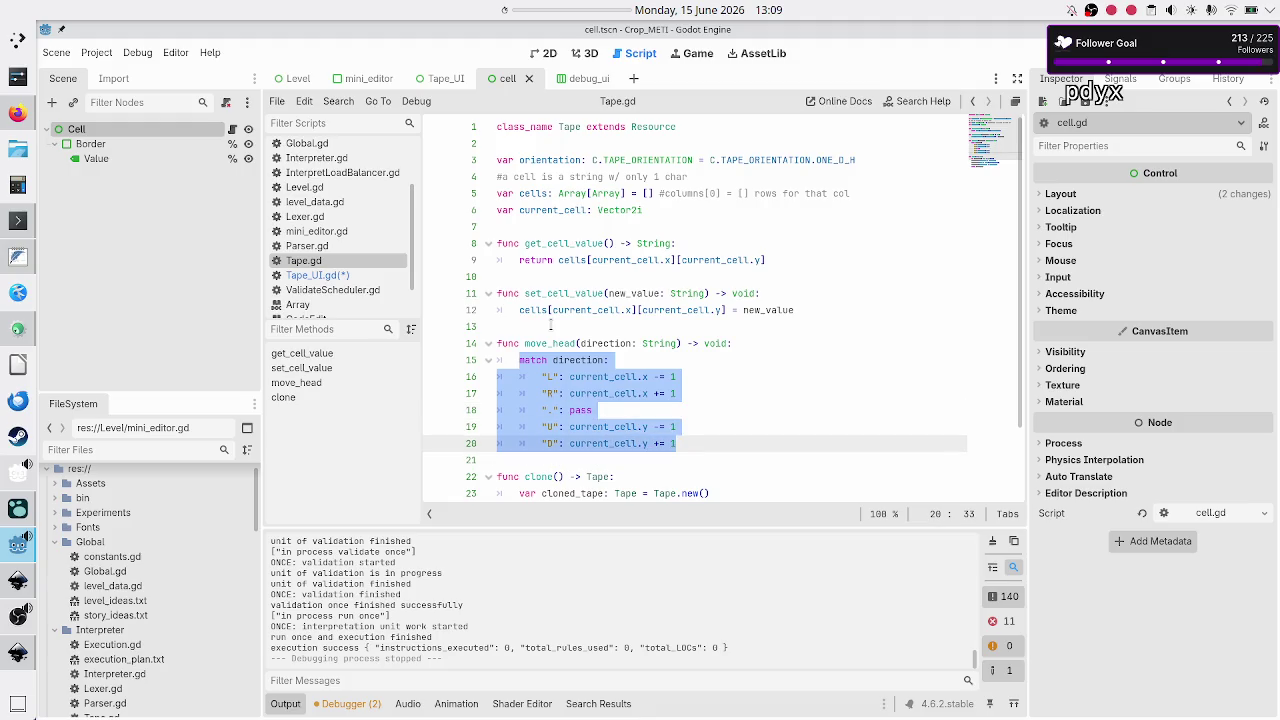
key(Down)
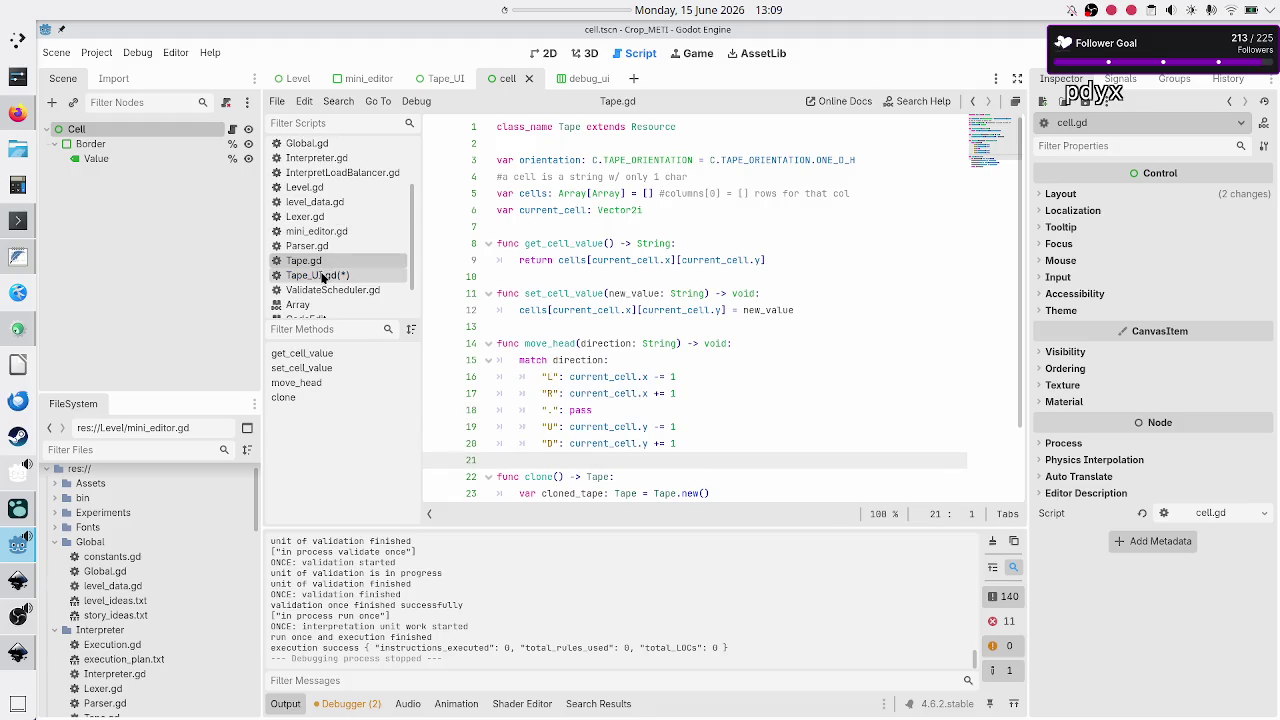
click(322, 277)
key(End)
key(BackSpace)
key(BackSpace)
key(BackSpace)
key(BackSpace)
key(BackSpace)
key(BackSpace)
key(ctrl+v)
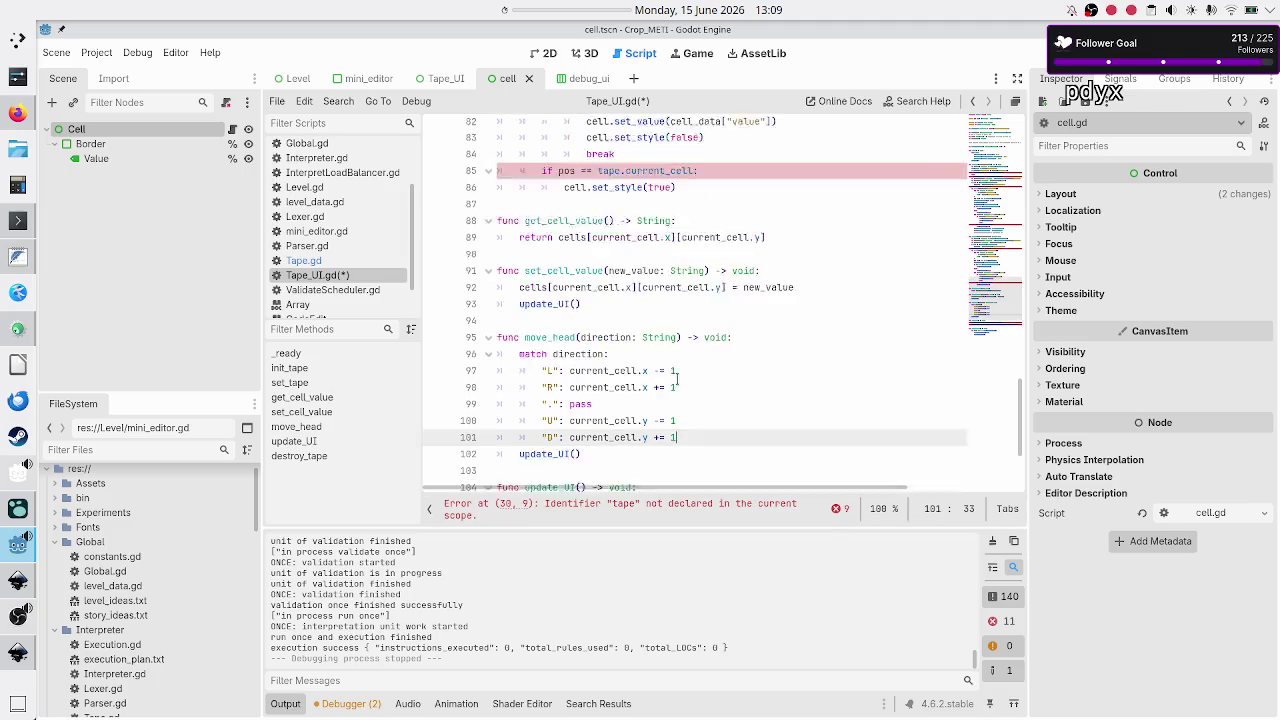
Remove the tape. prefix from the current_cell check on line 85.
scroll(677, 379, down, 3)
scroll(677, 379, up, 5)
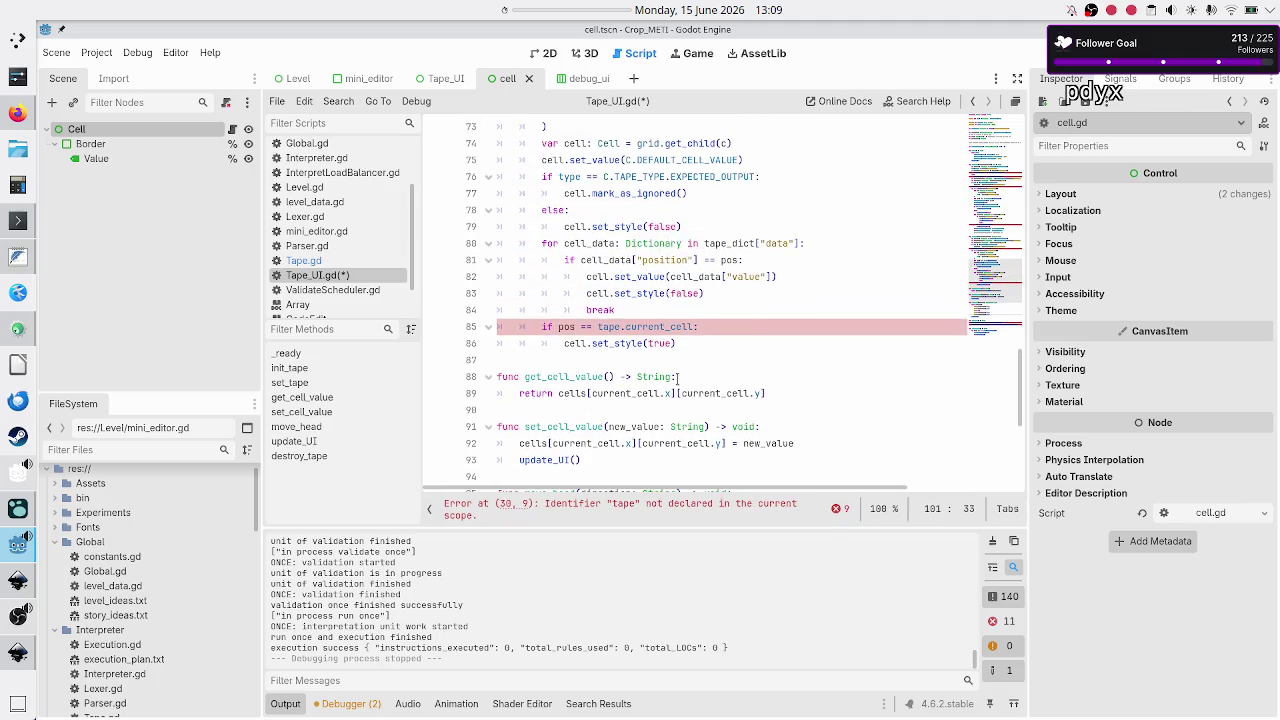
click(622, 326)
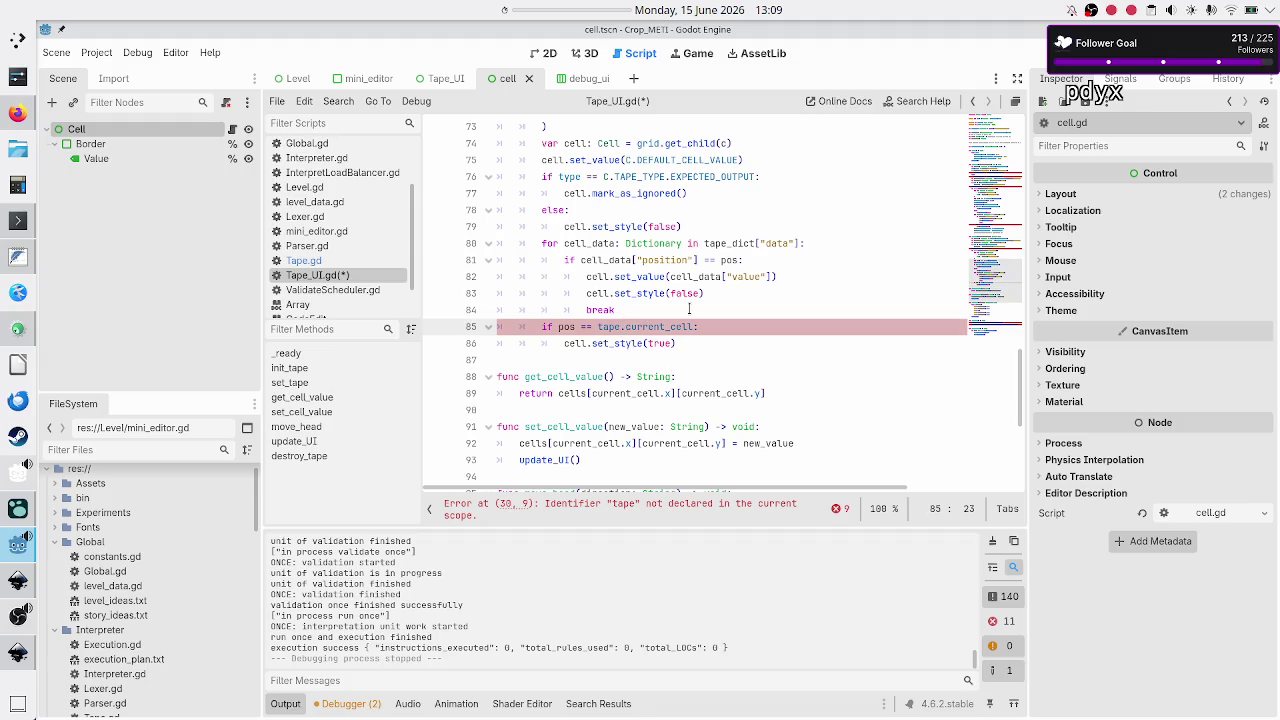
key(BackSpace)
key(BackSpace)
key(BackSpace)
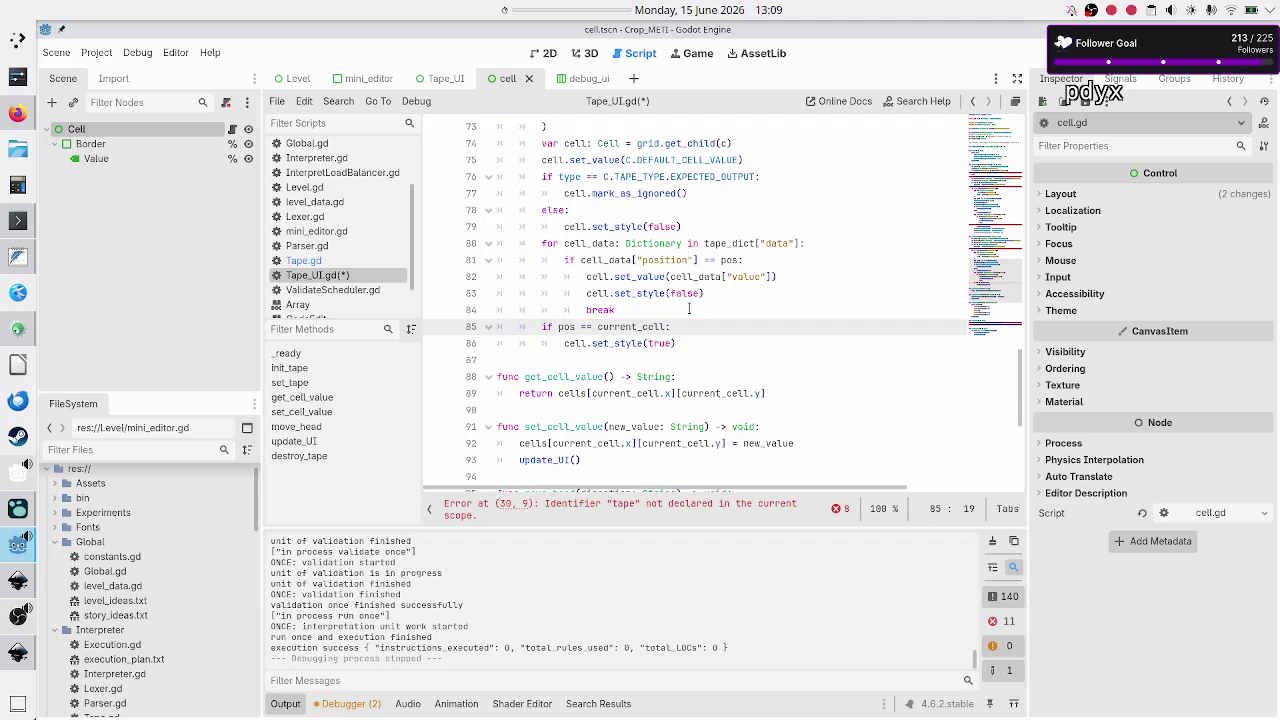
key(Up)
key(Down)
Strip tape. from lines 105–106 so update_UI uses current_cell and get_cell_value() directly.
scroll(689, 309, down, 3)
scroll(689, 309, down, 3)
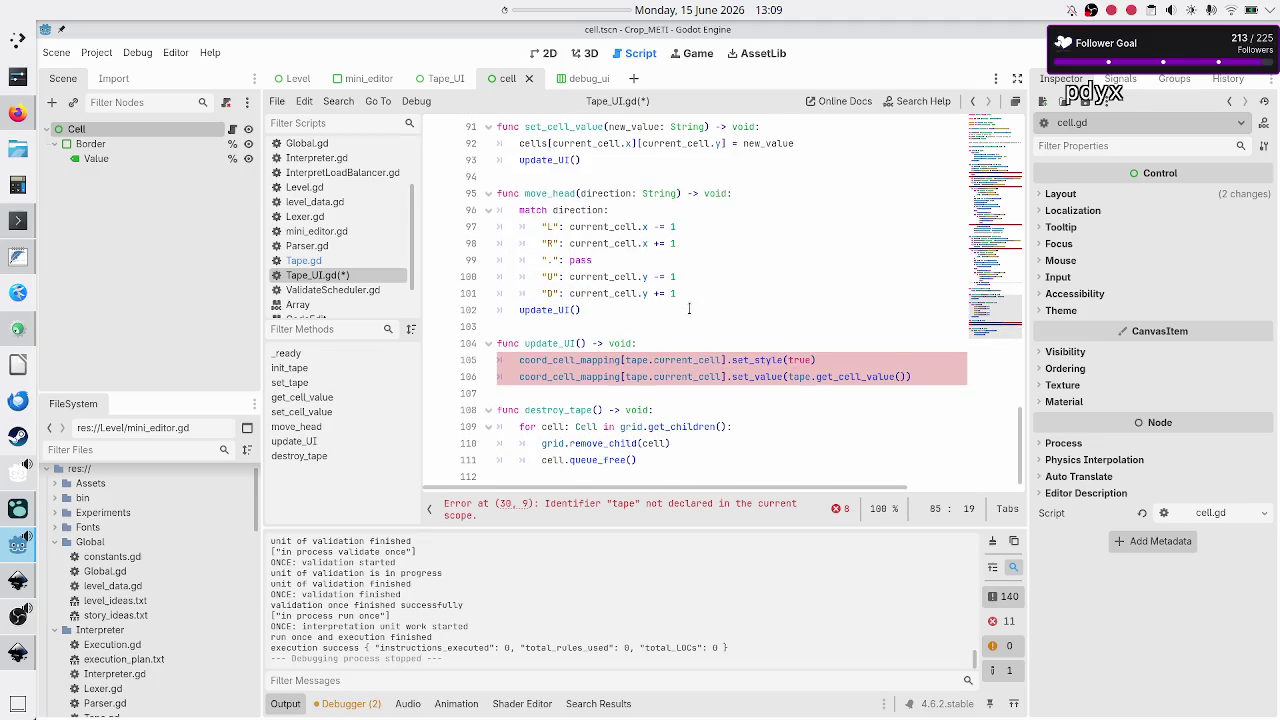
click(654, 342)
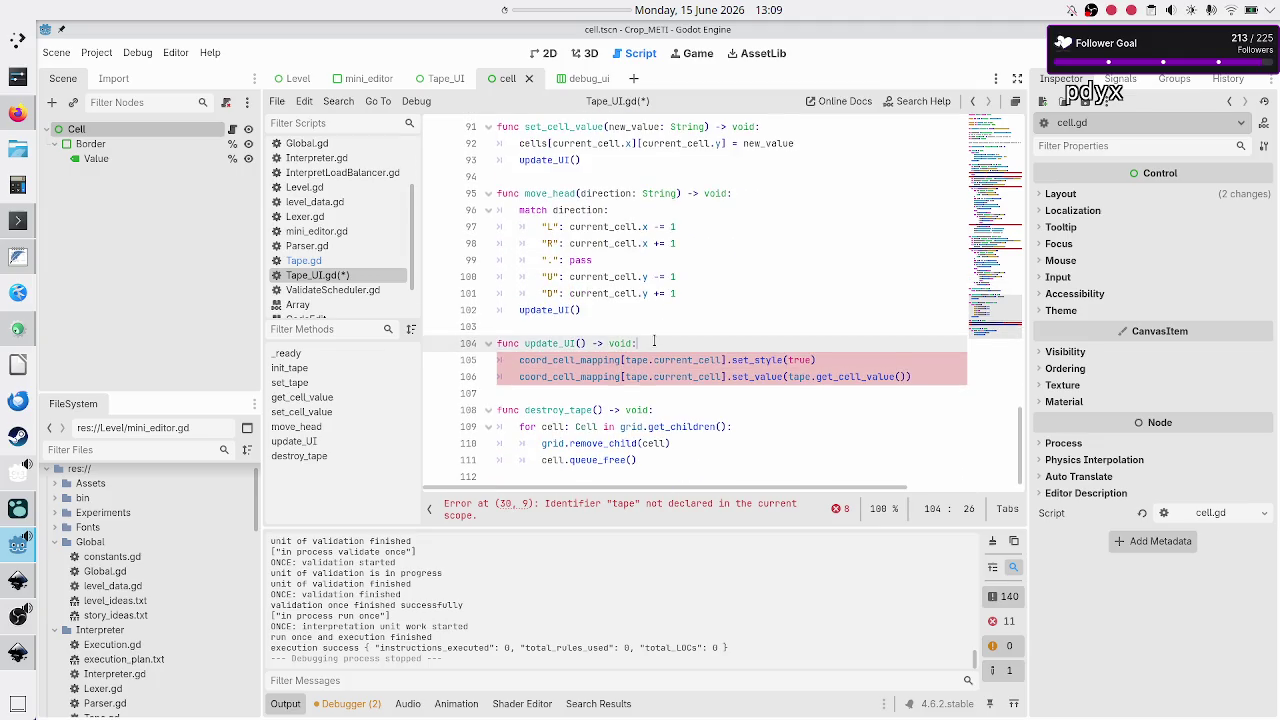
key(Down)
key(Home)
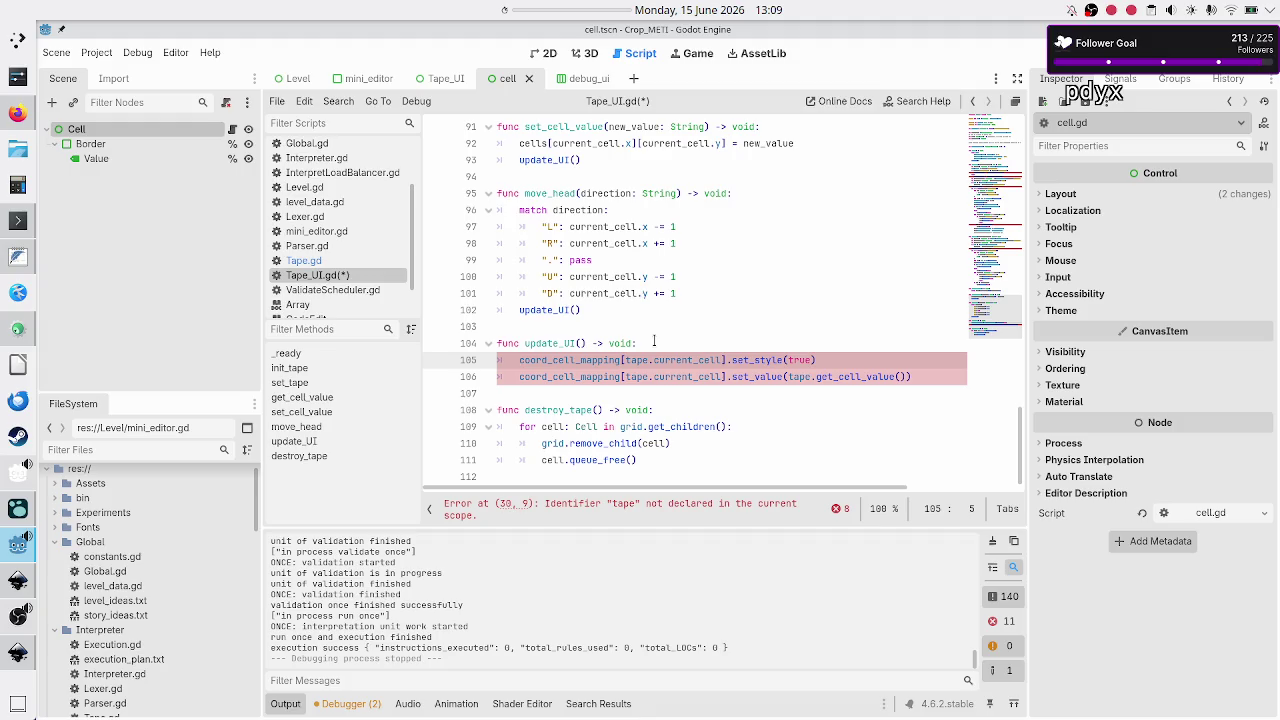
key(Right)
key(Right)
key(Right)
key(BackSpace)
key(BackSpace)
key(BackSpace)
key(Delete)
key(Delete)
key(Down)
key(Right)
key(Right)
key(BackSpace)
key(BackSpace)
key(BackSpace)
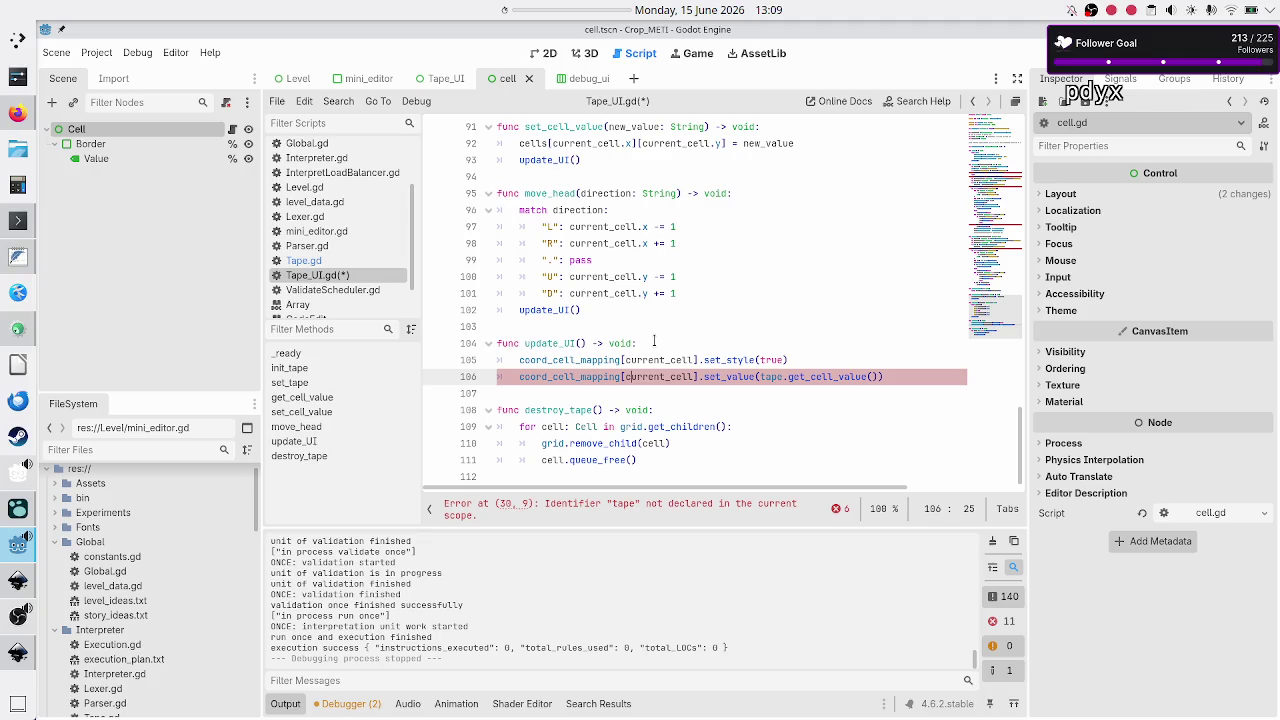
key(Right)
key(Right)
key(Right)
key(BackSpace)
key(BackSpace)
key(BackSpace)
key(BackSpace)
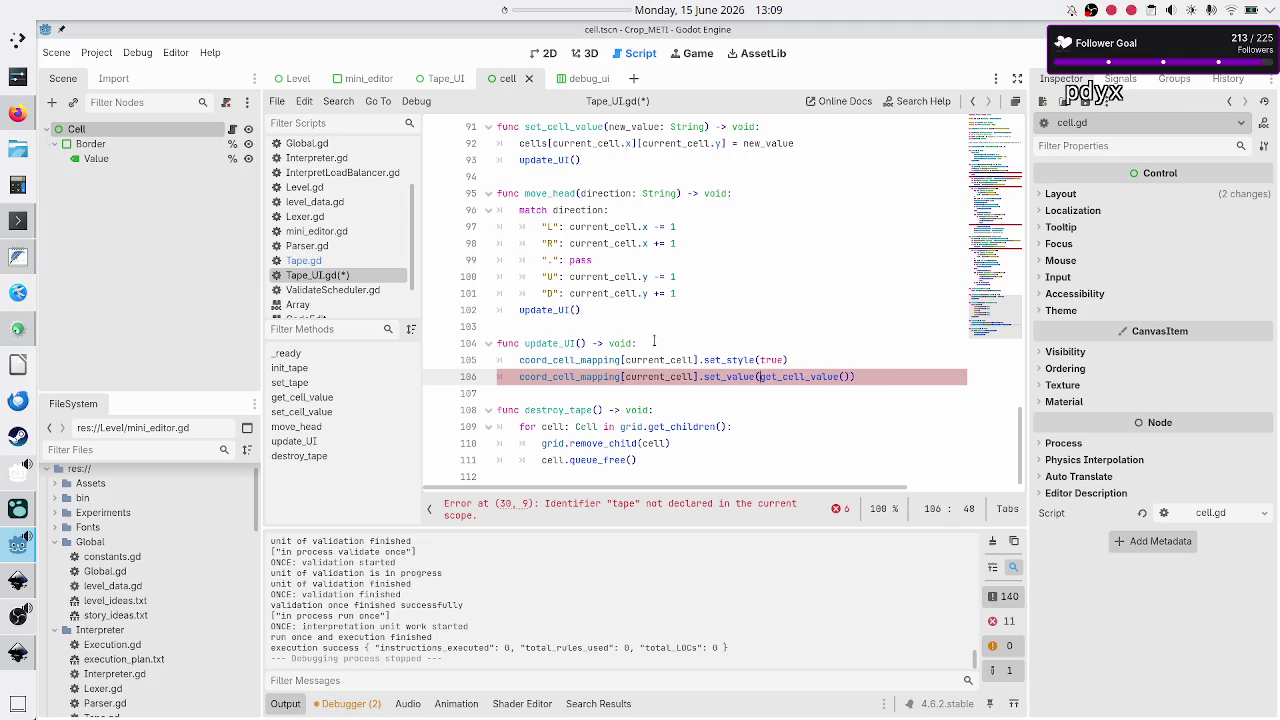
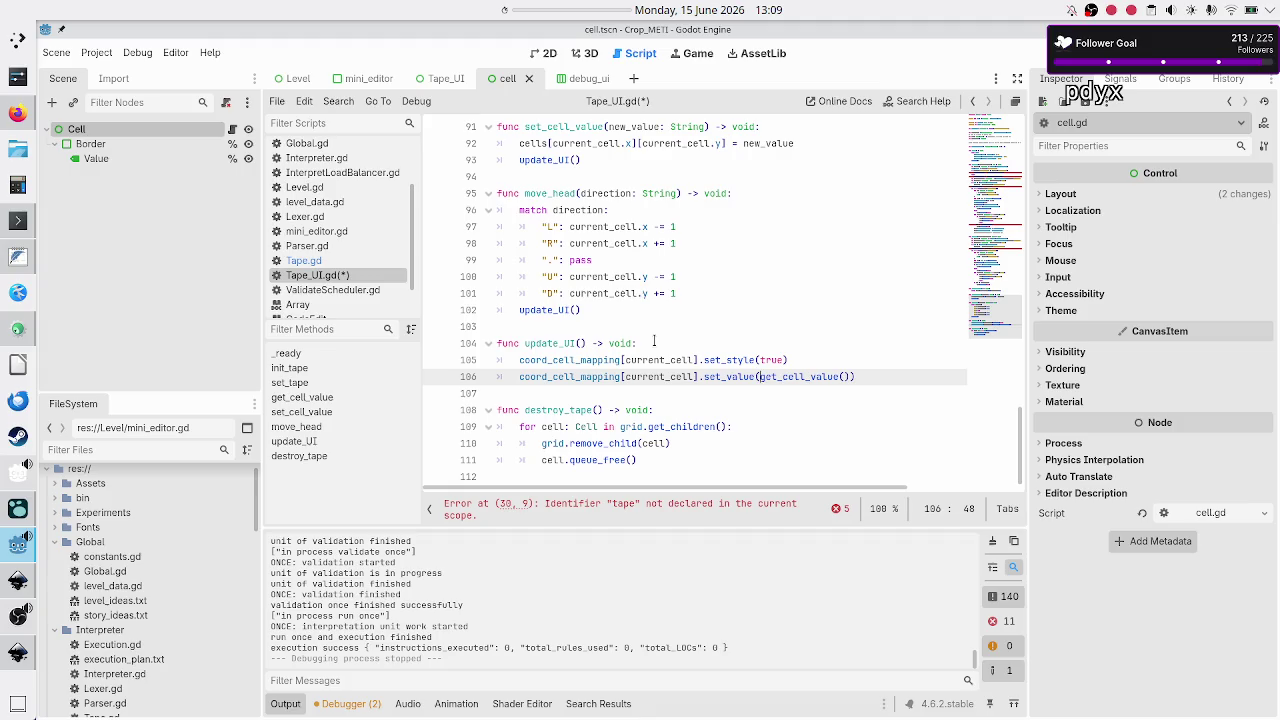
Save Tape_UI.gd and move to the destroy_tape function near the end of the file.
key(Down)
key(ctrl+s)
key(Down)
key(Down)
key(Down)
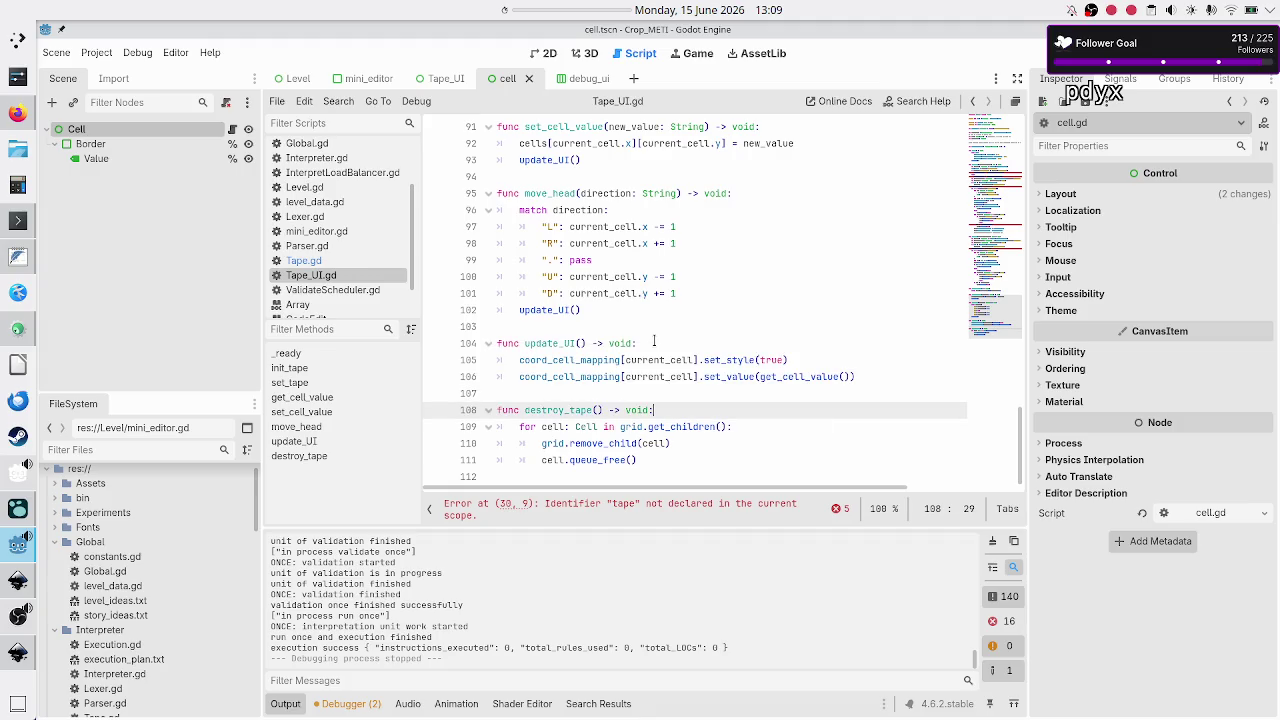
key(Up)
key(Up)
key(Up)
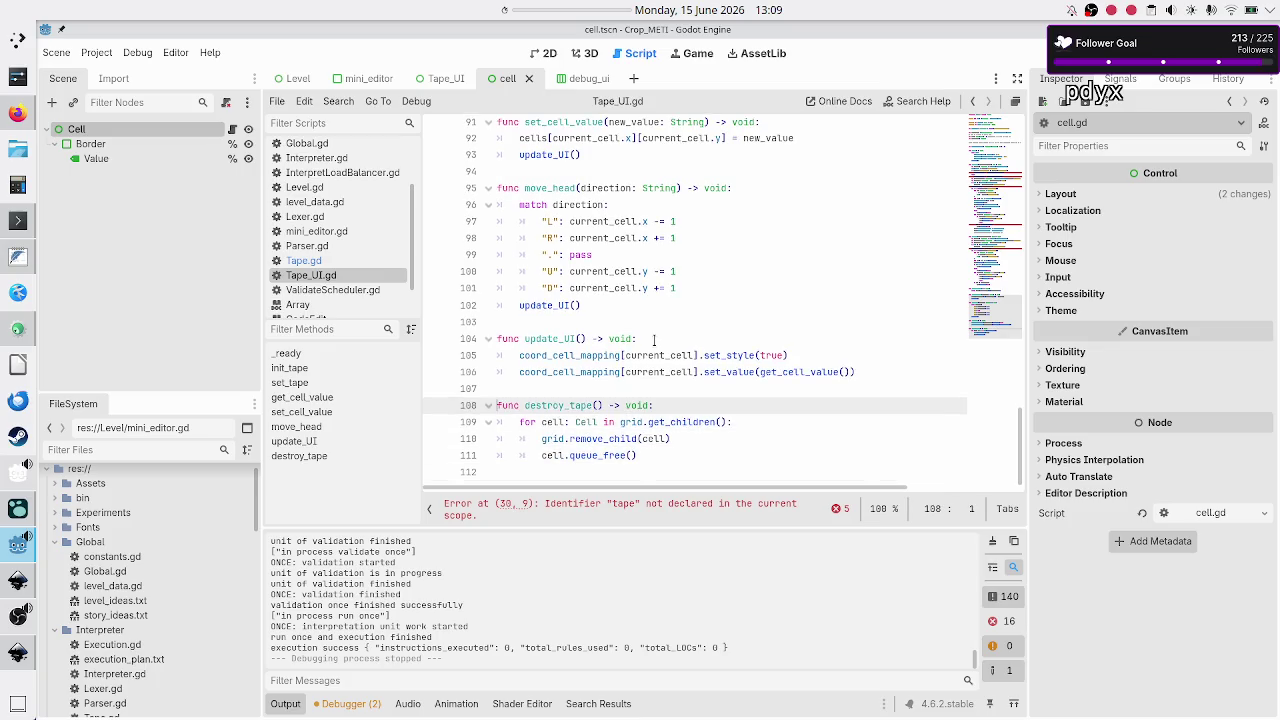
key(Down)
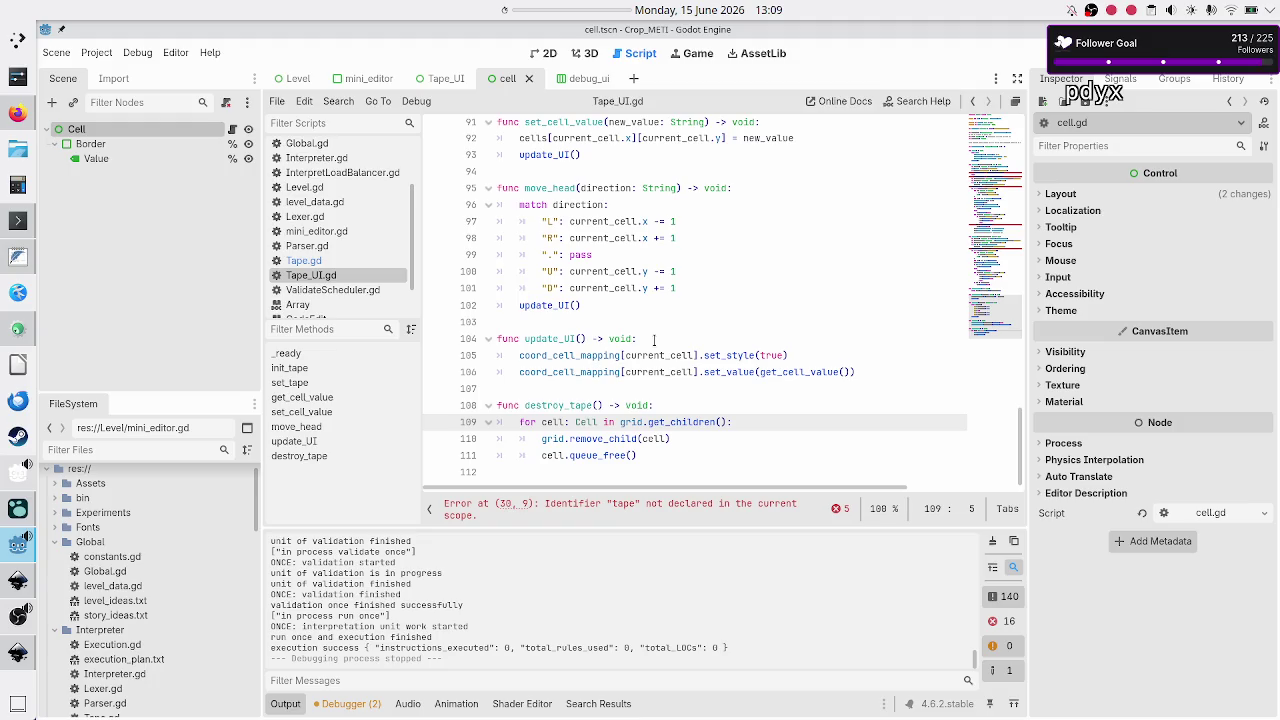
key(Up)
Add a new indented line after the queue_free call inside destroy_tape.
key(shift+Right)
key(shift+Right)
key(shift+Right)
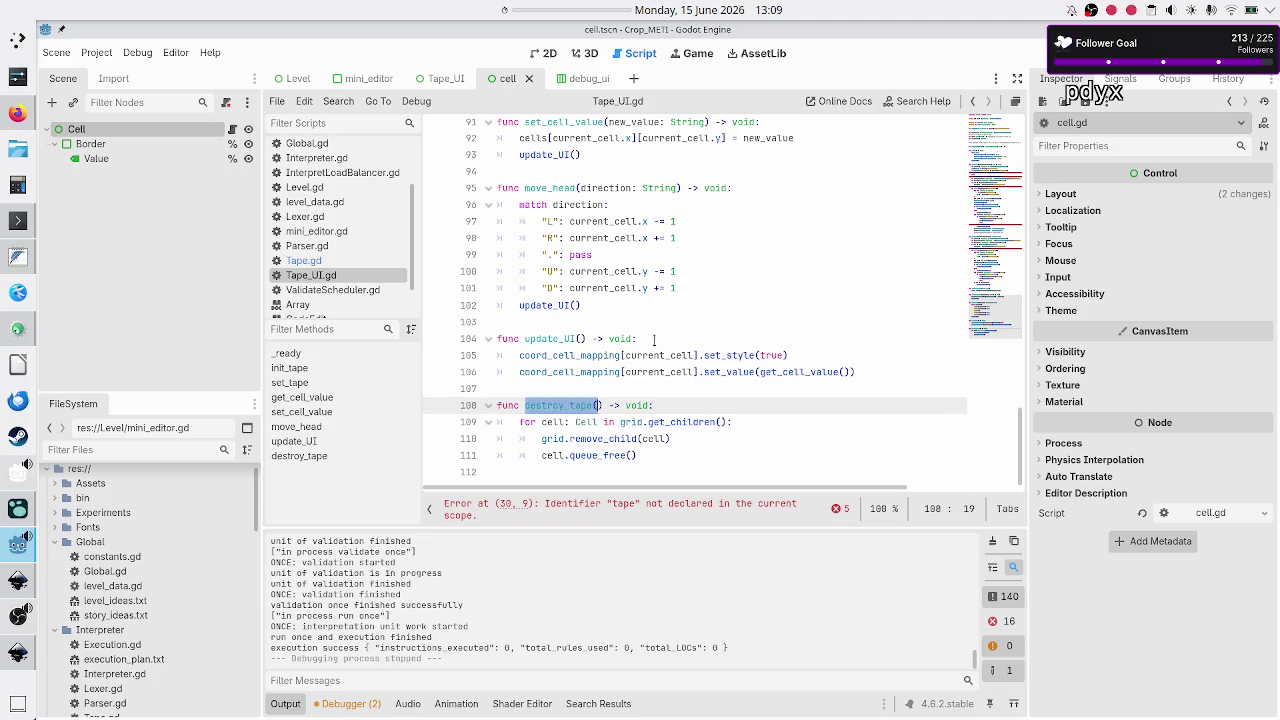
key(Down)
key(Down)
key(Up)
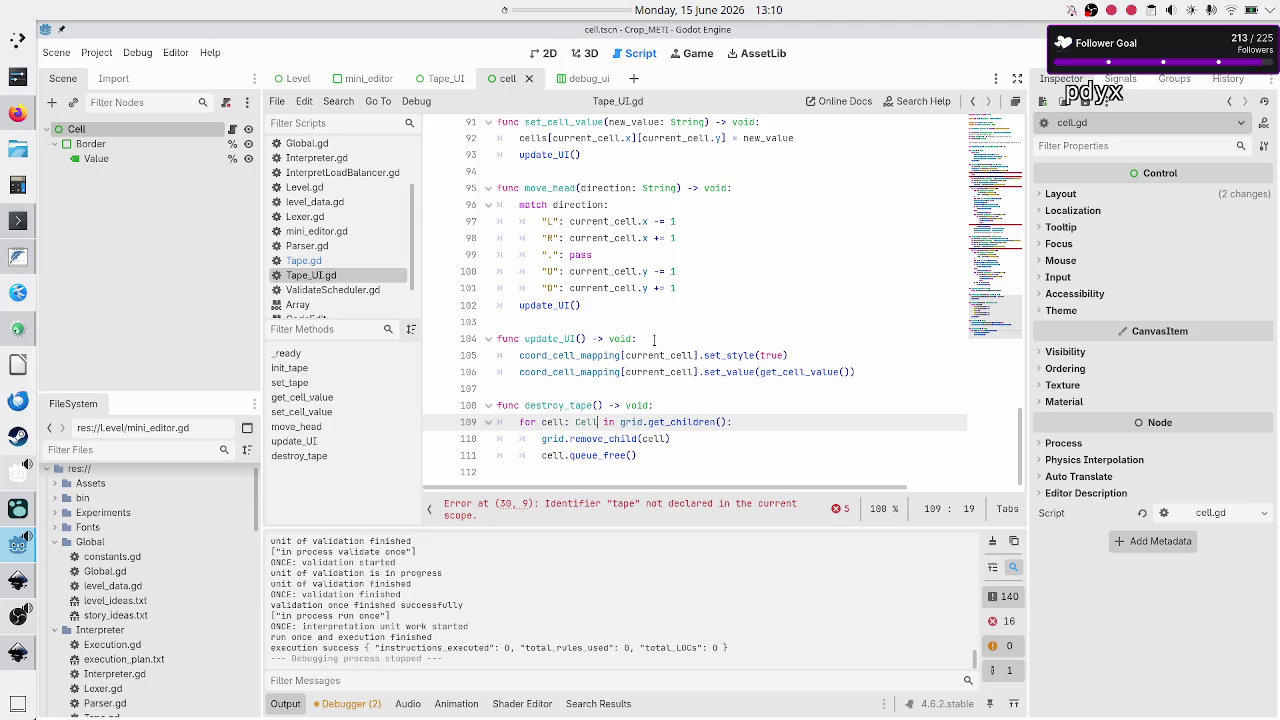
key(Down)
key(Down)
key(Down)
key(Left)
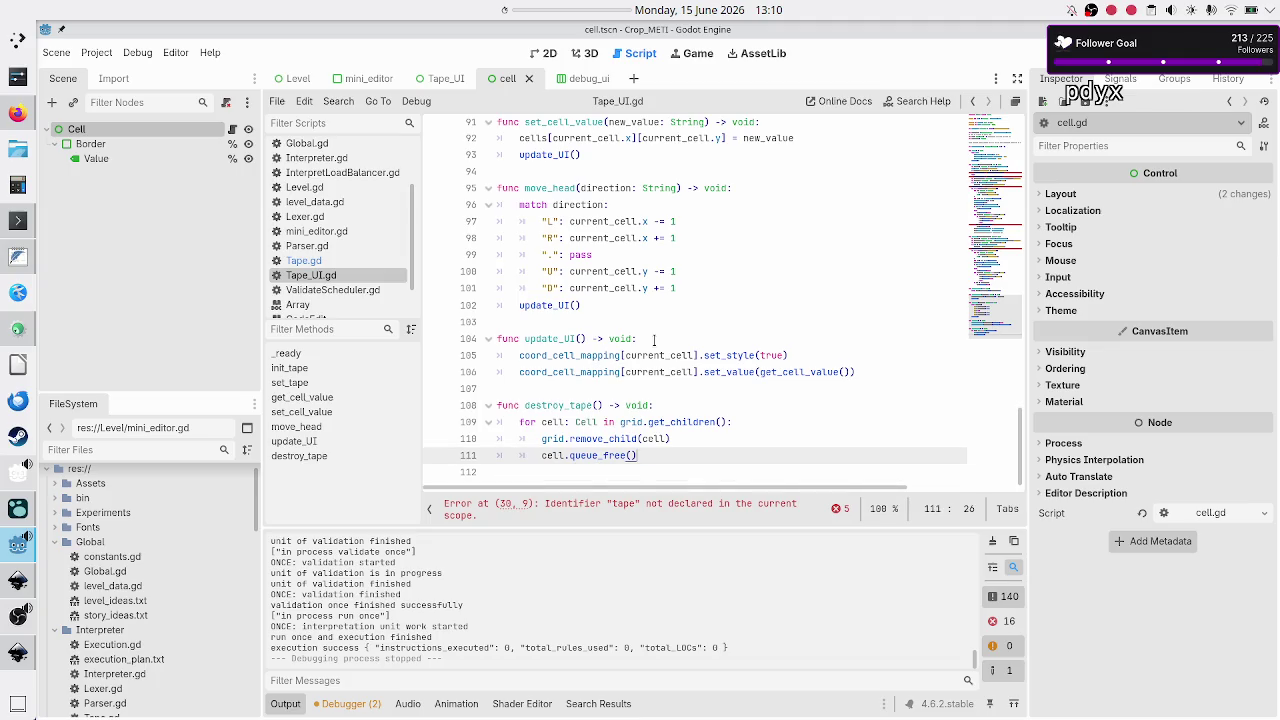
key(Right)
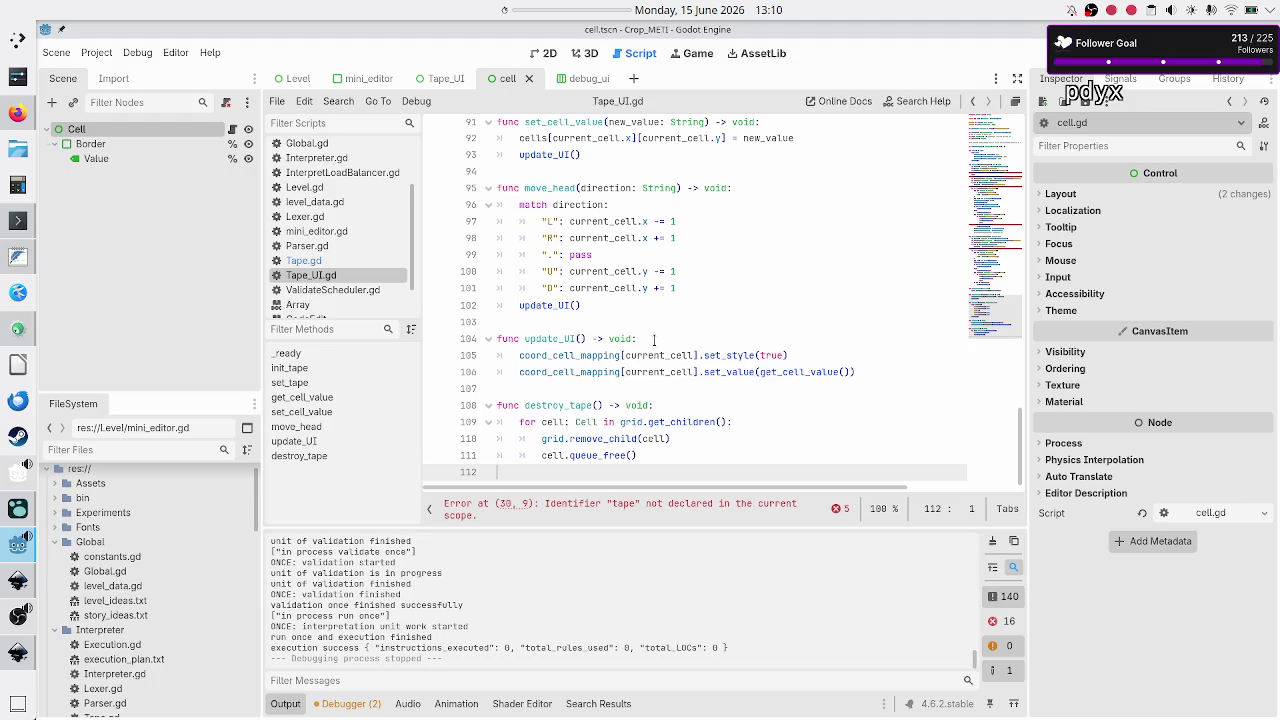
key(Left)
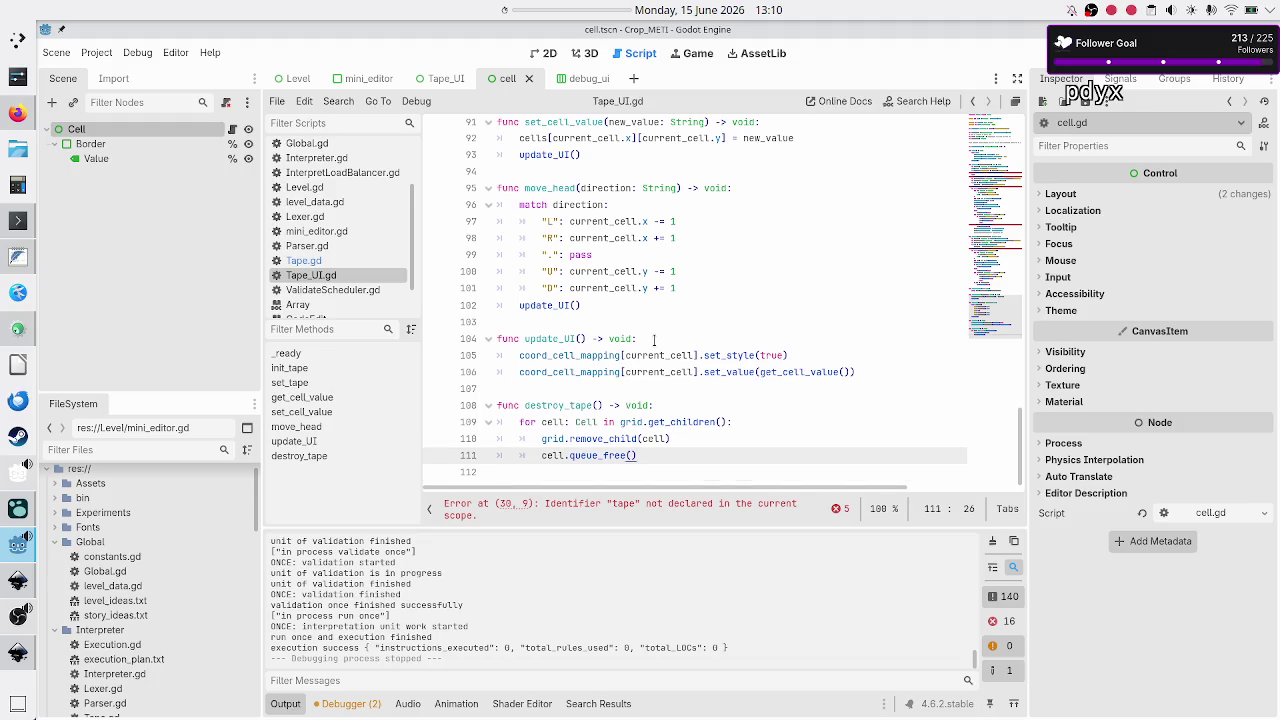
key(Return)
key(BackSpace)
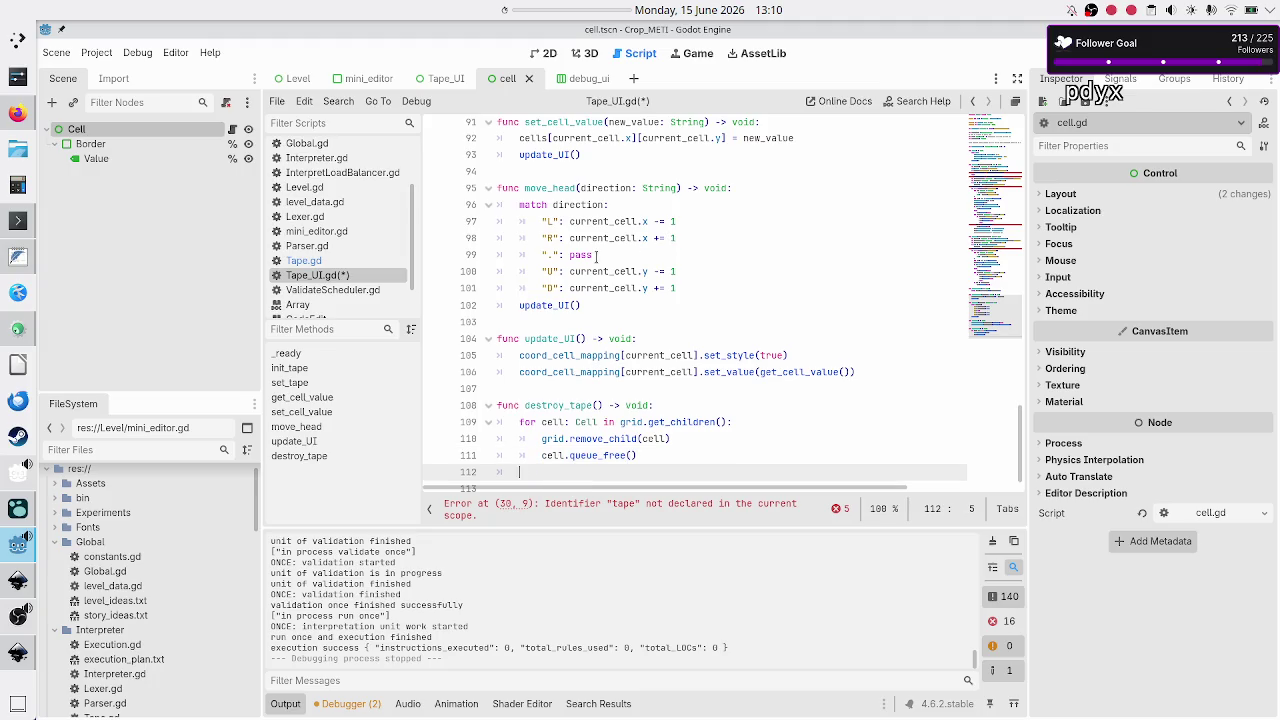
Check the cells declaration, then put the caret back on the new destroy_tape line.
scroll(596, 257, up, 20)
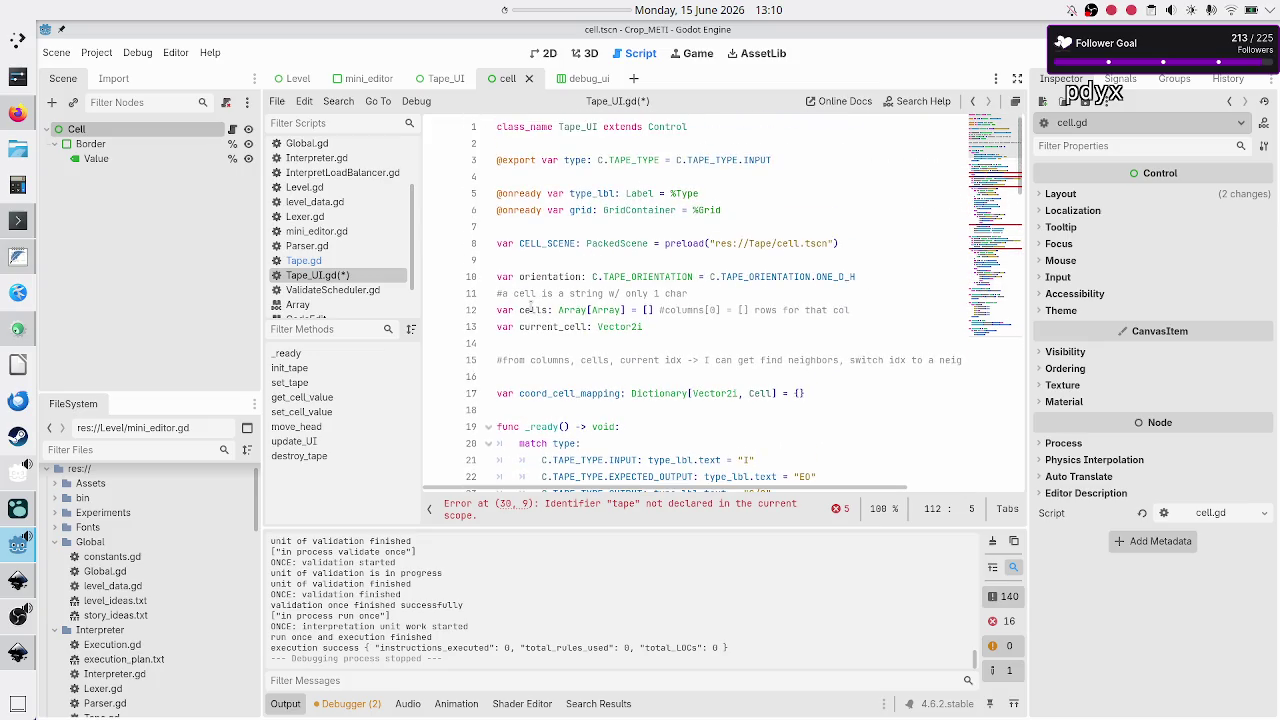
double_click(531, 310)
scroll(661, 305, down, 10)
scroll(661, 305, down, 20)
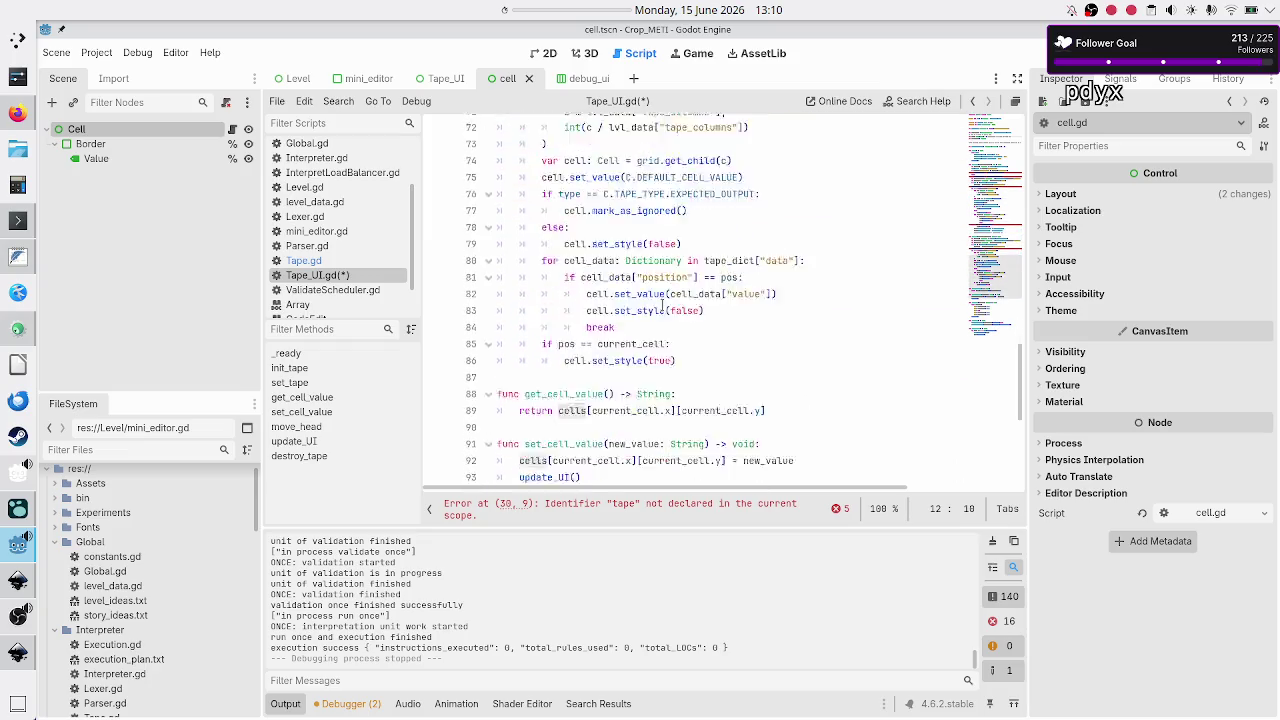
click(642, 466)
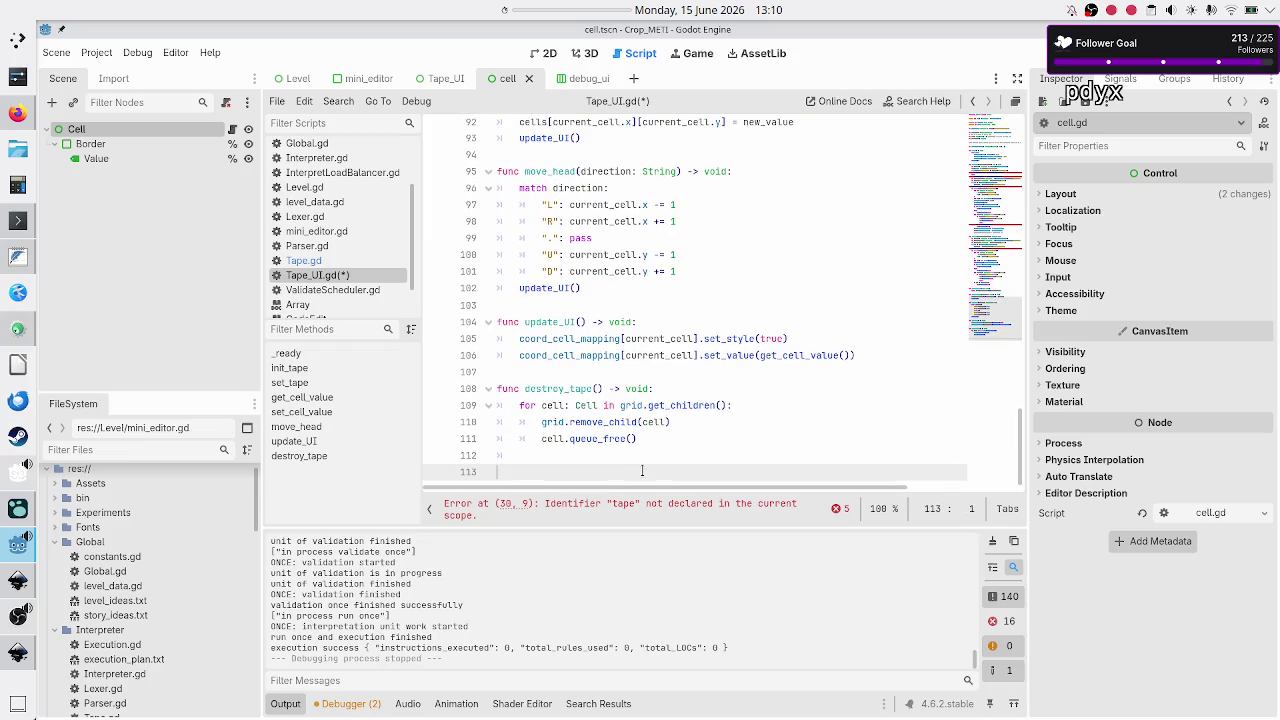
Add cells.clear() to destroy_tape using autocomplete.
text(cells.re)
key(BackSpace)
key(BackSpace)
text(cl)
key(Return)
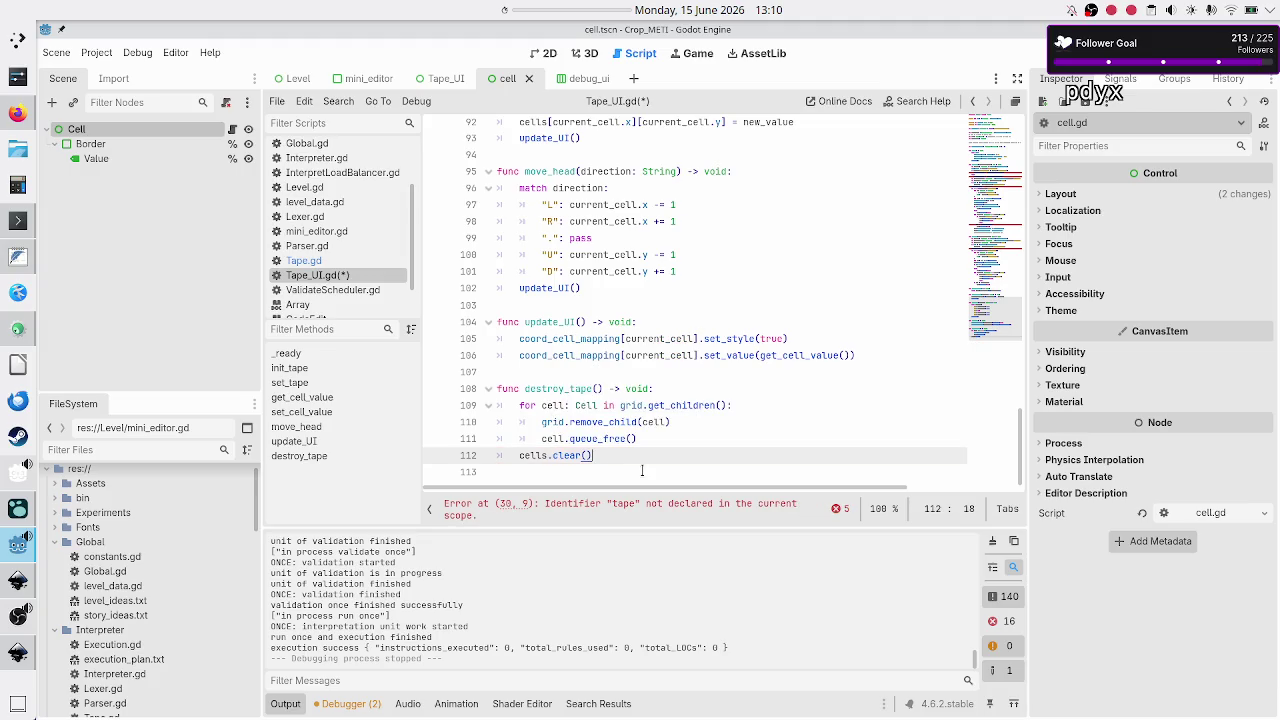
Check current_cell's declared type and start a line after cells.clear().
scroll(638, 456, up, 20)
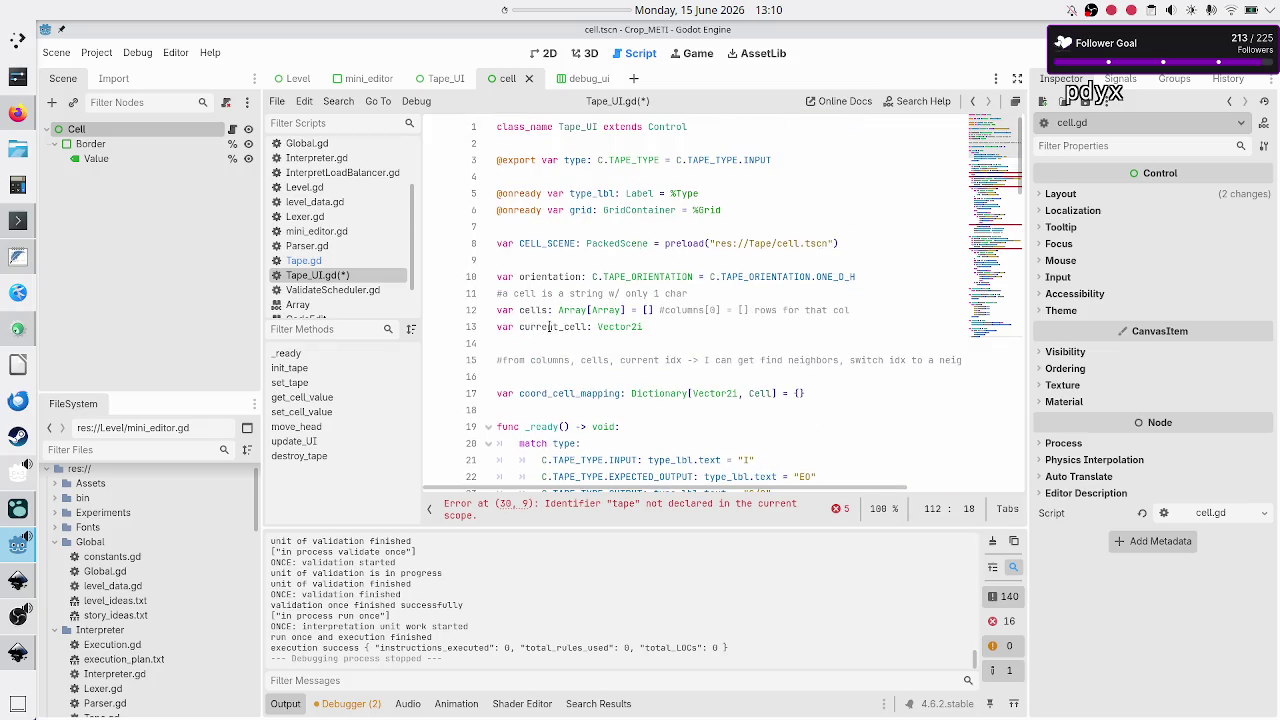
double_click(549, 327)
scroll(683, 357, down, 20)
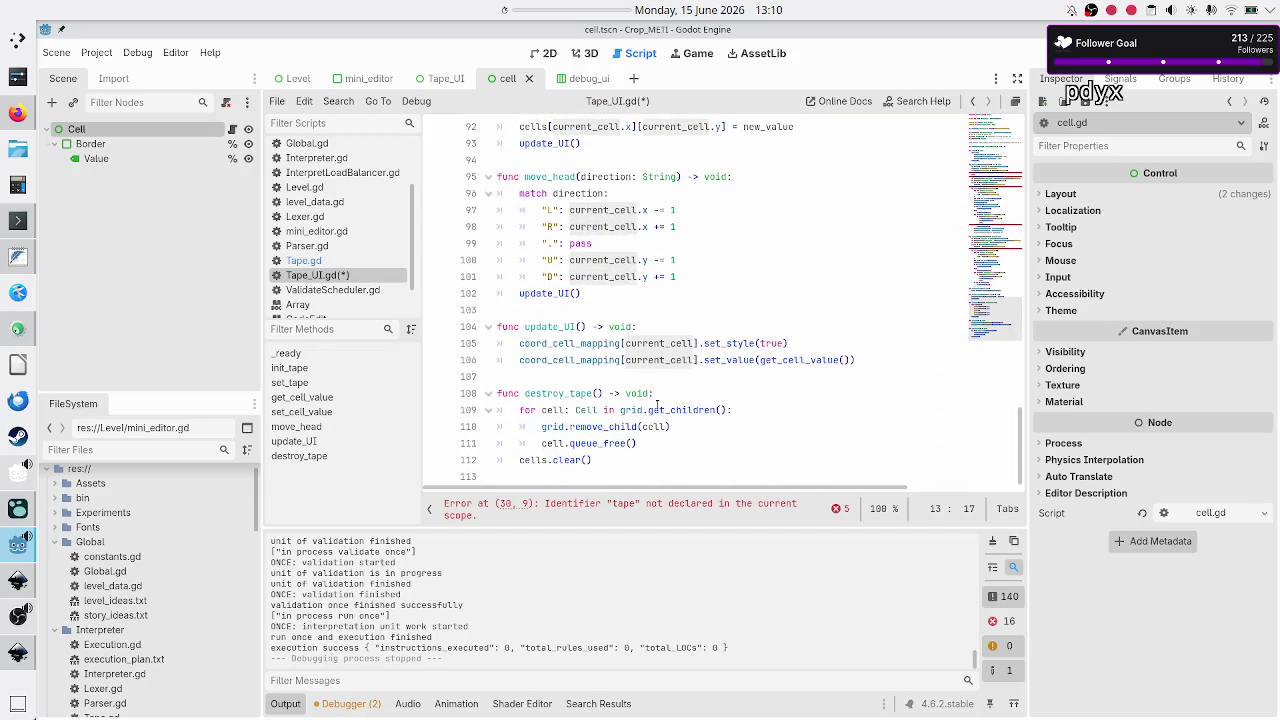
click(634, 472)
Add 'current_cell = Vector2i.ZERO' to destroy_tape and save Tape_UI.gd.
text(current_cell.)
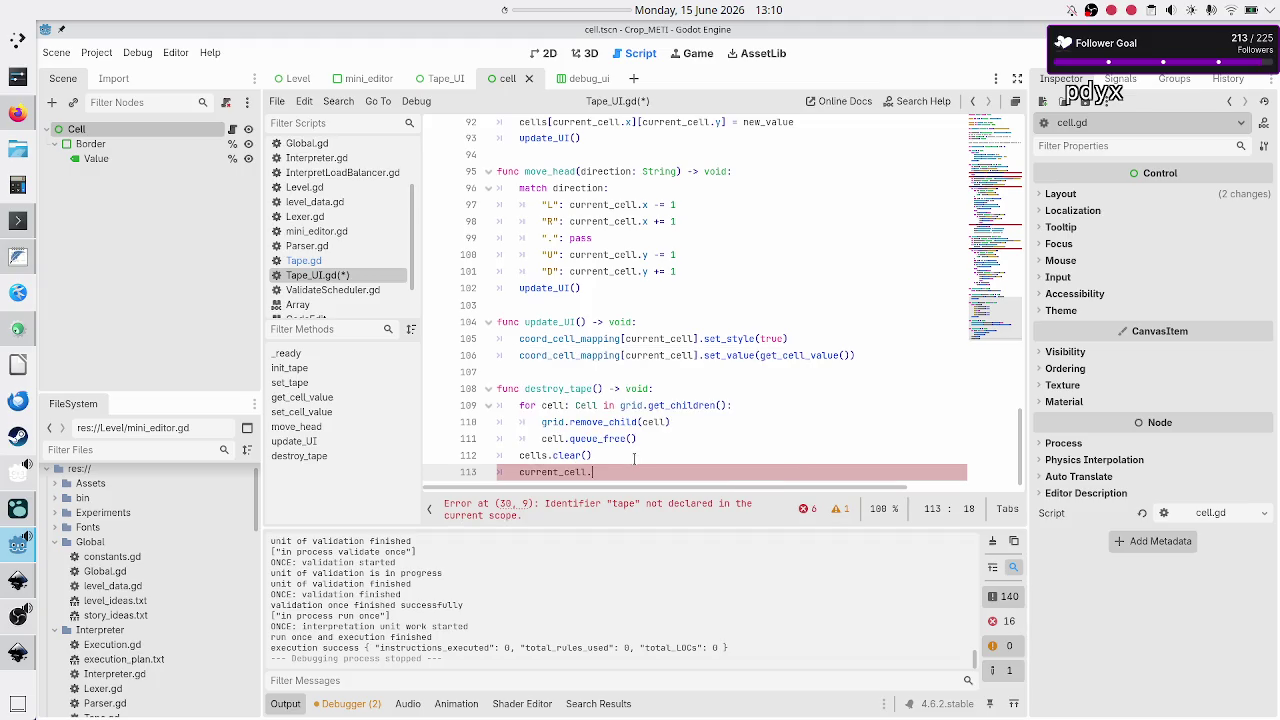
key(BackSpace)
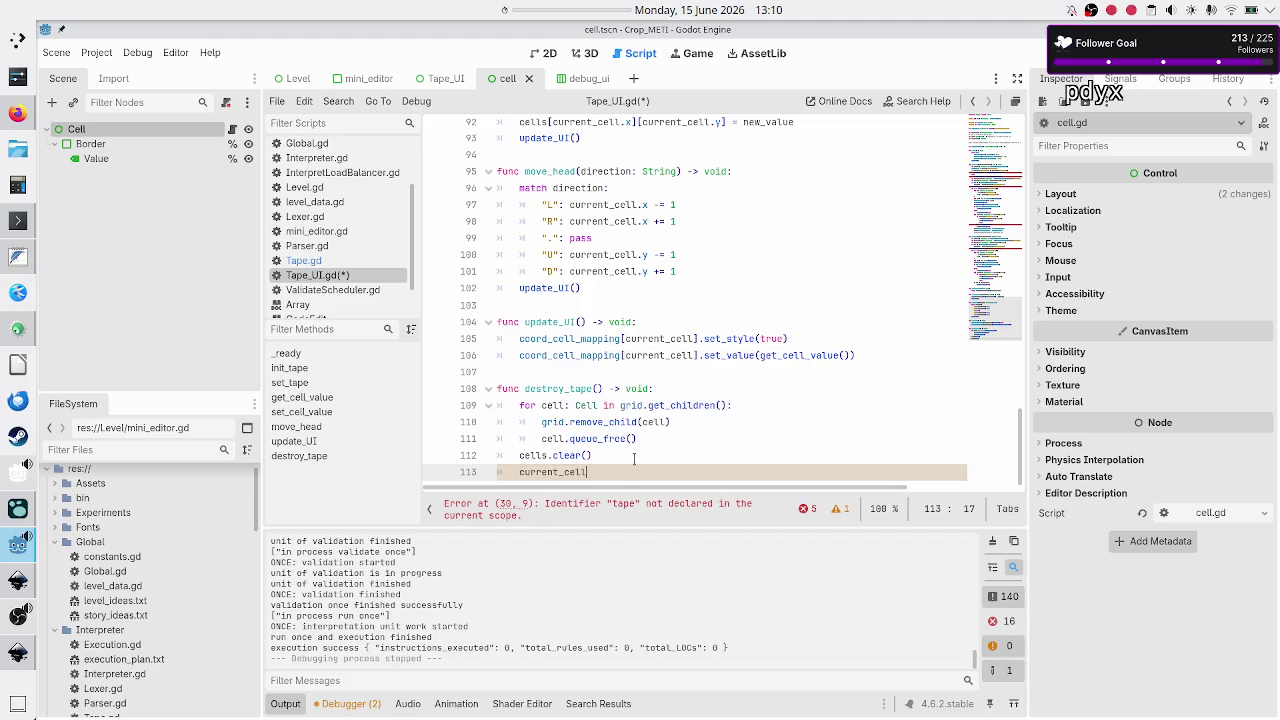
text(=Vec)
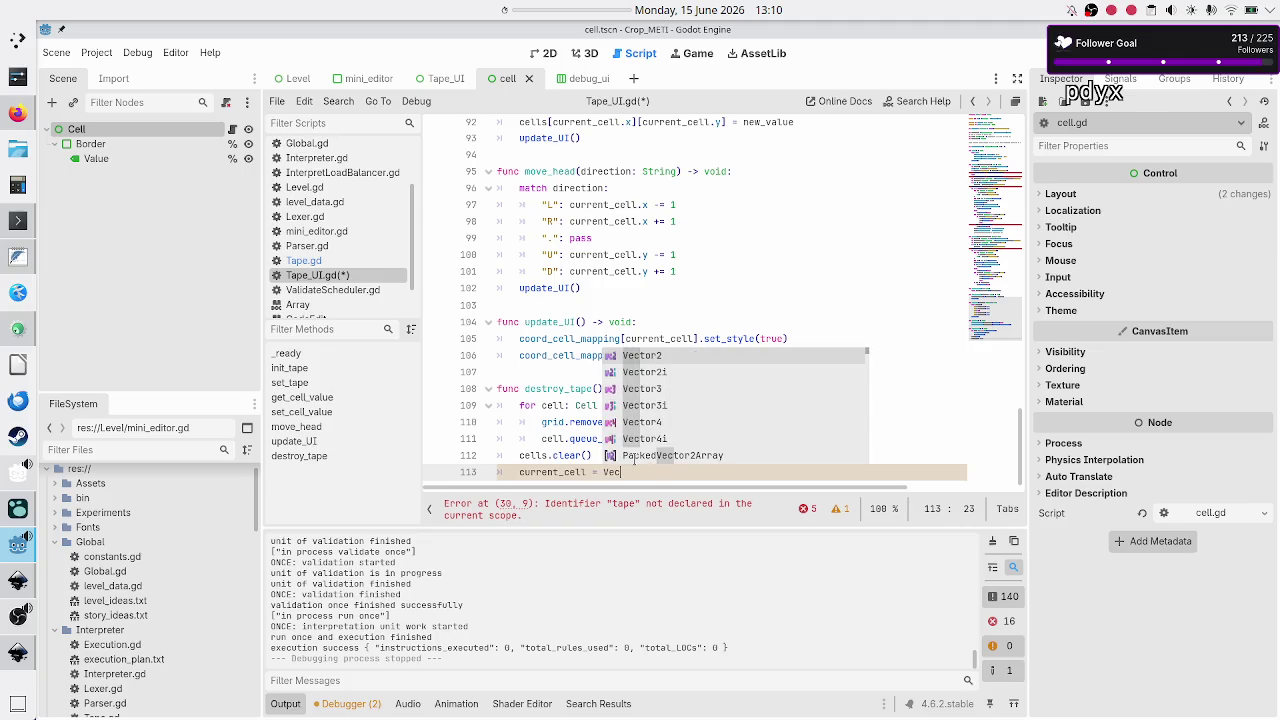
key(Down)
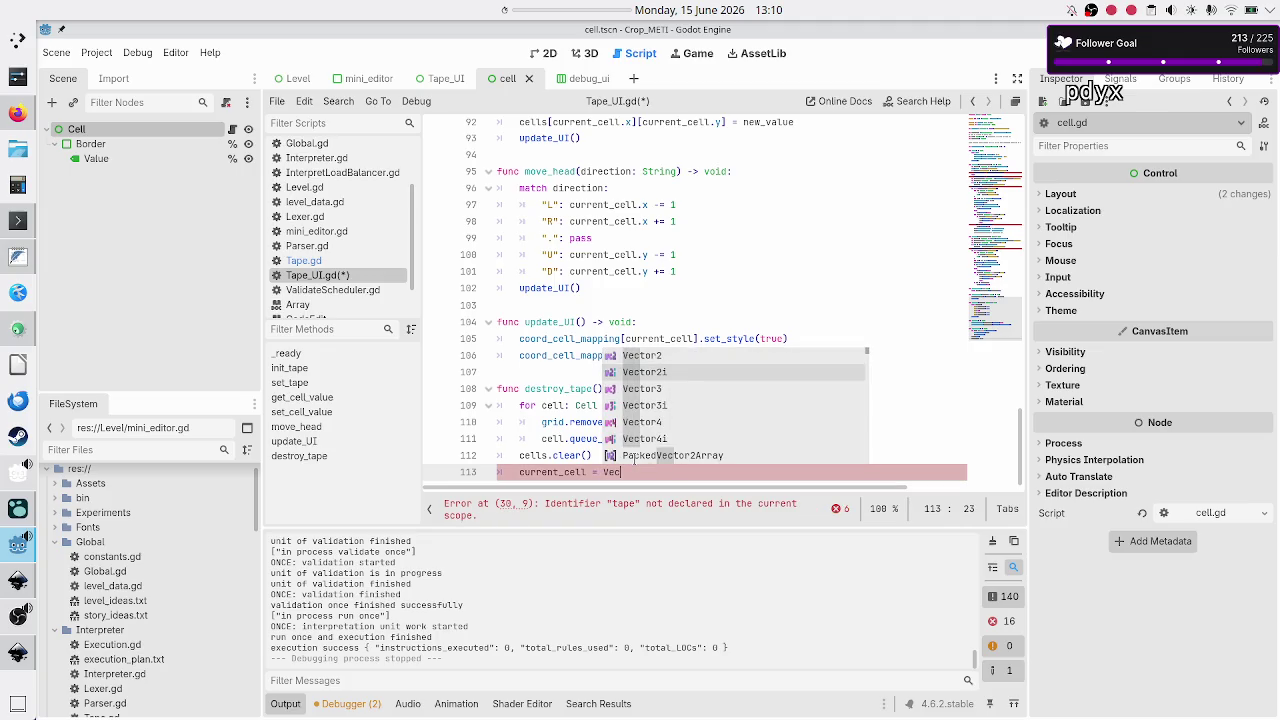
key(Return)
text(.Z)
key(Return)
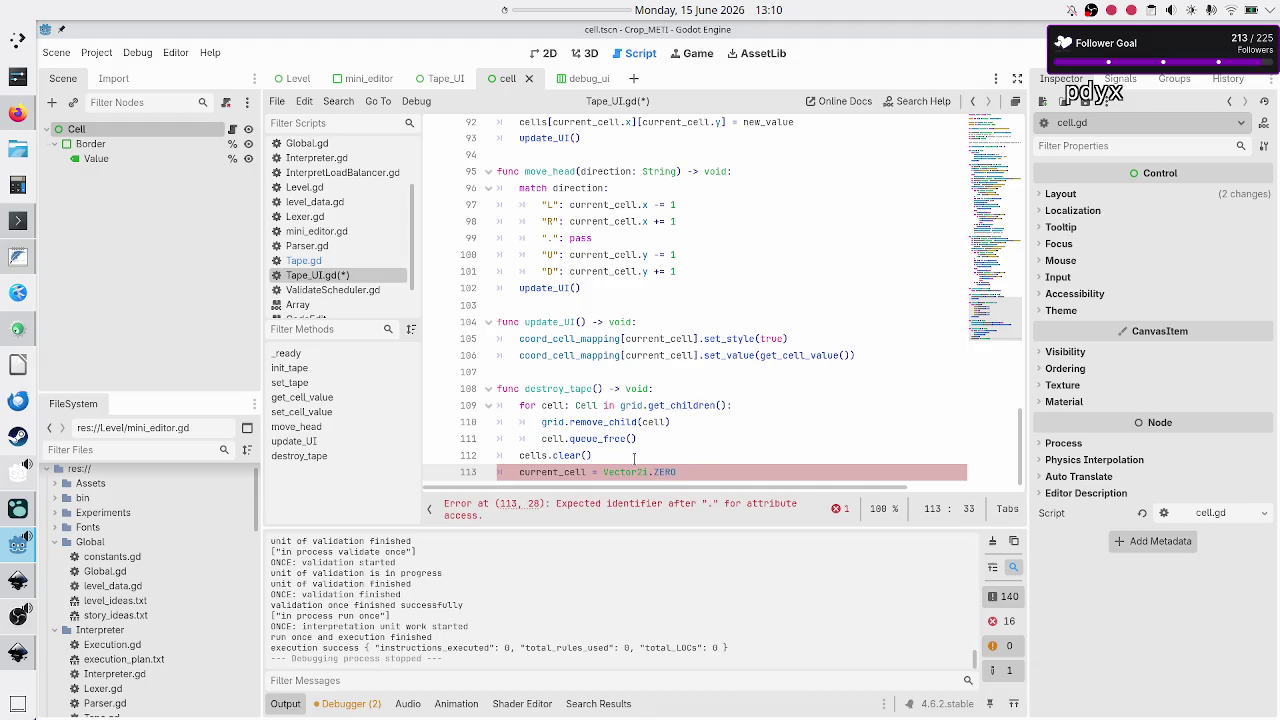
key(Return)
key(ctrl+s)
scroll(634, 470, up, 20)
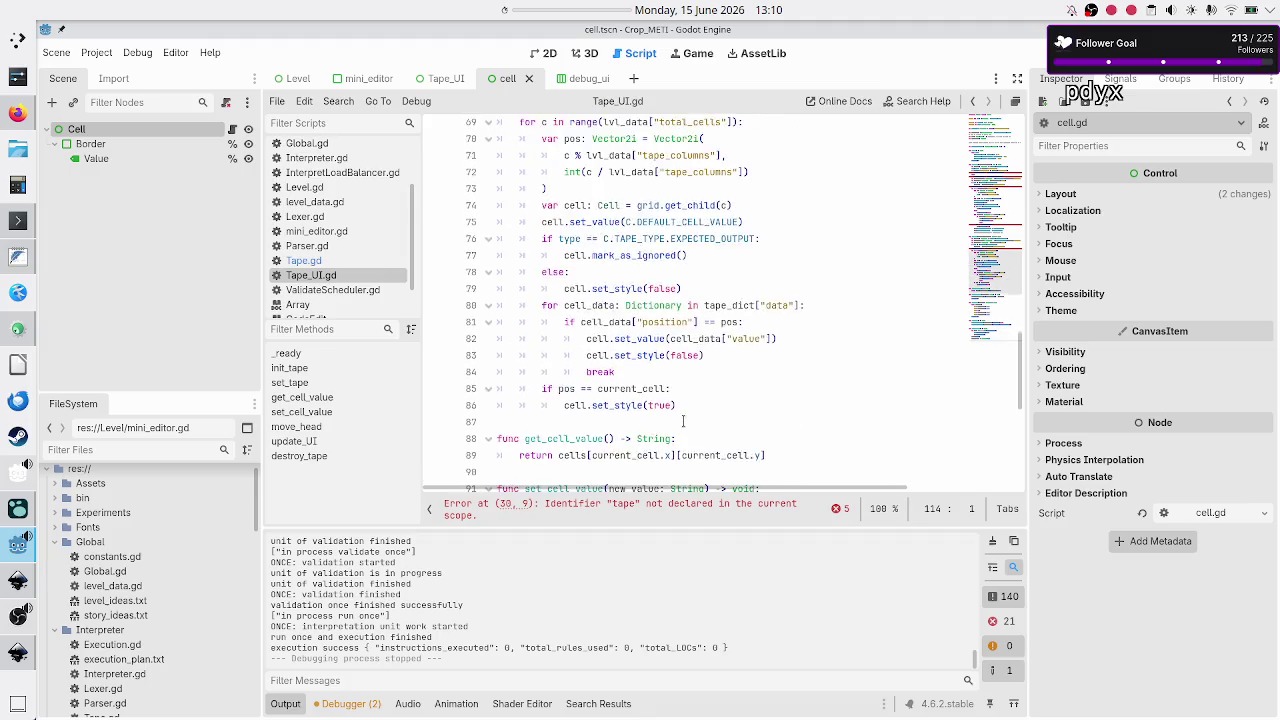
Select the orientation declaration line near the top of Tape_UI.gd.
scroll(685, 421, up, 9)
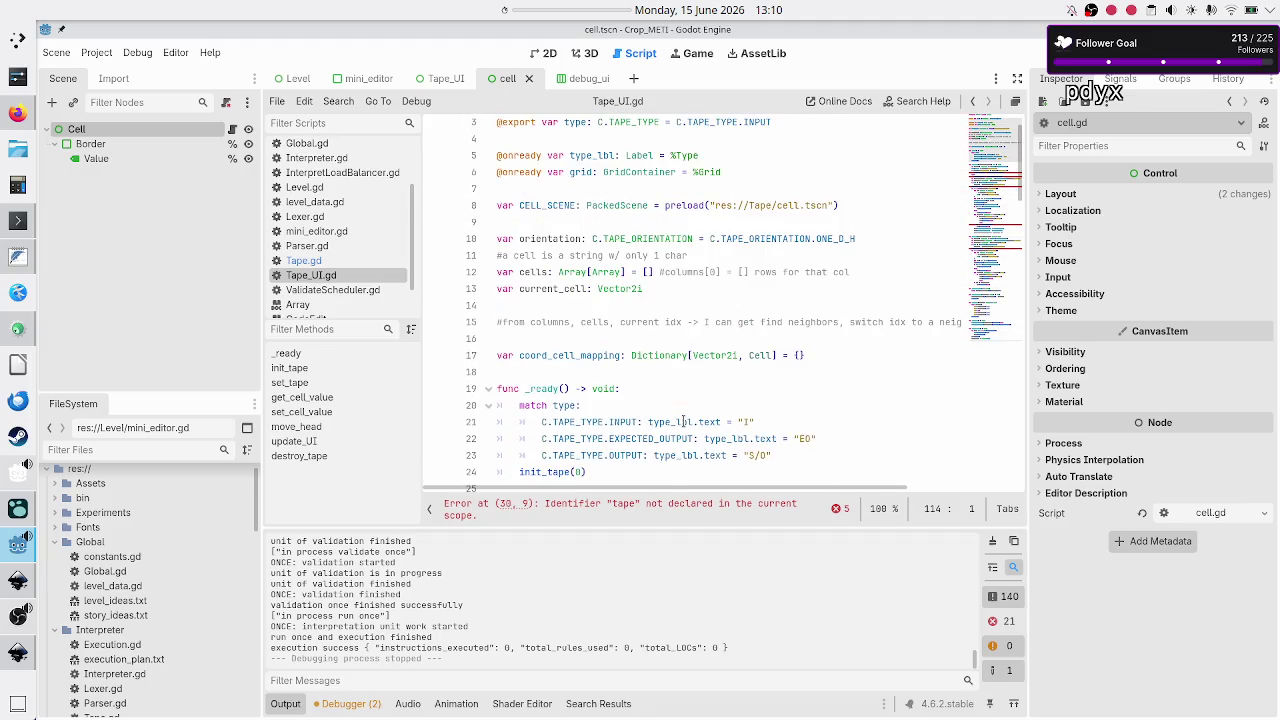
click(592, 225)
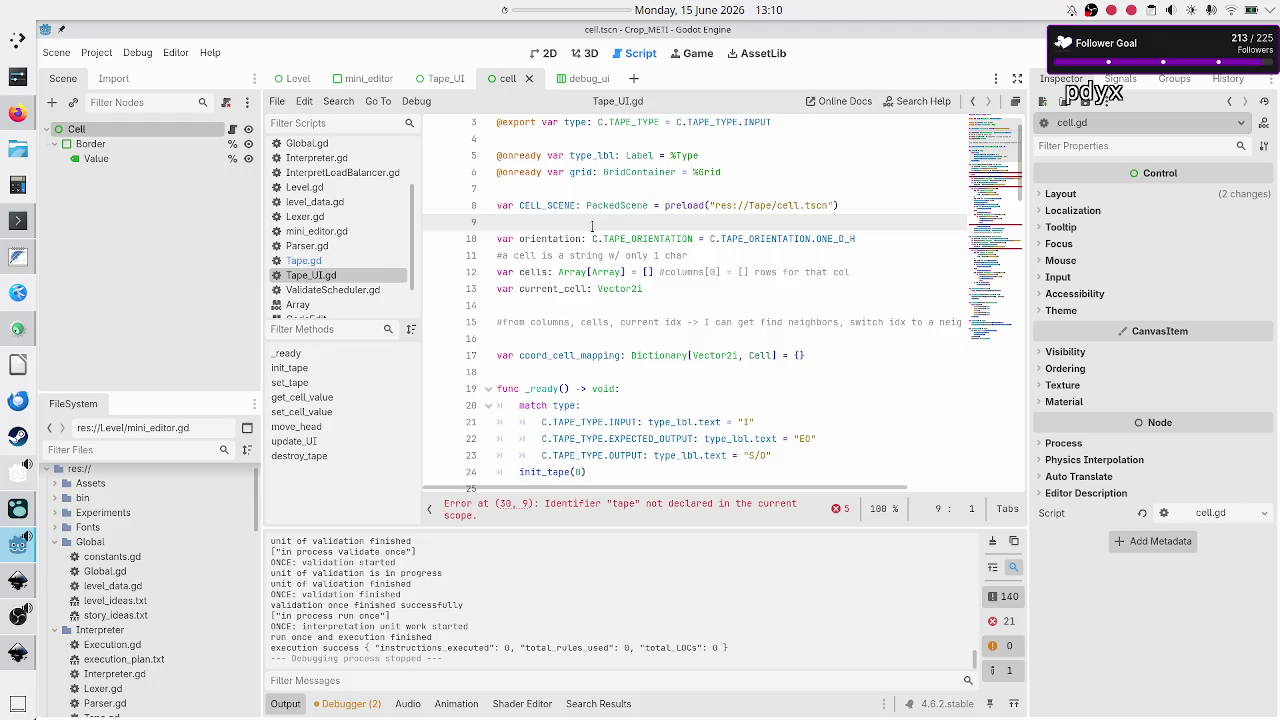
key(Down)
key(Down)
key(Down)
key(Up)
key(Up)
key(Up)
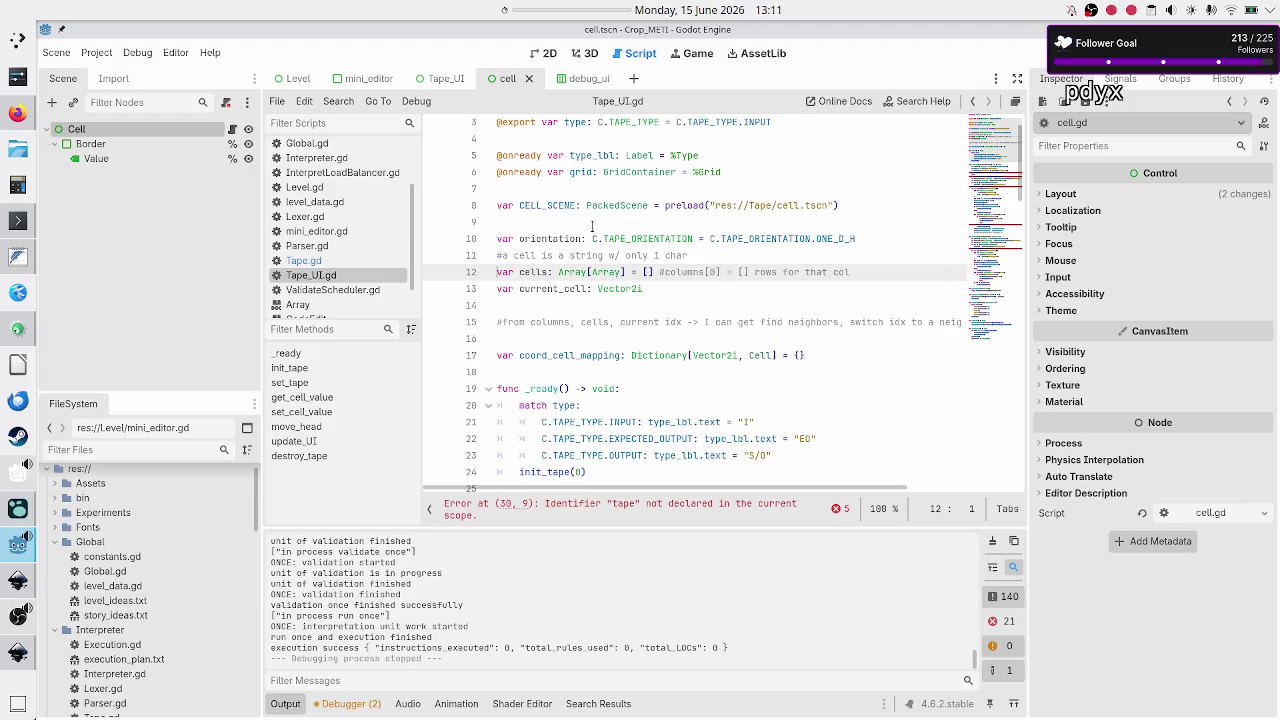
key(shift+End)
key(ctrl+c)
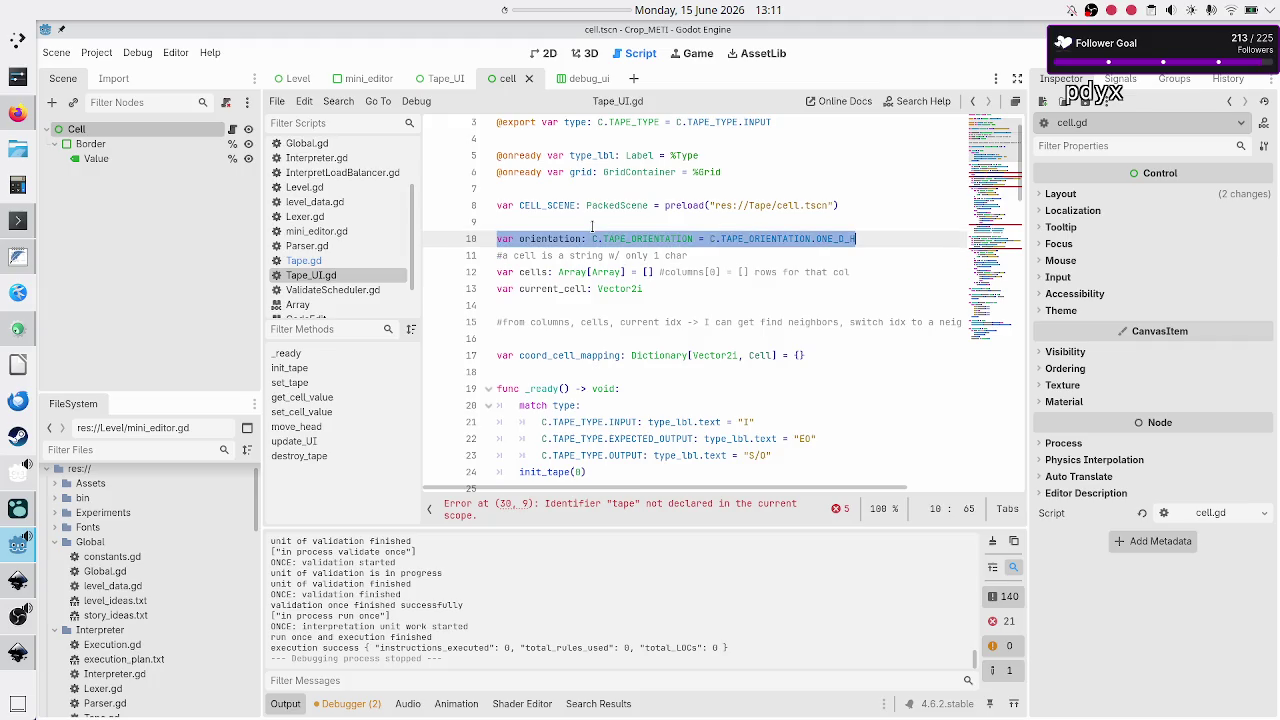
key(Down)
key(Down)
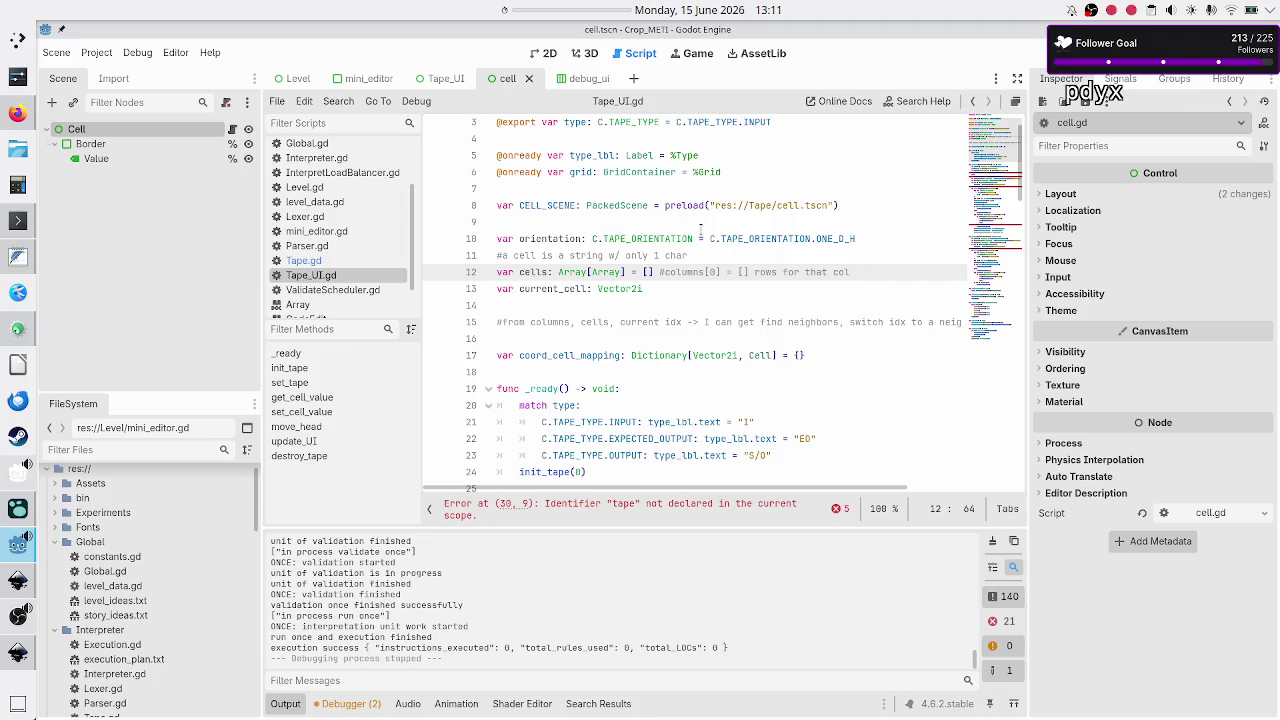
Paste the orientation declaration after the current_cell reset and strip its 'var' keyword.
scroll(700, 232, down, 20)
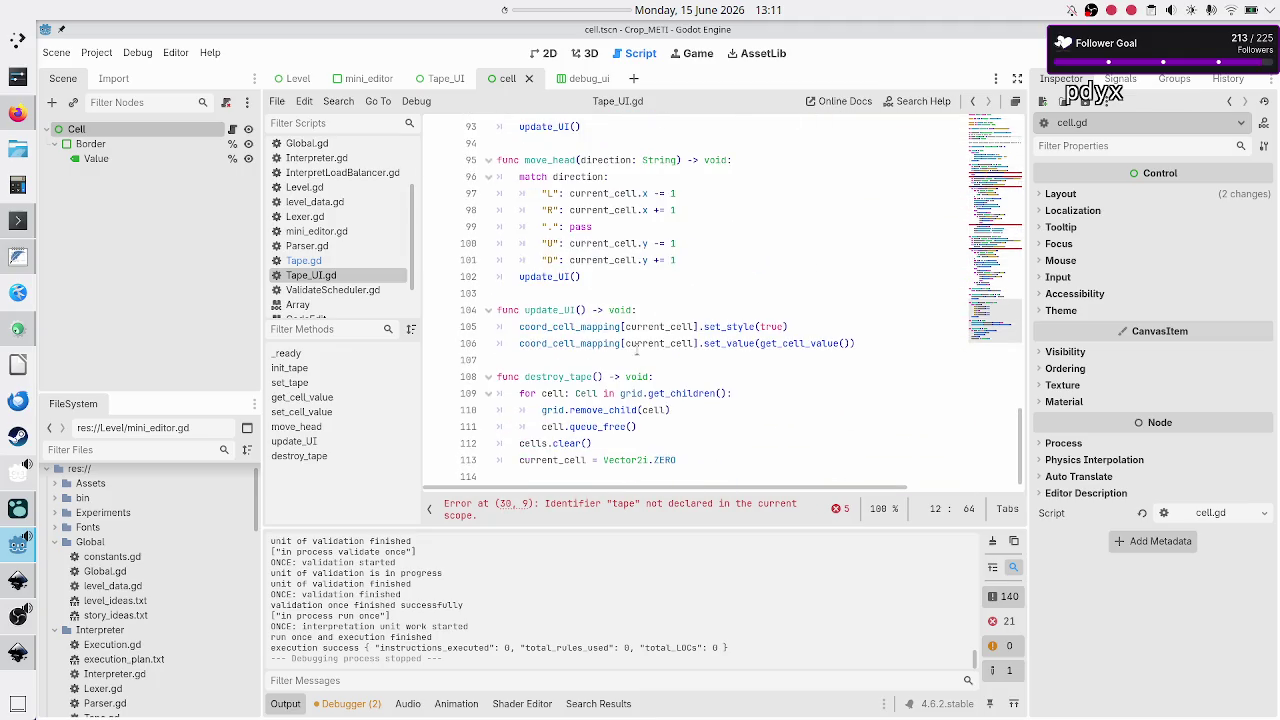
click(714, 458)
key(ctrl+v)
key(Right)
key(shift+Right)
key(shift+Right)
key(shift+Right)
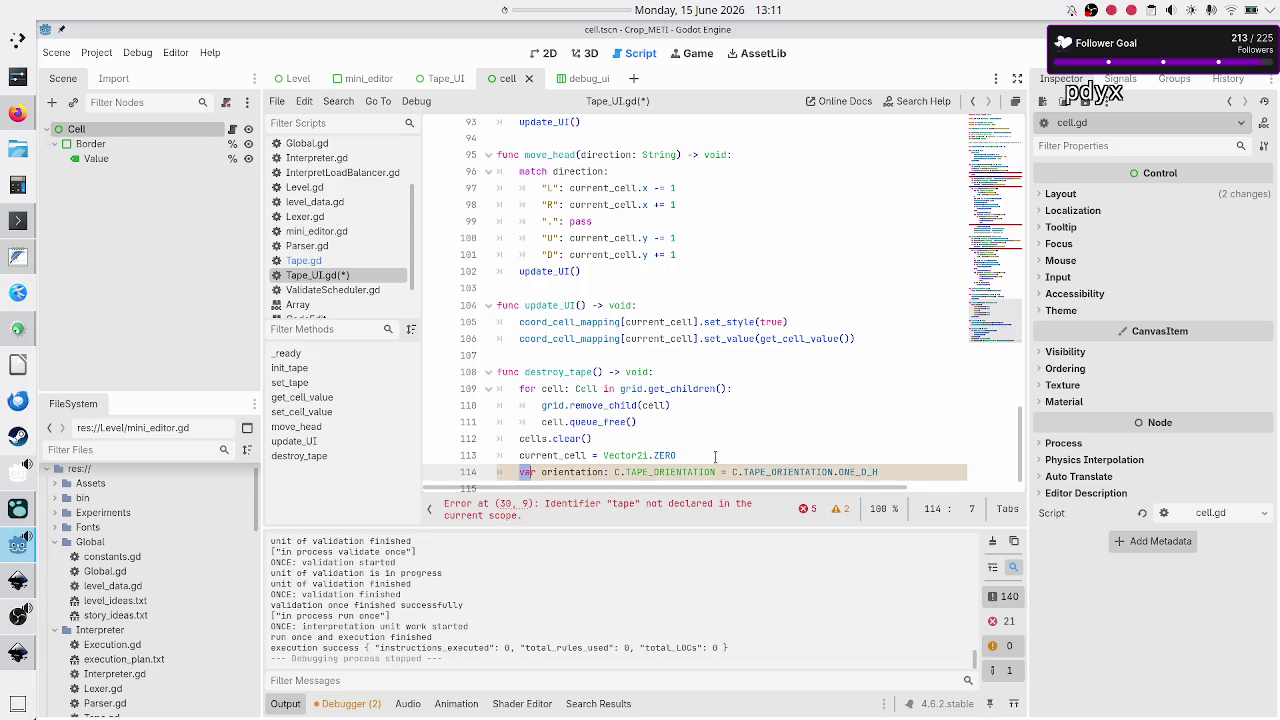
key(Delete)
key(Right)
key(Right)
key(Right)
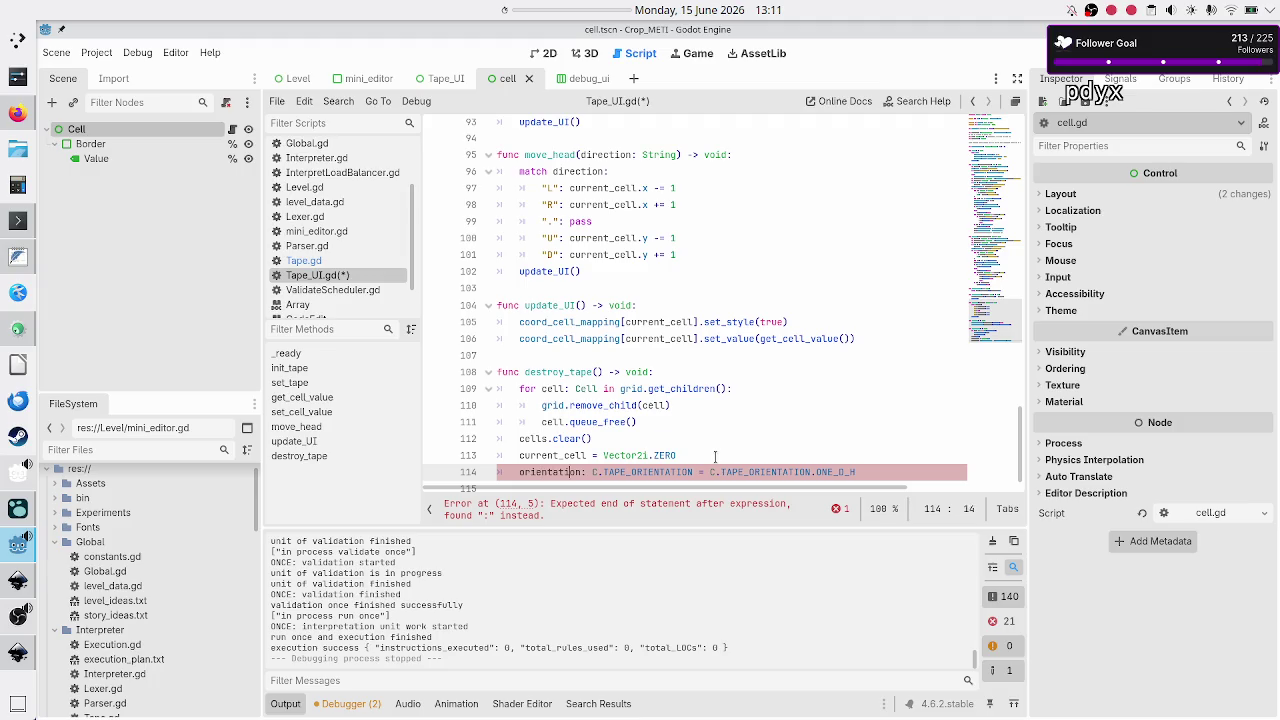
Turn it into 'orientation = C.TAPE_ORIENTATION.ONE_D_H' and save the script.
key(shift+Right)
key(shift+Right)
key(shift+Right)
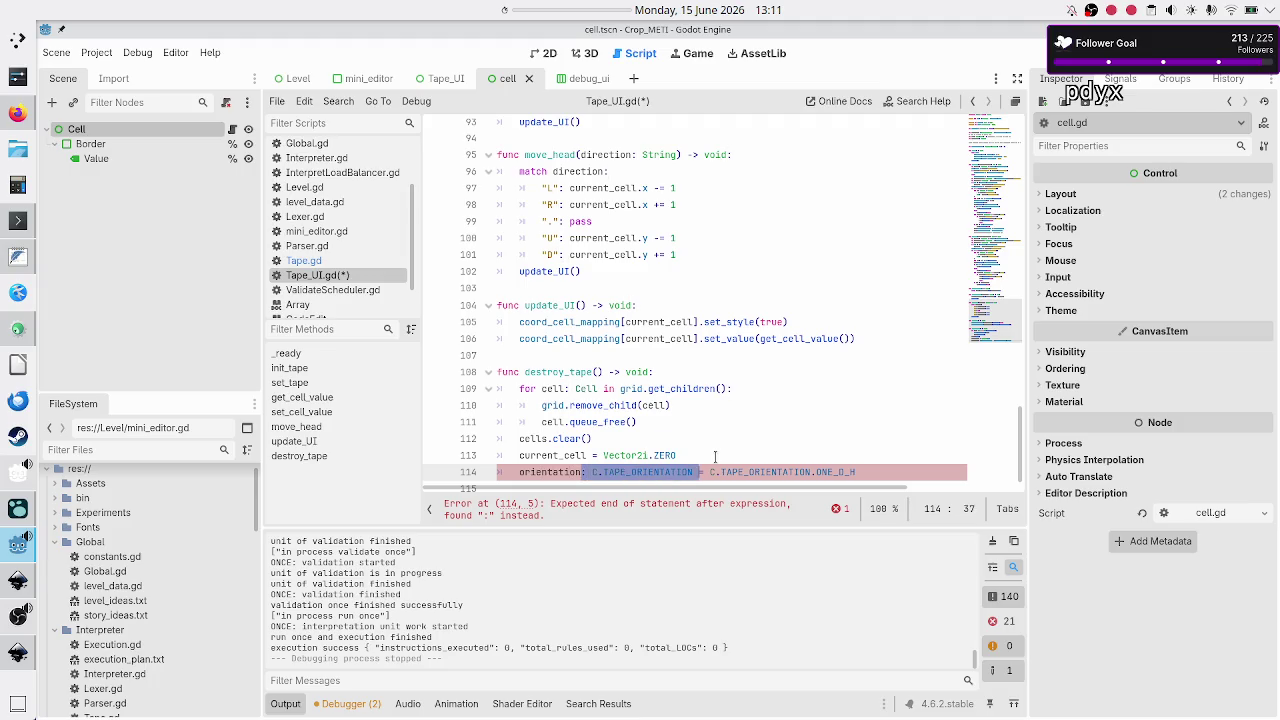
key(Delete)
key(BackSpace)
key(BackSpace)
text(=)
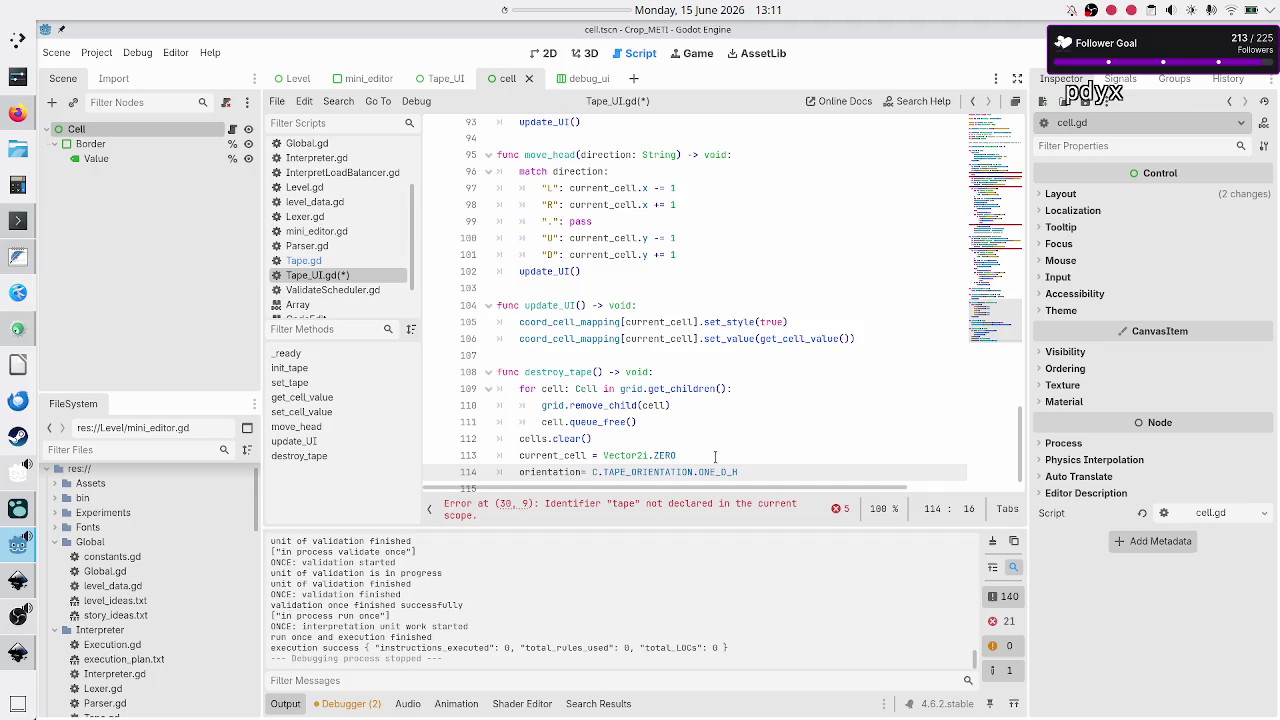
key(Down)
key(ctrl+s)
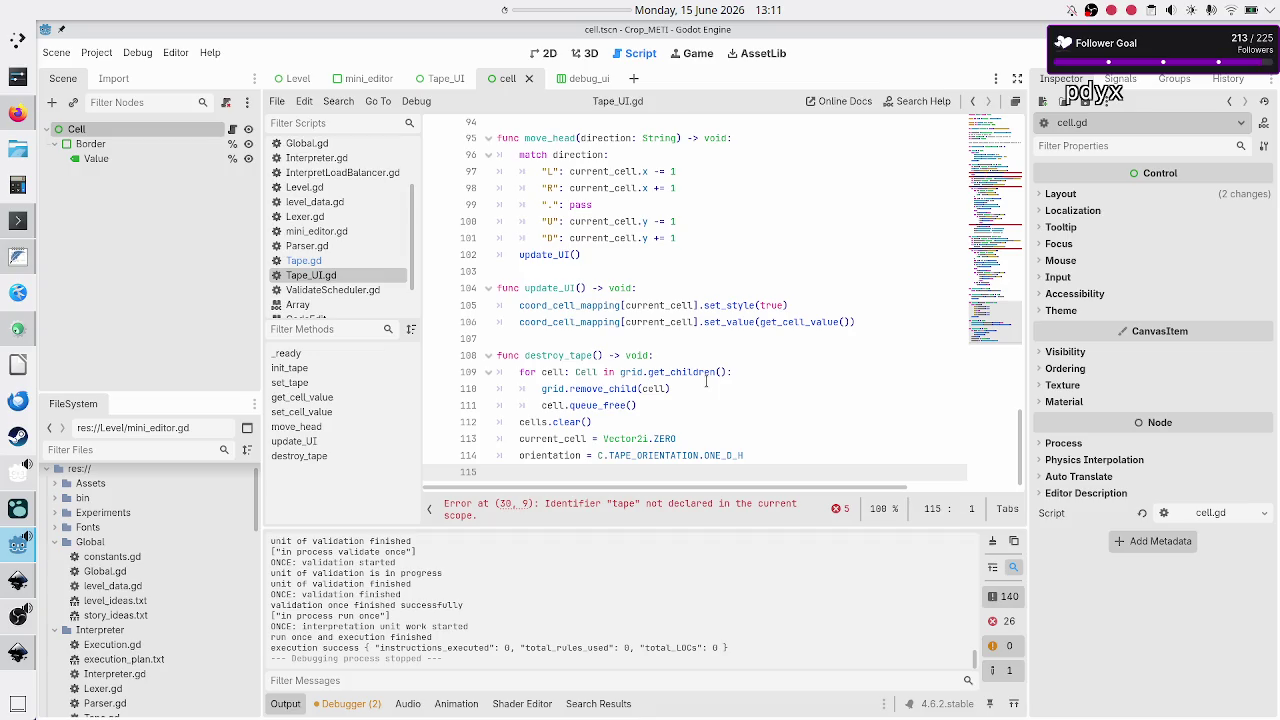
scroll(706, 380, up, 1)
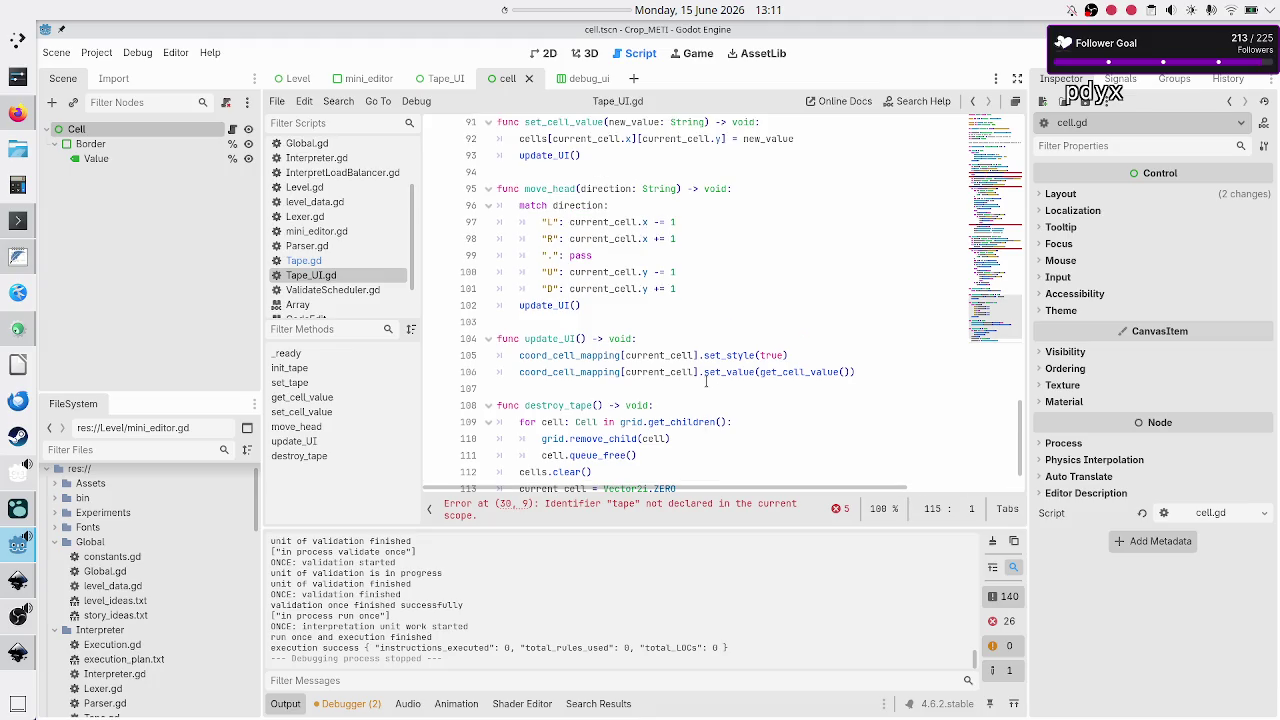
scroll(706, 380, up, 7)
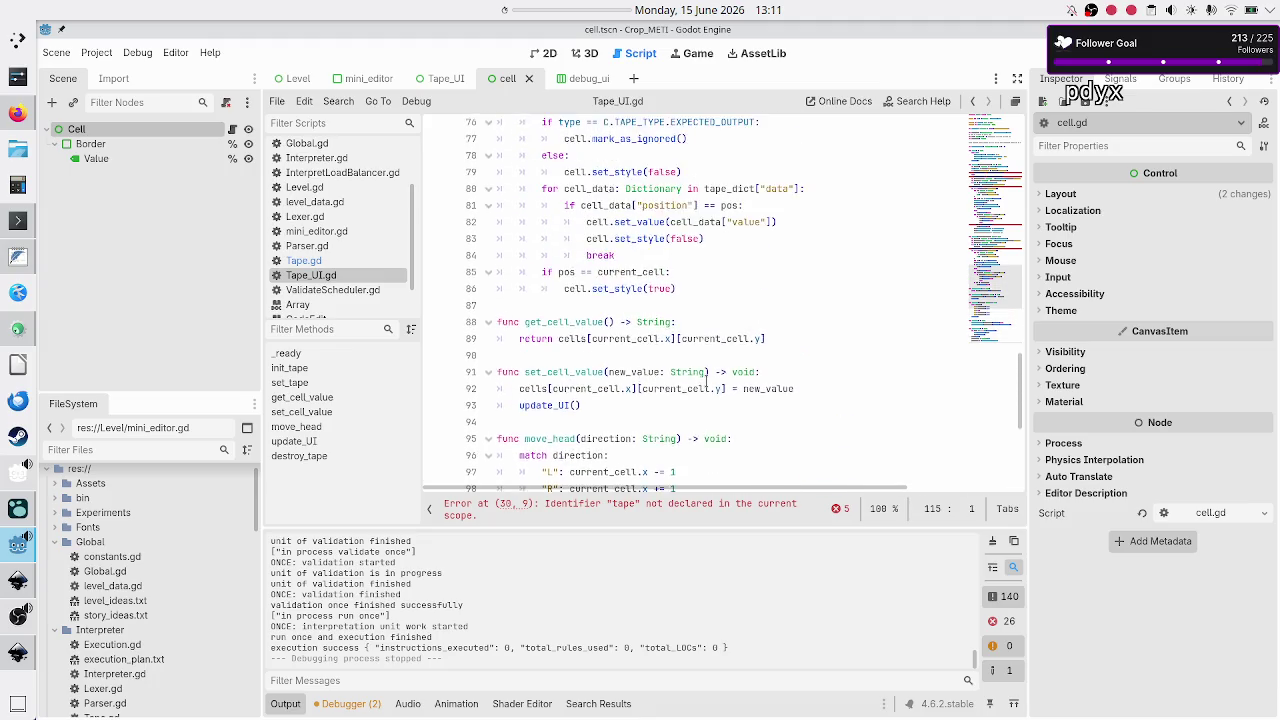
scroll(706, 381, up, 5)
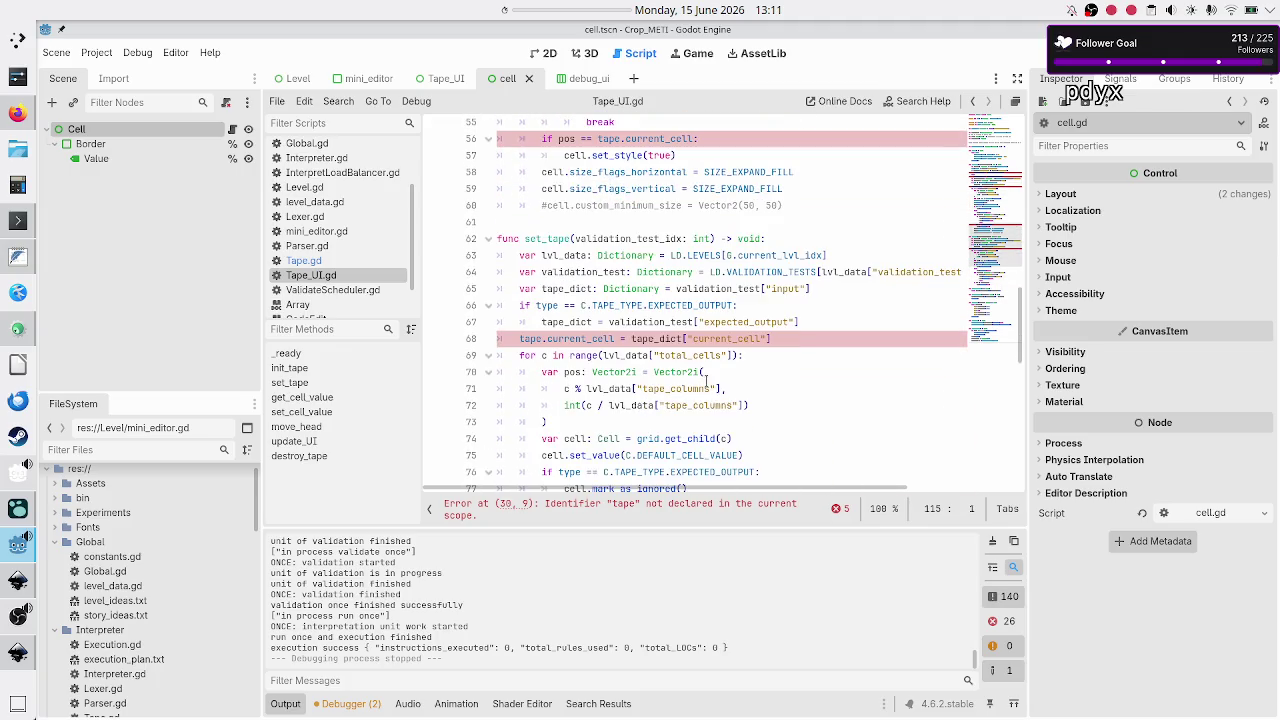
scroll(706, 380, up, 16)
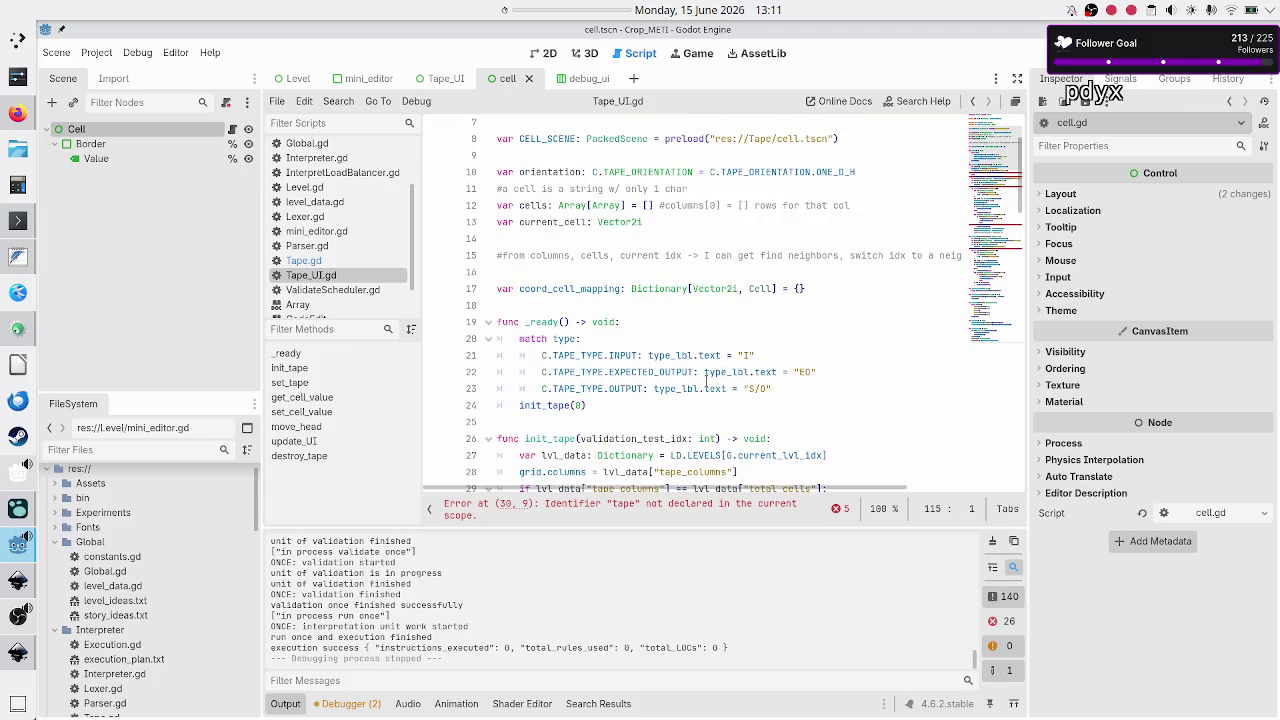
scroll(706, 380, down, 13)
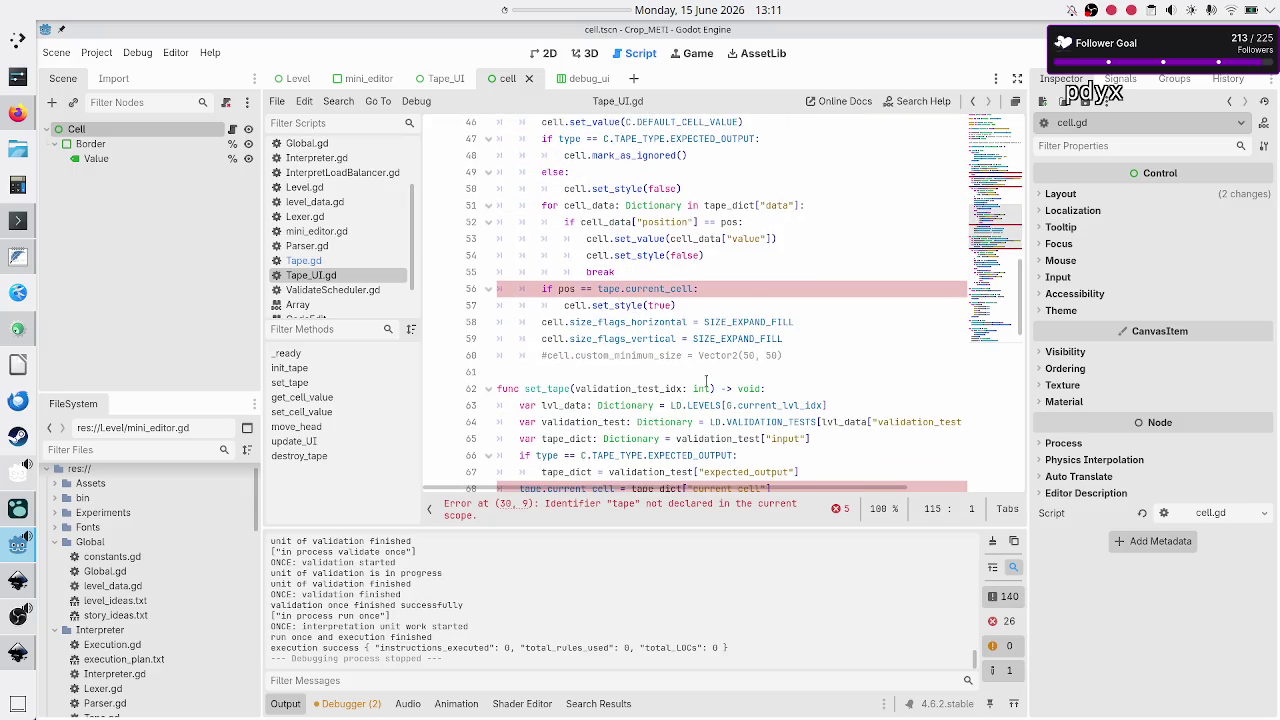
scroll(706, 381, up, 5)
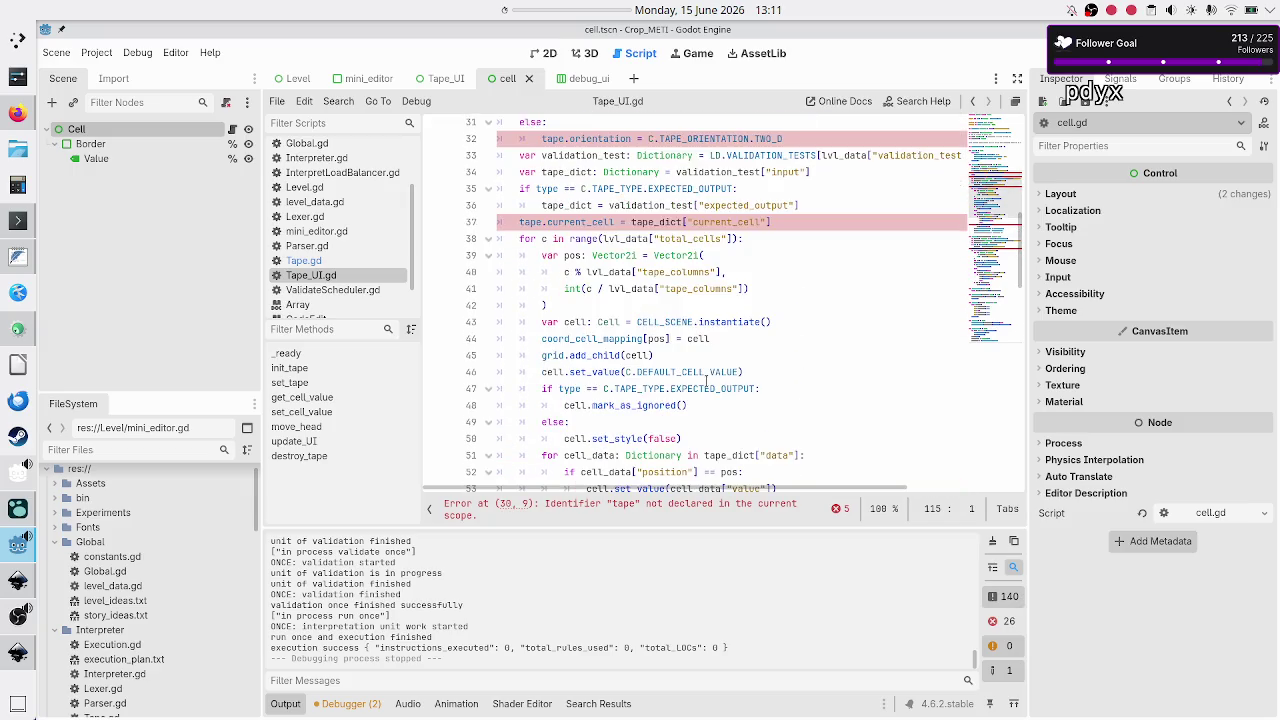
scroll(706, 381, up, 2)
scroll(706, 381, down, 10)
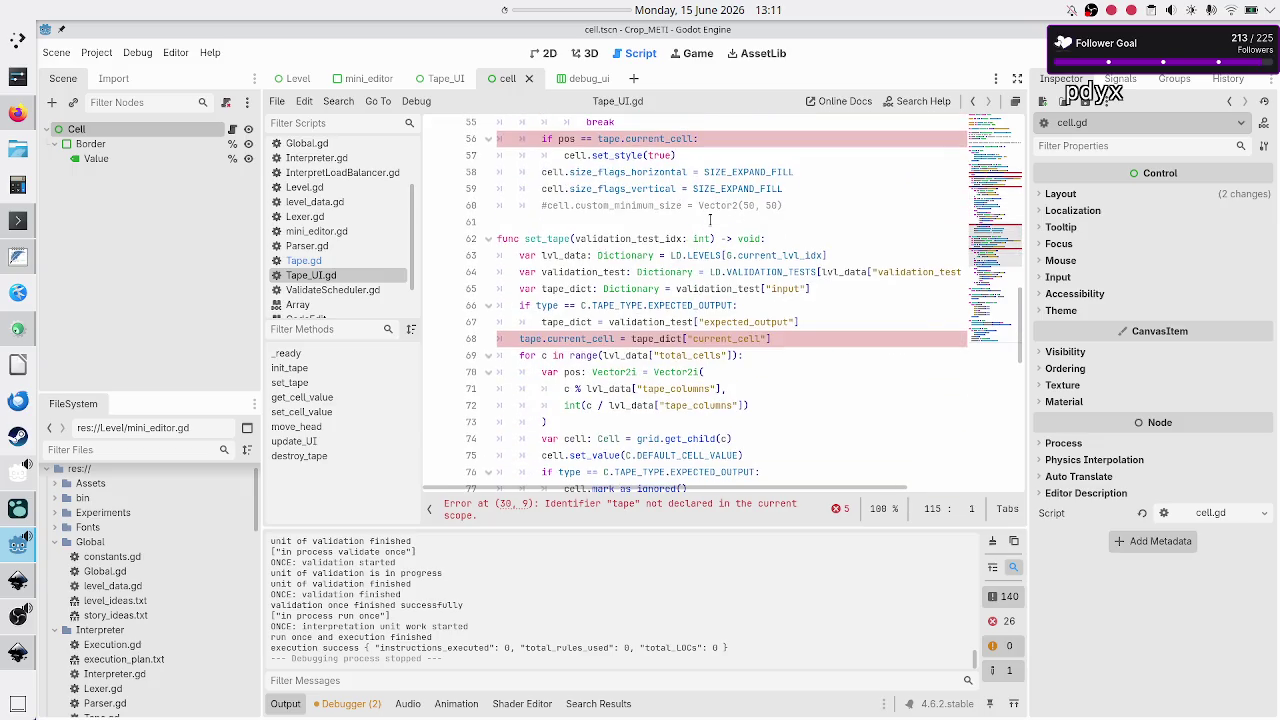
click(683, 238)
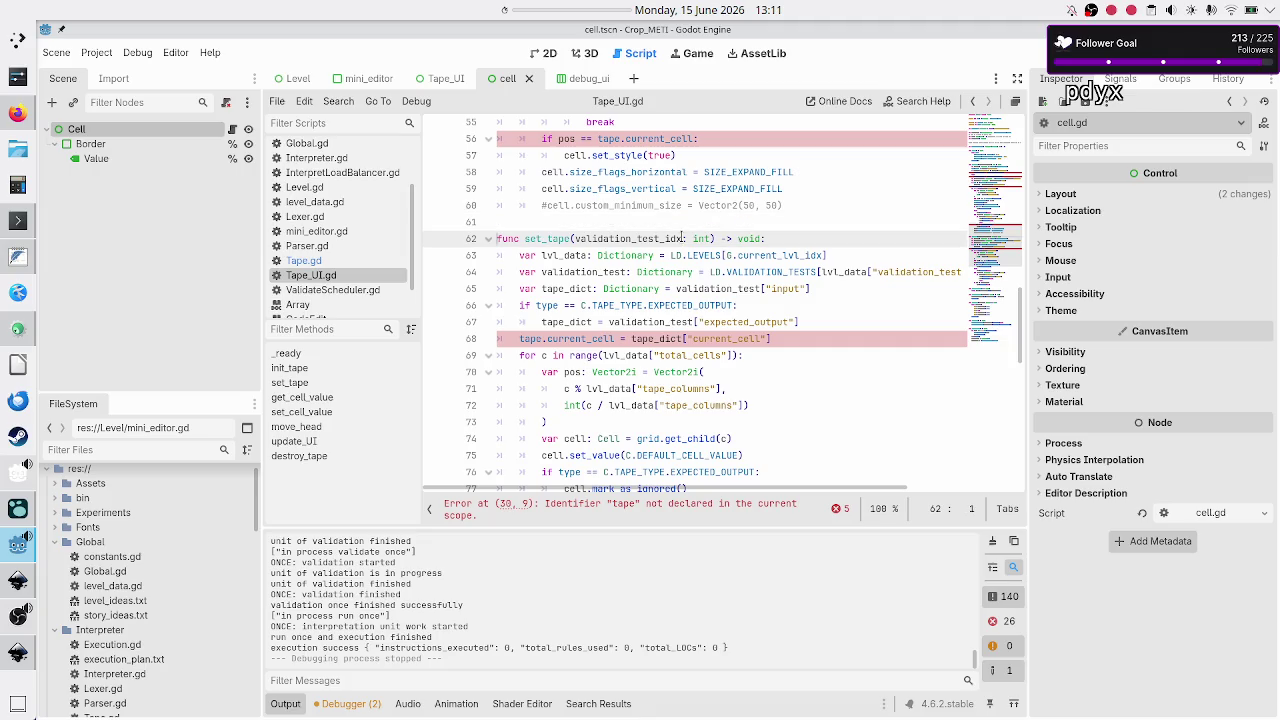
key(shift+Down)
key(shift+Down)
key(shift+Down)
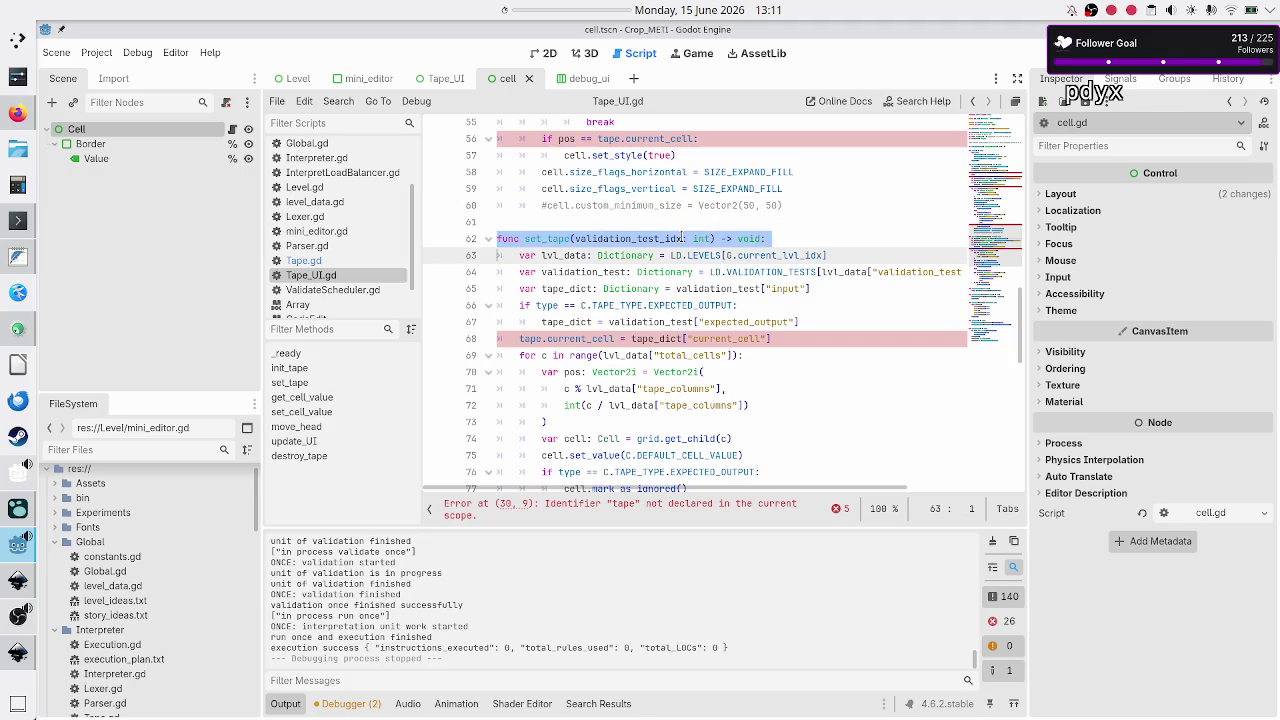
Comment out the whole set_tape function with Ctrl+K and save.
key(shift+Down)
key(shift+Down)
key(shift+Down)
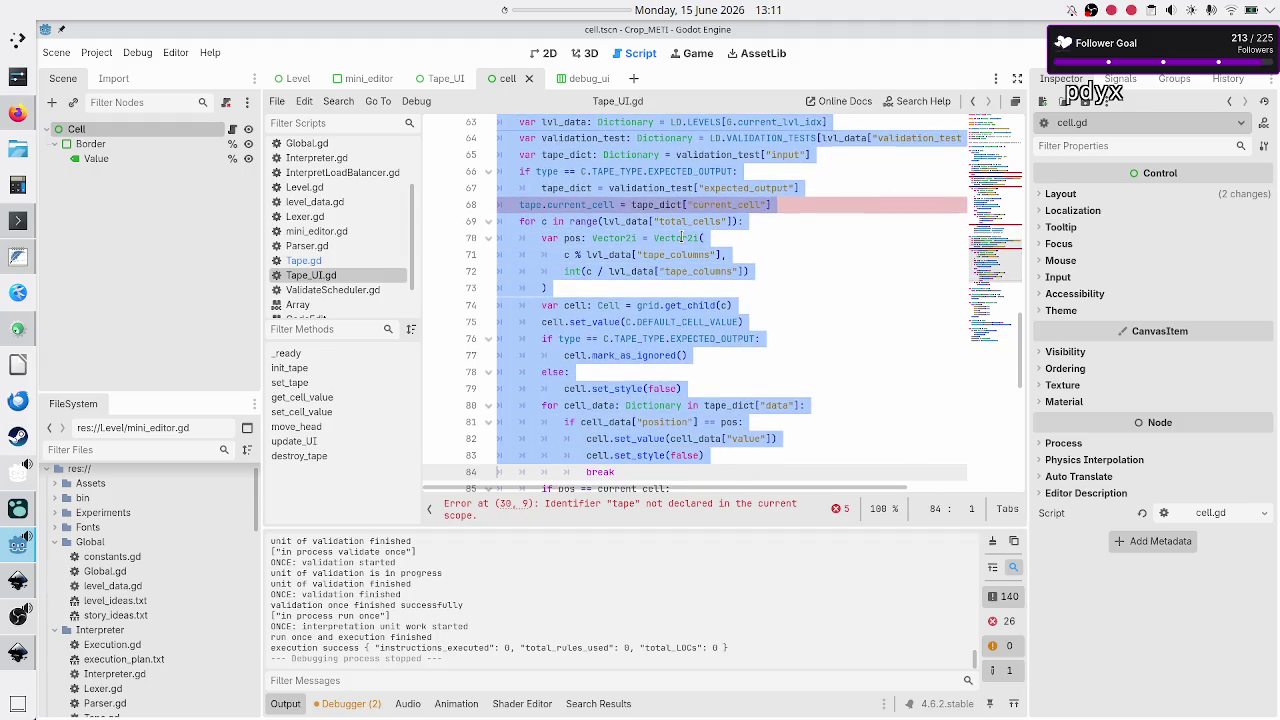
key(shift+Up)
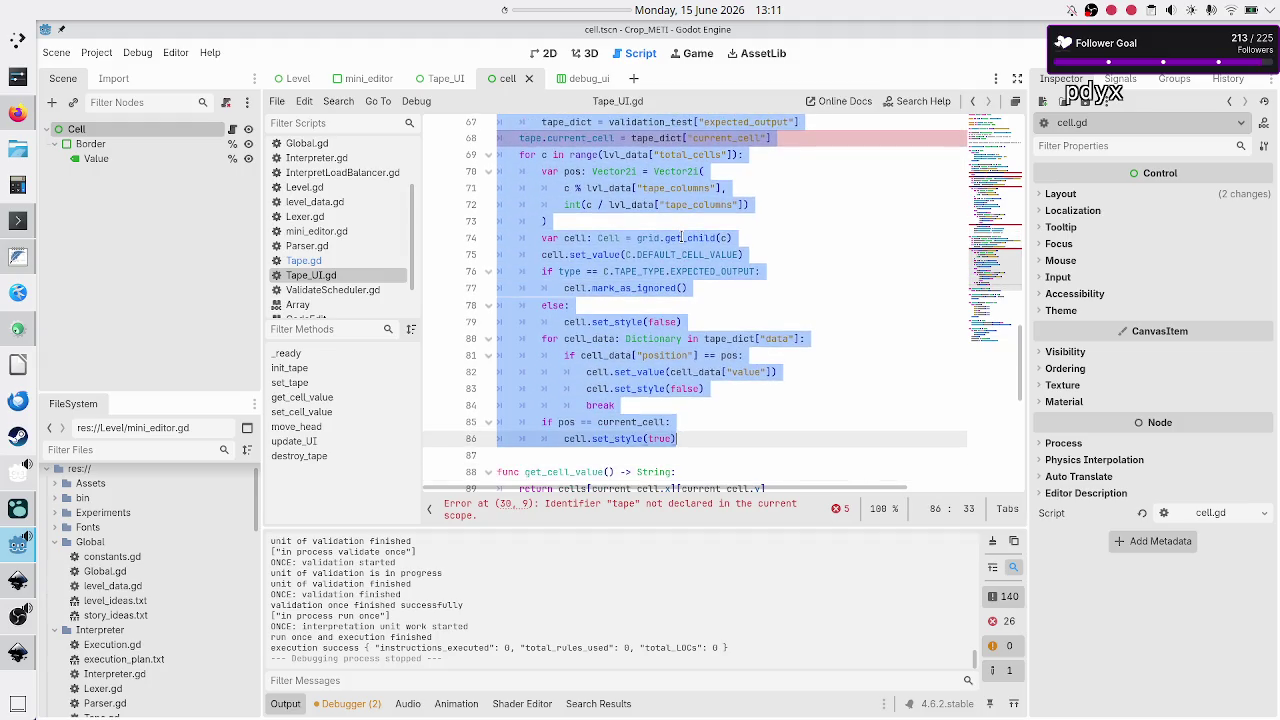
key(ctrl+k)
key(ctrl+s)
Remove the 'tape.' prefix from init_tape lines 30, 32 and 37.
scroll(739, 235, up, 15)
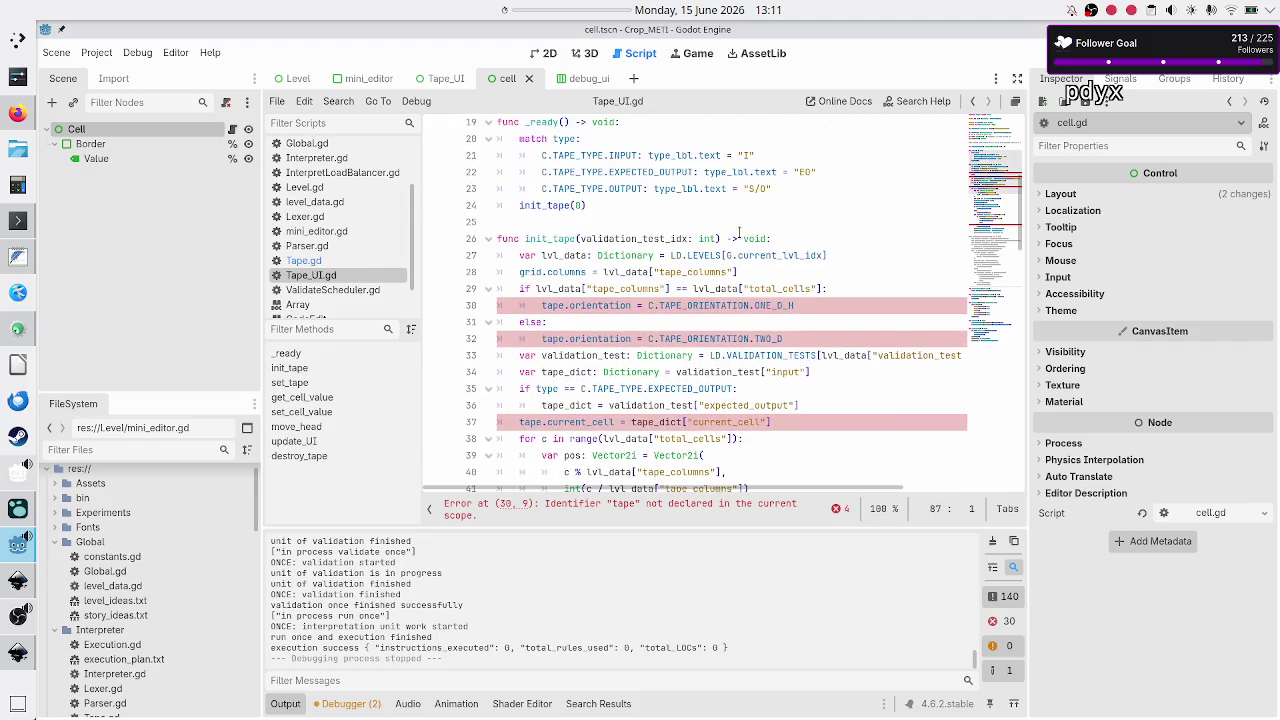
click(800, 224)
key(Down)
key(Down)
key(Down)
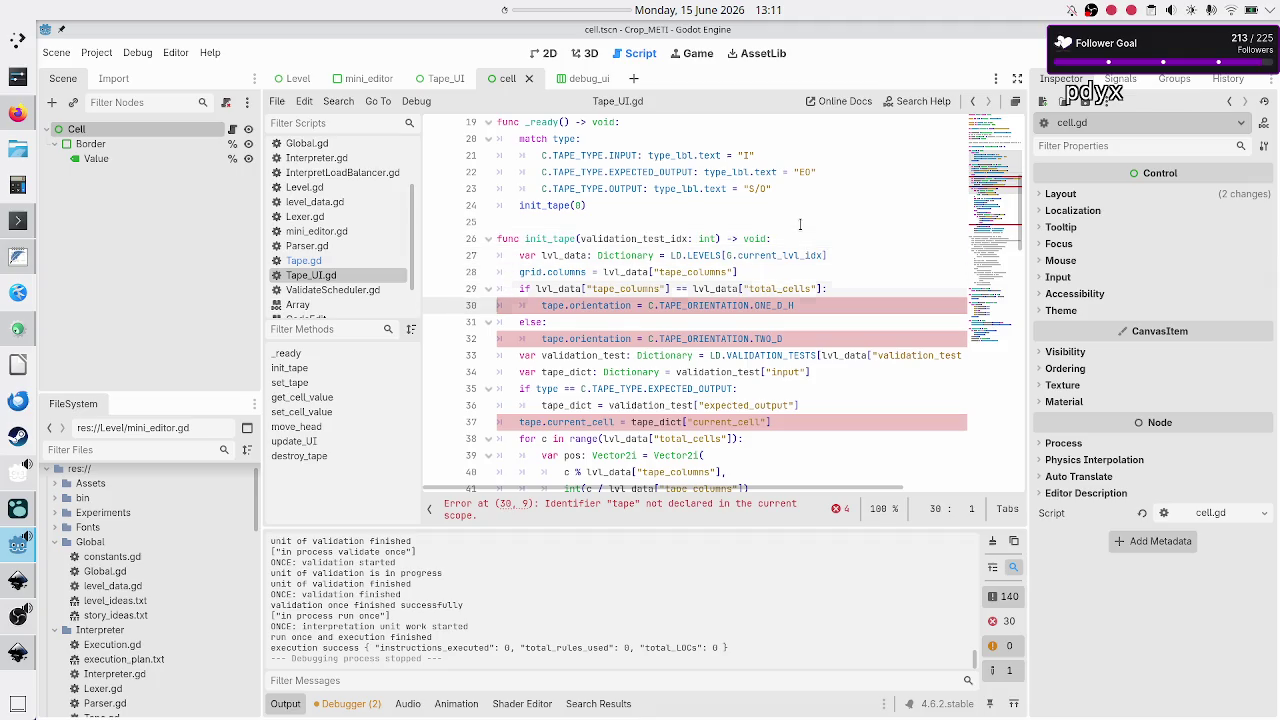
key(BackSpace)
key(BackSpace)
key(BackSpace)
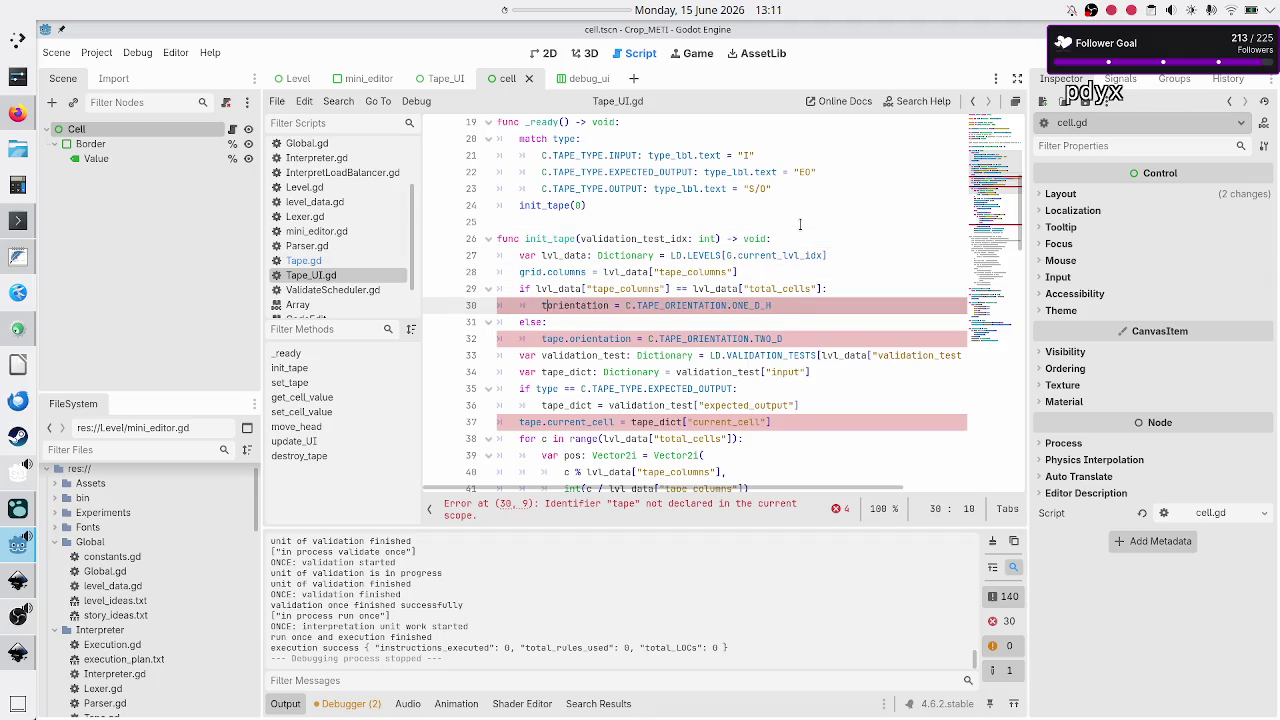
key(Down)
key(Down)
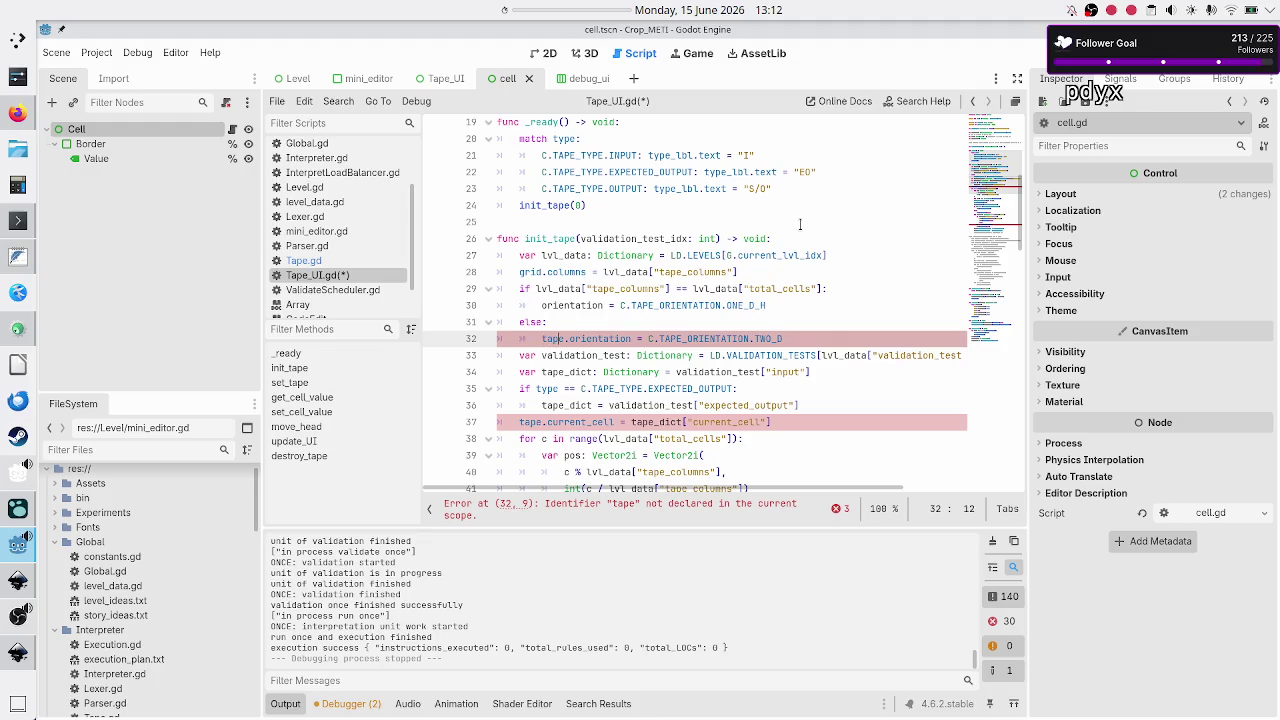
key(BackSpace)
key(BackSpace)
key(BackSpace)
key(Down)
key(Down)
key(Down)
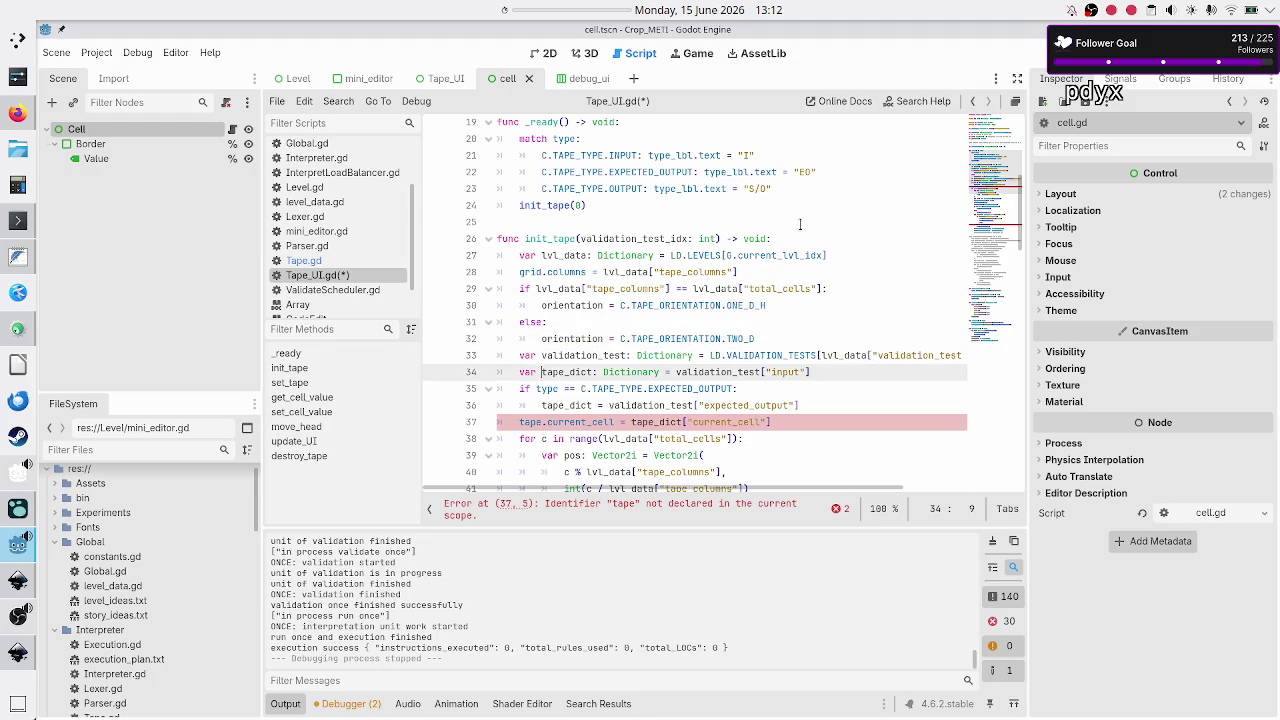
key(Down)
key(Right)
key(BackSpace)
key(BackSpace)
key(BackSpace)
Remove 'tape.' on line 56, save, and run the game with F5.
key(Down)
key(Down)
key(Down)
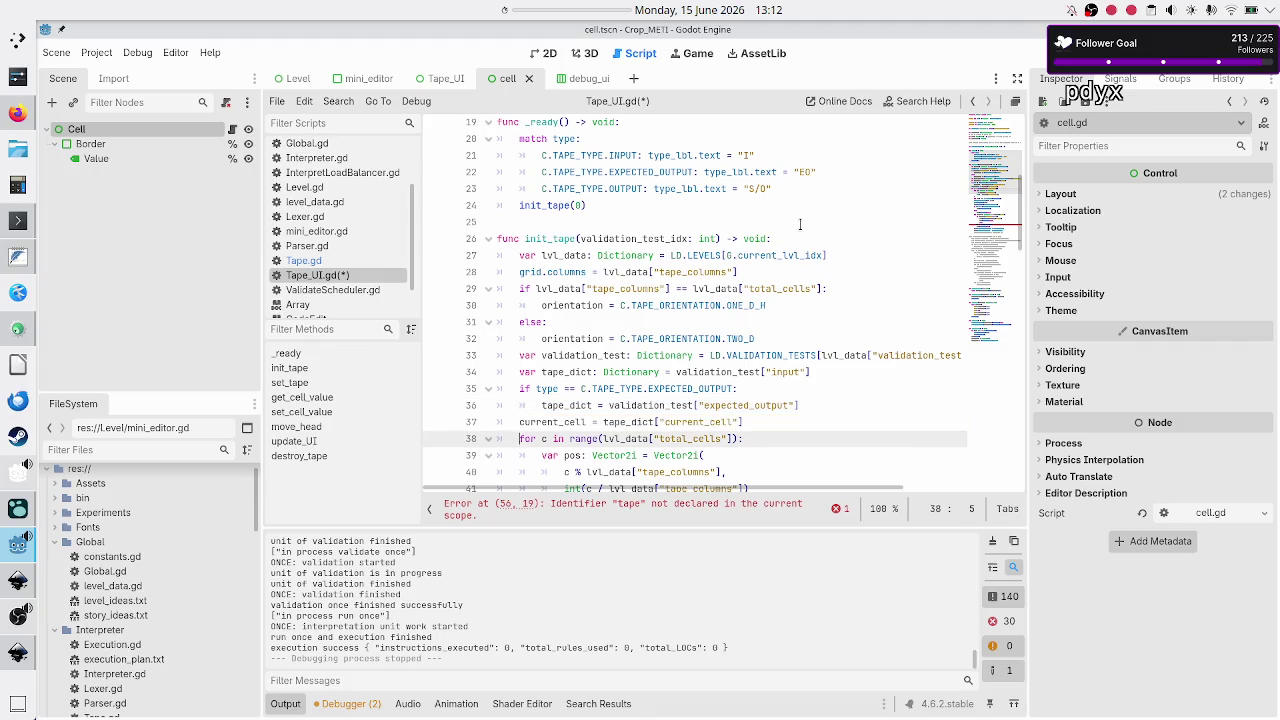
key(Down)
key(Down)
key(Down)
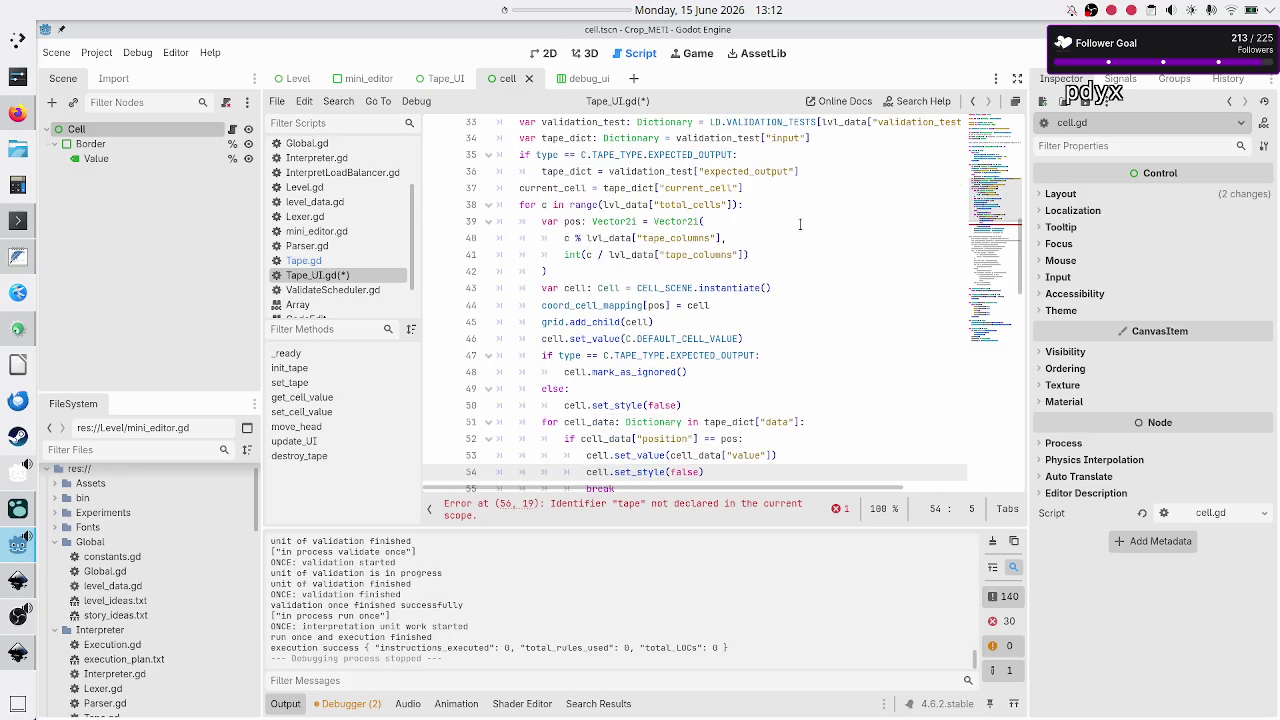
key(Down)
key(Down)
key(Right)
key(Right)
key(Right)
key(BackSpace)
key(BackSpace)
key(BackSpace)
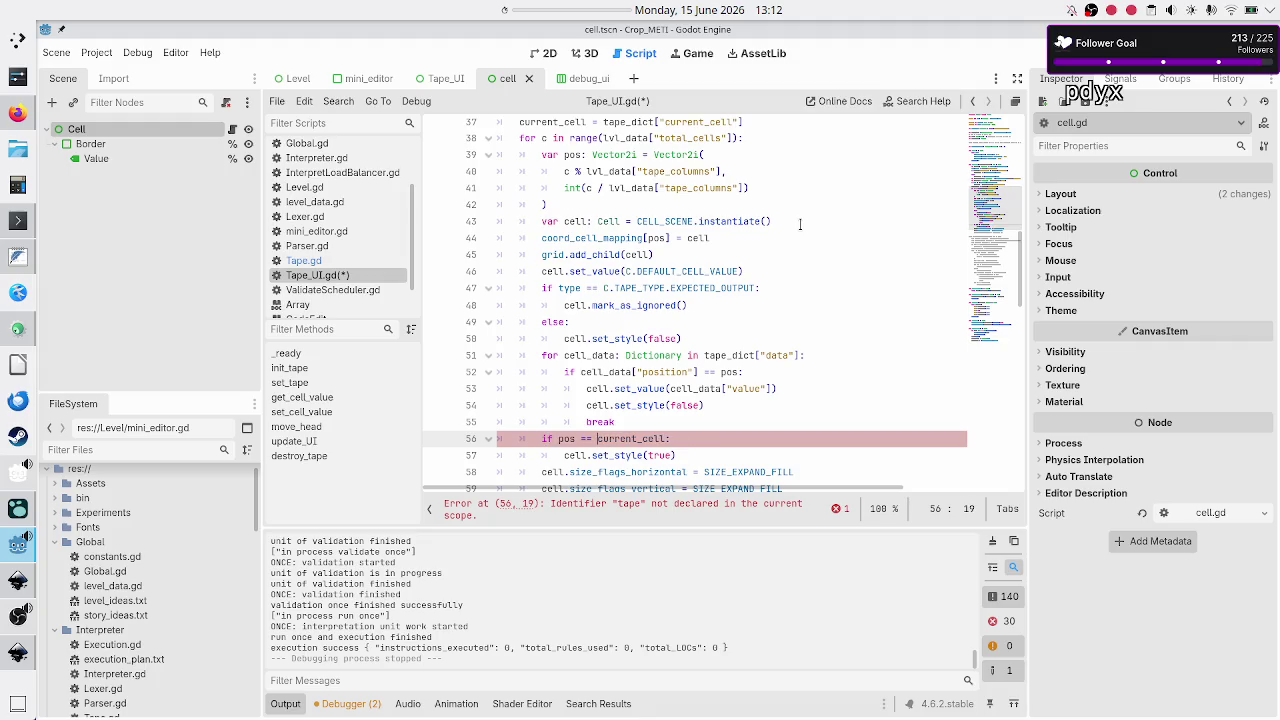
key(Down)
key(Down)
key(Down)
key(Down)
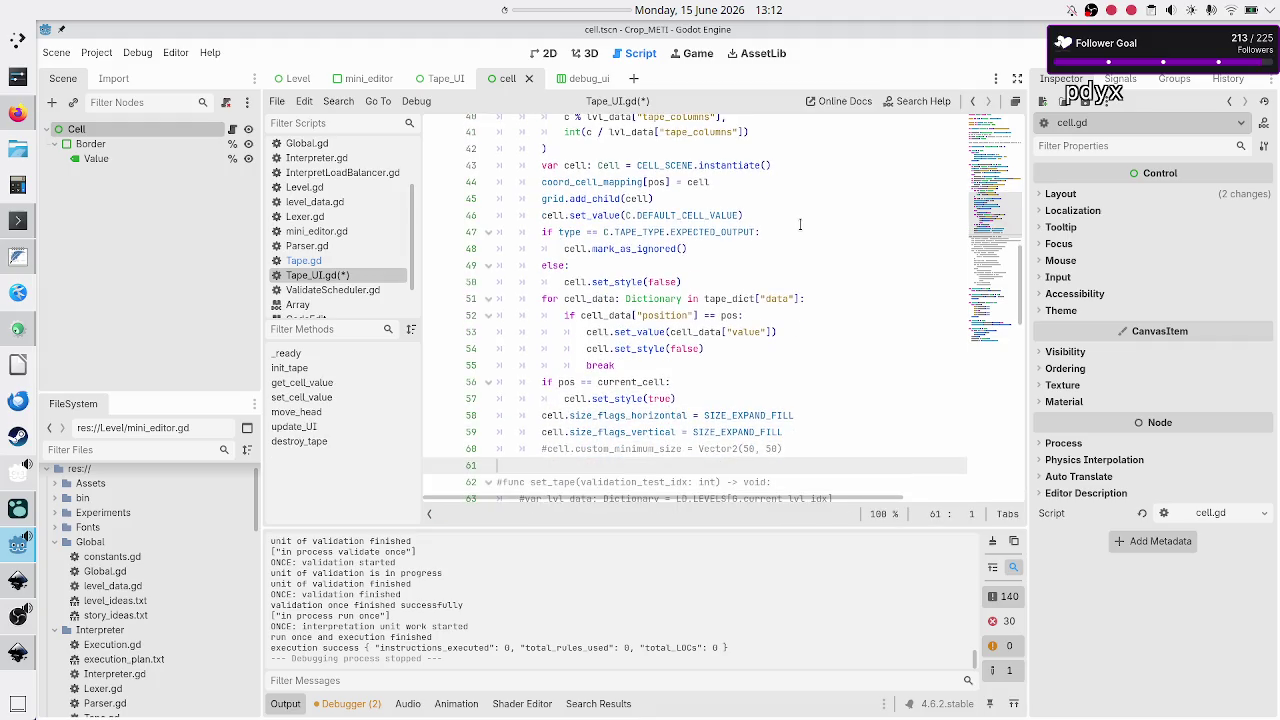
key(ctrl+s)
key(F5)
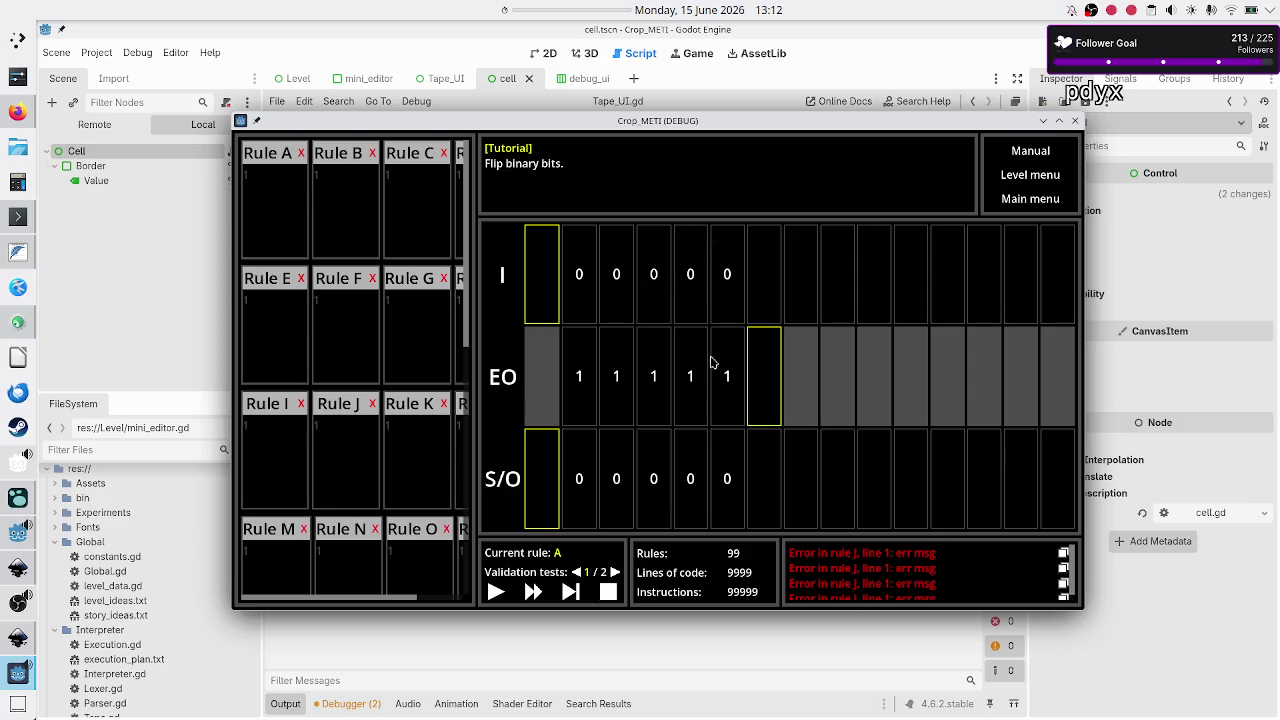
click(1075, 122)
scroll(667, 231, up, 4)
scroll(667, 231, up, 10)
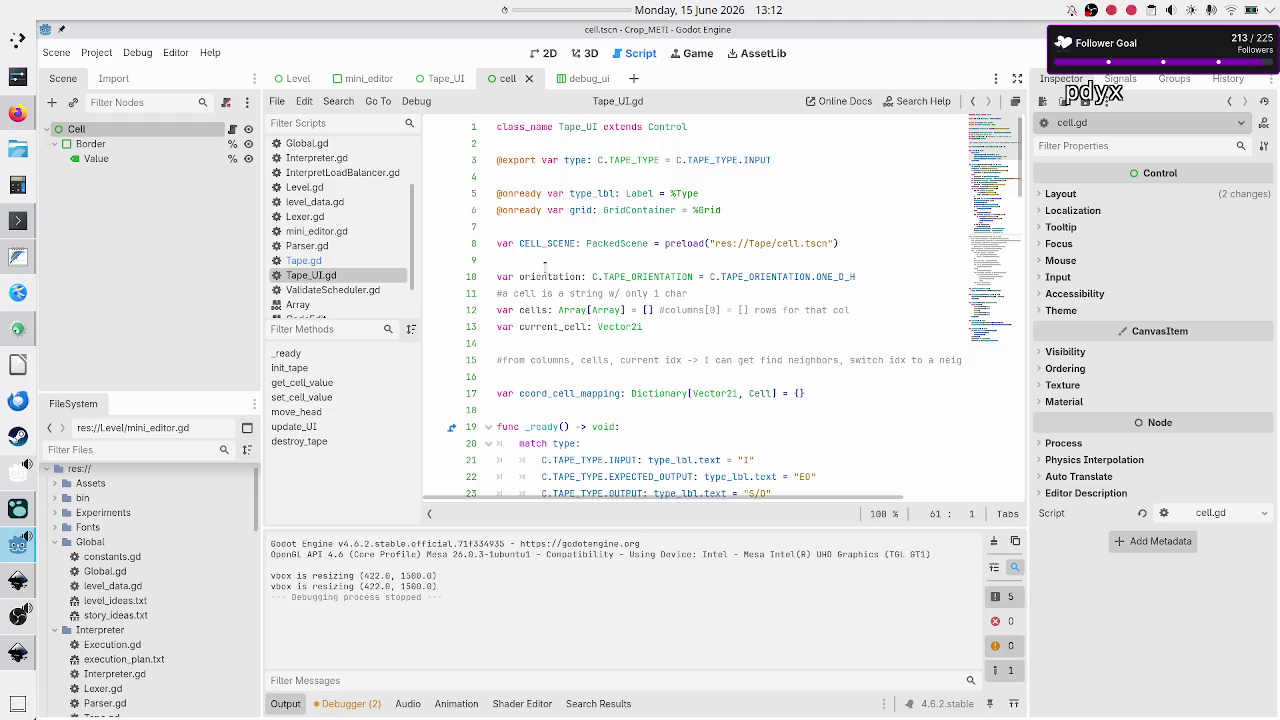
Insert a new line after cell.set_value(C.DEFAULT_CELL_VALUE) on line 46 of init_tape.
double_click(531, 310)
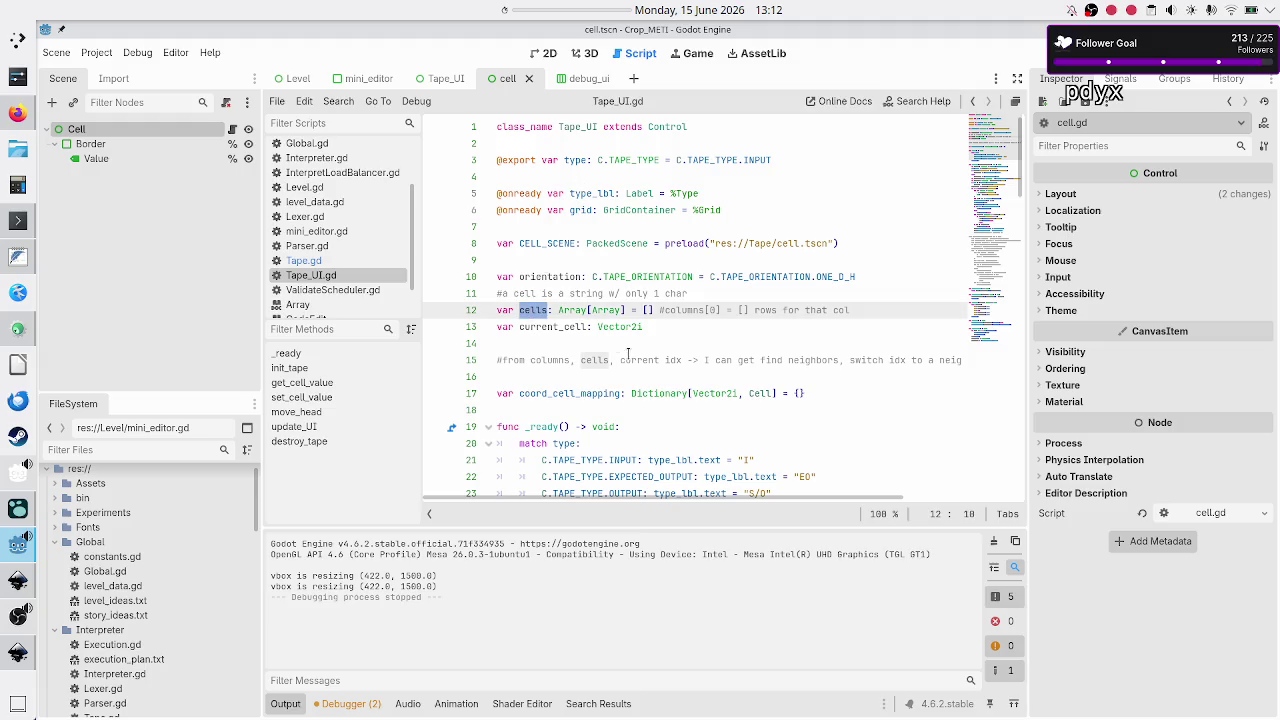
scroll(633, 358, down, 3)
scroll(633, 358, down, 2)
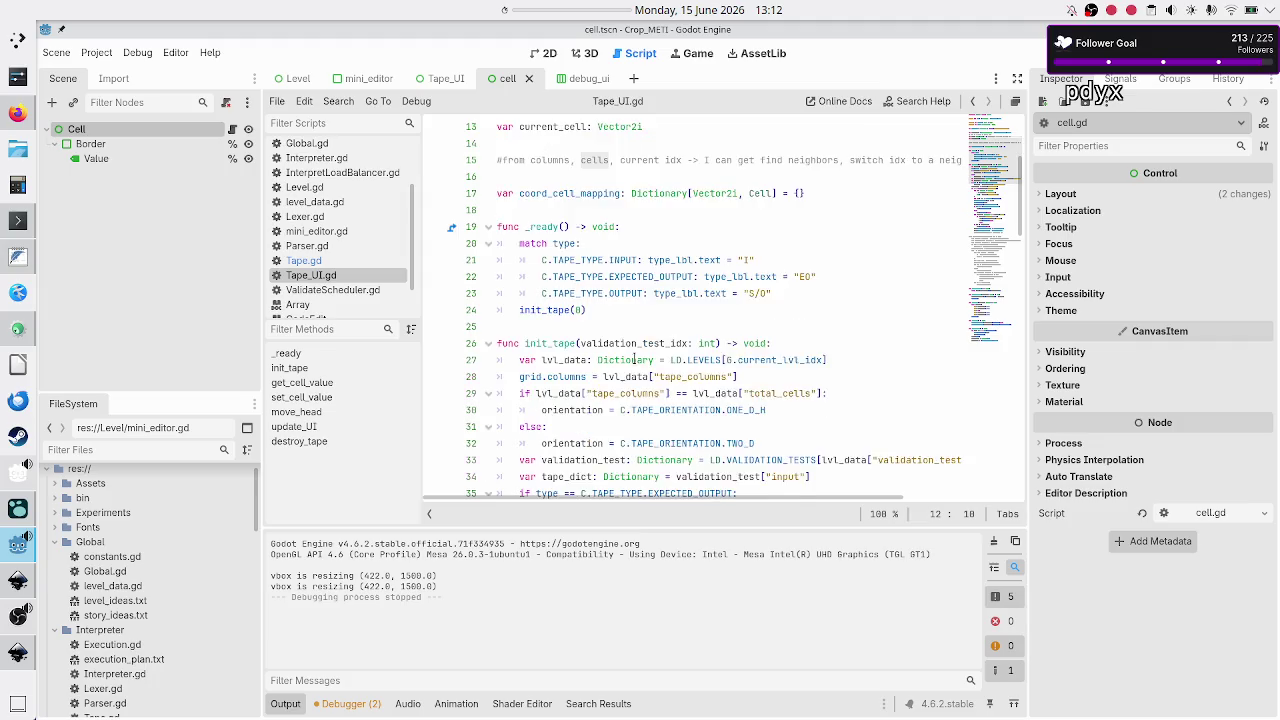
scroll(633, 358, down, 3)
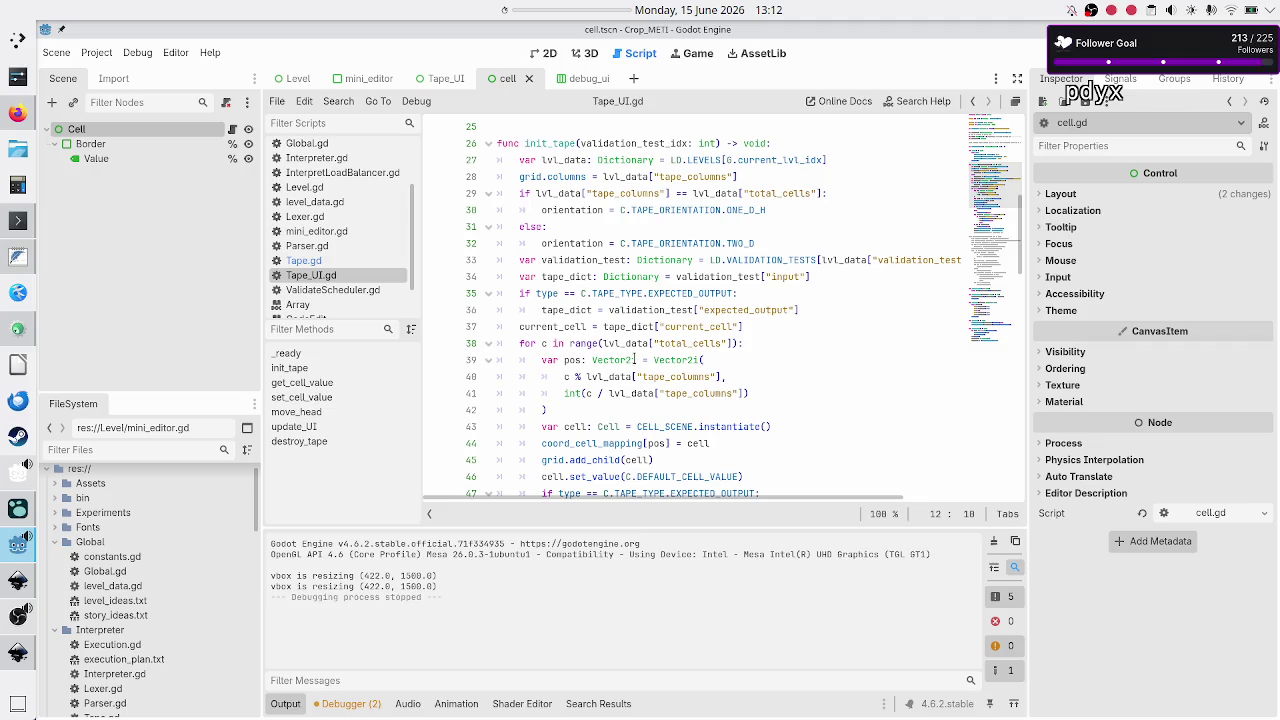
scroll(633, 358, down, 1)
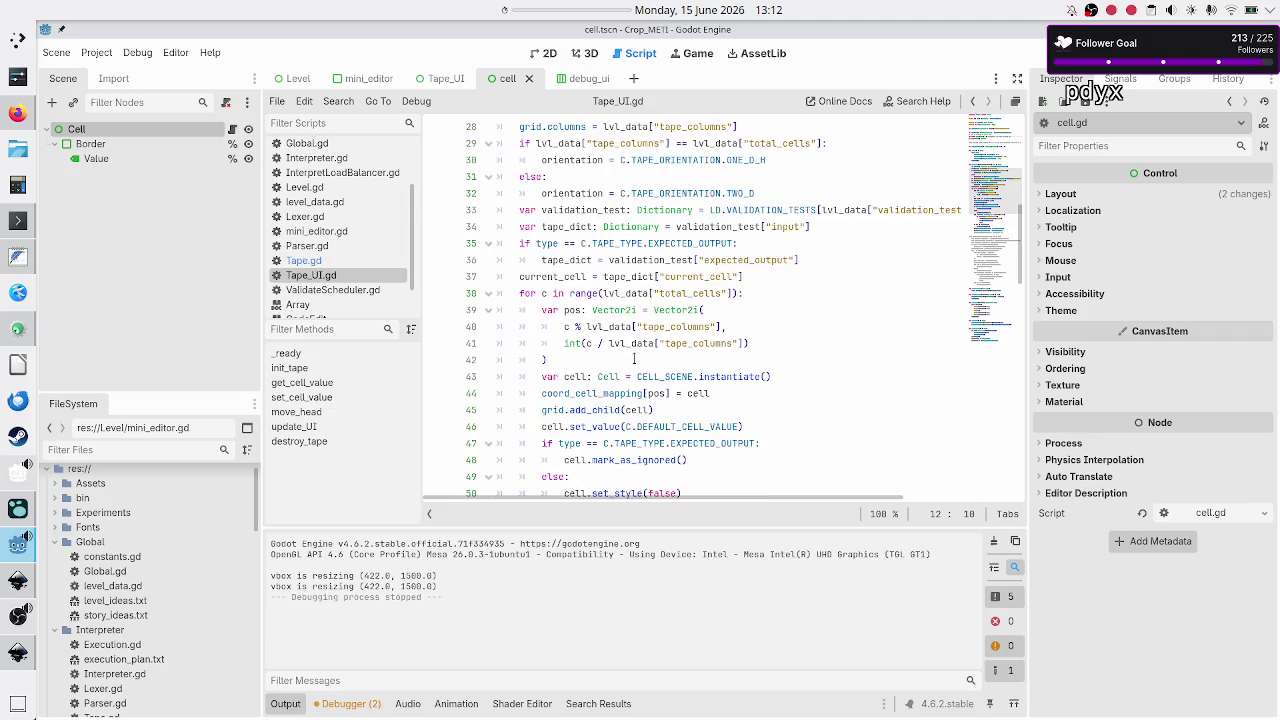
scroll(633, 358, down, 2)
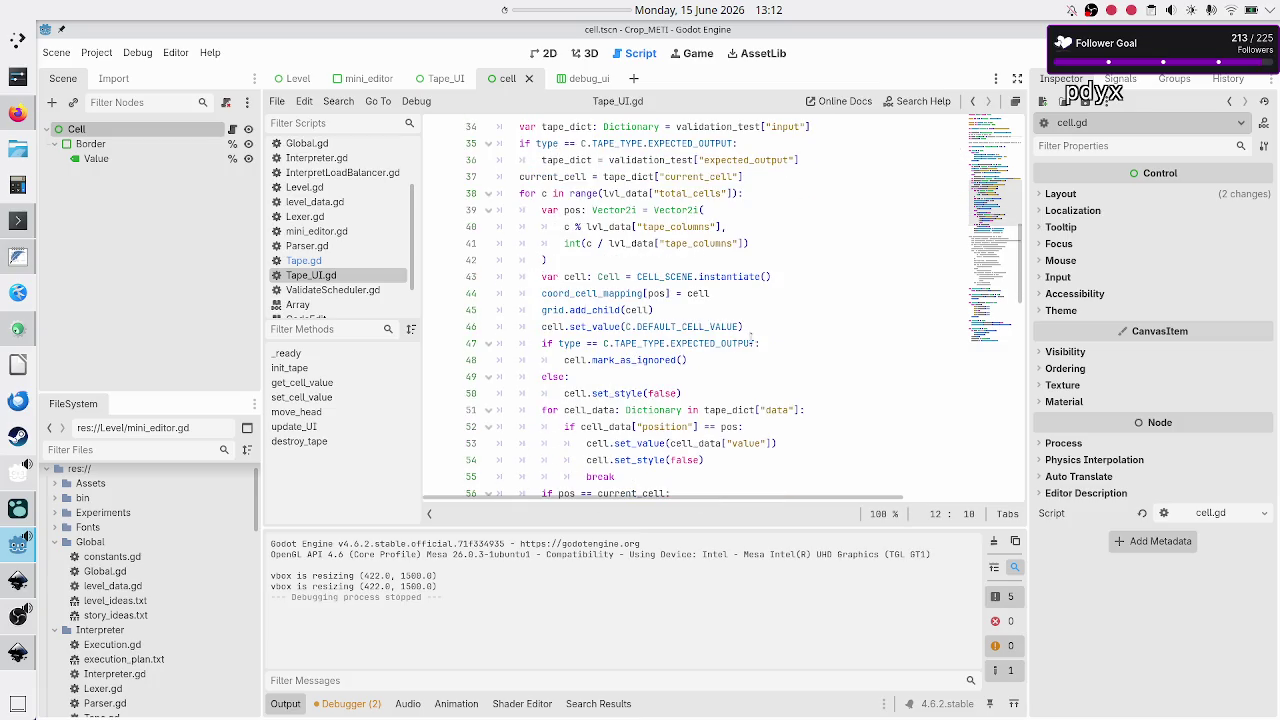
click(770, 326)
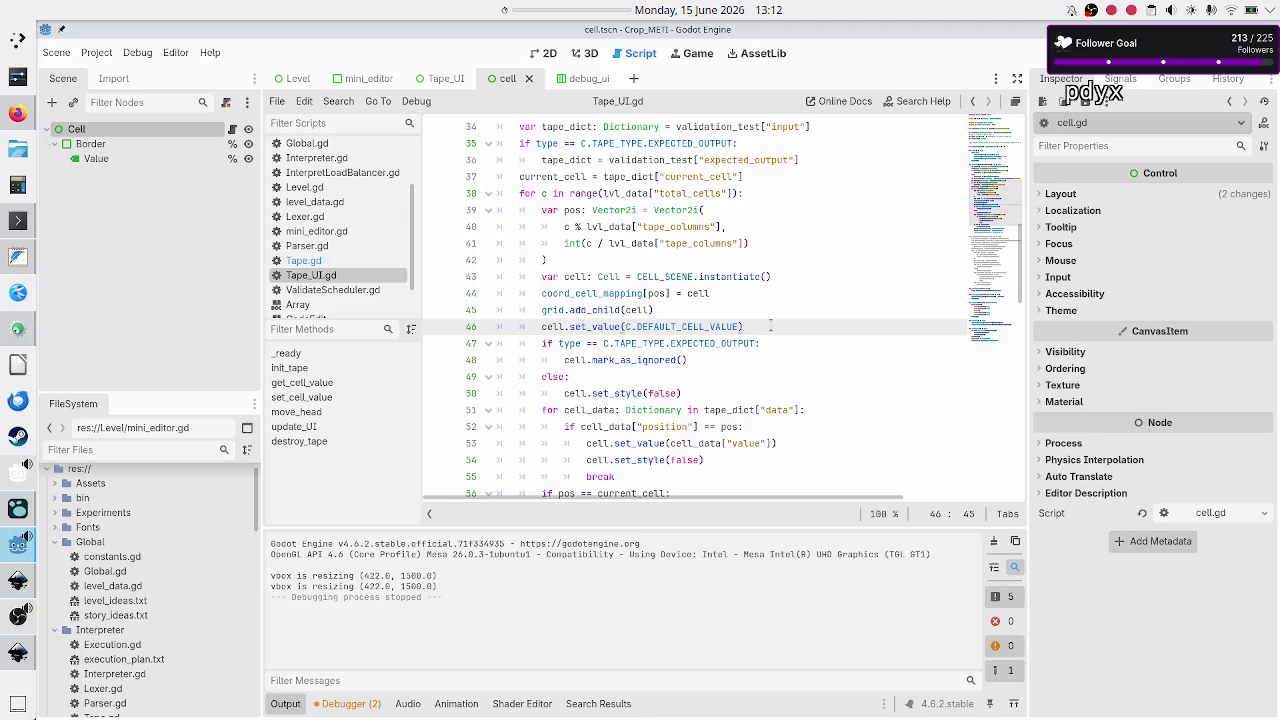
key(Return)
Write 'cells[pos] = C.DEFAULT_CELL_VALUE' on line 47 after checking the pos variable.
text(cells)
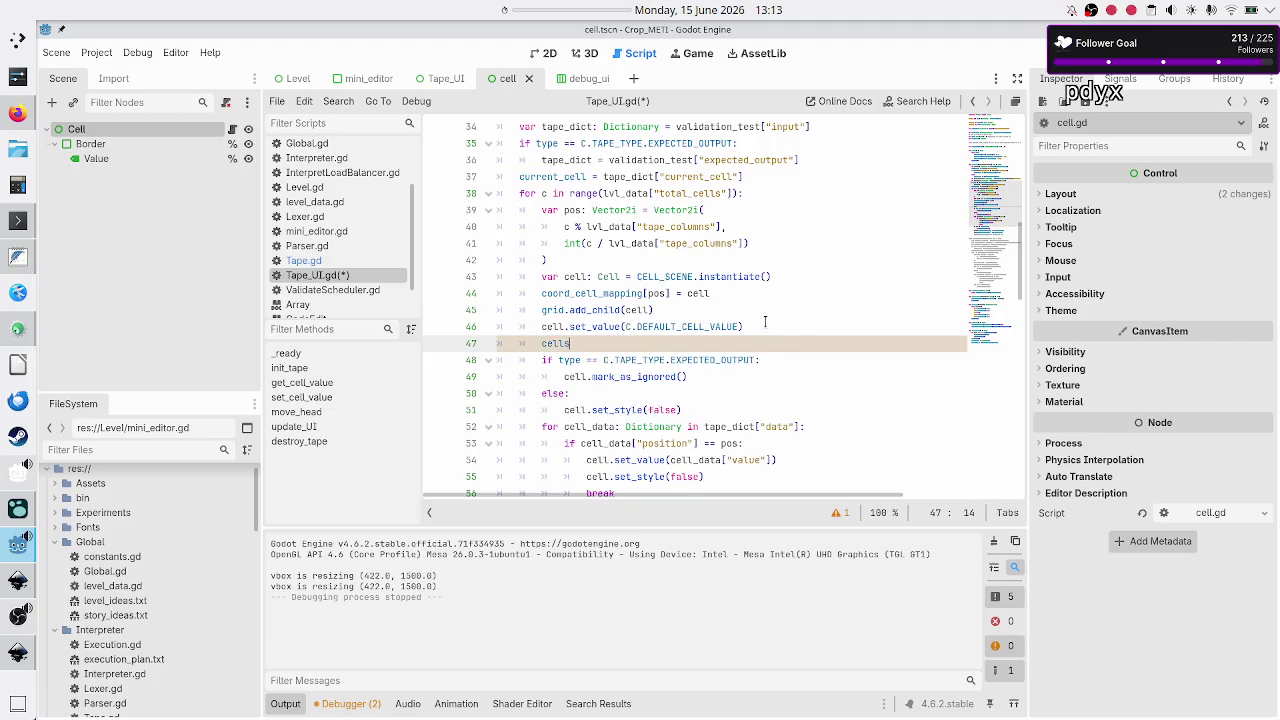
scroll(760, 300, up, 10)
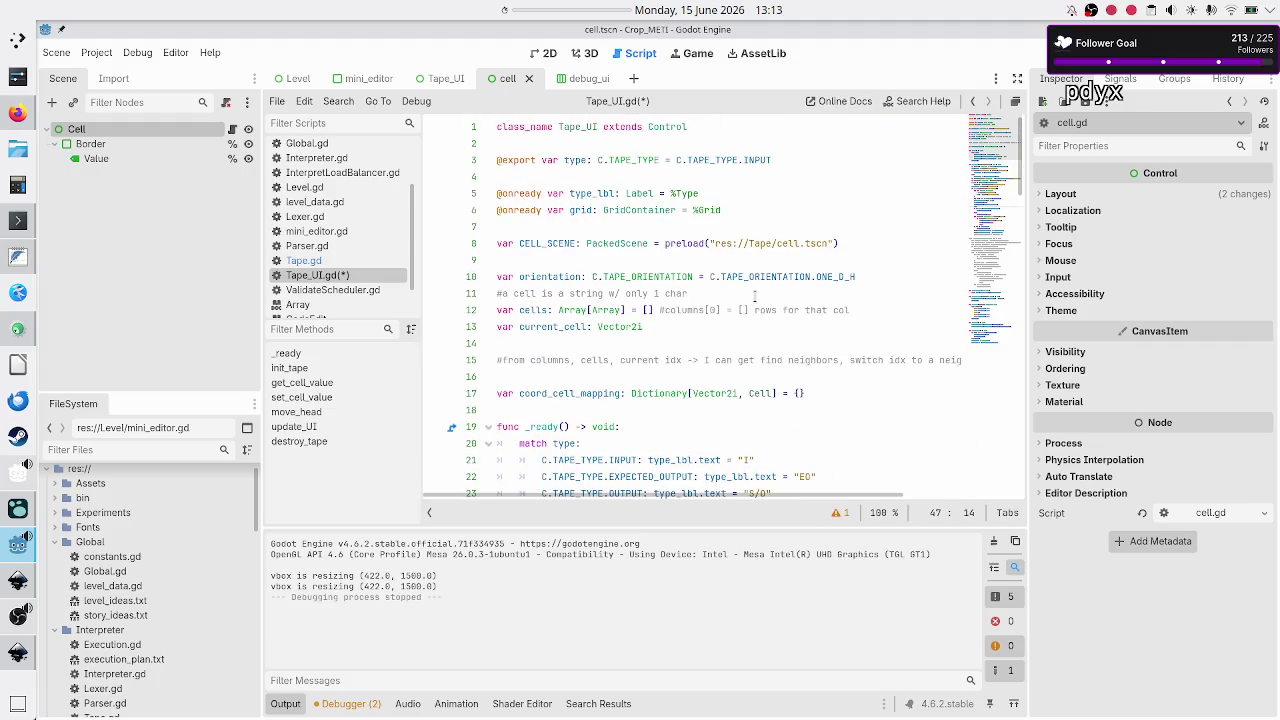
scroll(680, 331, down, 12)
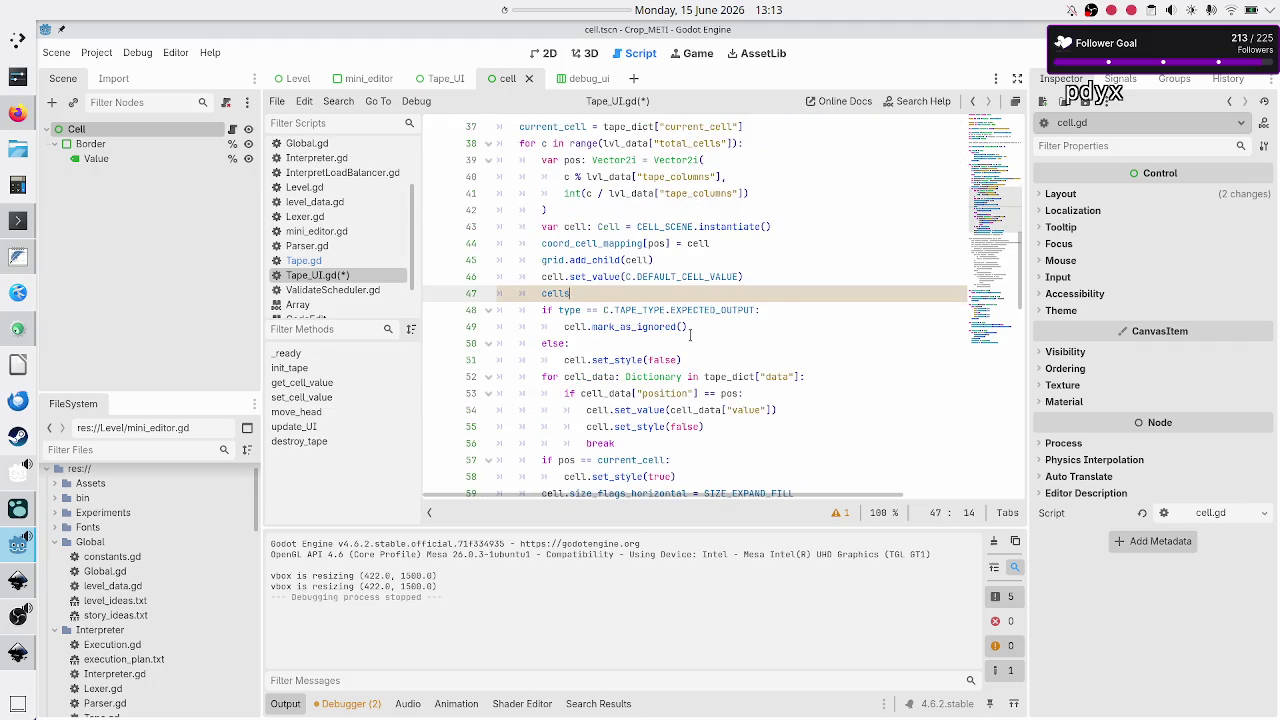
scroll(690, 335, up, 1)
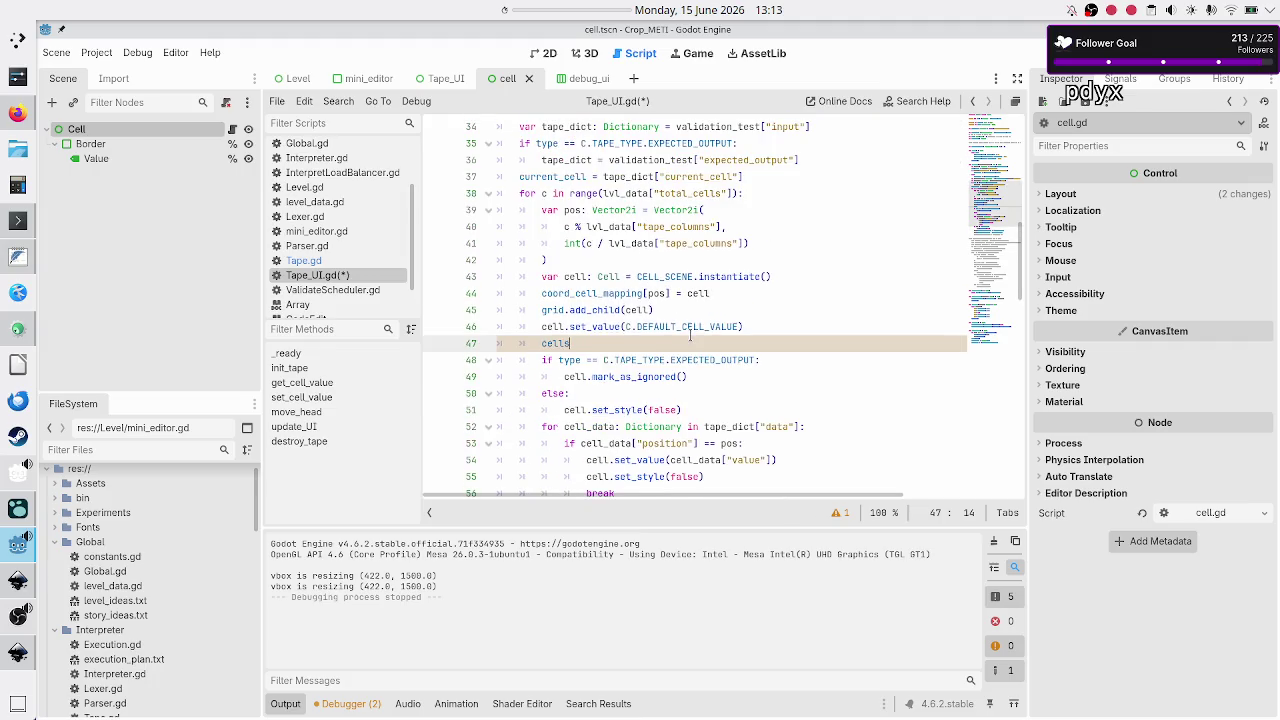
click(690, 333)
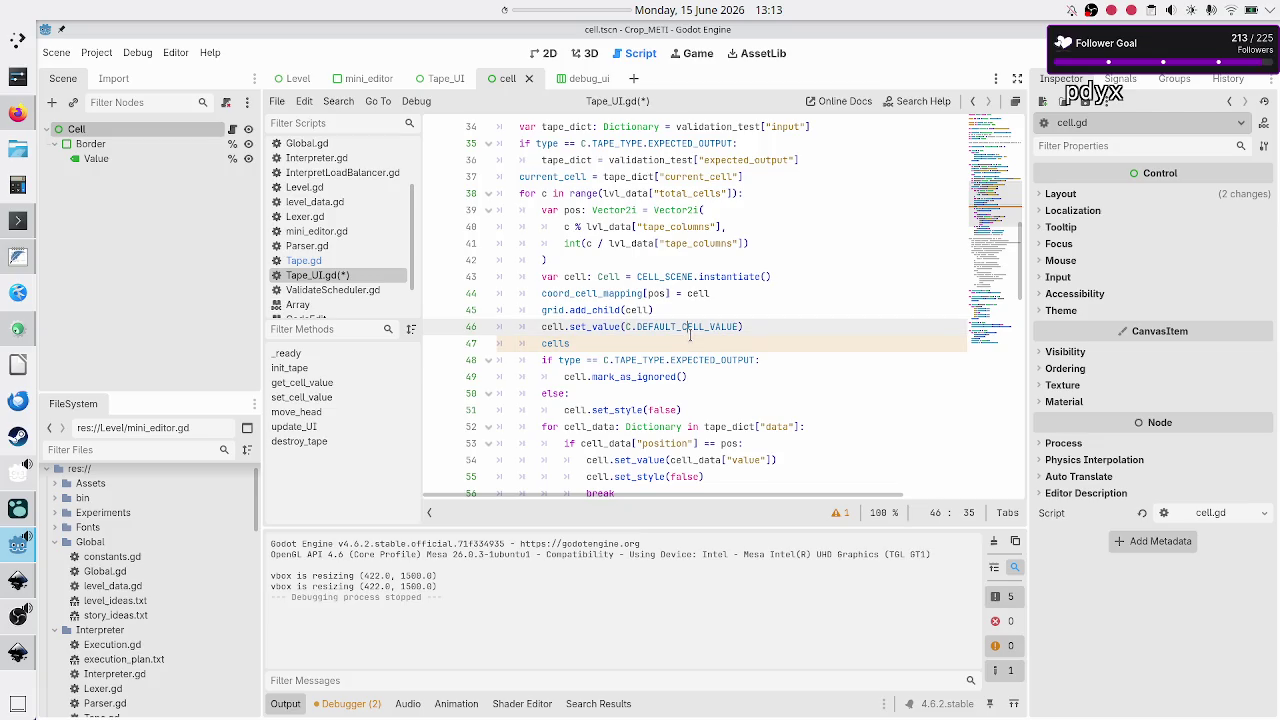
double_click(573, 210)
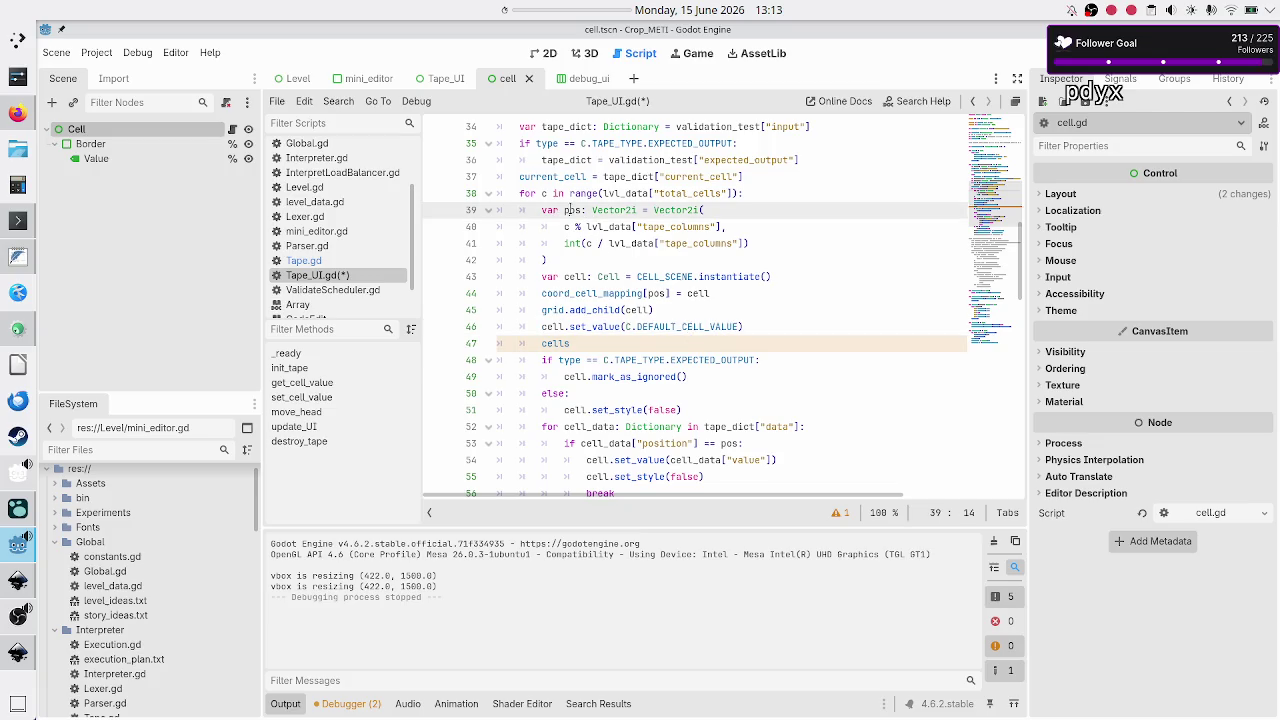
click(580, 345)
text([pos])
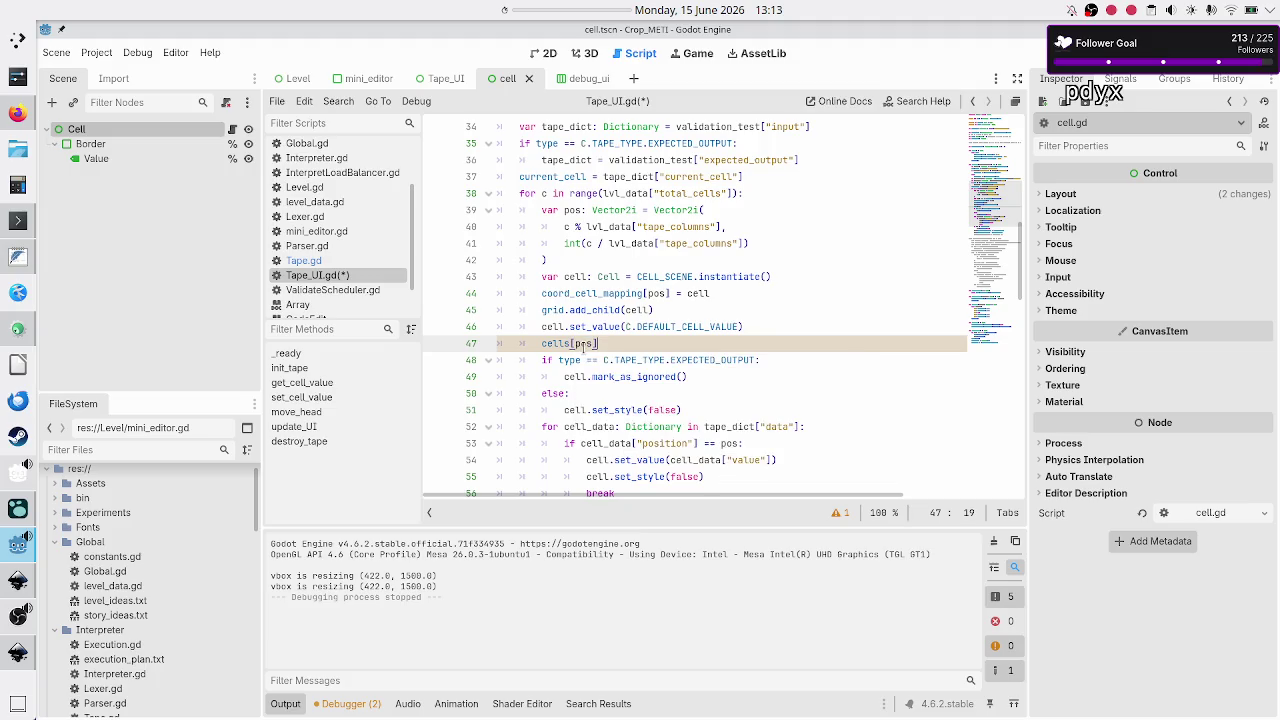
text( =)
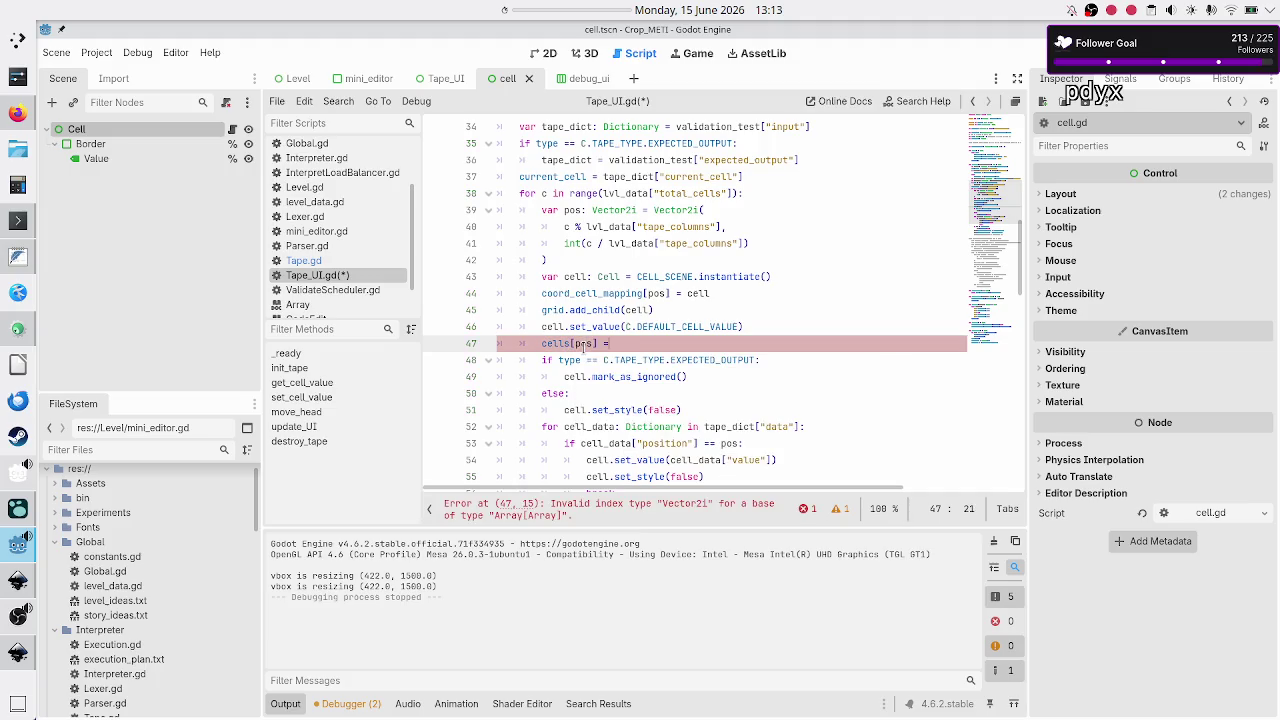
text( C.)
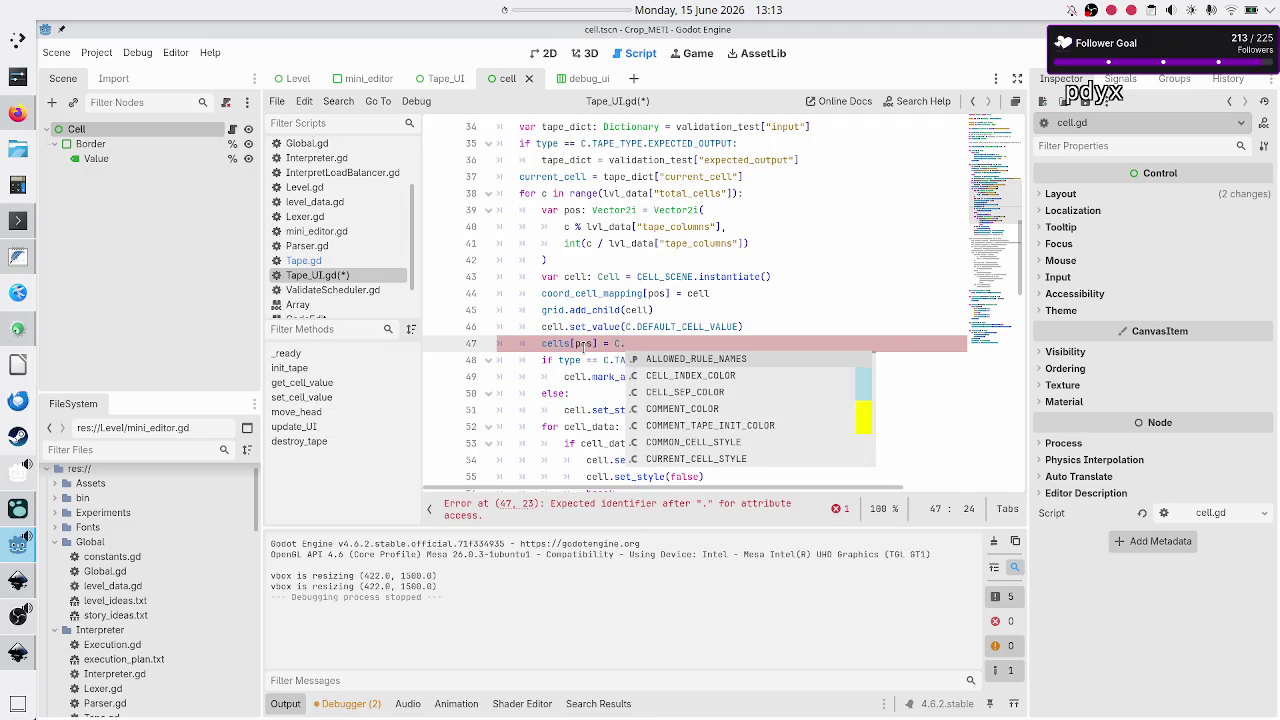
text(def)
key(Return)
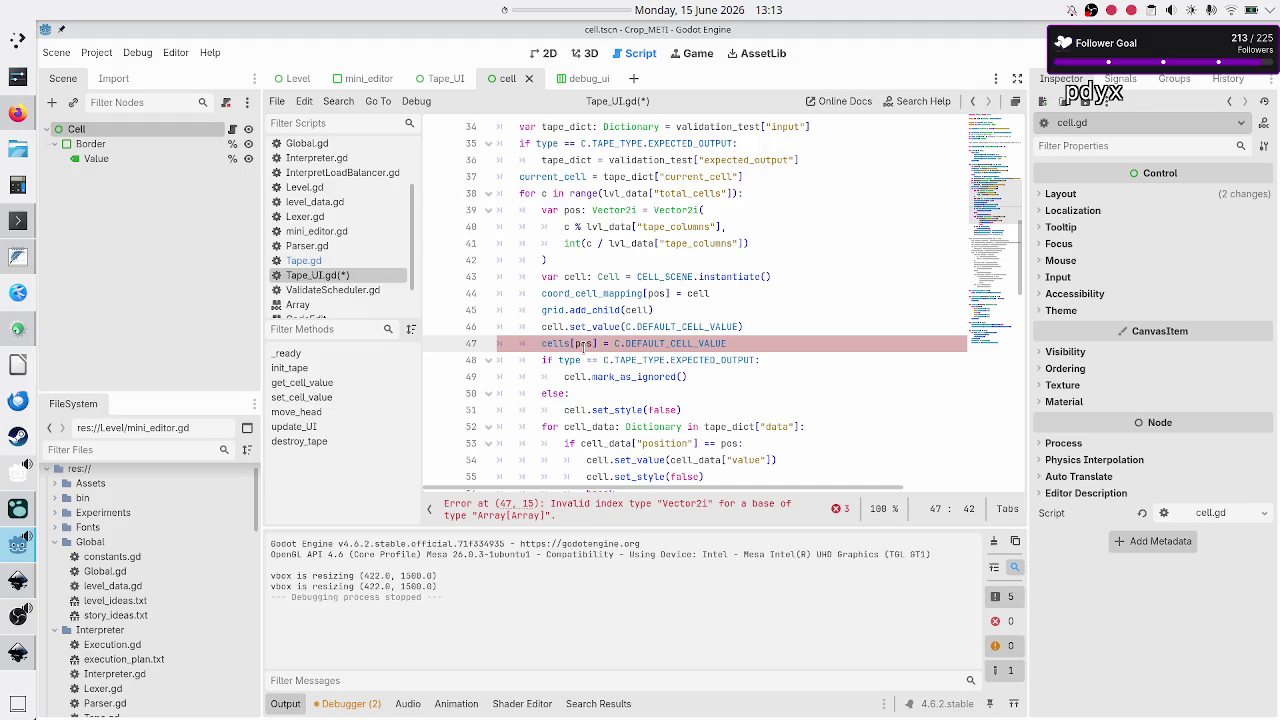
Change the index so line 47 reads cells[pos.x][pos.y] = C.DEFAULT_CELL_VALUE.
key(Left)
key(Left)
key(Left)
double_click(585, 344)
text(c)
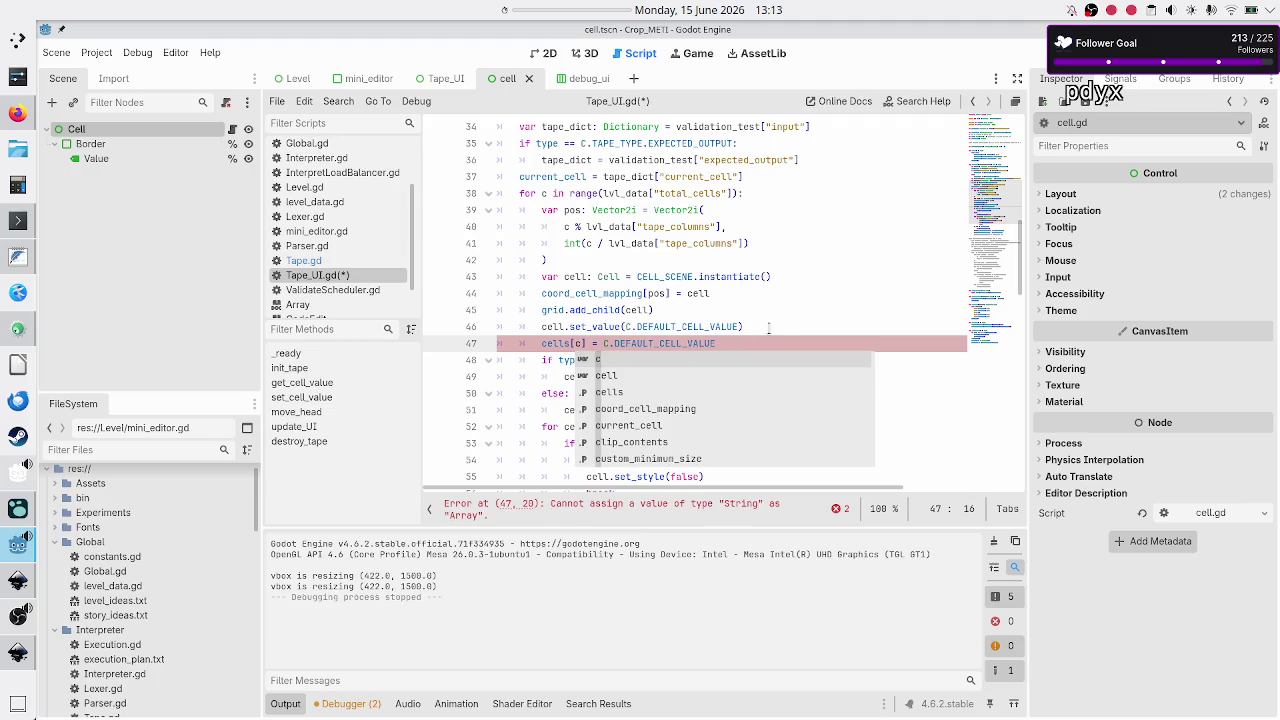
key(Escape)
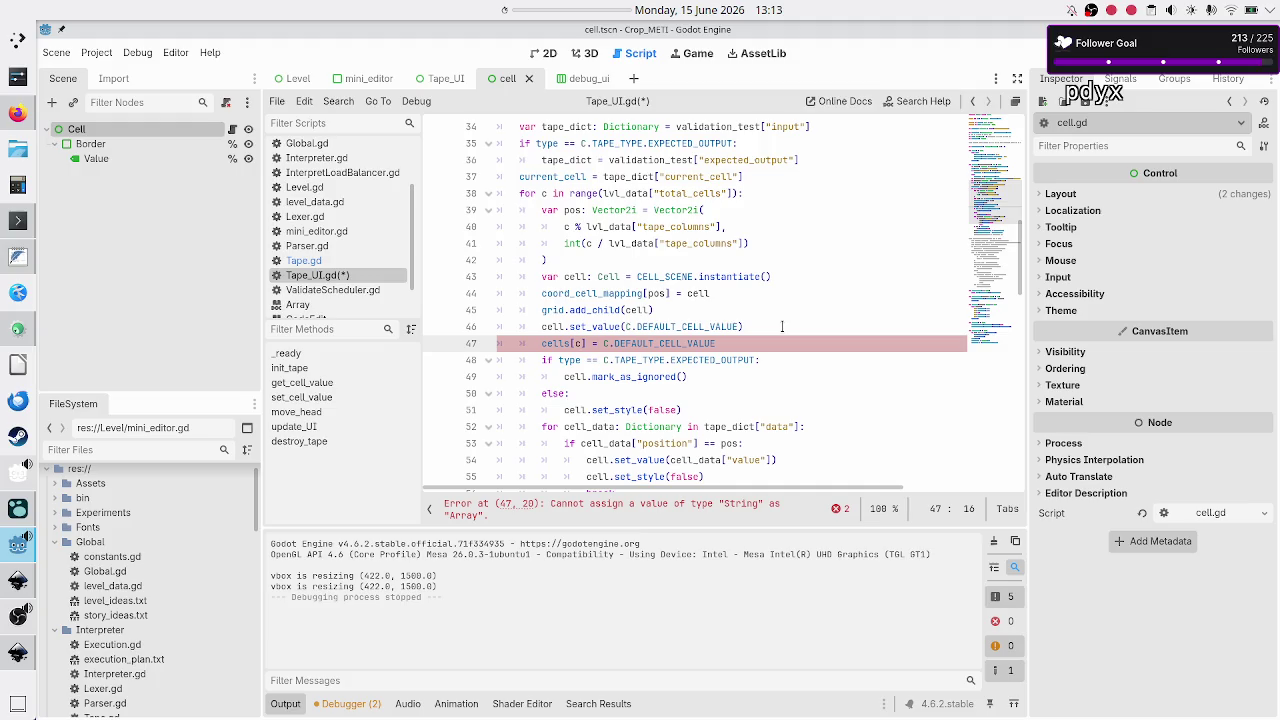
scroll(782, 326, up, 10)
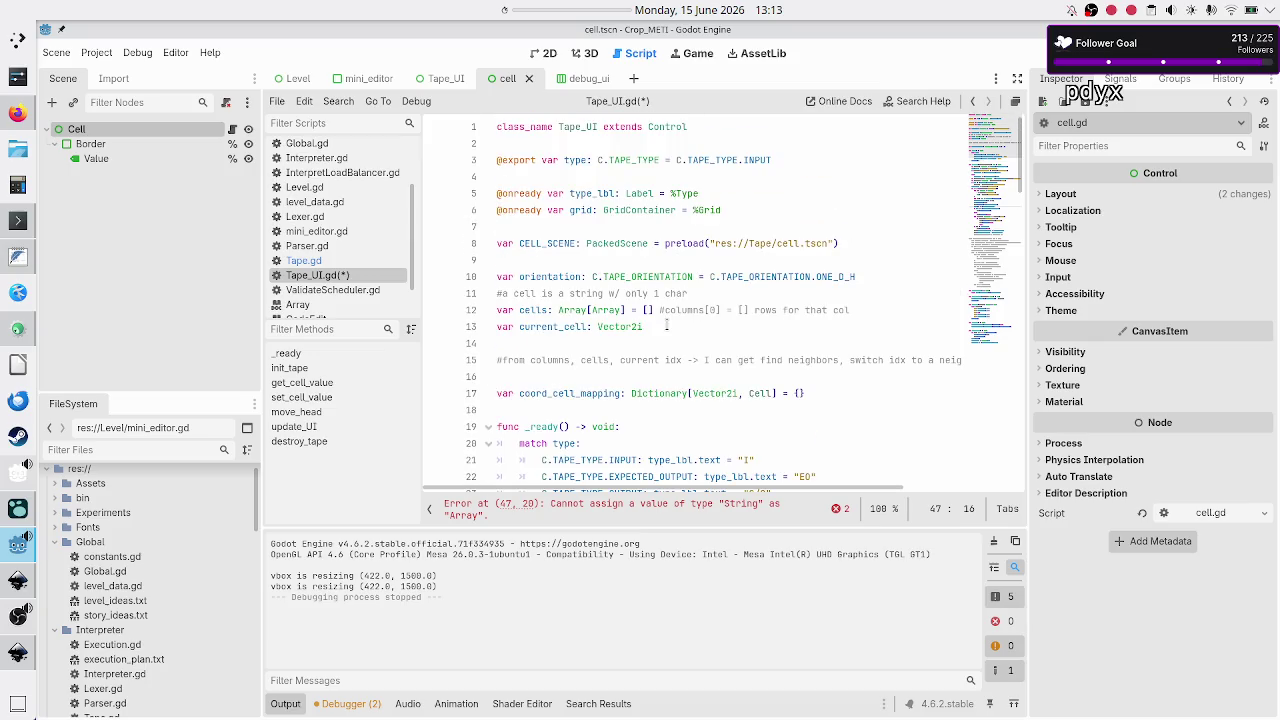
mouse_move(613, 317)
mouse_move(562, 303)
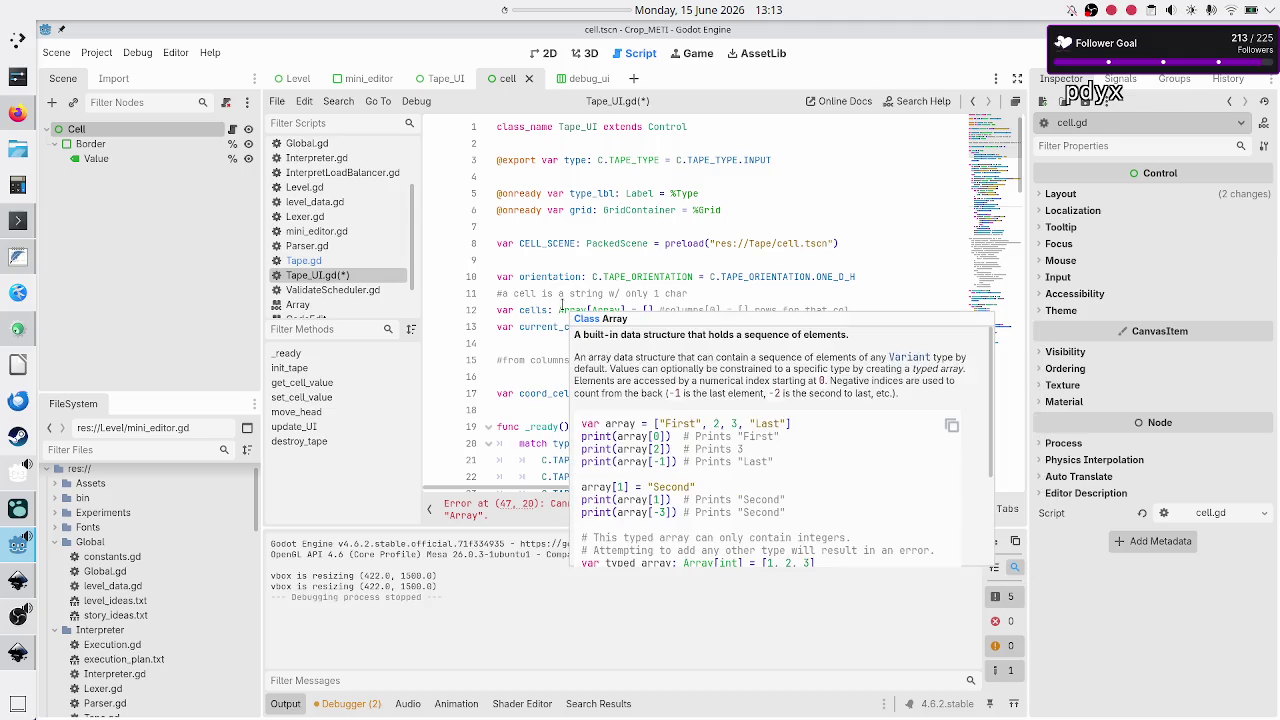
scroll(661, 255, down, 10)
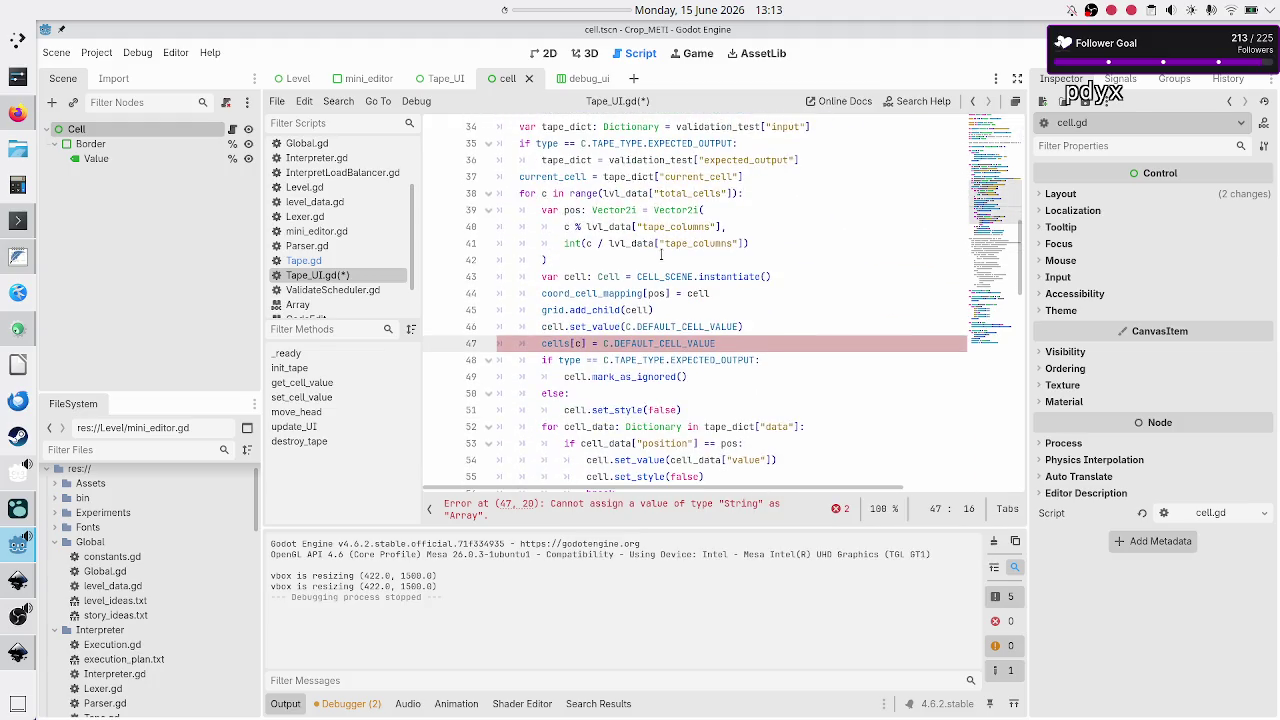
key(BackSpace)
text(po)
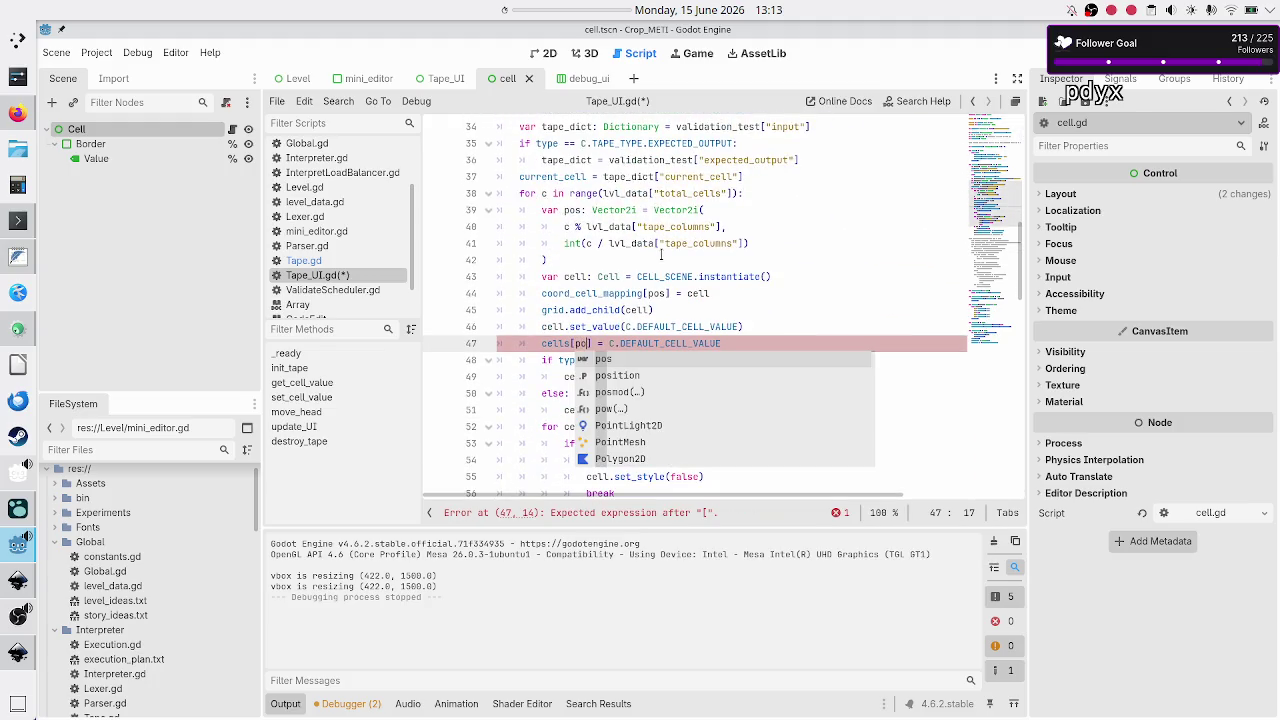
text(s)
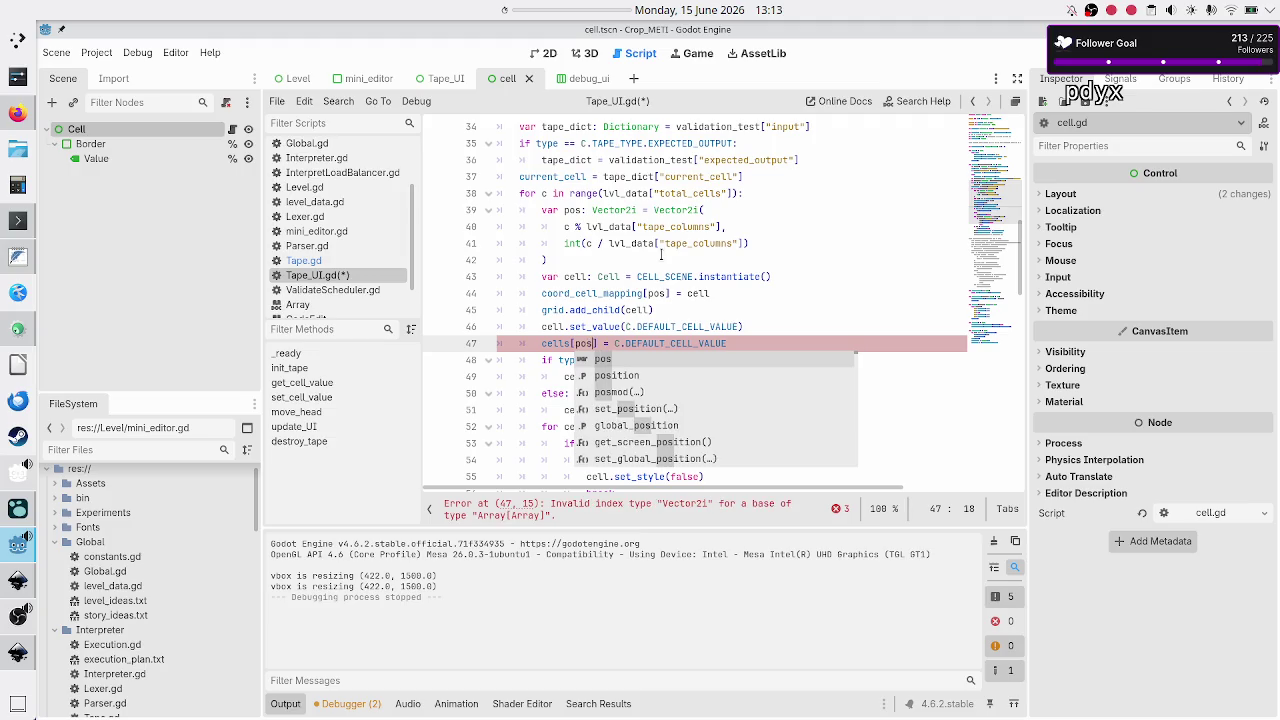
text(.x][pos.y)
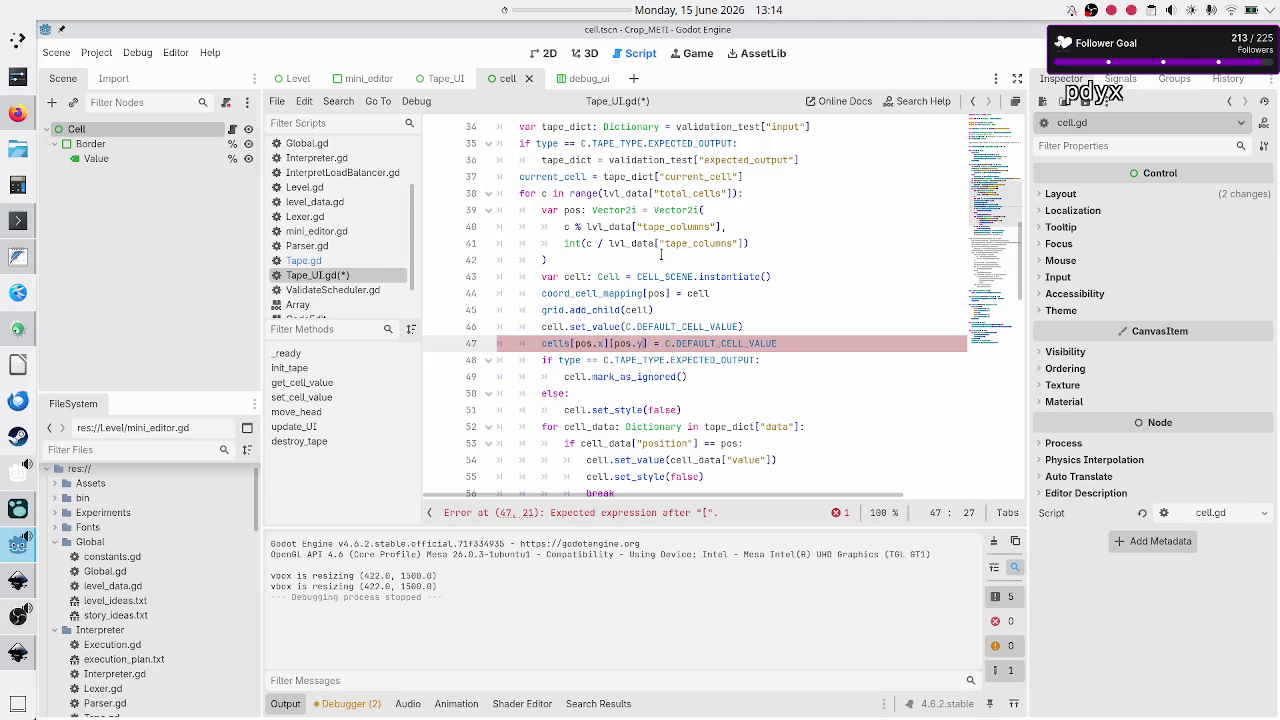
key(Down)
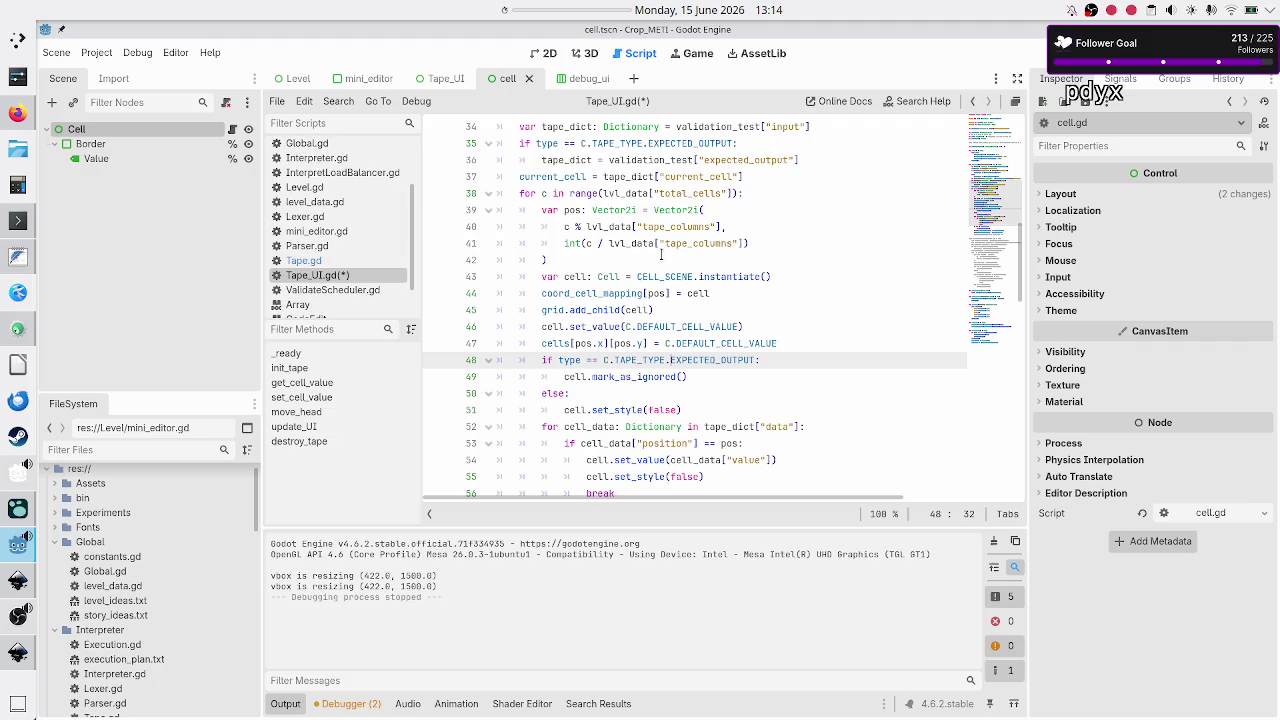
key(Down)
key(Down)
key(Down)
Step through the init_tape loop down to the set_value line 54.
key(Home)
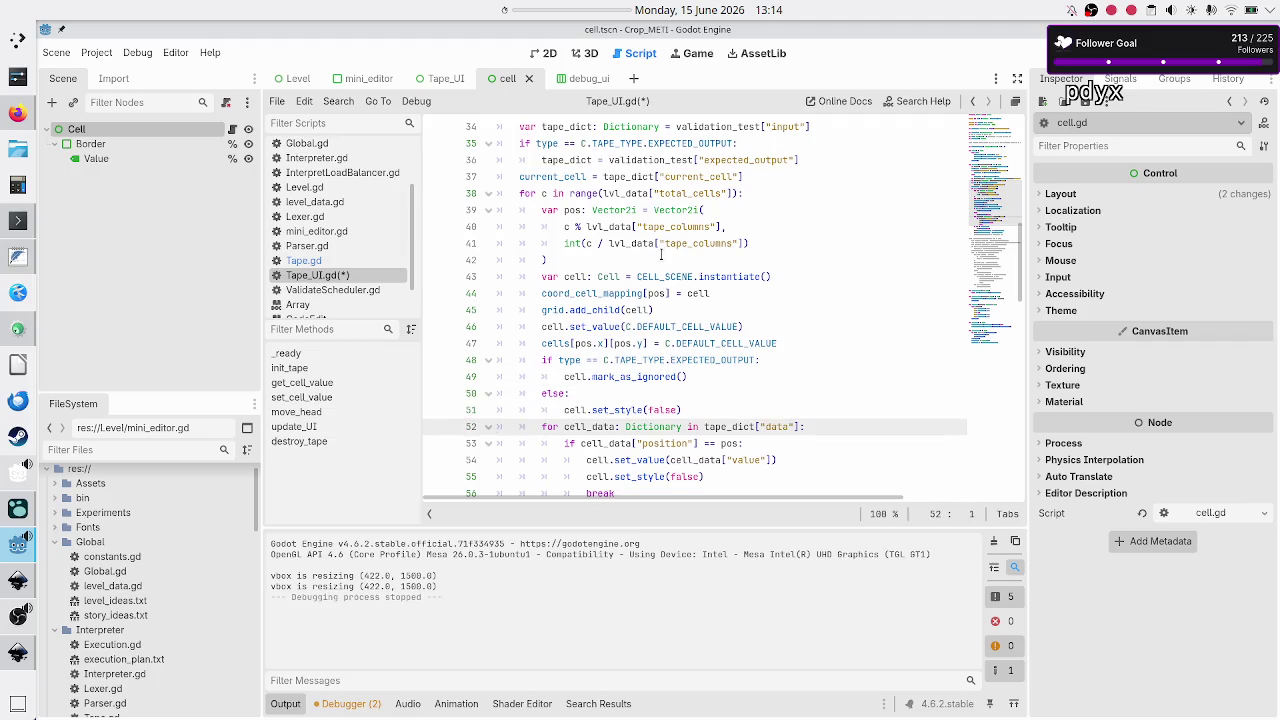
key(Up)
key(Up)
key(Up)
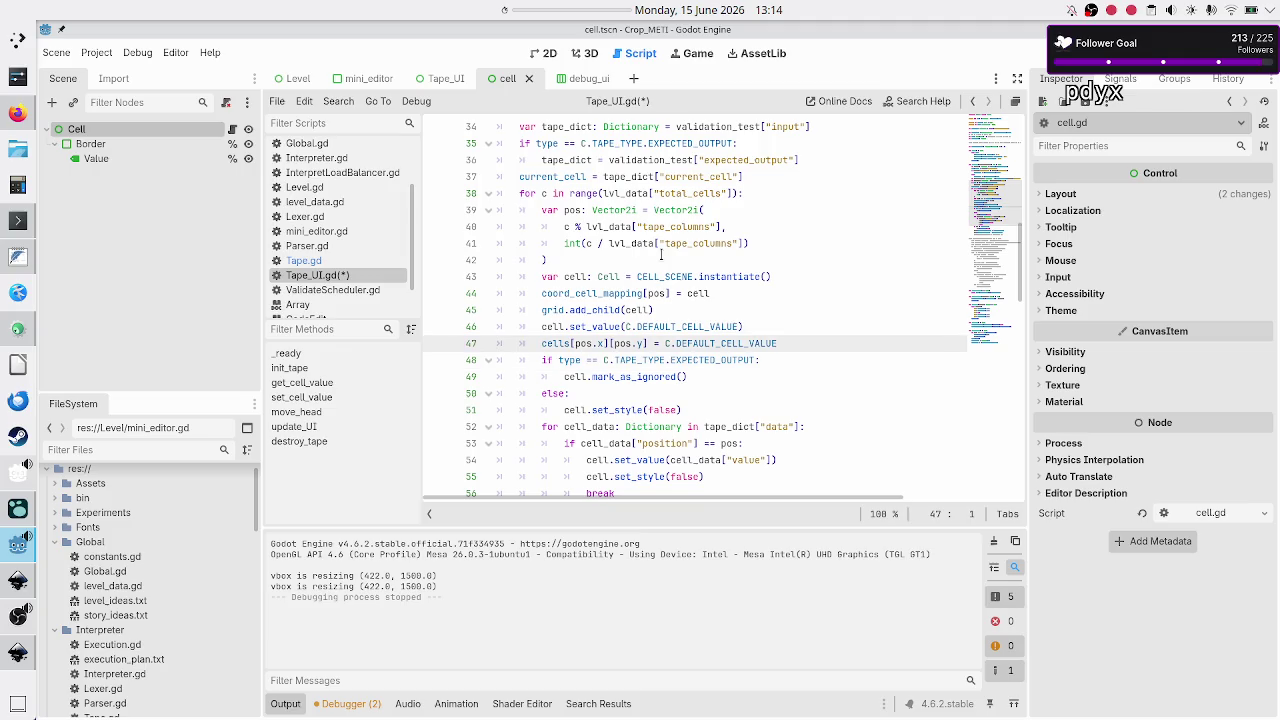
key(Down)
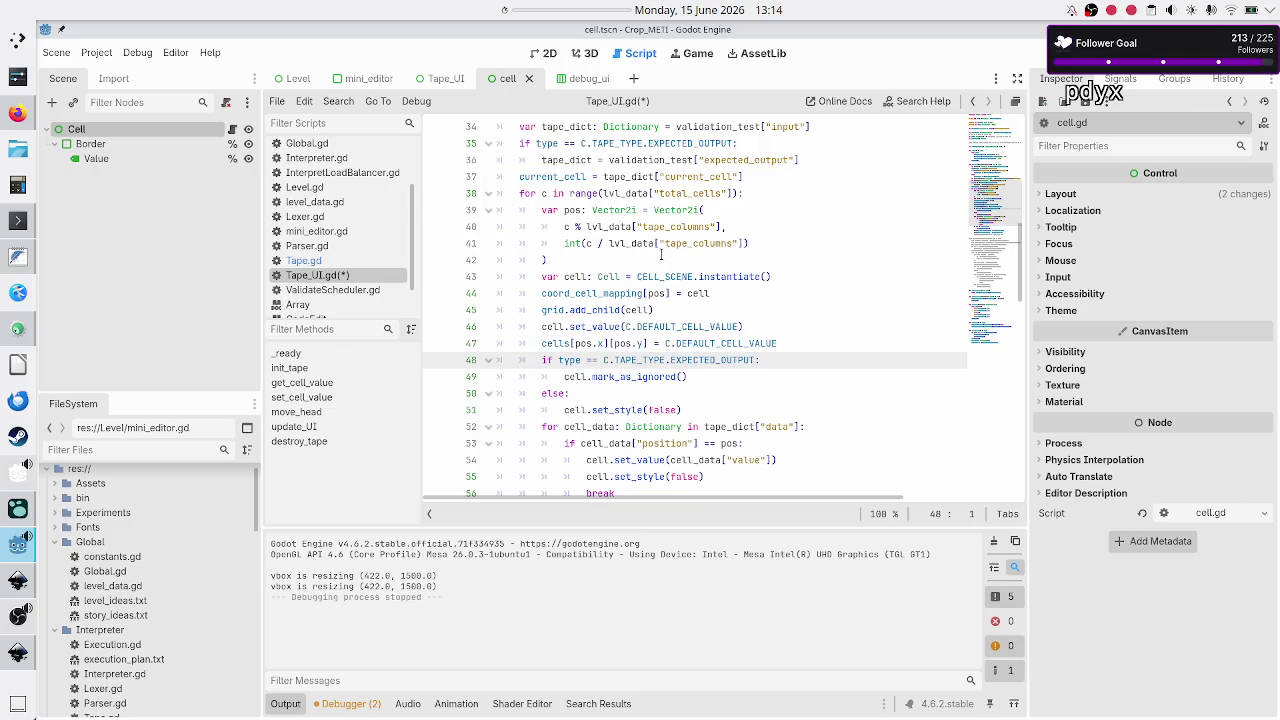
key(Down)
key(Down)
key(Down)
key(Down)
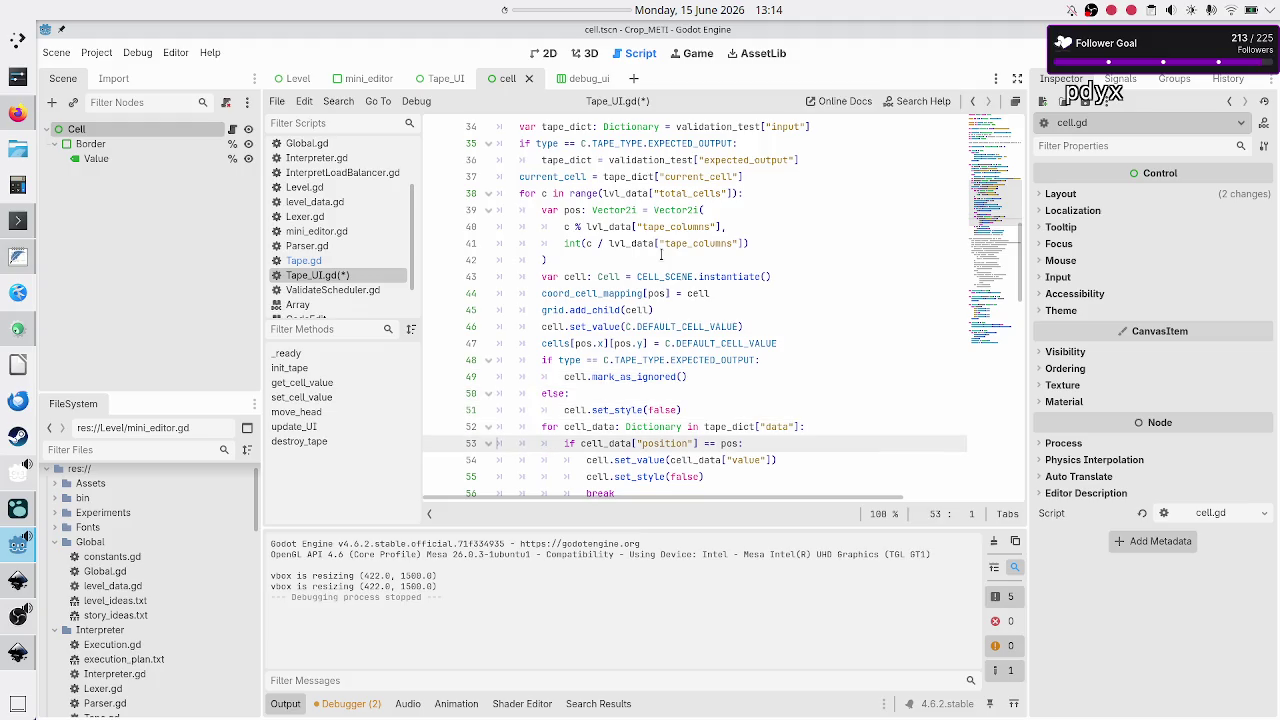
key(Up)
key(Up)
key(Up)
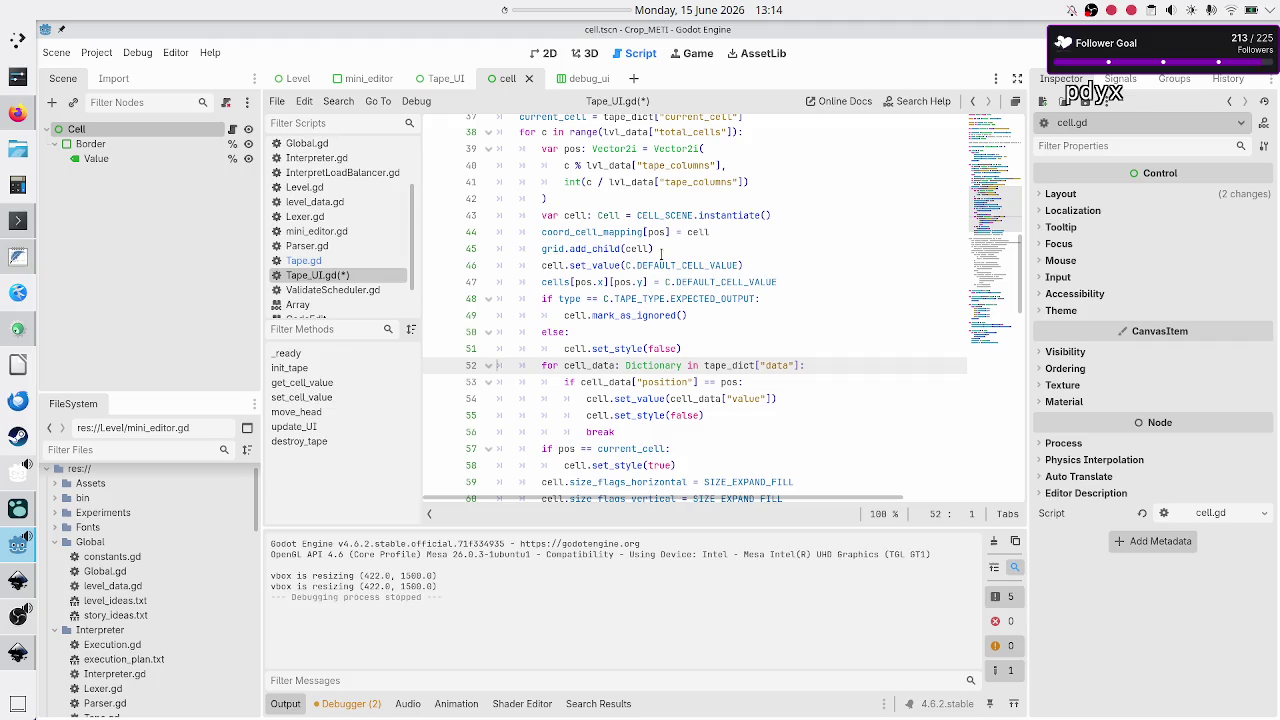
key(Down)
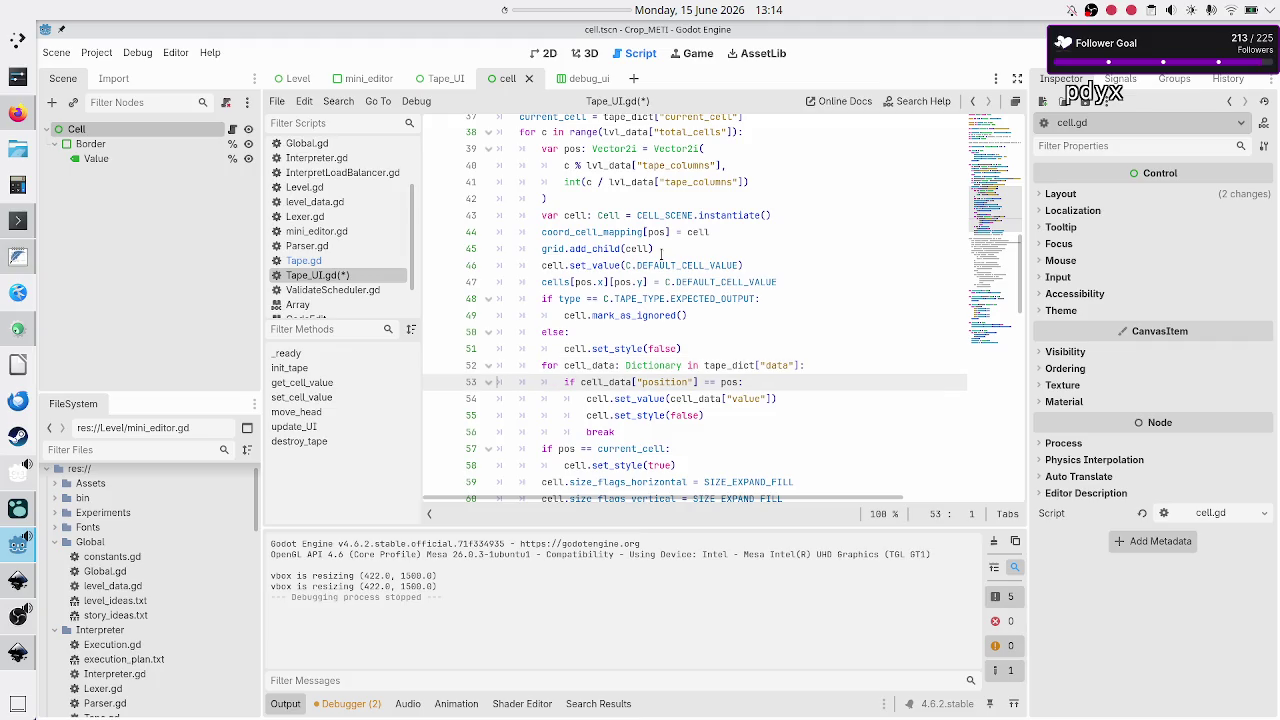
key(Down)
key(Down)
key(Up)
key(Down)
key(Up)
key(Home)
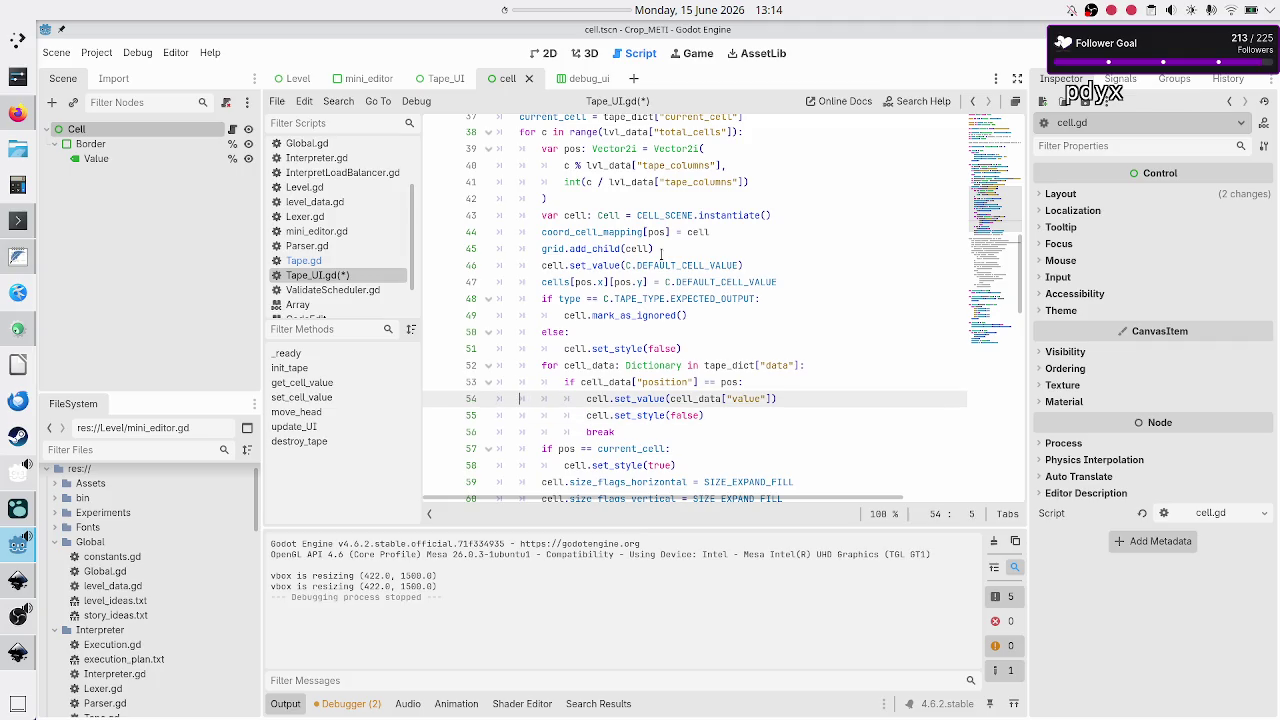
key(End)
Add 'cells[pos.x][pos.y] = cell_data["value"]' below line 54, copying the value expression.
key(Return)
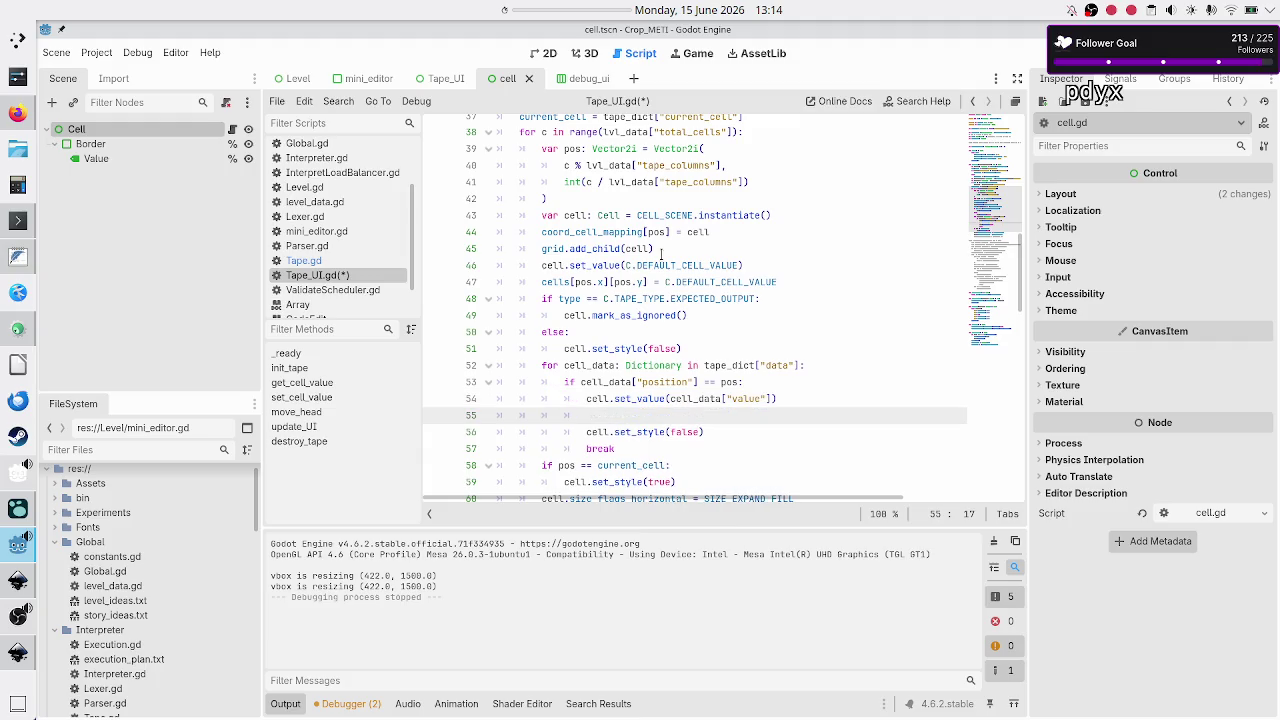
text(cel)
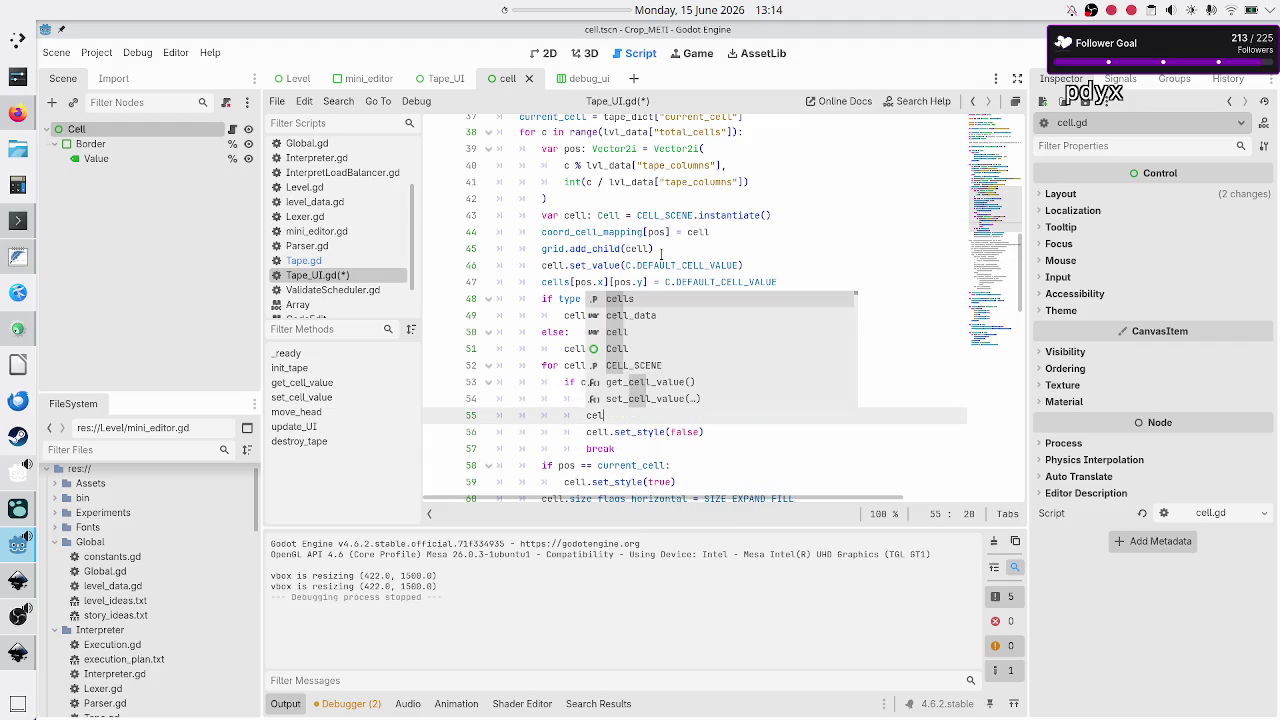
text(ls[pos.)
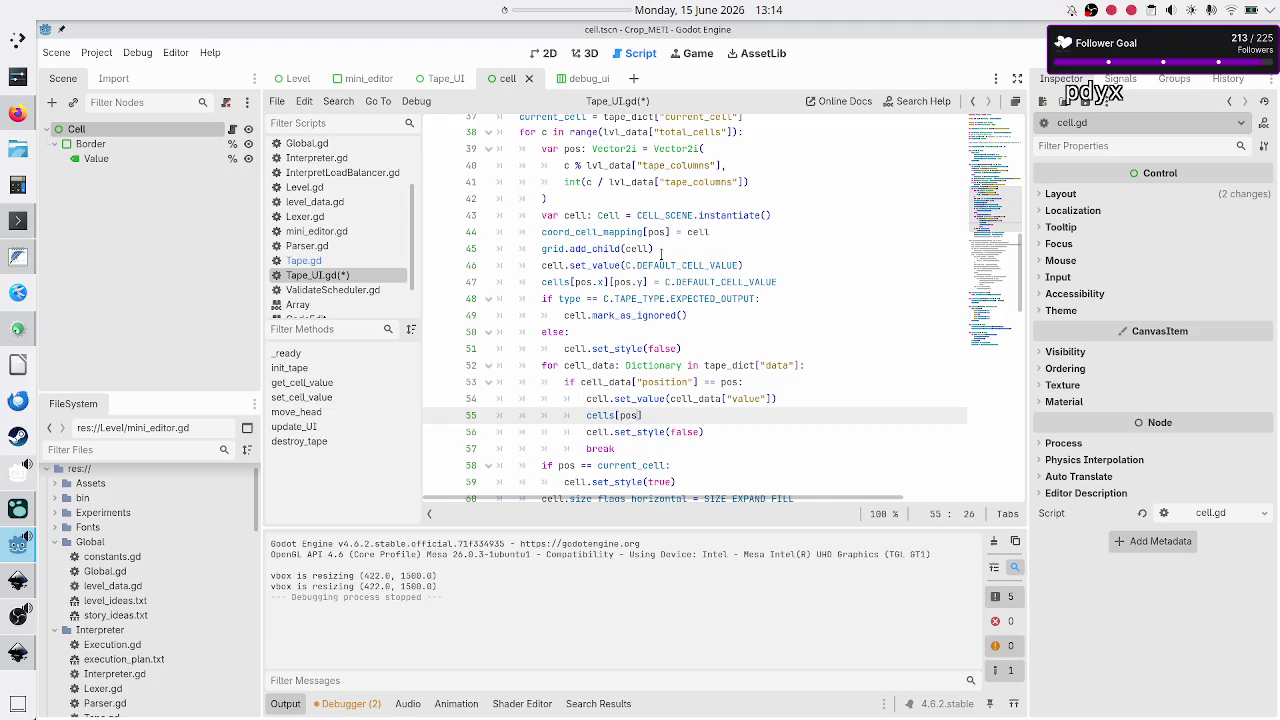
text(x][pos.)
text(y] )
text(=)
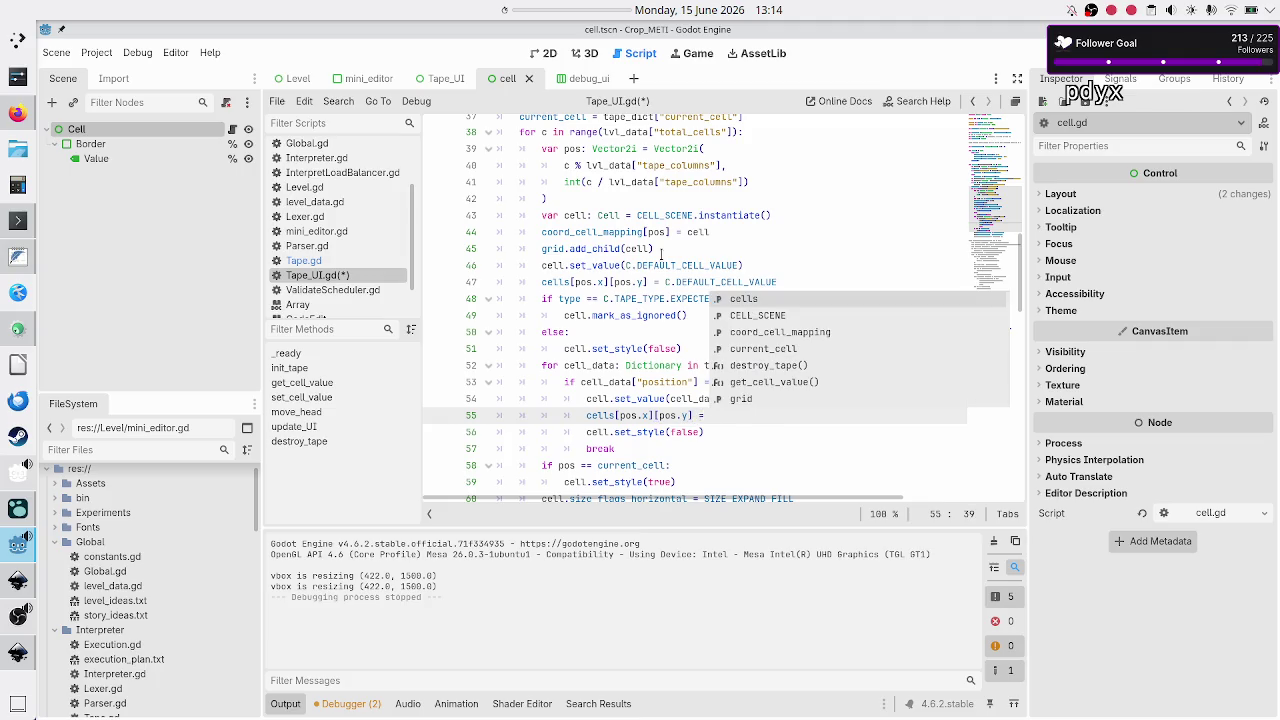
key(Escape)
key(Up)
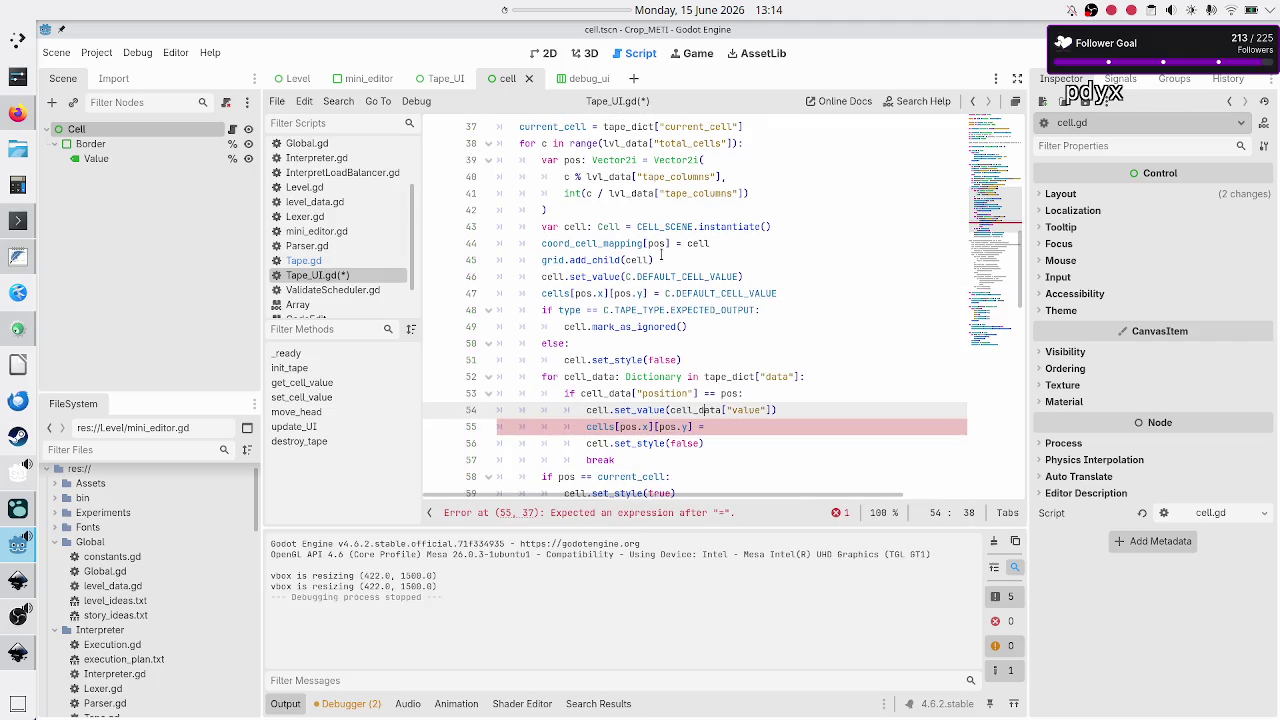
key(shift+Right)
key(shift+Right)
key(shift+Right)
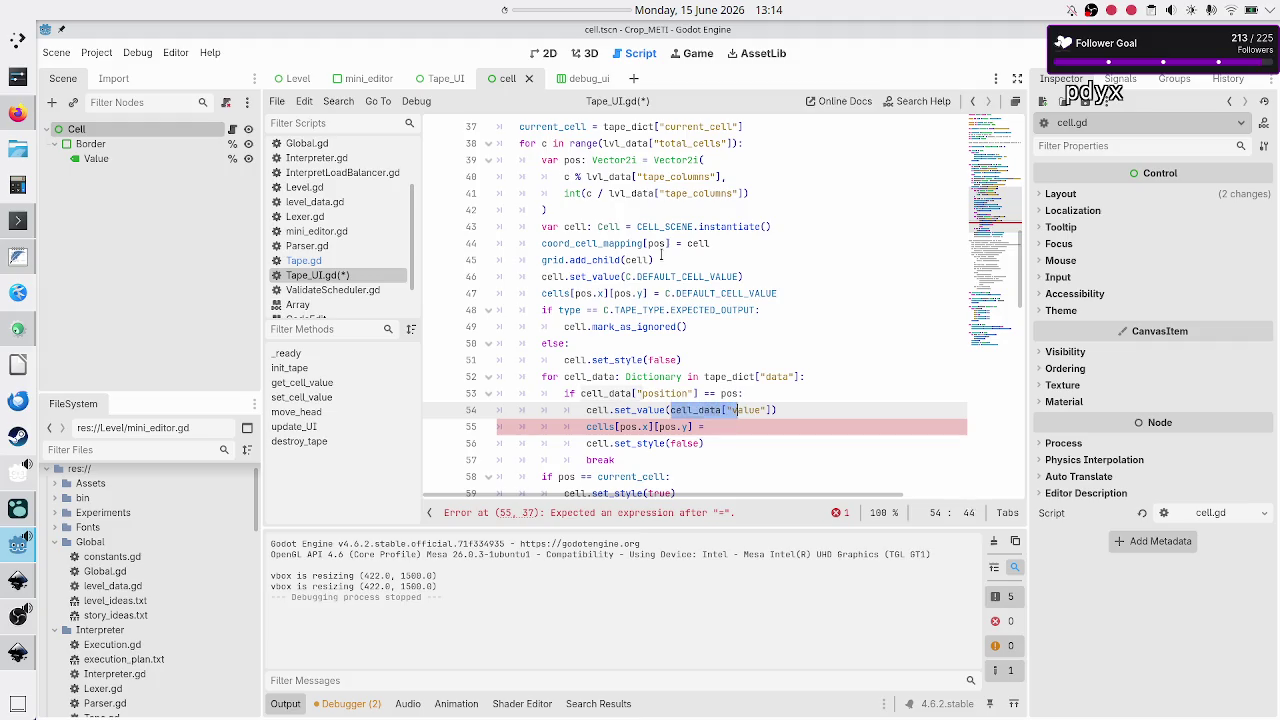
key(ctrl+c)
key(Down)
key(ctrl+v)
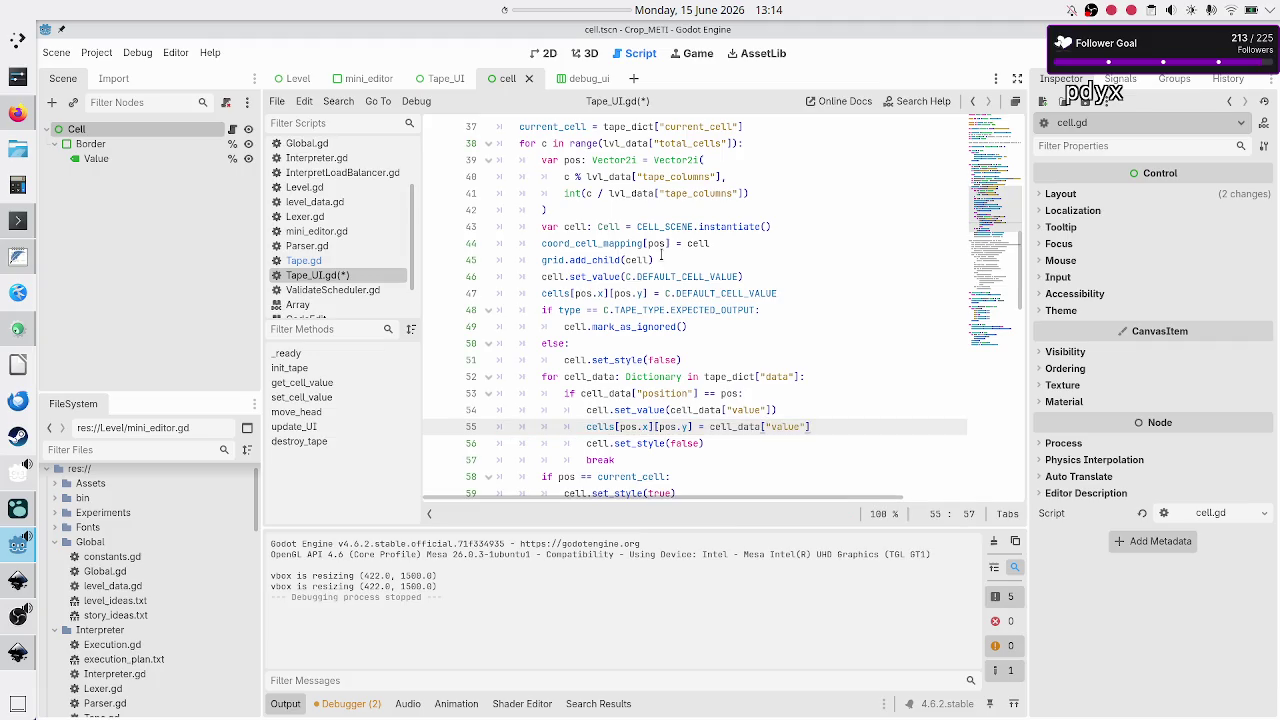
key(Down)
key(Down)
key(Down)
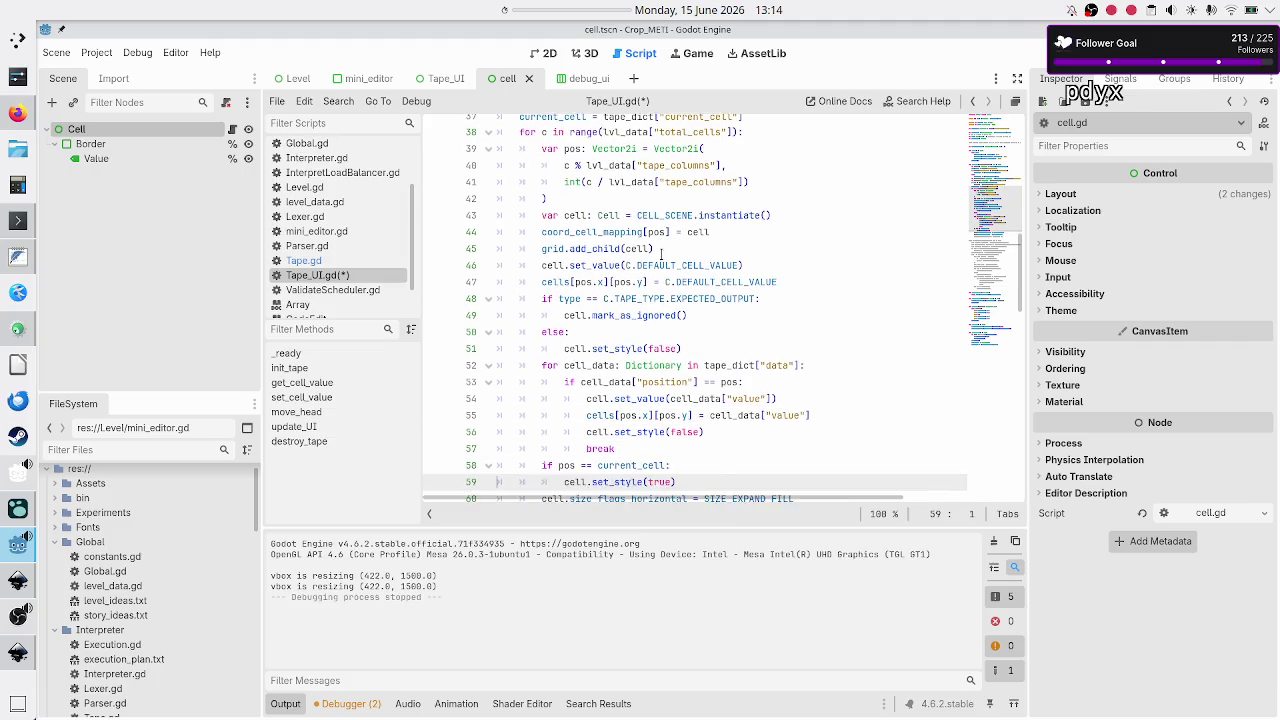
key(Home)
key(Down)
key(Down)
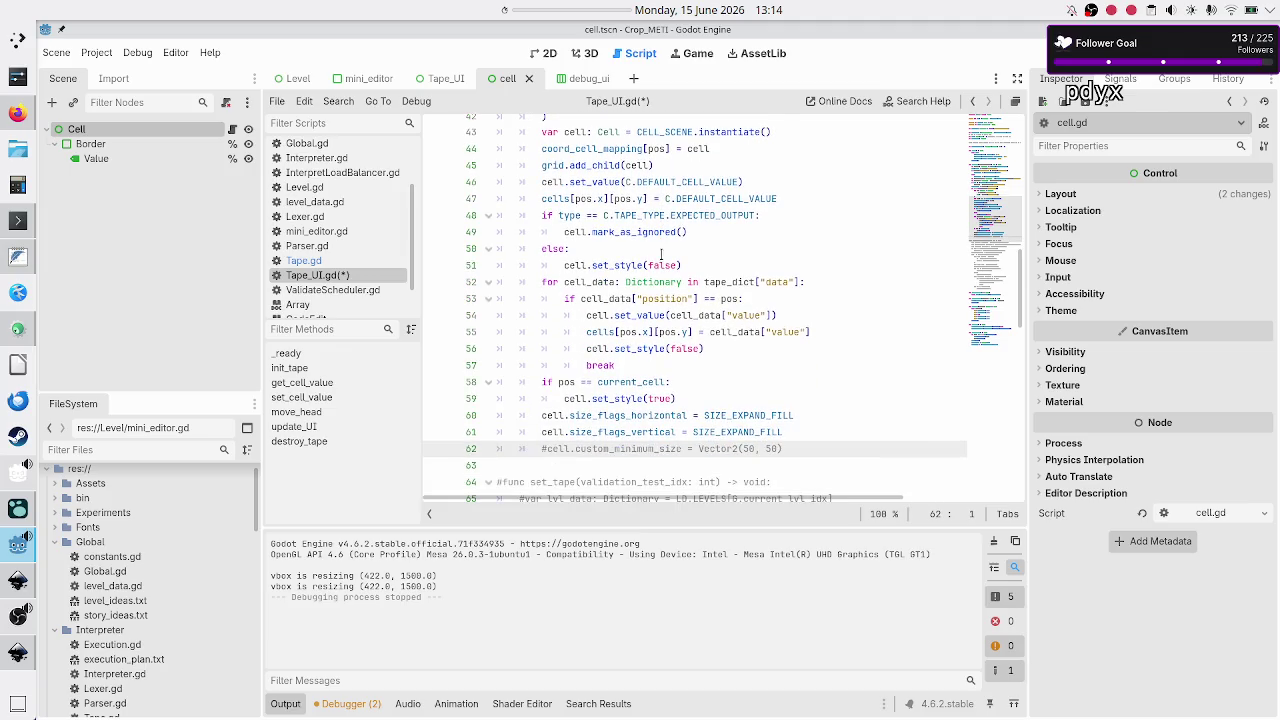
Add print(cells) after init_tape's cell loop, save Tape_UI.gd, and launch the project.
key(Down)
scroll(661, 254, down, 1)
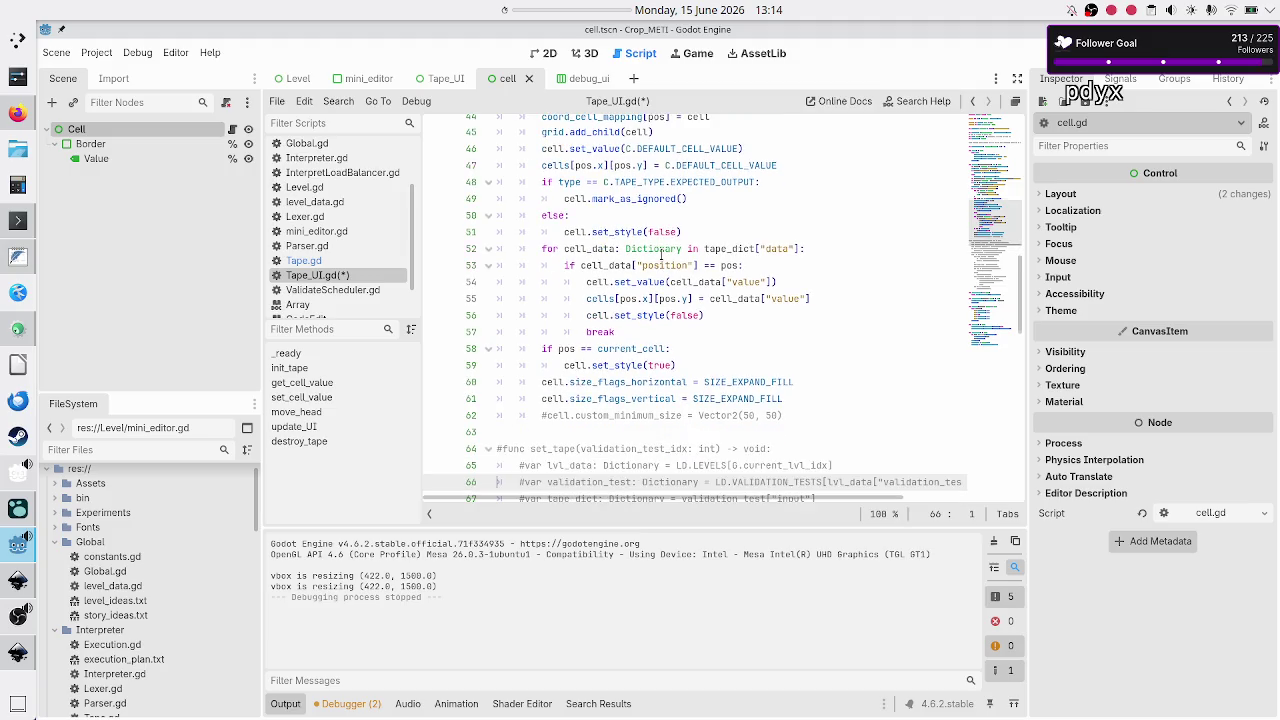
key(ctrl+s)
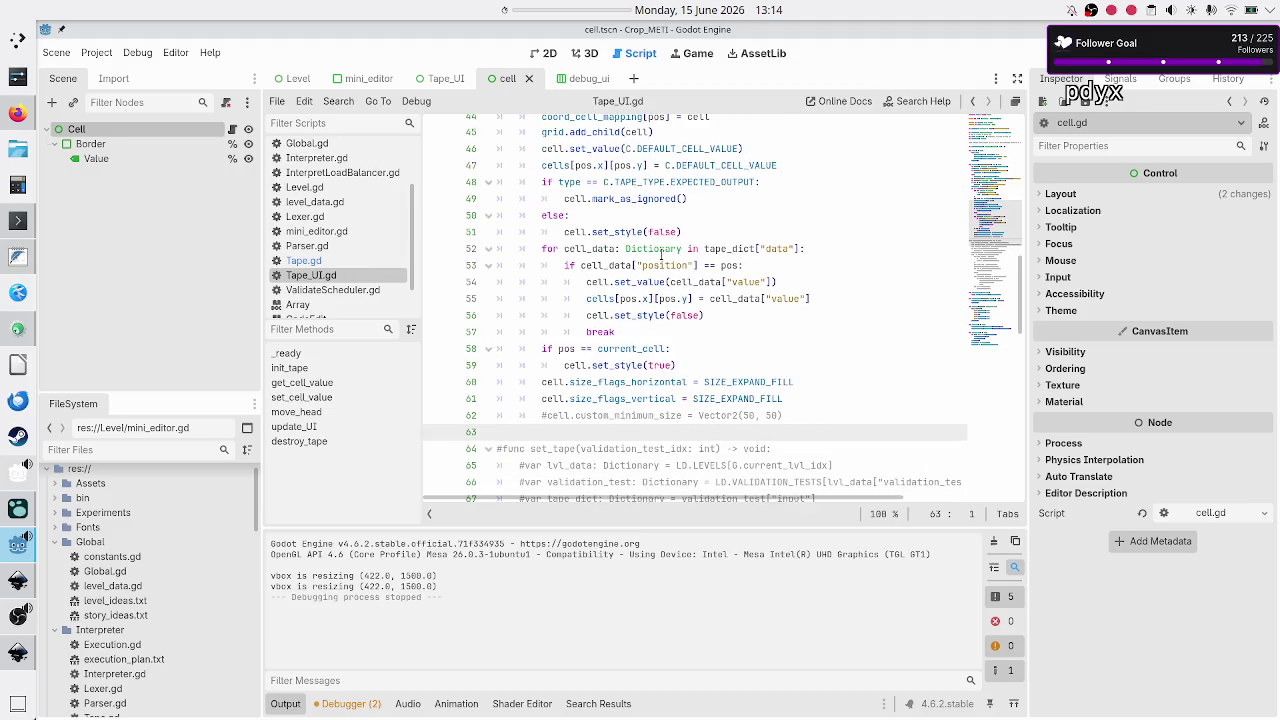
scroll(652, 165, up, 3)
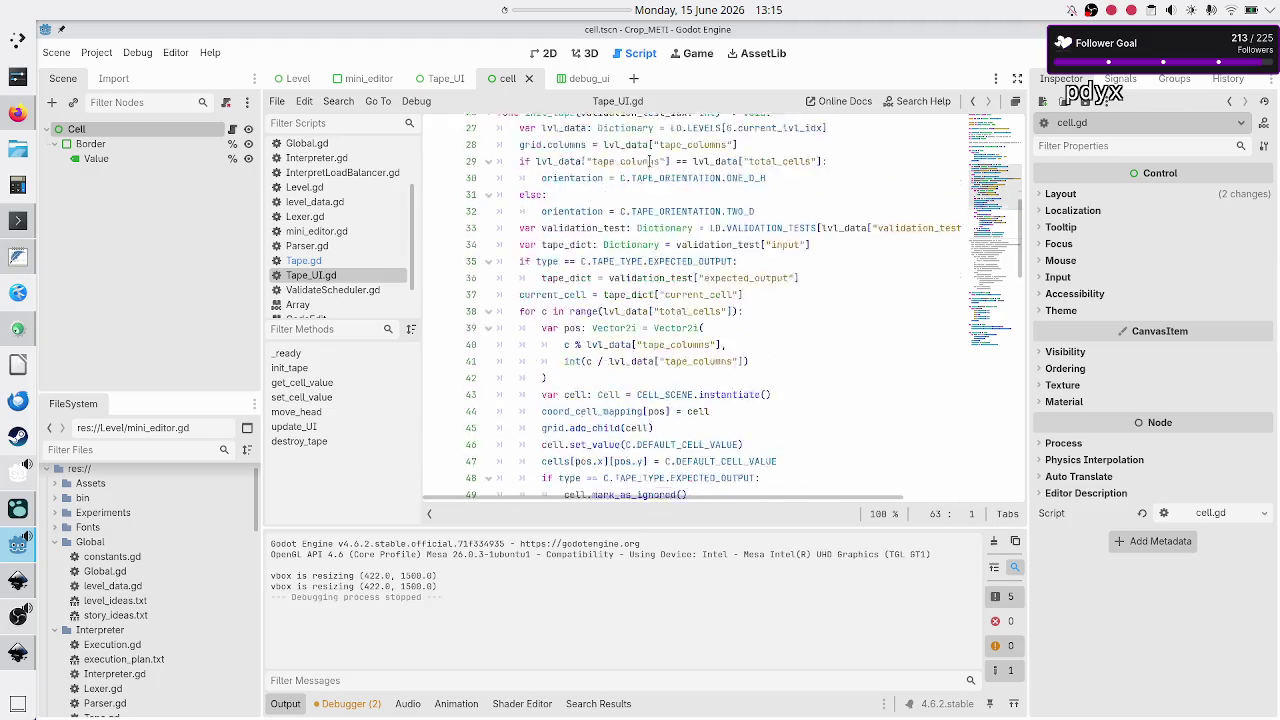
key(BackSpace)
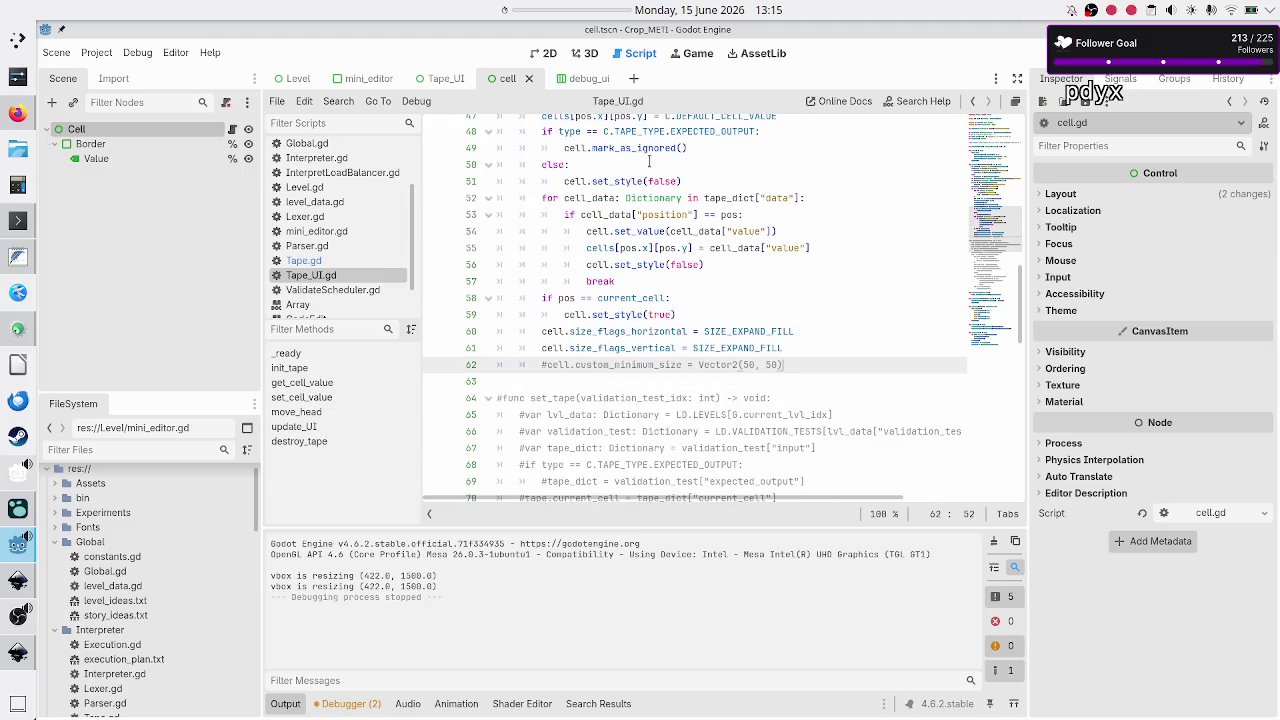
key(Return)
text(print(cells)
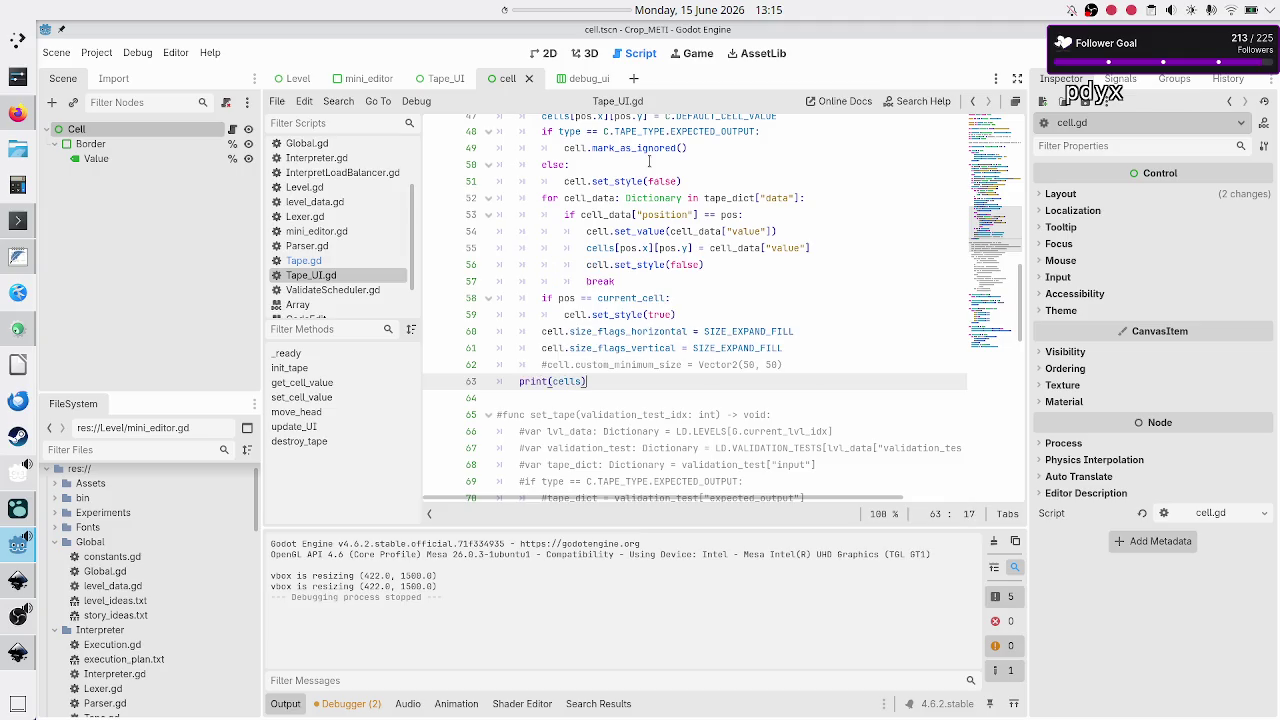
key(End)
key(Return)
key(ctrl+s)
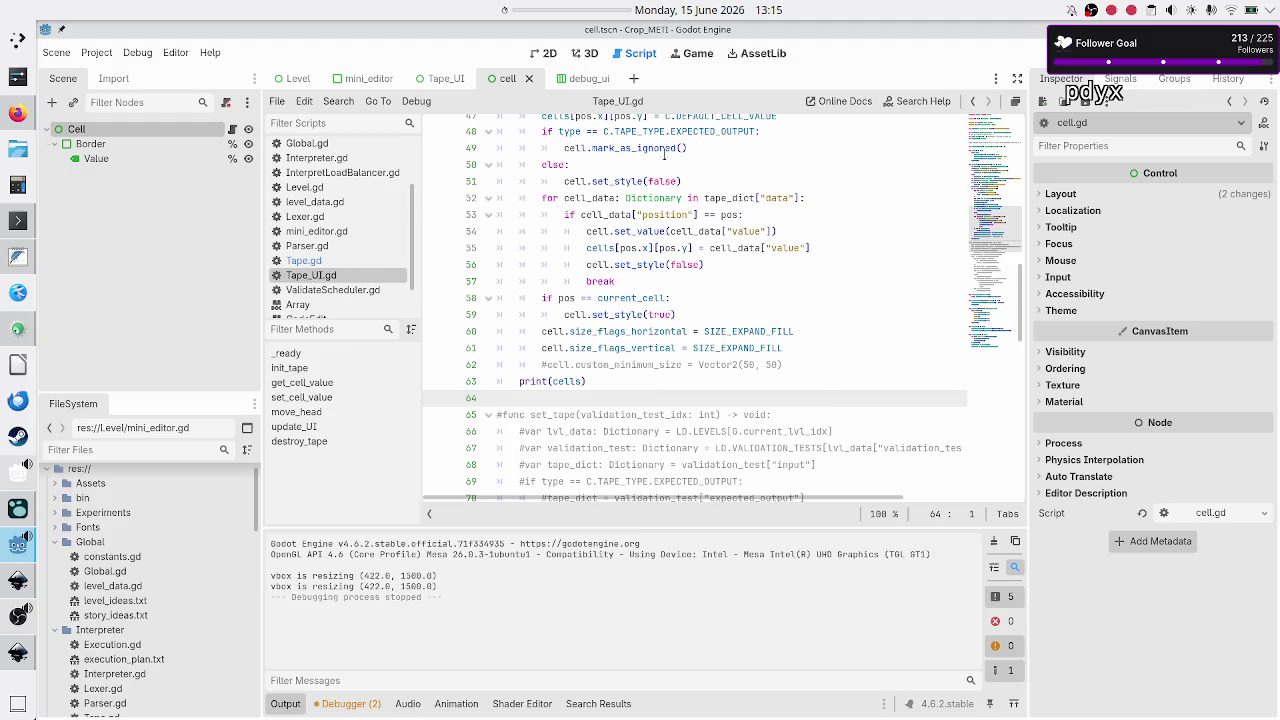
click(1060, 53)
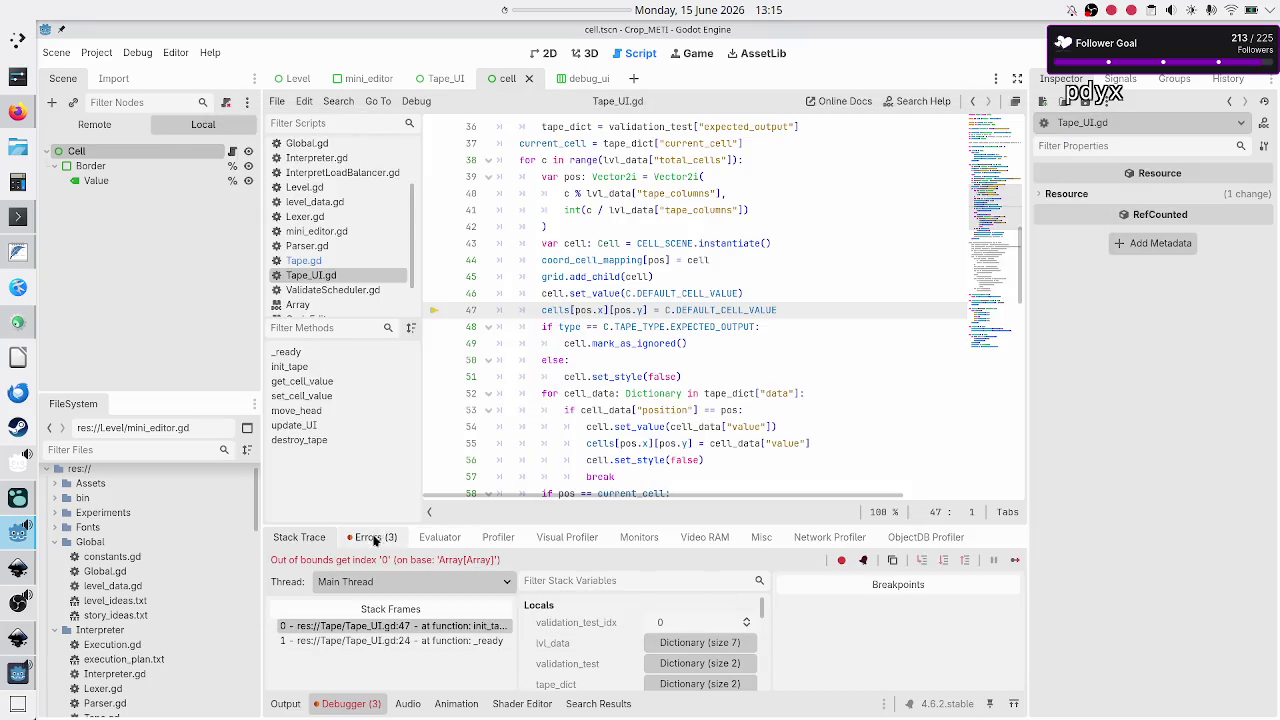
Inspect the init_tape out-of-bounds error, stop the game, and select cells on line 47.
click(372, 537)
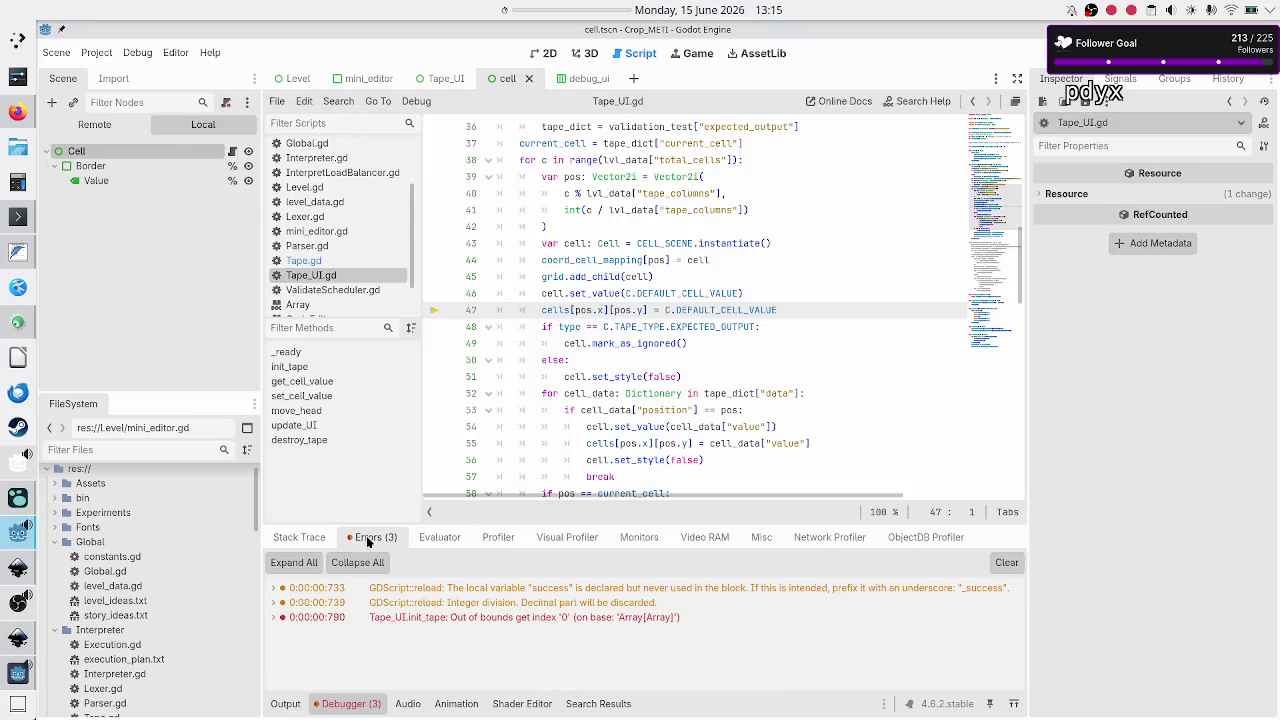
click(481, 617)
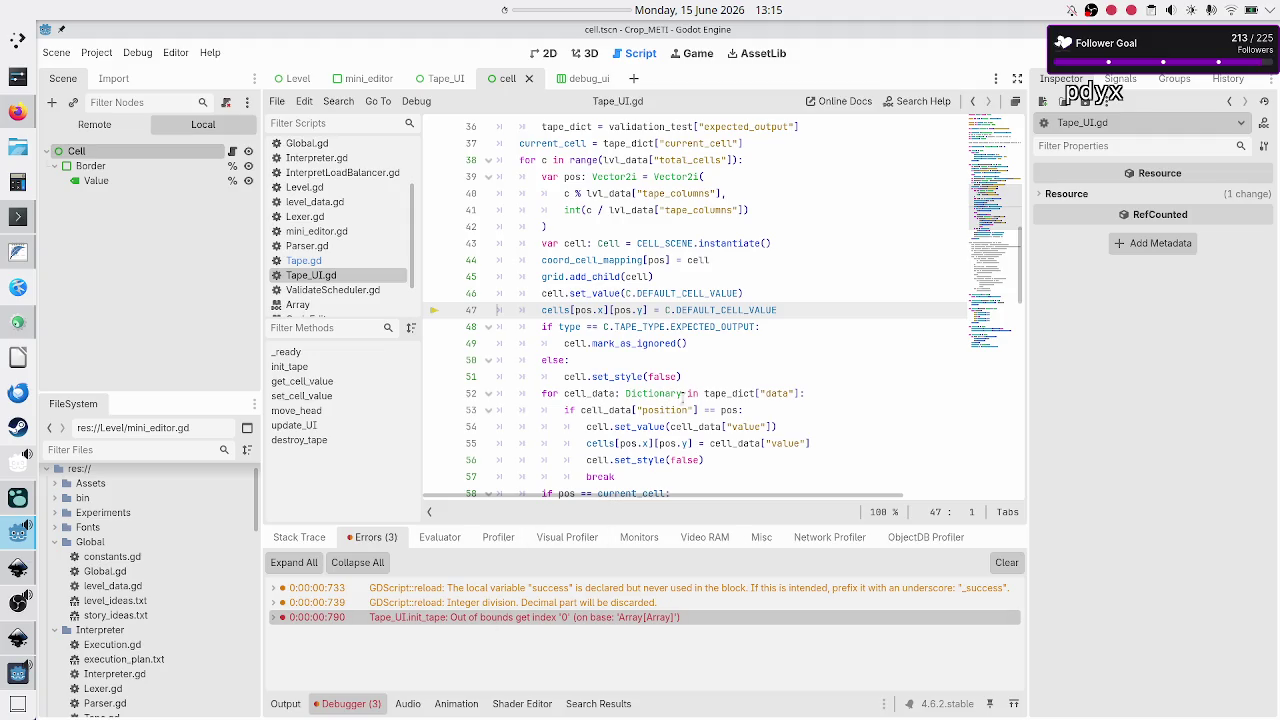
click(816, 326)
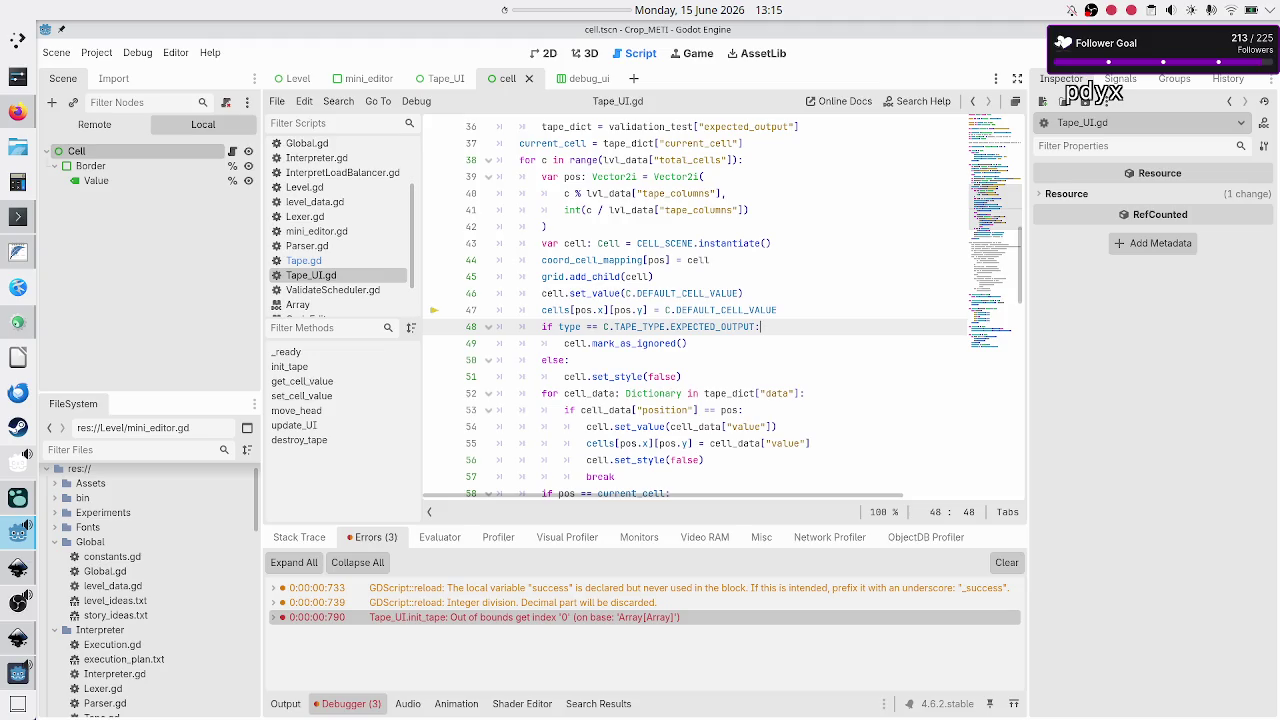
key(F8)
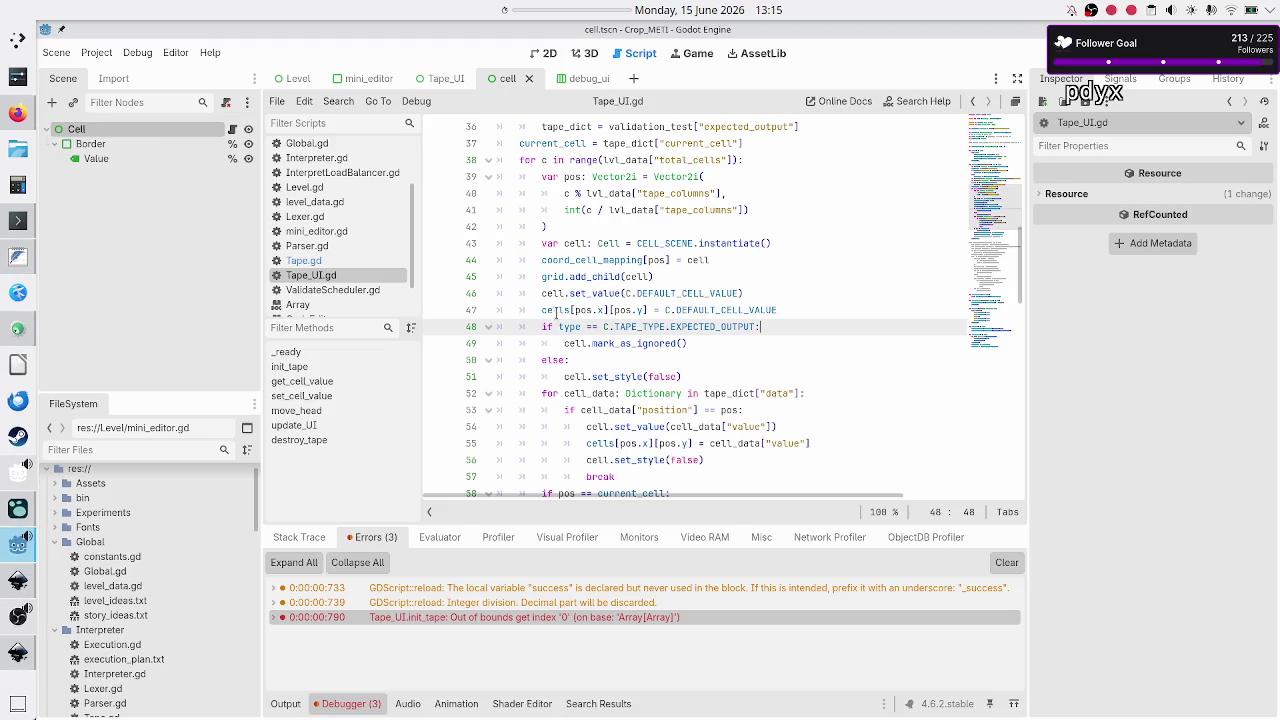
double_click(556, 310)
scroll(557, 312, up, 4)
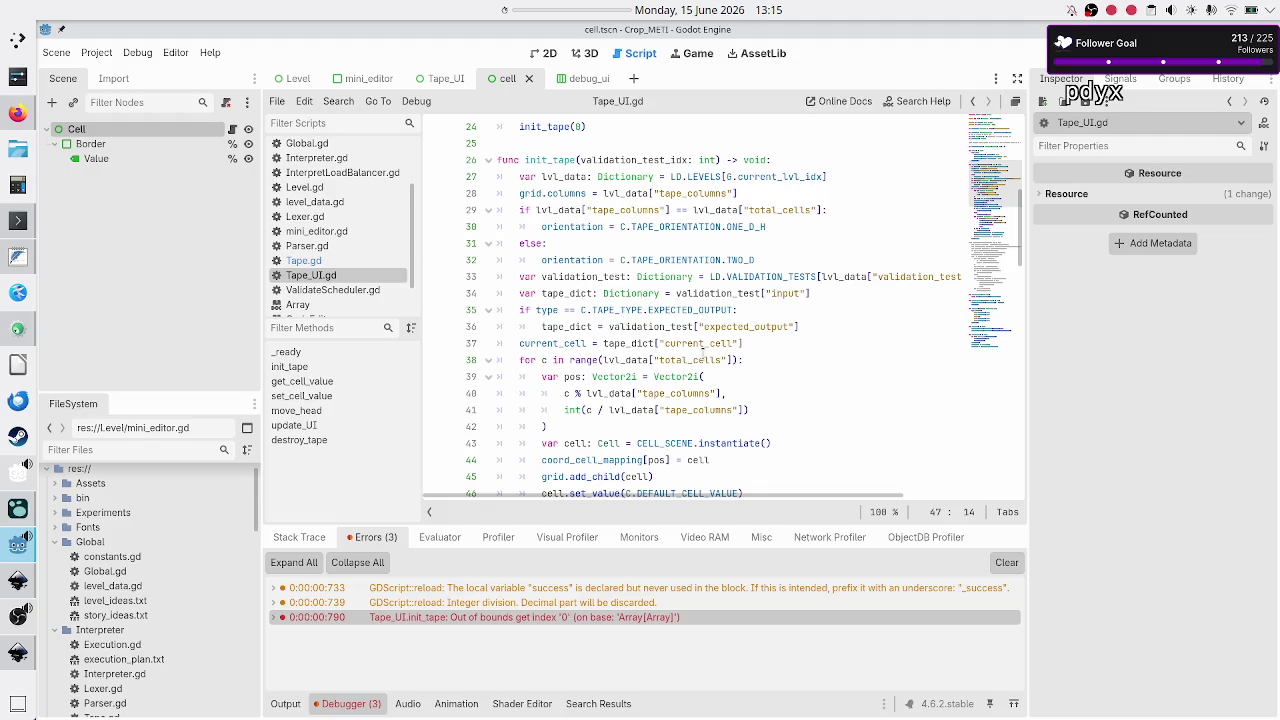
Remove the stray half-typed cell line after line 37 in init_tape.
click(721, 359)
click(755, 342)
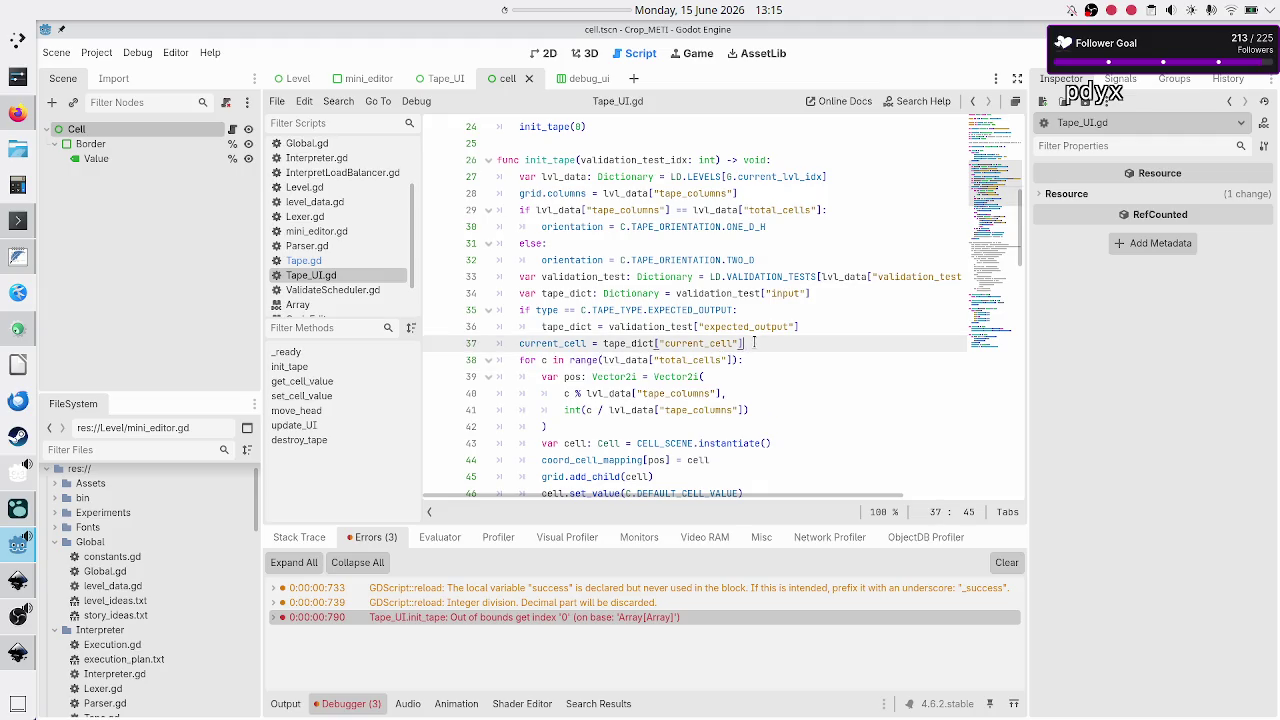
key(Return)
text(cell)
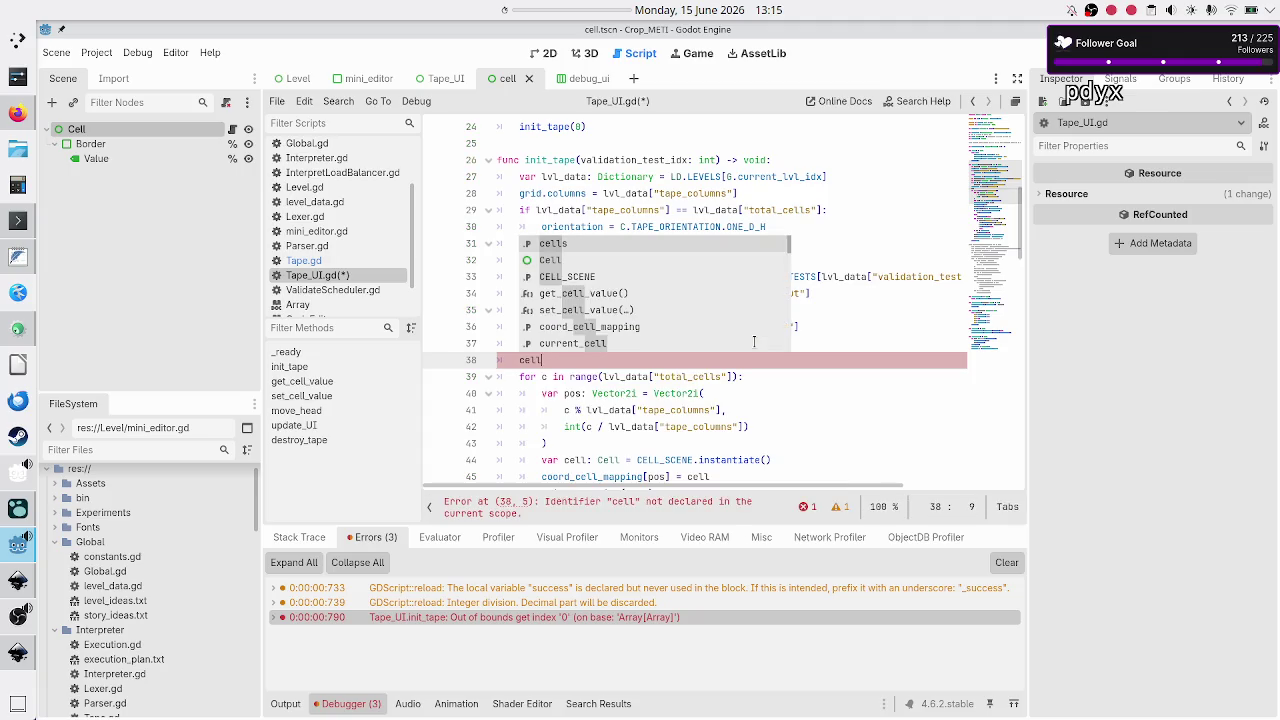
key(Escape)
key(BackSpace)
key(BackSpace)
key(BackSpace)
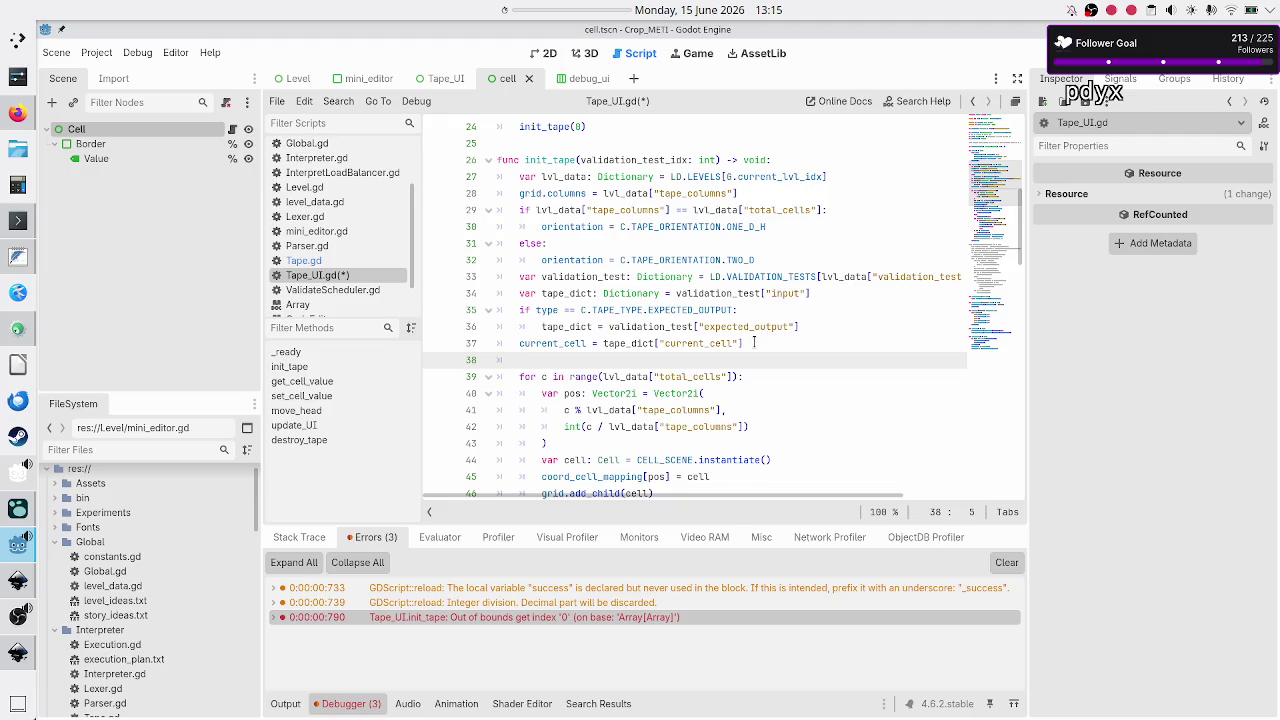
scroll(780, 311, down, 3)
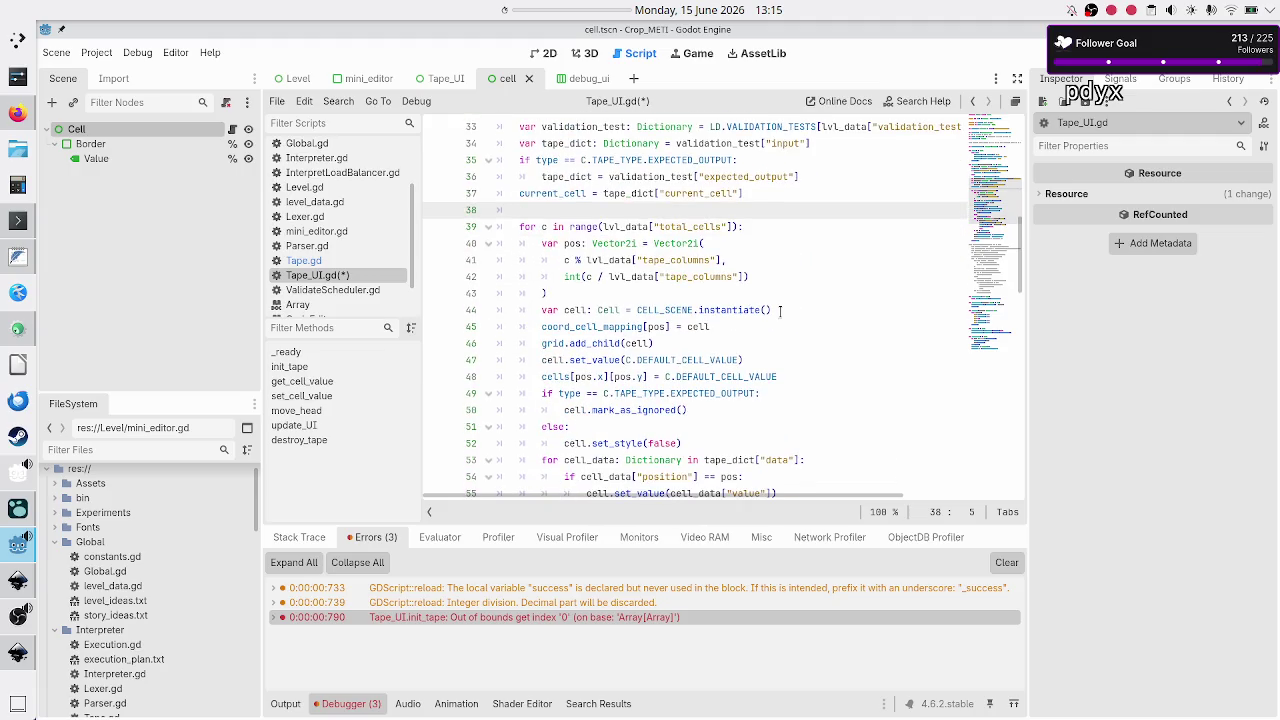
scroll(780, 311, down, 2)
scroll(780, 311, up, 2)
key(BackSpace)
key(BackSpace)
Insert a new line 48 after the cells[pos.x][pos.y] assignment and type cells on it.
key(Down)
key(Down)
key(Down)
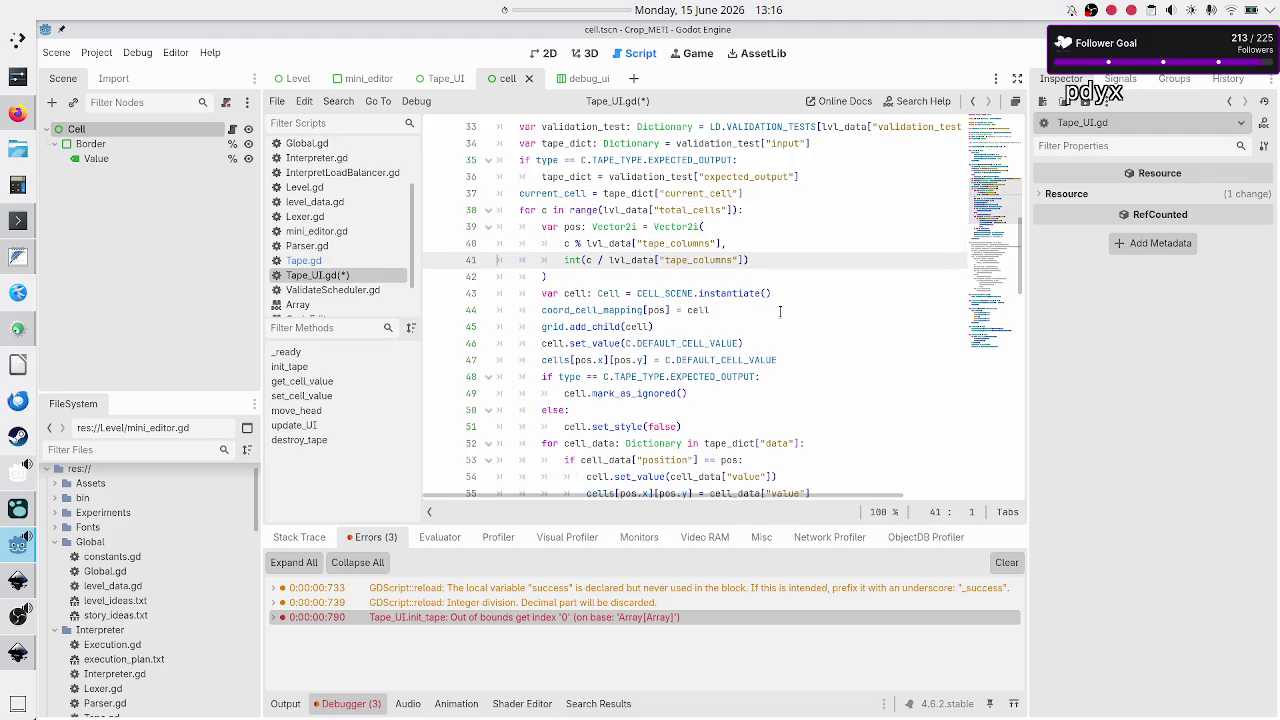
key(Home)
key(Down)
key(Down)
key(Up)
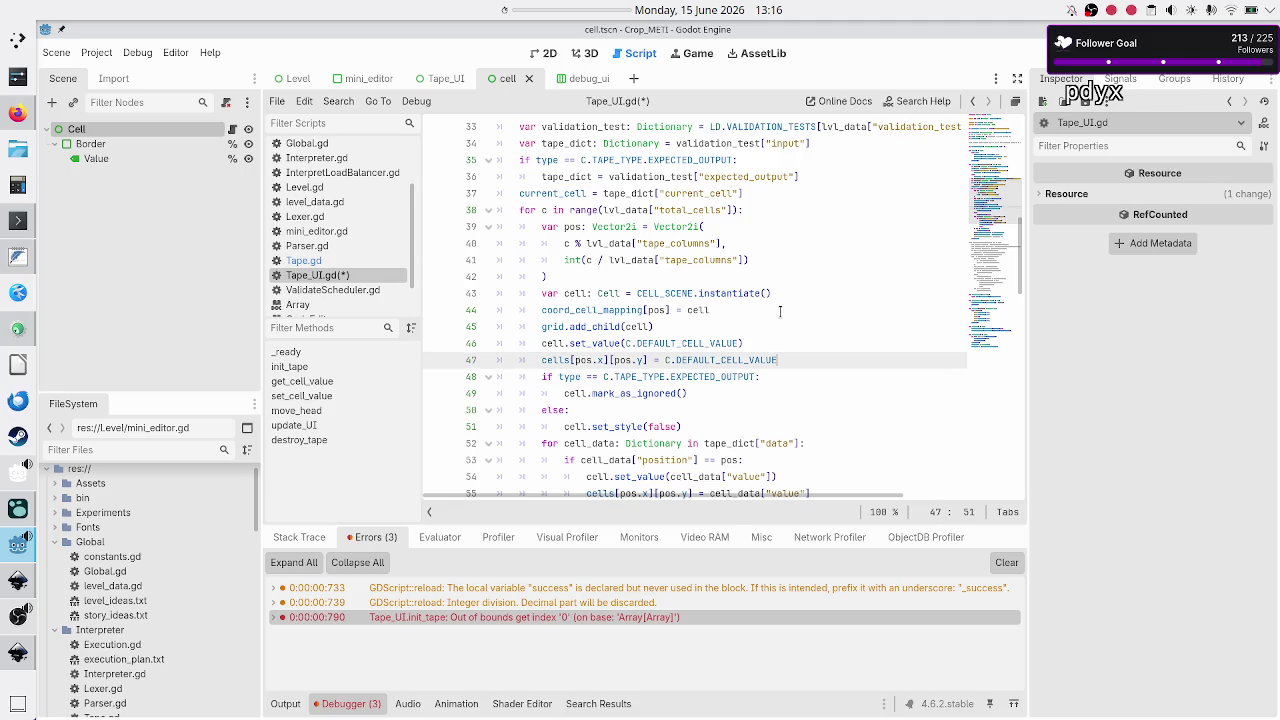
key(End)
key(Return)
text(cells)
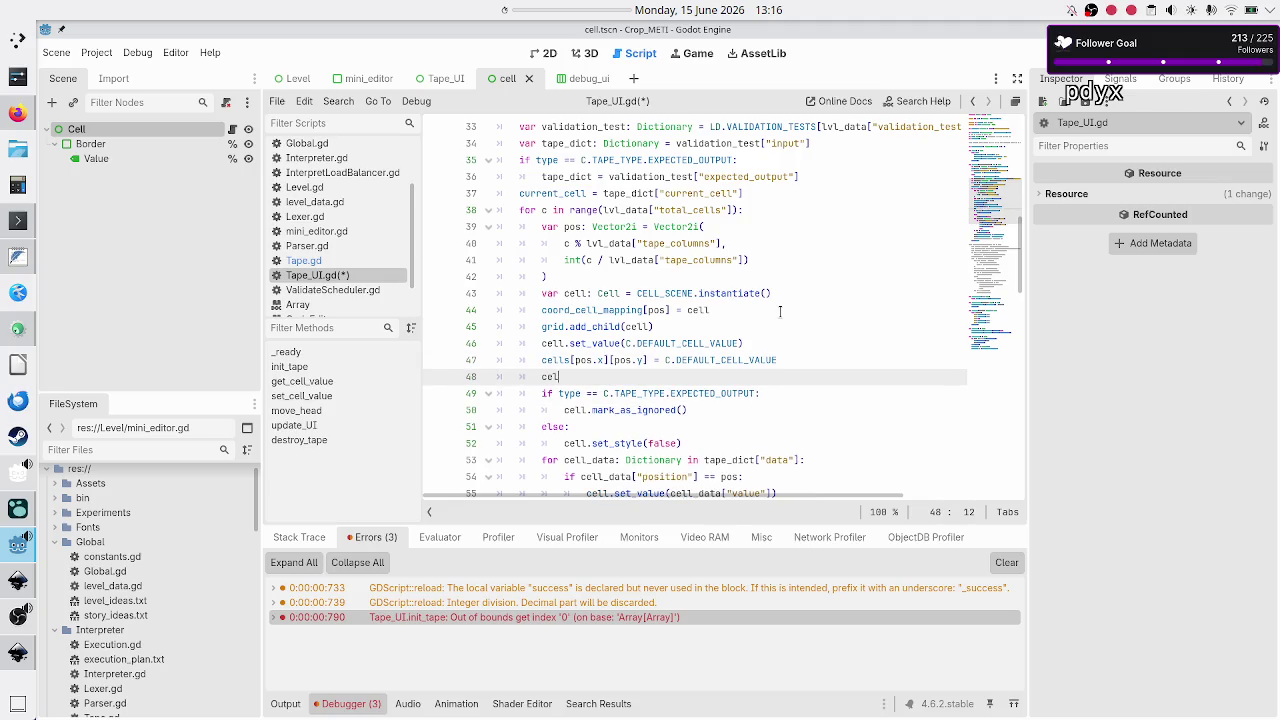
key(Escape)
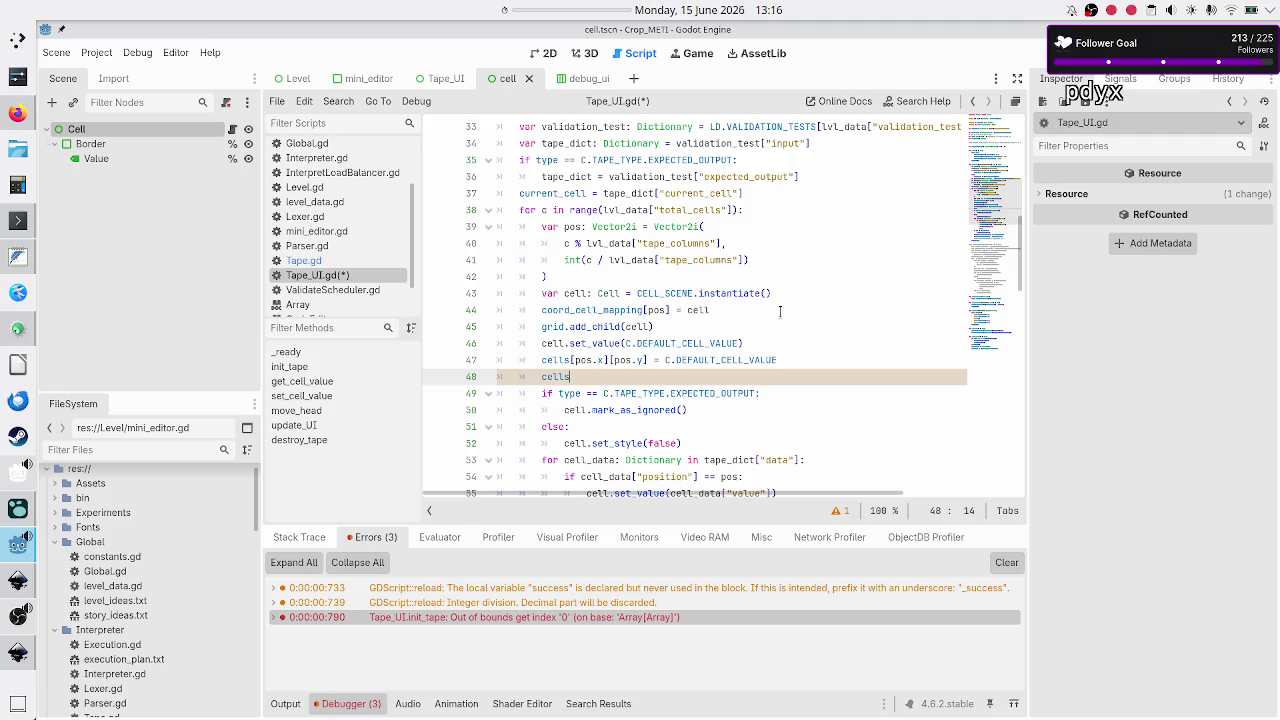
key(Home)
key(Home)
key(Up)
key(Up)
key(Up)
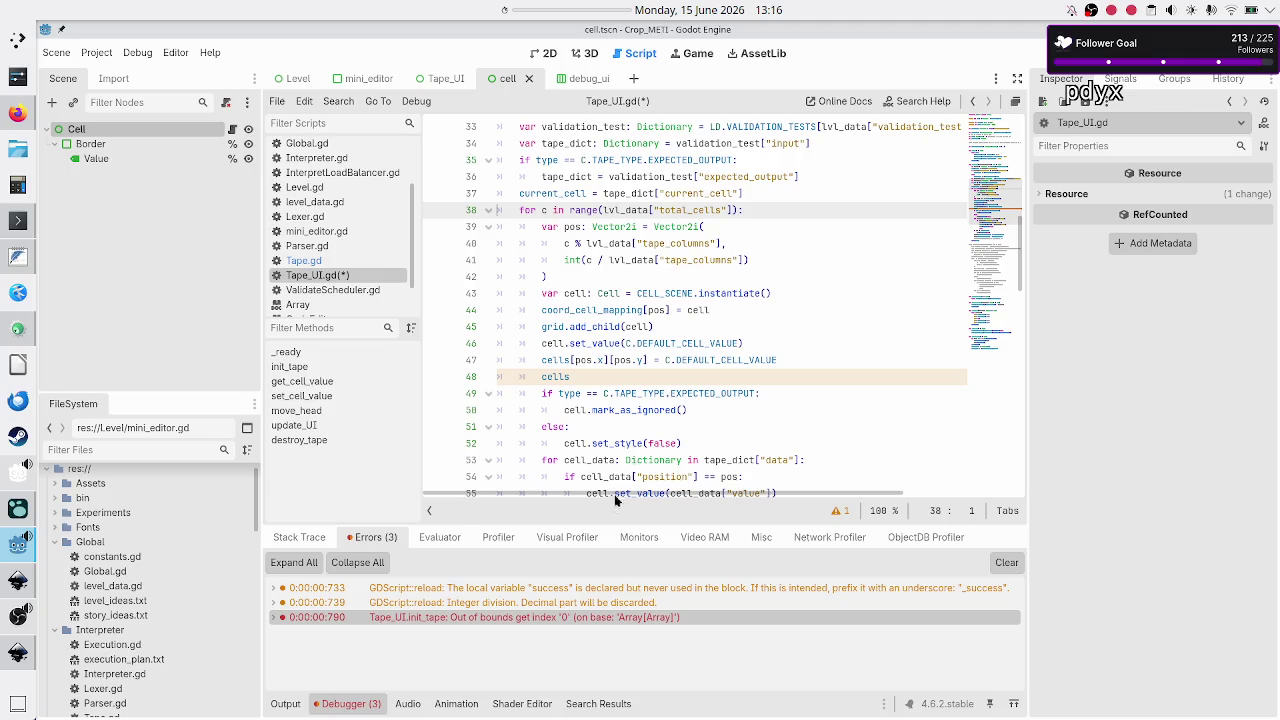
click(15, 657)
click(15, 580)
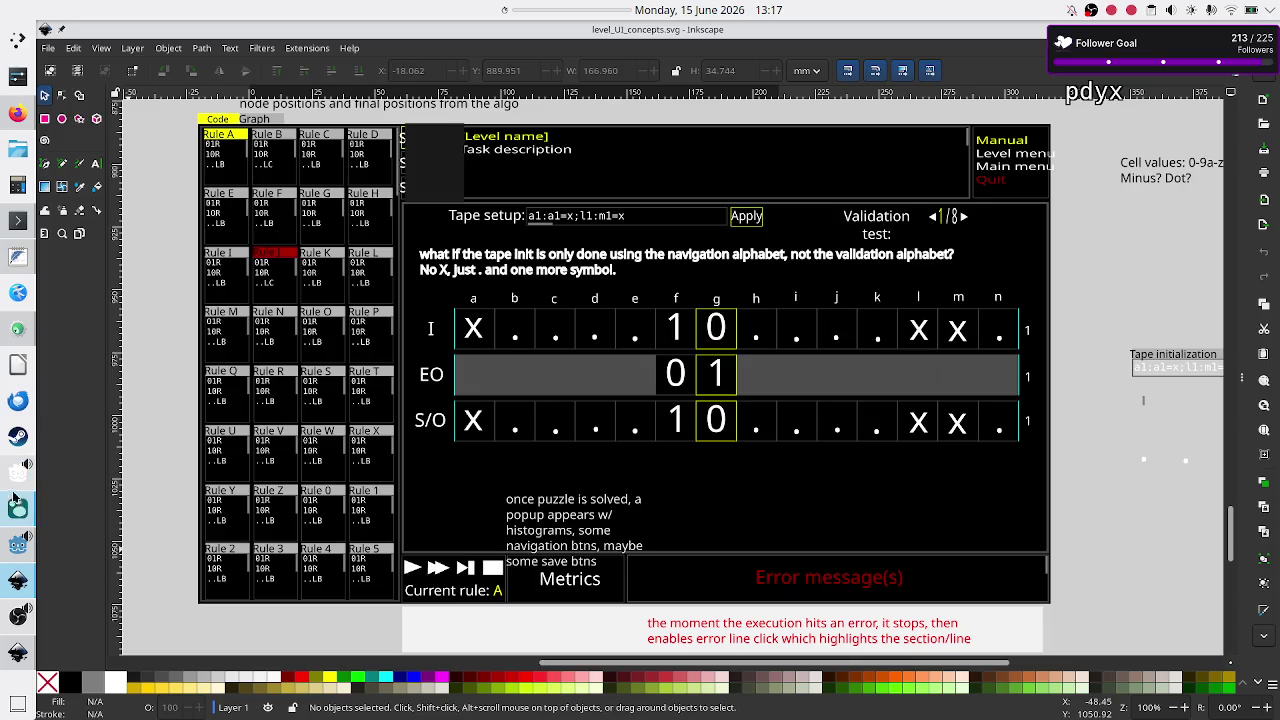
click(17, 563)
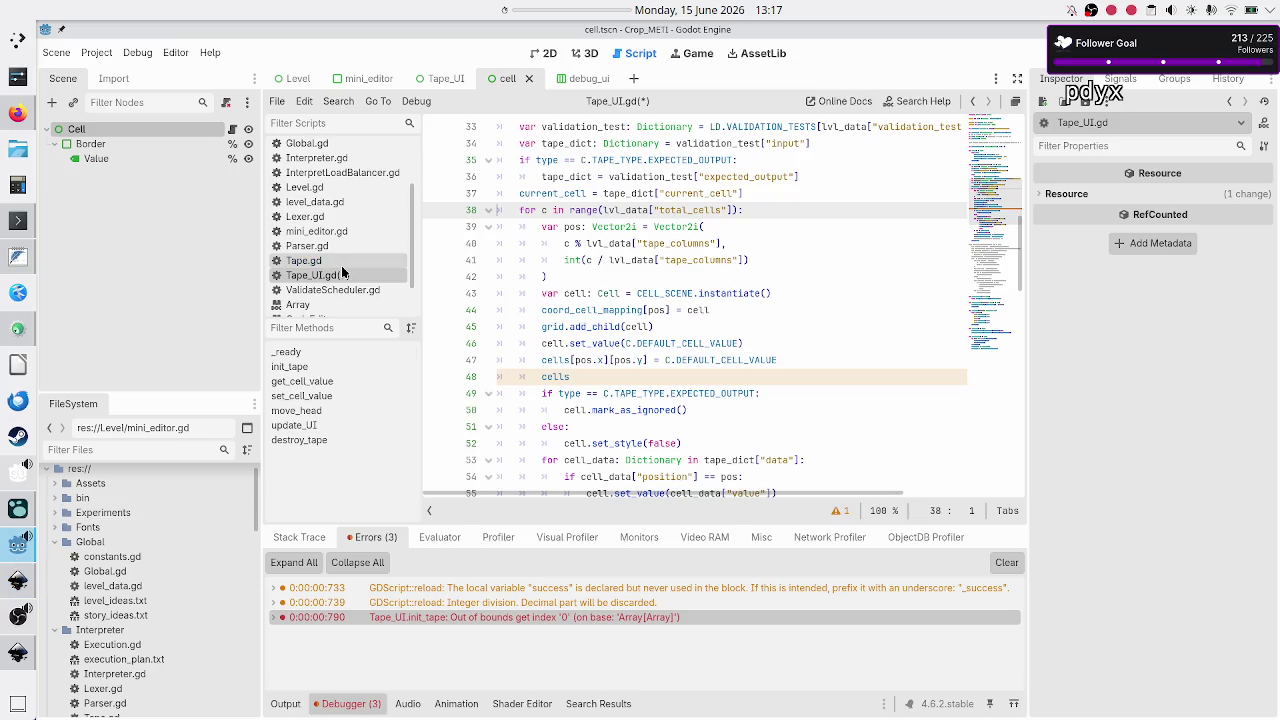
Save Tape_UI.gd, review the Tape.gd cell layout, then switch to level_data.gd.
click(644, 311)
key(ctrl+s)
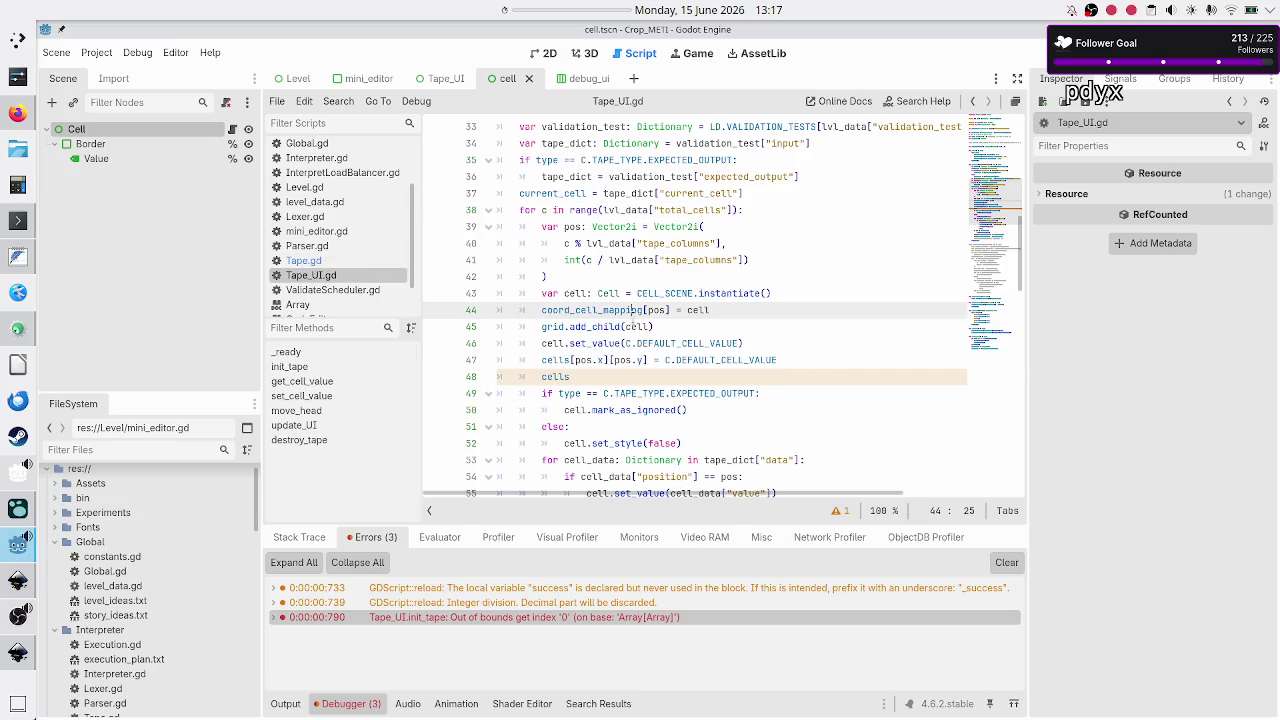
click(334, 259)
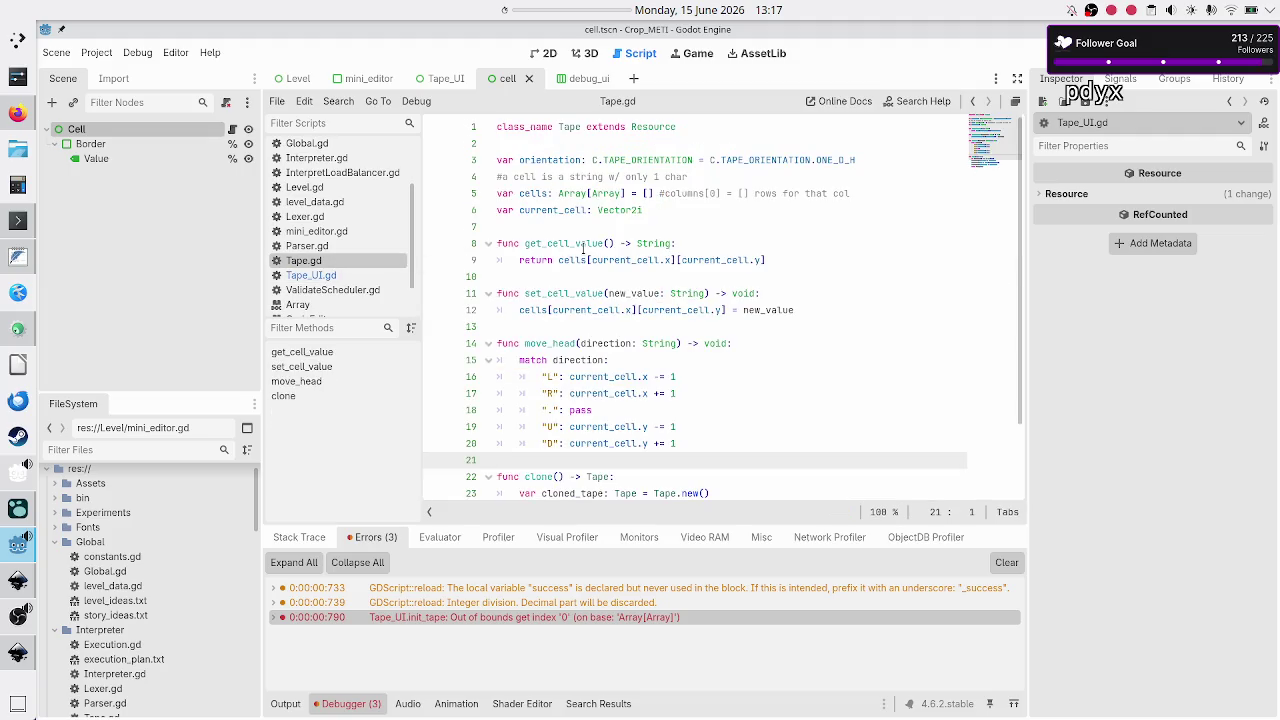
scroll(350, 225, up, 3)
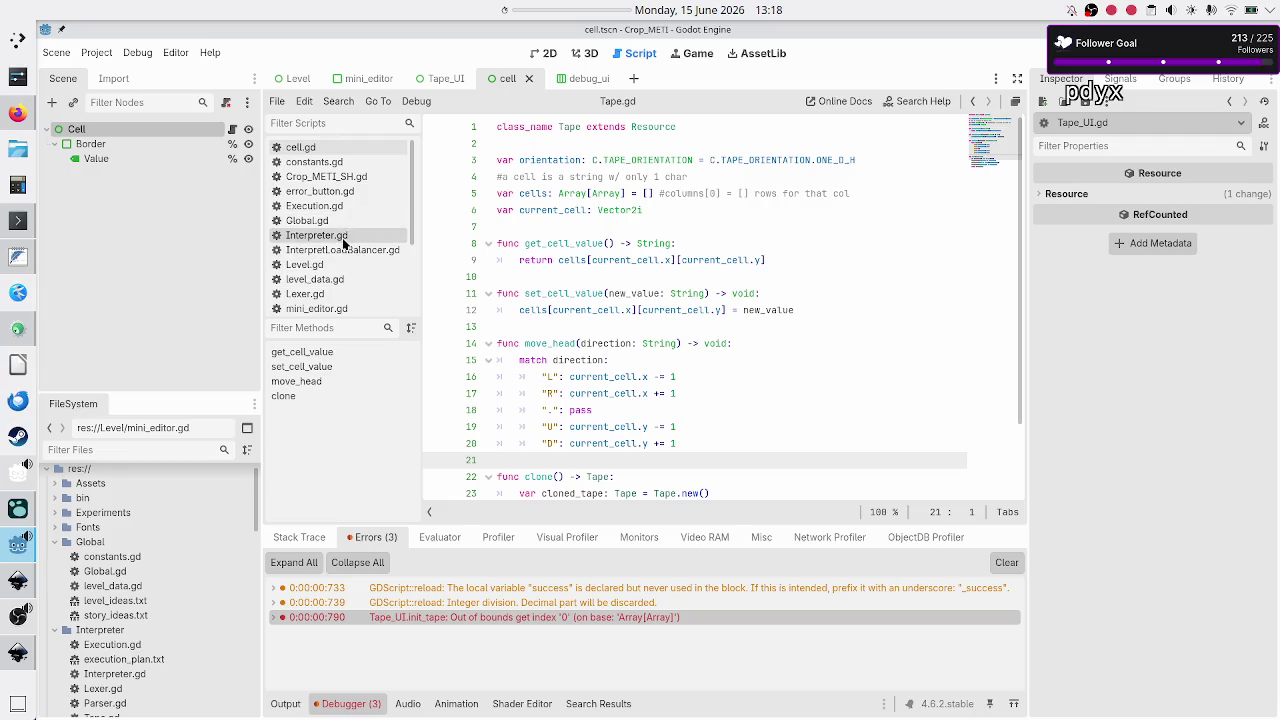
click(337, 279)
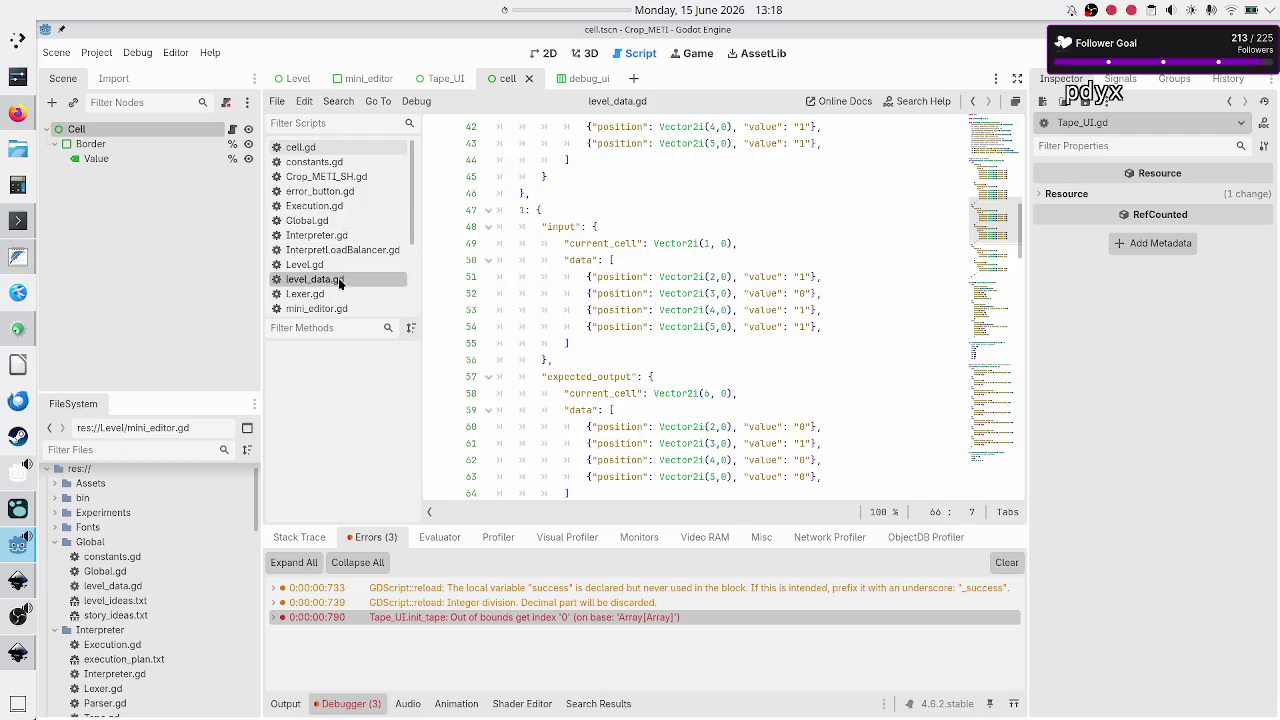
Select test 0's input data entries, then switch to the Inkscape tape concept drawing.
scroll(649, 276, up, 5)
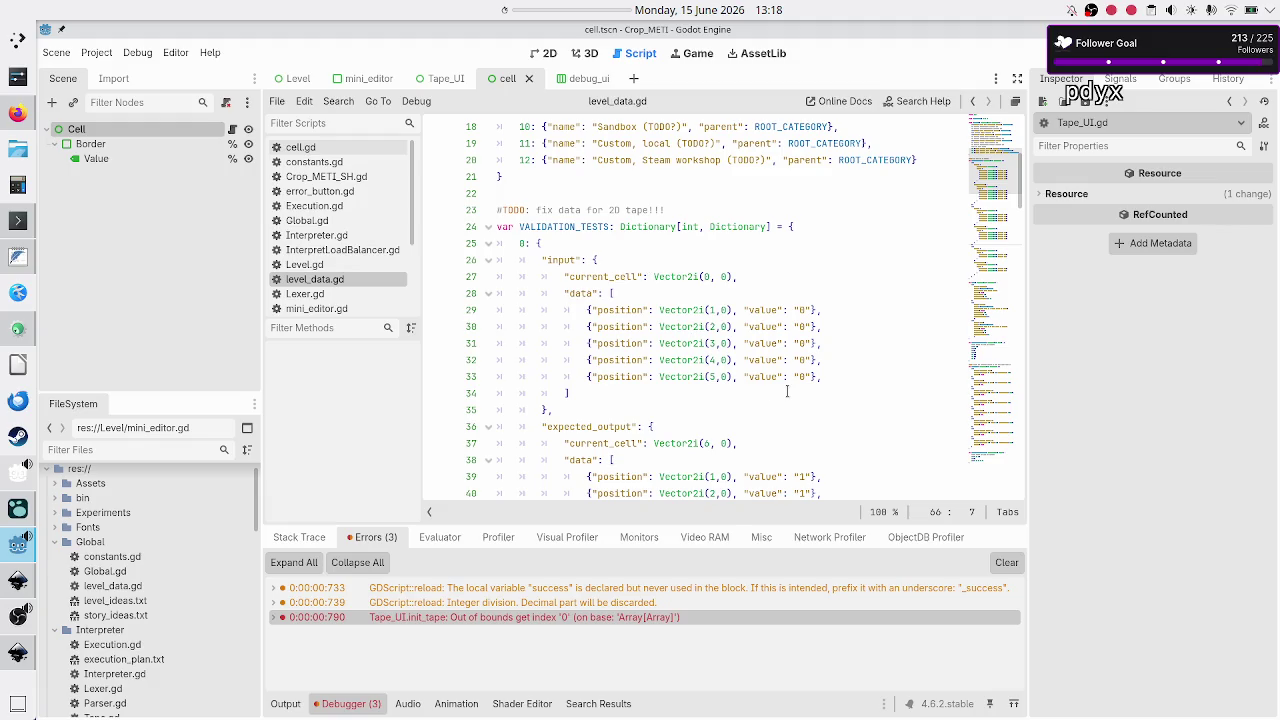
mouse_move(845, 376)
mouse_down()
mouse_move(614, 330)
mouse_move(576, 293)
mouse_up()
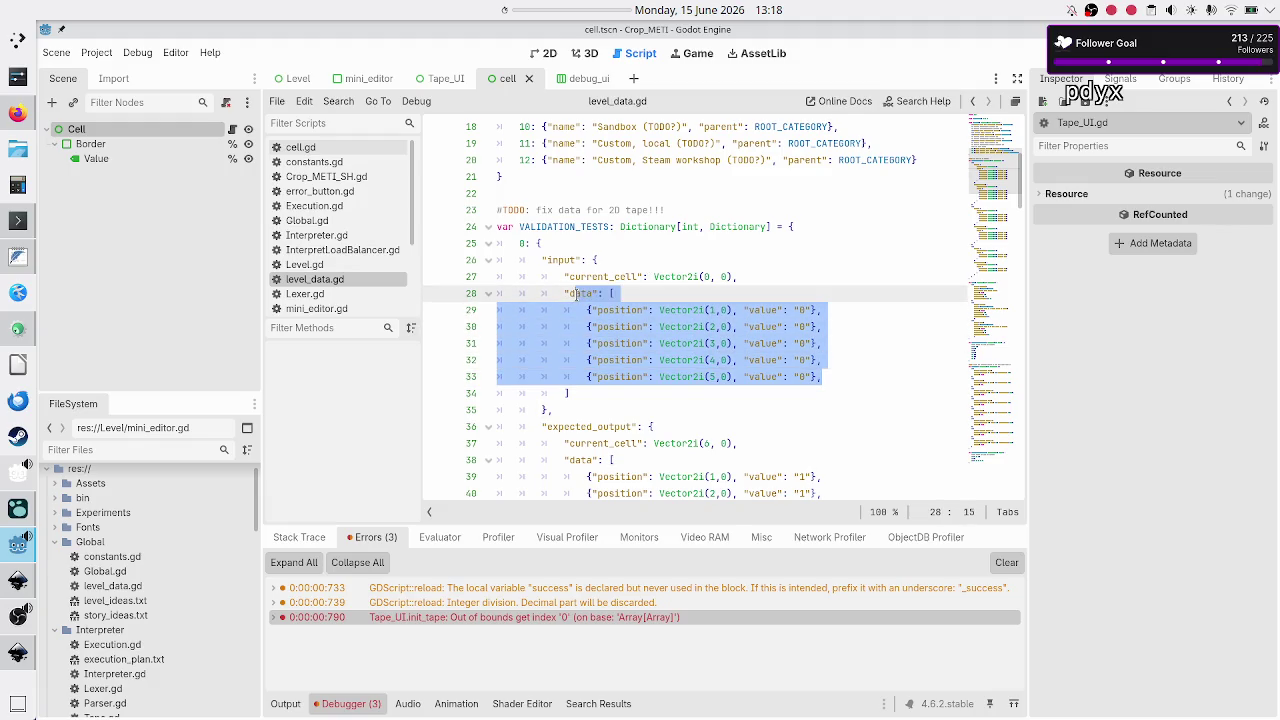
click(9, 591)
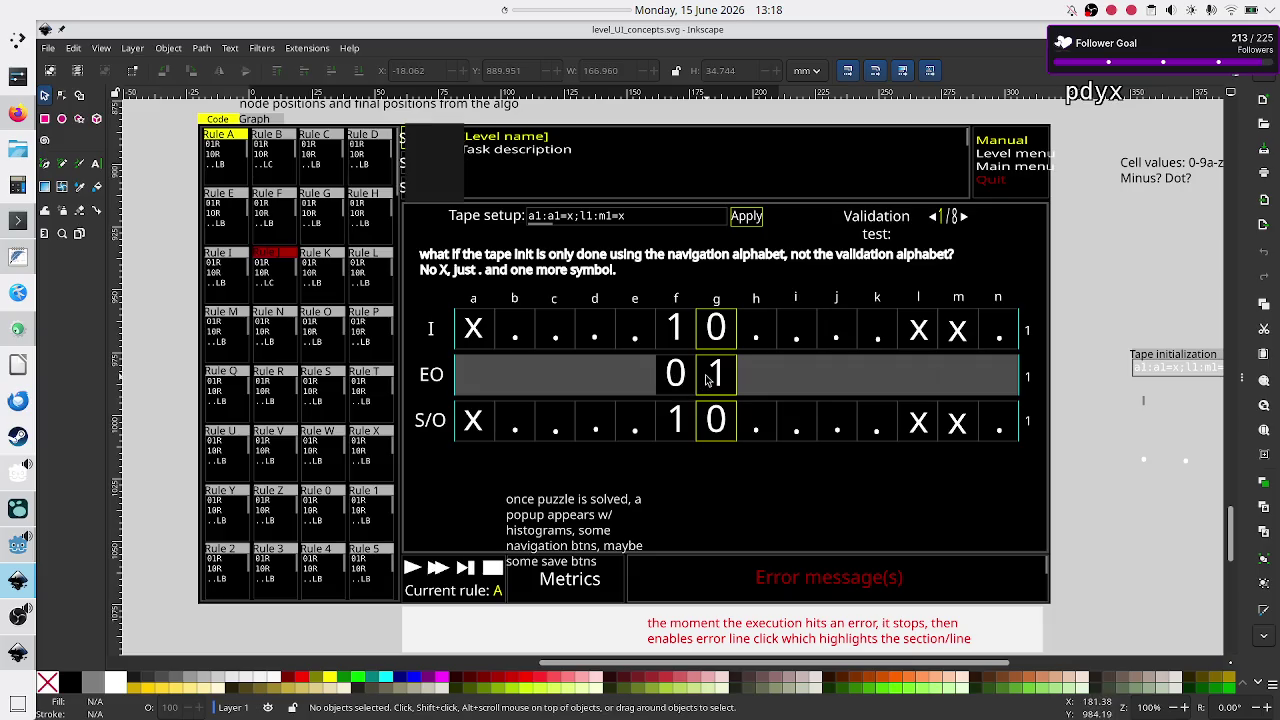
Return from Inkscape to level_data.gd in Godot and clear the input data selection.
key(alt+Tab)
key(alt+Tab)
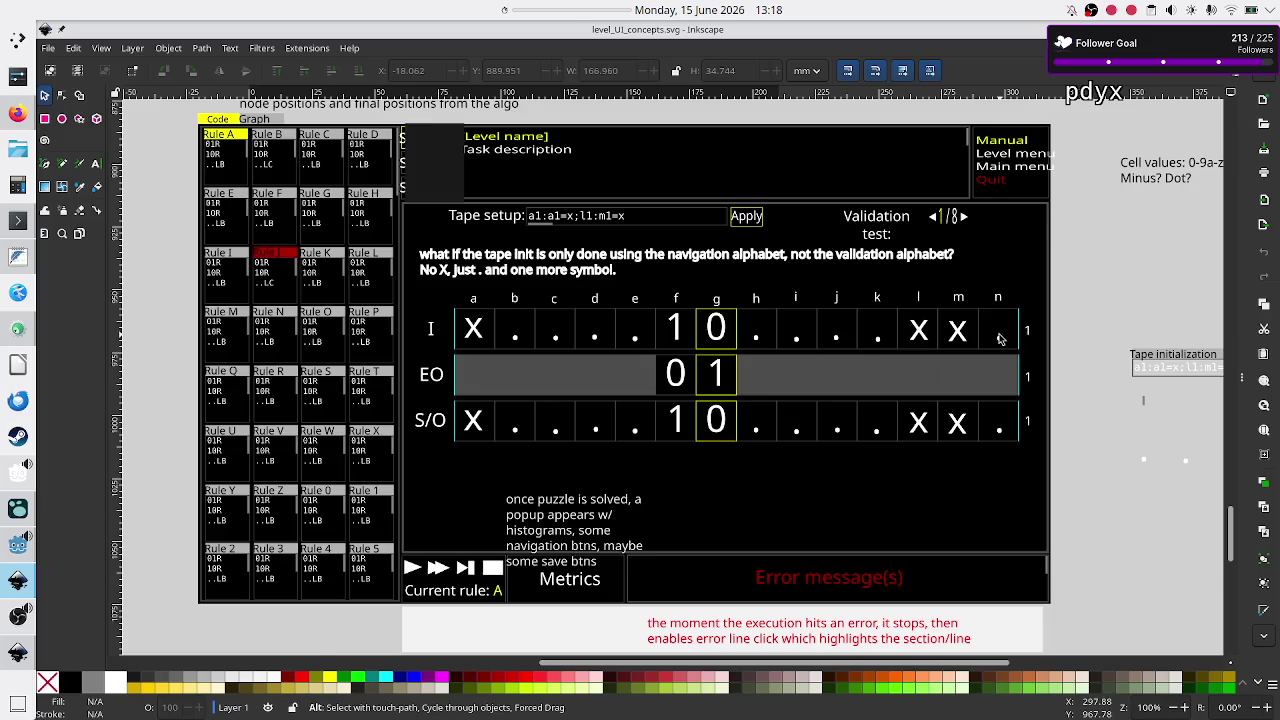
key(alt+Tab)
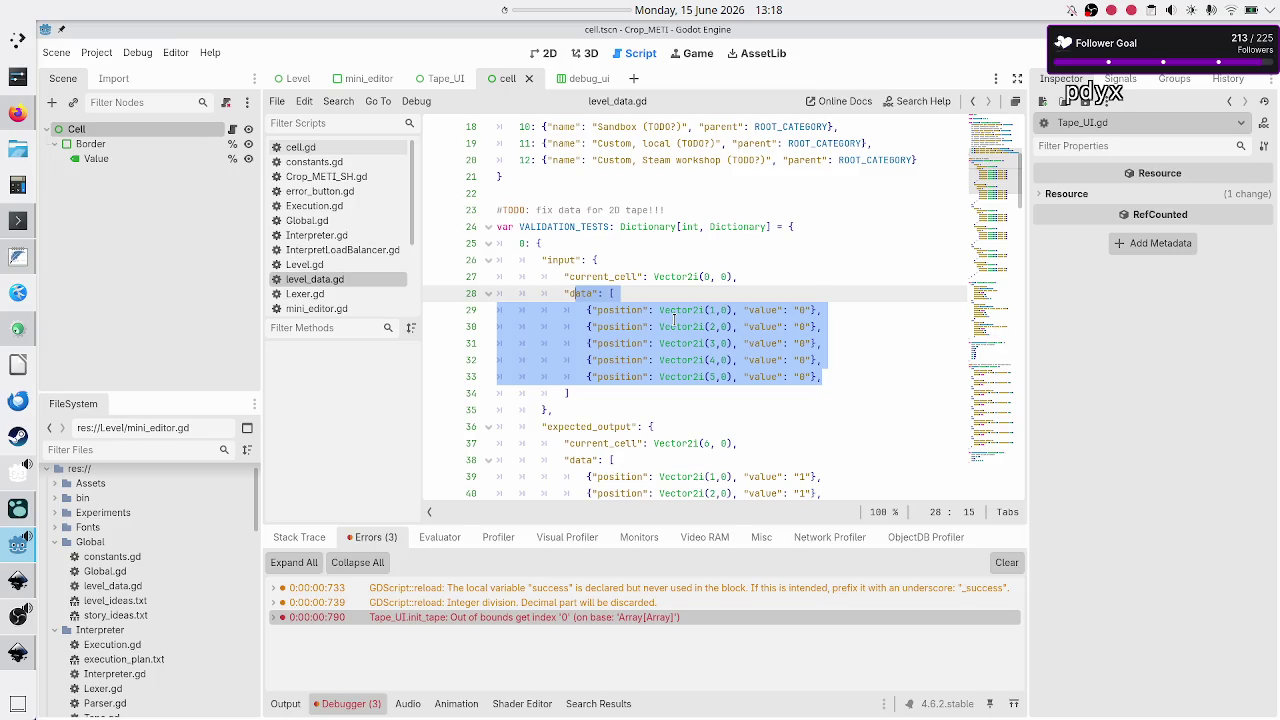
drag(675, 313, 704, 341)
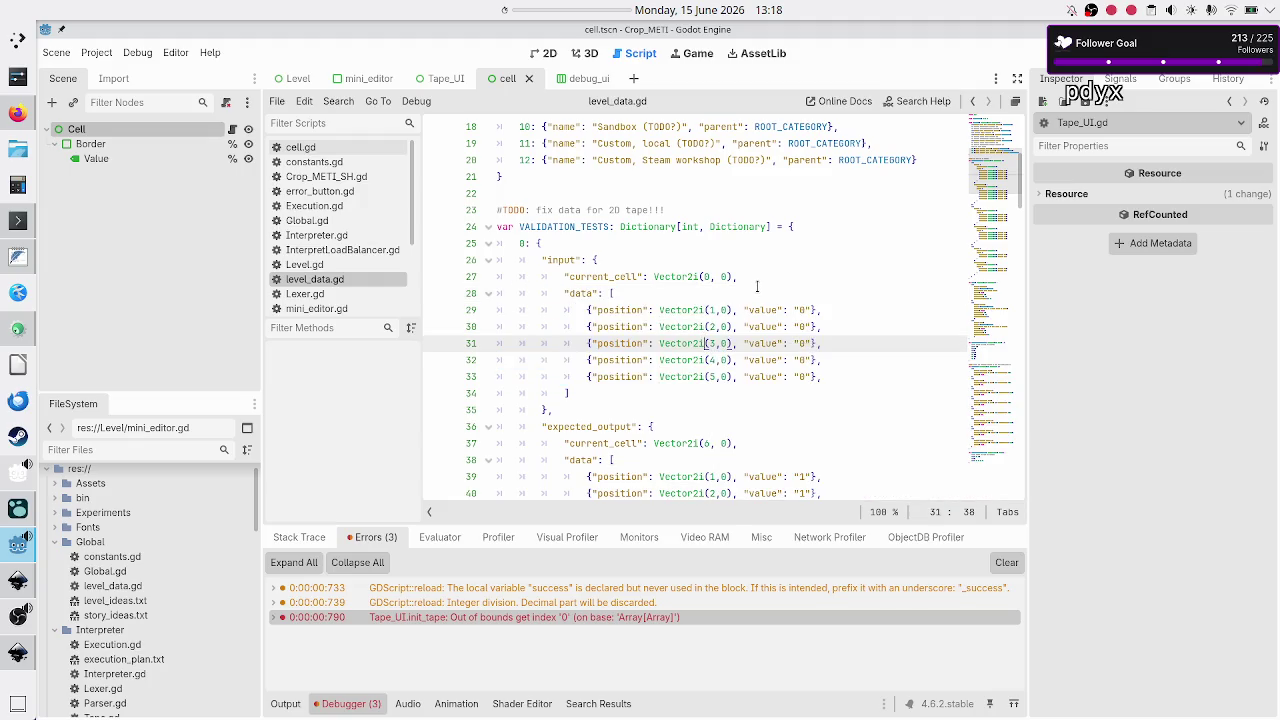
click(652, 310)
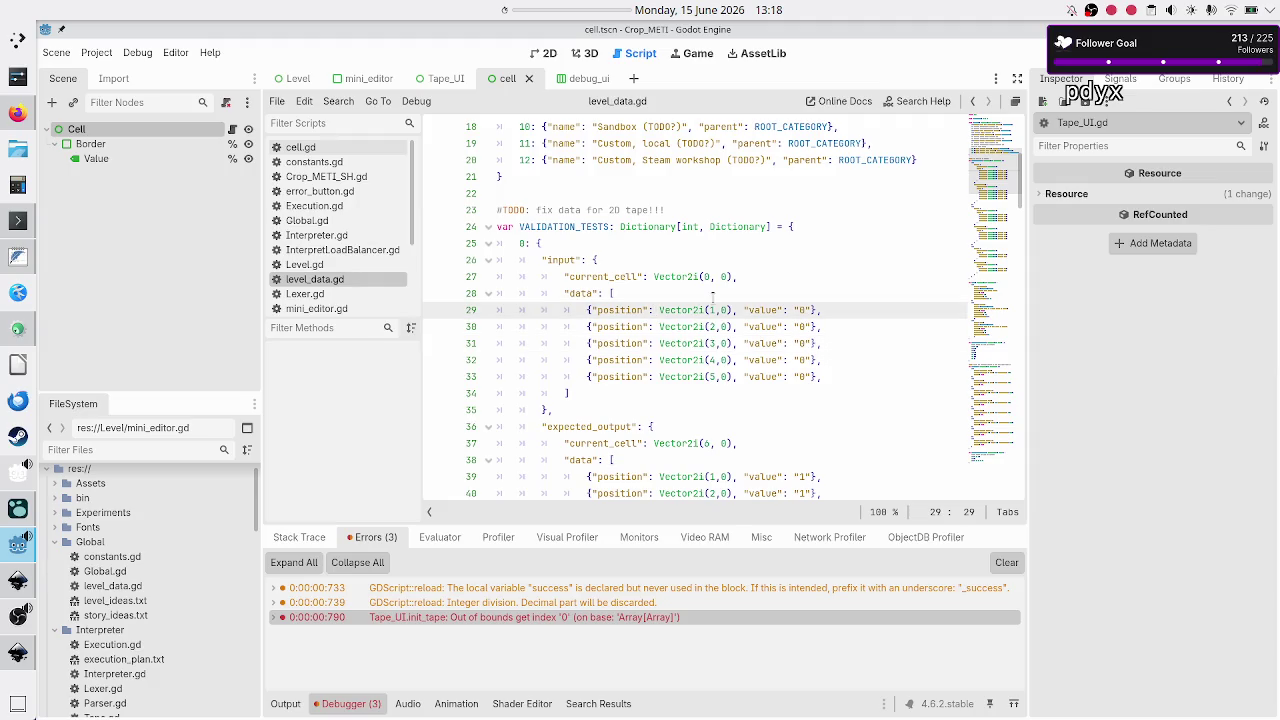
click(688, 326)
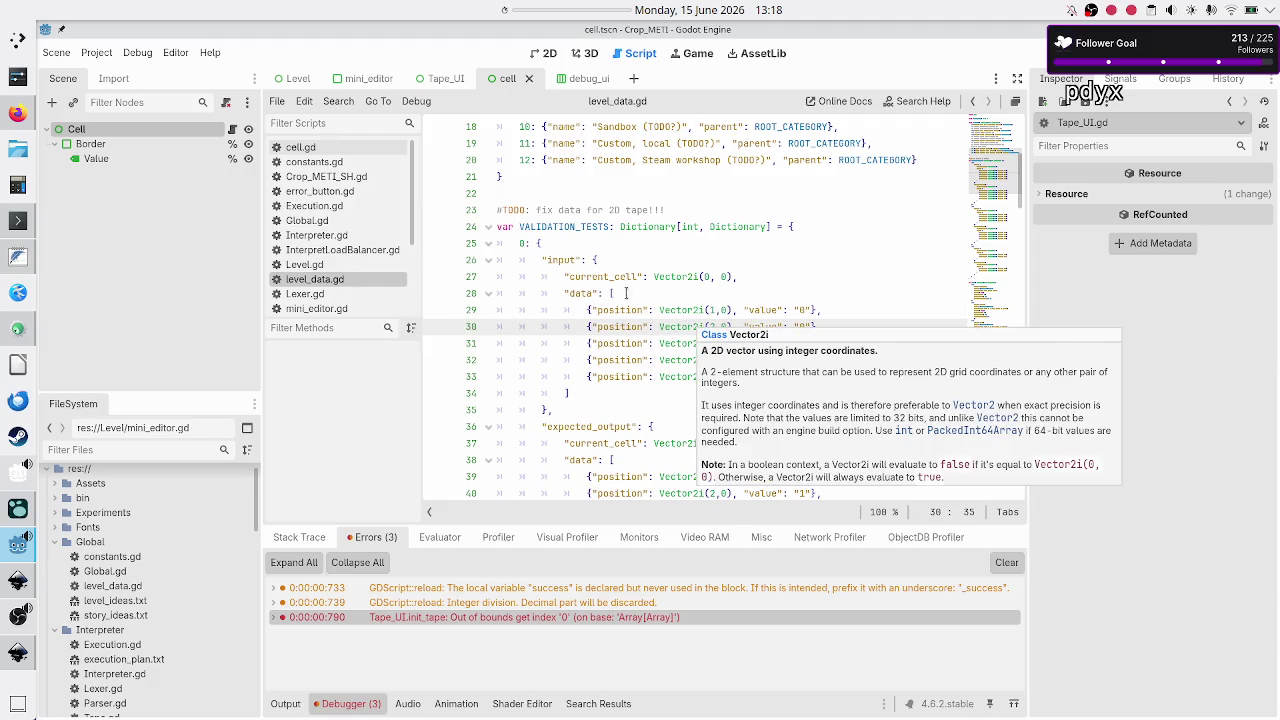
double_click(581, 293)
click(626, 292)
double_click(587, 293)
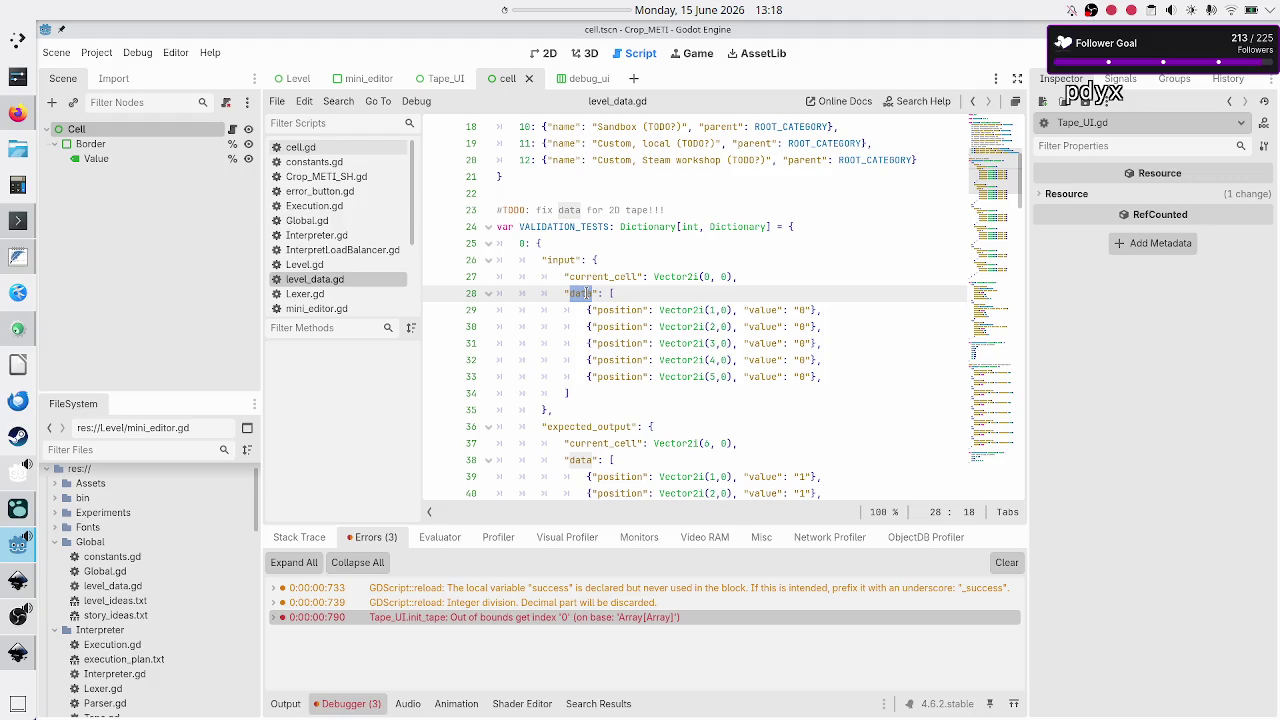
scroll(626, 345, down, 10)
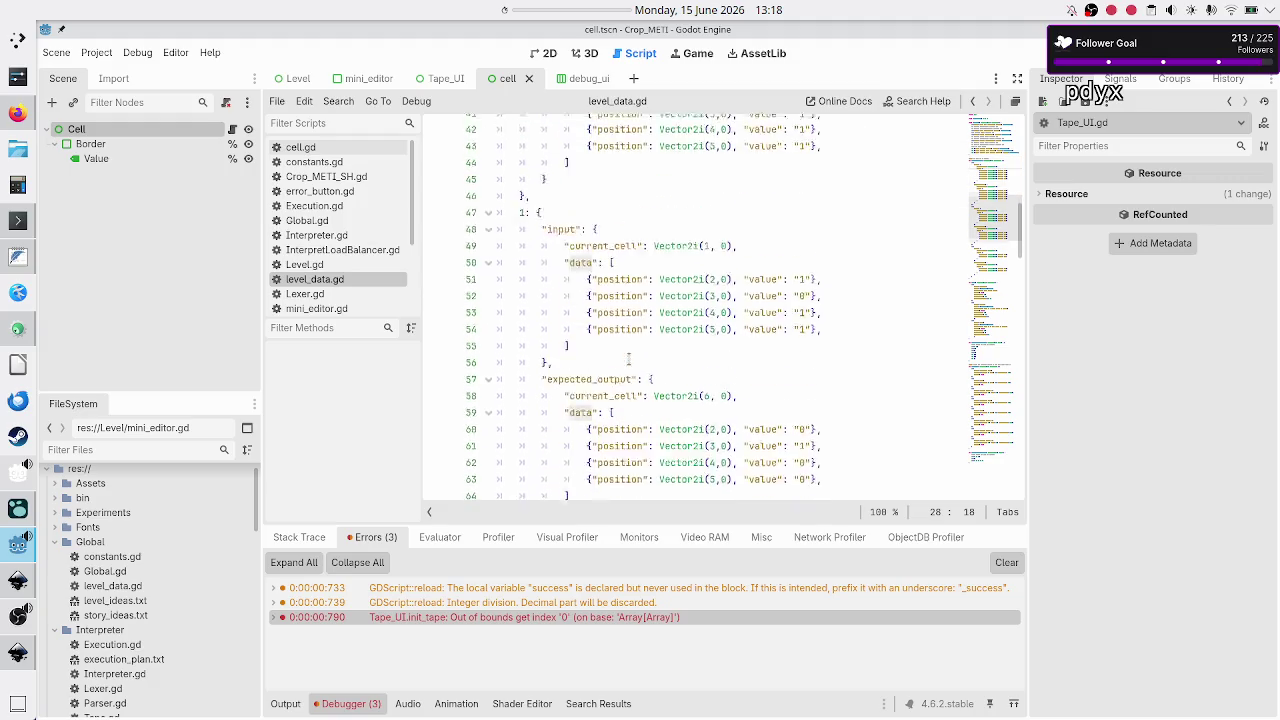
scroll(628, 360, down, 10)
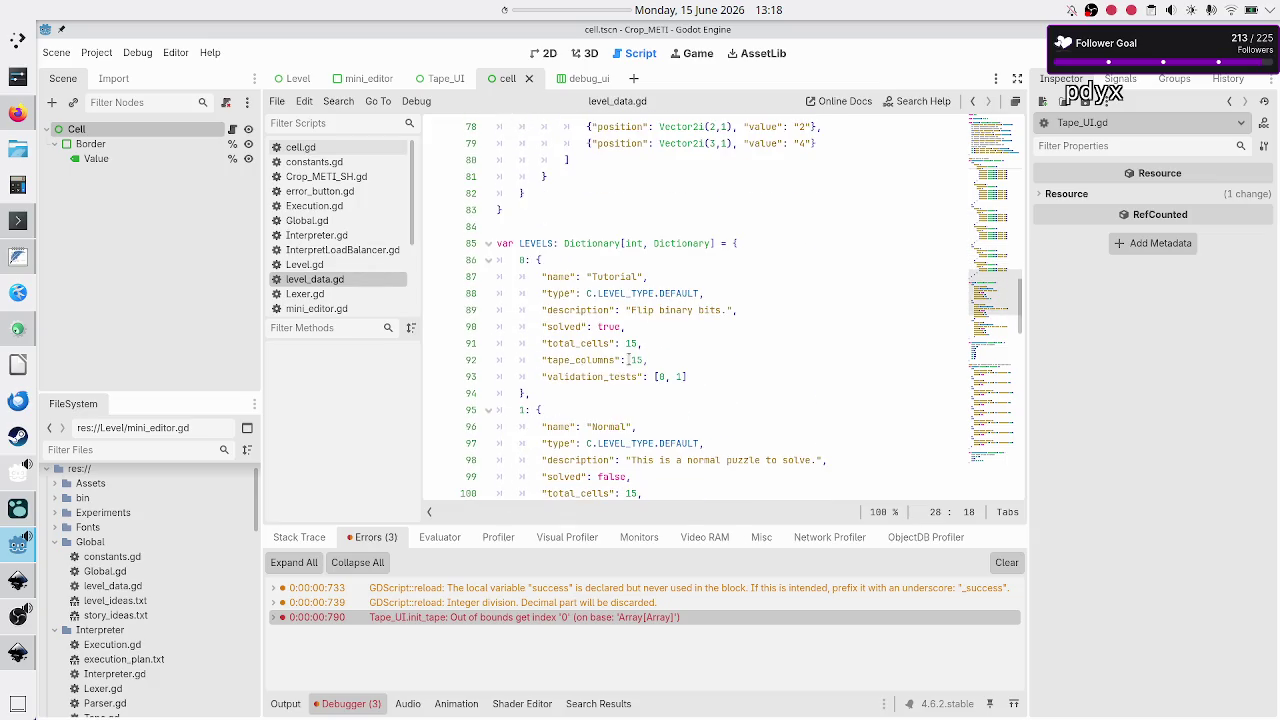
double_click(589, 343)
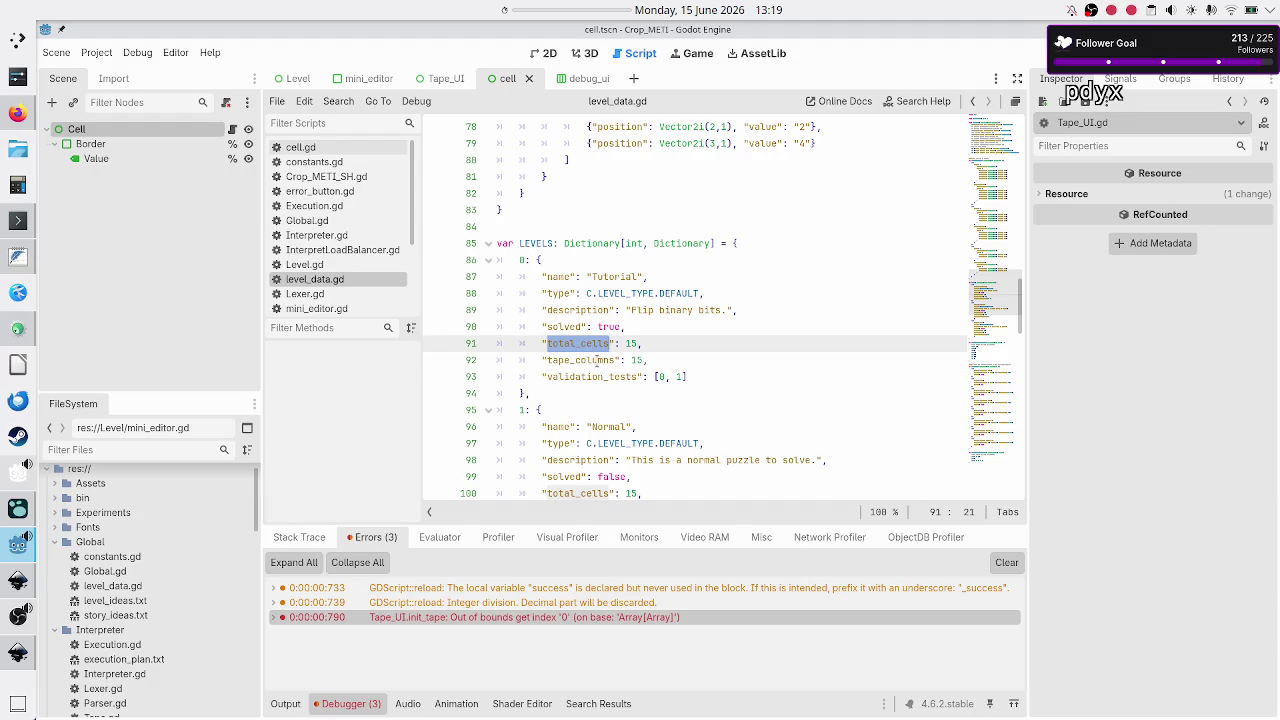
double_click(597, 360)
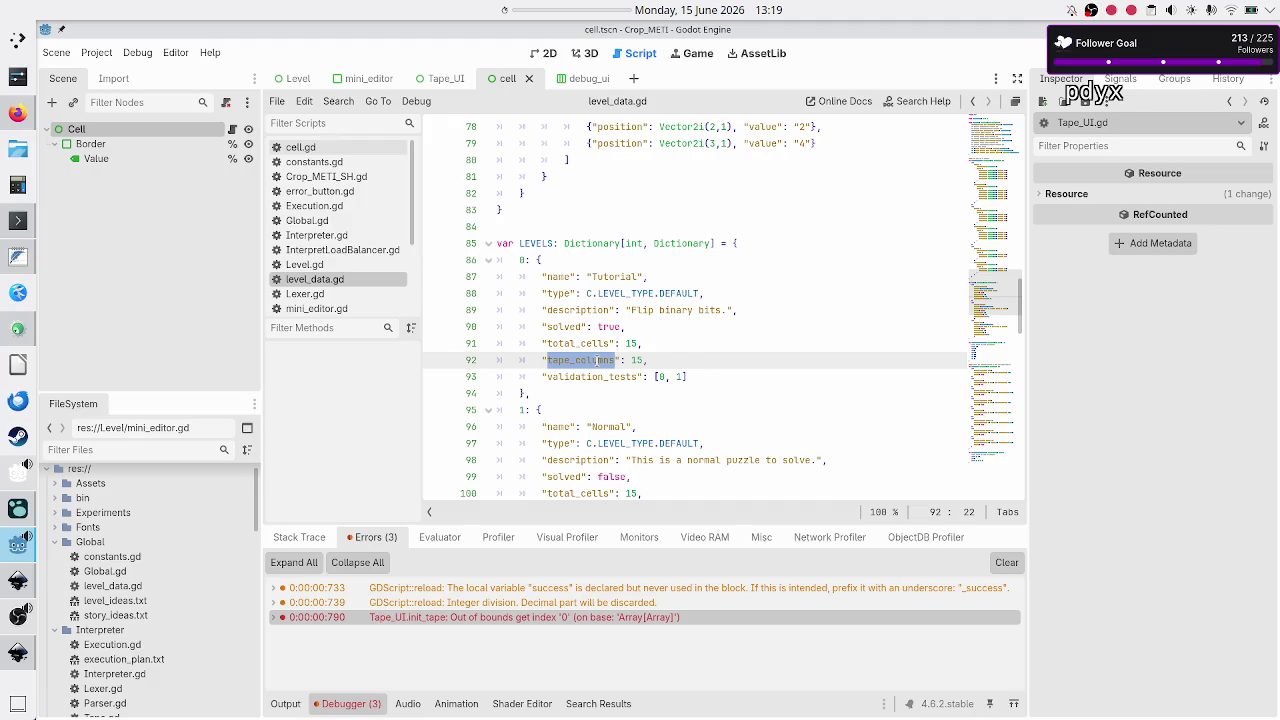
scroll(651, 350, down, 2)
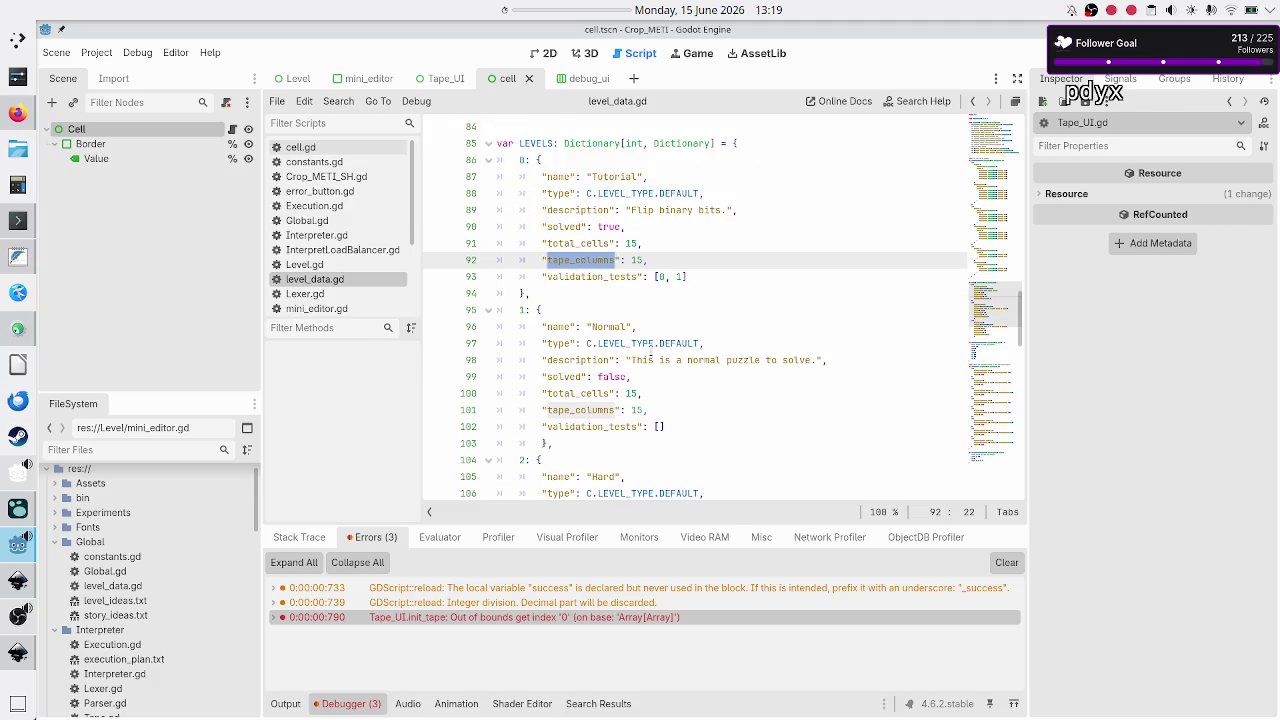
scroll(651, 350, down, 3)
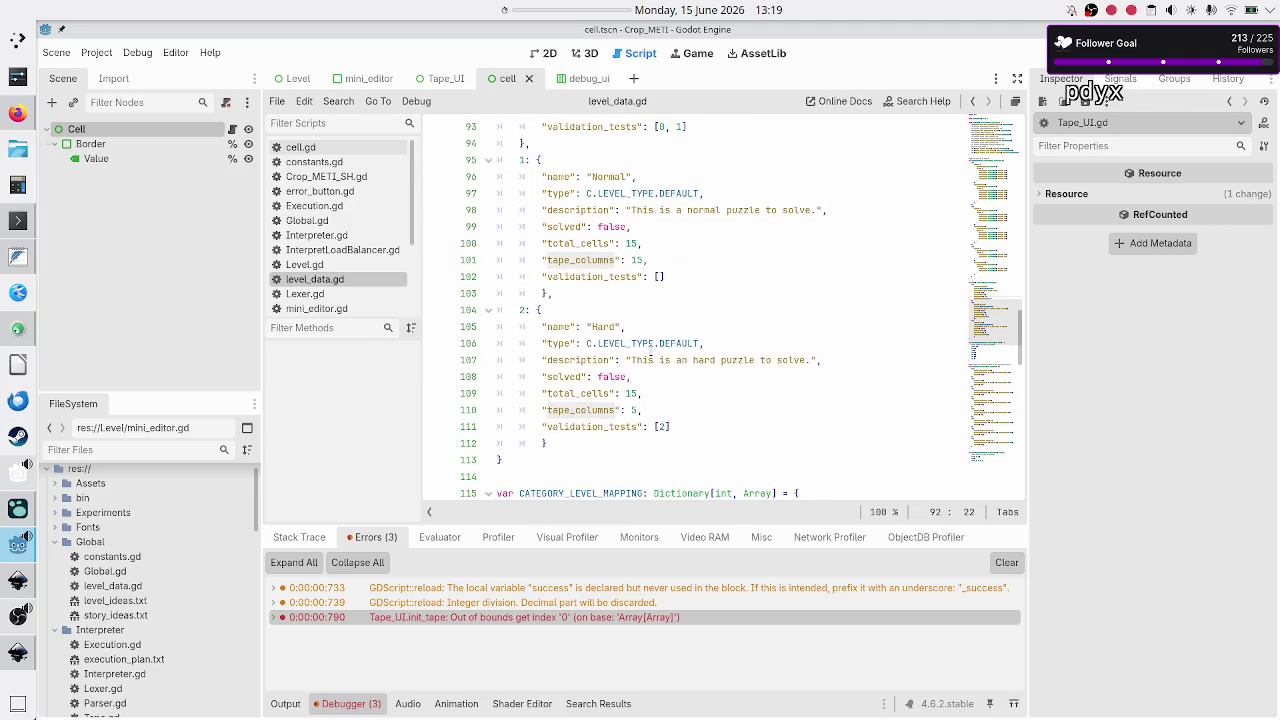
drag(643, 410, 511, 393)
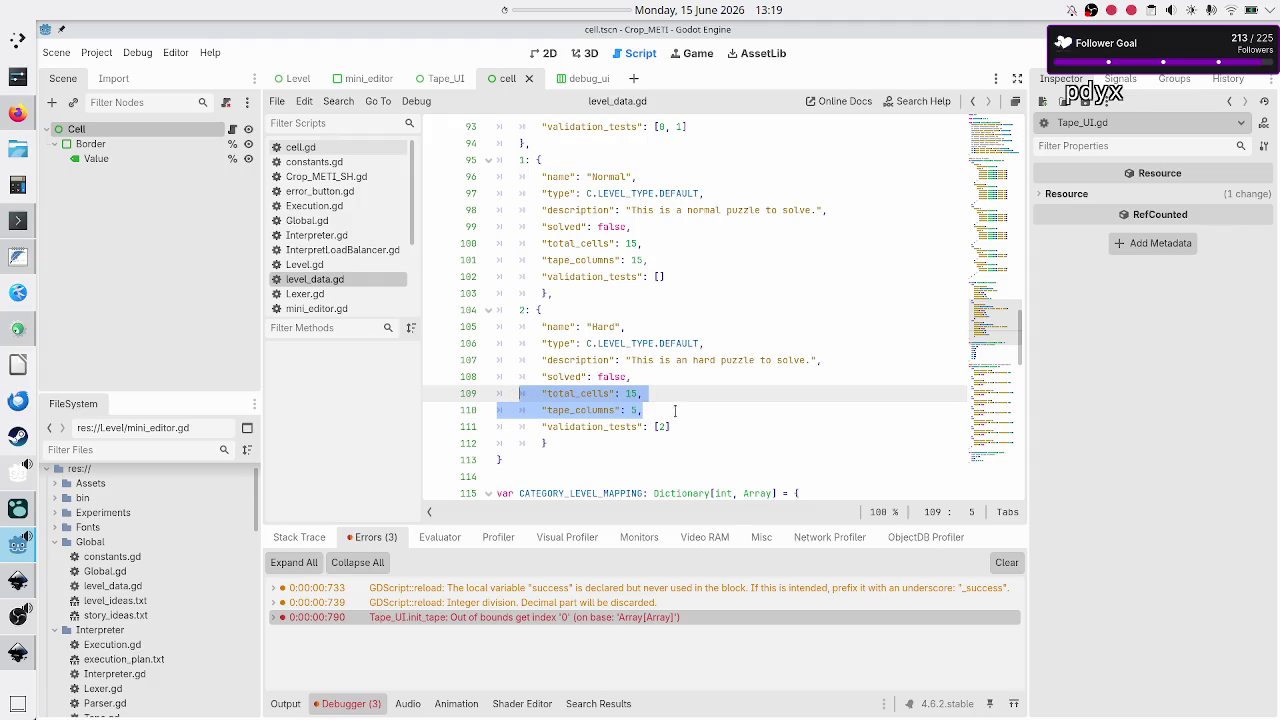
click(650, 399)
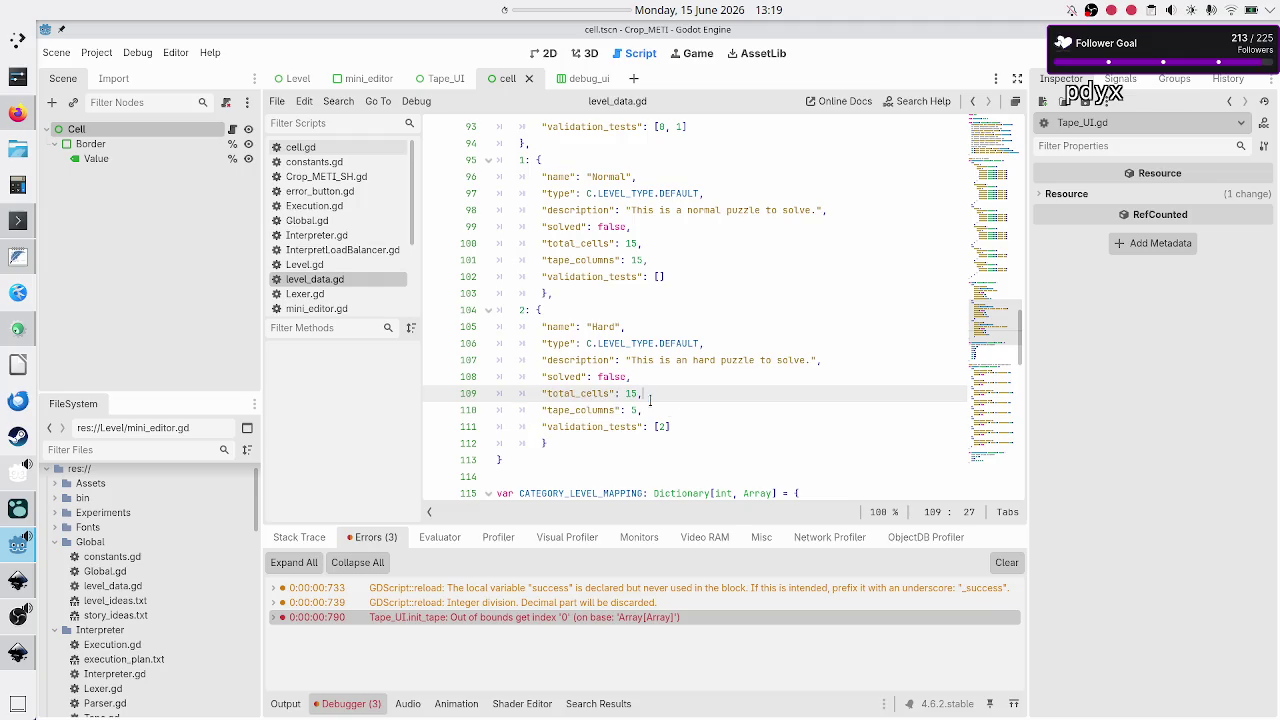
scroll(650, 399, up, 2)
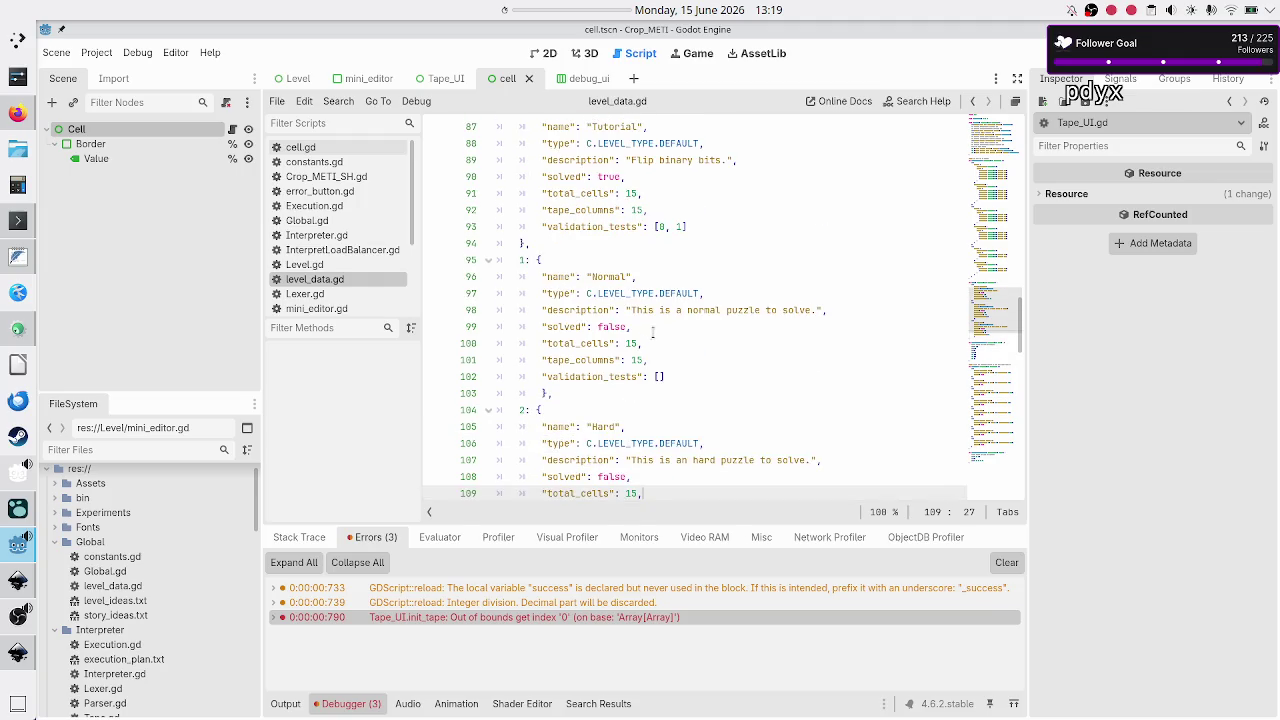
mouse_move(645, 360)
mouse_down()
mouse_move(614, 361)
mouse_move(627, 362)
mouse_move(626, 343)
mouse_up()
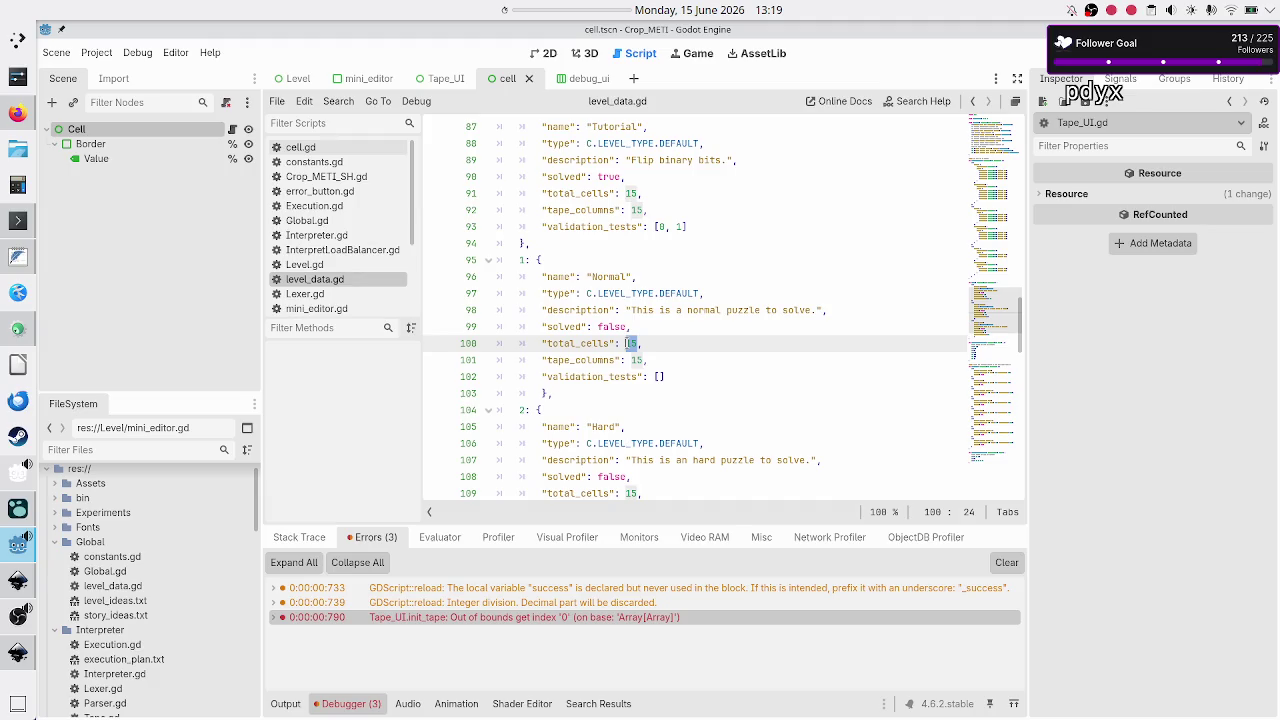
click(660, 343)
scroll(660, 343, up, 4)
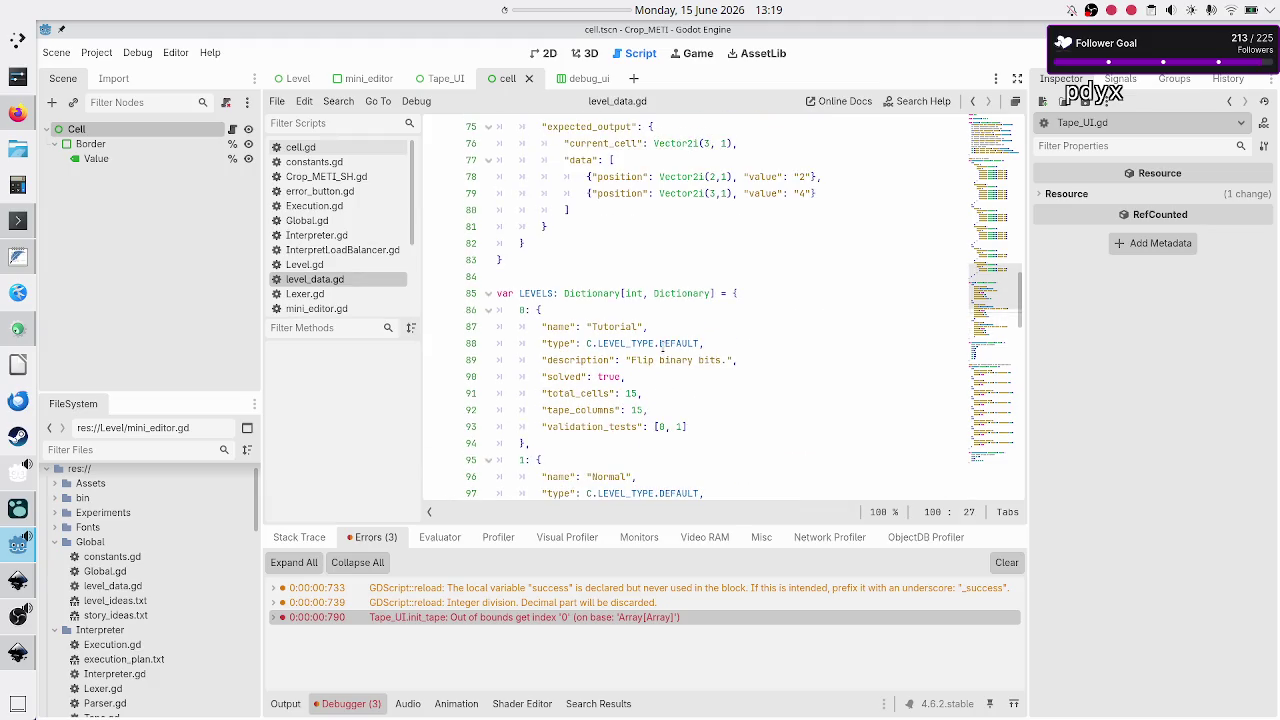
scroll(344, 250, down, 2)
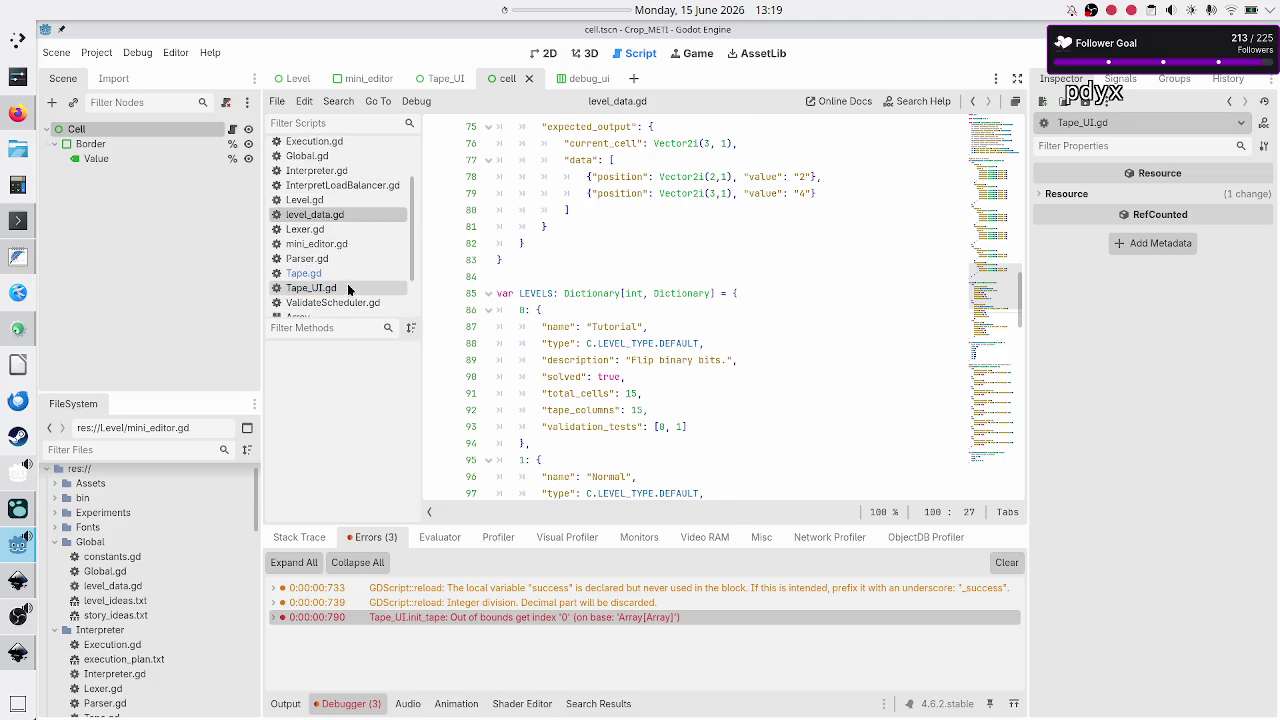
Open Tape_UI.gd and study how init_tape uses total_cells and tape_columns to position cells.
click(348, 288)
click(764, 308)
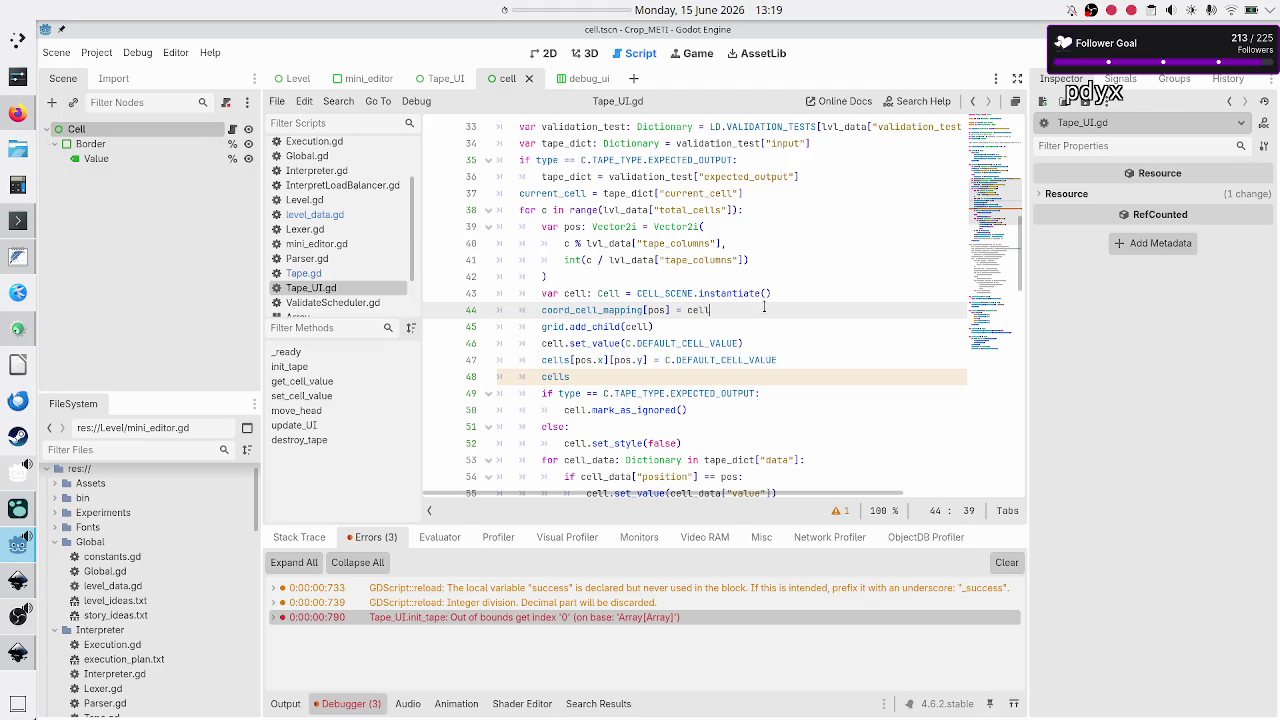
scroll(764, 307, up, 1)
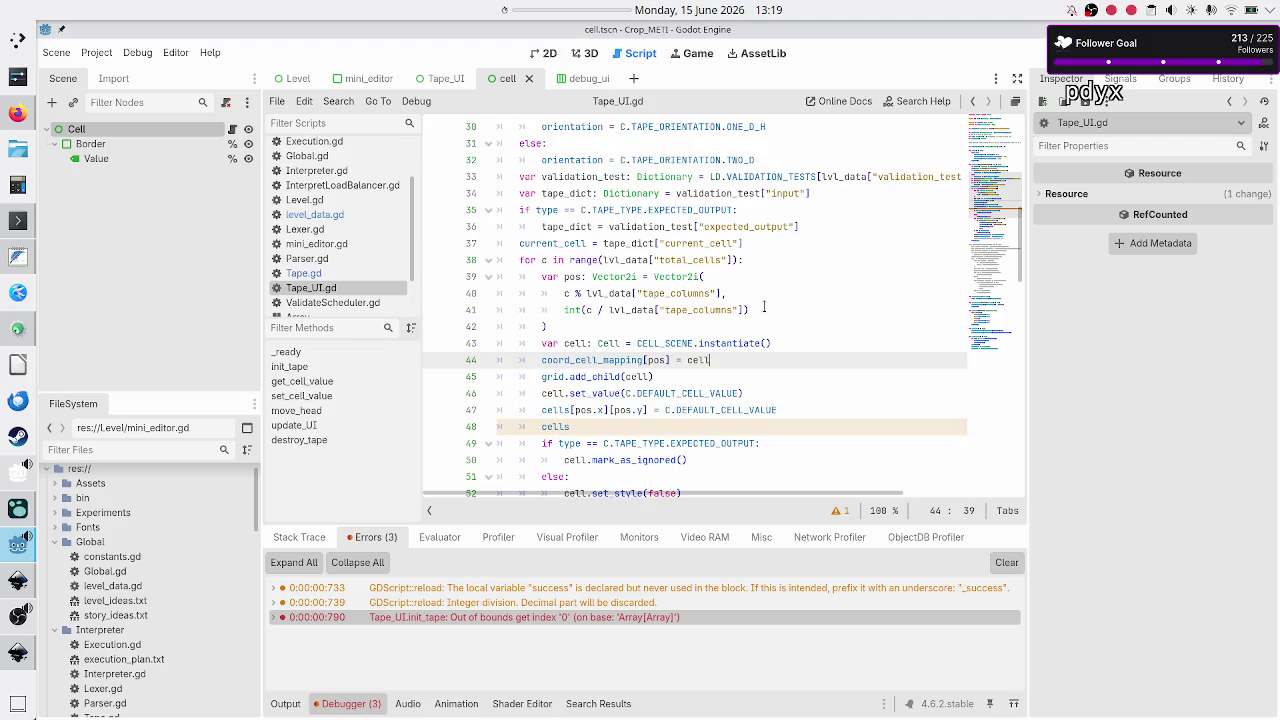
scroll(764, 307, down, 1)
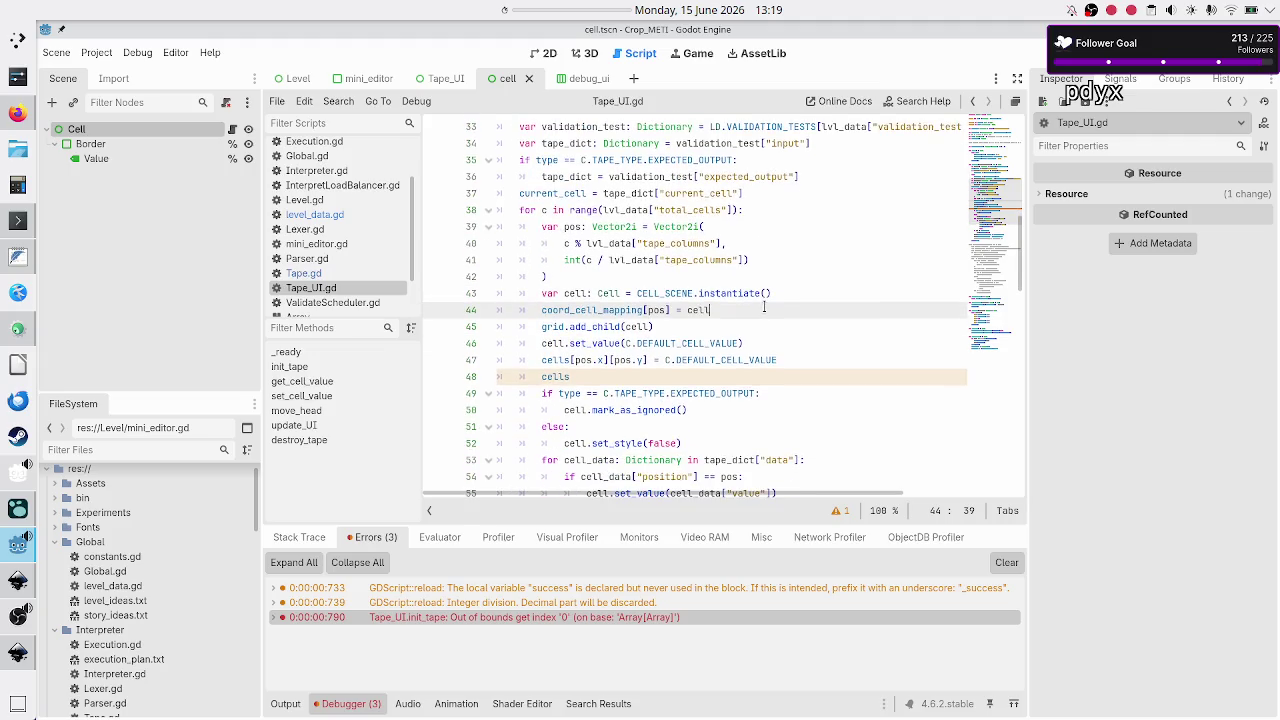
double_click(708, 211)
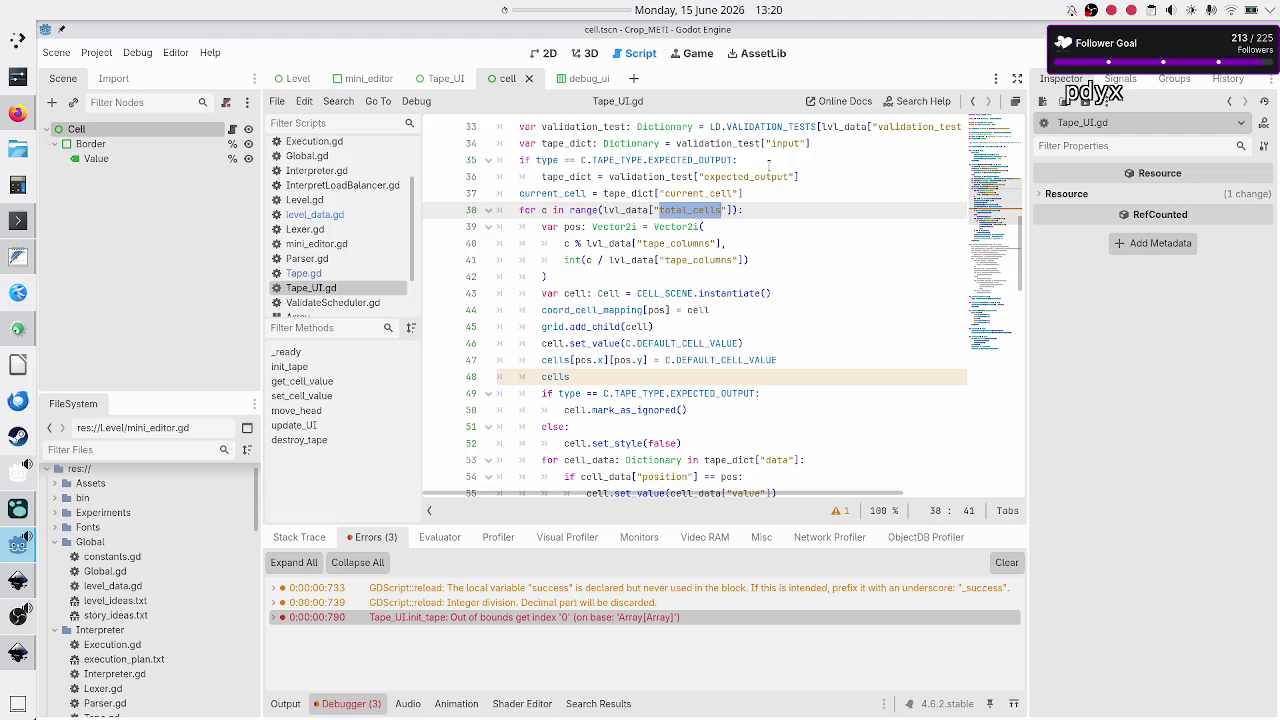
mouse_move(730, 243)
mouse_down()
mouse_move(611, 257)
mouse_move(563, 244)
mouse_up()
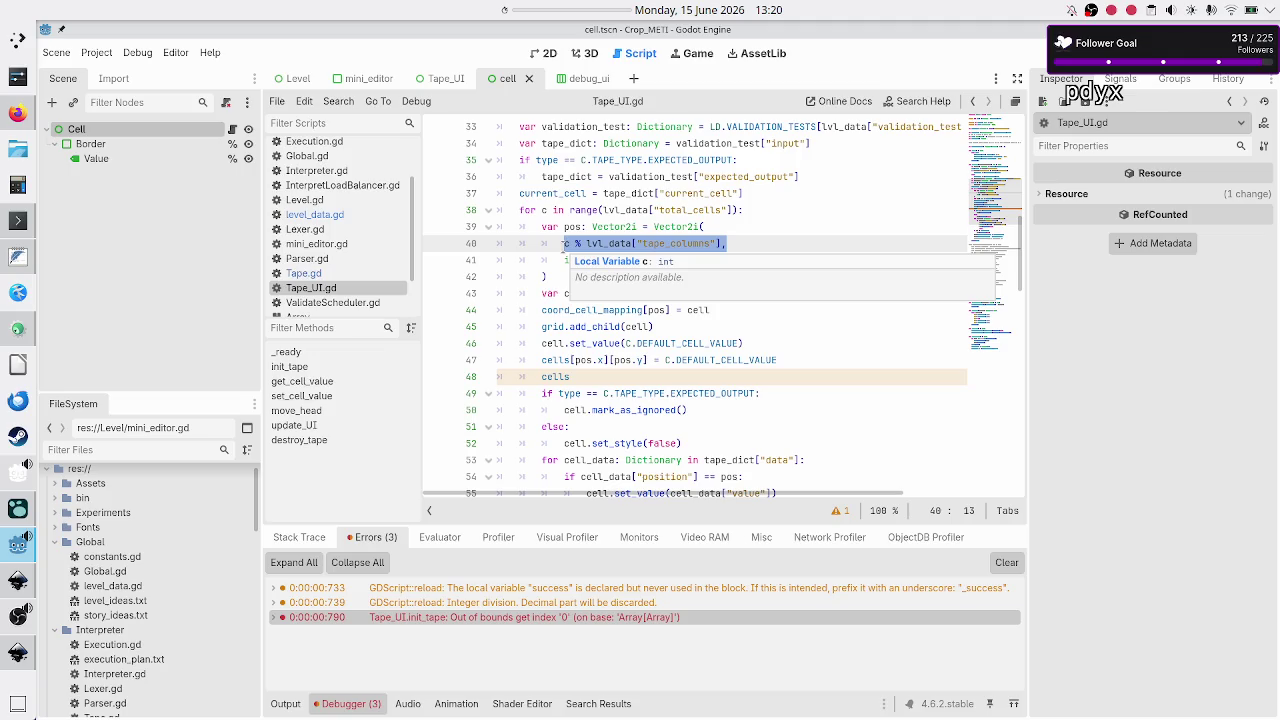
click(568, 260)
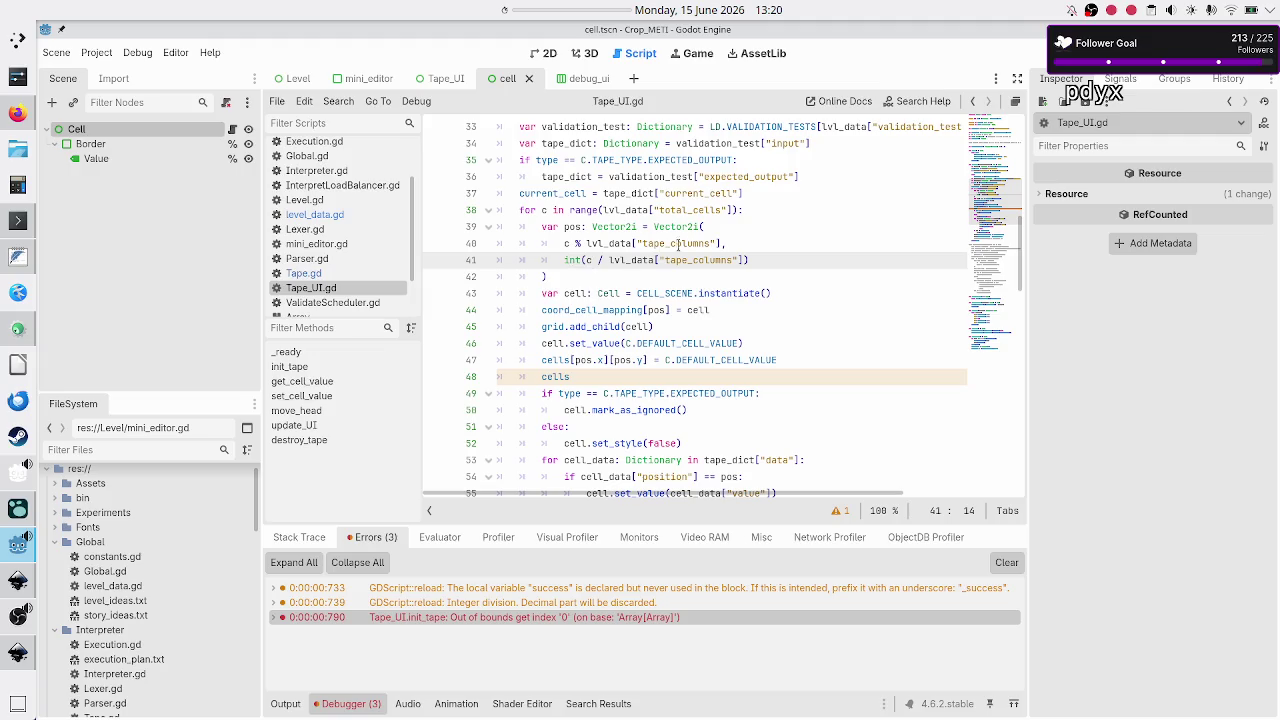
drag(711, 244, 636, 244)
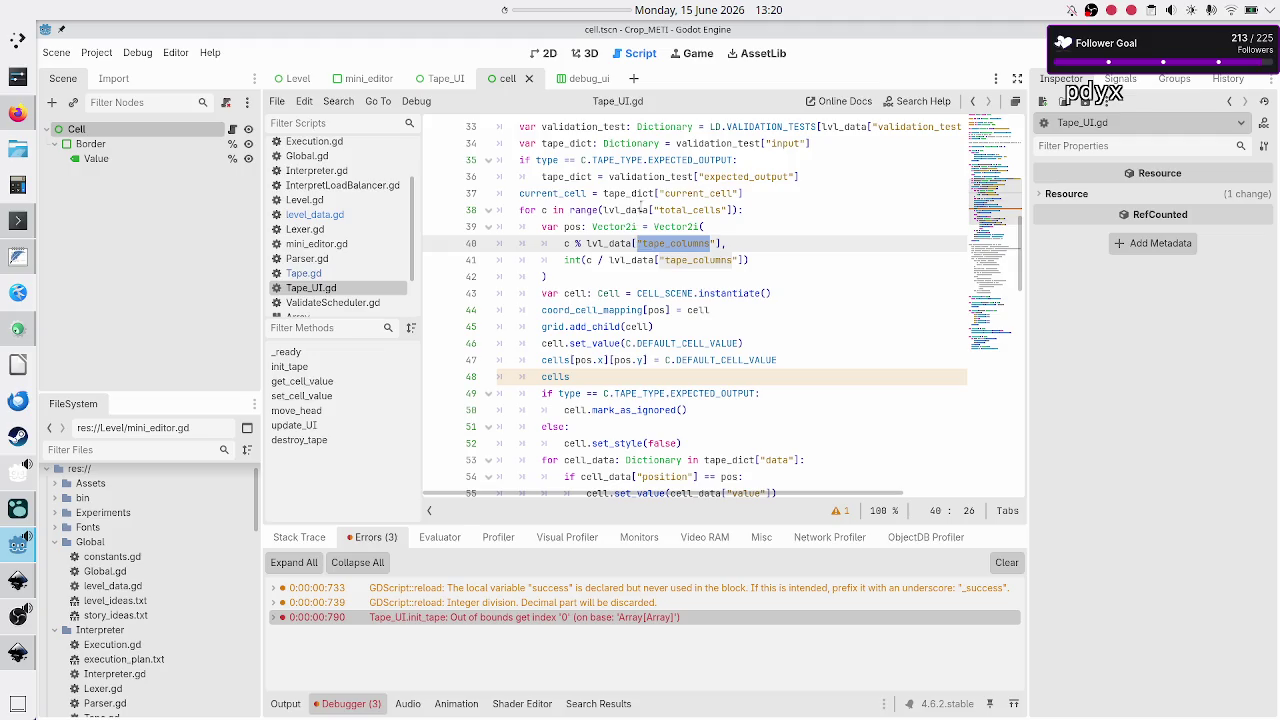
scroll(644, 197, up, 2)
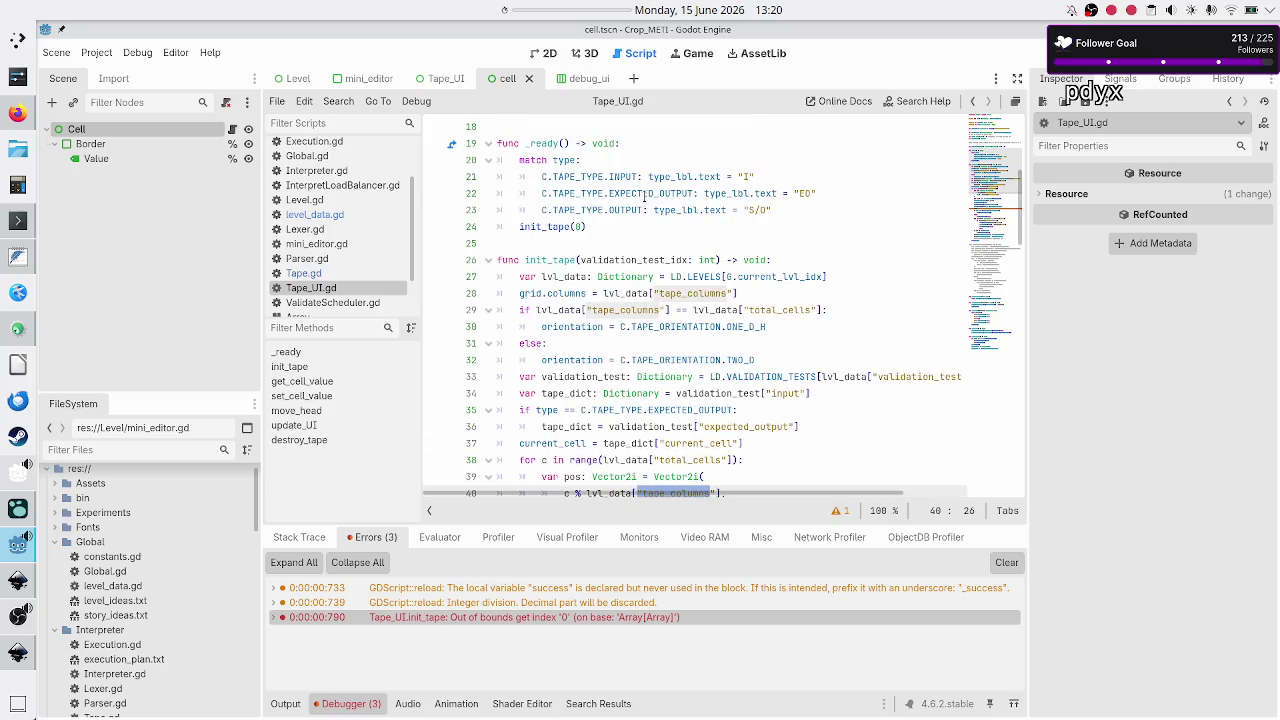
scroll(644, 193, down, 2)
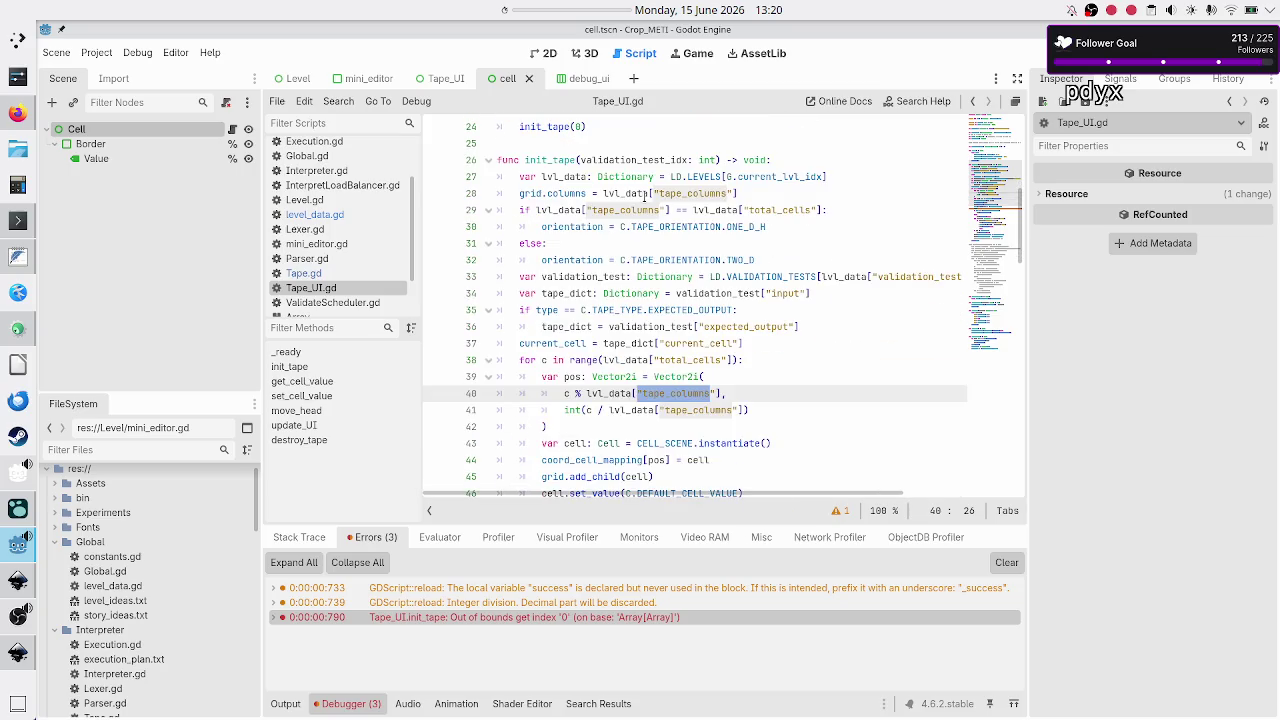
Look over the Inkscape tape mockup, then bring up stream_work.txt in FeatherPad.
mouse_move(677, 321)
key(alt+Tab)
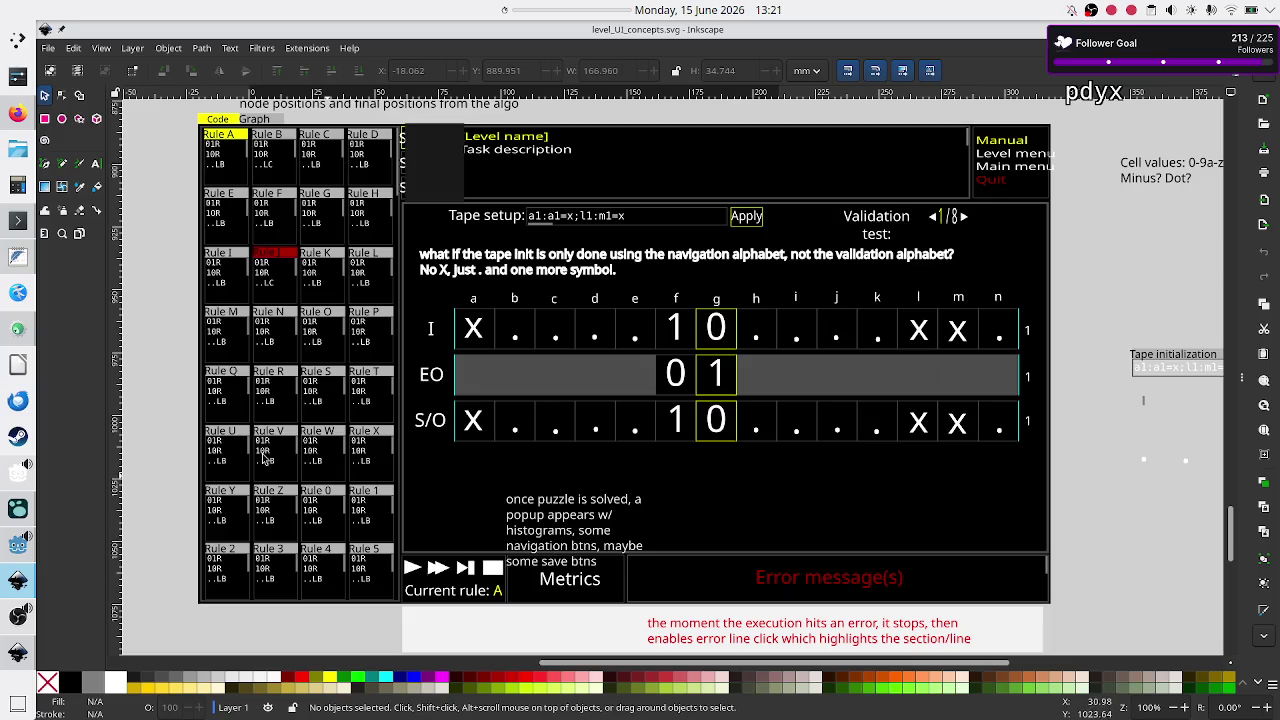
click(17, 257)
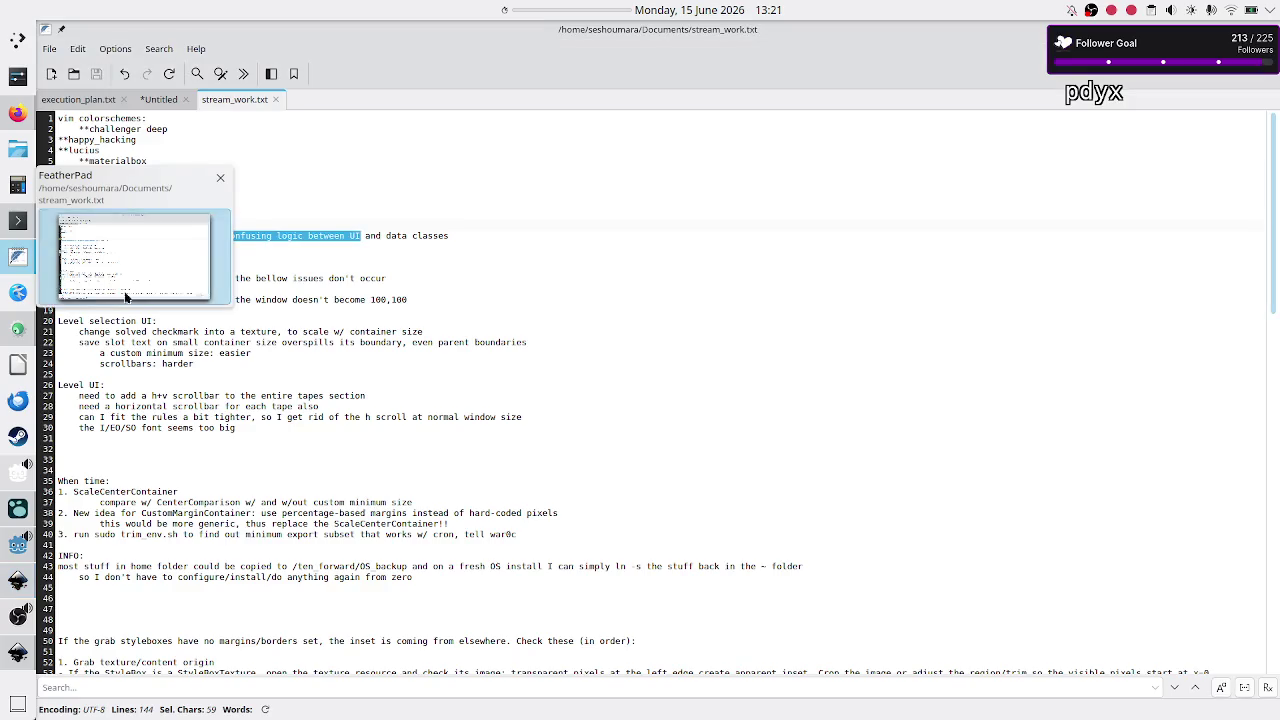
Type uneven rows of zeros (80000, 00000, 00) into the Untitled FeatherPad note.
click(165, 100)
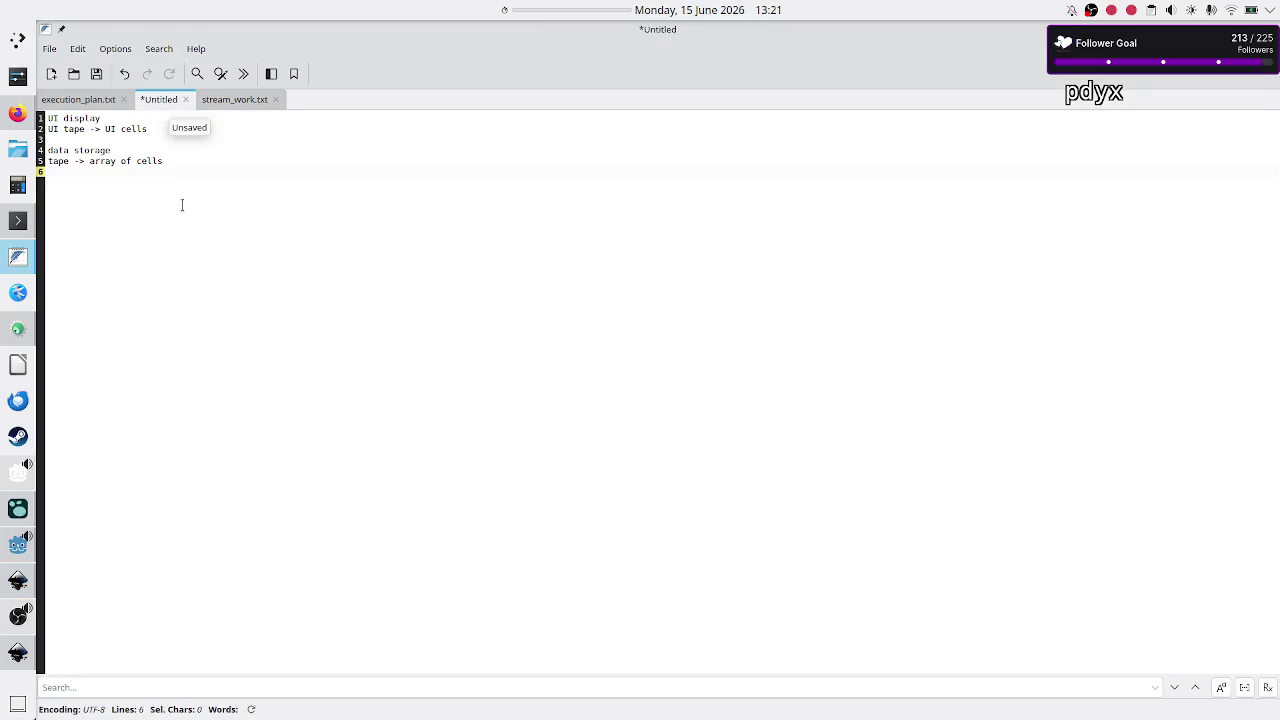
key(Return)
key(Return)
key(Return)
text(80000)
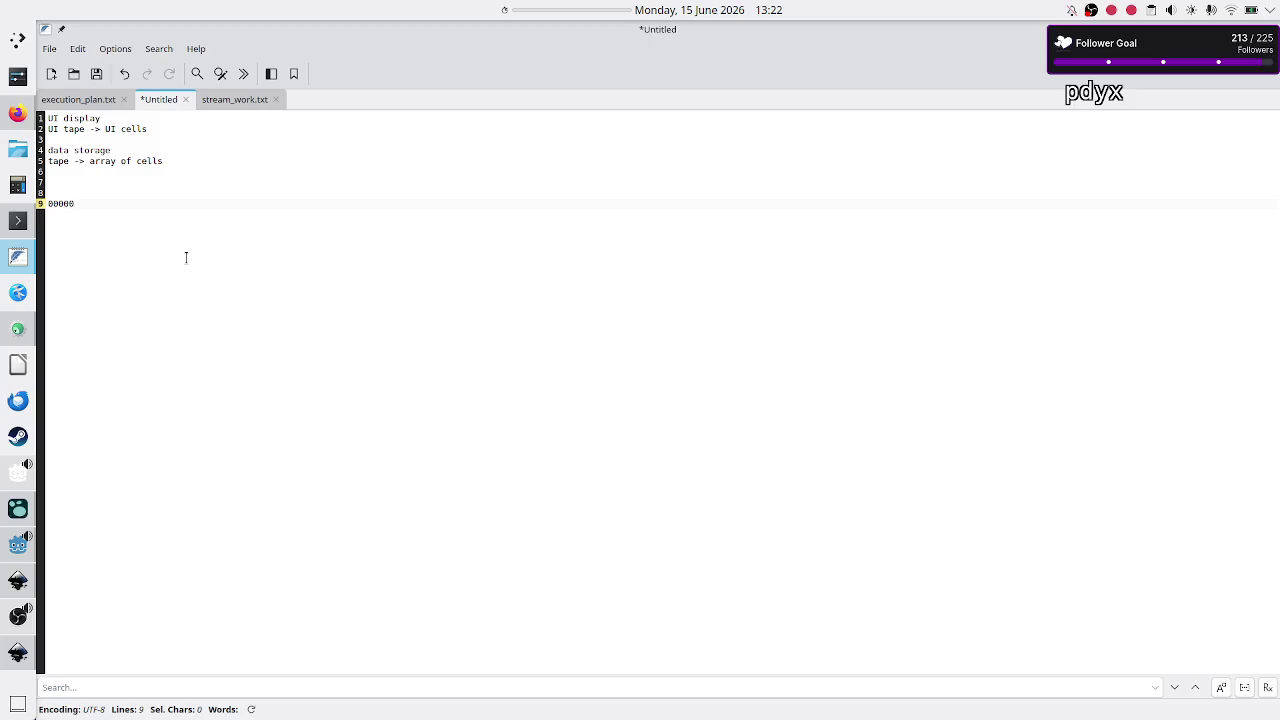
key(Return)
text(00000)
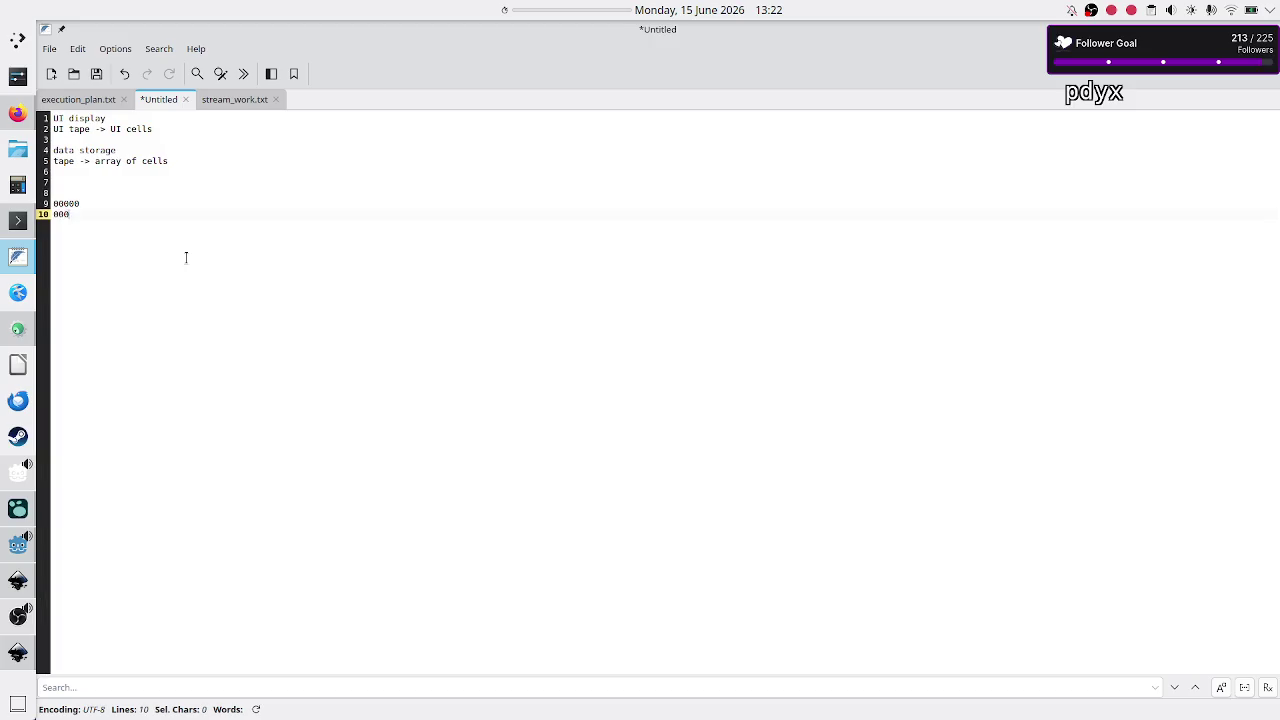
key(Return)
text(00)
key(Up)
key(shift+Right)
key(Up)
key(Down)
key(Down)
Add the comment '#the 2D tape MUST never have rows of different length!!!' above the zeros.
key(Up)
key(Up)
key(Up)
text(#our ta)
text(pe)
key(BackSpace)
key(BackSpace)
key(BackSpace)
key(BackSpace)
key(BackSpace)
text(the 2D tape must)
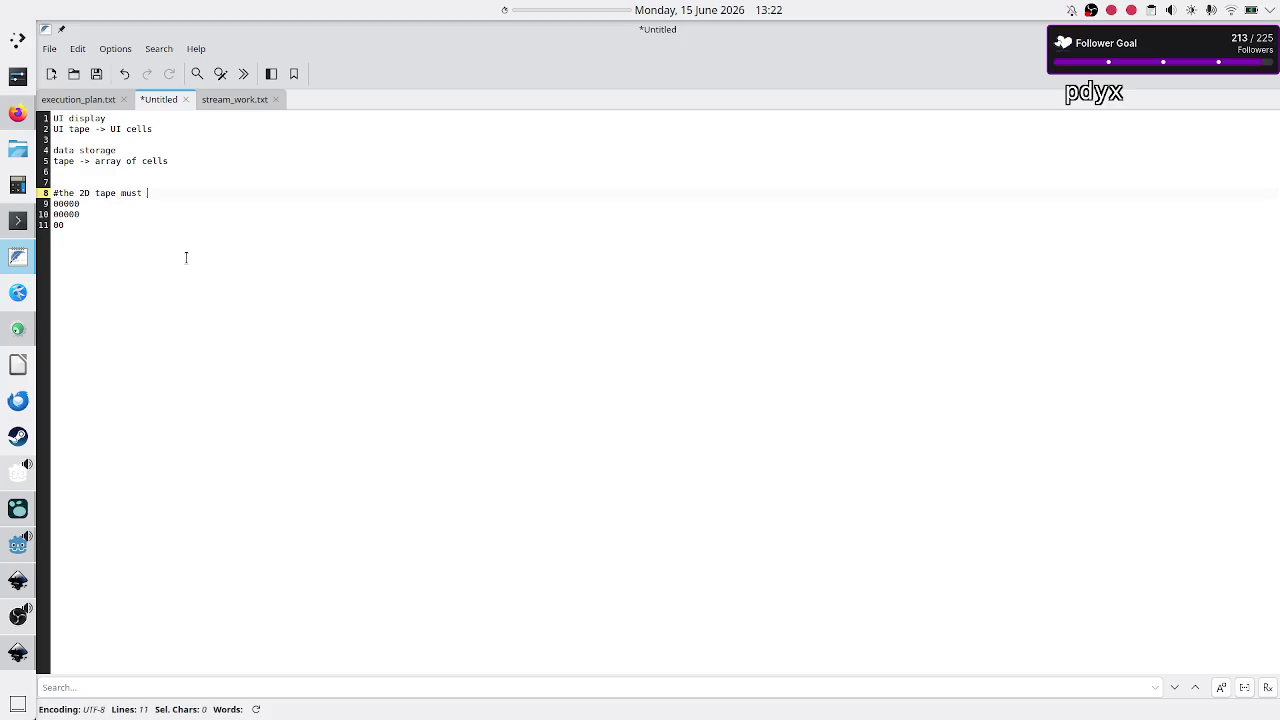
key(BackSpace)
key(BackSpace)
key(BackSpace)
text(MUST a)
text(lways be)
key(BackSpace)
text(a square )
text(matrix)
key(BackSpace)
key(BackSpace)
key(BackSpace)
key(BackSpace)
key(BackSpace)
key(BackSpace)
key(BackSpace)
key(BackSpace)
key(BackSpace)
text(never h)
text(ave rows of different le)
text(ngth!!!)
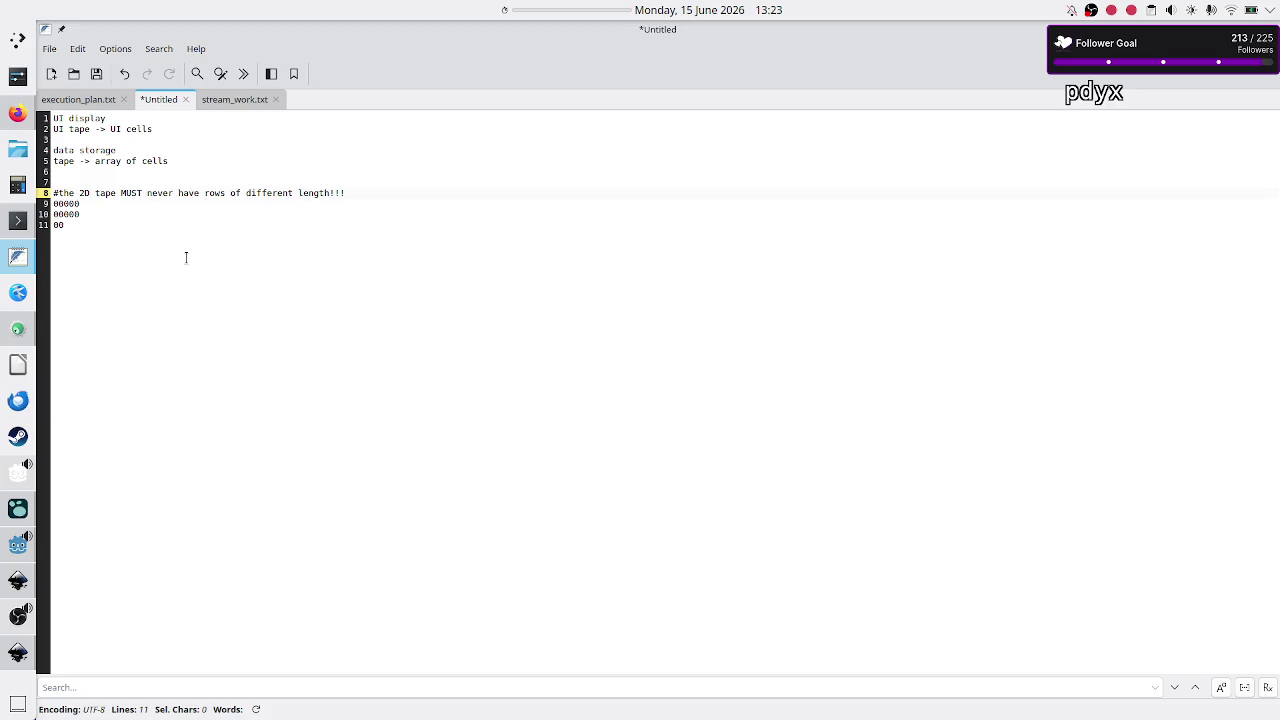
key(Down)
Even out the zero grid into three equal rows of 00000.
key(Down)
key(Right)
text(0)
key(Up)
key(shift+Left)
key(Down)
key(shift+Right)
key(BackSpace)
text(00)
Note total_cells= 15, cols = 5 and rows= total/cols beneath the grid.
key(Return)
key(Return)
text(total_)
text(cells= 15)
key(Return)
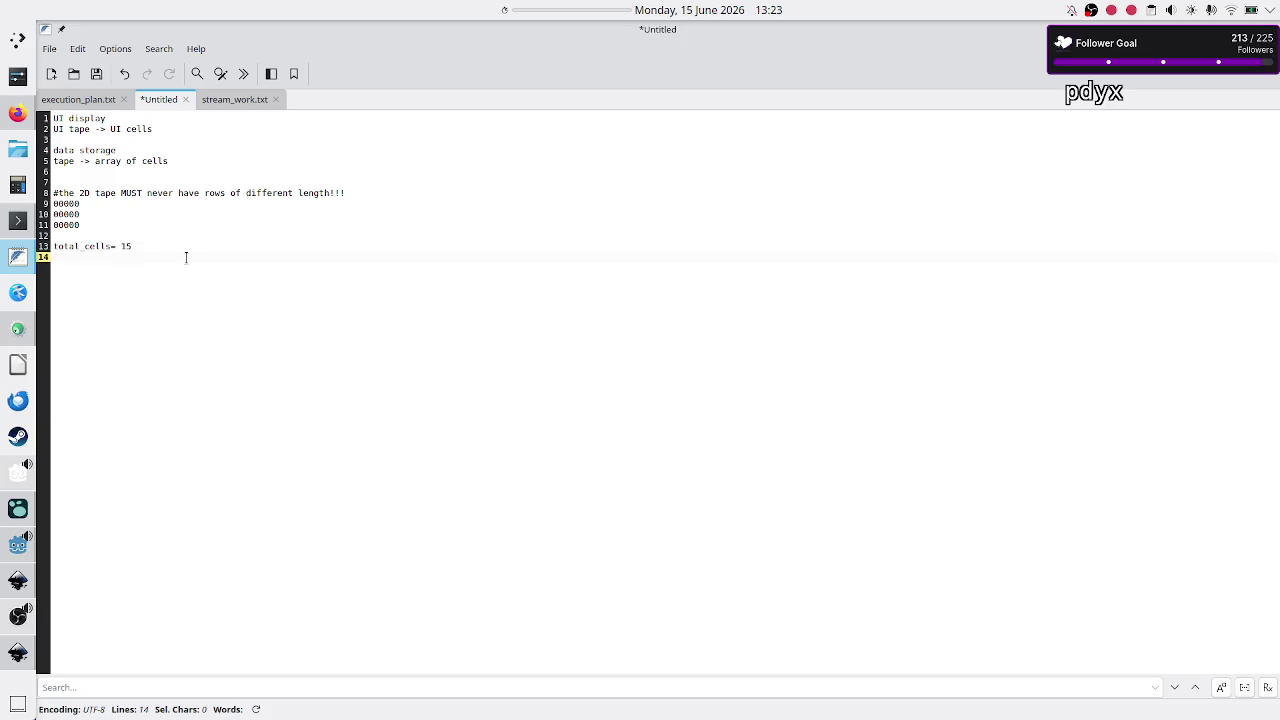
text(cols = )
text(5)
key(Up)
key(Up)
key(Up)
key(Home)
key(shift+End)
key(Down)
key(Down)
key(Down)
key(Return)
key(Return)
text(rows=)
text( total/c)
text(ols)
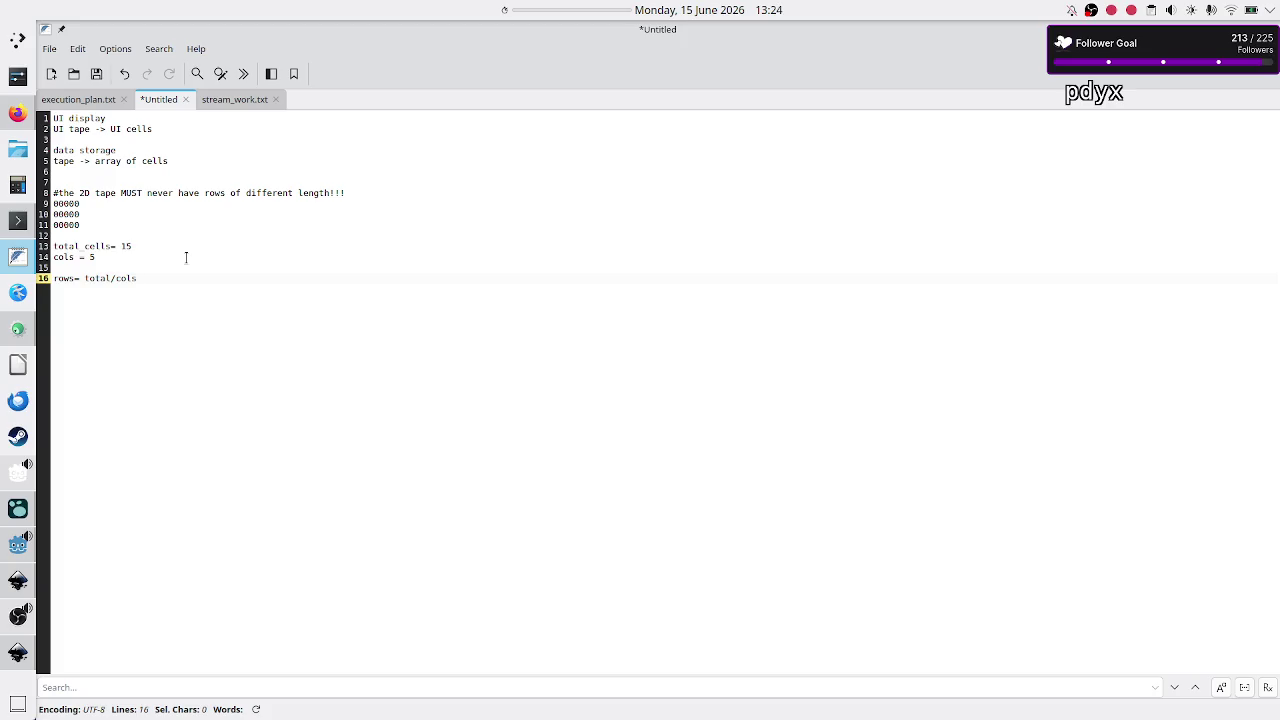
Delete the total_cells note and start a rows line below cols = 5.
key(Up)
key(Up)
key(Up)
key(shift+Left)
key(shift+Left)
key(shift+Left)
key(shift+Left)
key(shift+Left)
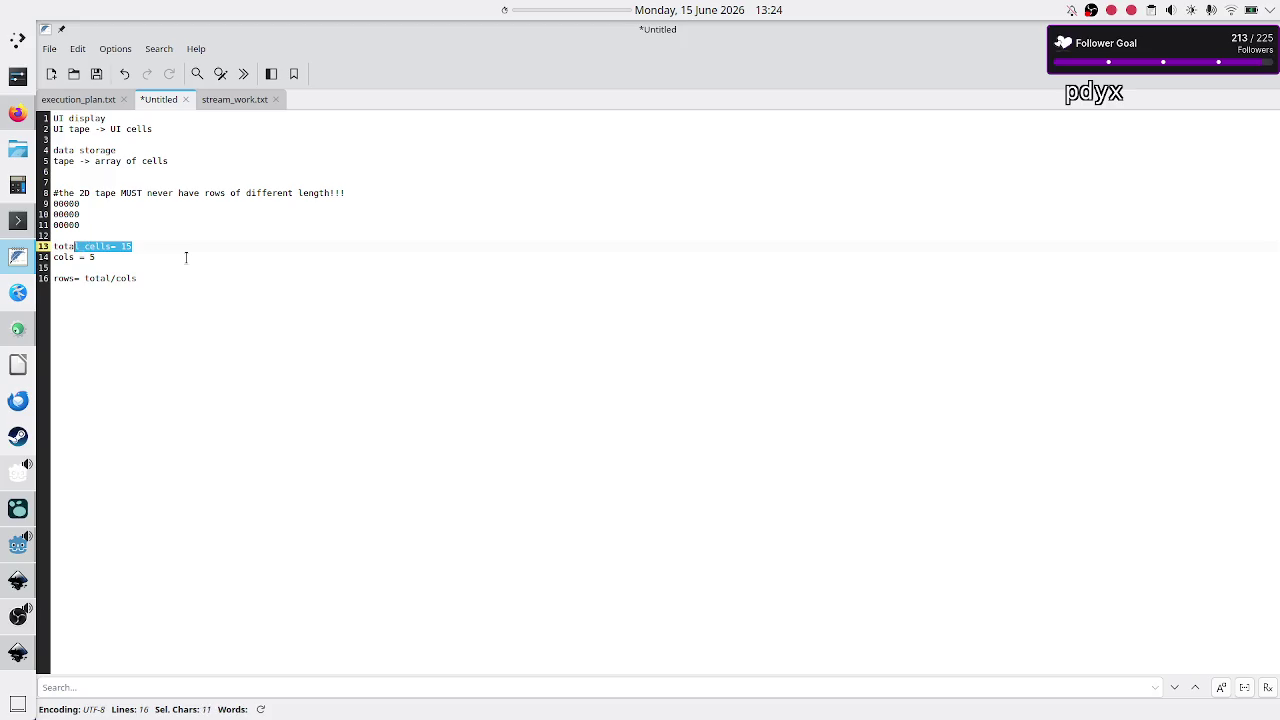
key(Left)
key(BackSpace)
text(_)
key(shift+Left)
key(shift+Left)
key(shift+Left)
click(186, 258)
key(Return)
key(Return)
key(Return)
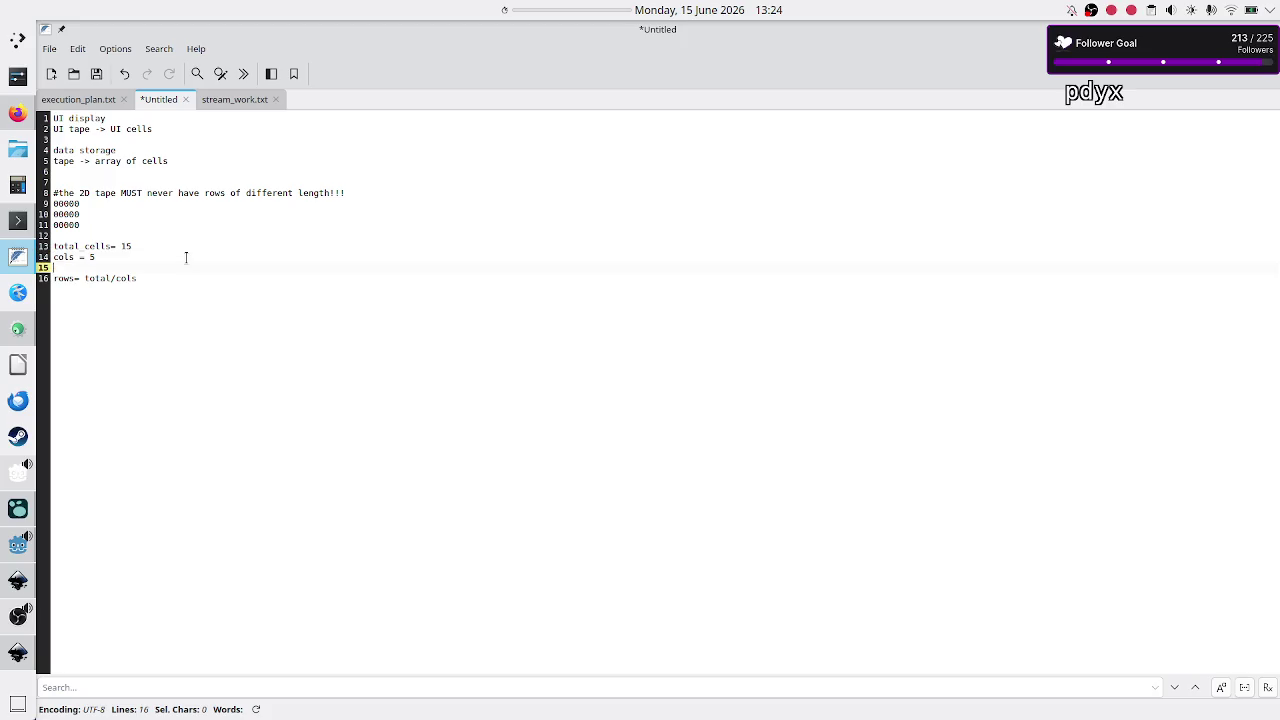
key(Up)
key(Up)
key(Up)
key(Up)
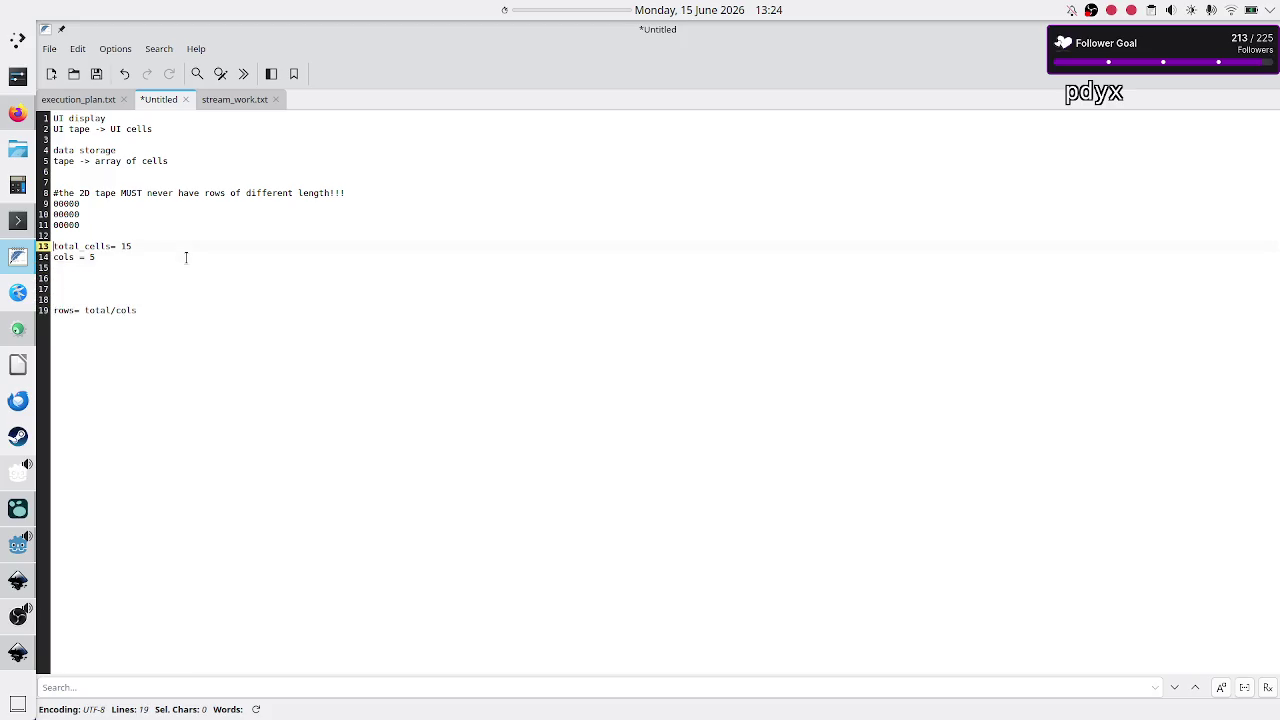
key(shift+End)
key(BackSpace)
key(Delete)
key(Down)
text(rows)
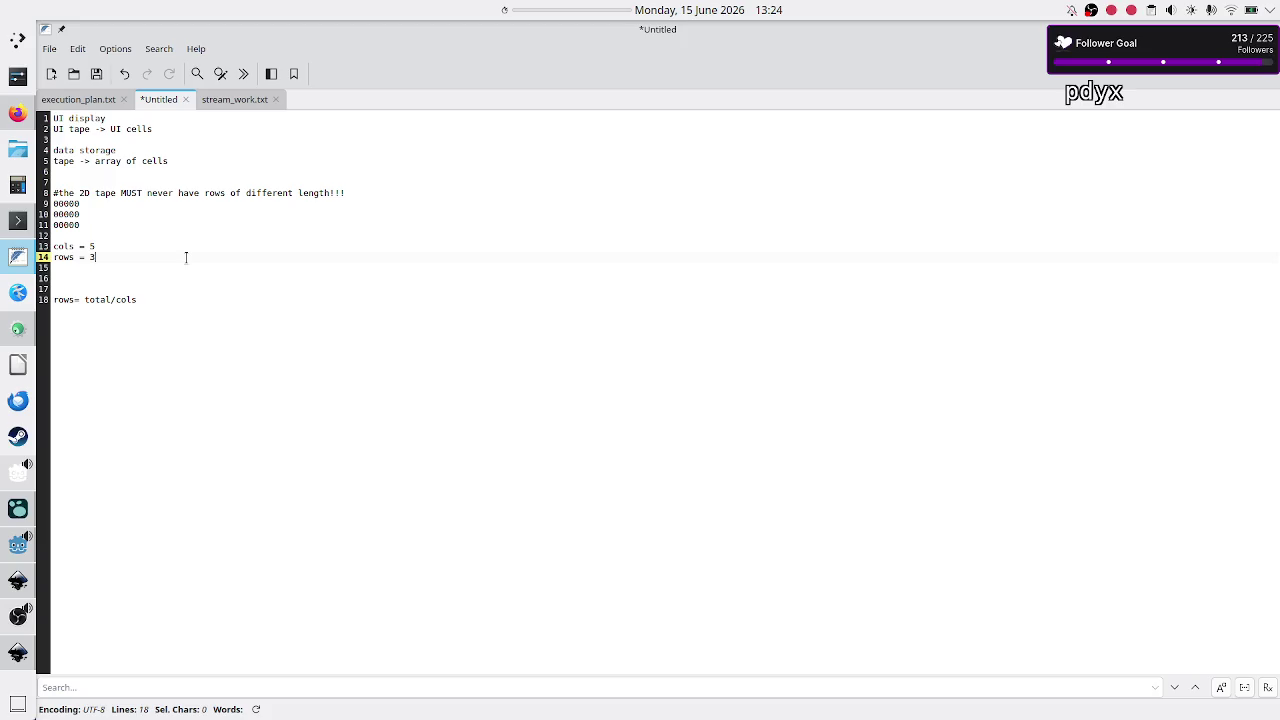
click(156, 185)
Add the note 'if total cells is computed, not given' with an indented 'cols * rows' line.
key(Down)
key(shift+End)
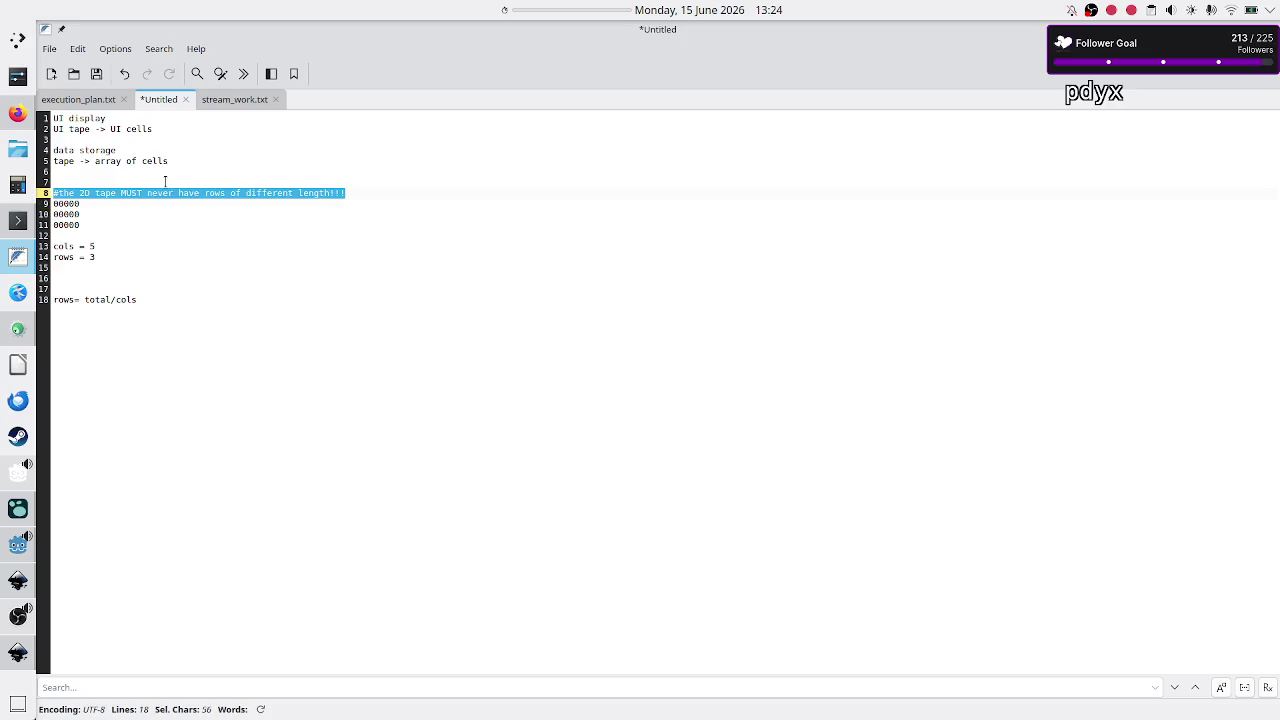
key(Down)
key(Down)
key(Down)
text(if total cells is computed, not given)
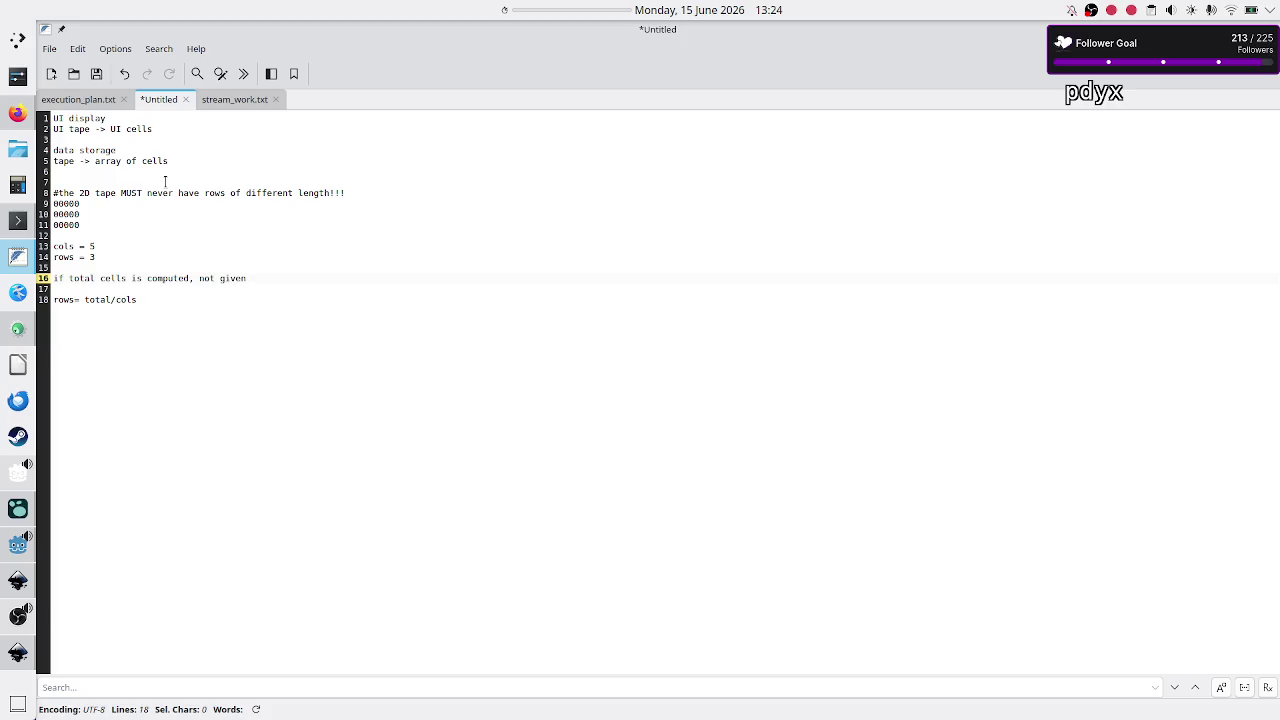
key(Return)
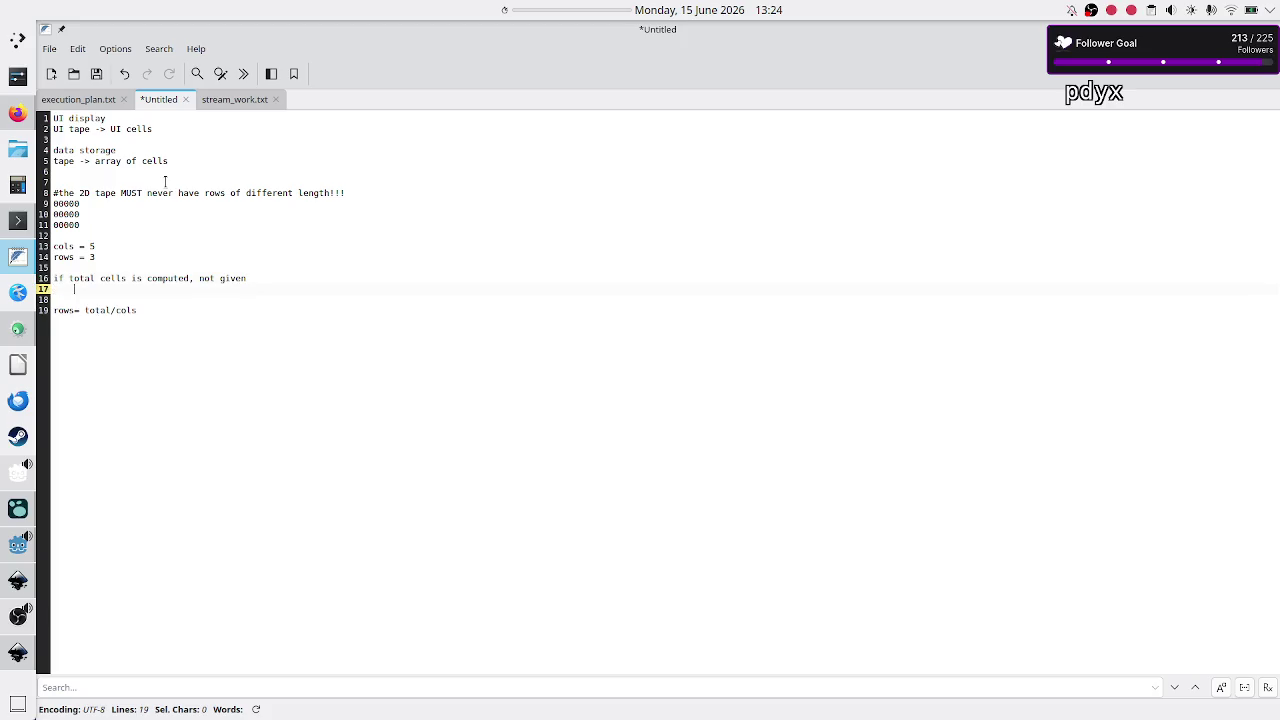
text(cols)
text( * rows)
key(shift+Left)
key(shift+Left)
key(shift+Left)
key(shift+Left)
key(shift+Left)
key(shift+Left)
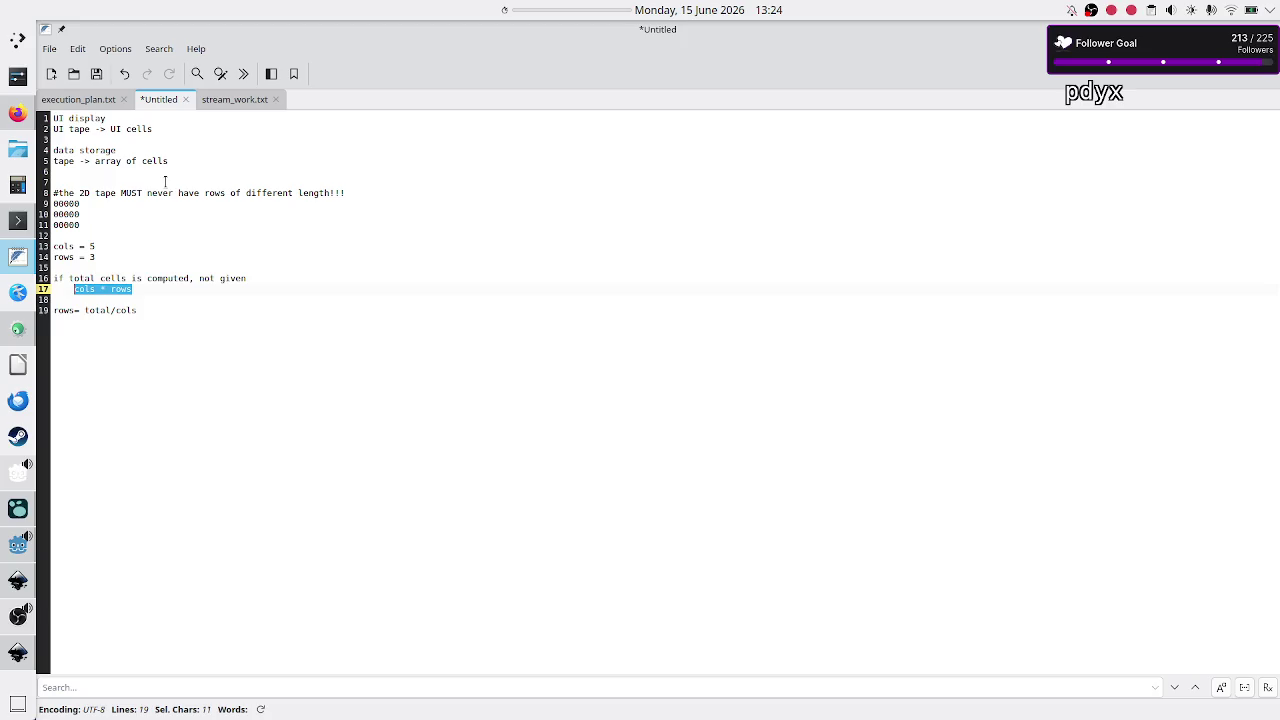
key(Left)
Highlight the cols/rows lines, 'total cells', 'cols * rows' and the rule comment to review the notes.
key(Up)
key(Up)
key(Up)
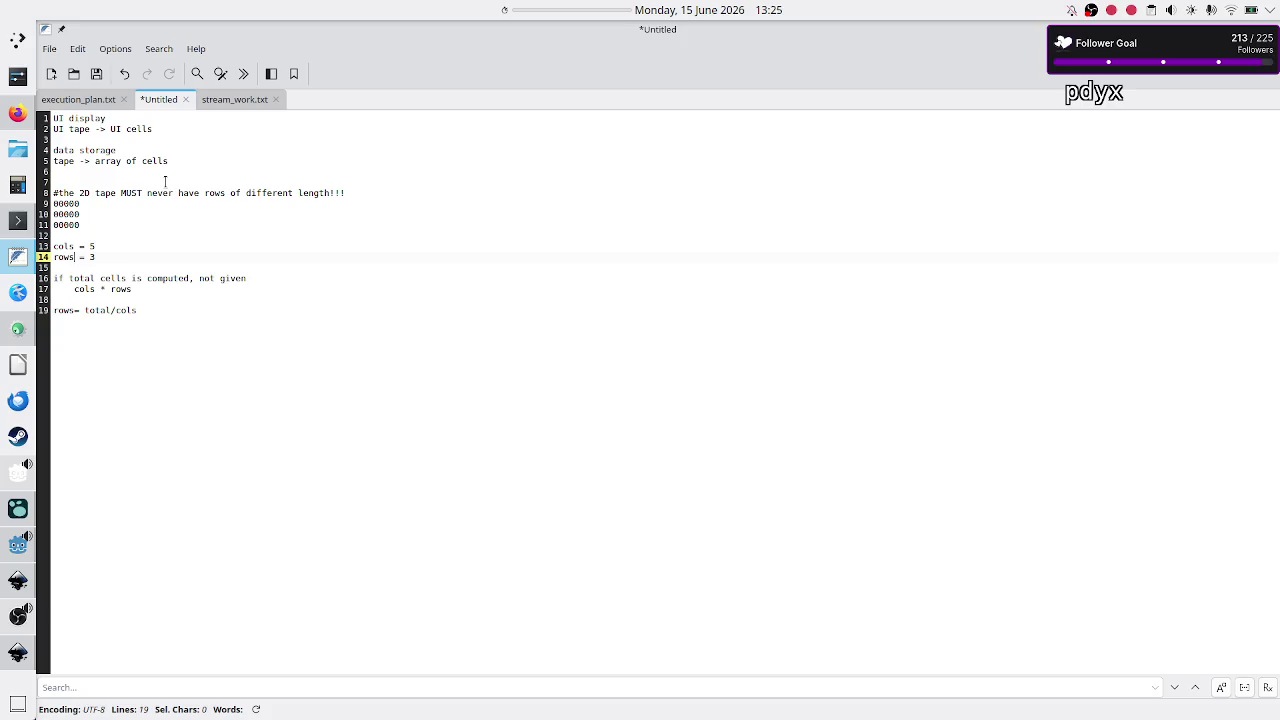
key(Up)
key(Home)
key(shift+Down)
key(shift+Down)
key(shift+Left)
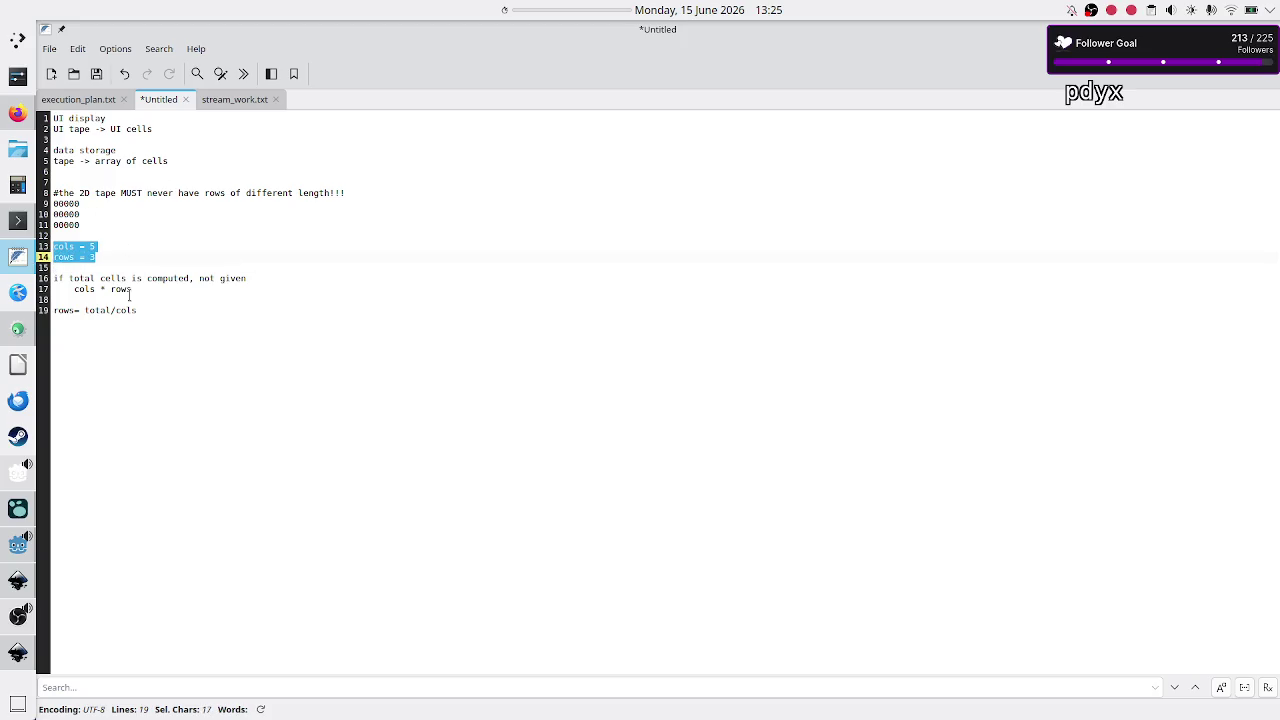
drag(123, 279, 72, 279)
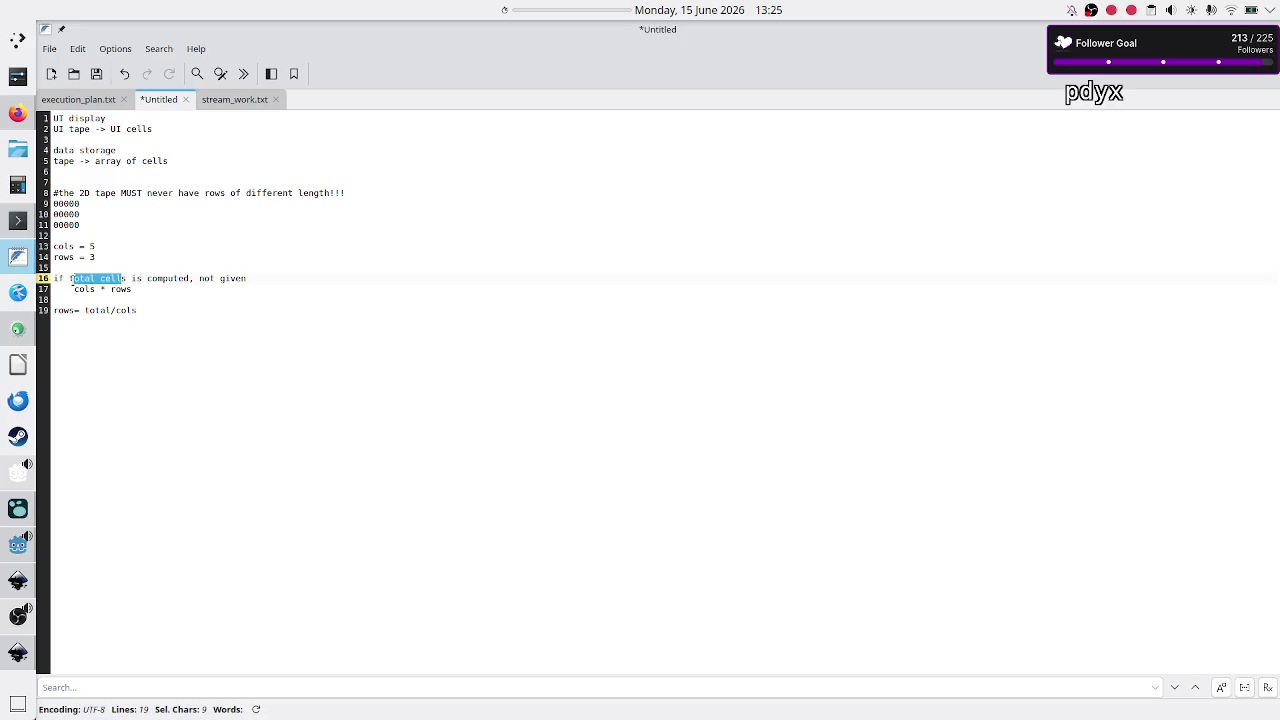
drag(134, 289, 72, 291)
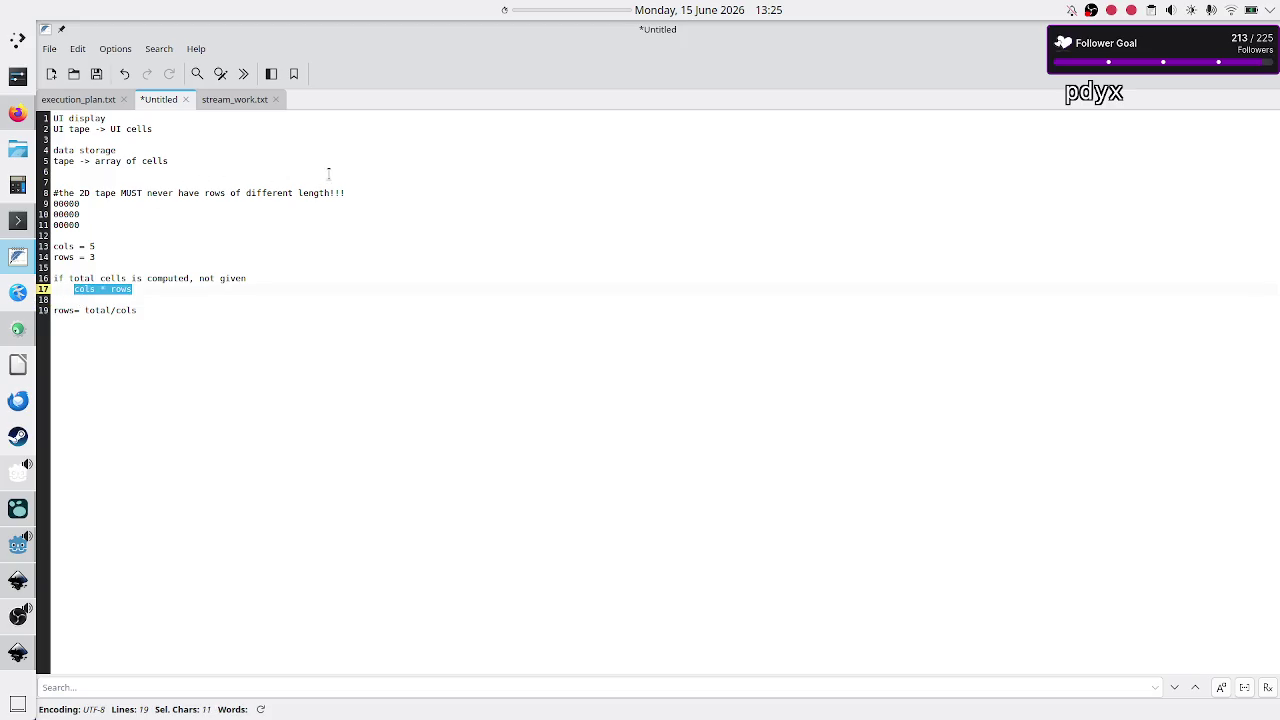
mouse_move(347, 192)
mouse_down()
mouse_move(72, 205)
mouse_move(52, 193)
mouse_up()
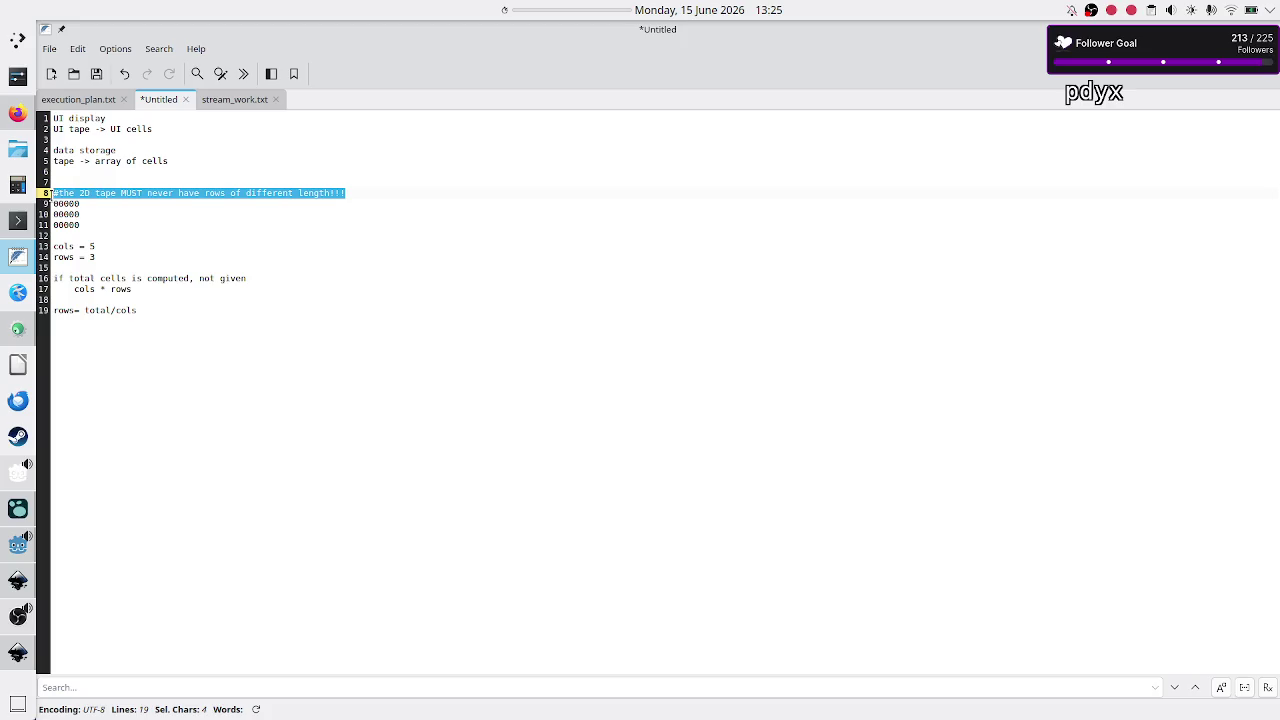
click(128, 240)
Add a 'total_Cells: 12' line below the zero grid, then delete it again.
key(Return)
key(Return)
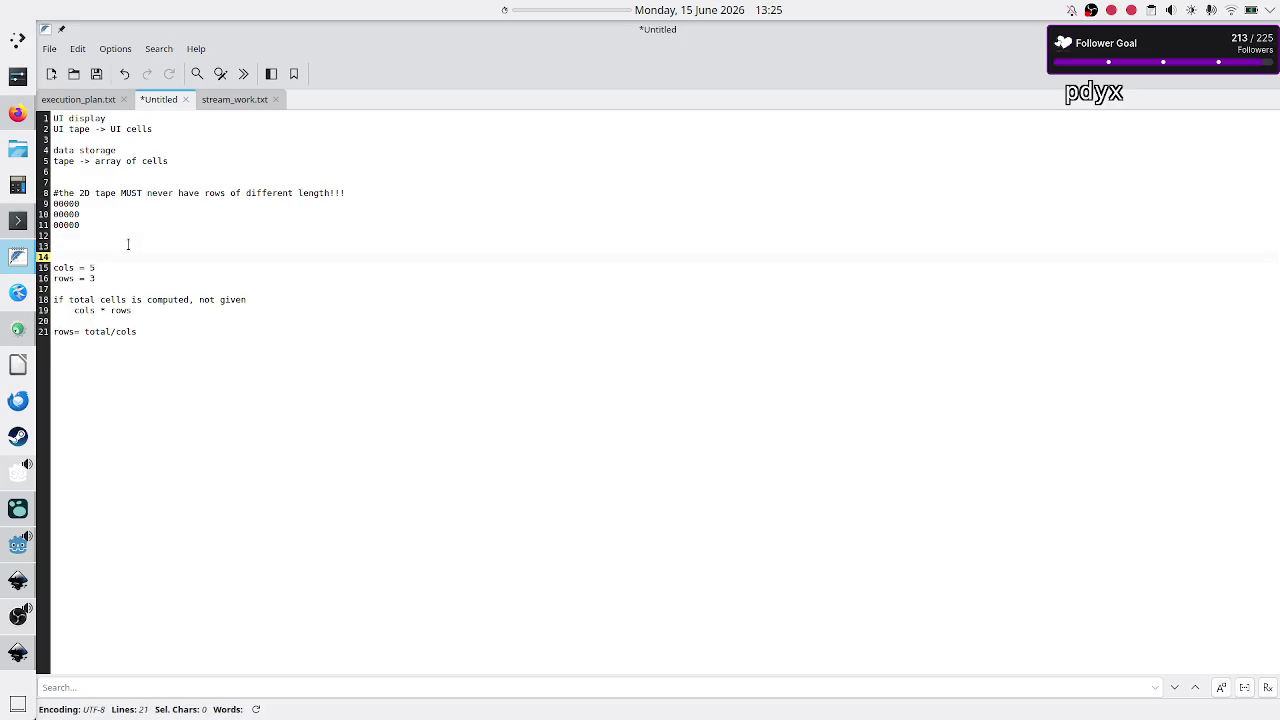
key(Up)
text(total_Cells: )
text(1)
text(2)
key(shift+Left)
key(shift+Left)
key(shift+Left)
key(Down)
key(Down)
key(Up)
key(Up)
triple_click(190, 244)
key(BackSpace)
key(BackSpace)
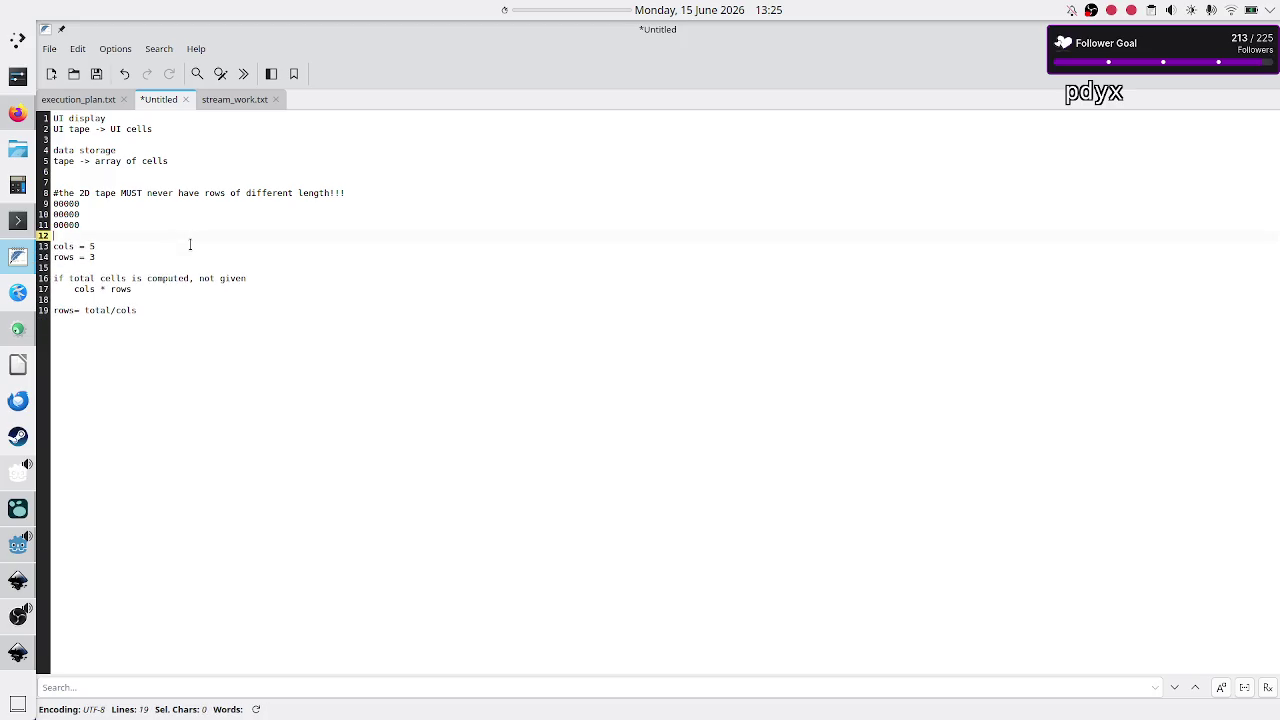
Cancel the Save As dialog for the notes and switch back to Godot Engine.
key(ctrl+s)
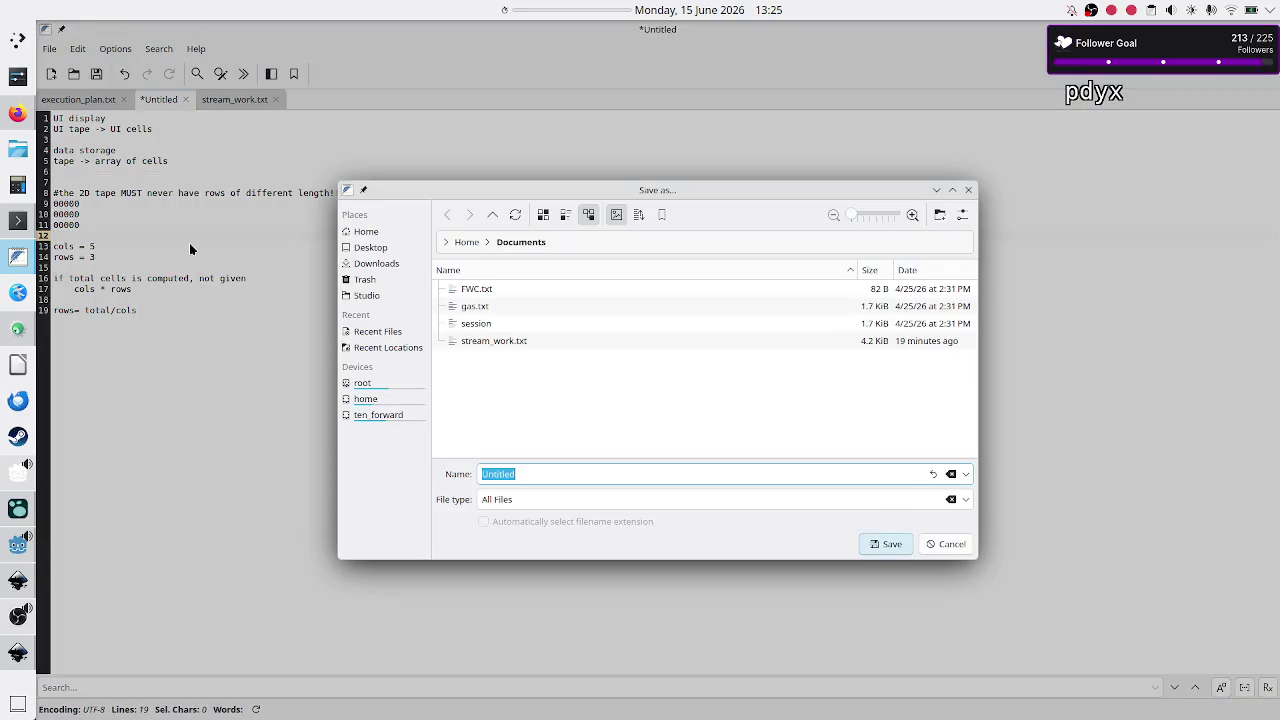
key(Escape)
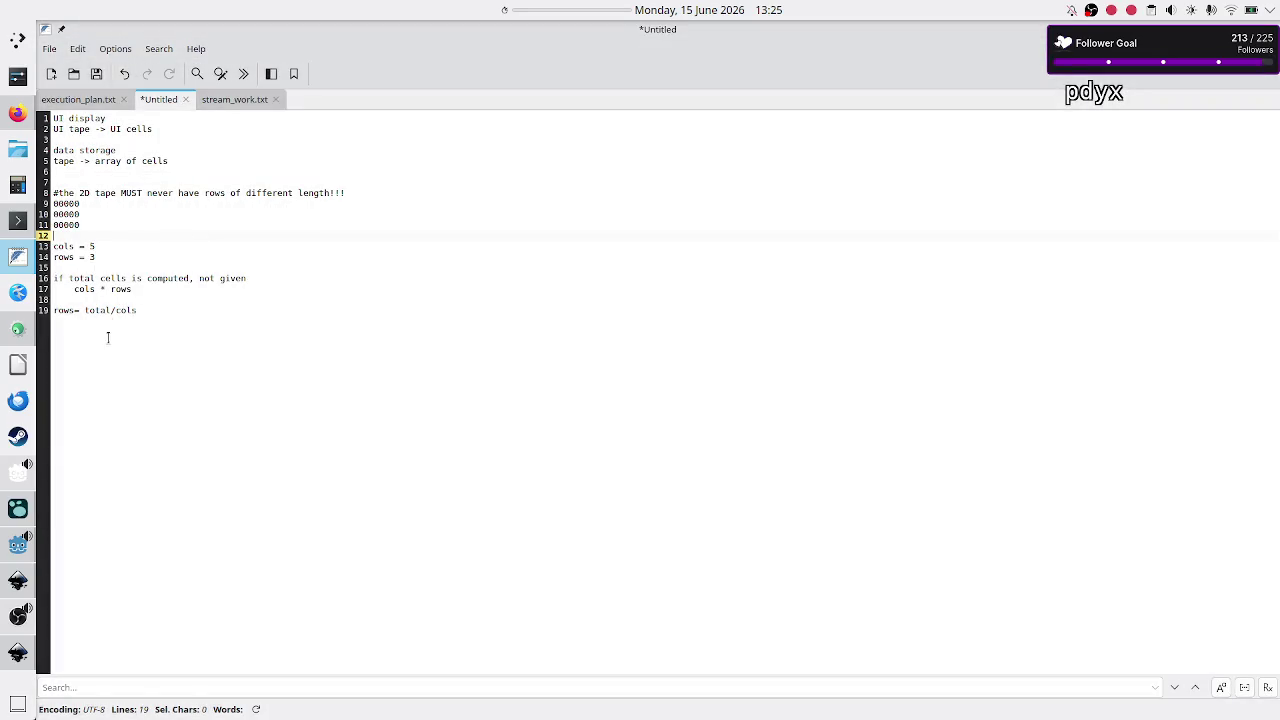
click(27, 566)
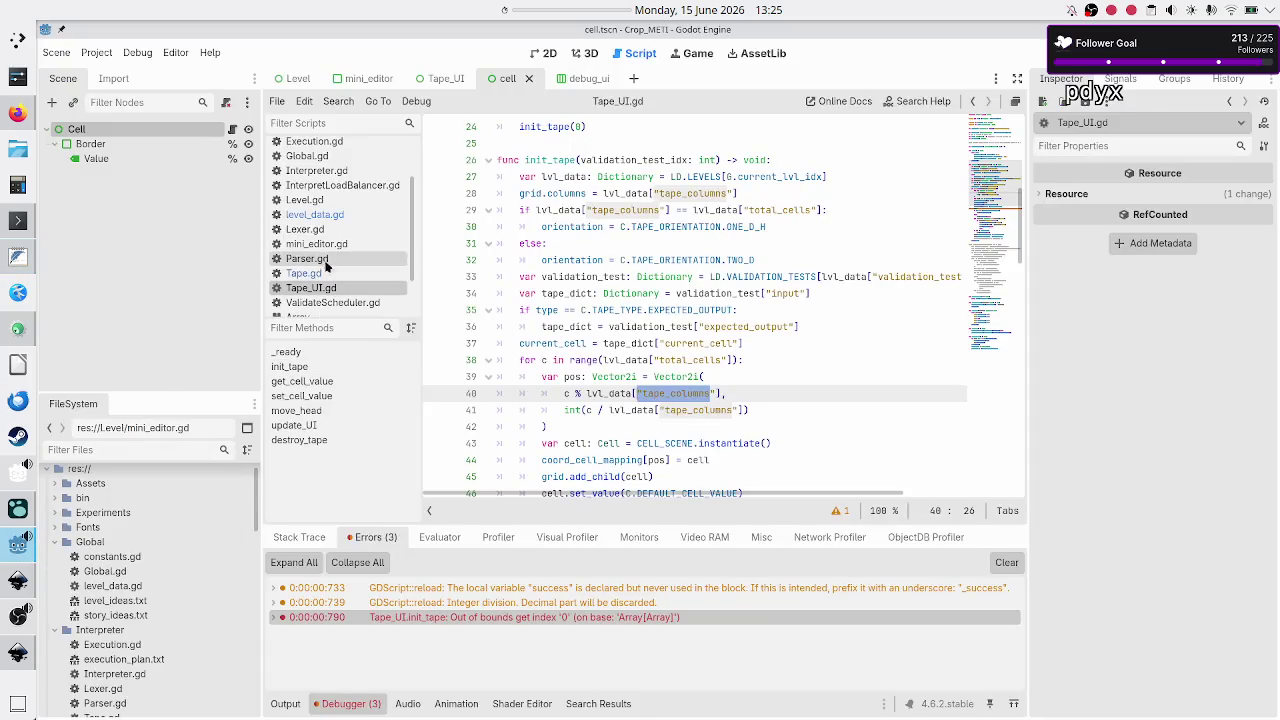
Open level_data.gd and cut the Tutorial level's "total_cells": 15 entry on line 91.
click(316, 214)
scroll(613, 235, up, 3)
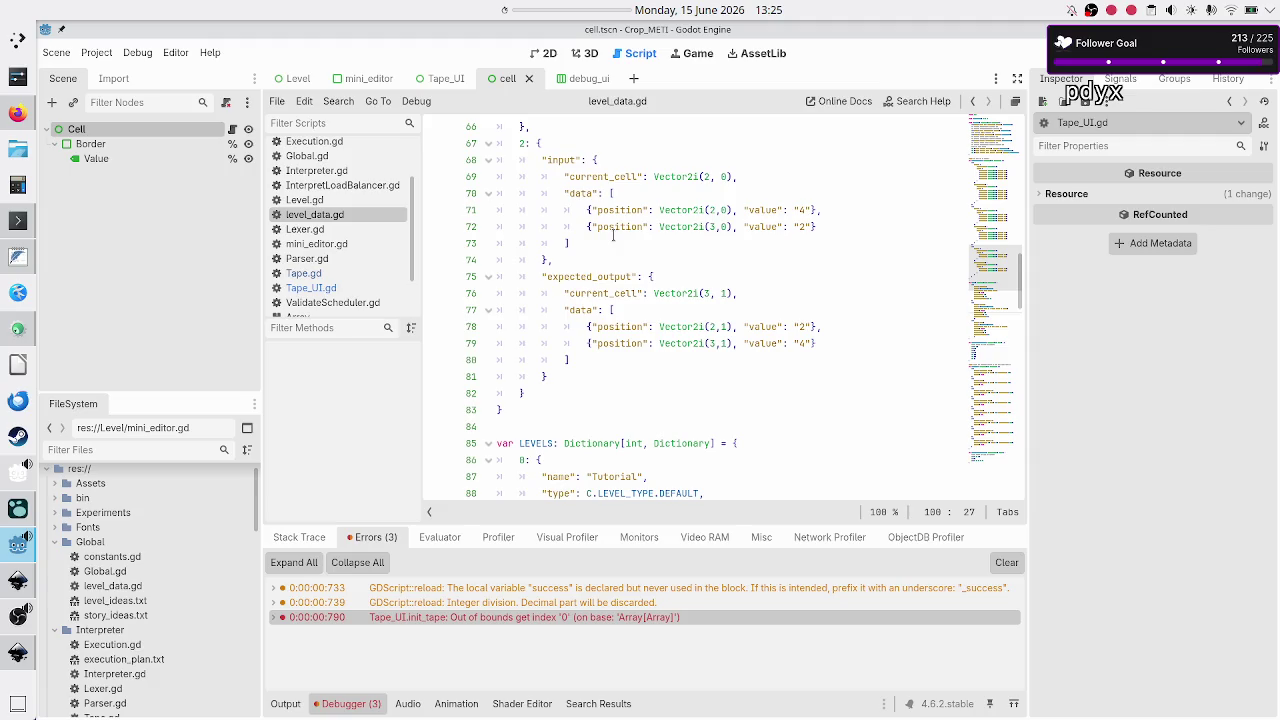
scroll(613, 235, down, 4)
double_click(595, 342)
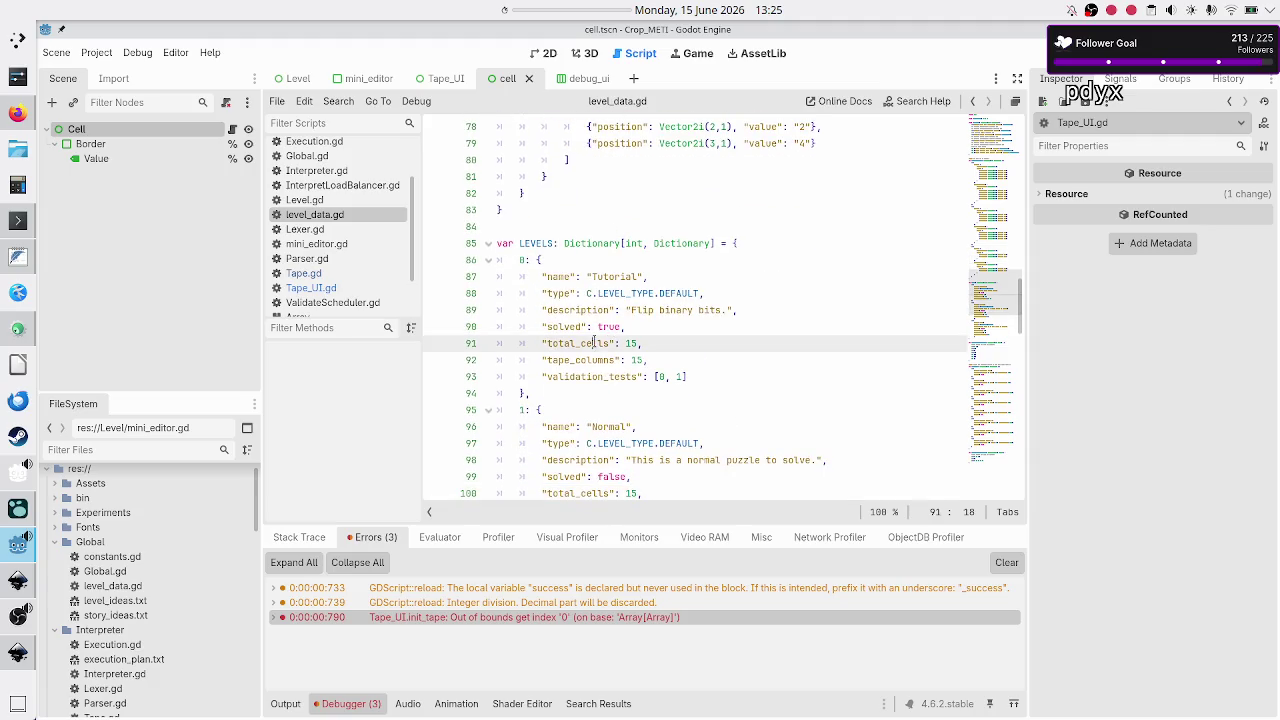
key(Right)
key(Up)
key(End)
key(Right)
key(shift+End)
key(ctrl+c)
key(Delete)
key(BackSpace)
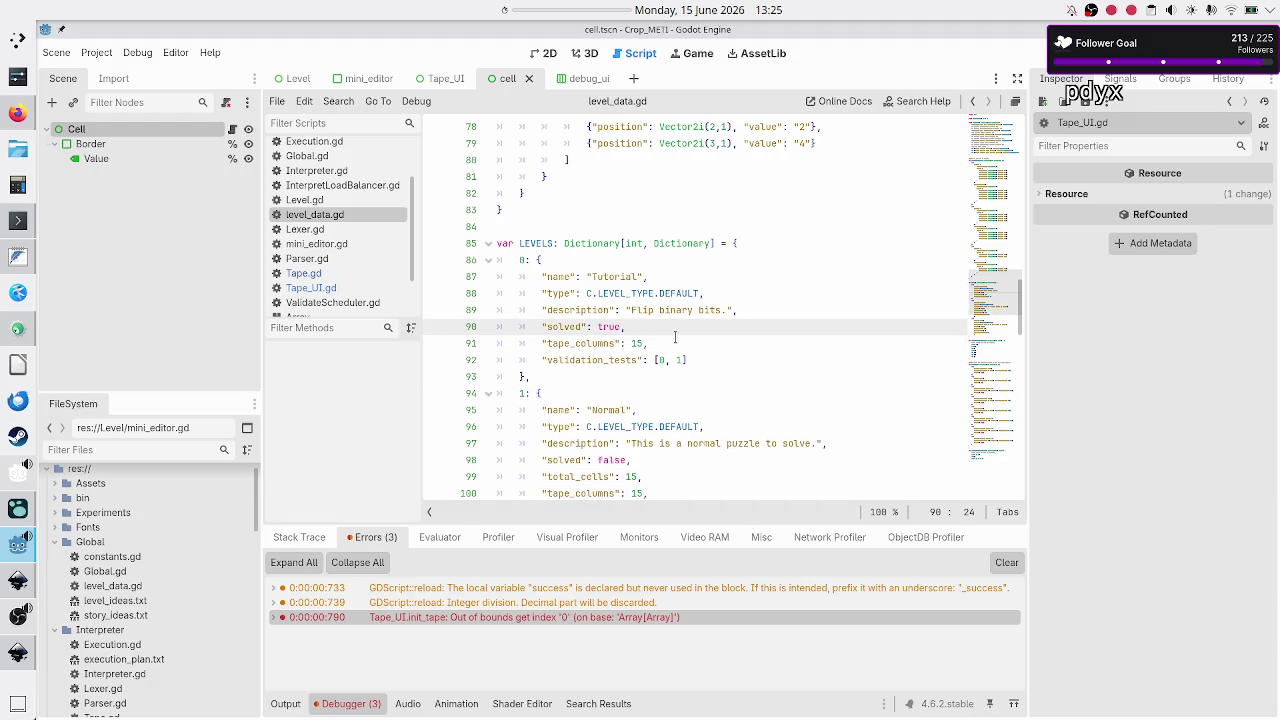
Paste the entry after "tape_columns": 15 and rename its key to total_rows.
key(Down)
key(End)
key(Return)
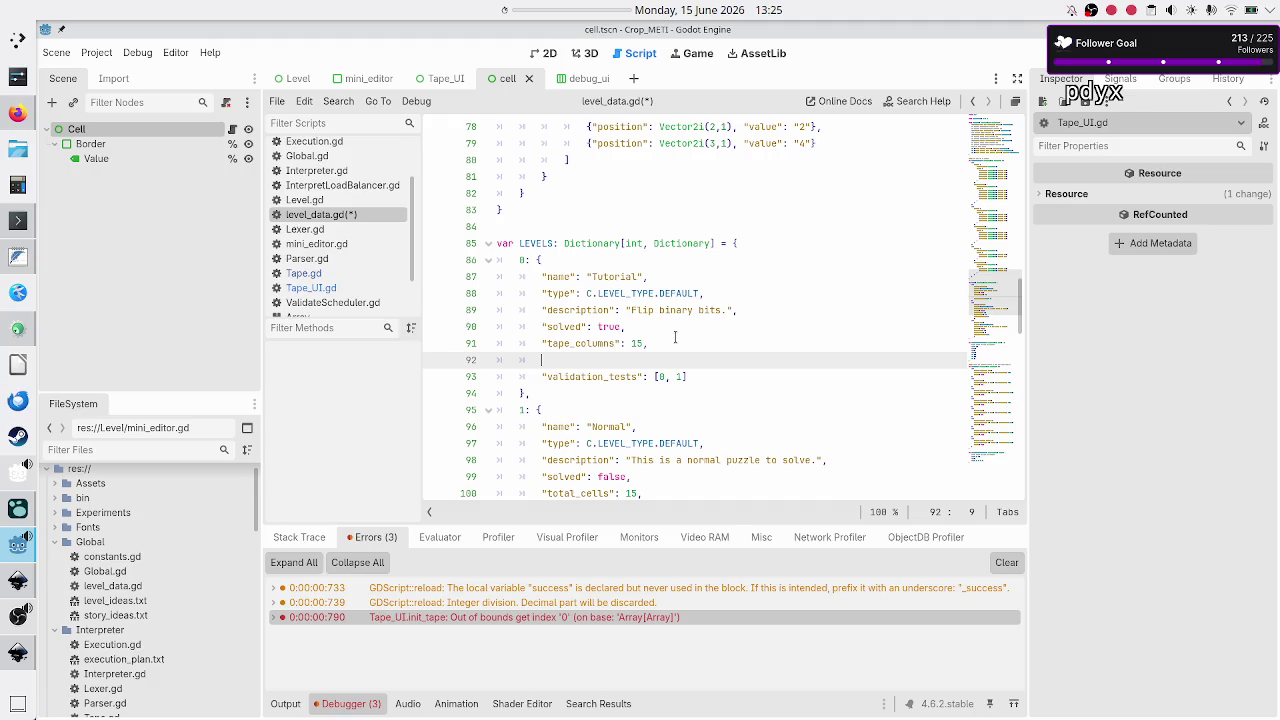
key(ctrl+v)
key(BackSpace)
key(BackSpace)
key(BackSpace)
text(rows)
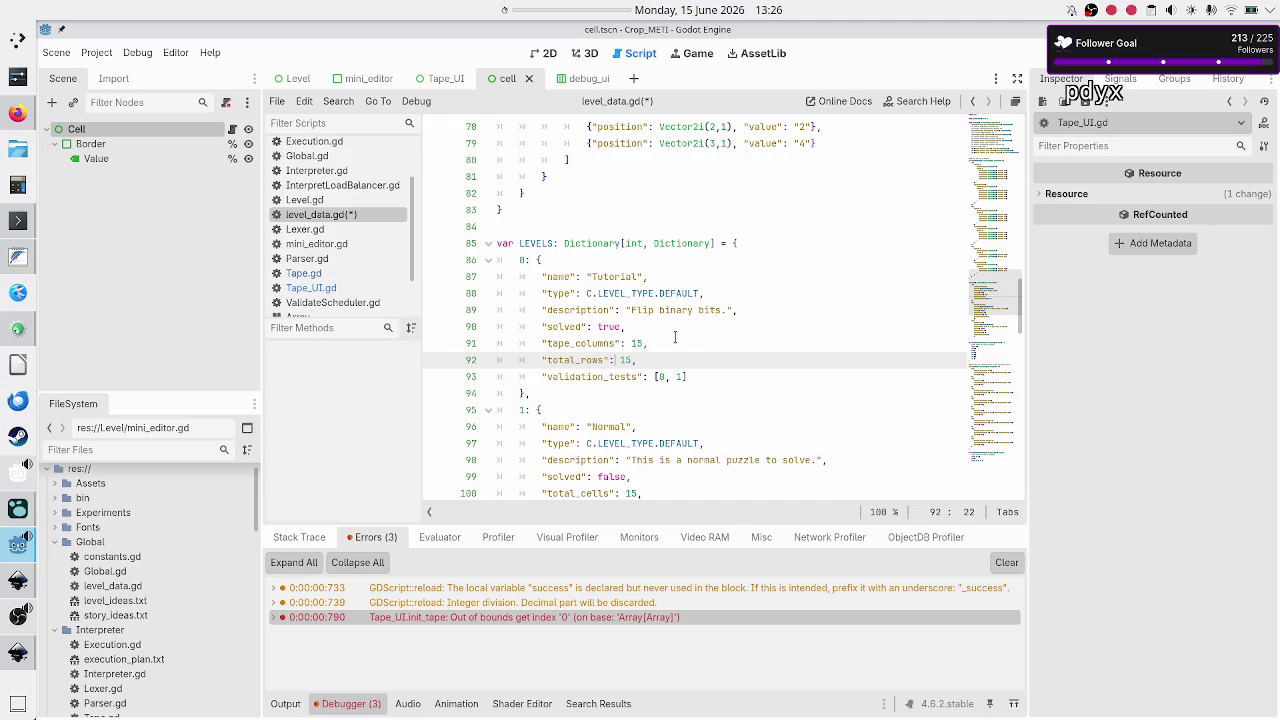
Change the Tutorial level's total_rows from 15 to 1 in level_data.gd and save.
key(BackSpace)
key(Up)
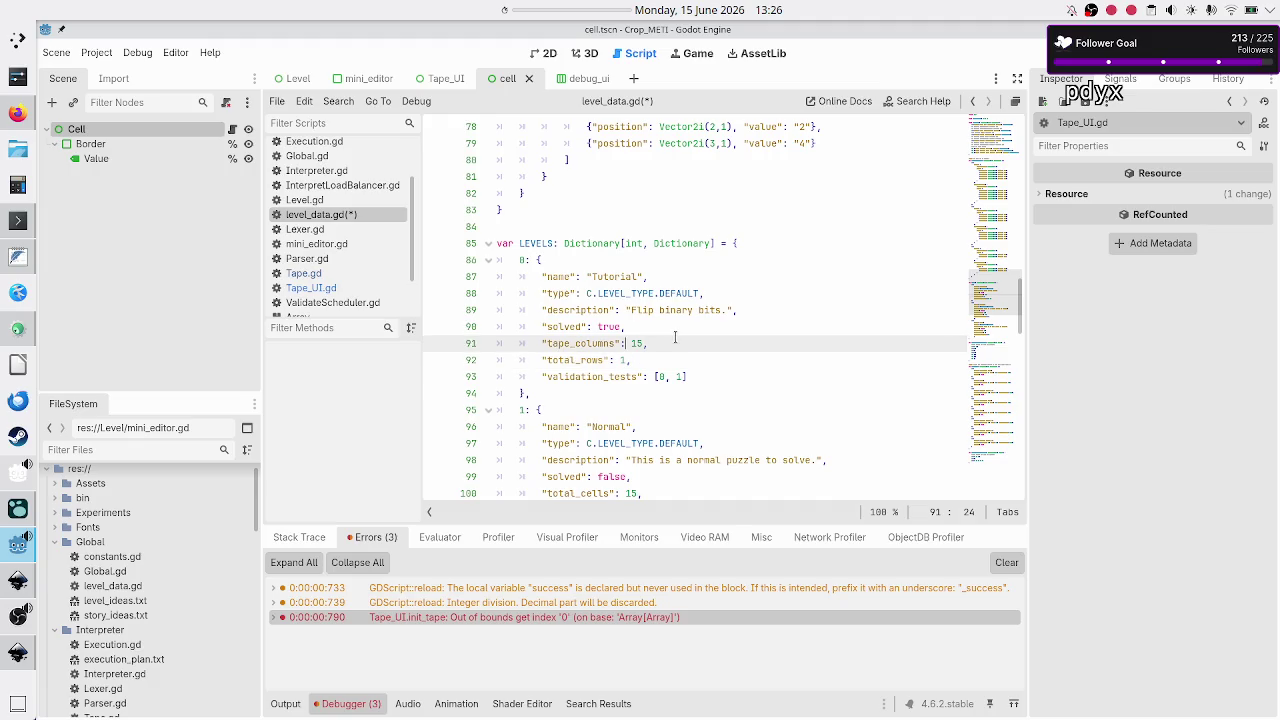
key(Down)
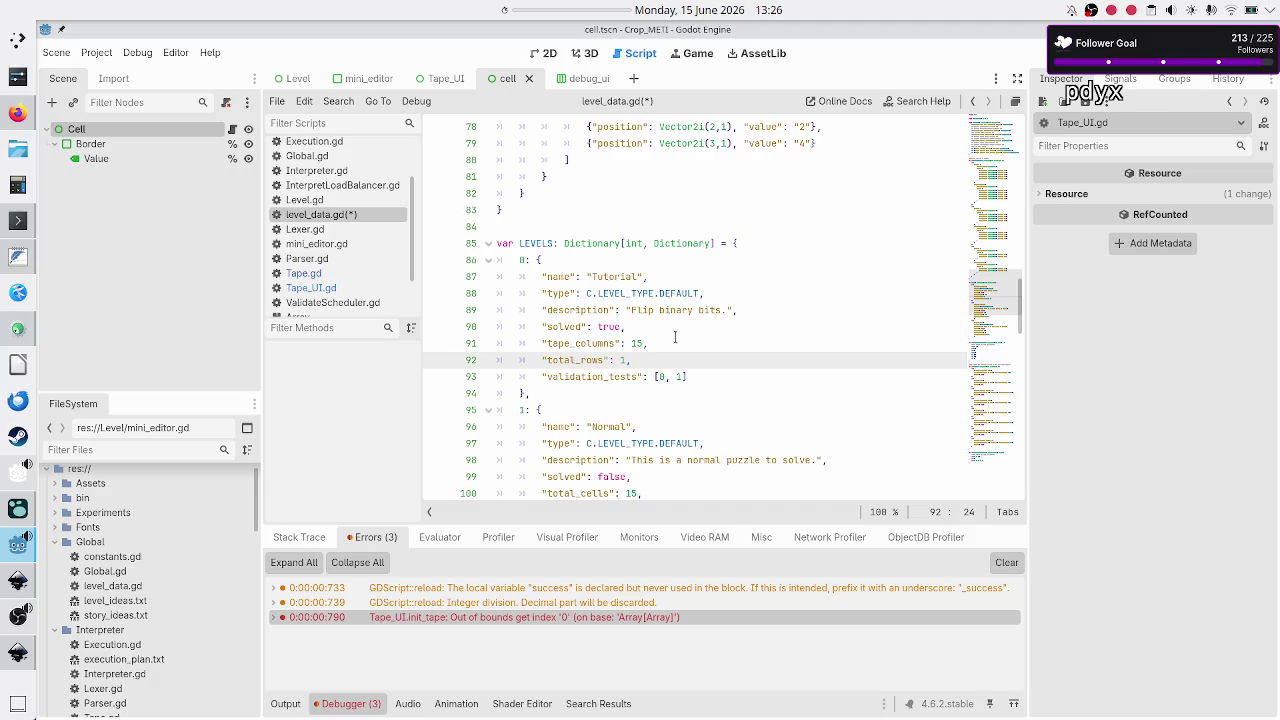
key(shift+Left)
key(shift+Left)
key(shift+Left)
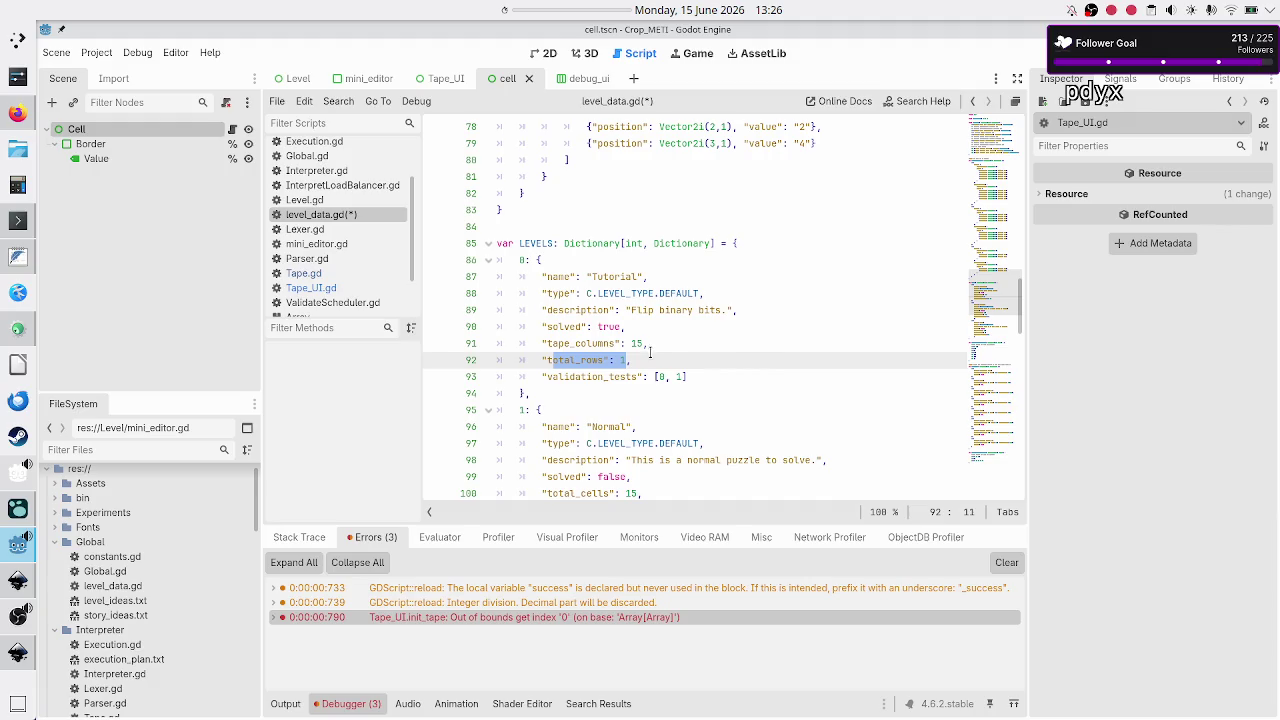
key(End)
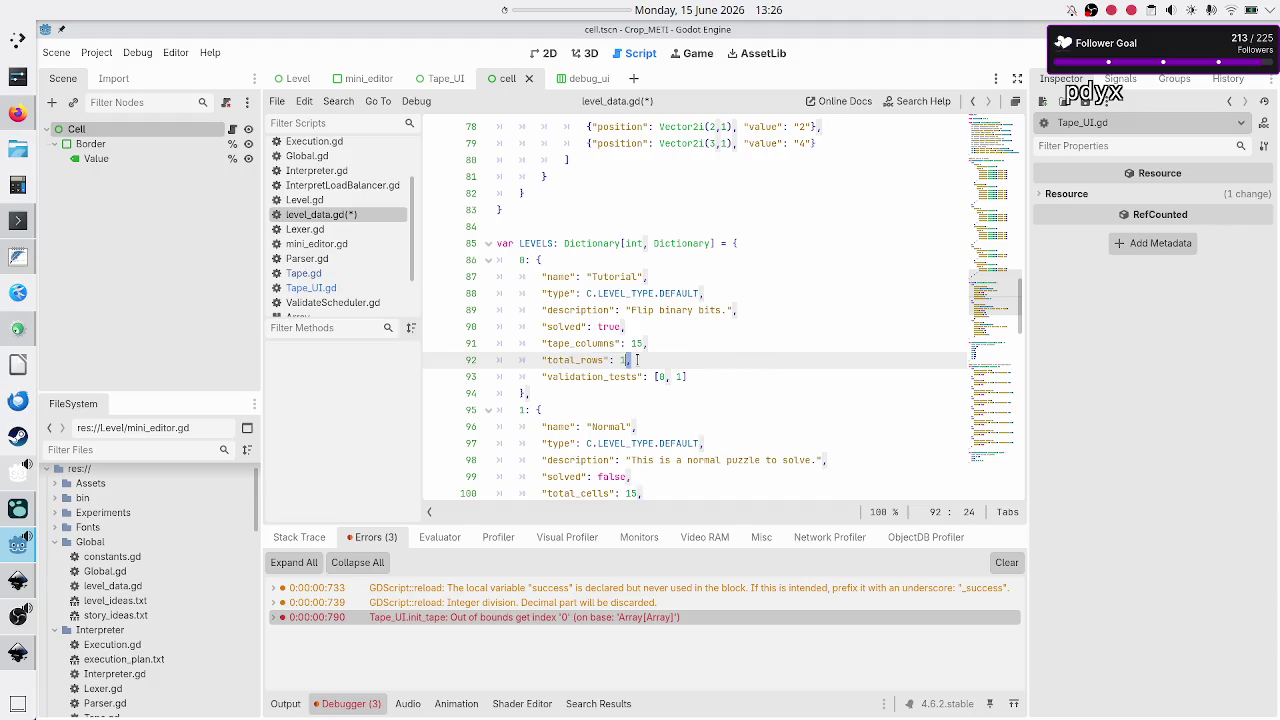
key(shift+Left)
key(shift+Left)
key(shift+Left)
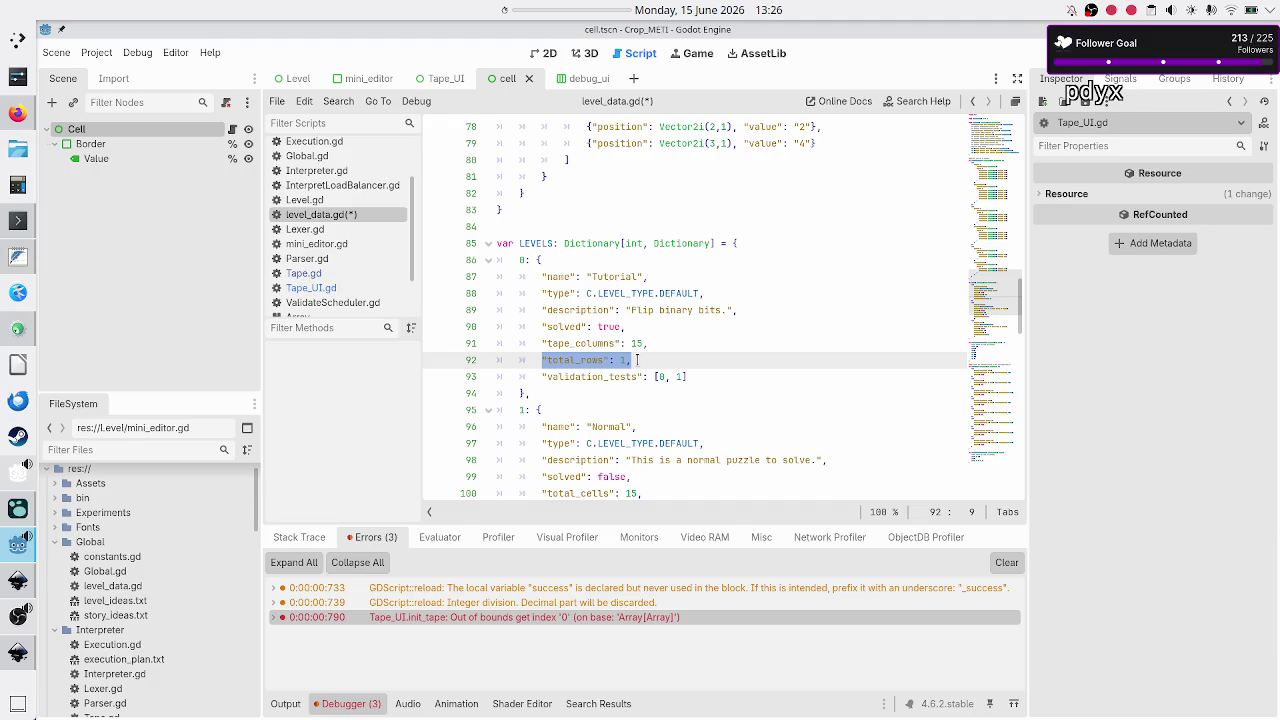
key(ctrl+s)
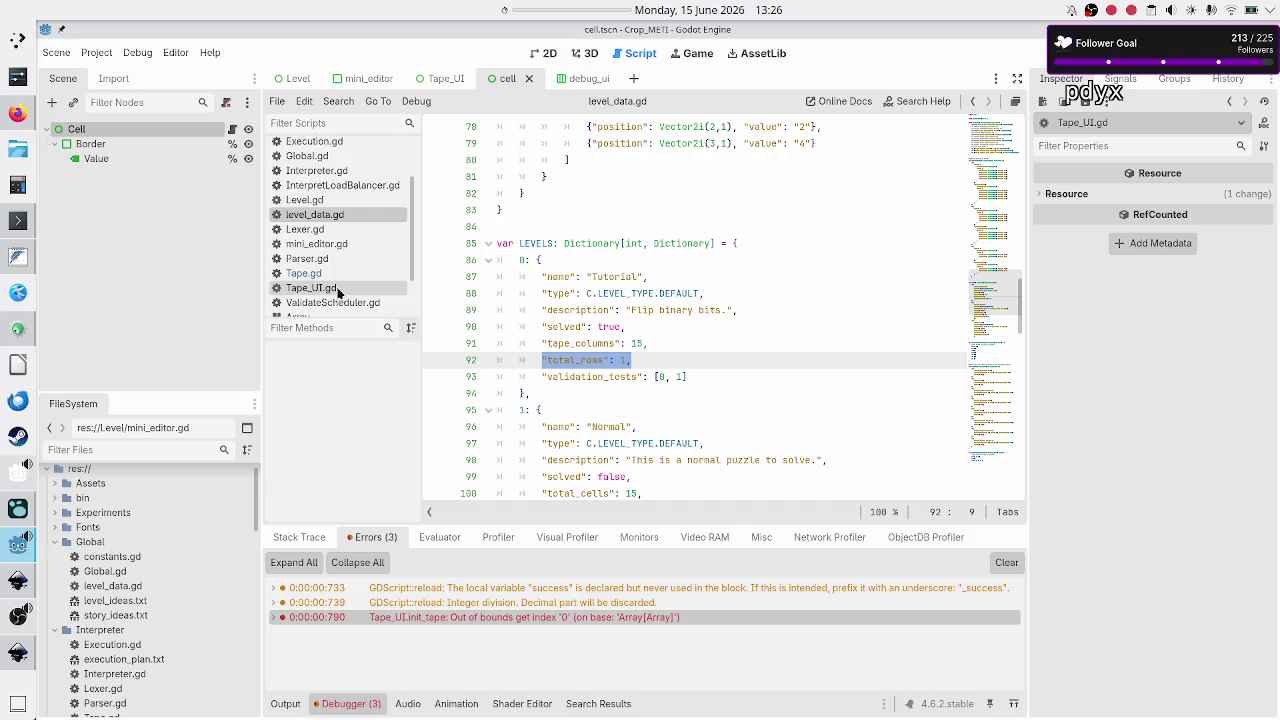
click(338, 289)
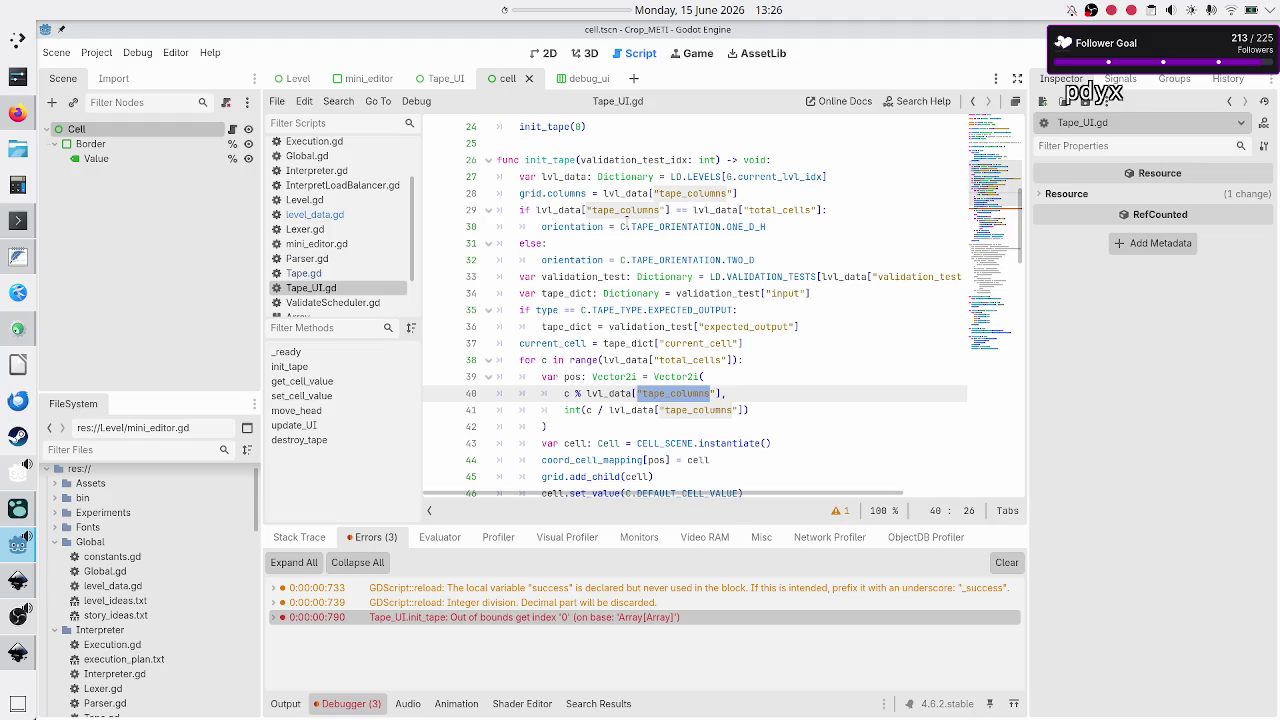
Add the condition if lvl_data["tape_rows"] == 1: above the orientation assignment in init_tape.
mouse_move(759, 256)
mouse_down()
mouse_move(540, 243)
mouse_move(520, 193)
mouse_move(487, 210)
mouse_up()
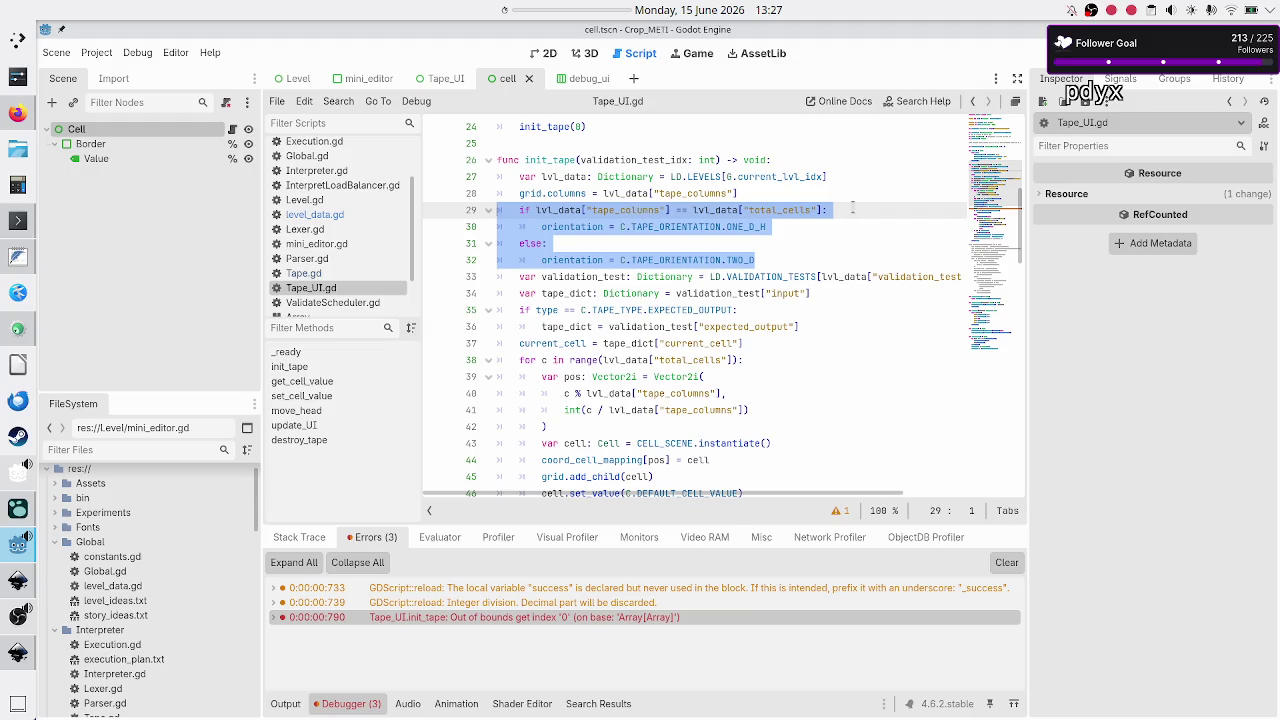
key(ctrl+z)
key(ctrl+z)
key(Down)
key(Down)
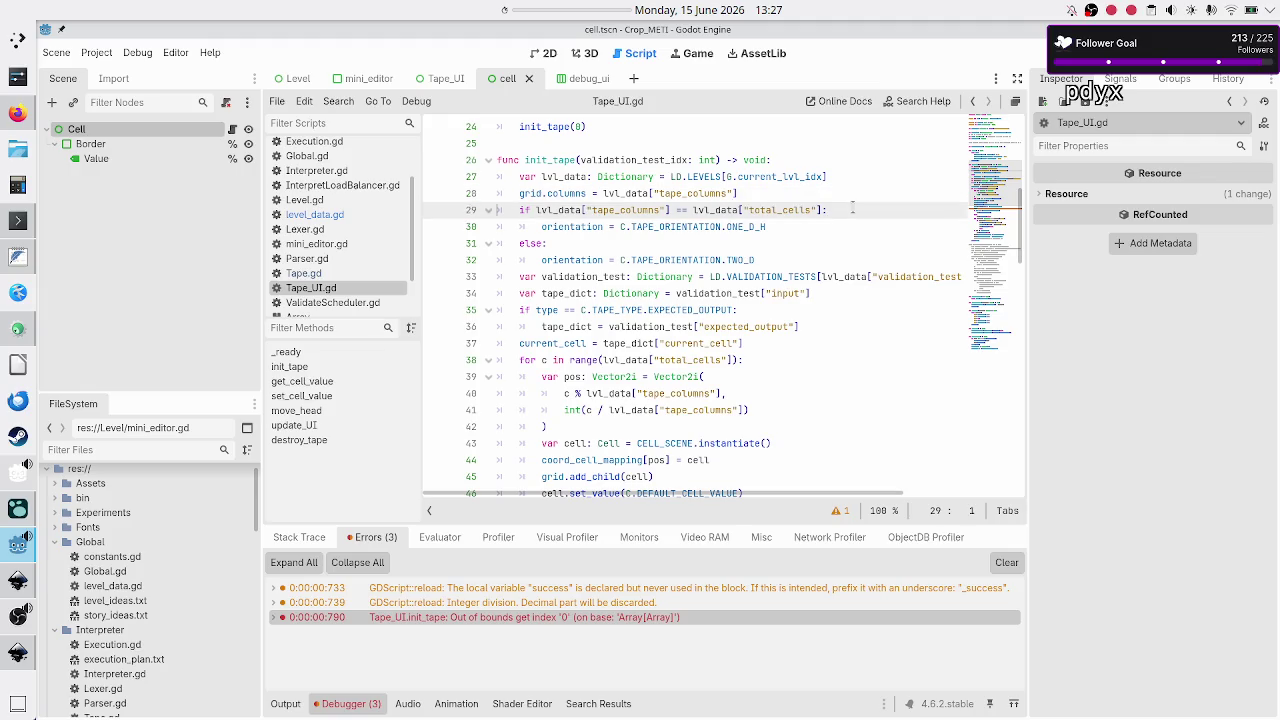
key(Home)
key(Return)
key(Up)
key(Tab)
text(if lvl)
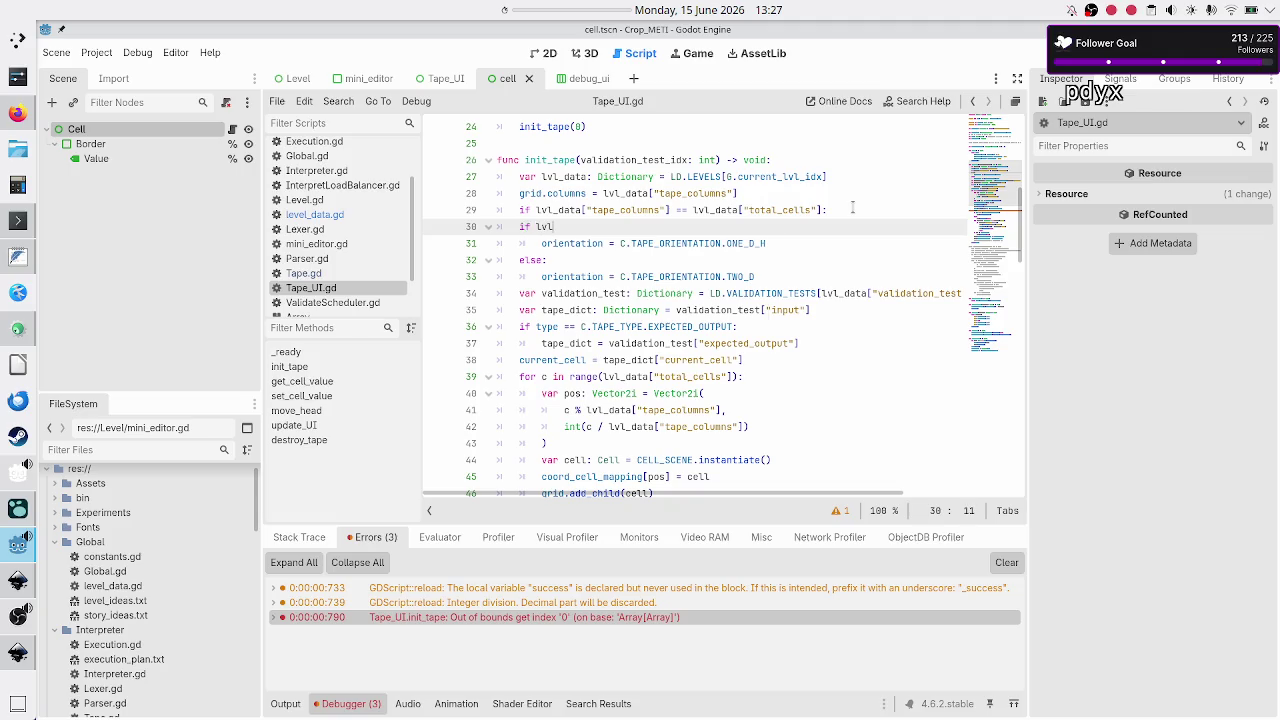
key(Return)
text([)
text("tape_rows"])
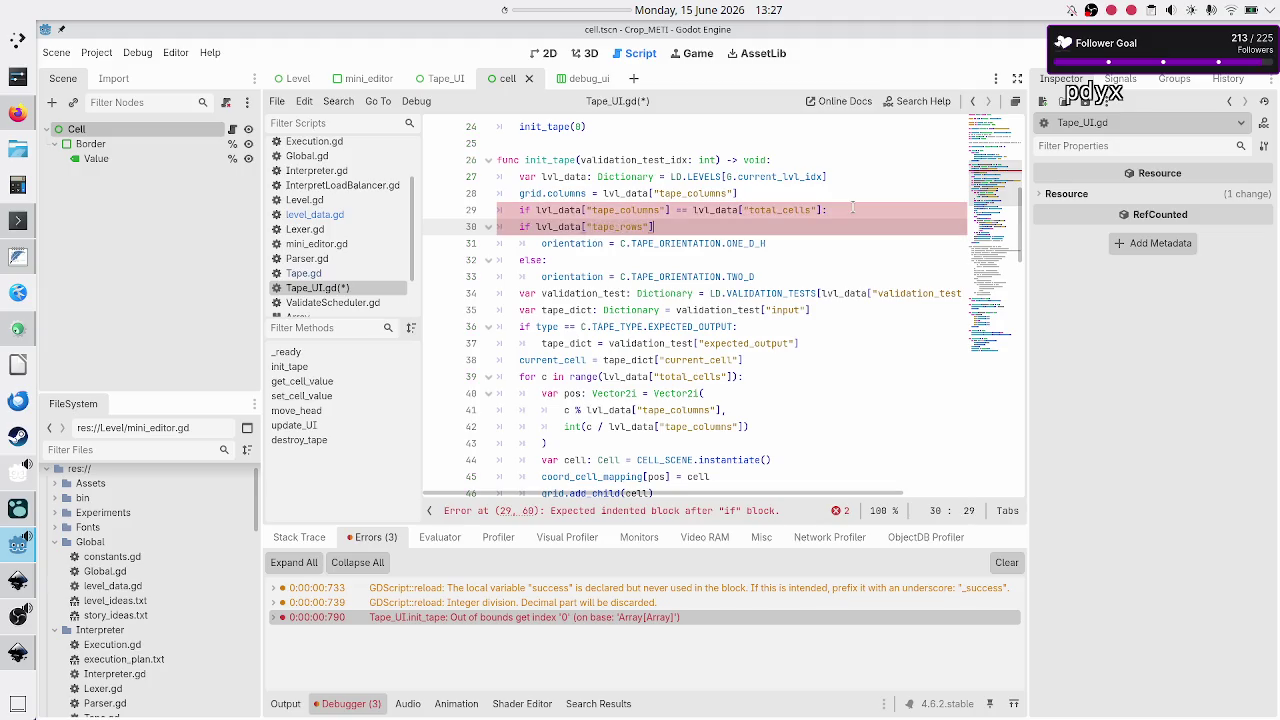
text( == 1:)
Comment out the old total_cells condition line and review the new orientation block.
key(Up)
key(Home)
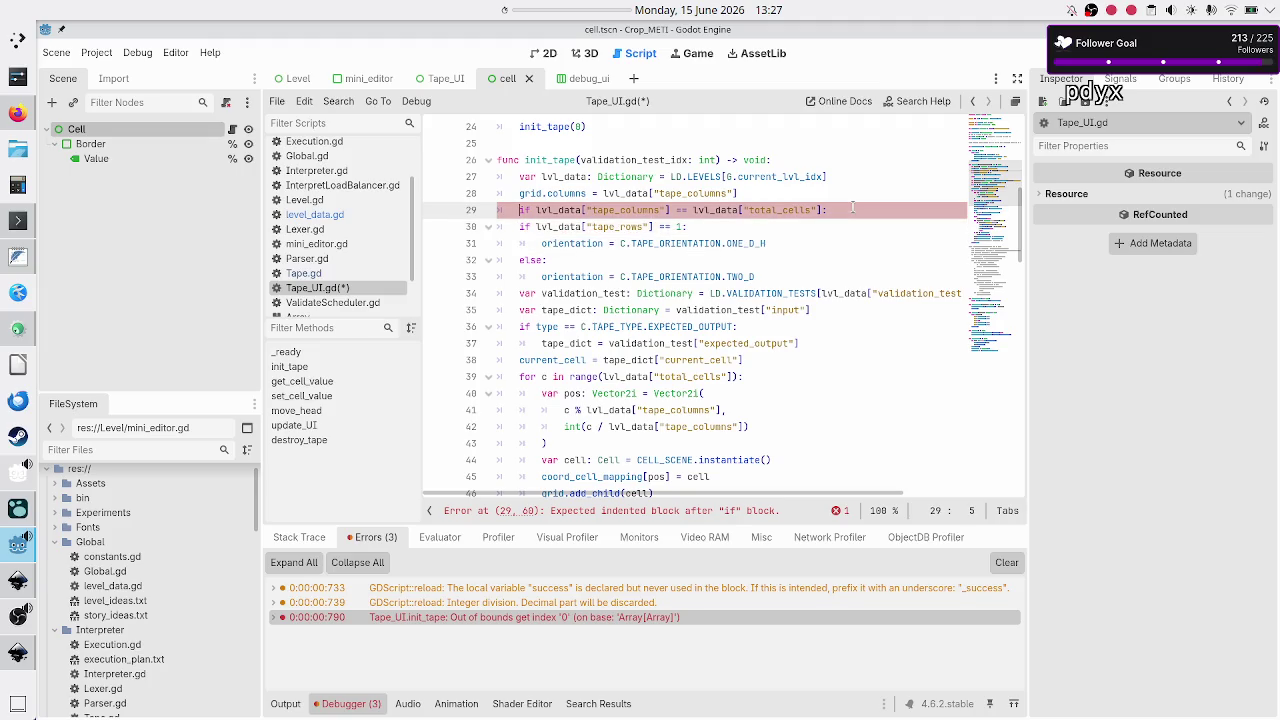
text(#)
key(Down)
key(Down)
key(Up)
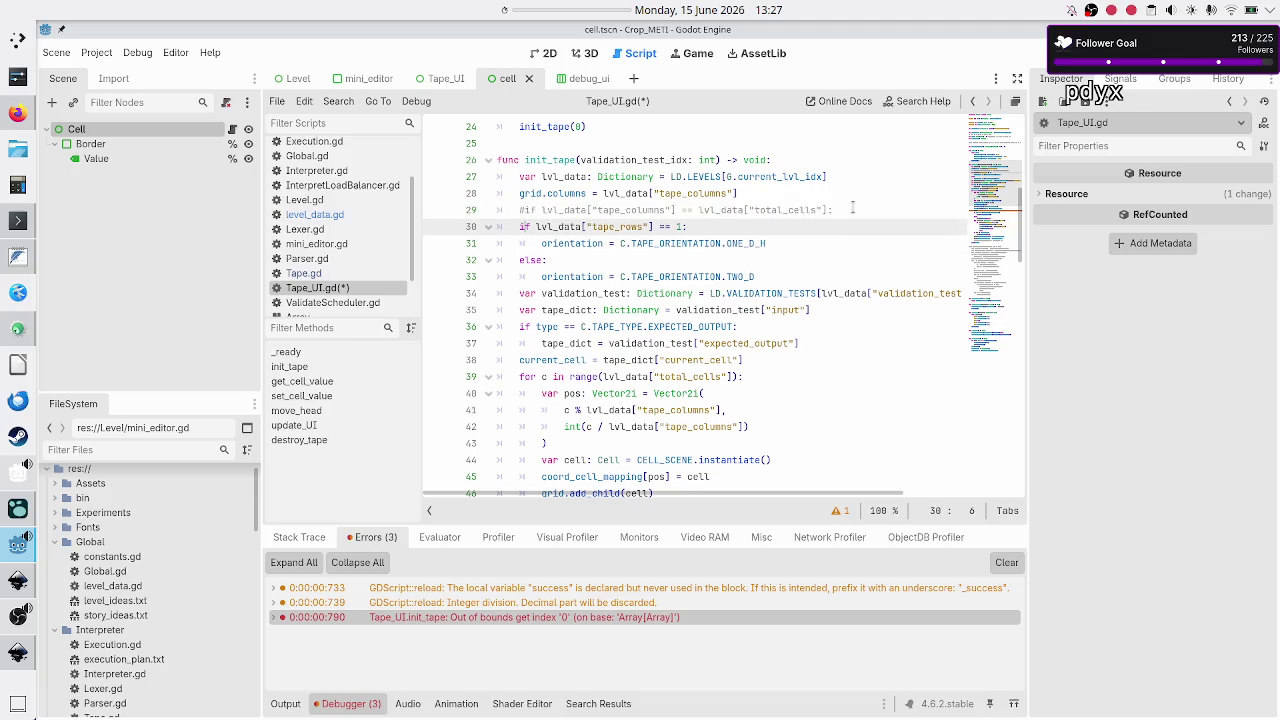
key(shift+Down)
key(shift+Down)
key(shift+Down)
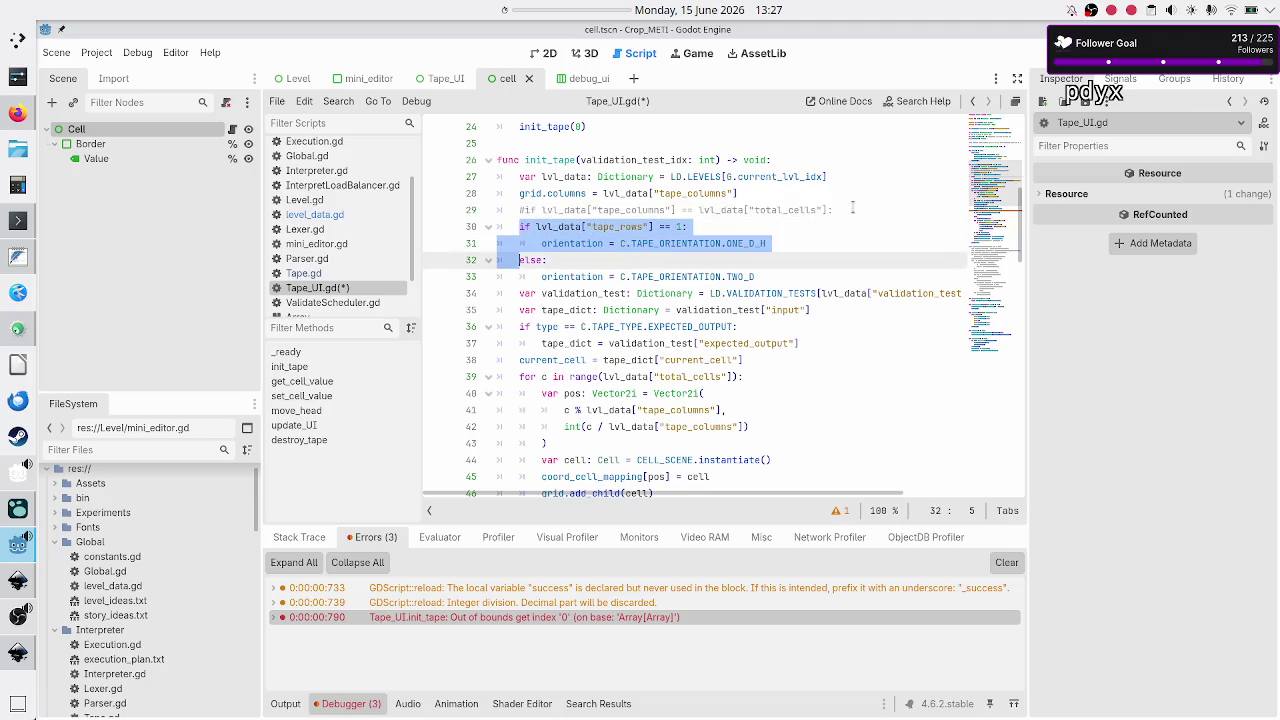
key(shift+End)
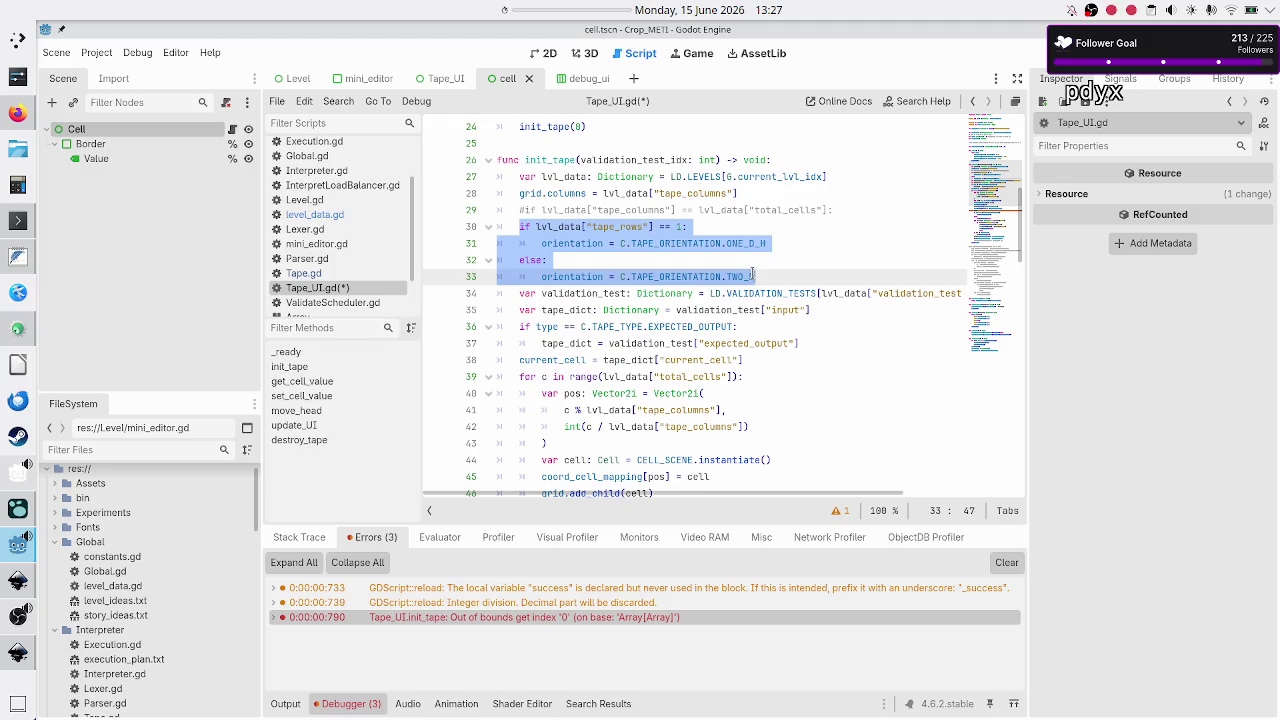
click(763, 276)
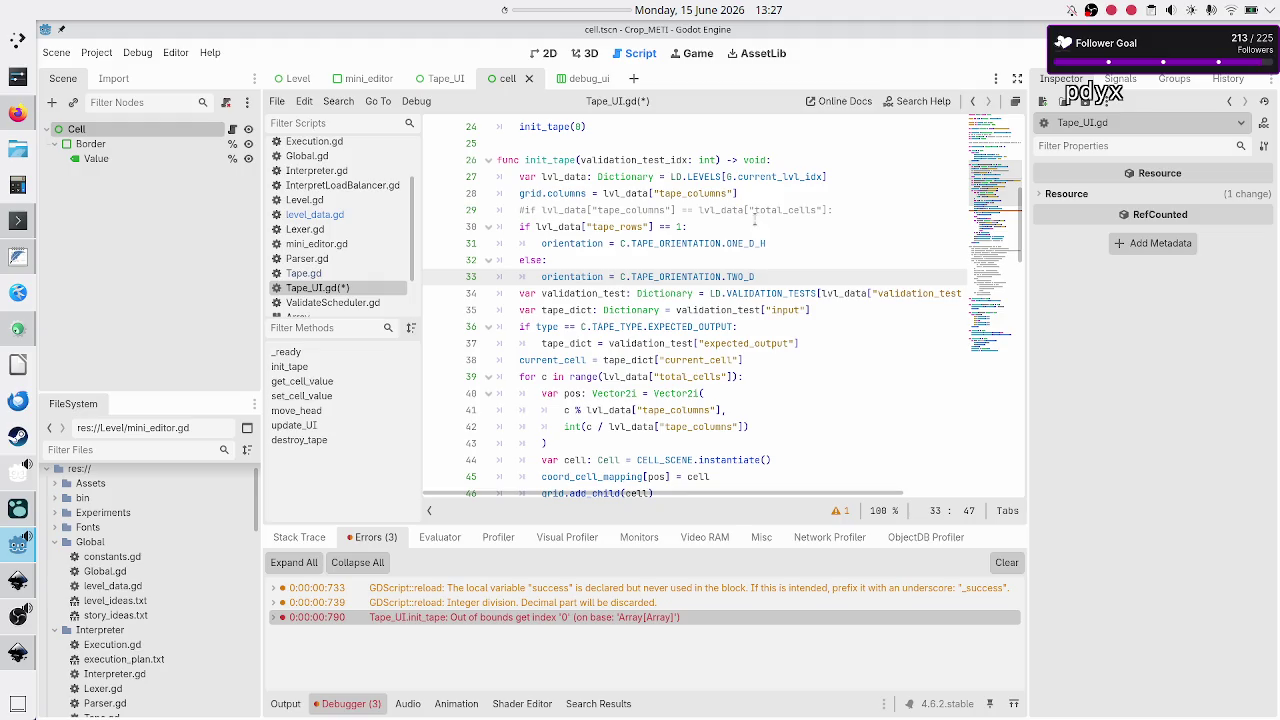
double_click(792, 212)
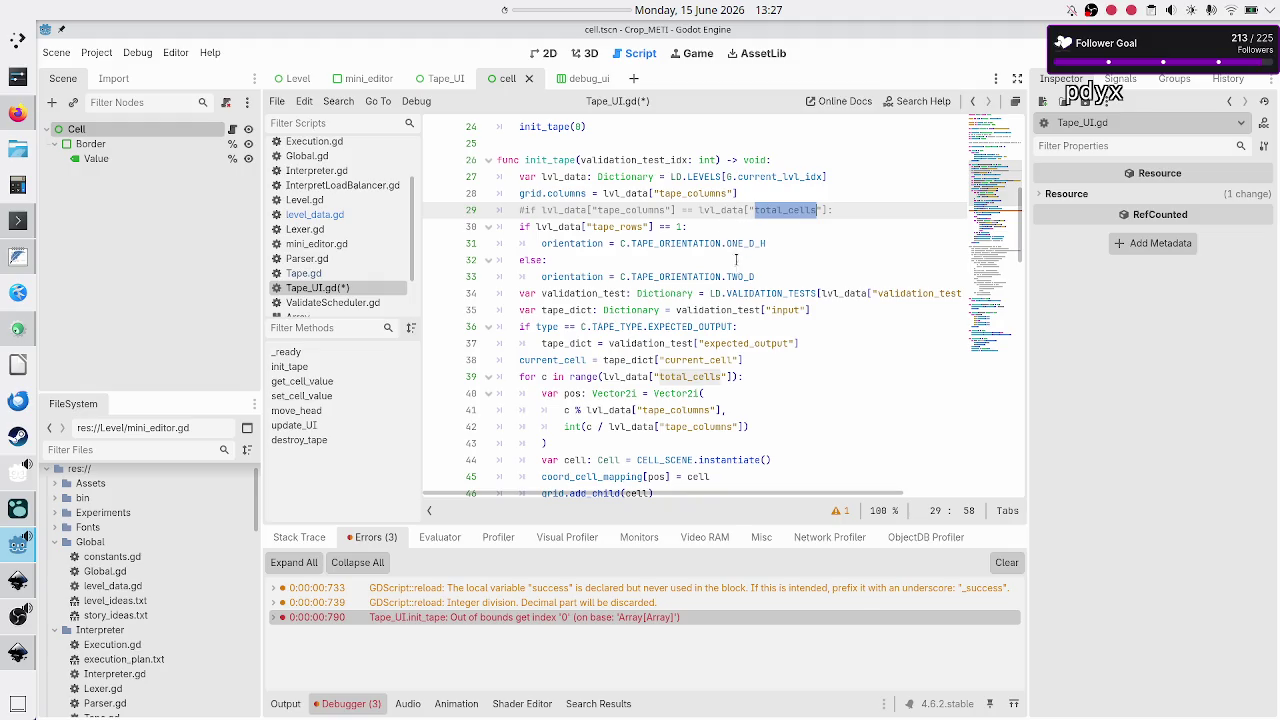
click(763, 275)
mouse_move(745, 271)
mouse_down()
mouse_move(488, 245)
mouse_move(488, 230)
mouse_up()
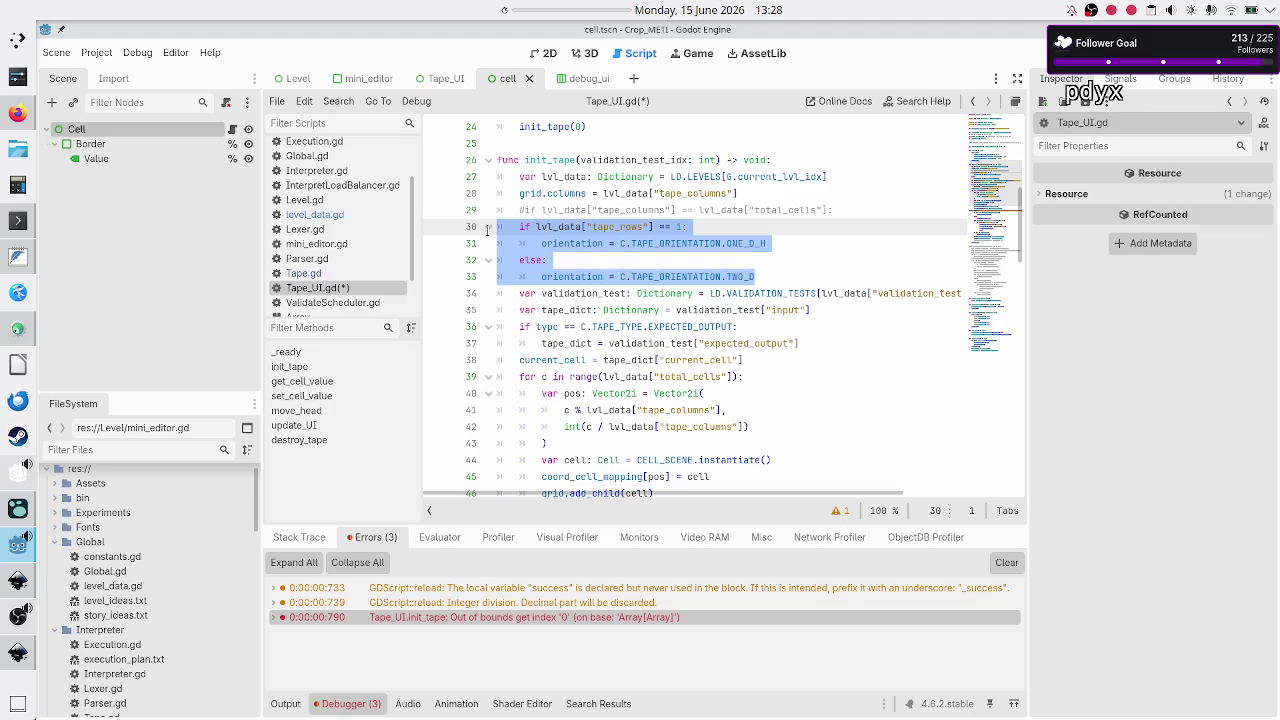
key(Up)
key(Up)
Delete the commented-out old orientation condition line.
key(Down)
key(shift+End)
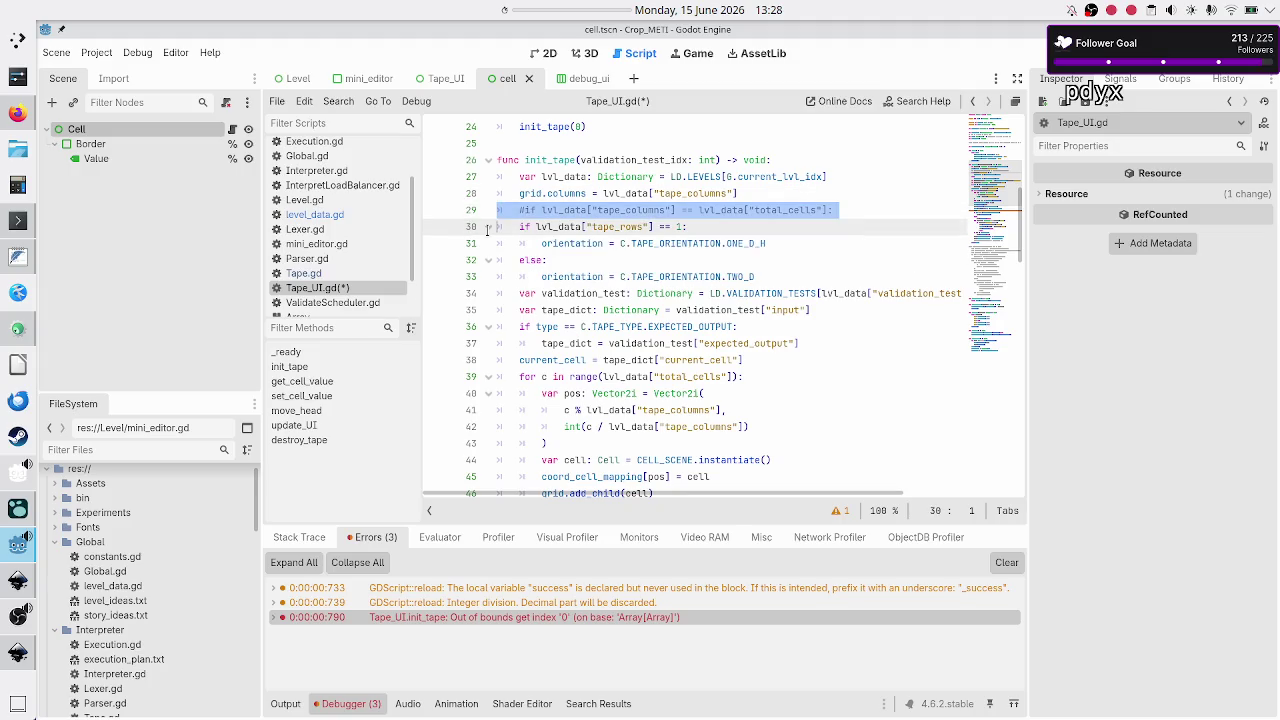
key(BackSpace)
key(BackSpace)
key(Down)
key(Down)
key(Down)
key(Down)
key(Down)
key(Down)
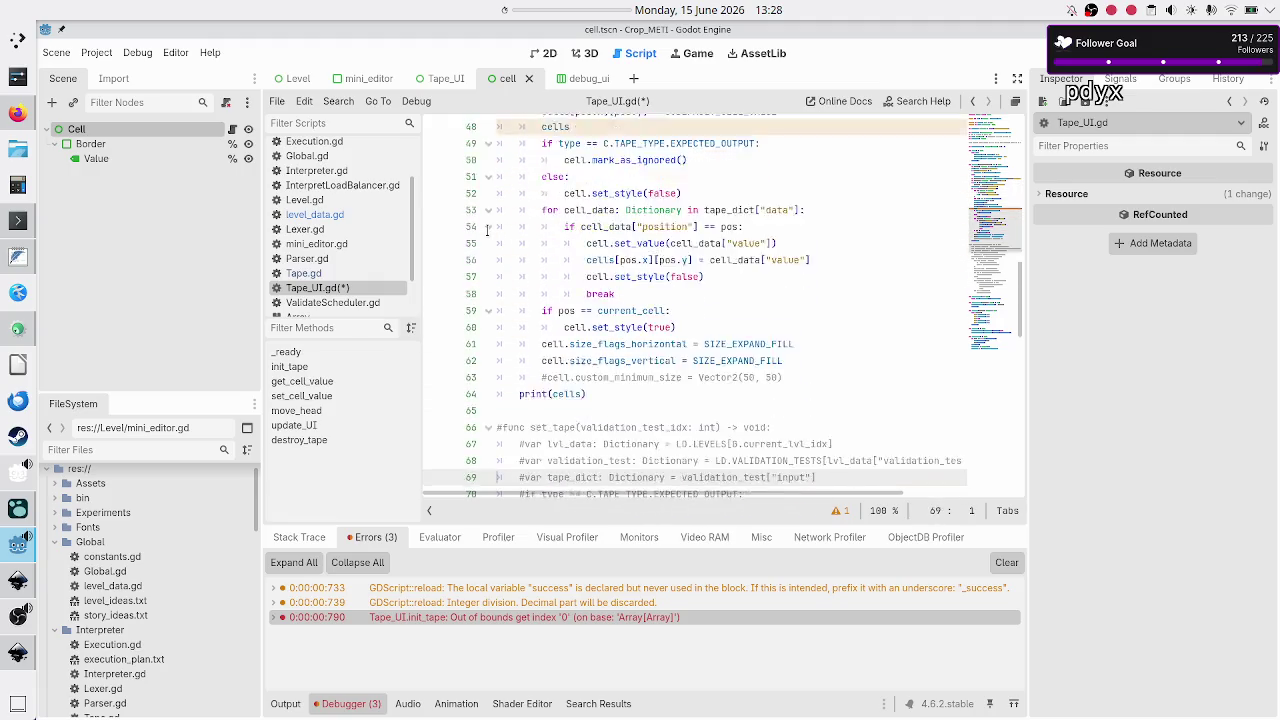
Replace the commented-out set_tape body with a single pass, keeping get_cell_value intact.
key(Up)
key(Up)
key(Up)
key(shift+Down)
key(shift+Down)
key(shift+Down)
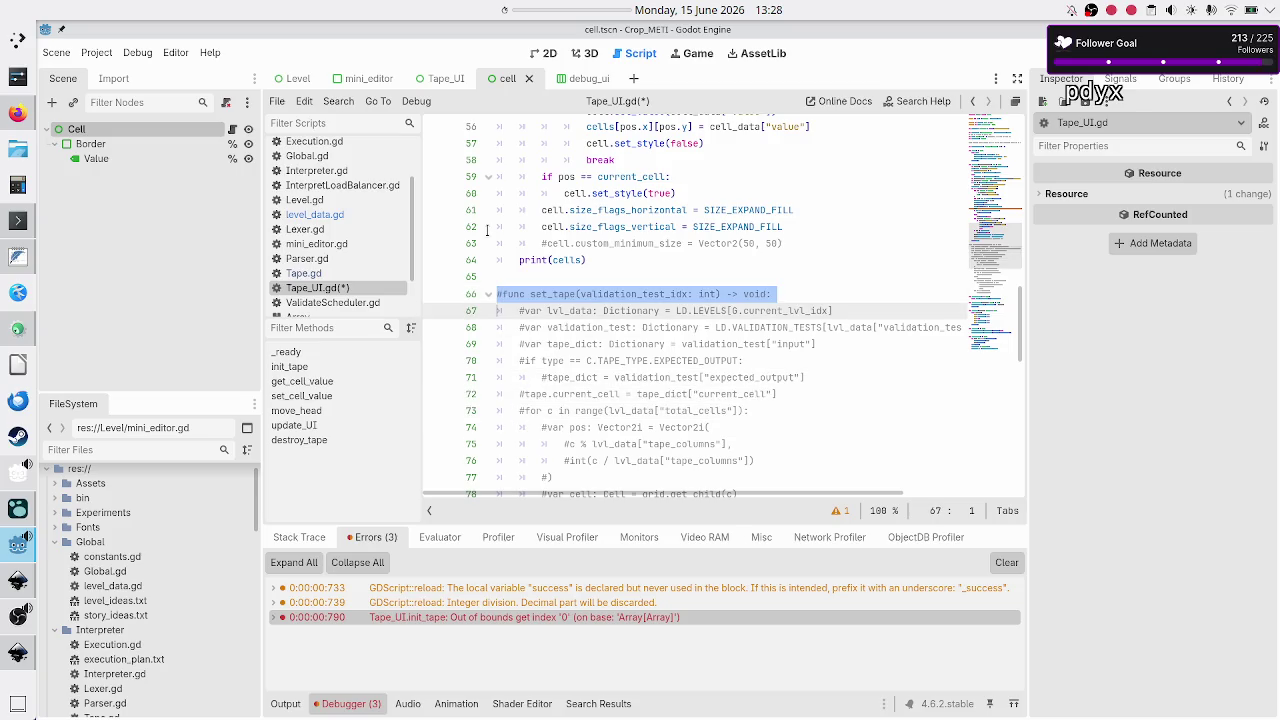
key(shift+Down)
key(shift+Down)
key(shift+Down)
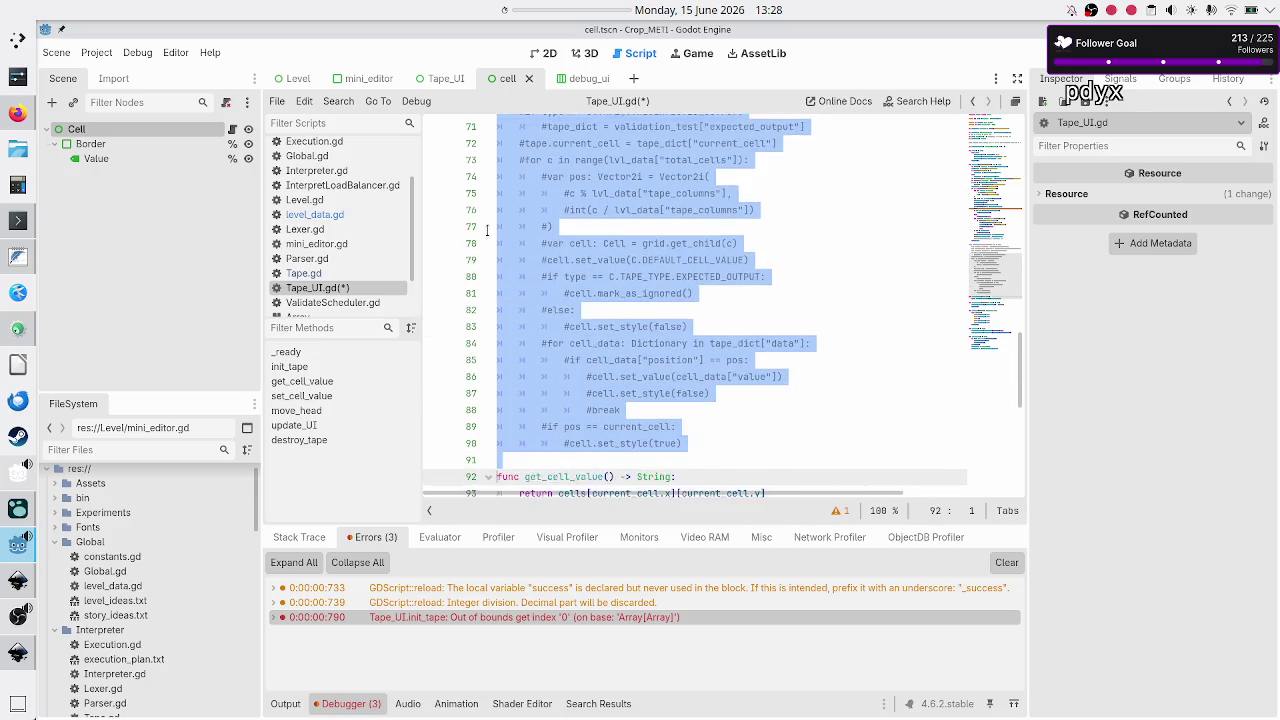
key(shift+Left)
key(shift+Left)
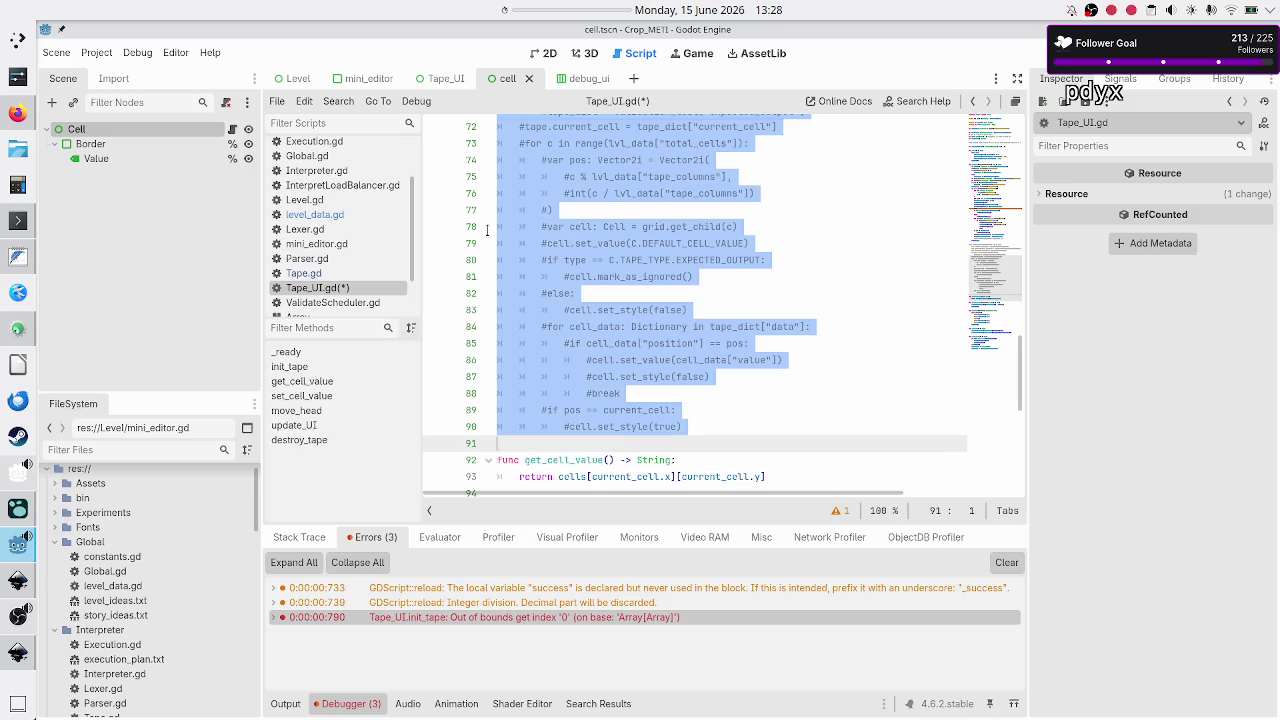
key(Up)
key(Up)
key(Up)
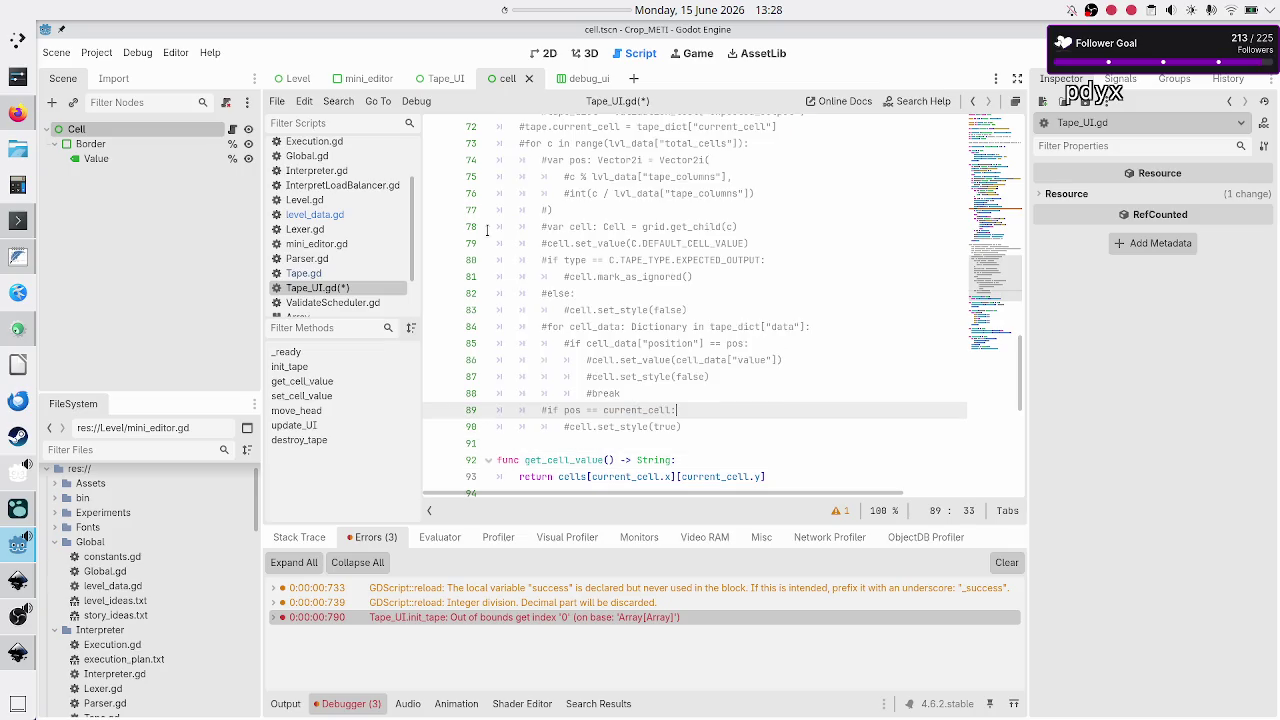
key(Down)
key(Down)
key(Down)
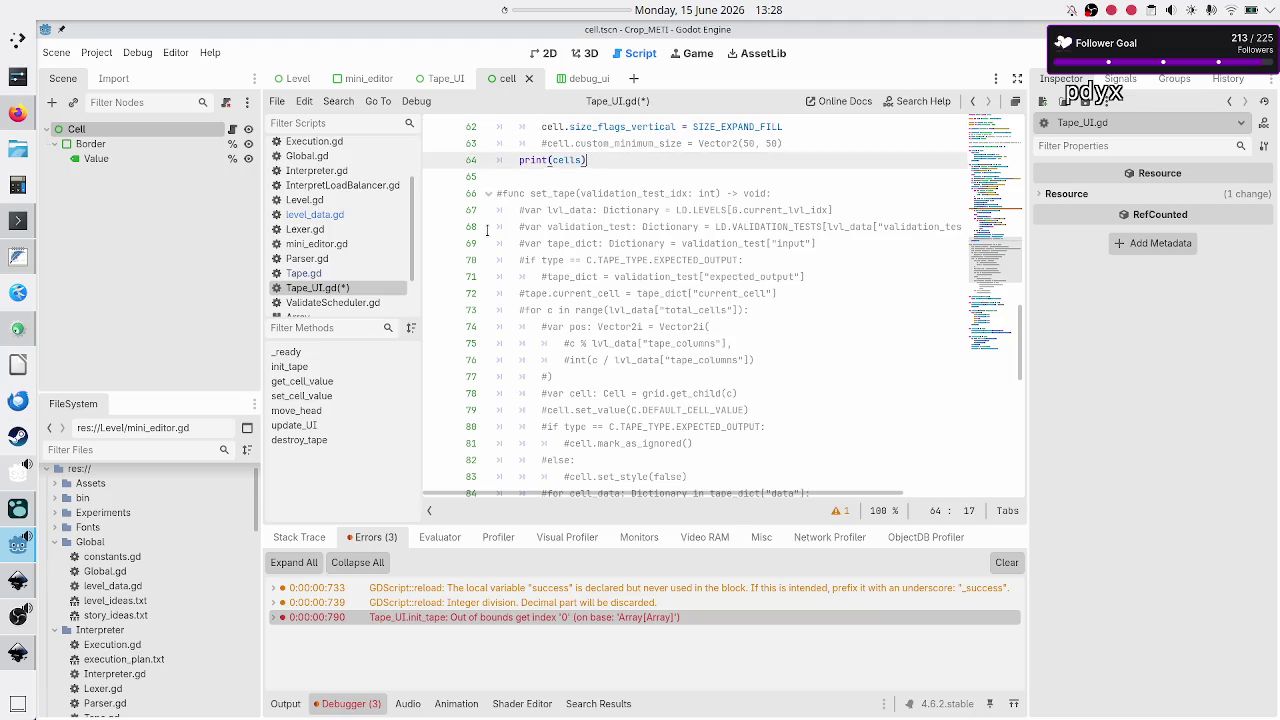
key(Home)
key(shift+Down)
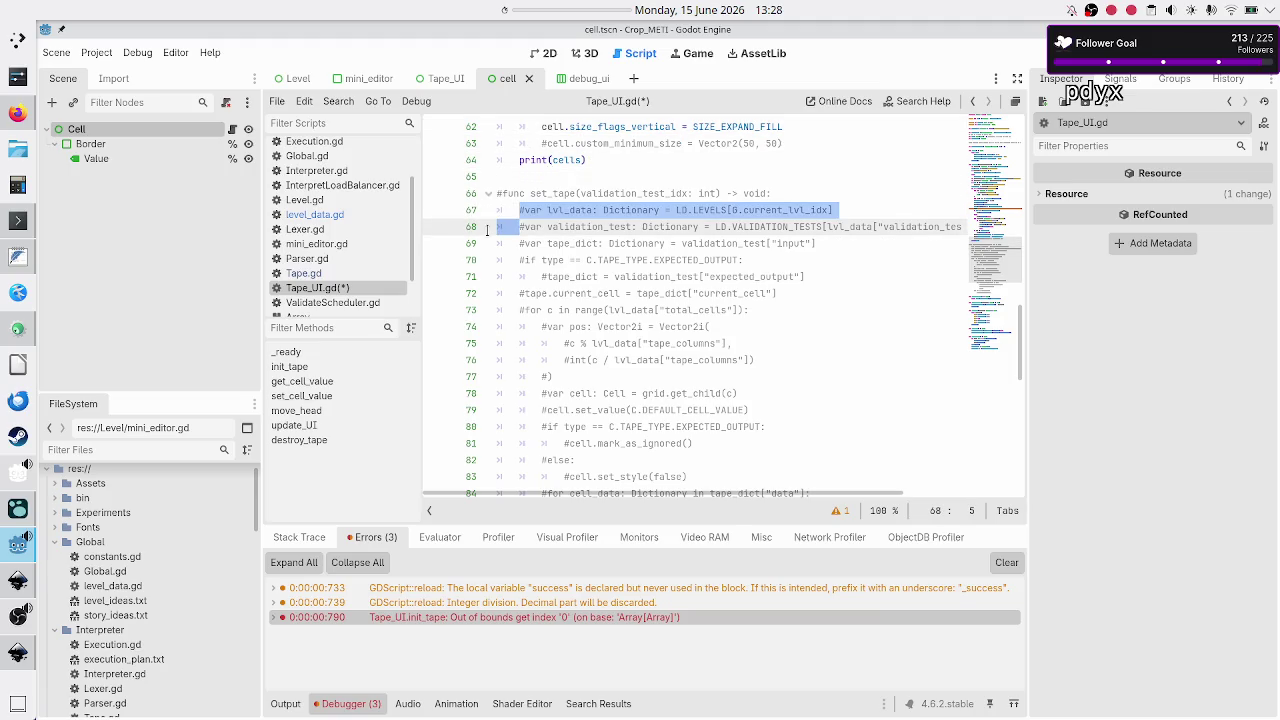
key(shift+Down)
key(shift+Down)
key(shift+Down)
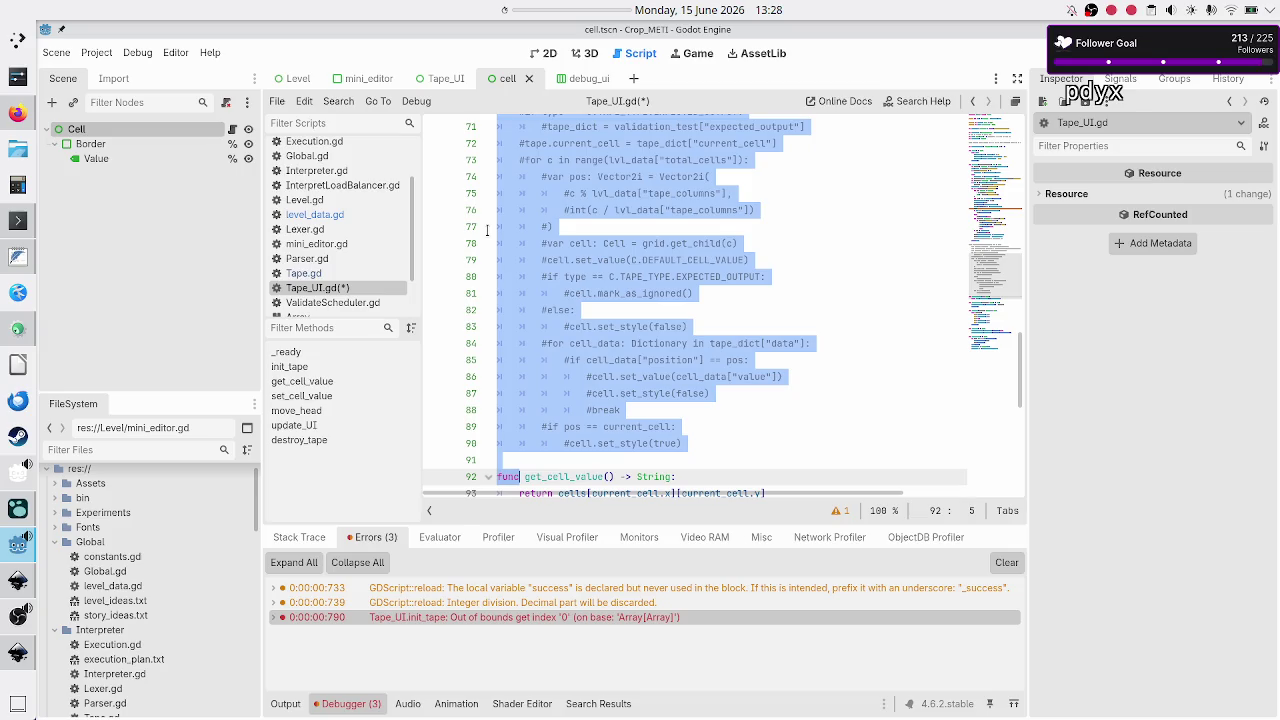
key(shift+Up)
key(Delete)
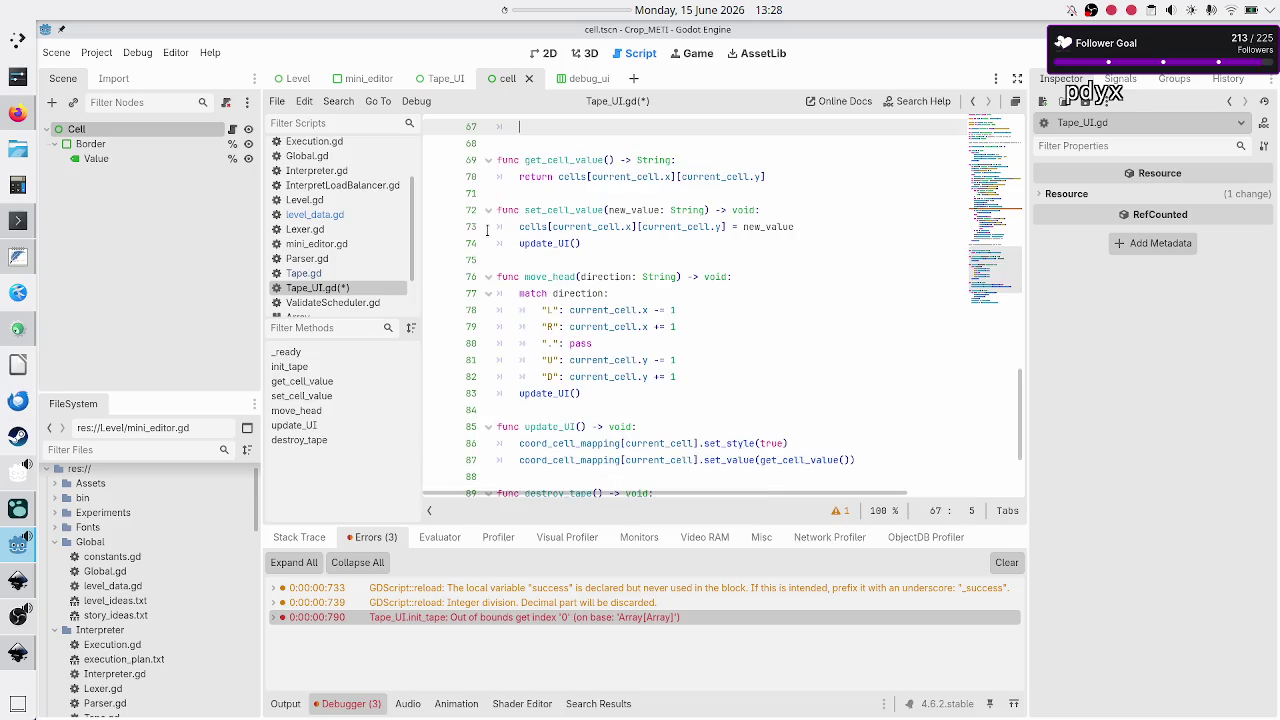
text(pass)
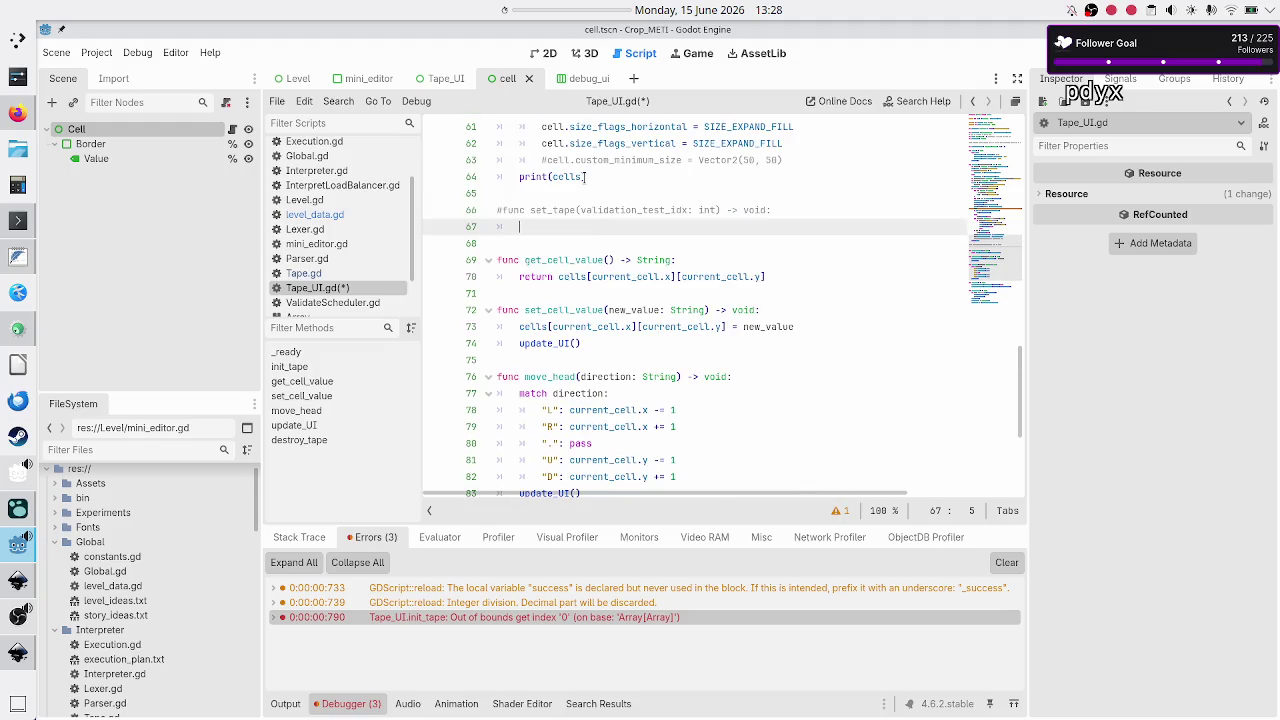
Uncomment the set_tape(validation_test_idx) header and save Tape_UI.gd.
key(Up)
key(Home)
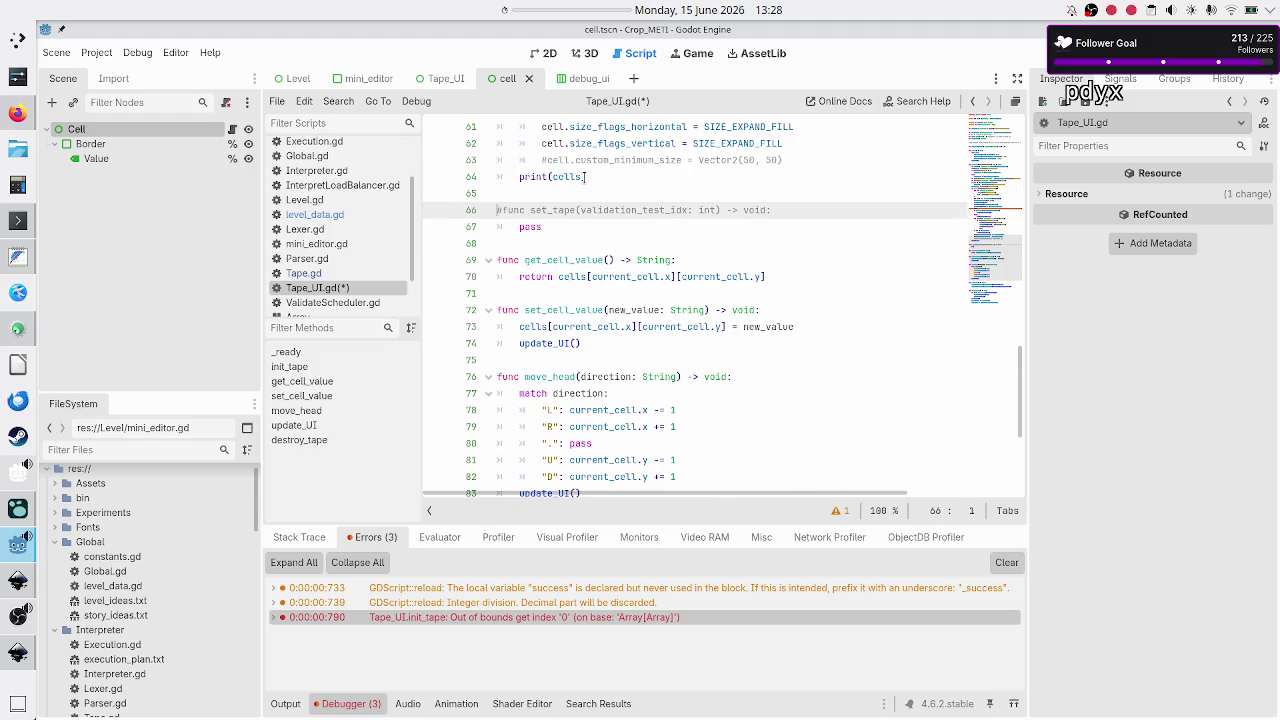
key(BackSpace)
key(Down)
key(Down)
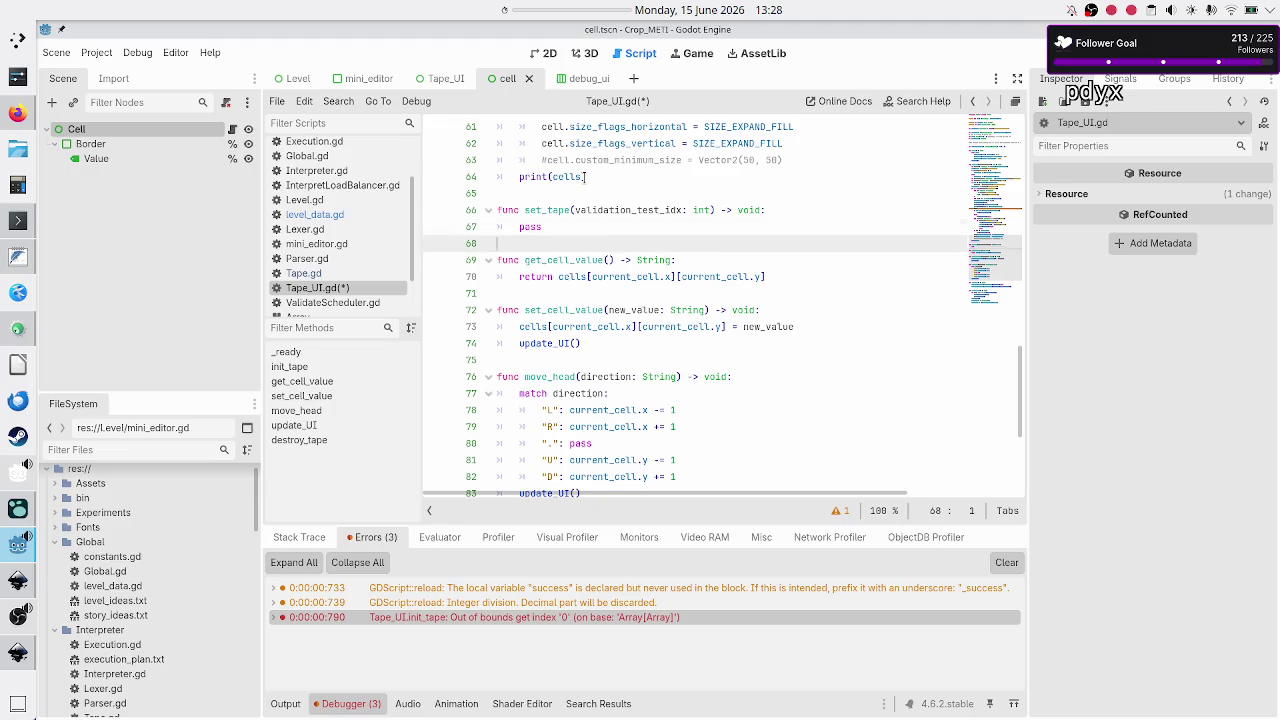
key(ctrl+s)
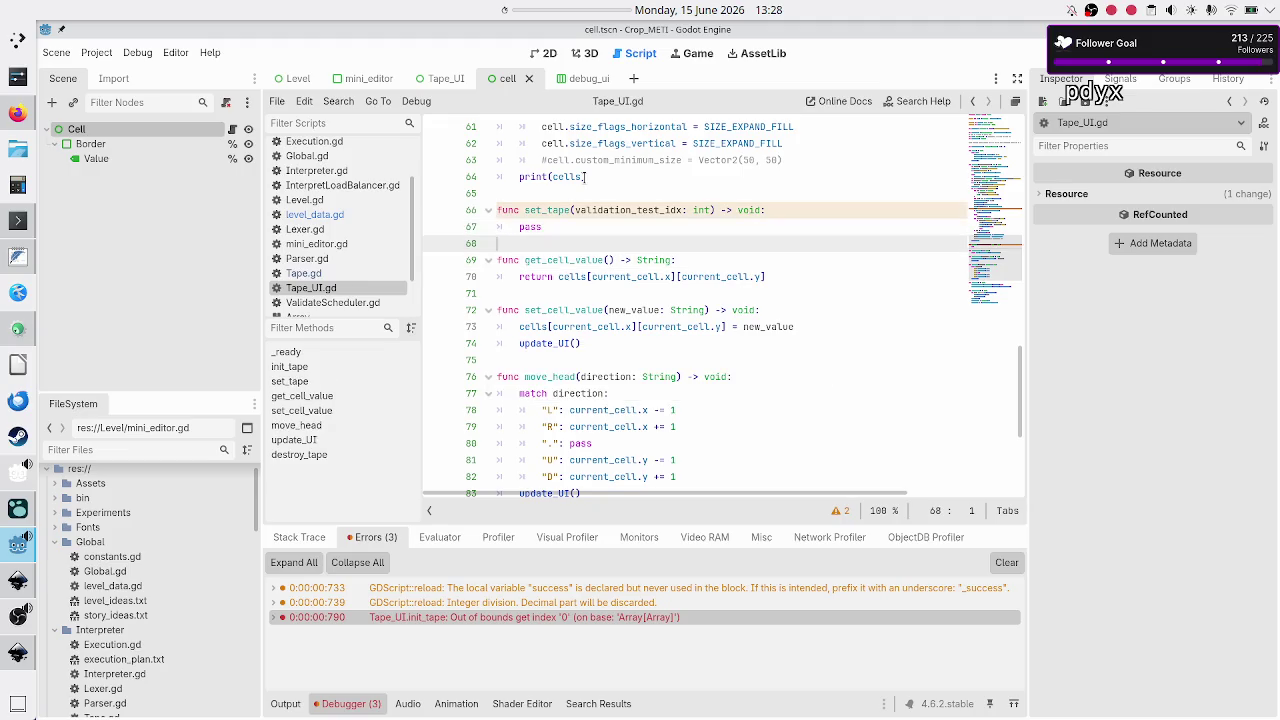
scroll(656, 176, up, 10)
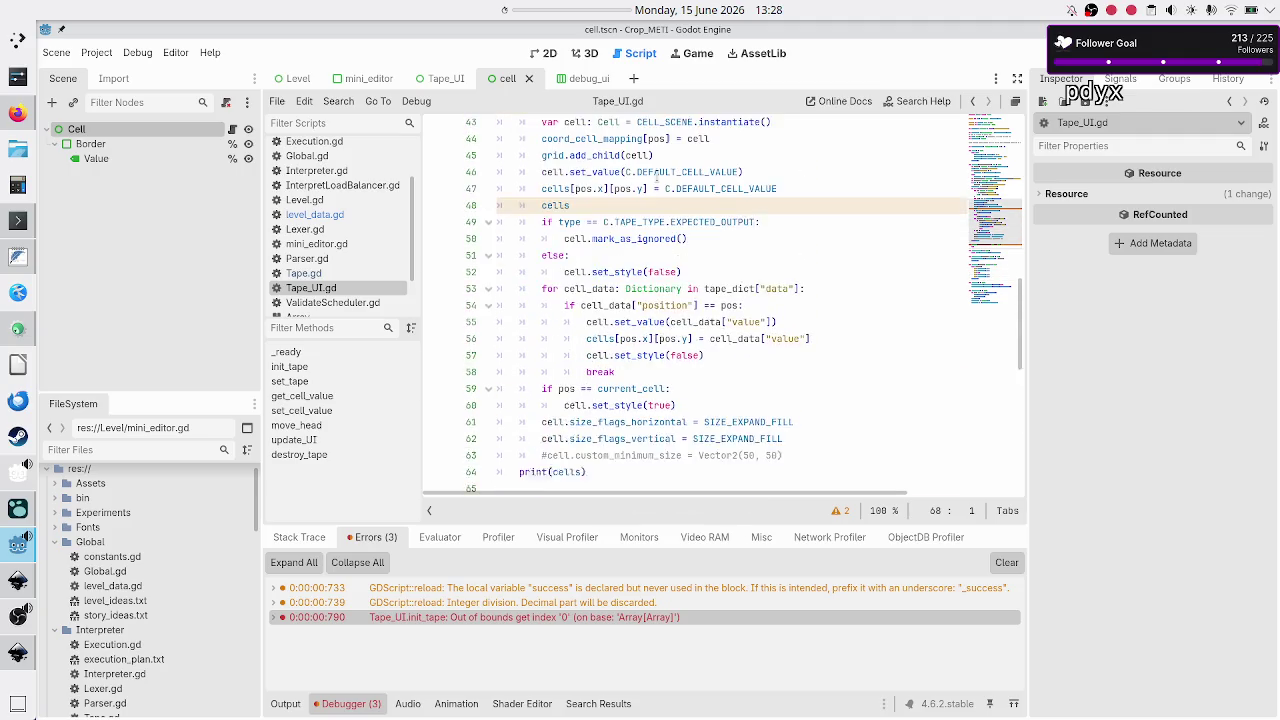
click(340, 214)
Rename the Tutorial level's total_rows key to tape_rows in level_data.gd.
click(731, 375)
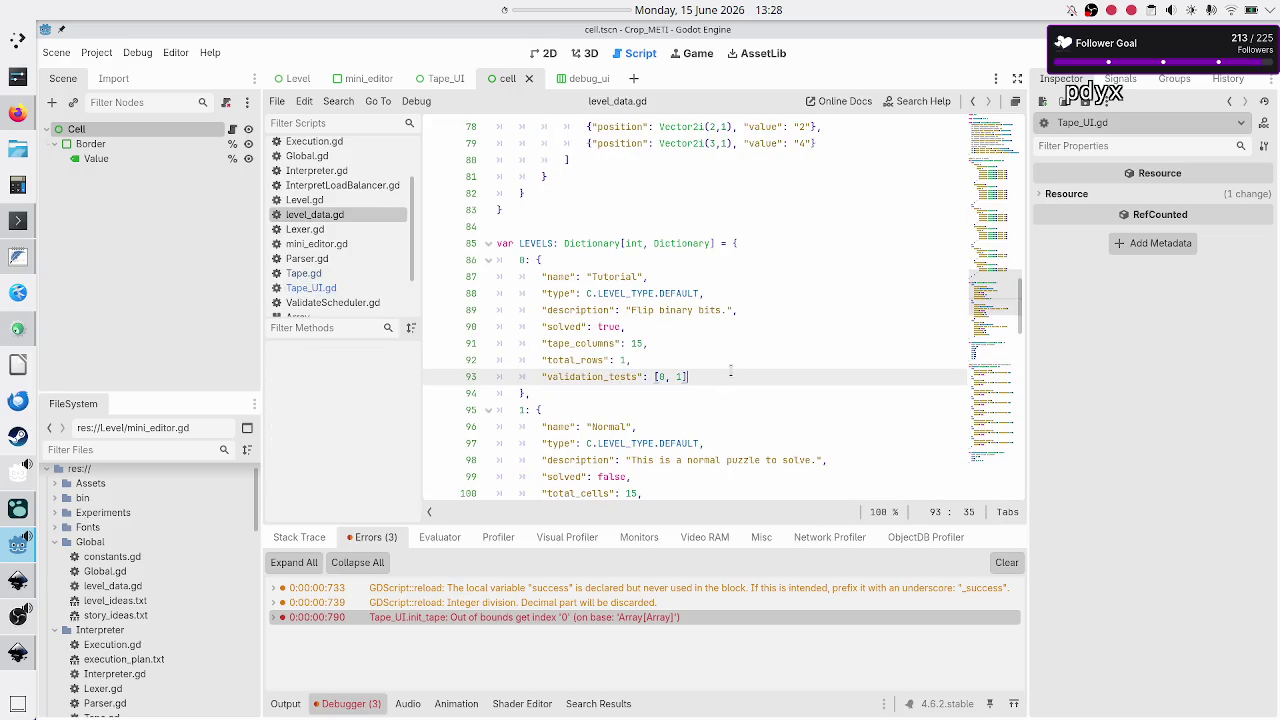
key(Up)
key(Home)
key(Home)
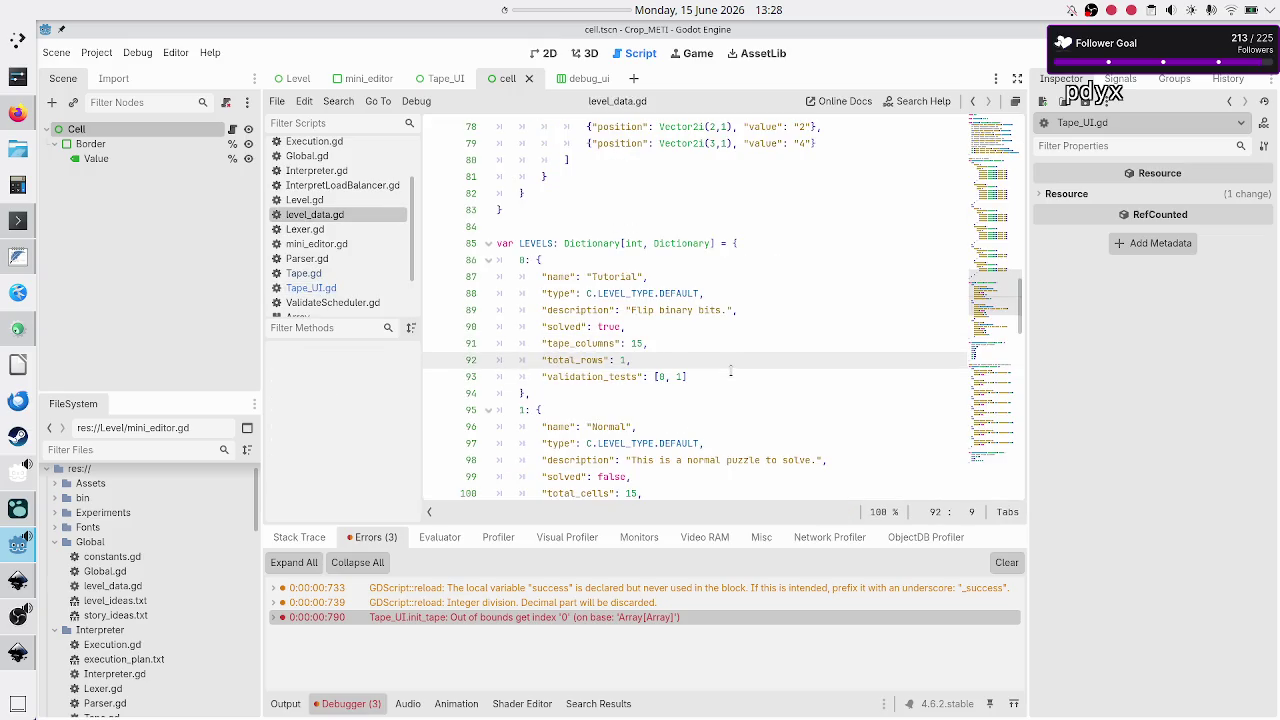
key(Right)
key(Right)
key(Right)
key(BackSpace)
key(BackSpace)
key(BackSpace)
text(tape)
Replace level 1's total_cells with "tape_rows": 1, moved below tape_columns.
key(Down)
key(Down)
key(Down)
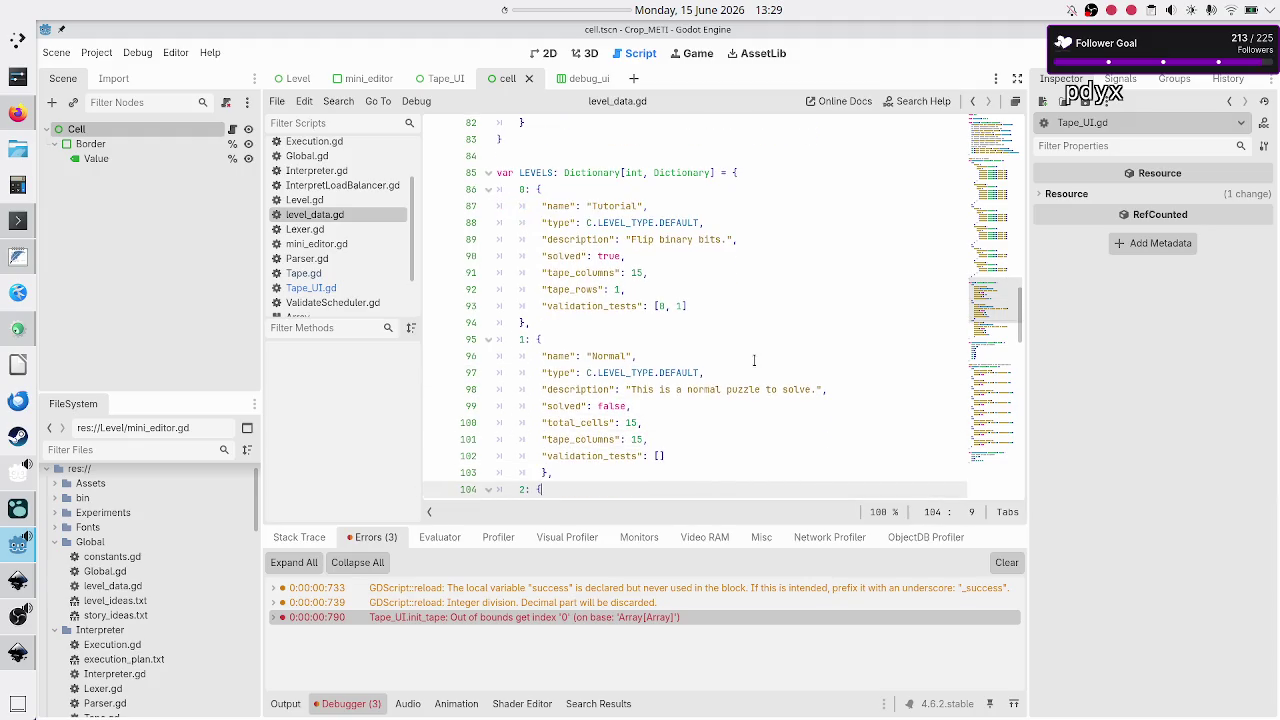
key(Up)
key(Up)
key(Right)
key(shift+Right)
key(shift+Right)
key(shift+Right)
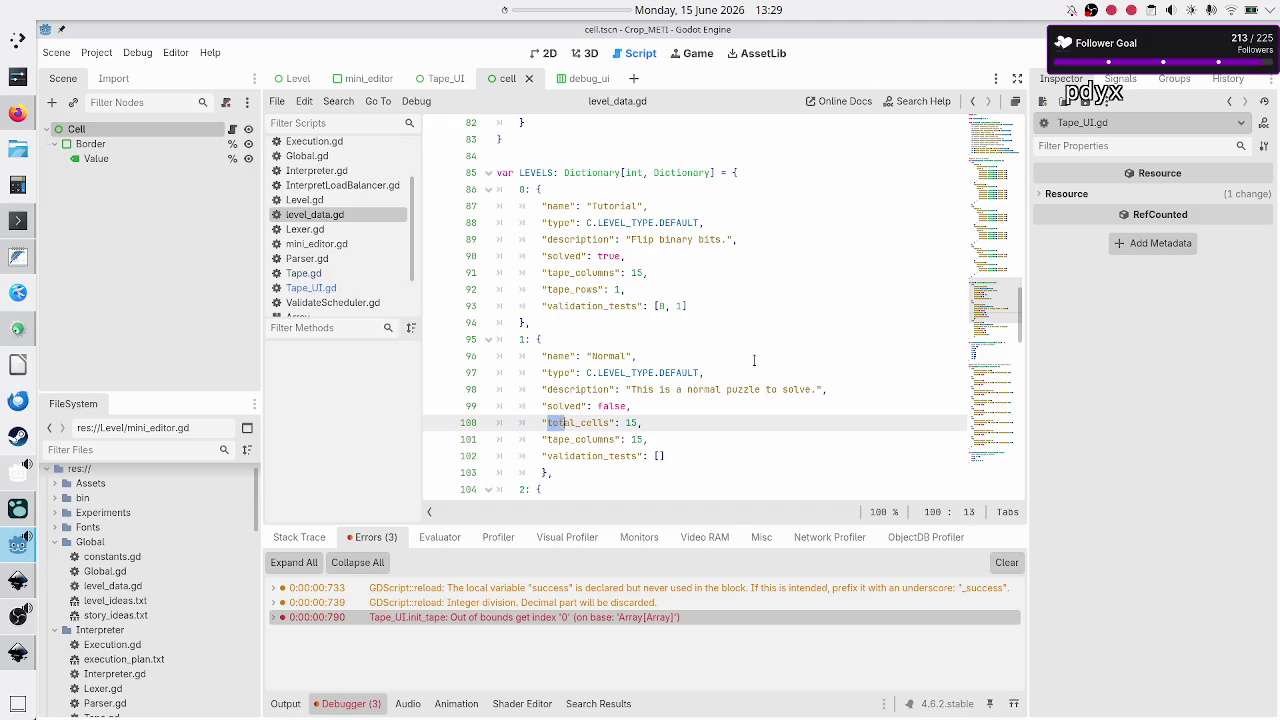
text(tape_rows)
key(BackSpace)
key(Home)
key(shift+End)
key(ctrl+c)
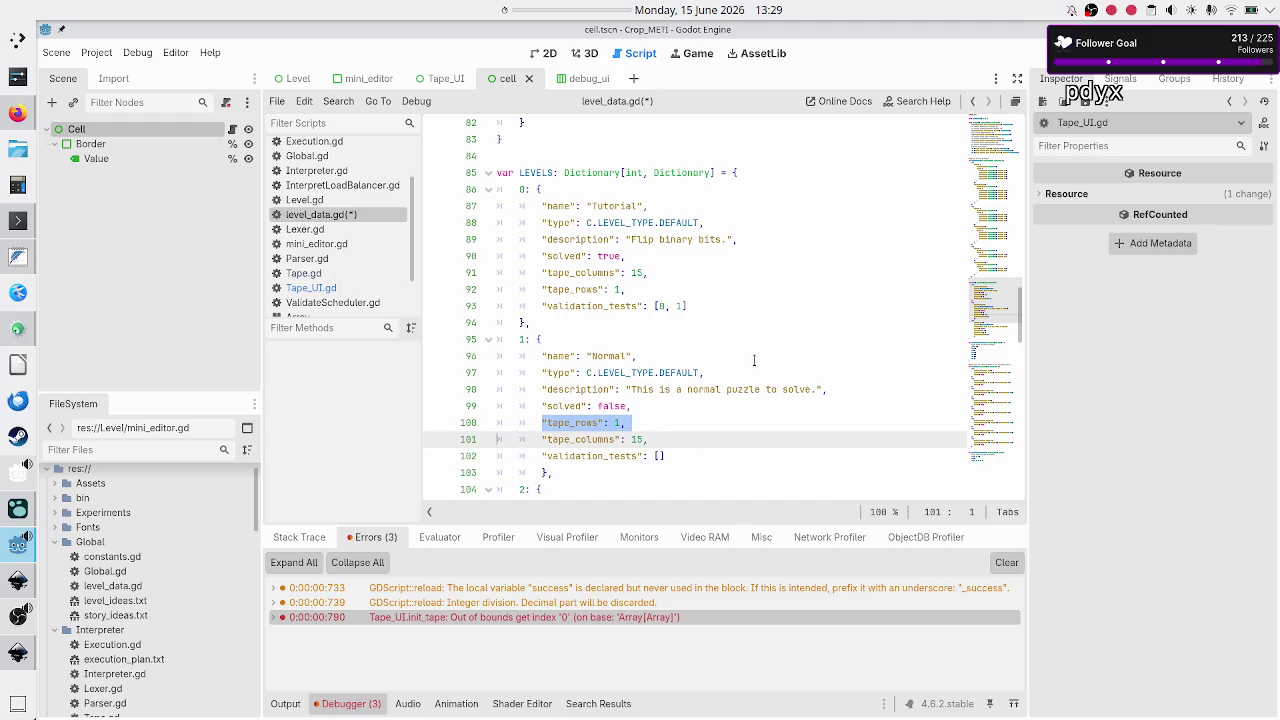
key(BackSpace)
key(Home)
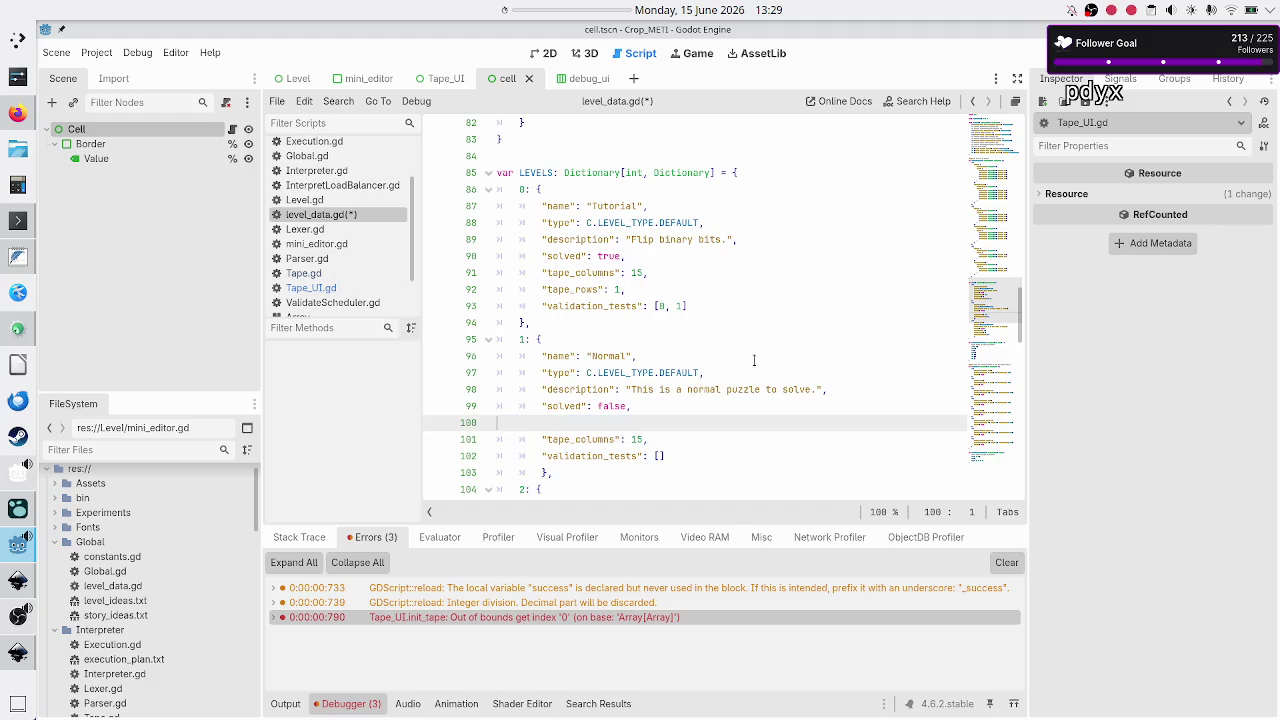
key(Delete)
key(Down)
key(ctrl+v)
key(Down)
key(Down)
key(Down)
key(Down)
key(Down)
key(Down)
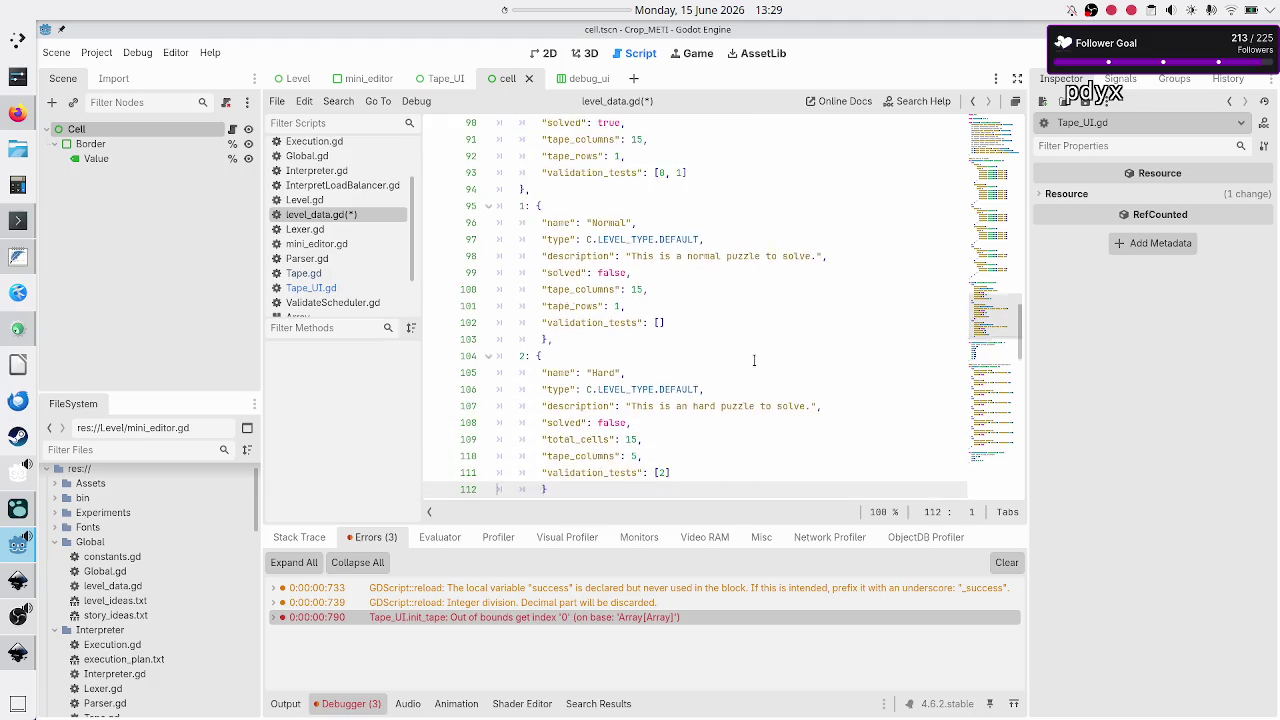
Replace level 2's total_cells with "tape_rows": 3 placed below tape_columns.
key(Up)
key(Home)
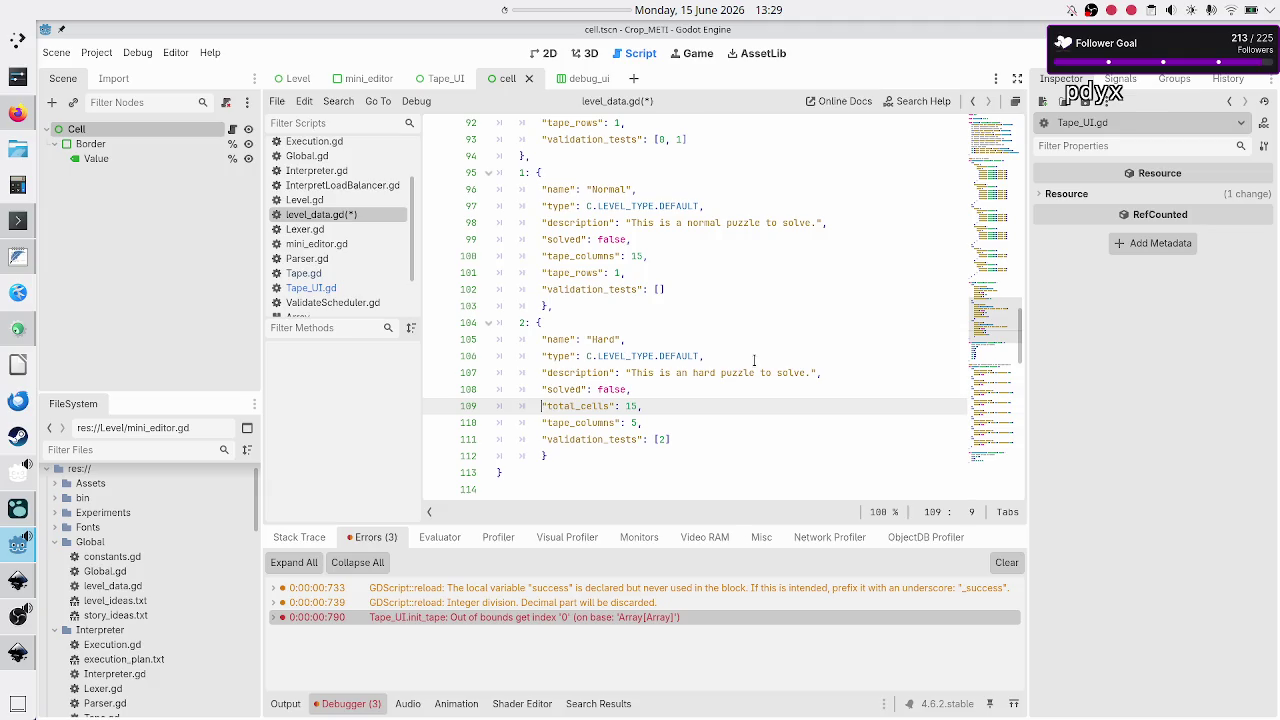
key(shift+End)
key(ctrl+c)
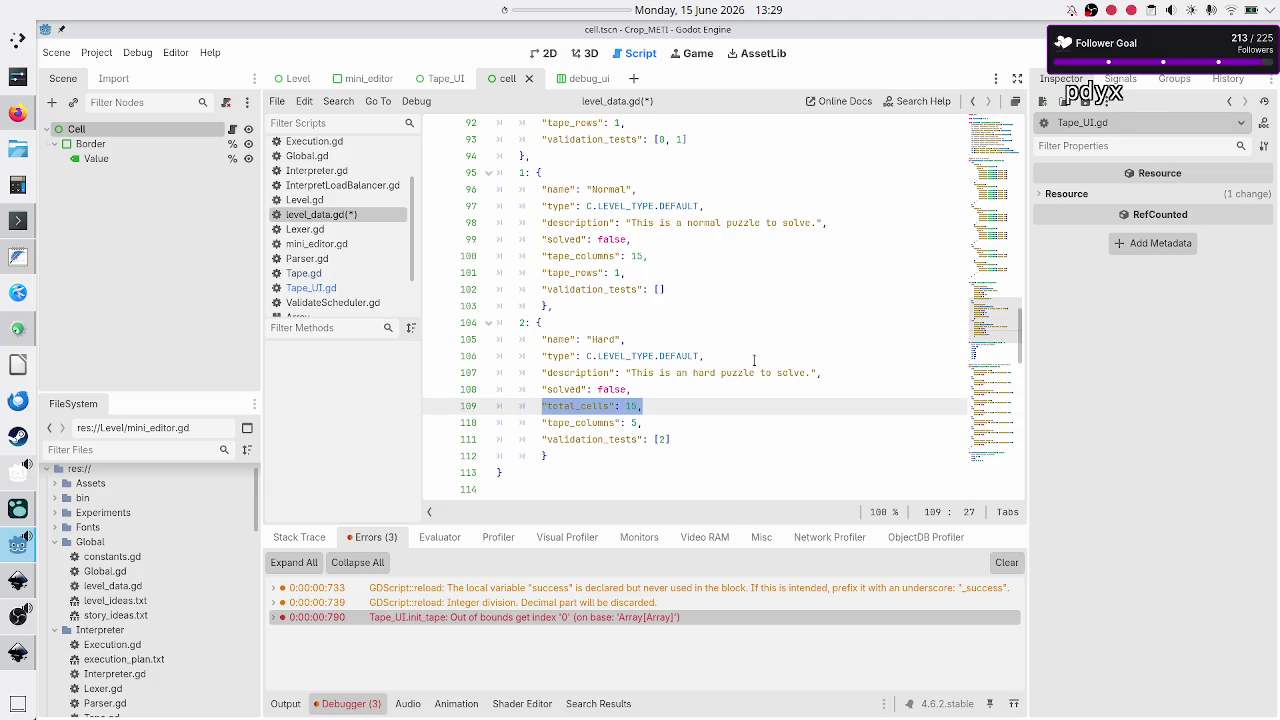
key(BackSpace)
key(BackSpace)
key(BackSpace)
key(Down)
key(End)
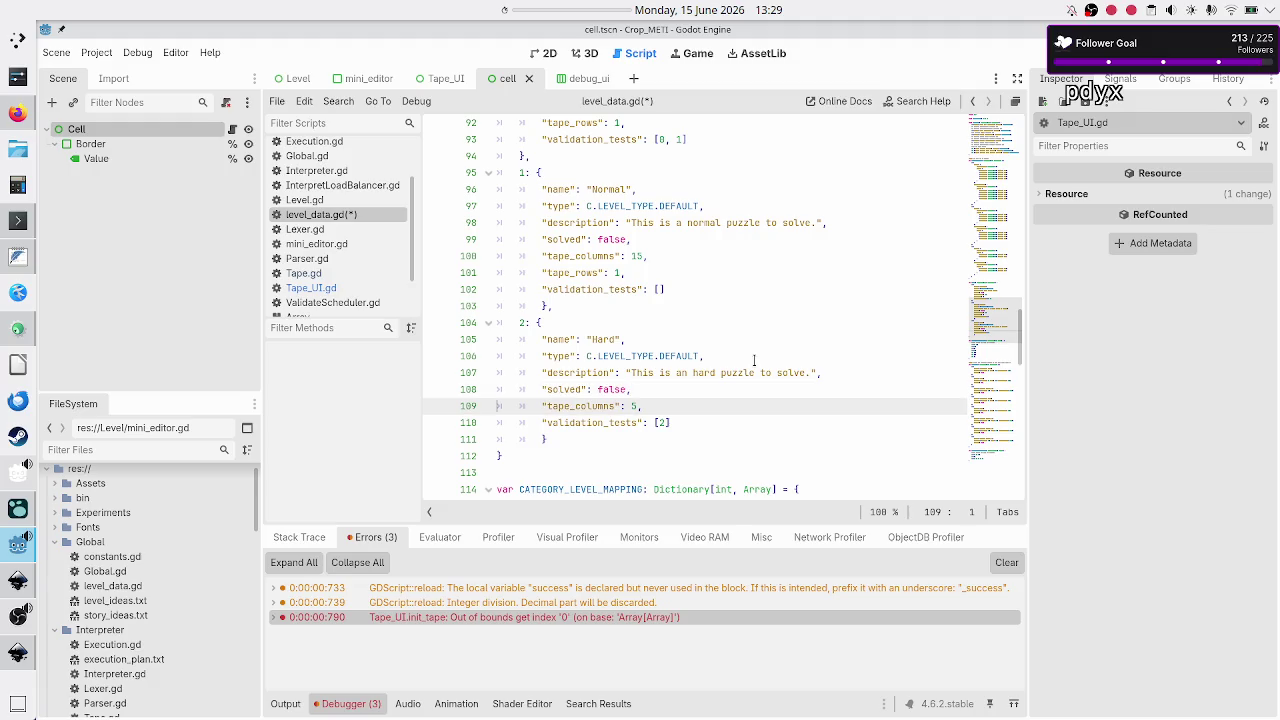
key(Return)
key(ctrl+v)
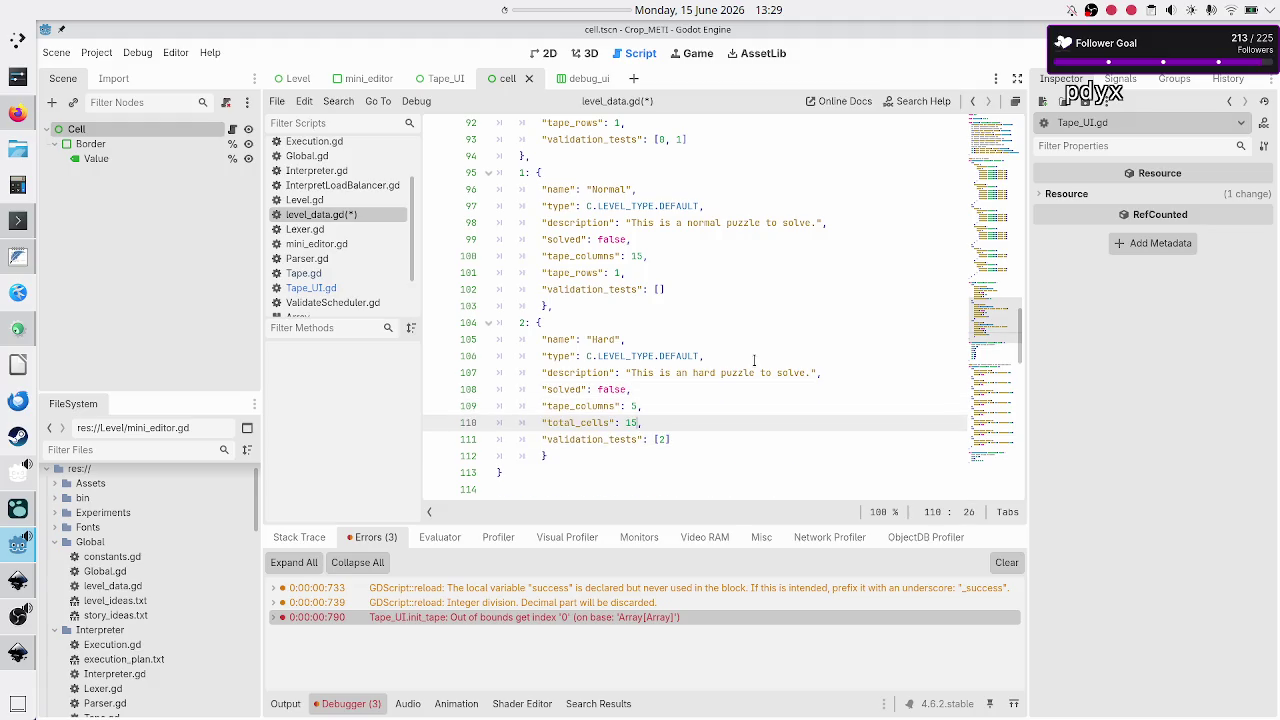
key(BackSpace)
key(BackSpace)
key(BackSpace)
text(tape_rows)
key(BackSpace)
key(BackSpace)
text(3)
Save the updated level_data.gd script.
key(Down)
key(Down)
key(Down)
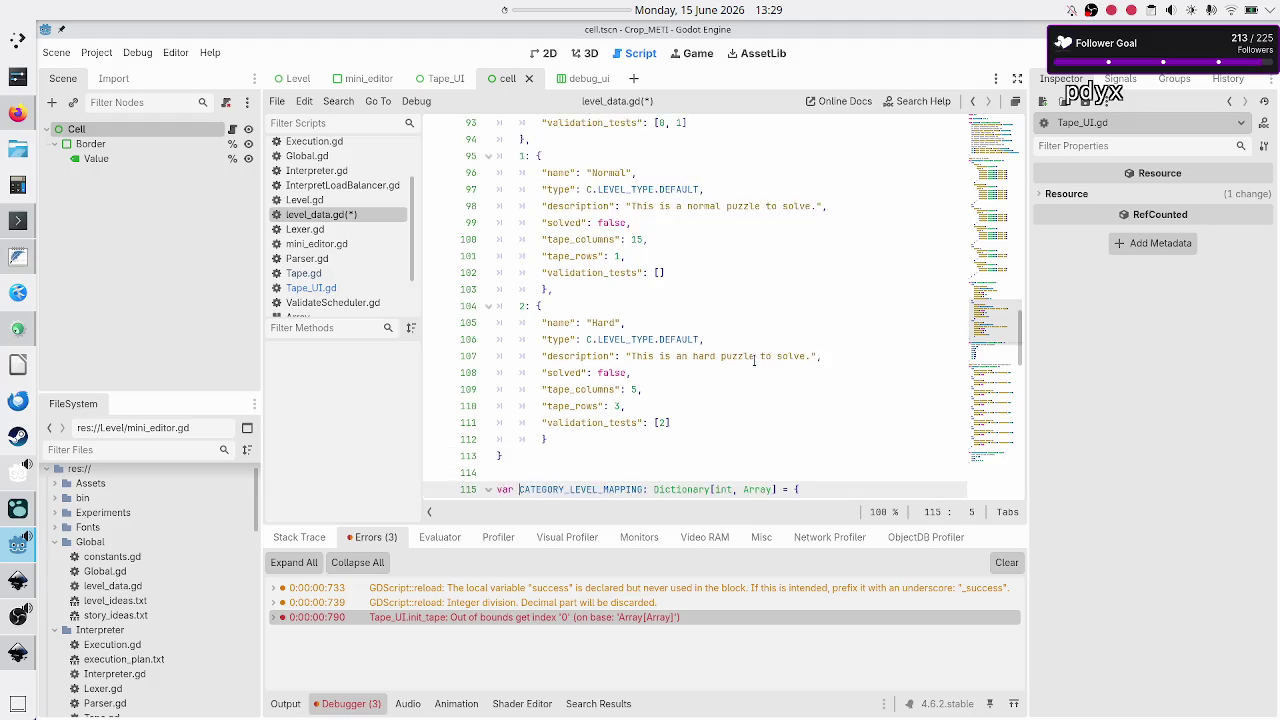
key(Home)
key(Up)
key(Up)
key(Up)
key(ctrl+s)
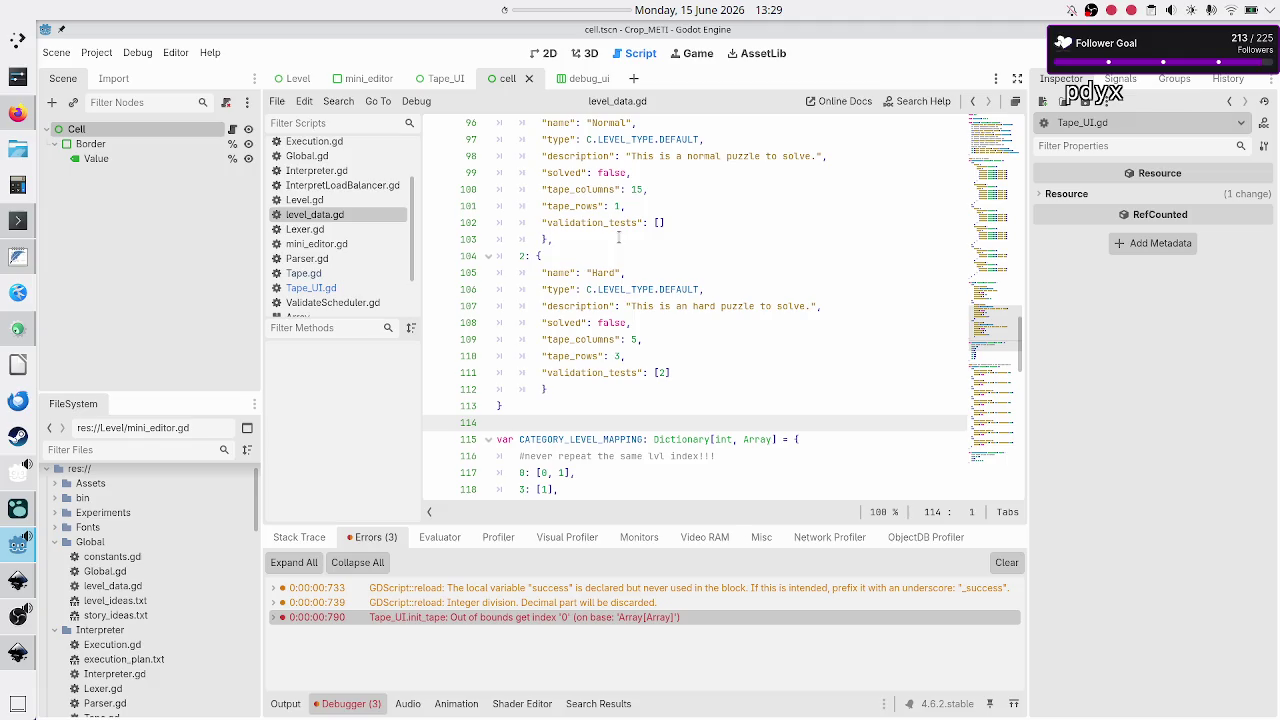
click(329, 290)
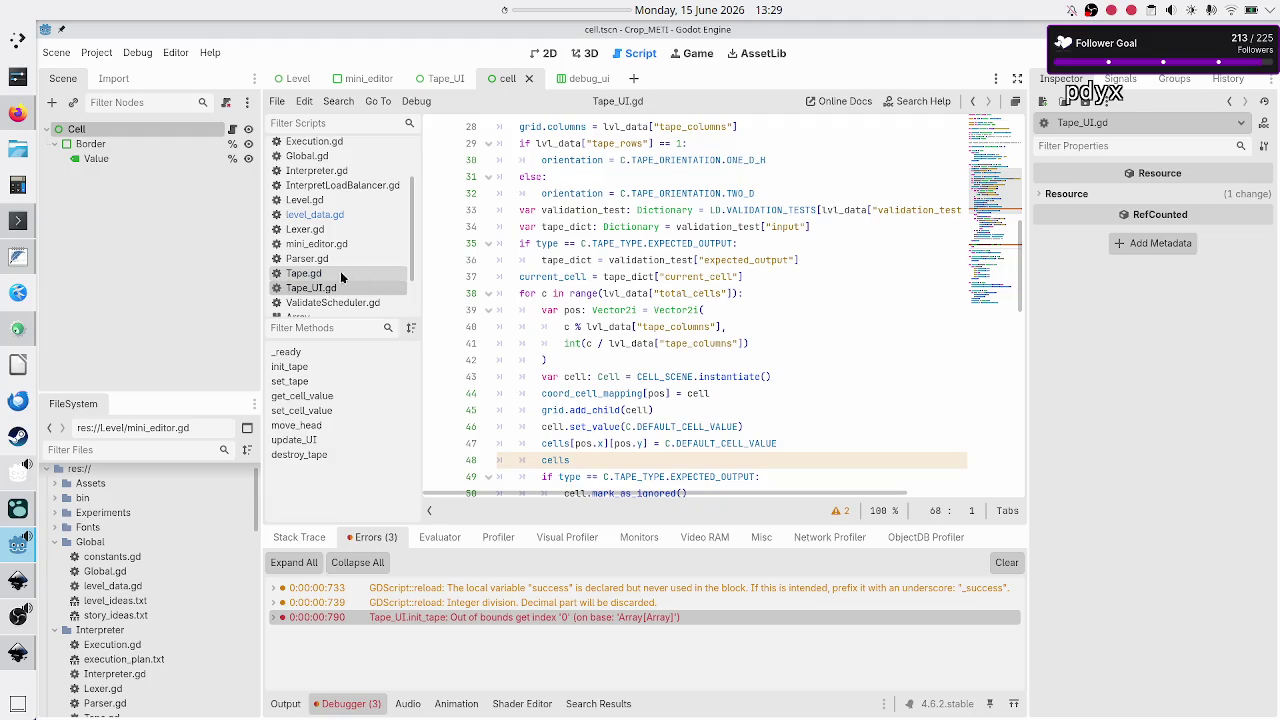
Select all of Tape.gd's code and toggle it into comments.
click(338, 275)
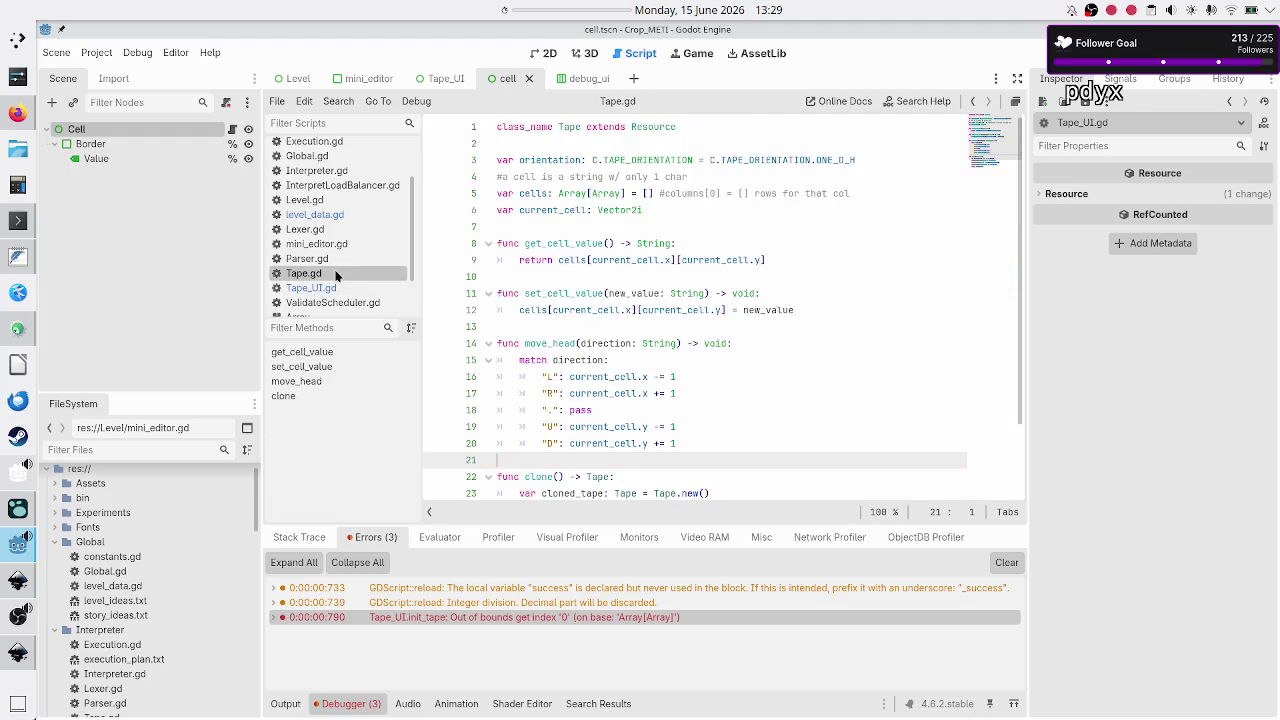
click(566, 143)
scroll(568, 200, down, 2)
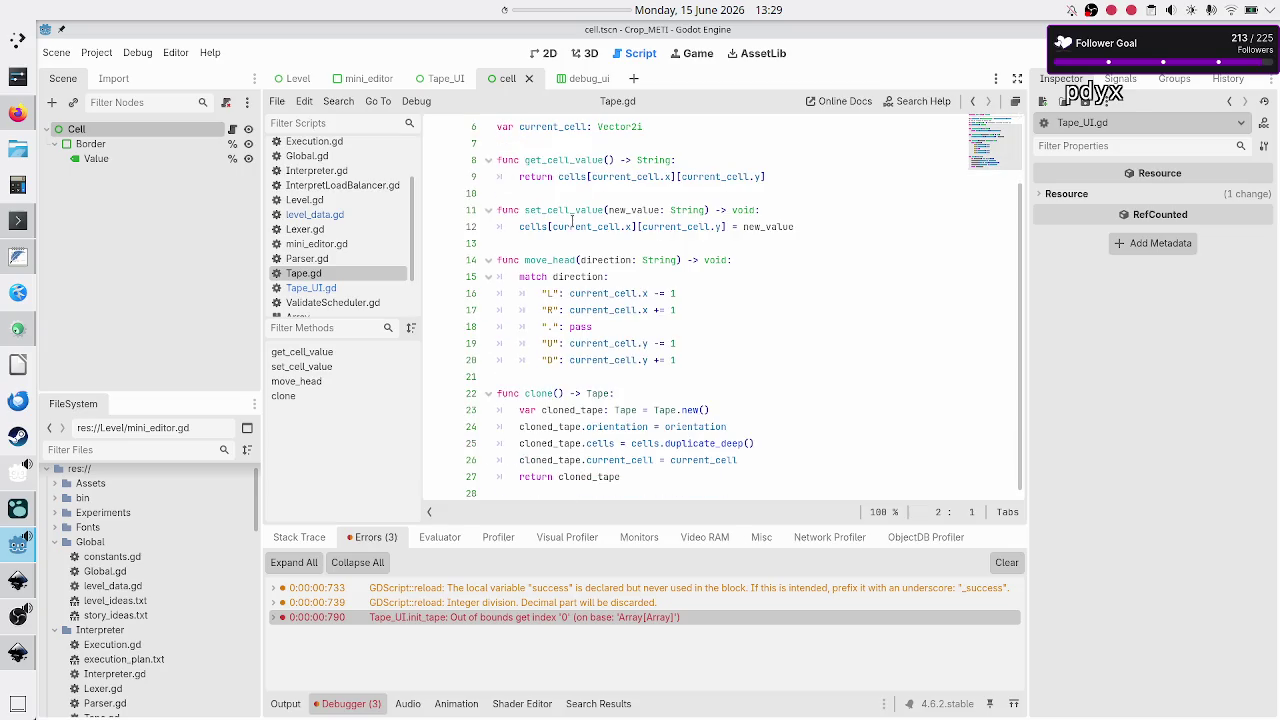
scroll(573, 220, up, 2)
key(Up)
key(shift+Down)
key(shift+Down)
key(shift+Down)
key(shift+Down)
key(shift+Down)
key(shift+Down)
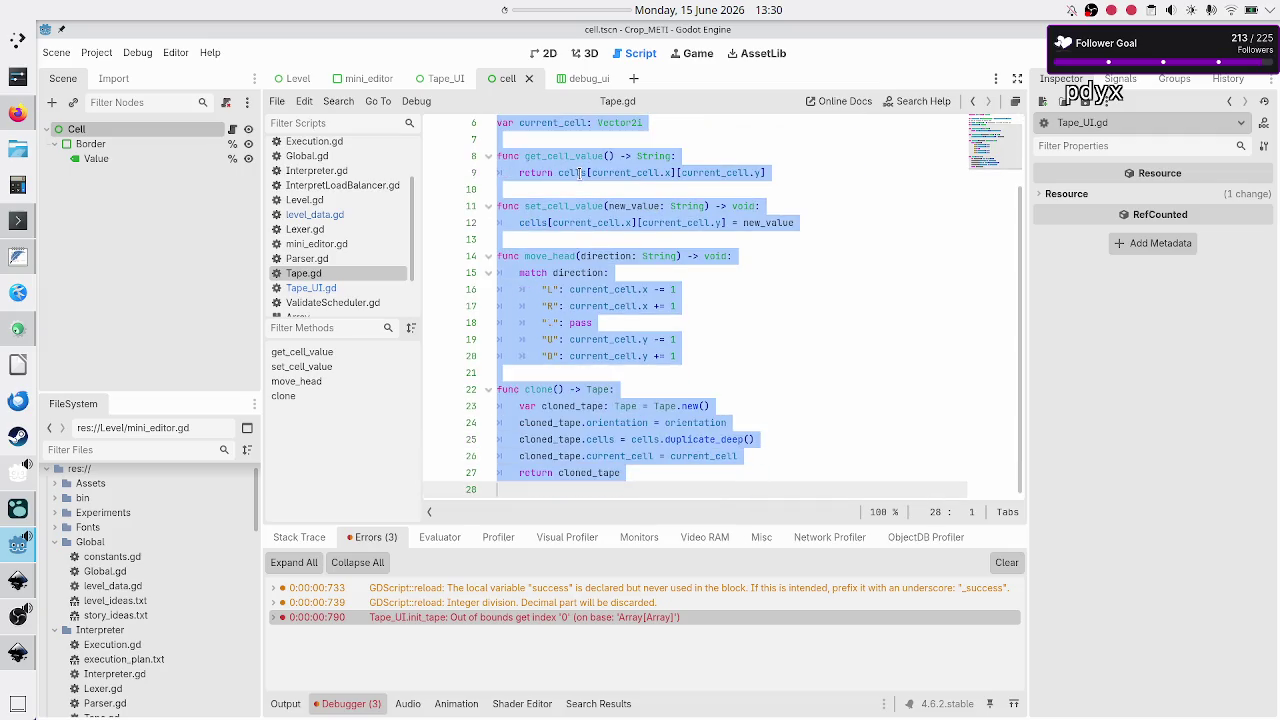
key(BackSpace)
text(K)
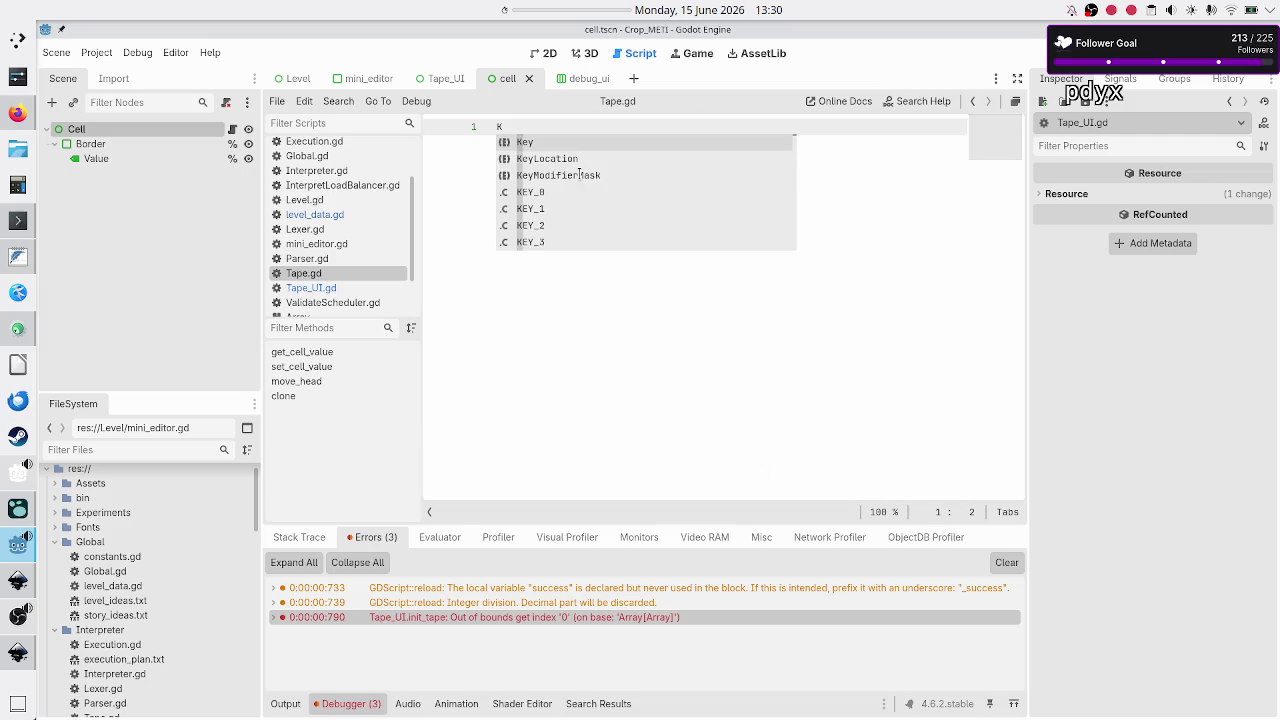
key(Escape)
key(ctrl+z)
key(ctrl+z)
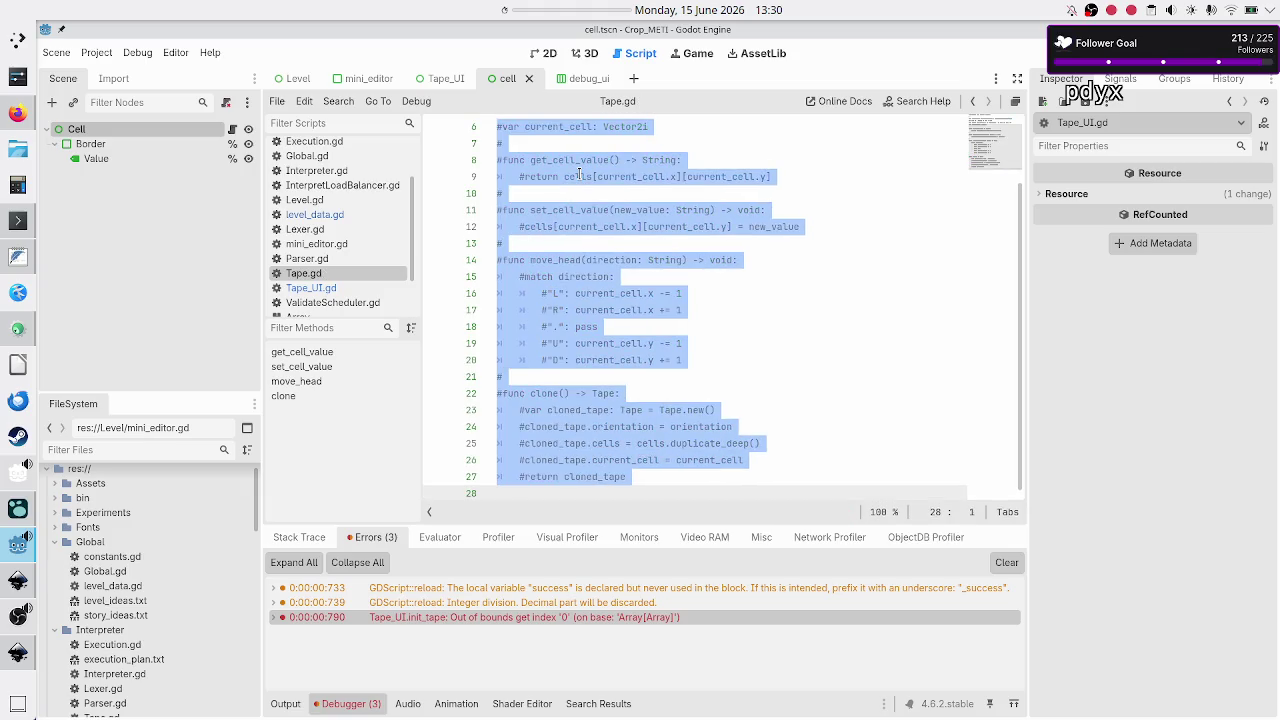
Close the fully commented Tape.gd script from the script list.
key(Right)
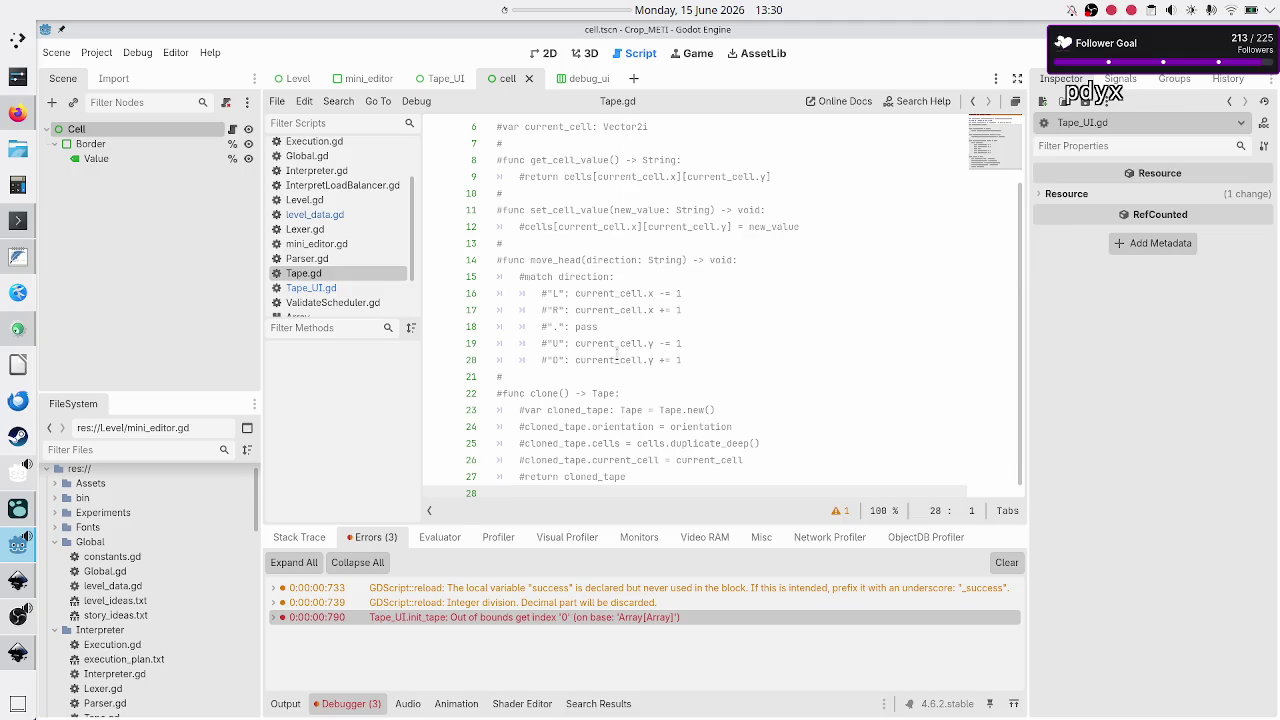
scroll(606, 377, up, 2)
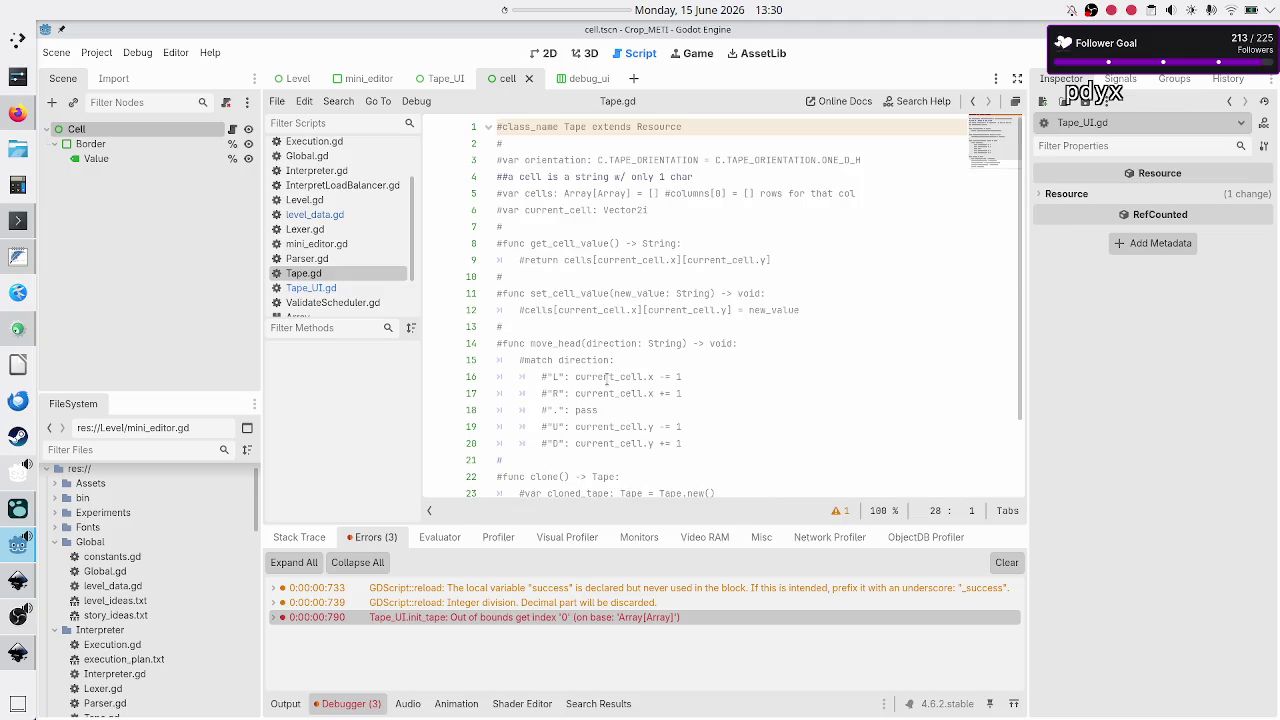
right_click(352, 277)
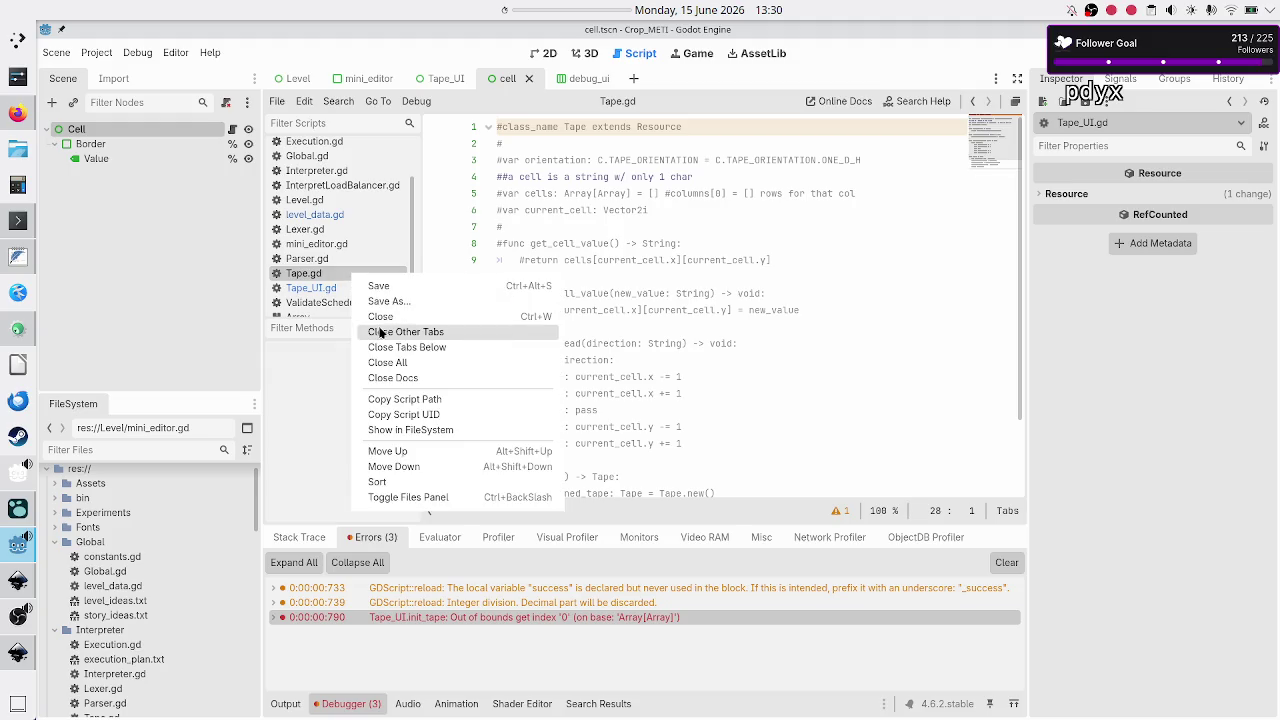
click(380, 316)
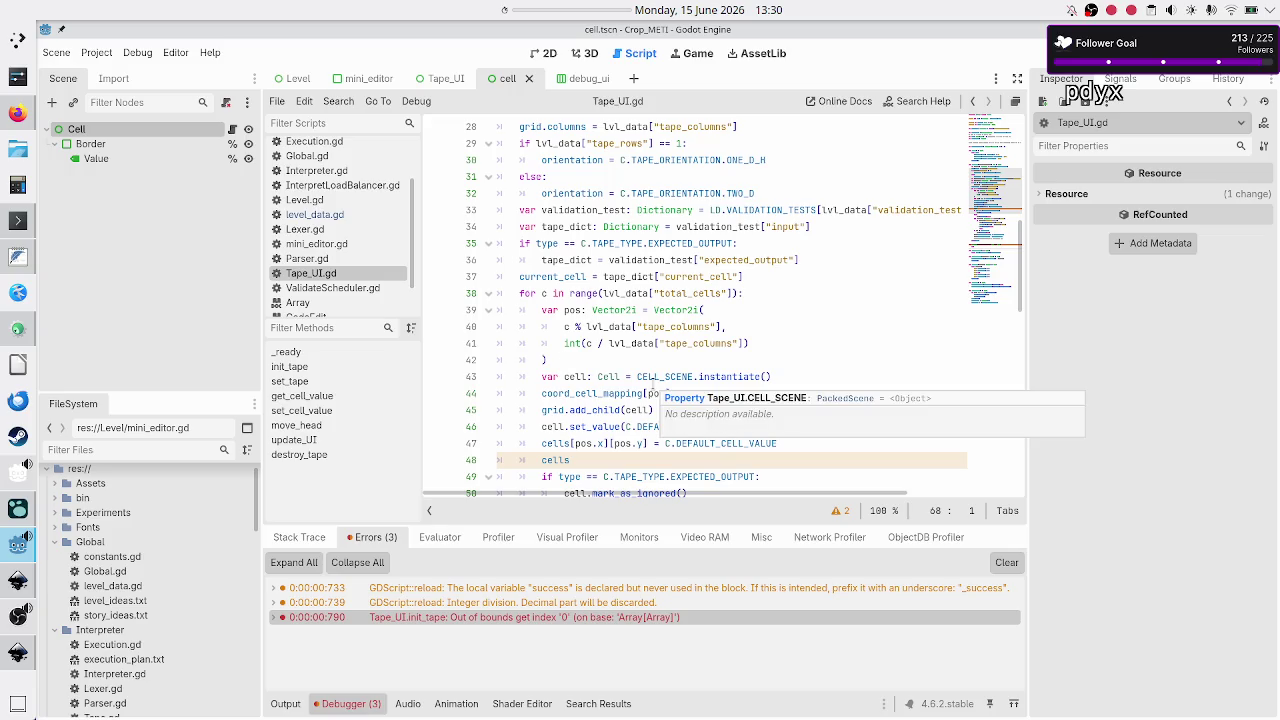
Move to the word 'cells' in the line 15 neighbor-finding comment.
scroll(668, 352, up, 6)
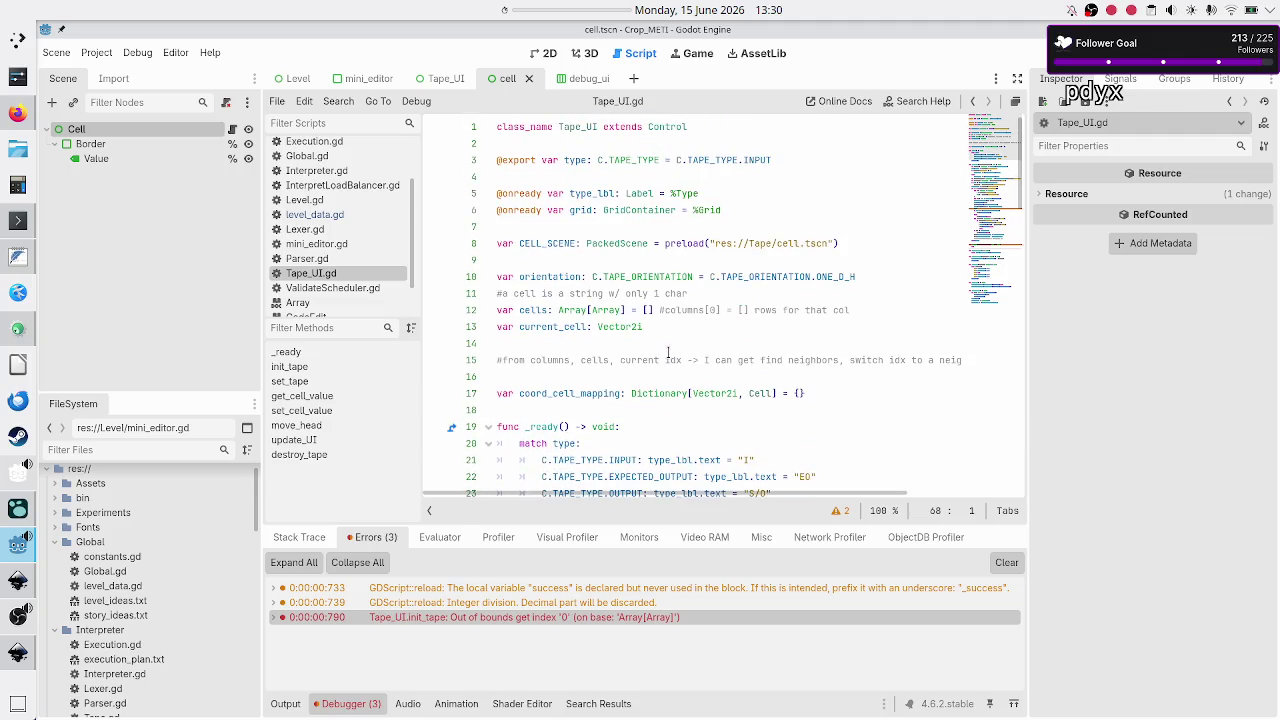
click(668, 358)
key(Up)
key(Up)
key(Up)
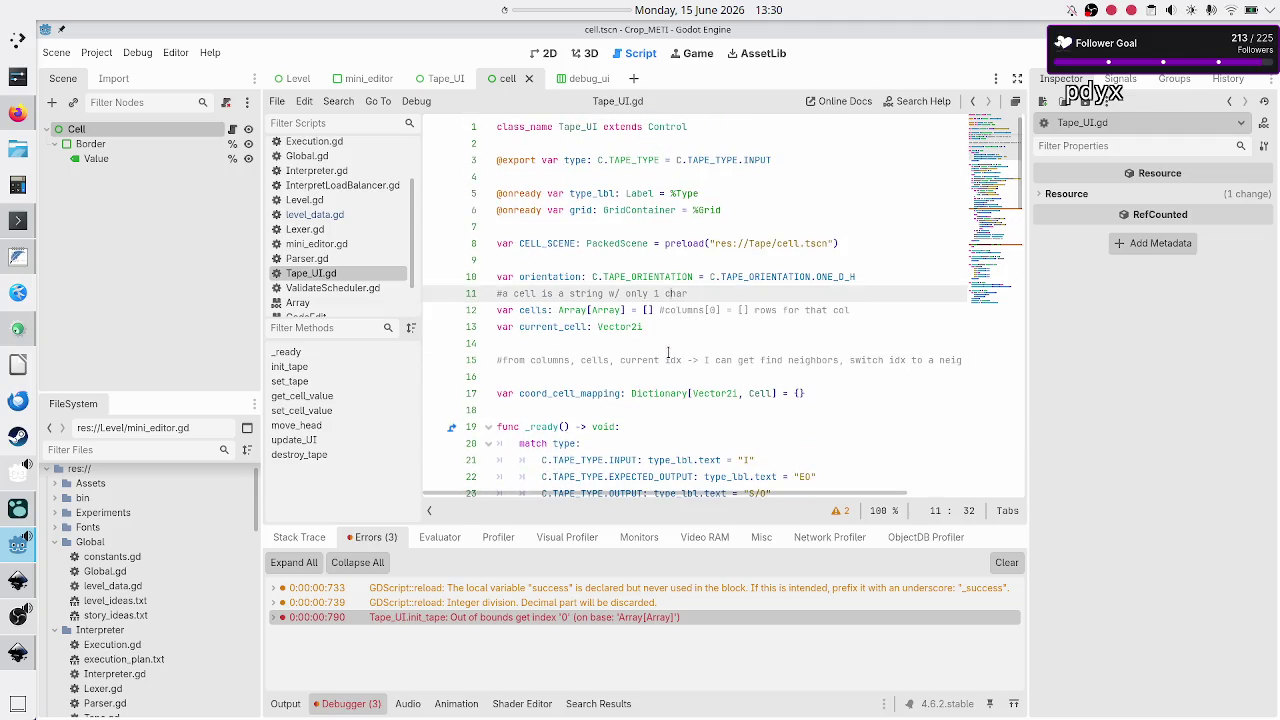
key(Down)
key(Home)
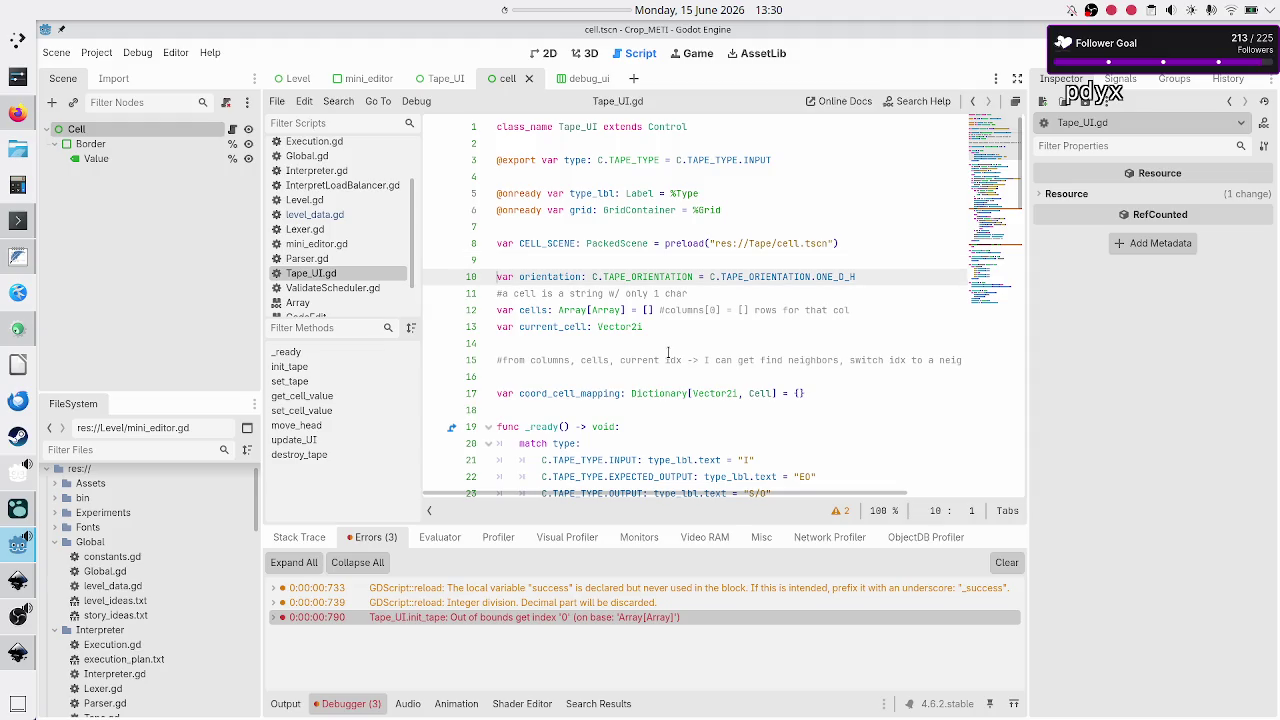
key(Down)
key(Down)
key(Down)
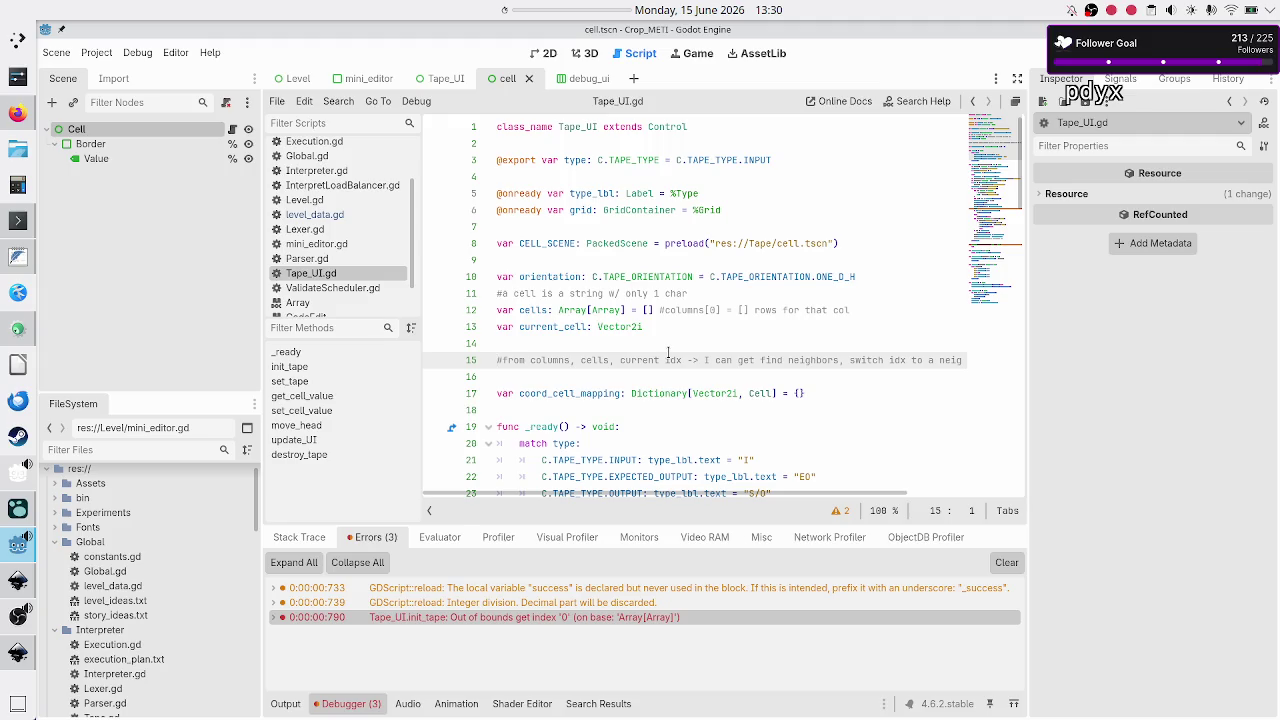
key(ctrl+Right)
key(ctrl+Right)
key(Down)
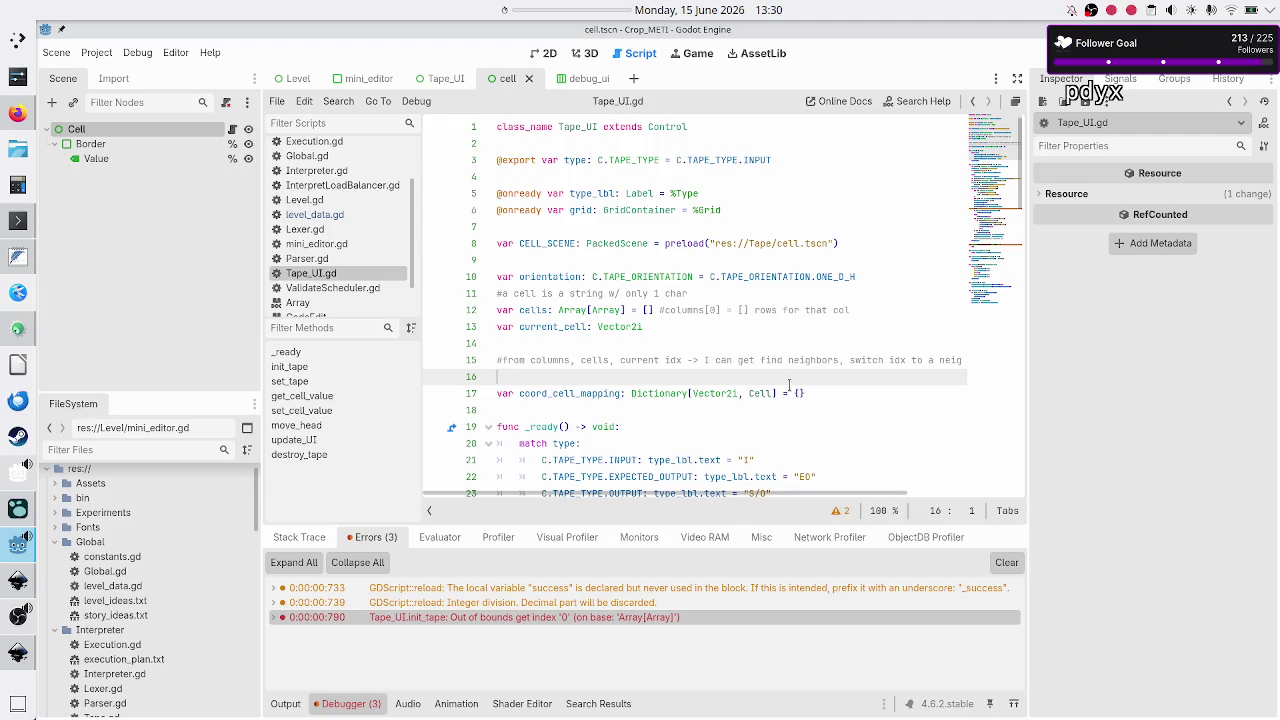
key(Up)
key(Right)
key(Right)
key(Right)
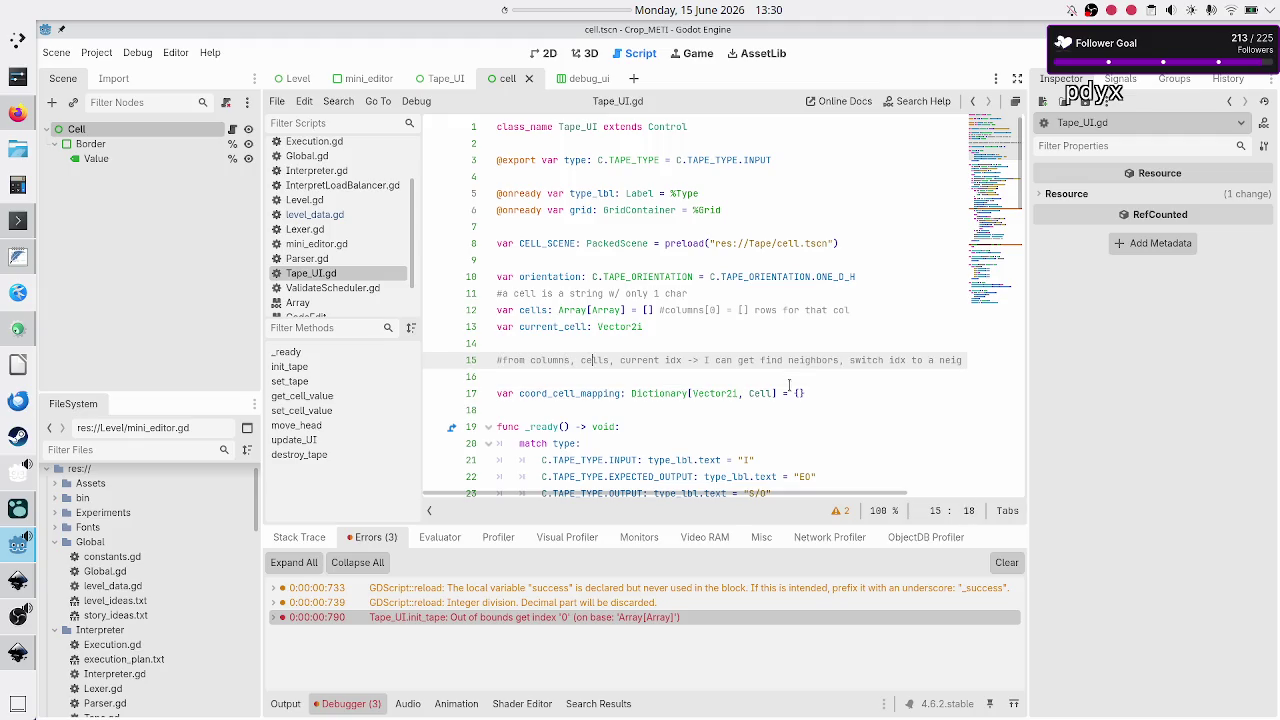
Change 'cells' to 'rows' so the comment reads columns, rows, current idx.
key(BackSpace)
key(BackSpace)
key(BackSpace)
text(row)
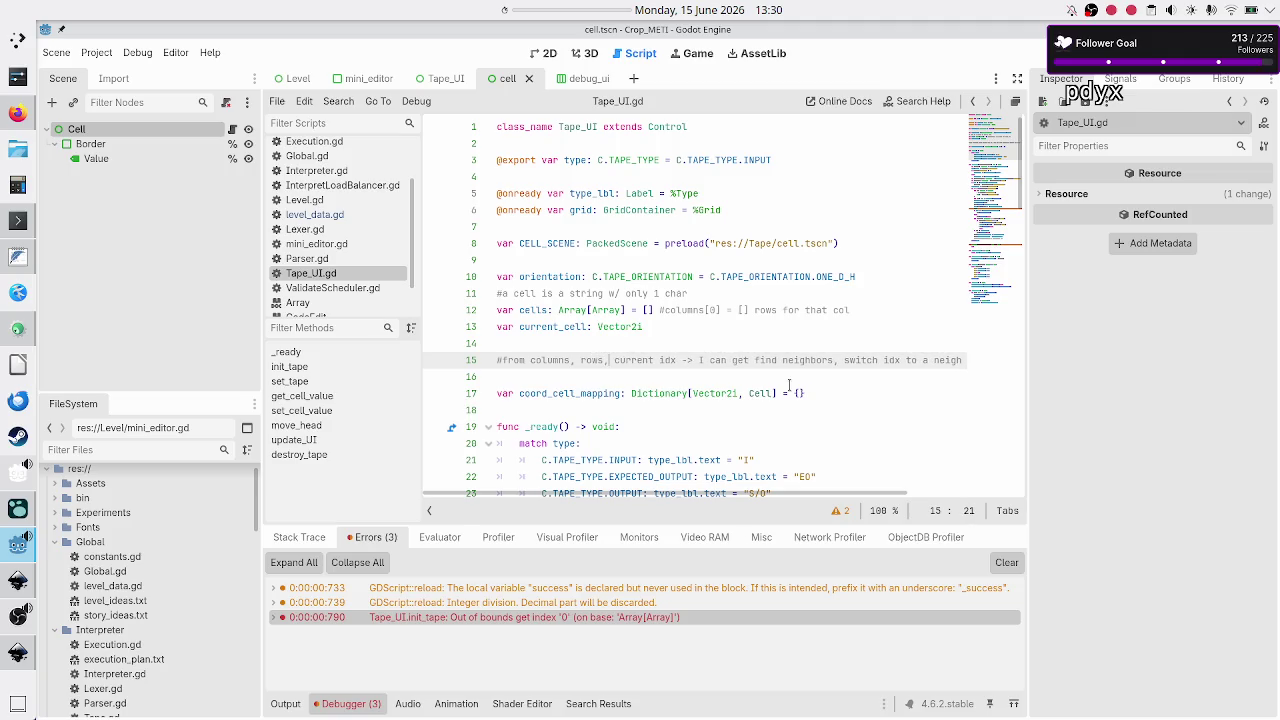
key(ctrl+Right)
key(ctrl+Right)
key(ctrl+Right)
key(Right)
key(Right)
key(Right)
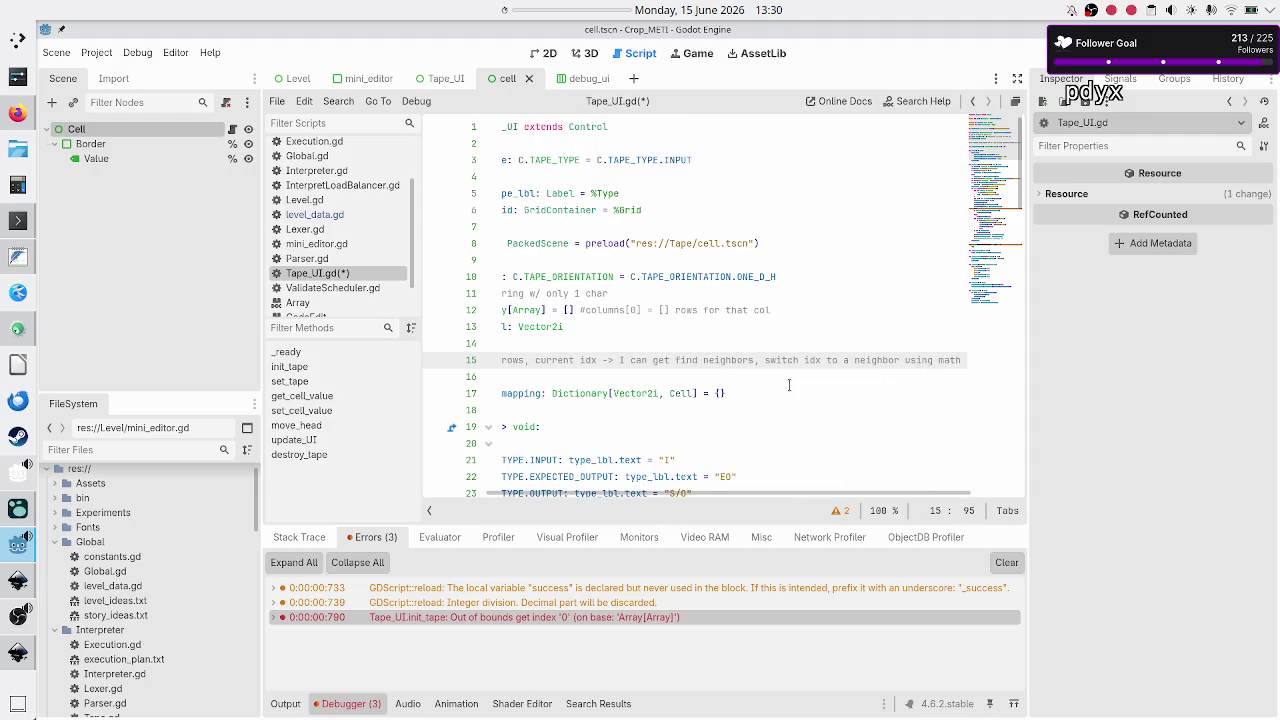
key(Home)
key(Down)
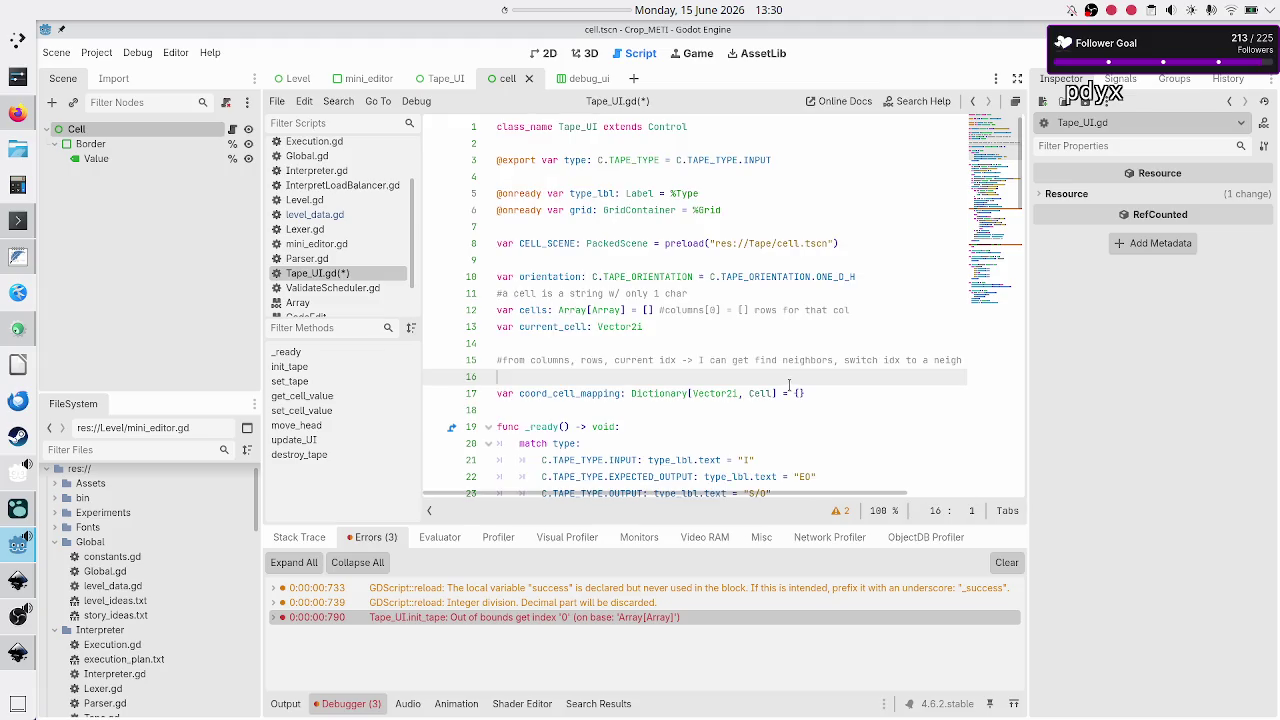
key(Left)
key(Home)
key(Down)
key(Down)
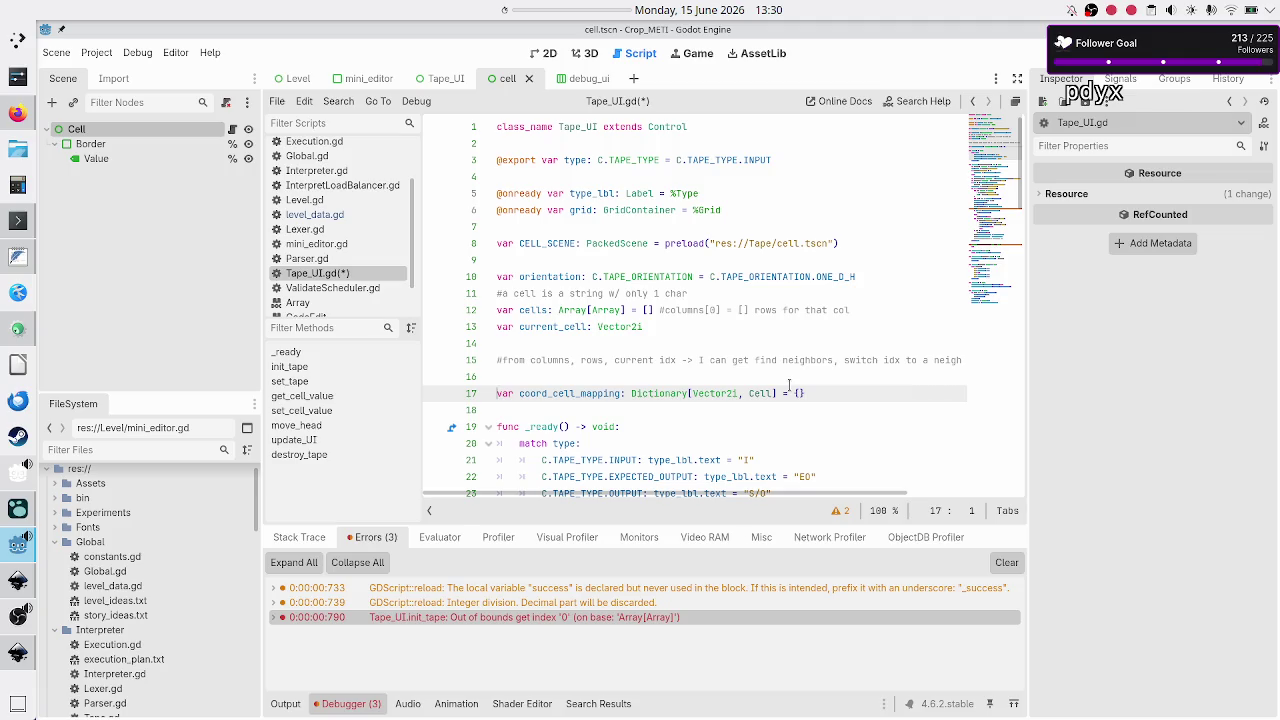
key(Up)
key(Up)
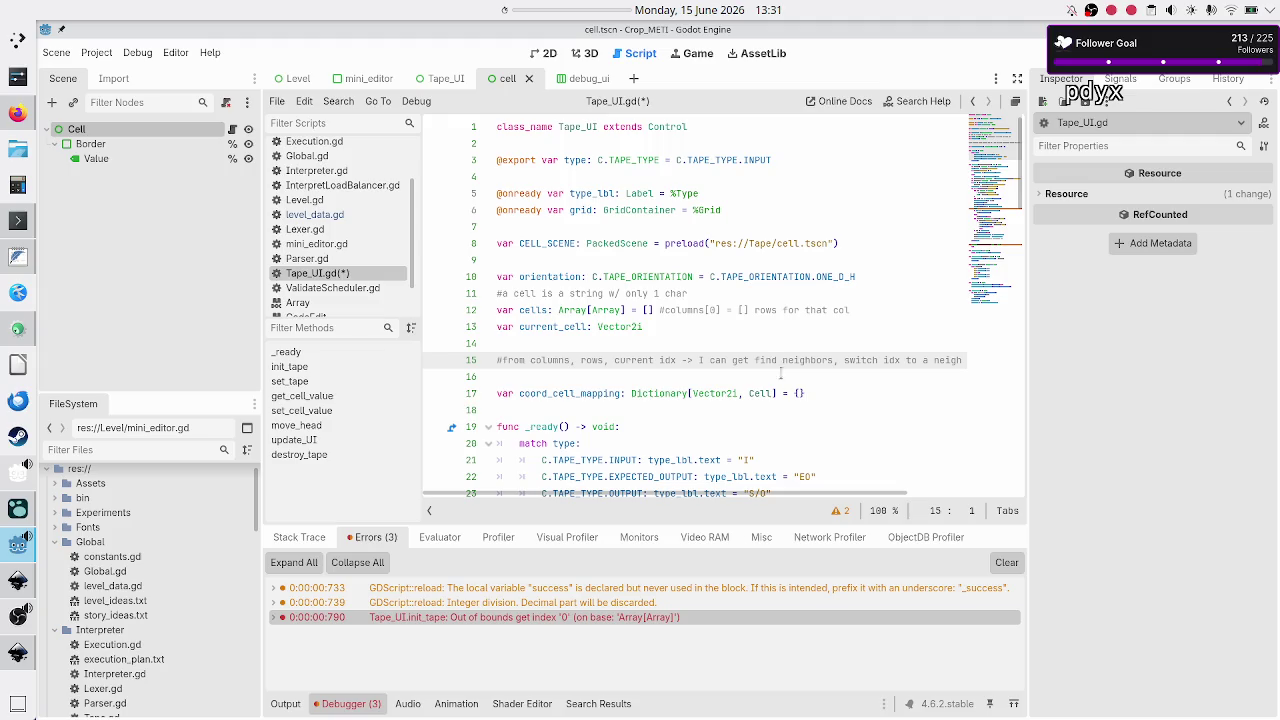
Delete the line 15 neighbor-finding comment and its leftover empty line.
scroll(778, 369, down, 15)
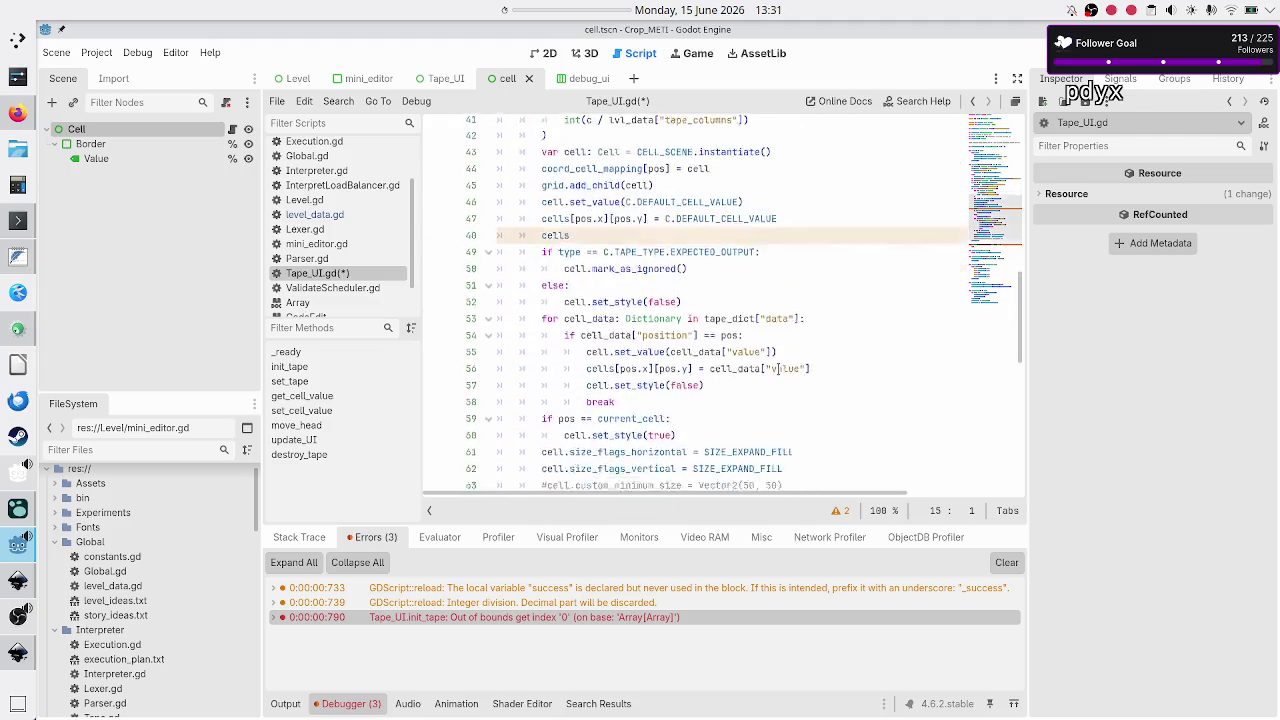
scroll(778, 369, down, 1)
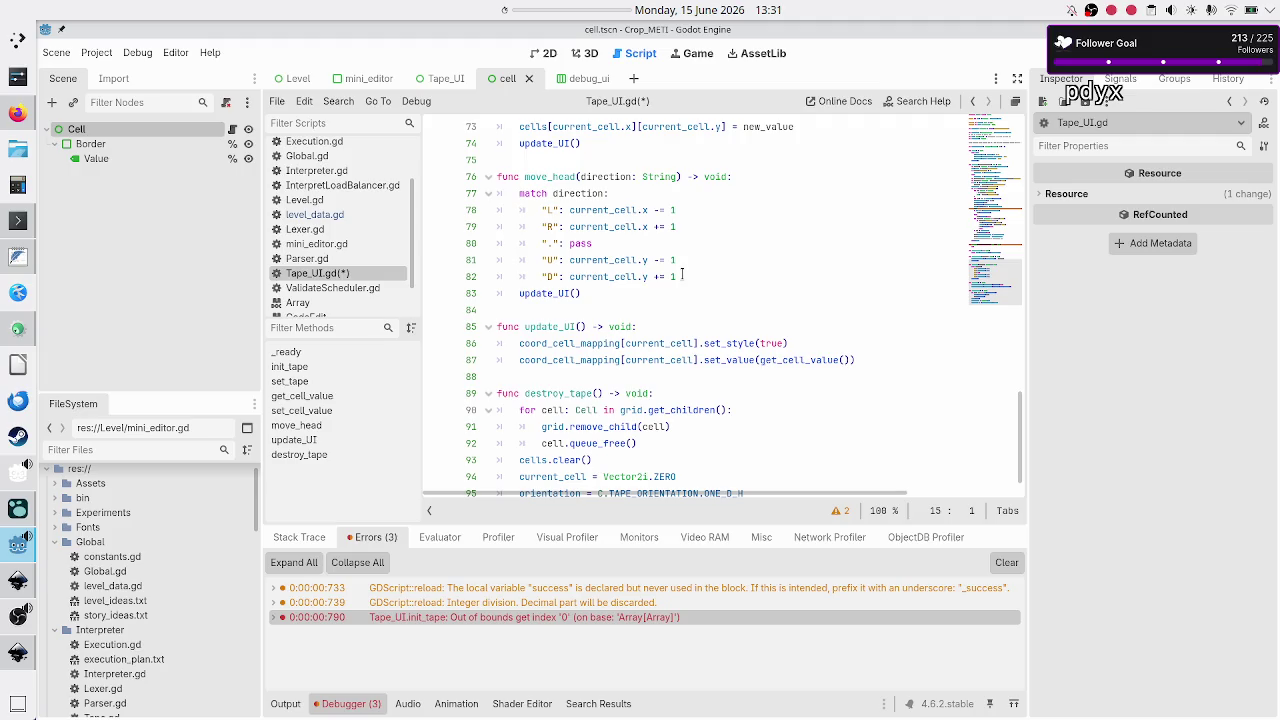
scroll(682, 274, up, 20)
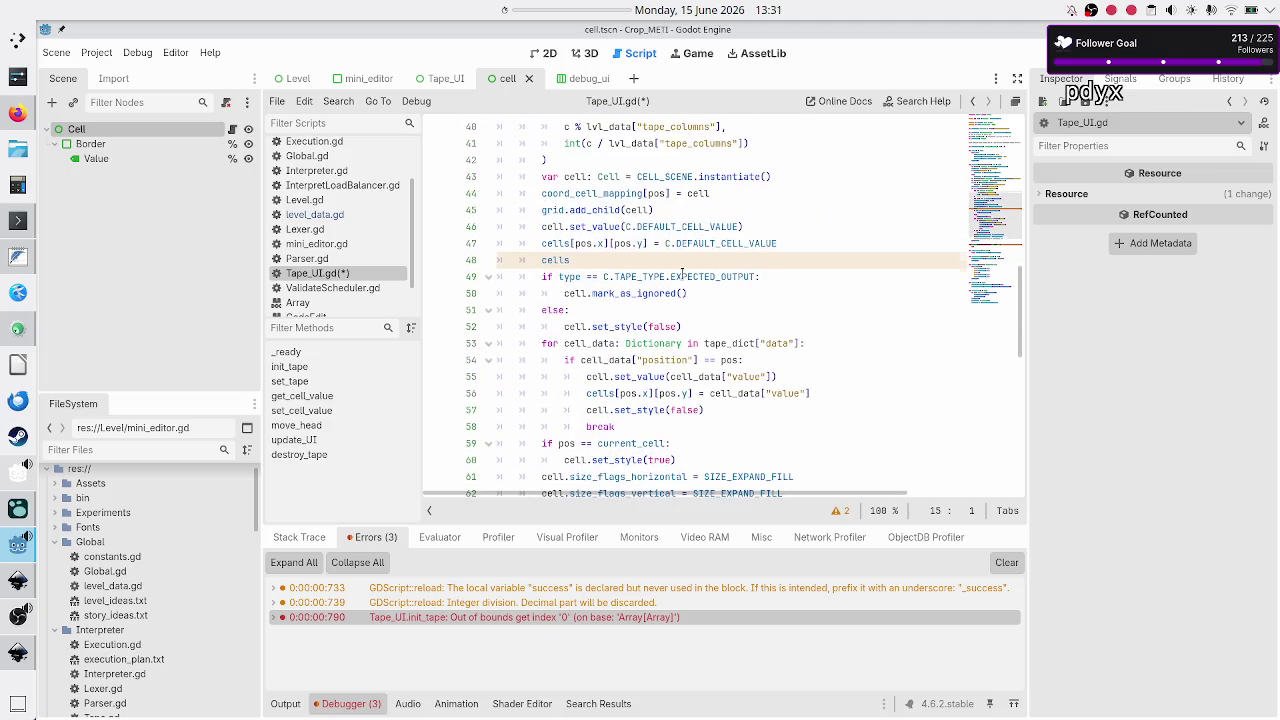
key(Up)
key(Down)
key(Up)
key(Down)
key(shift+End)
key(BackSpace)
key(BackSpace)
key(BackSpace)
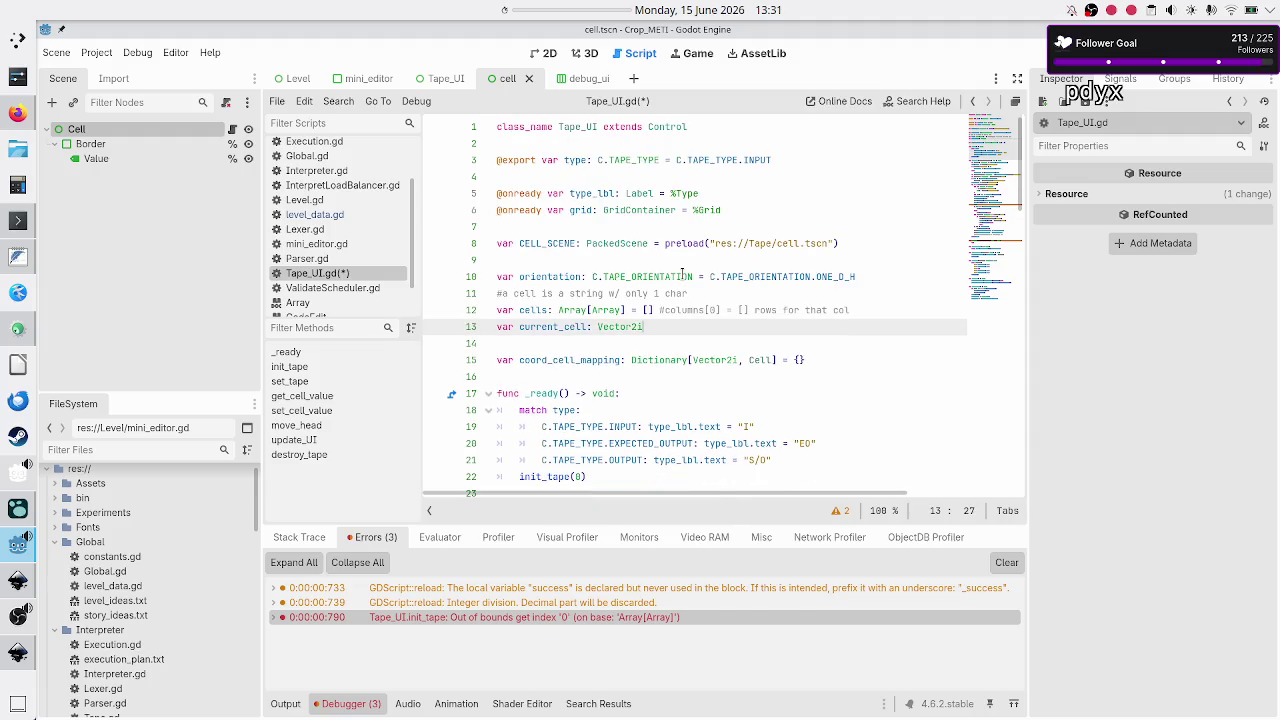
key(Down)
key(Down)
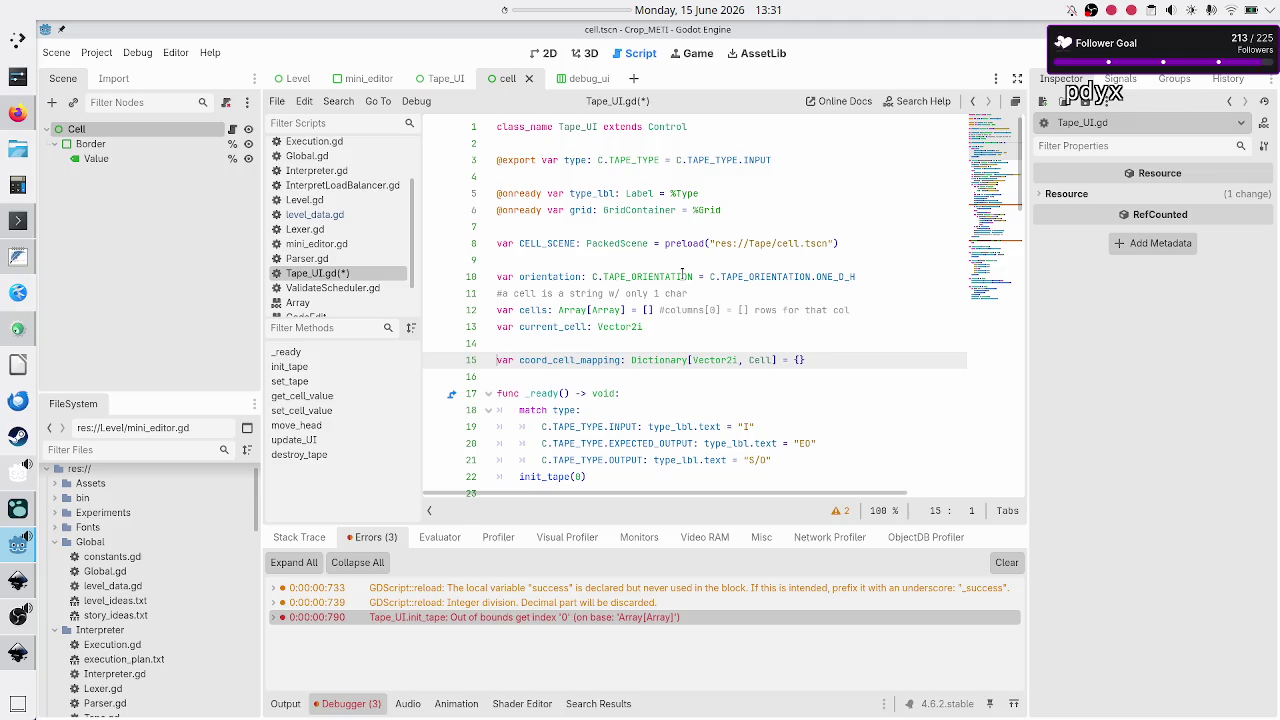
Inspect the coord_cell_mapping Dictionary[Vector2i, Cell] declaration before heading to init_tape.
key(shift+End)
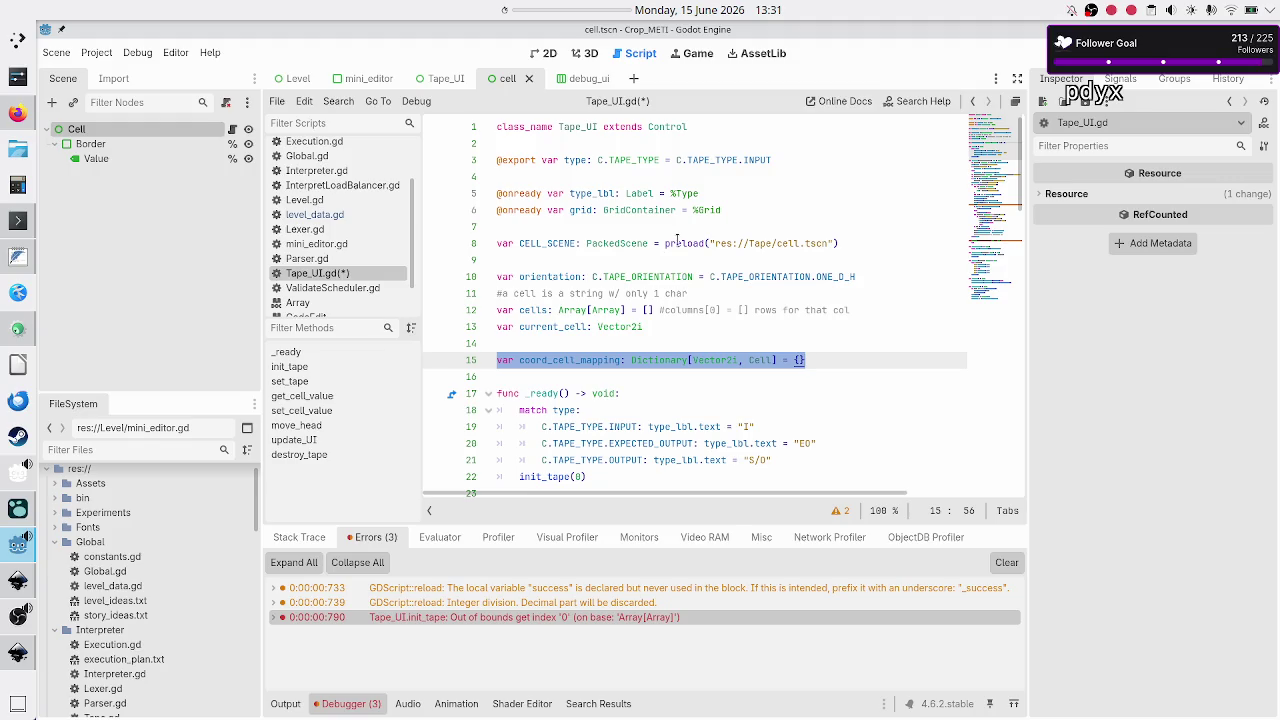
double_click(762, 361)
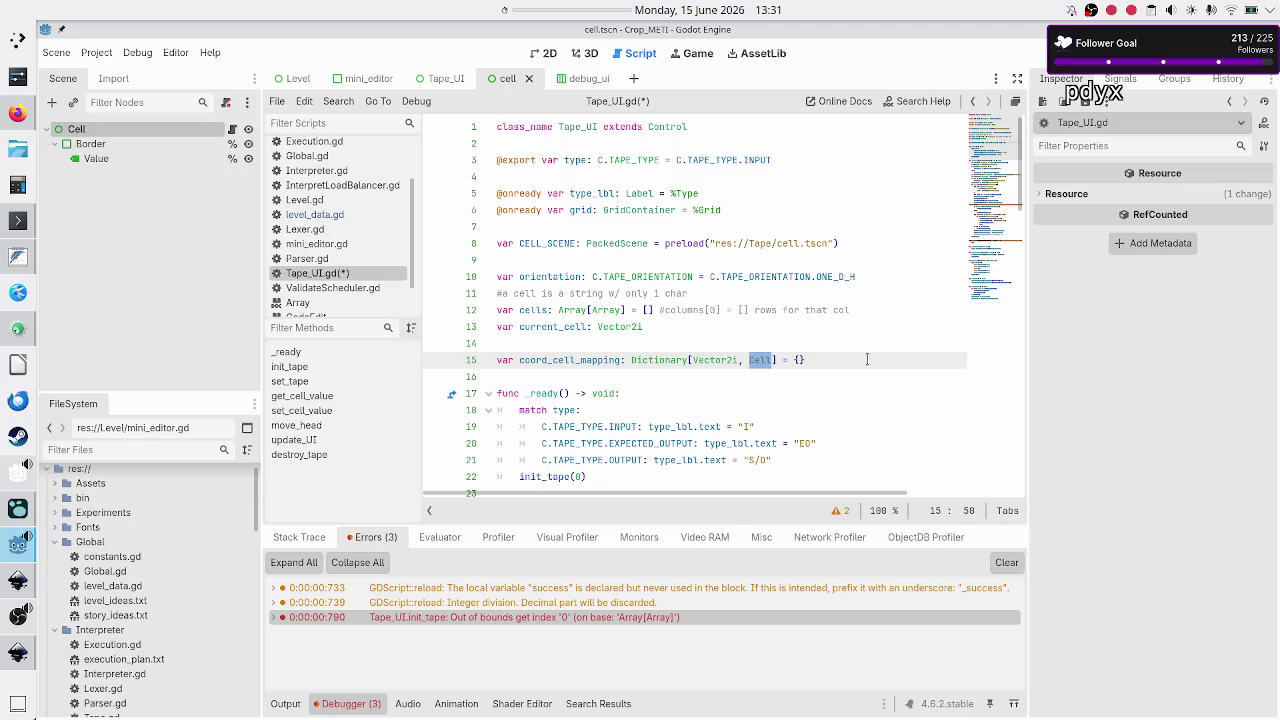
click(850, 357)
key(Down)
key(Down)
key(Down)
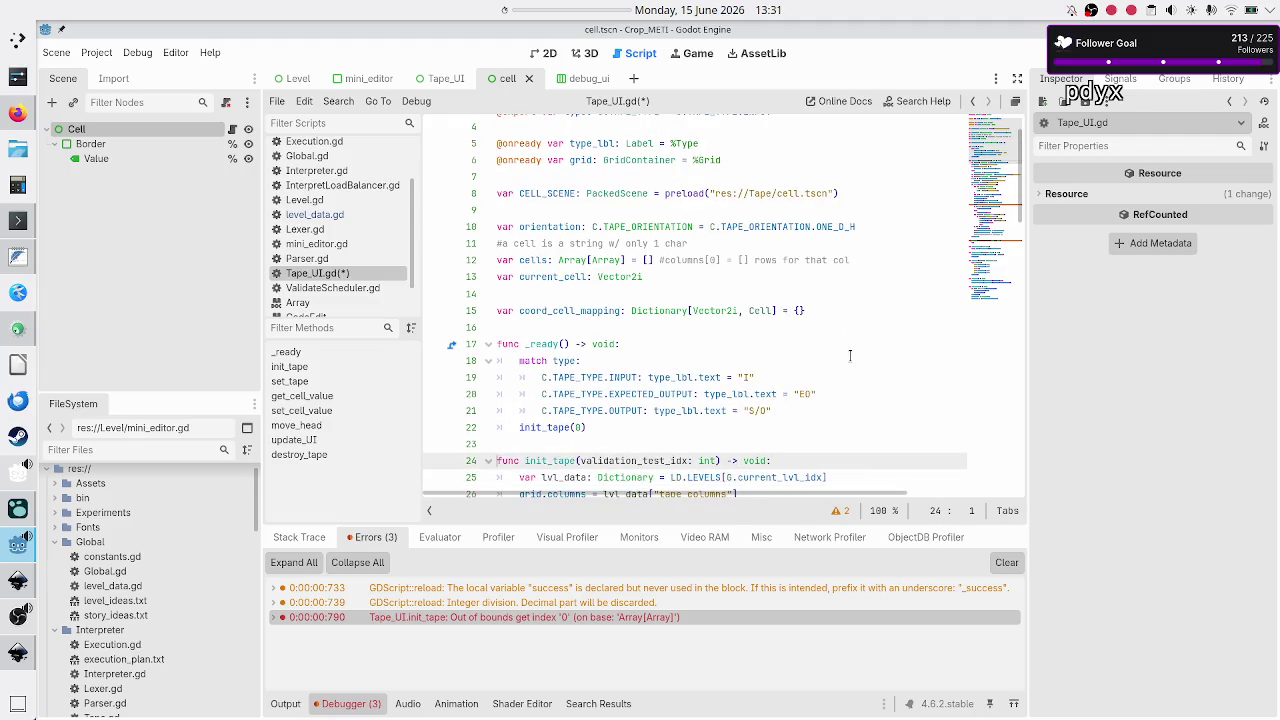
Review the _ready match block and init_tape's lvl_data and grid.columns lines in Tape_UI.gd.
key(Up)
key(Up)
key(Up)
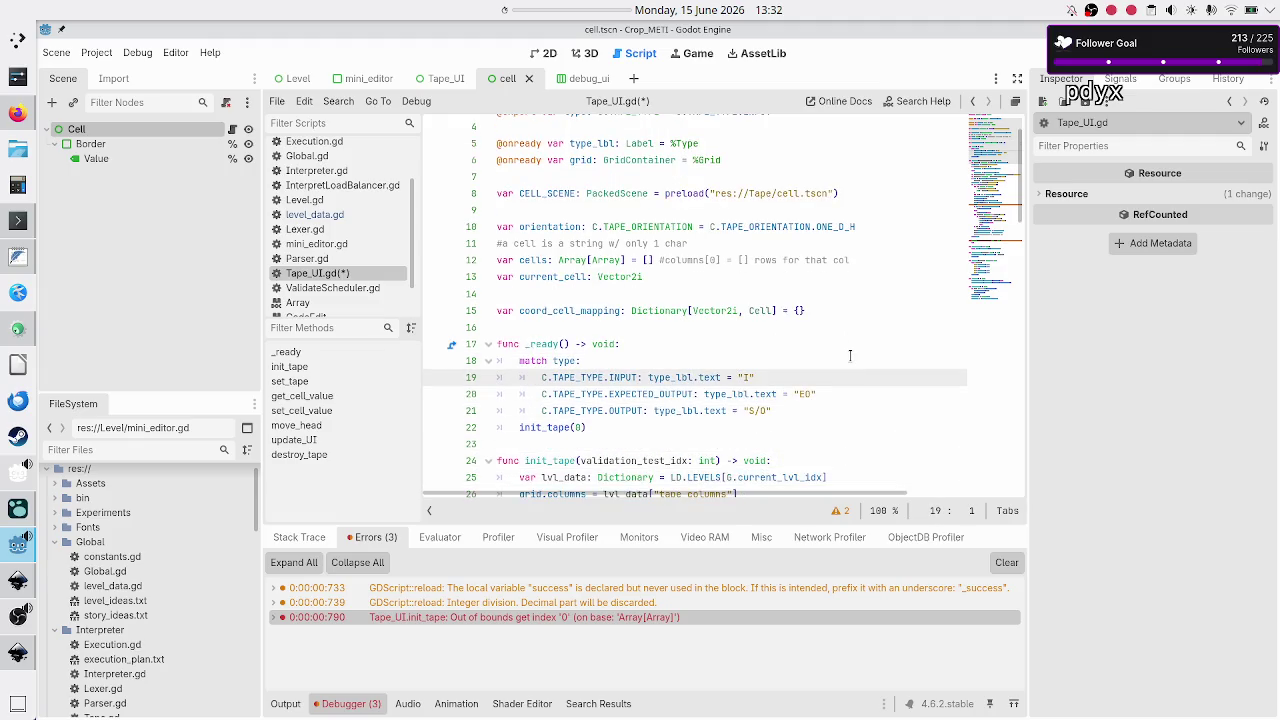
key(Down)
key(Down)
key(Down)
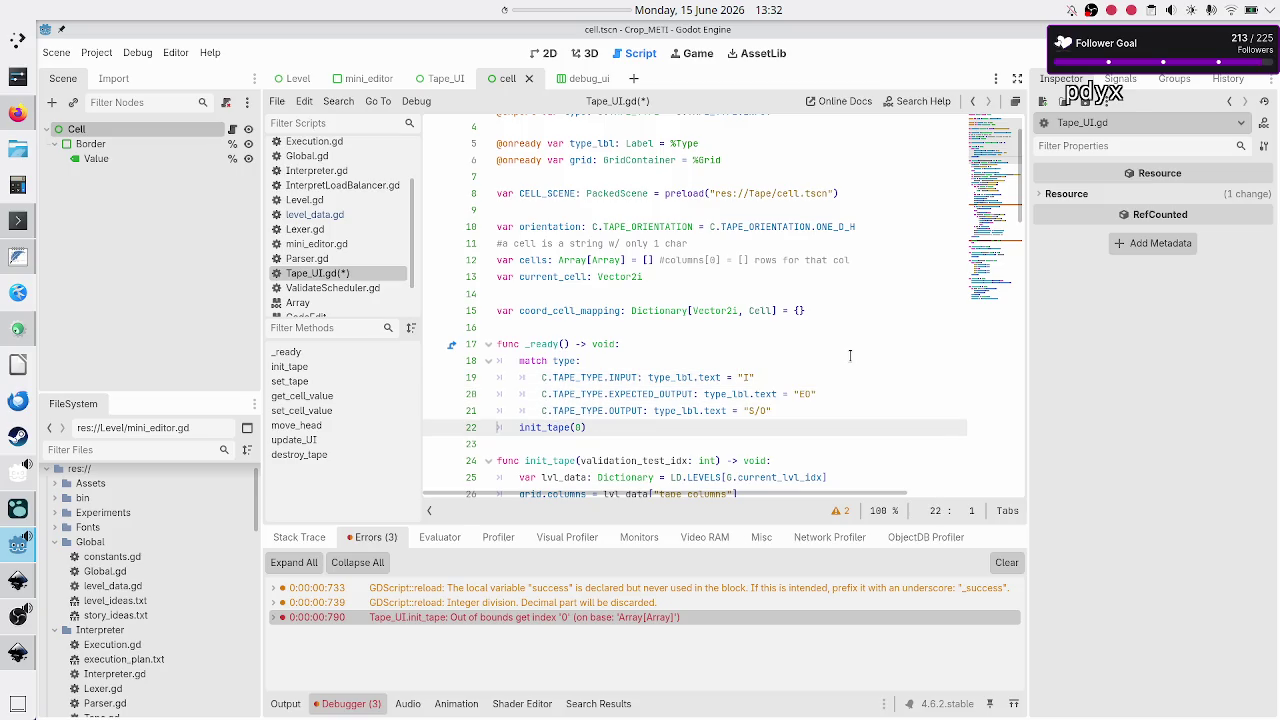
key(Up)
key(Up)
key(Up)
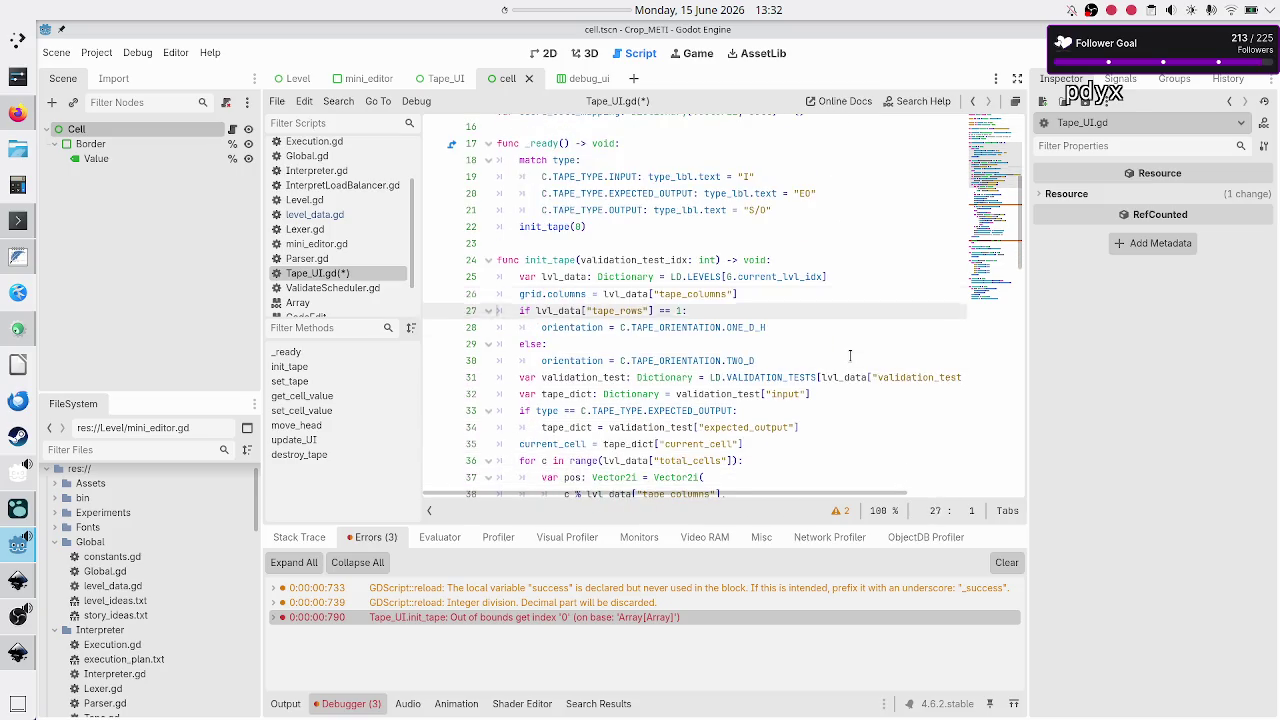
key(Left)
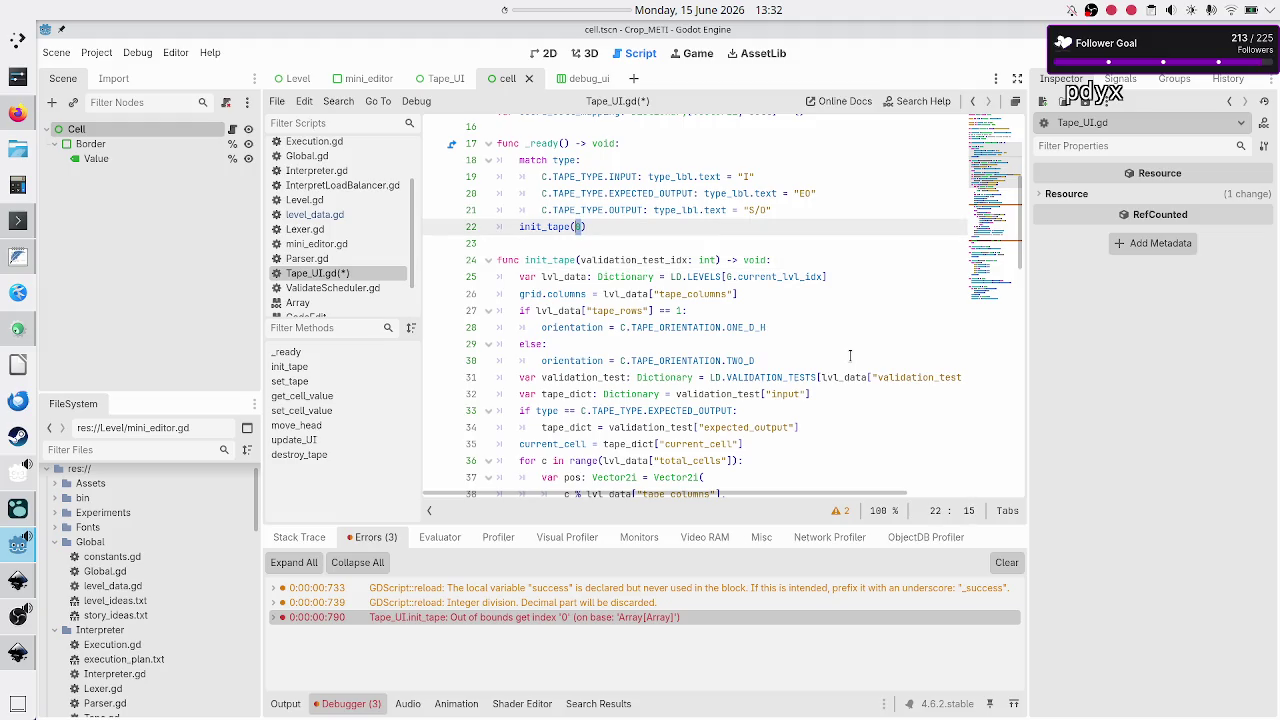
key(Right)
key(Down)
key(Down)
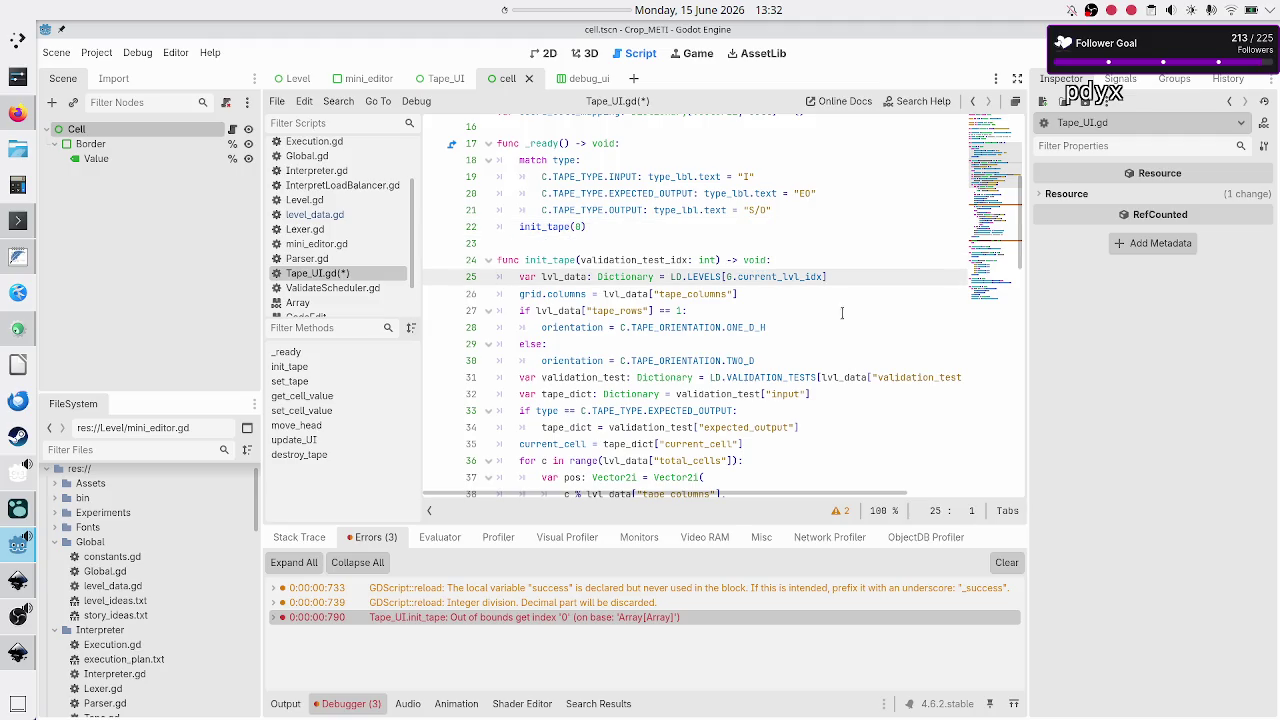
scroll(785, 322, down, 2)
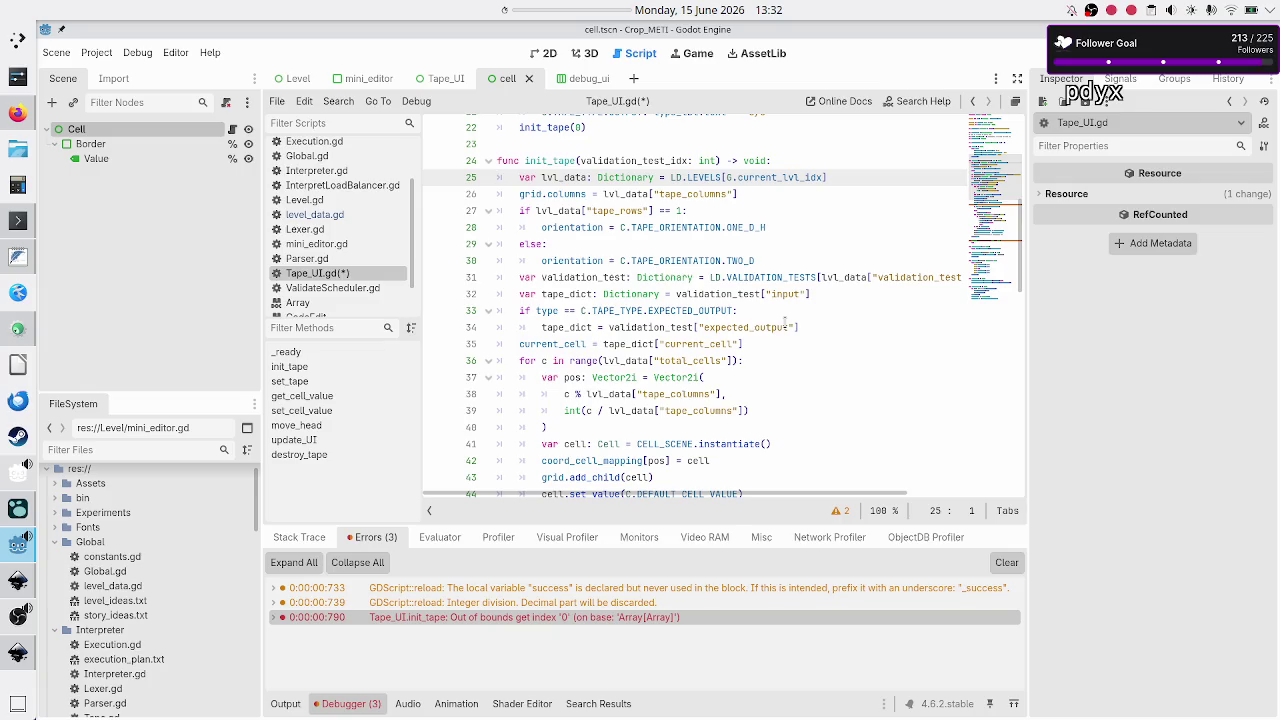
key(shift+Down)
key(Escape)
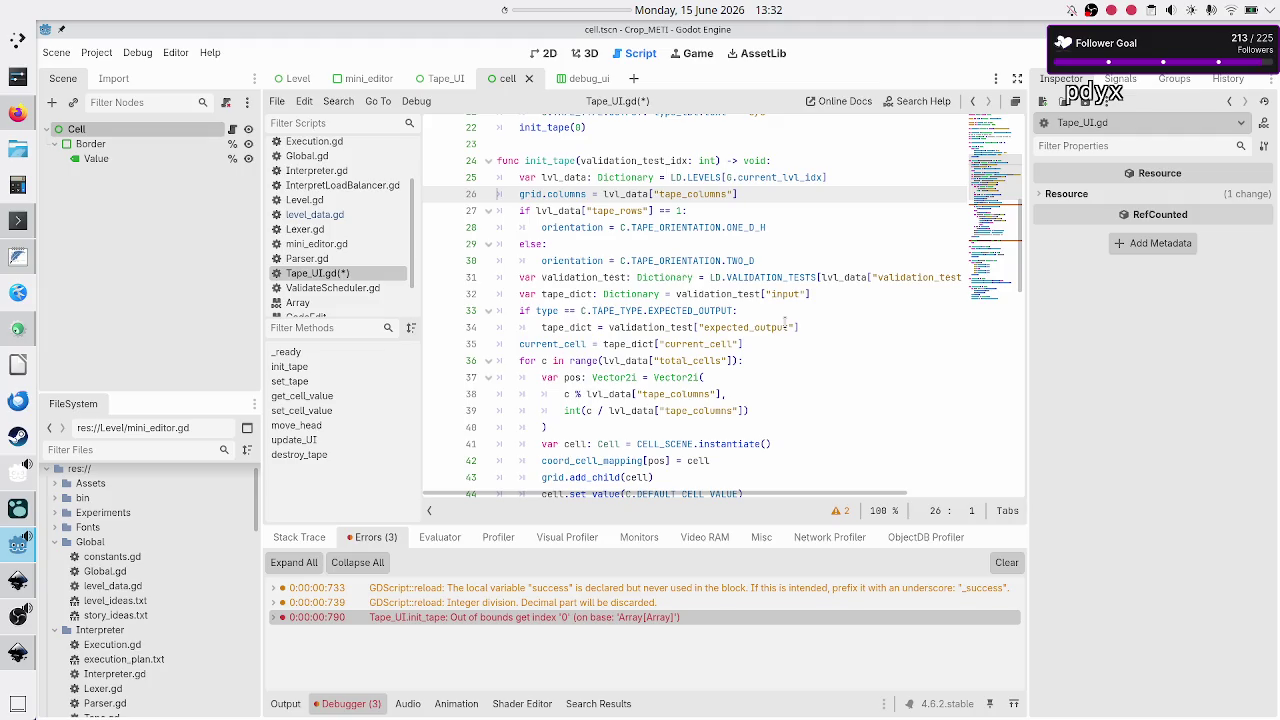
key(shift+End)
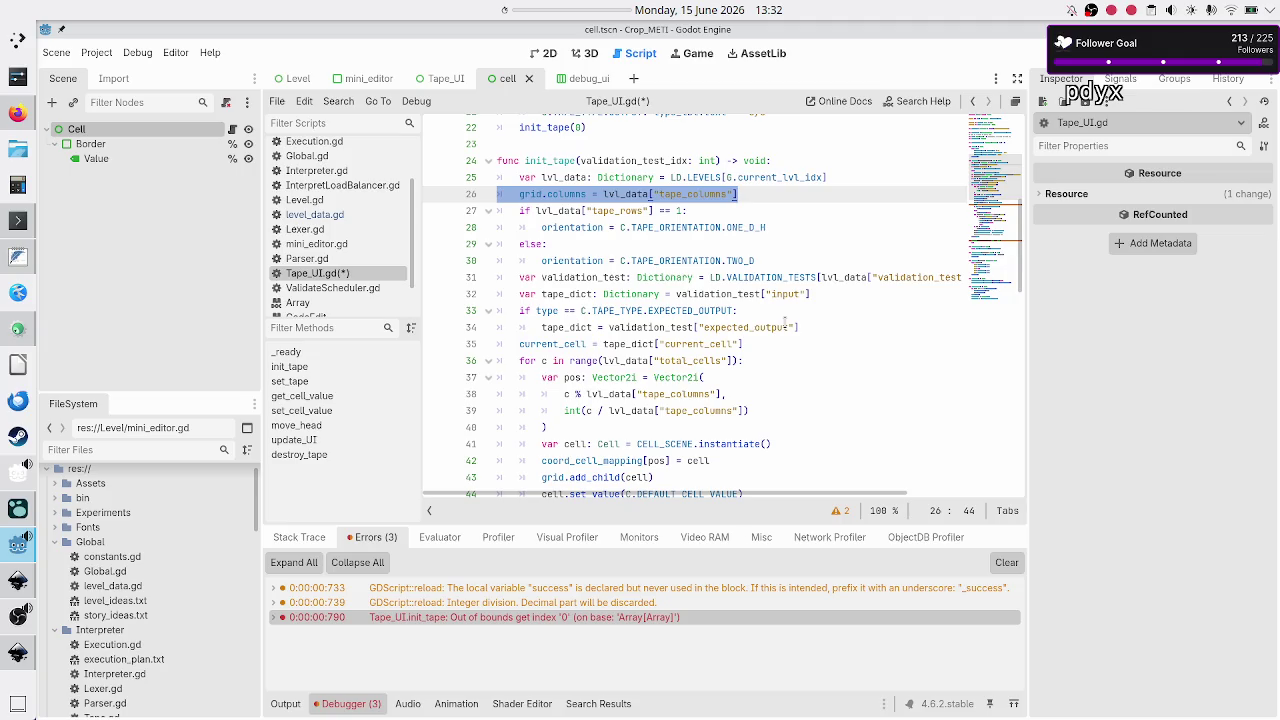
key(Right)
key(Right)
key(Right)
key(Right)
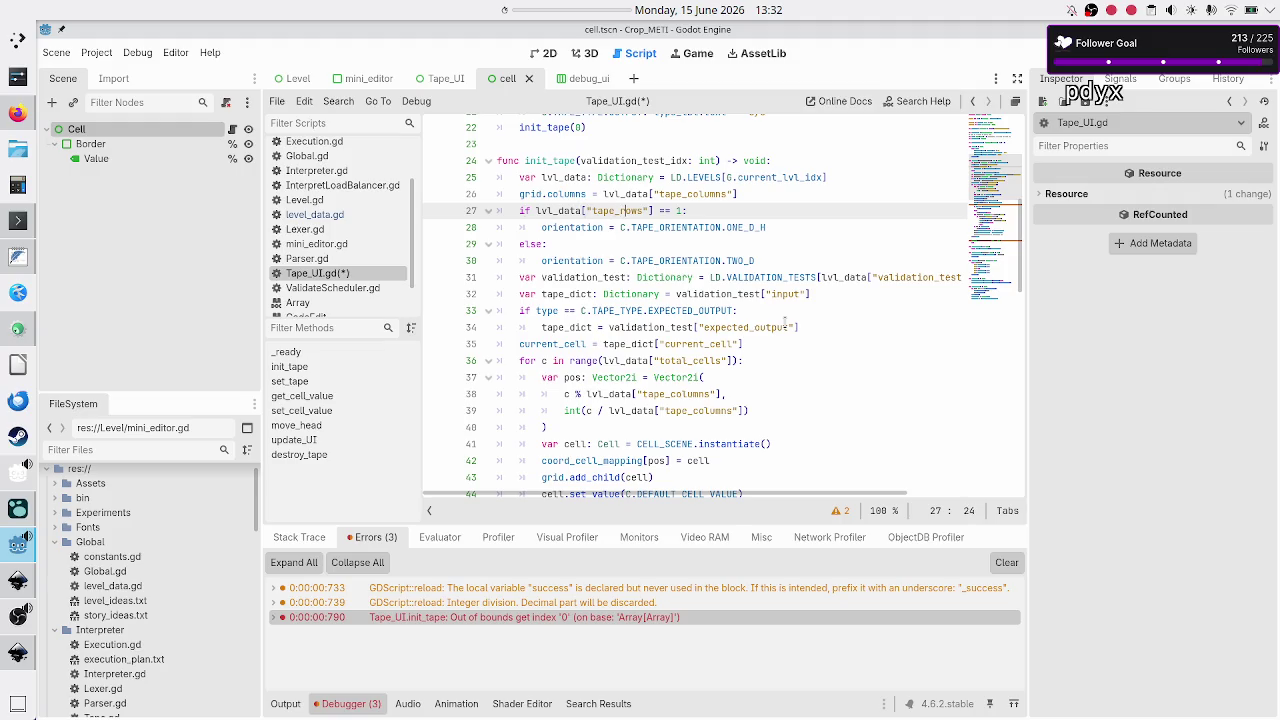
Check the orientation and validation_test lines, then open level_data.gd.
key(Down)
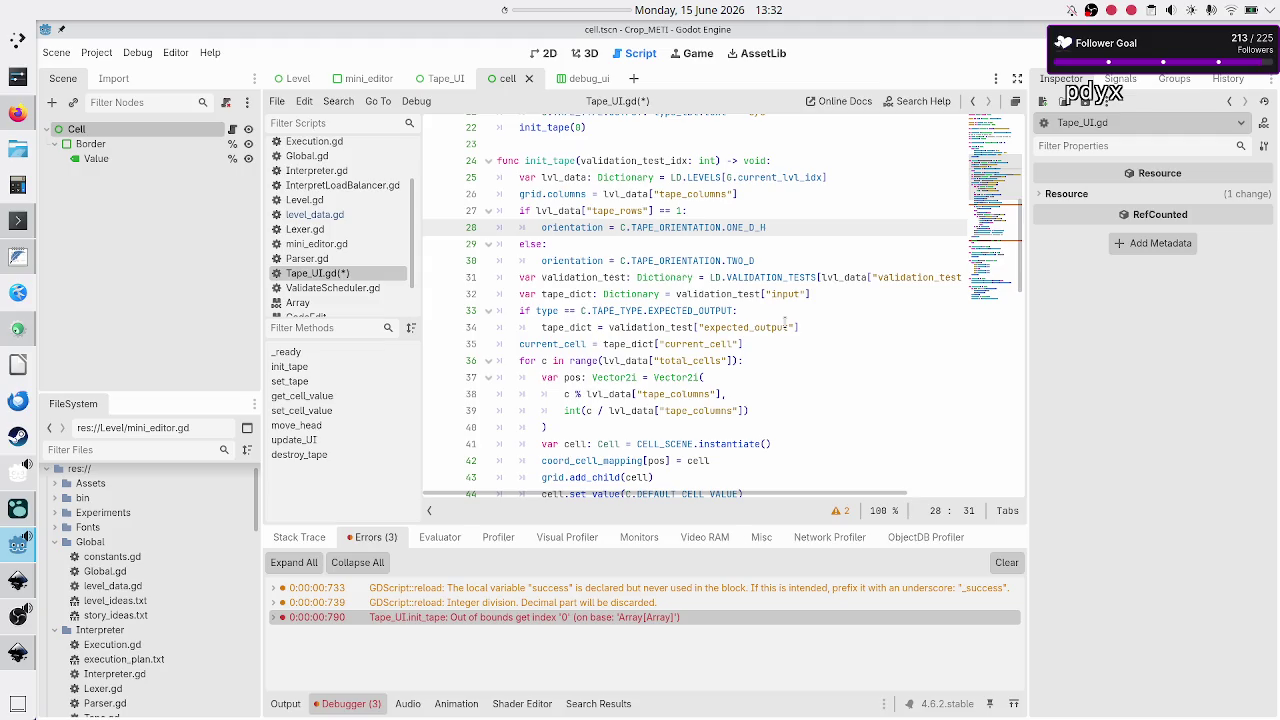
key(Down)
key(Down)
key(Down)
key(Up)
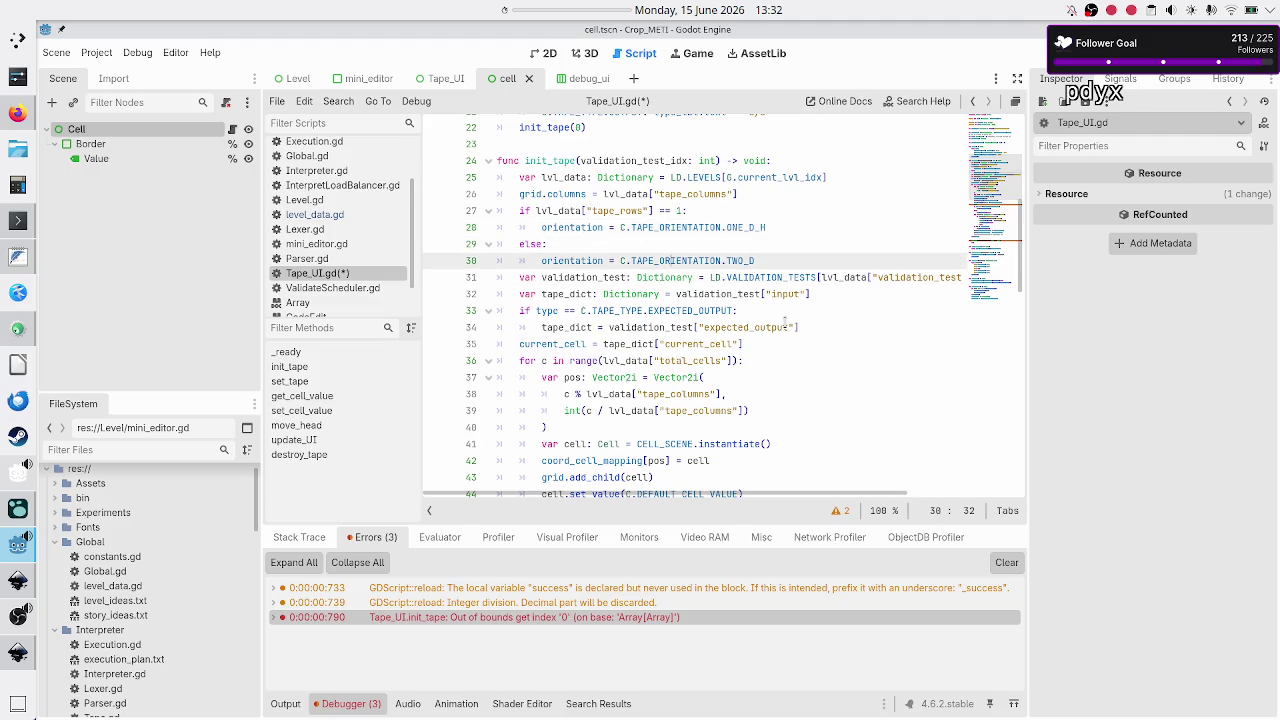
key(Down)
key(Home)
key(Home)
key(Right)
key(Right)
key(Right)
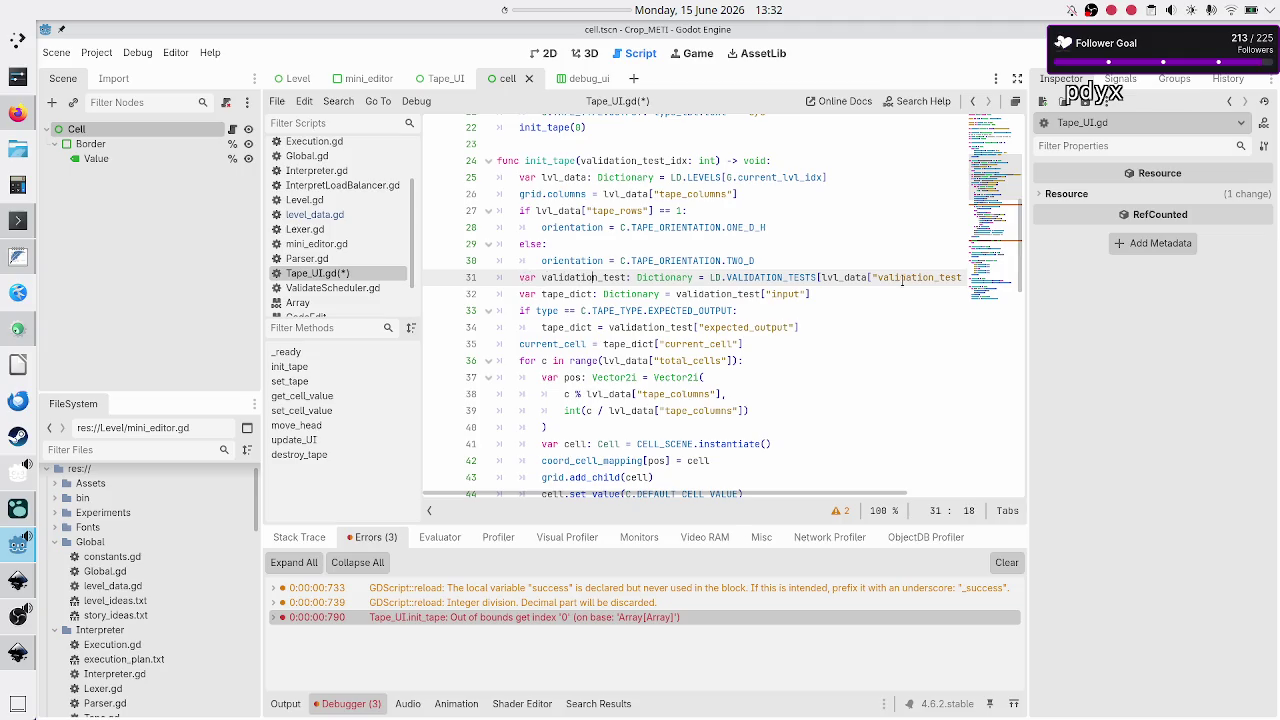
scroll(902, 280, right, 3)
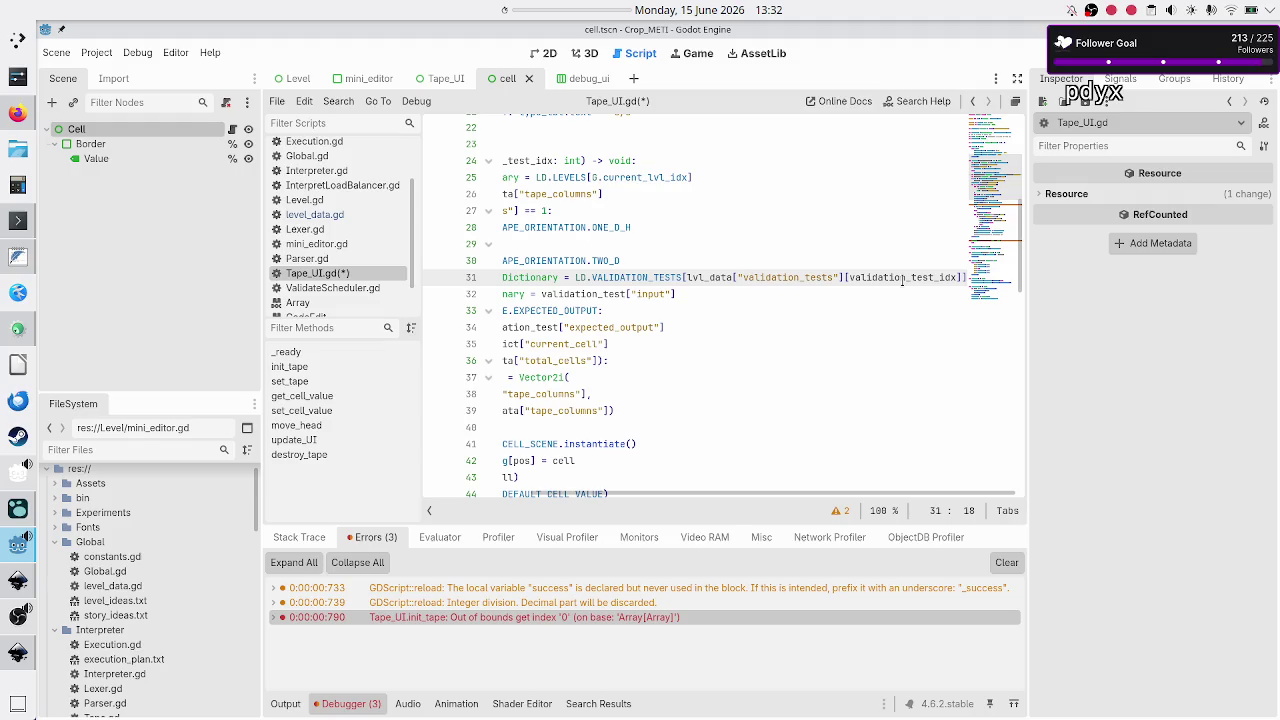
scroll(902, 280, left, 2)
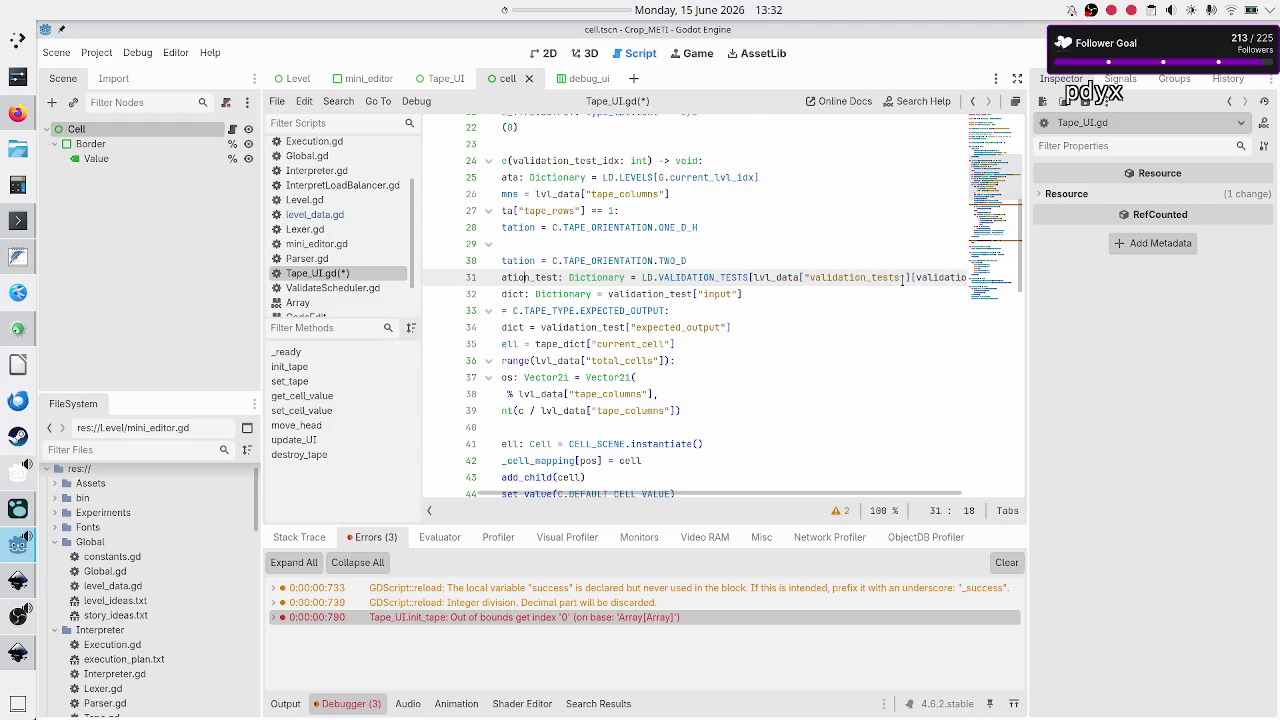
scroll(902, 280, left, 2)
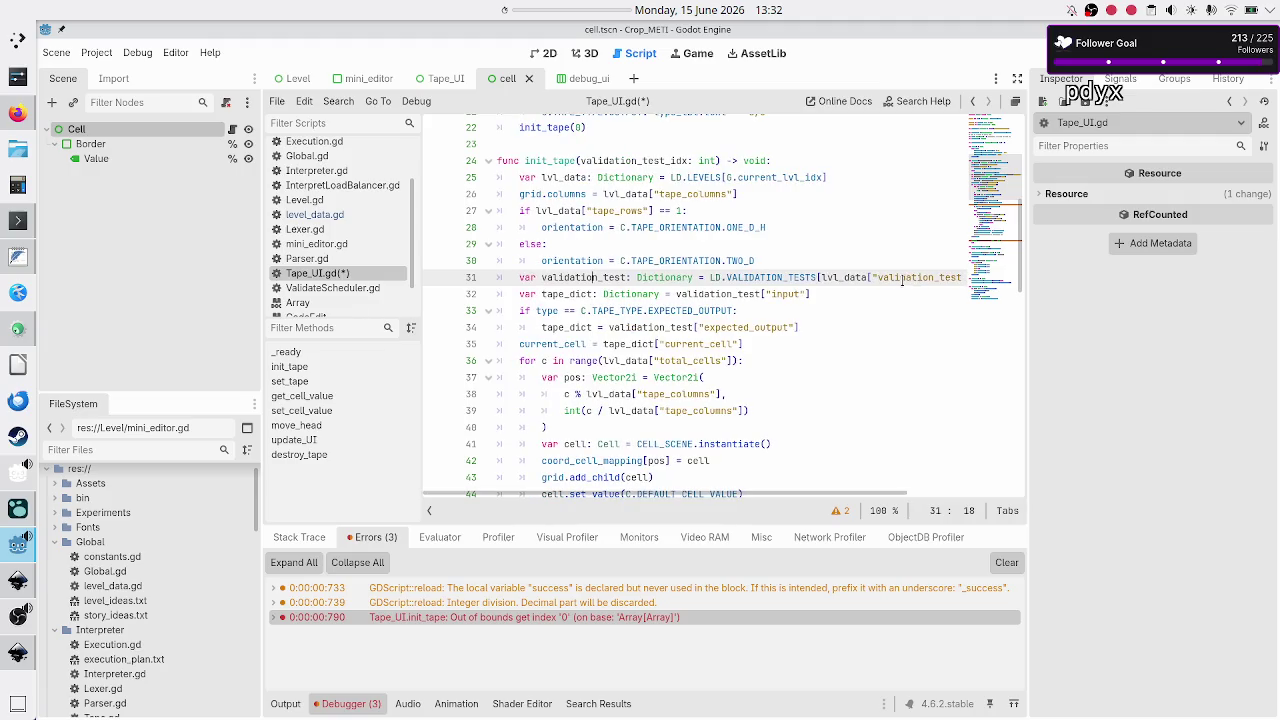
key(Down)
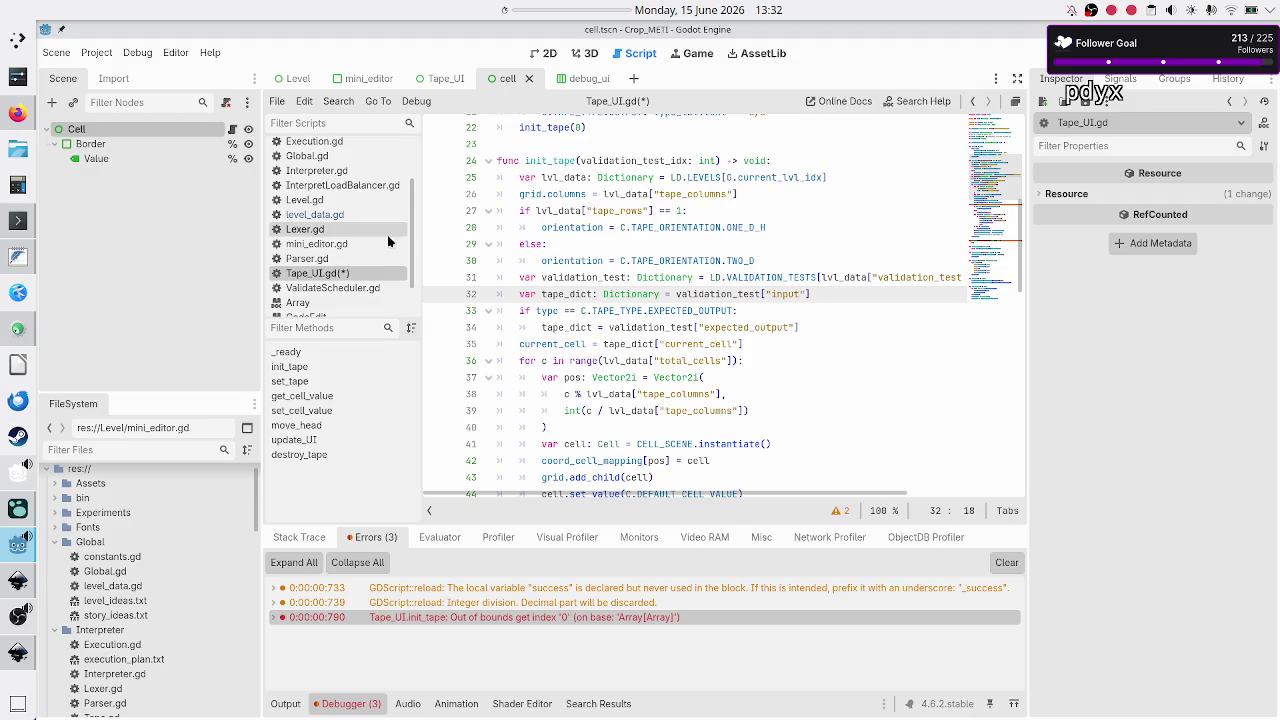
click(341, 214)
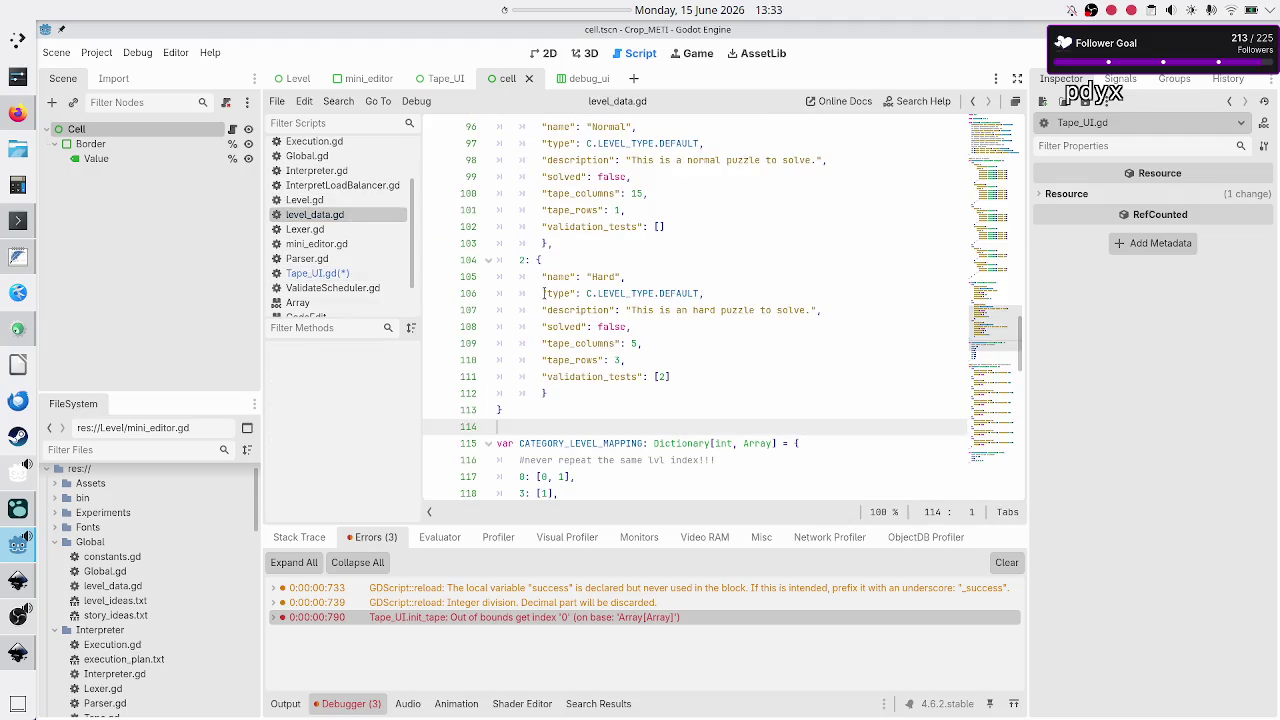
Inspect validation test 1's input and data entries, then go back to Tape_UI.gd.
scroll(588, 288, up, 10)
scroll(588, 288, up, 6)
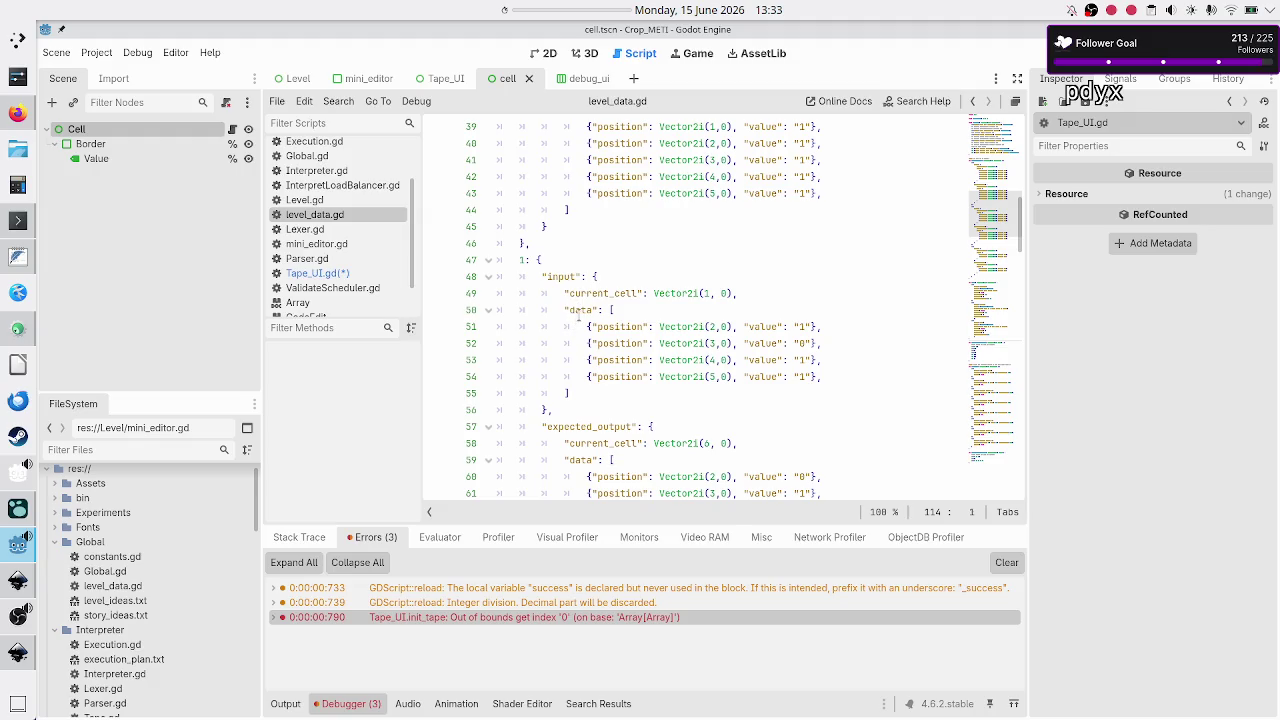
double_click(579, 312)
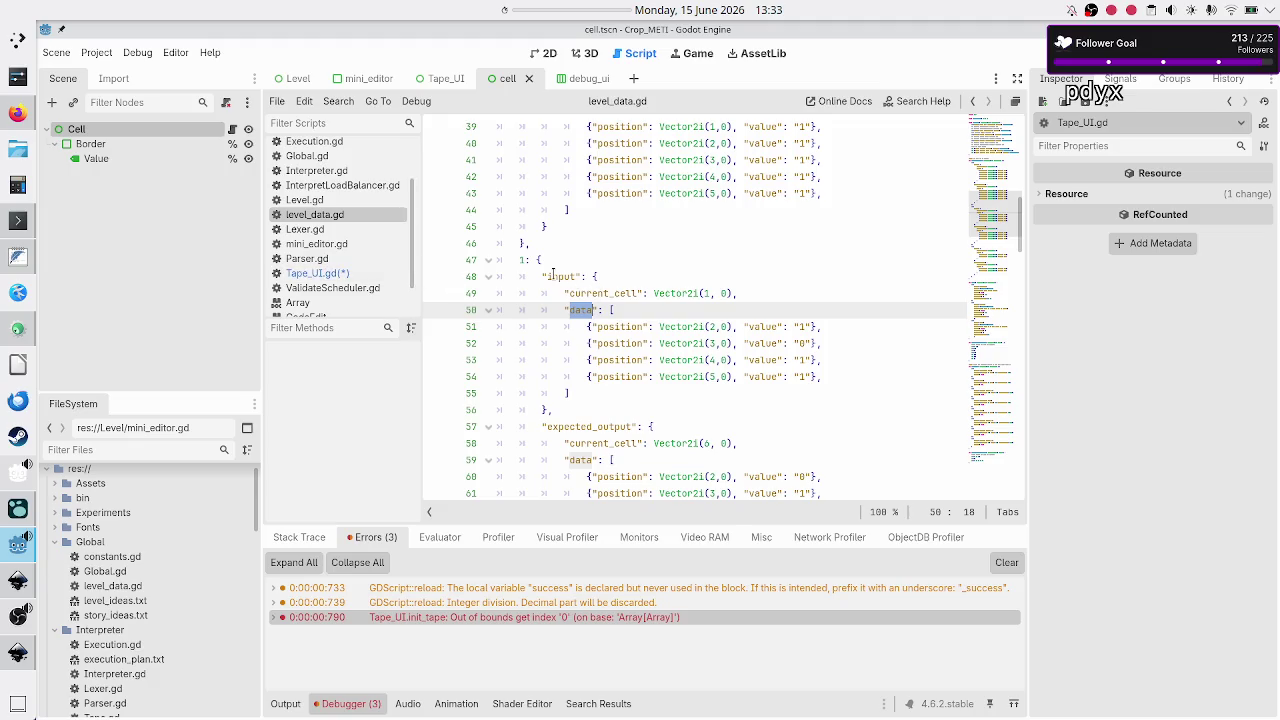
double_click(553, 275)
click(610, 276)
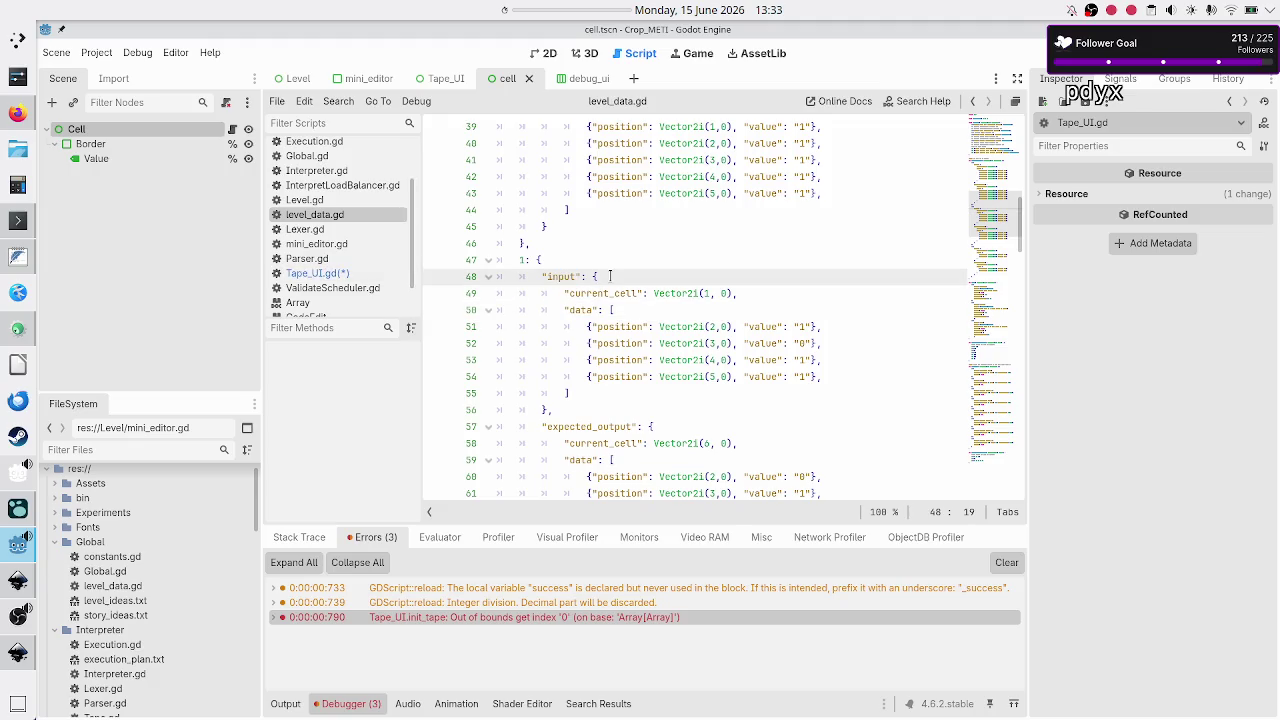
click(320, 274)
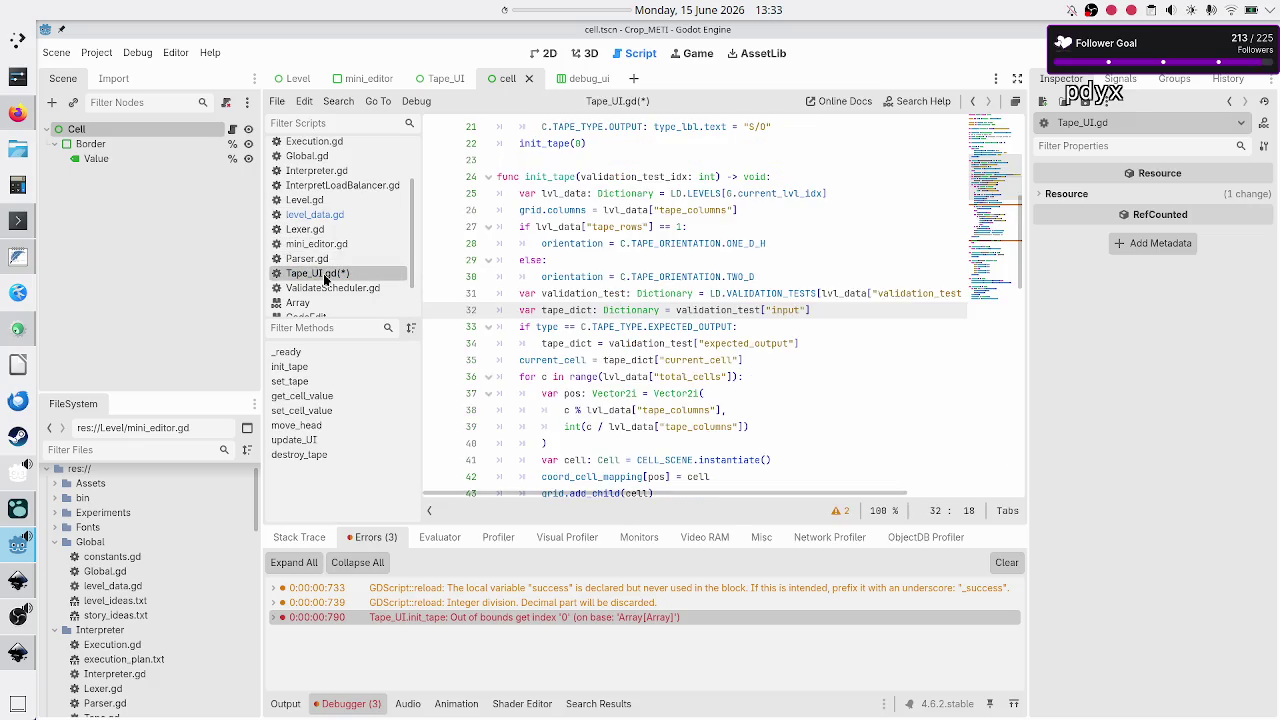
double_click(782, 310)
double_click(782, 310)
drag(811, 310, 698, 312)
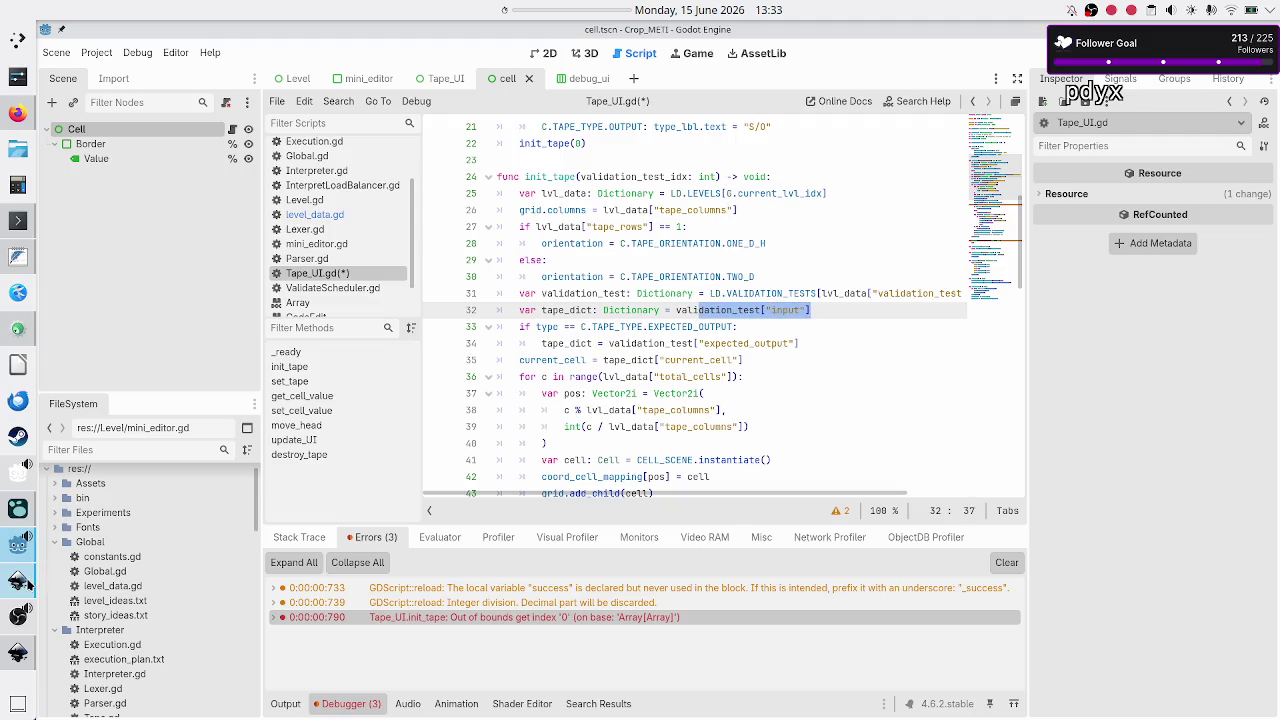
click(20, 580)
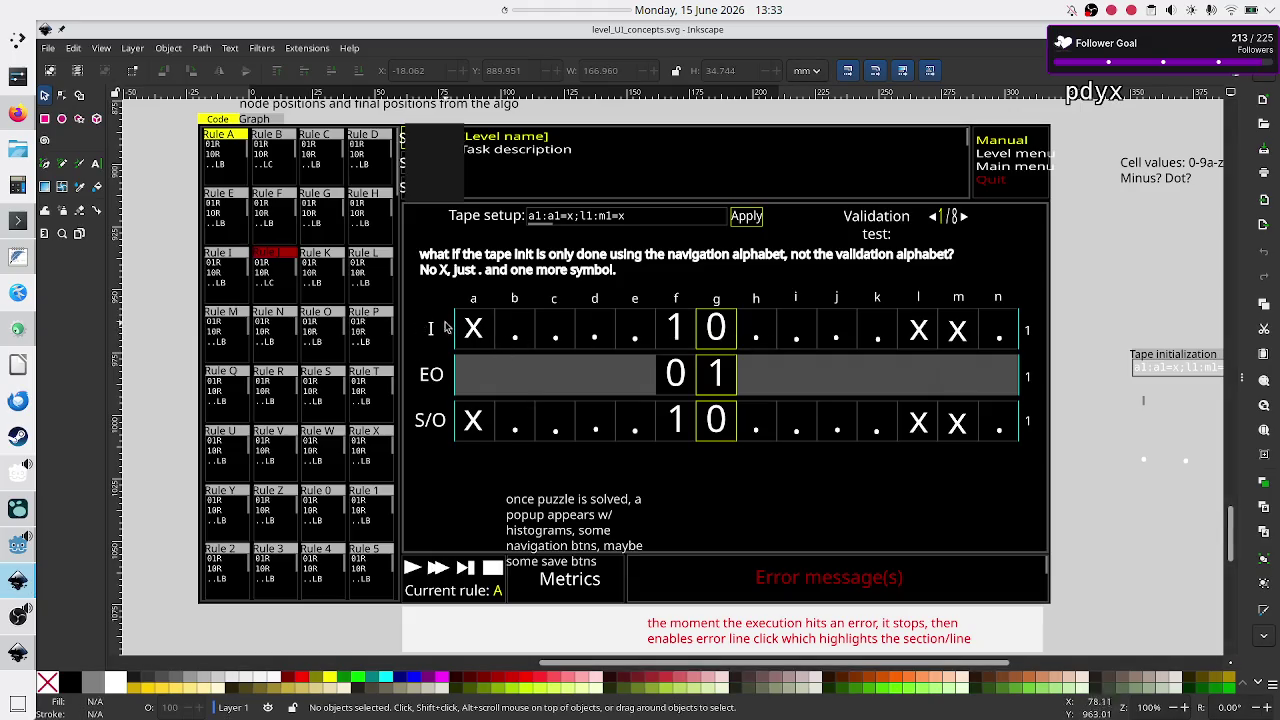
key(alt+Tab)
double_click(688, 327)
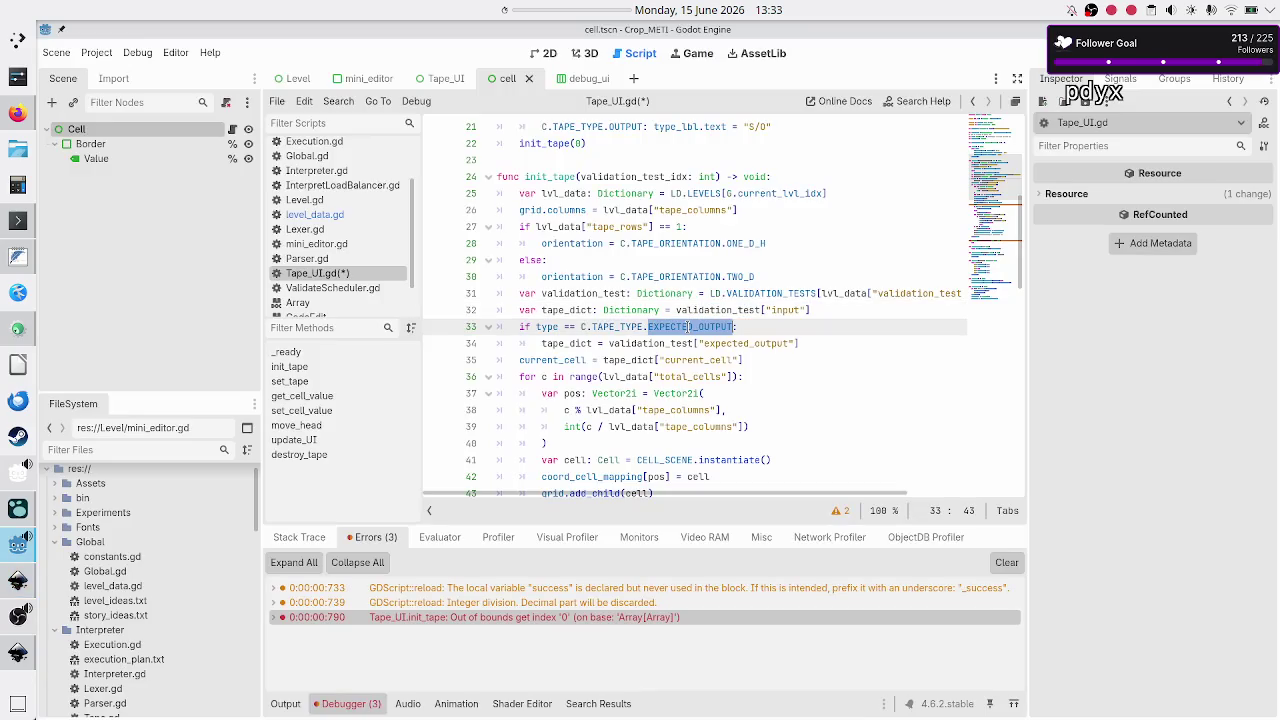
Split validation_test["input"] off line 32 onto its own line, leaving a blank line above.
double_click(576, 311)
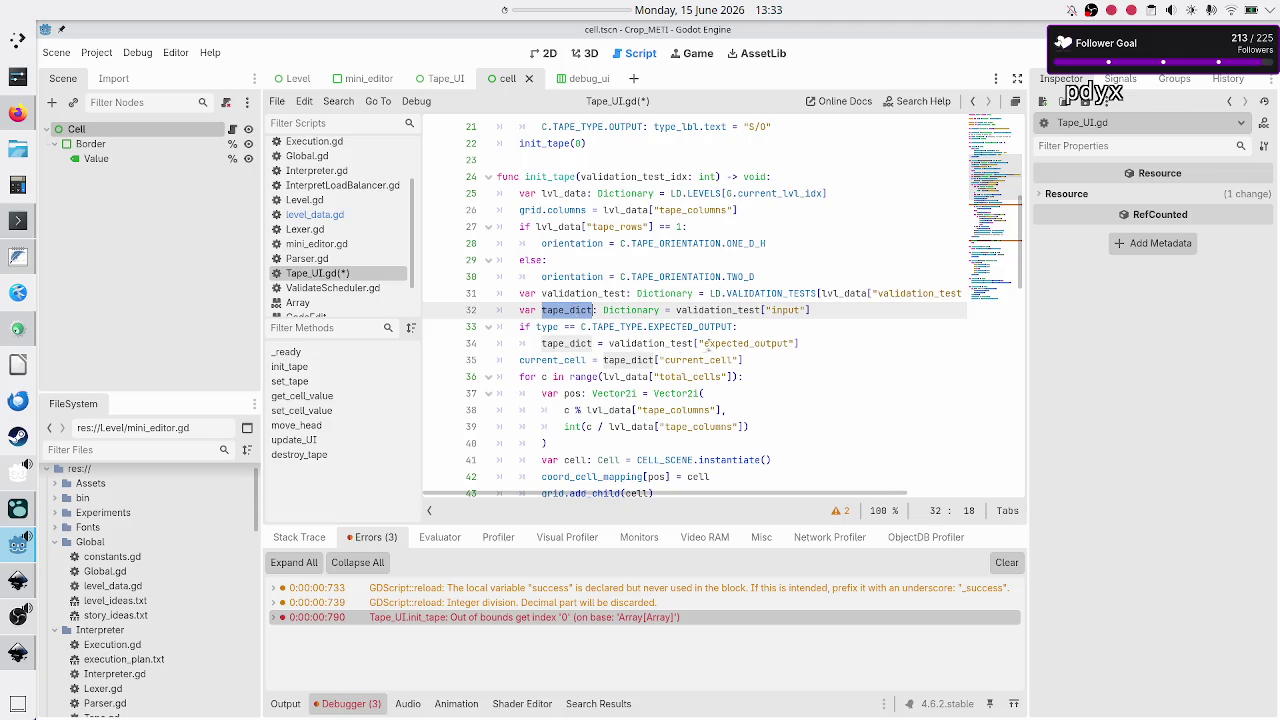
click(816, 342)
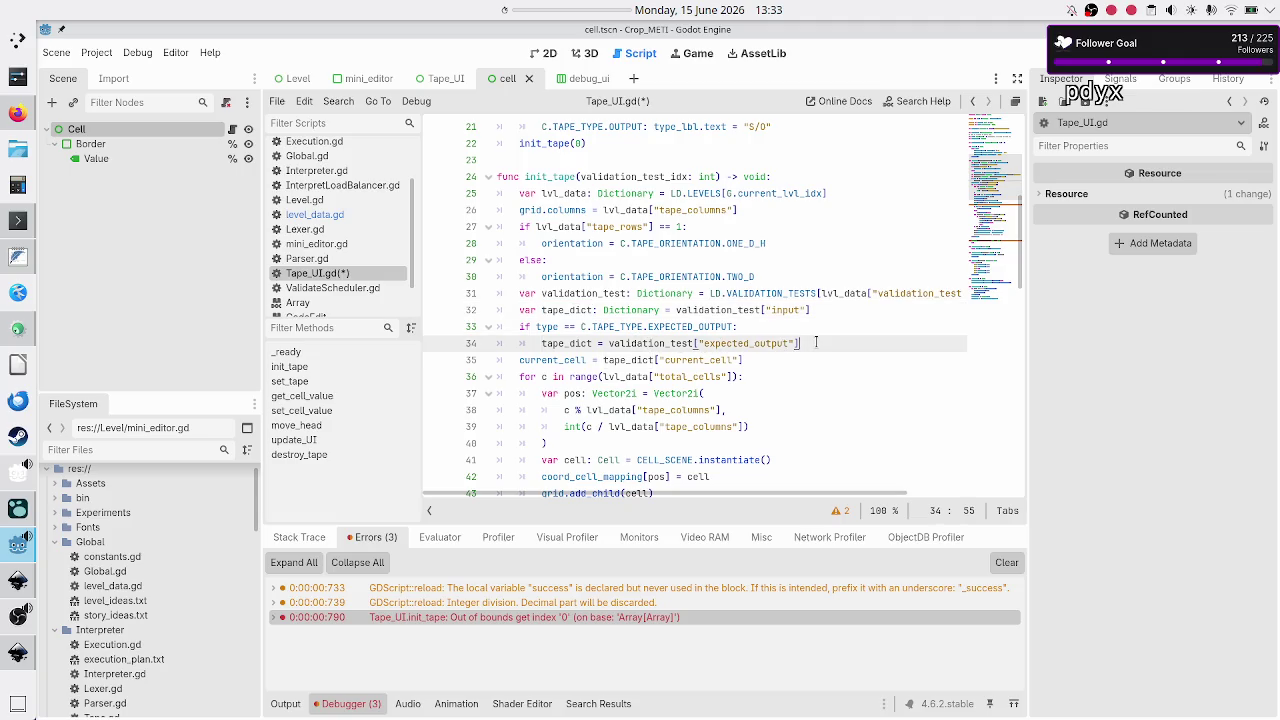
drag(816, 342, 609, 343)
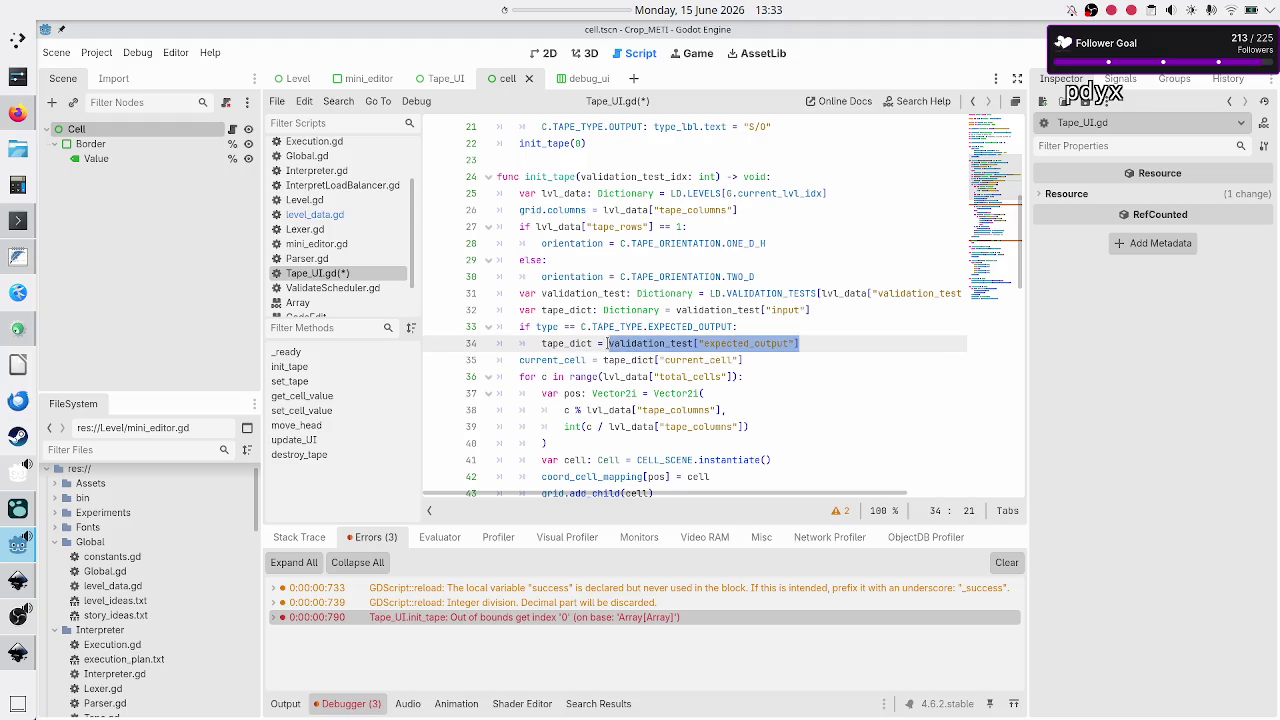
click(757, 326)
key(Right)
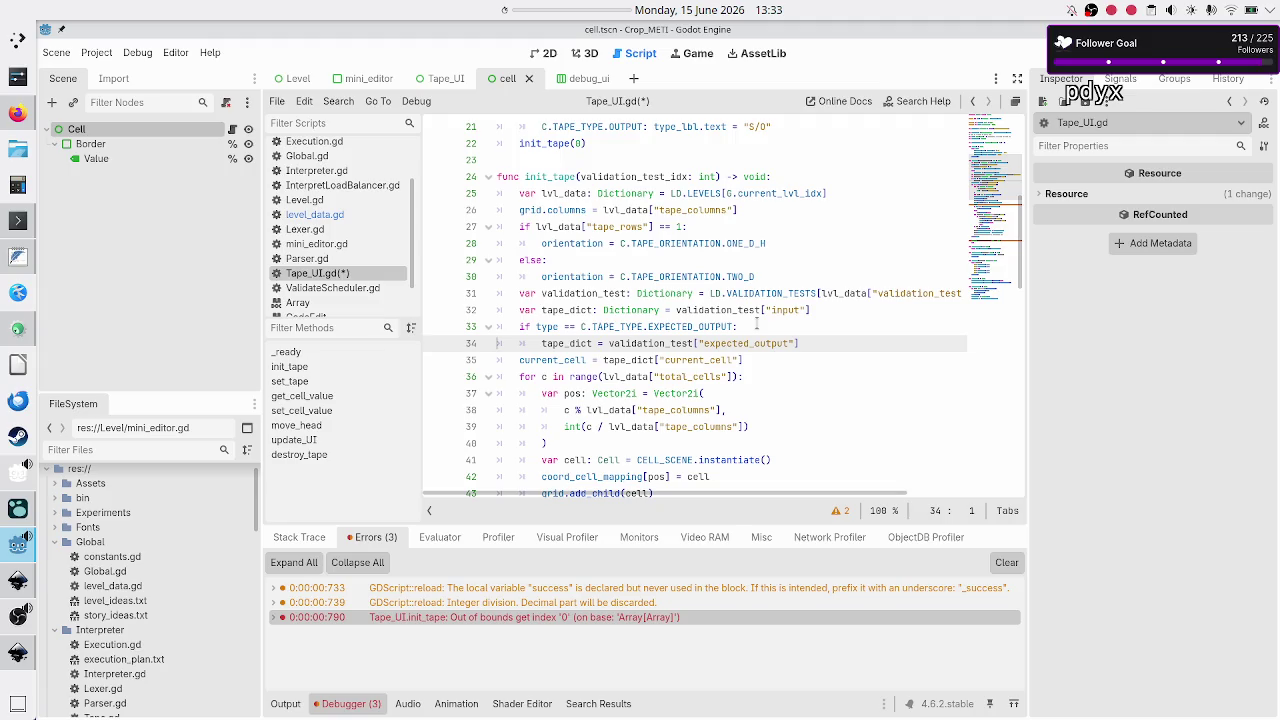
key(Up)
key(Up)
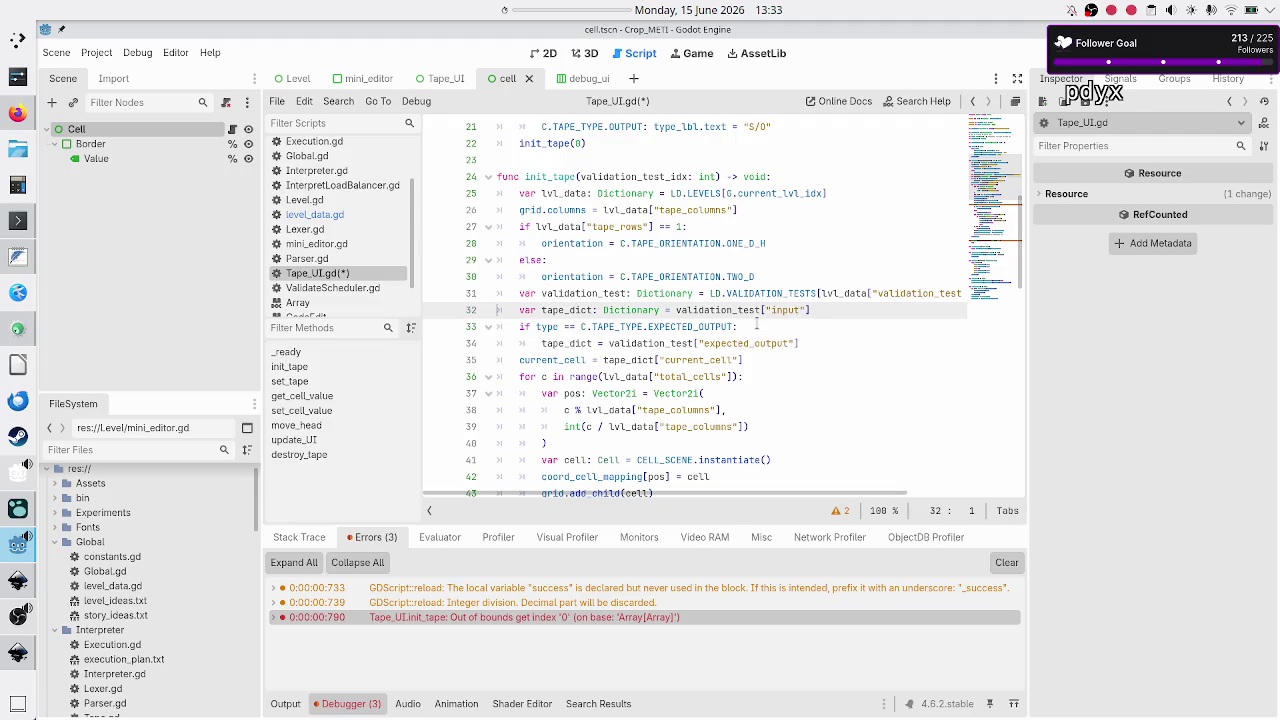
key(End)
key(Left)
key(Left)
key(Left)
key(BackSpace)
key(BackSpace)
key(BackSpace)
key(Return)
key(Up)
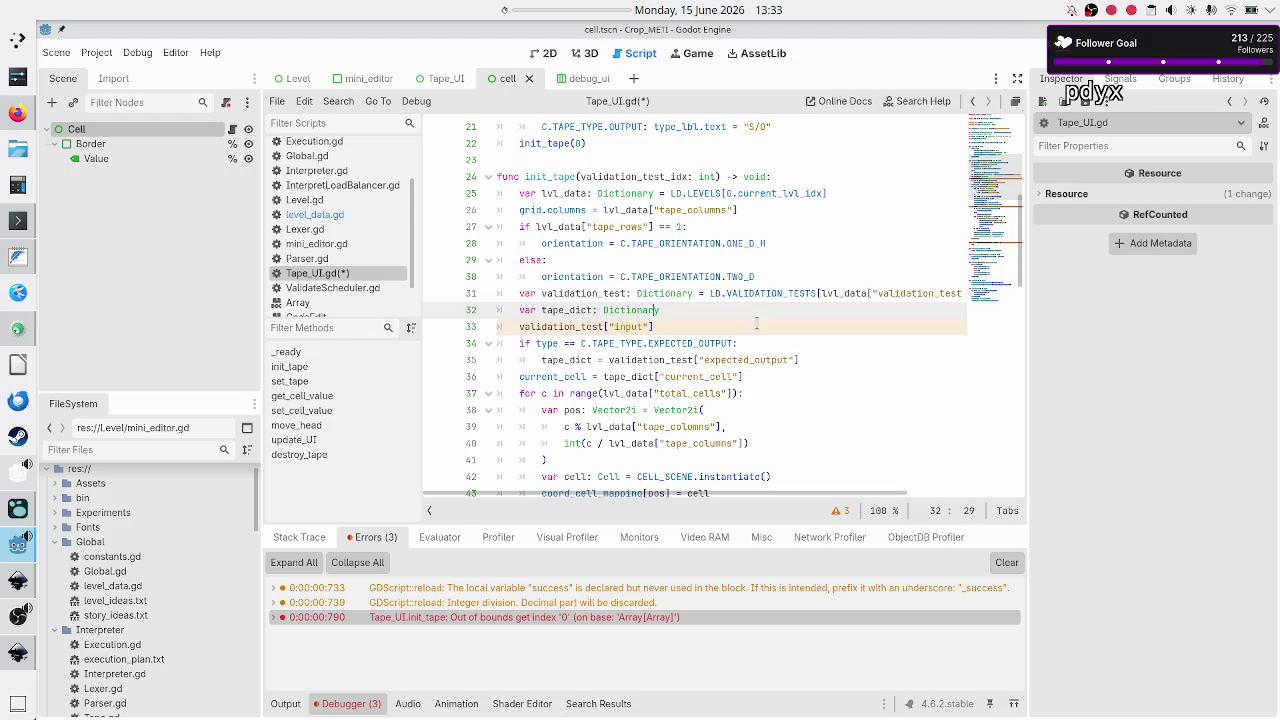
key(End)
key(Return)
Write 'match type:' with a C.TAPE_TYPE.INPUT case setting tape_dict = validation_test["input"].
text(match )
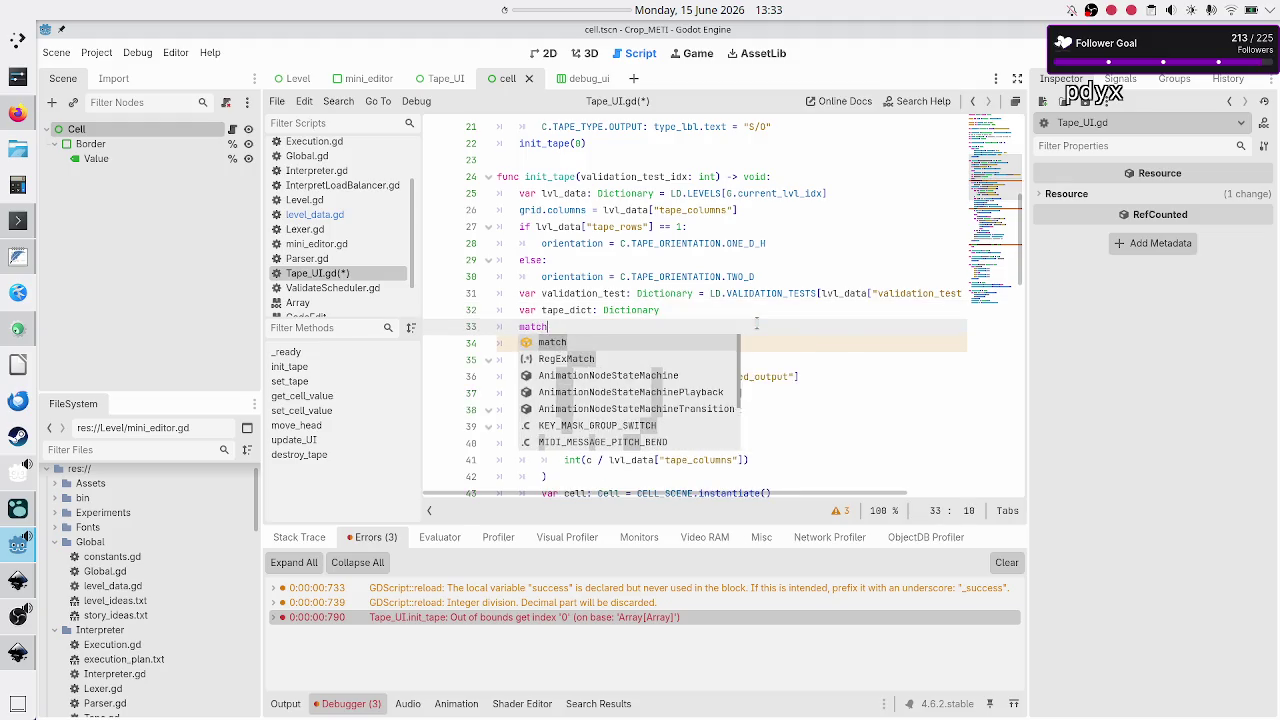
text(type:)
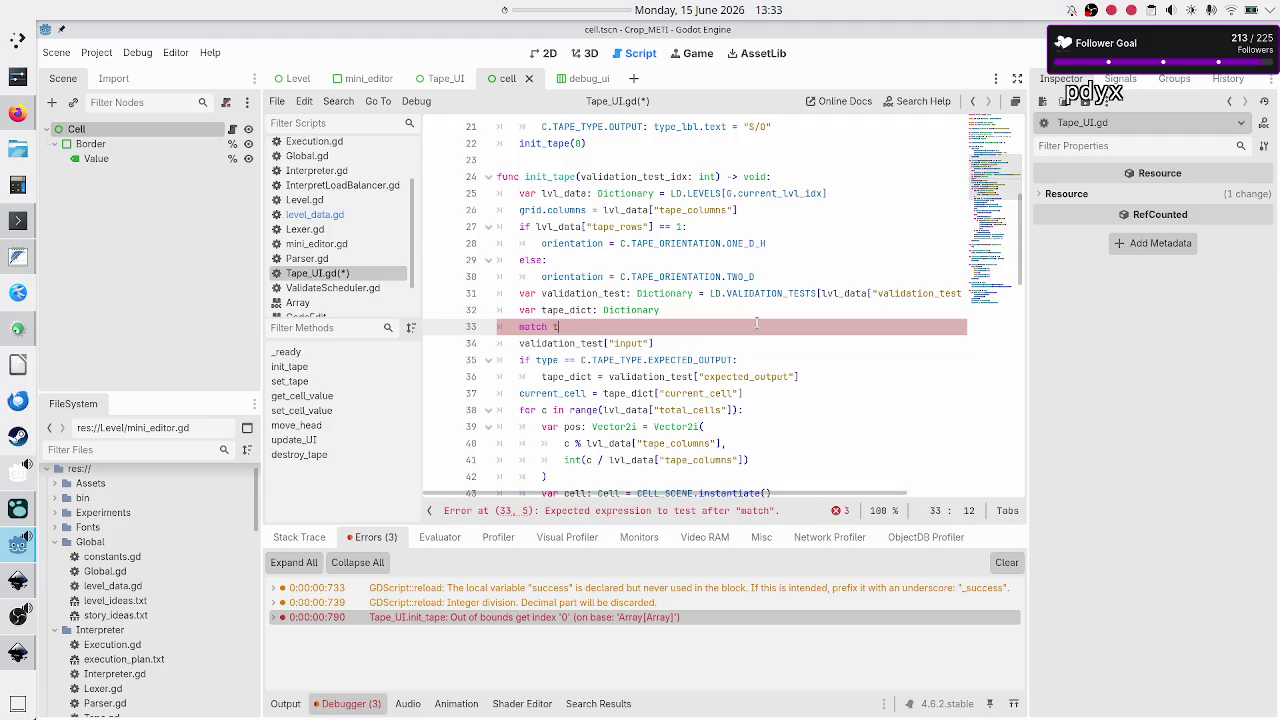
key(Return)
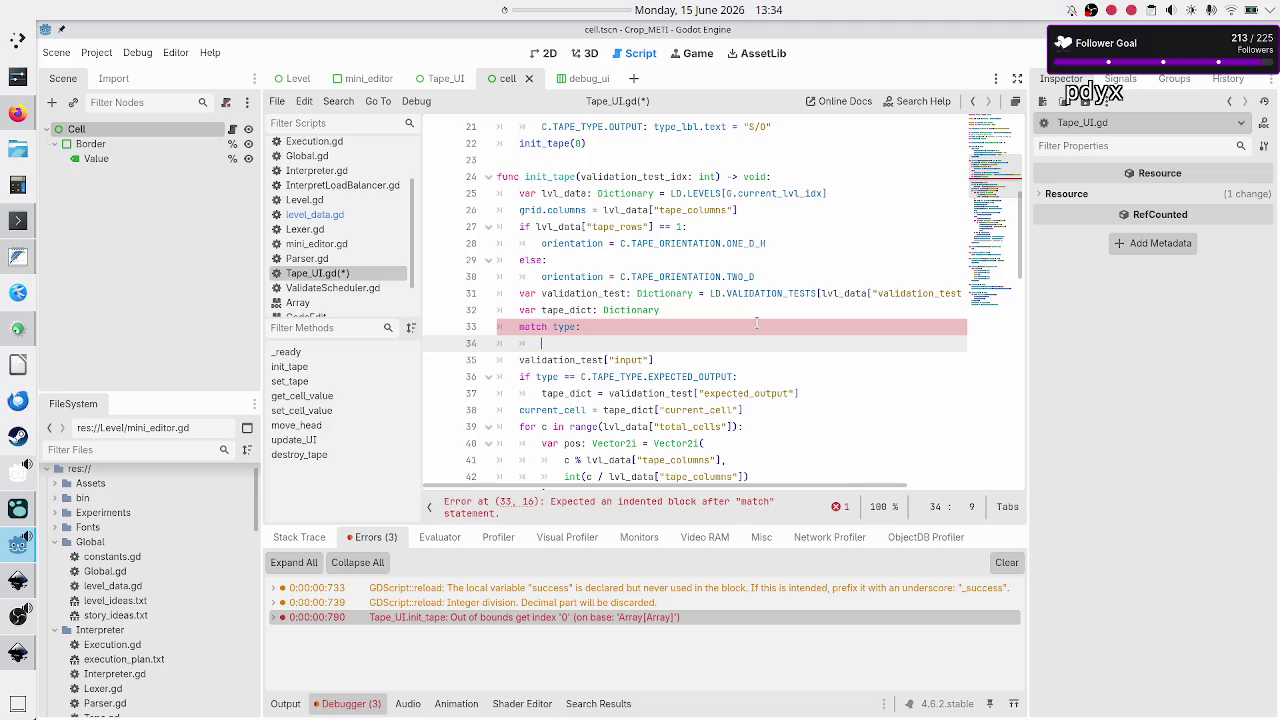
text(C.ta)
key(Down)
key(Return)
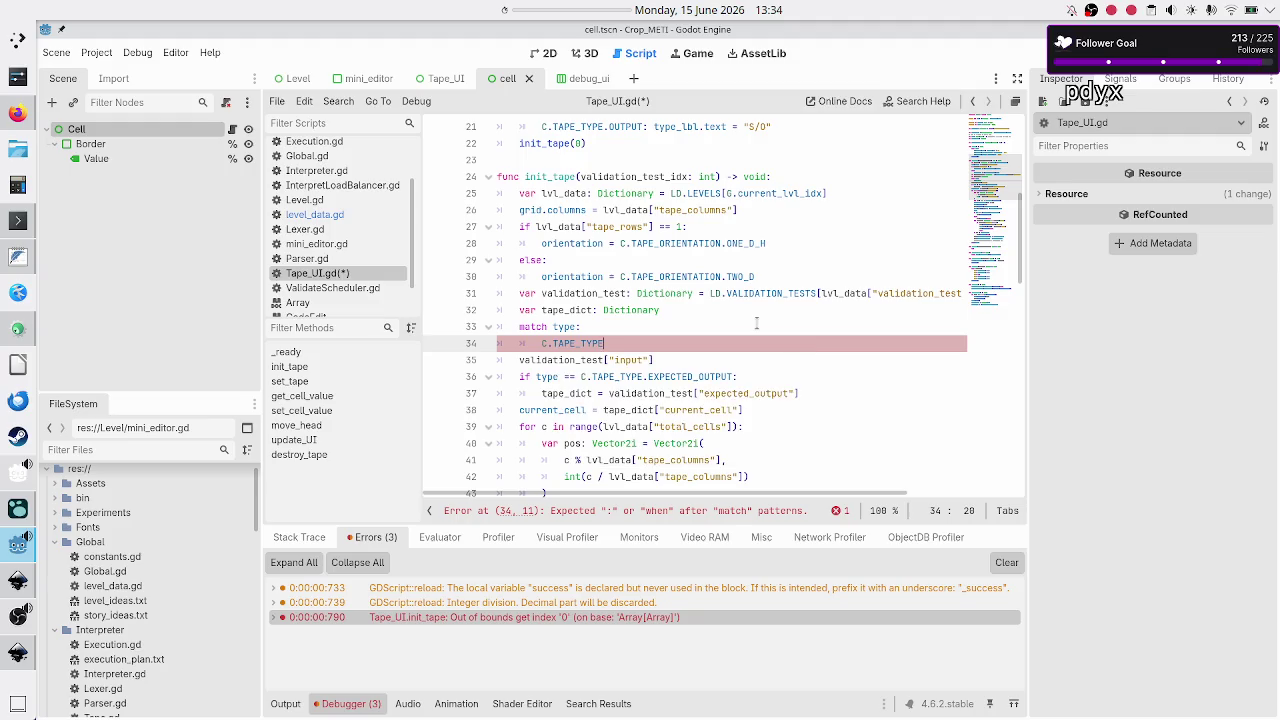
text(.i)
key(Return)
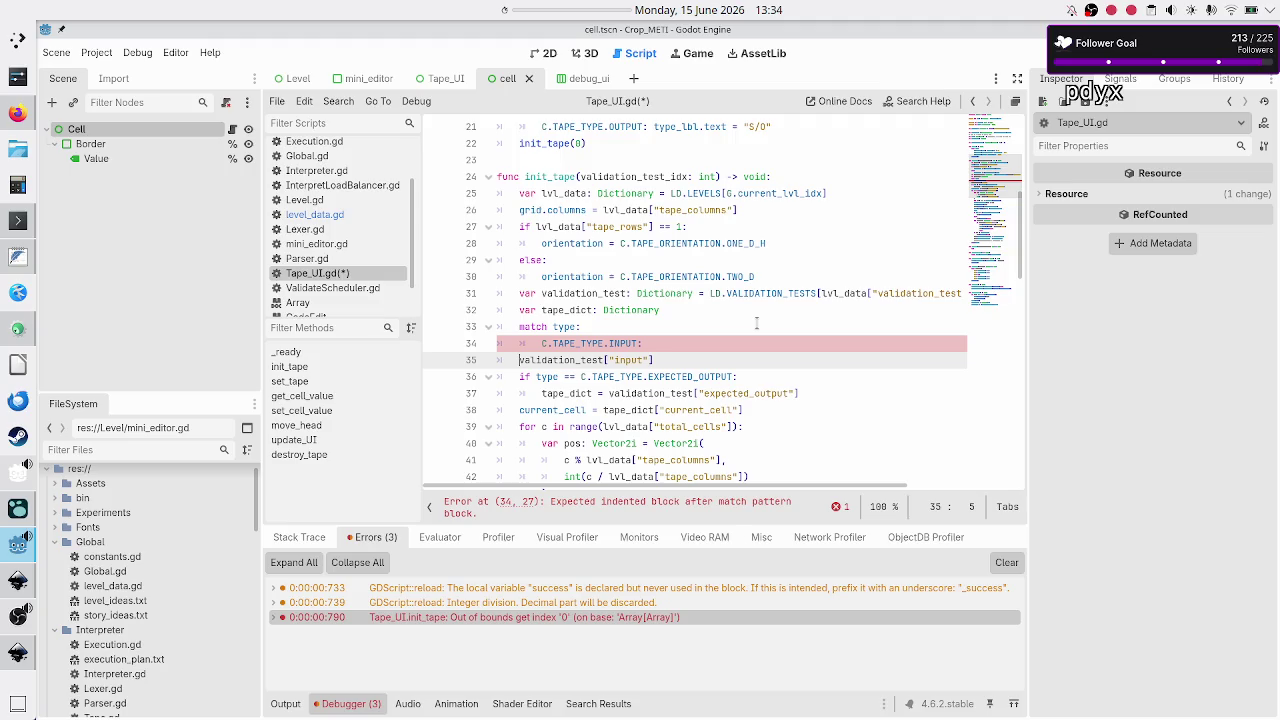
key(BackSpace)
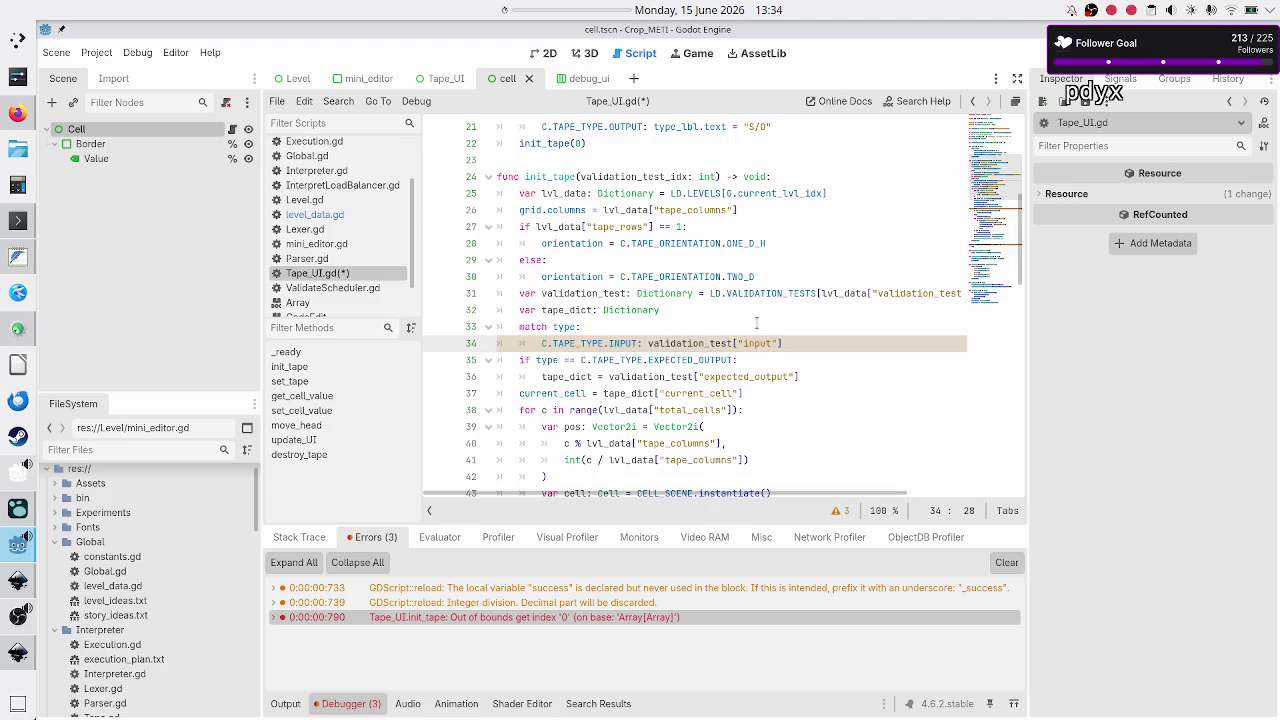
text(tape_dict)
text( =)
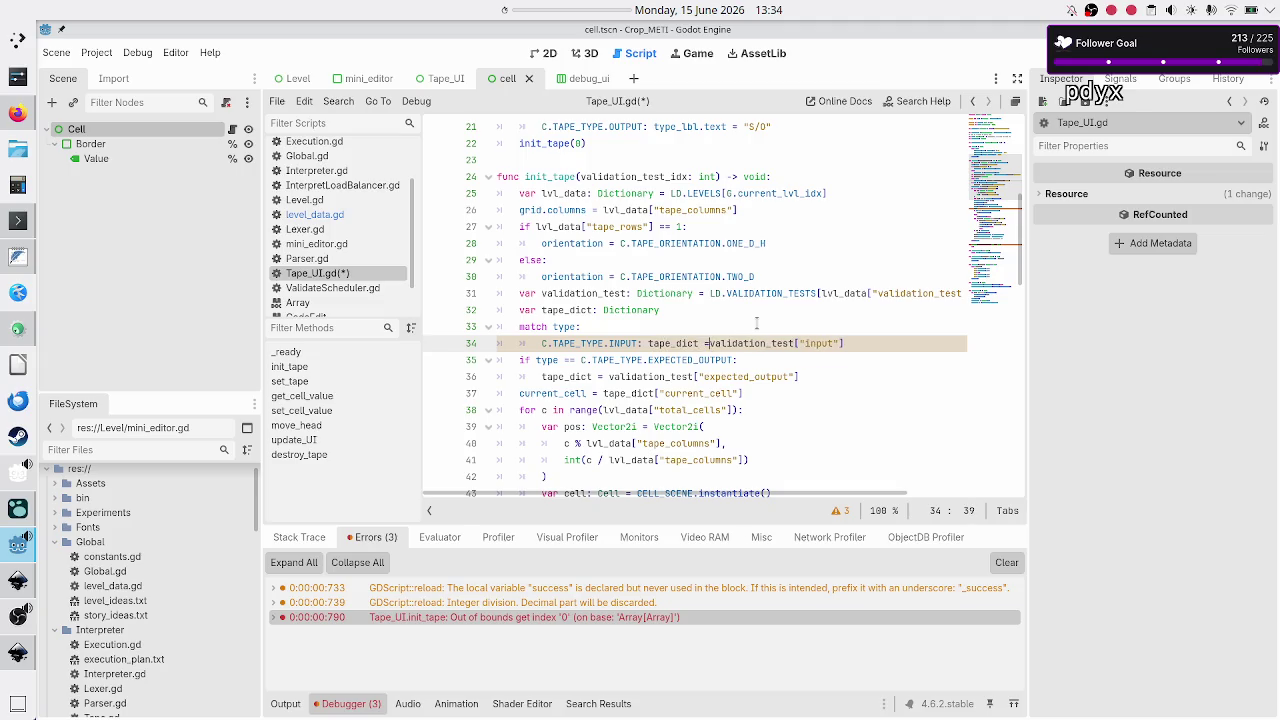
key(End)
key(Return)
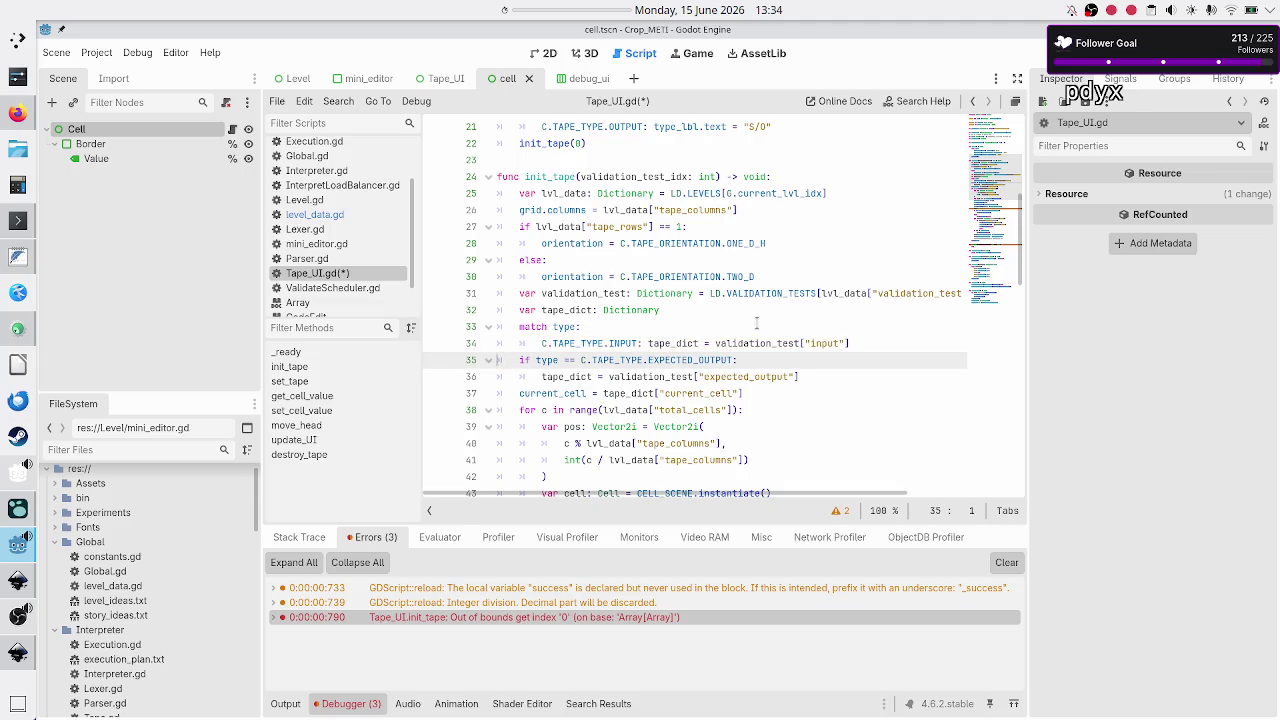
Make a one-line C.TAPE_TYPE.EXPECTED_OUTPUT case carrying the expected_output assignment.
key(Down)
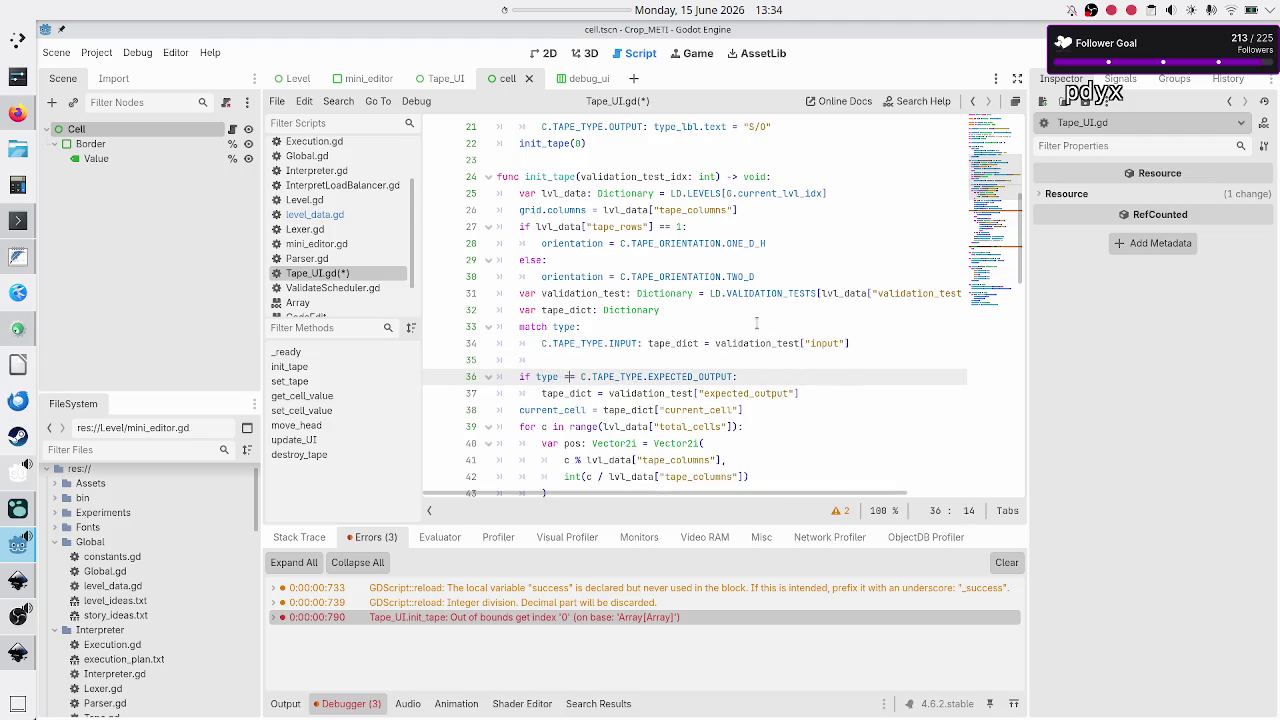
key(shift+Right)
key(shift+Right)
key(shift+Right)
key(shift+Right)
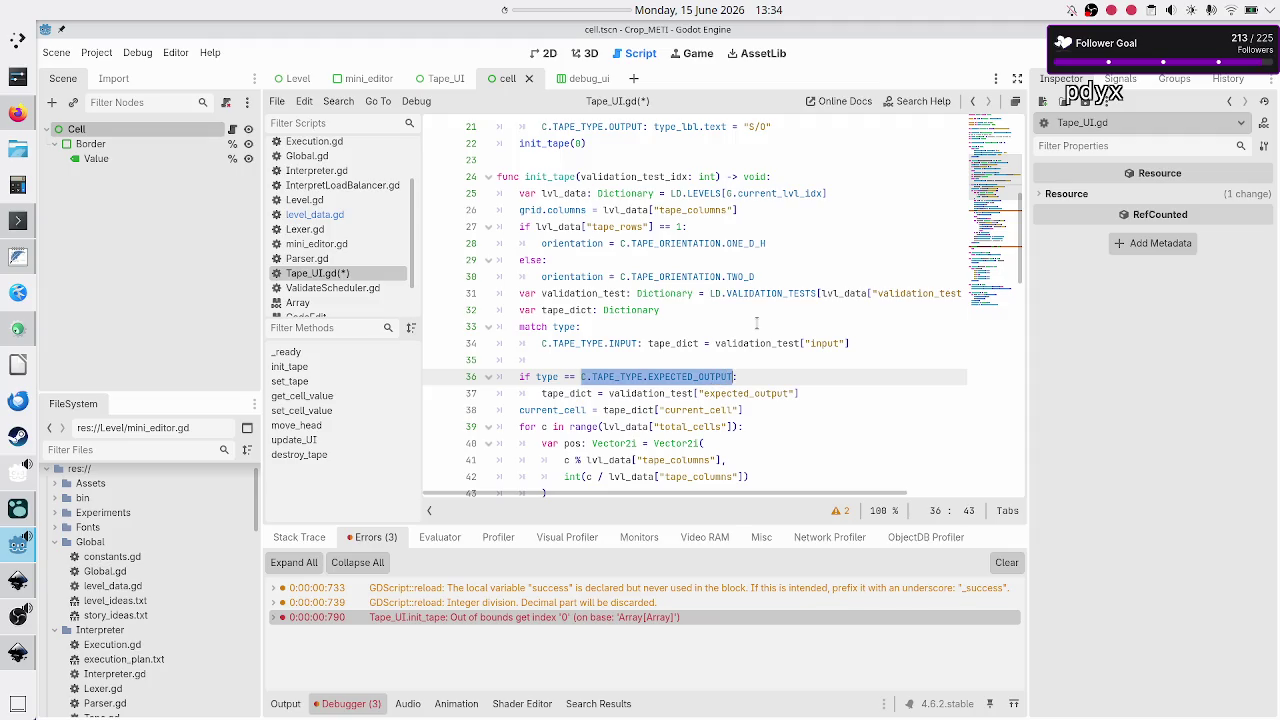
key(ctrl+x)
key(Up)
key(ctrl+v)
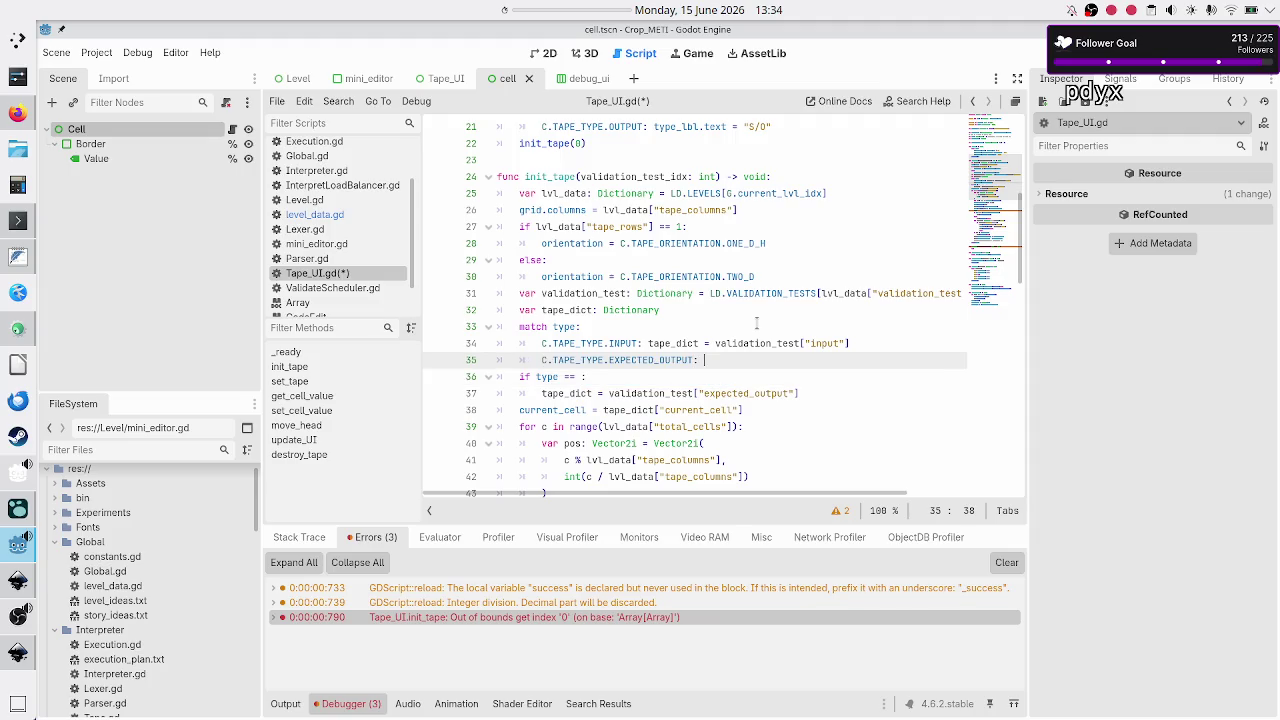
key(Down)
key(Down)
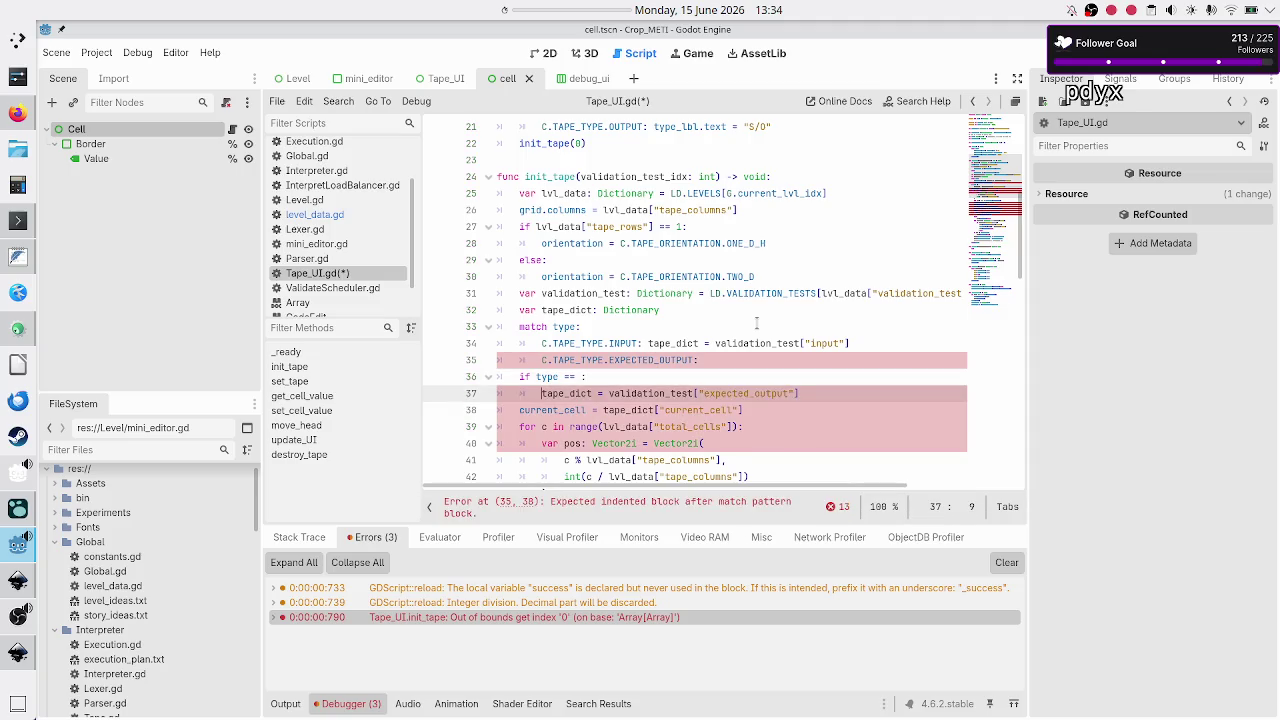
key(shift+Down)
key(shift+Left)
key(shift+Left)
key(shift+Left)
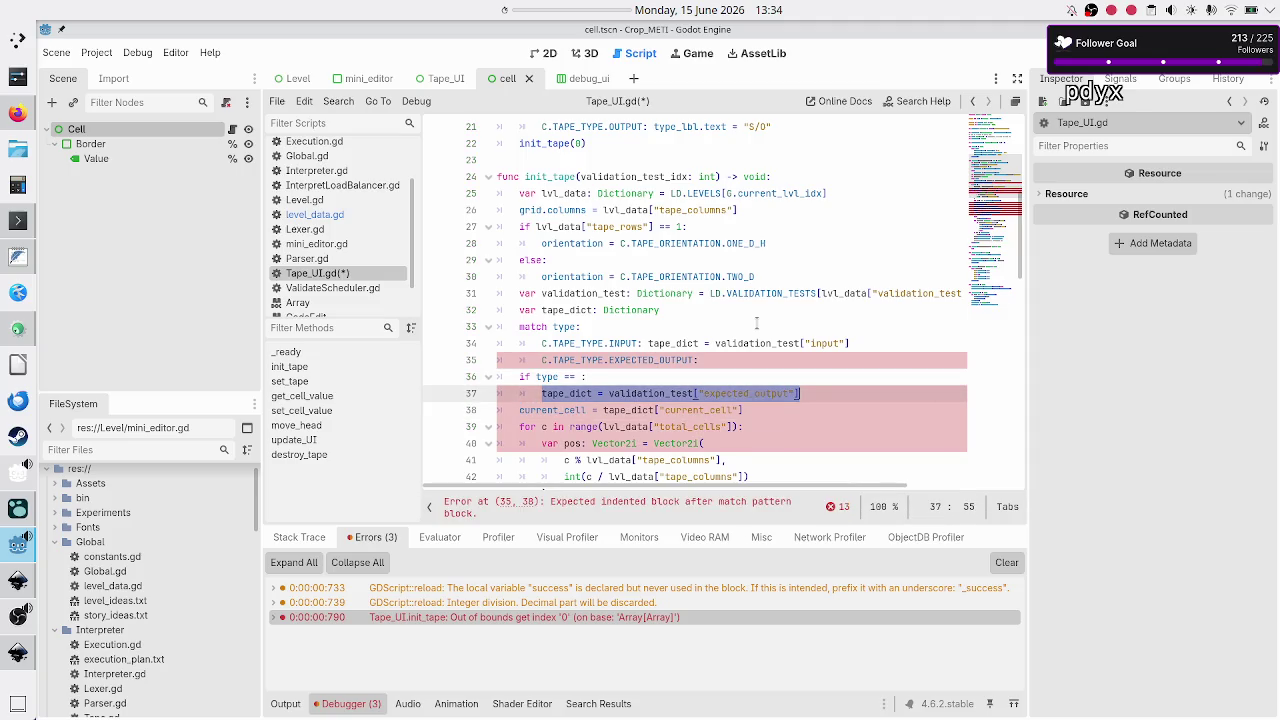
key(ctrl+x)
key(Up)
key(Up)
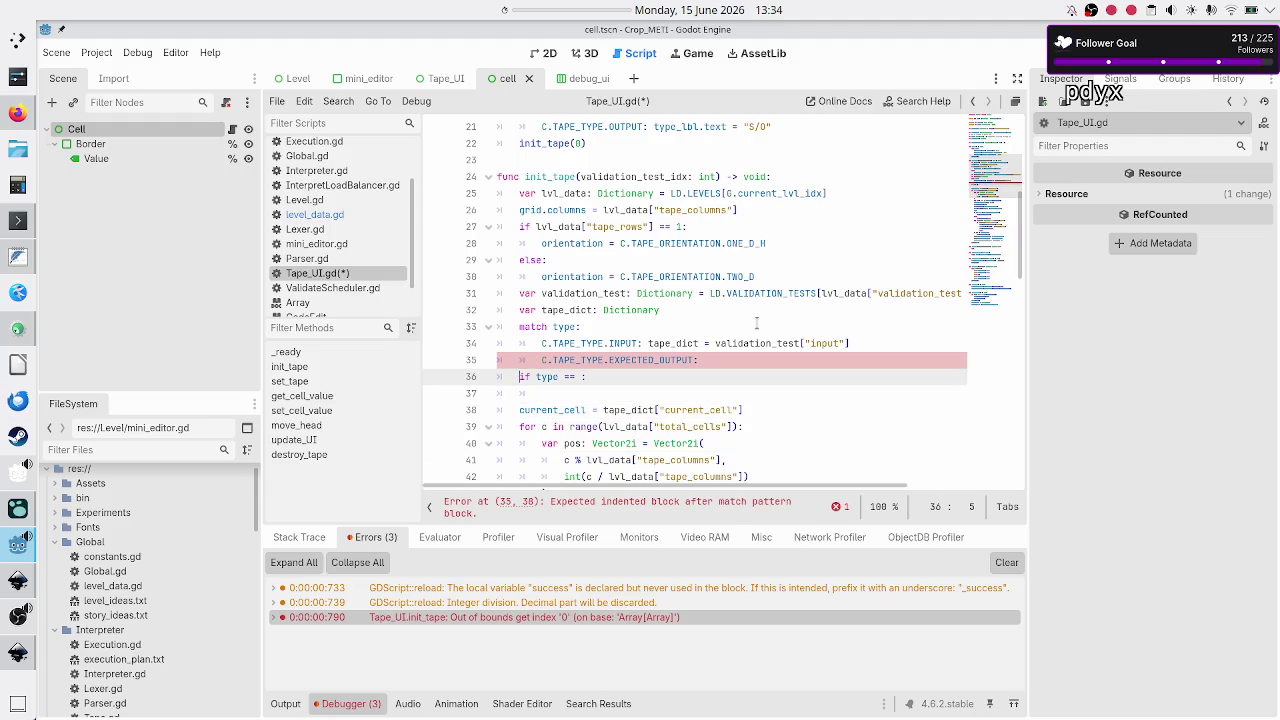
key(End)
key(ctrl+v)
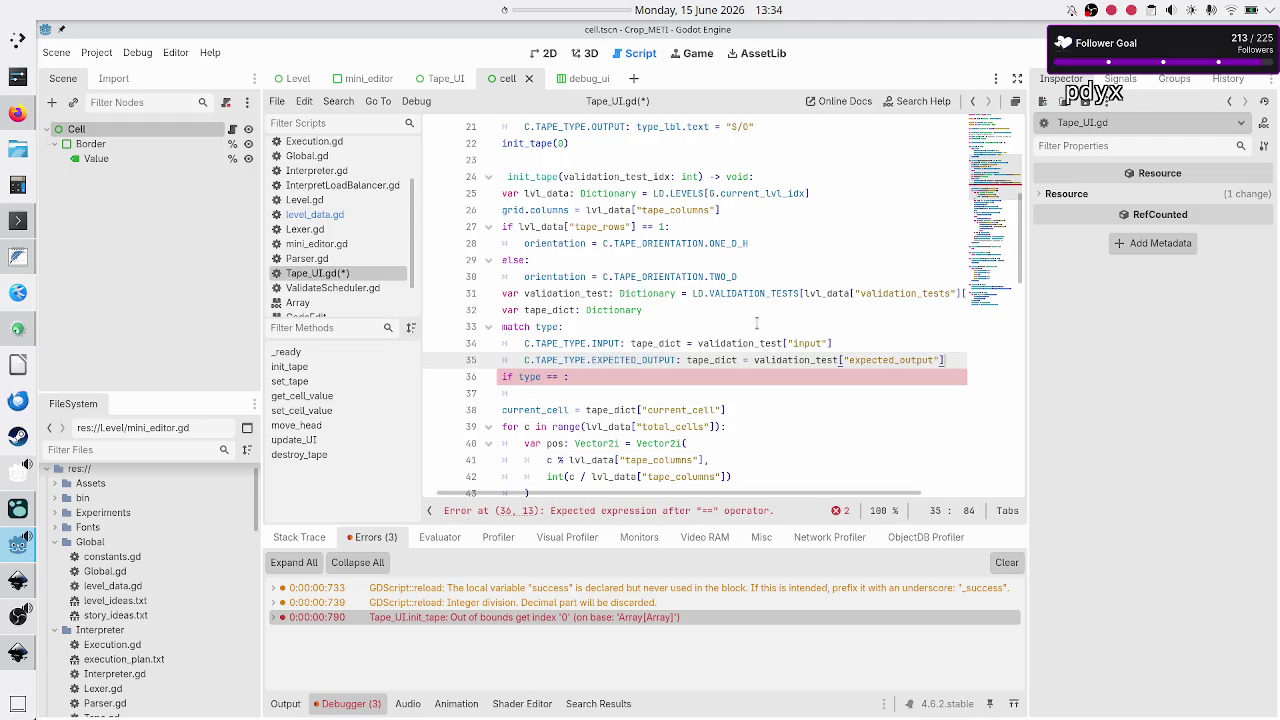
key(Right)
key(Left)
Add a C.TAPE_TYPE.OUTPUT case with the same tape_dict = validation_test["input"] assignment.
key(Return)
text(C.Tape)
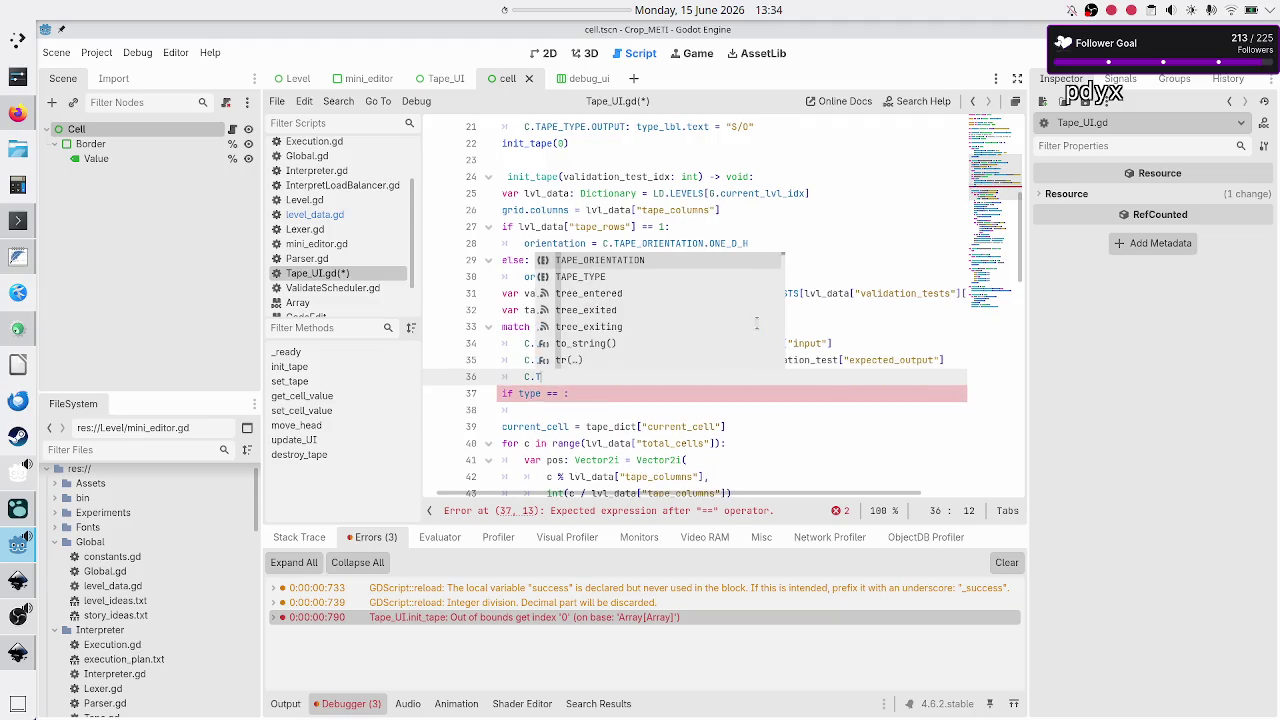
key(Down)
key(Return)
text(.)
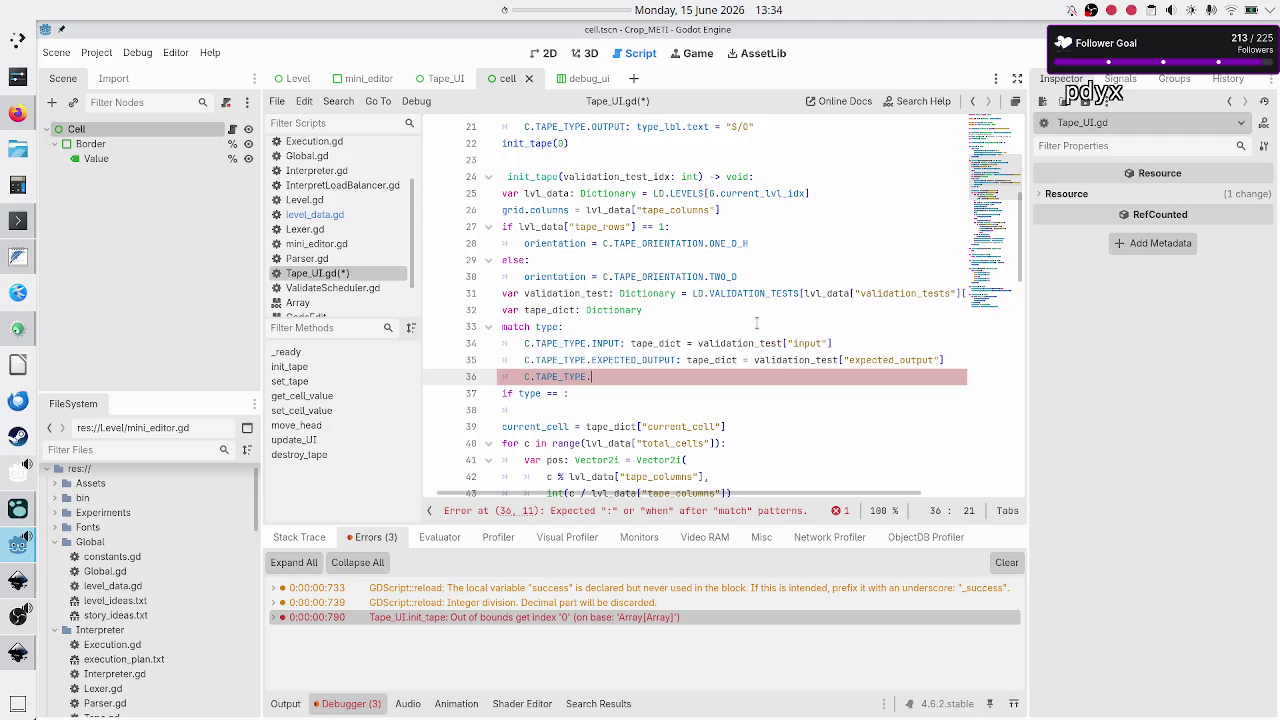
text(Sta)
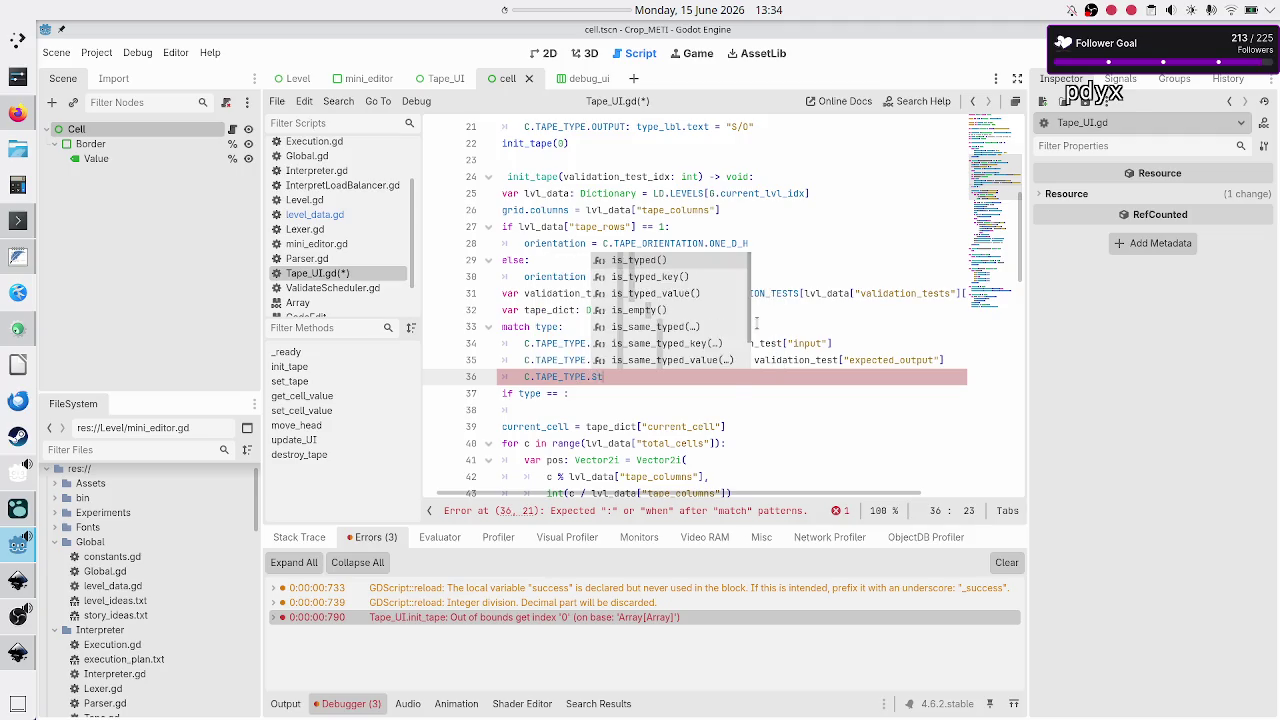
key(BackSpace)
key(BackSpace)
key(BackSpace)
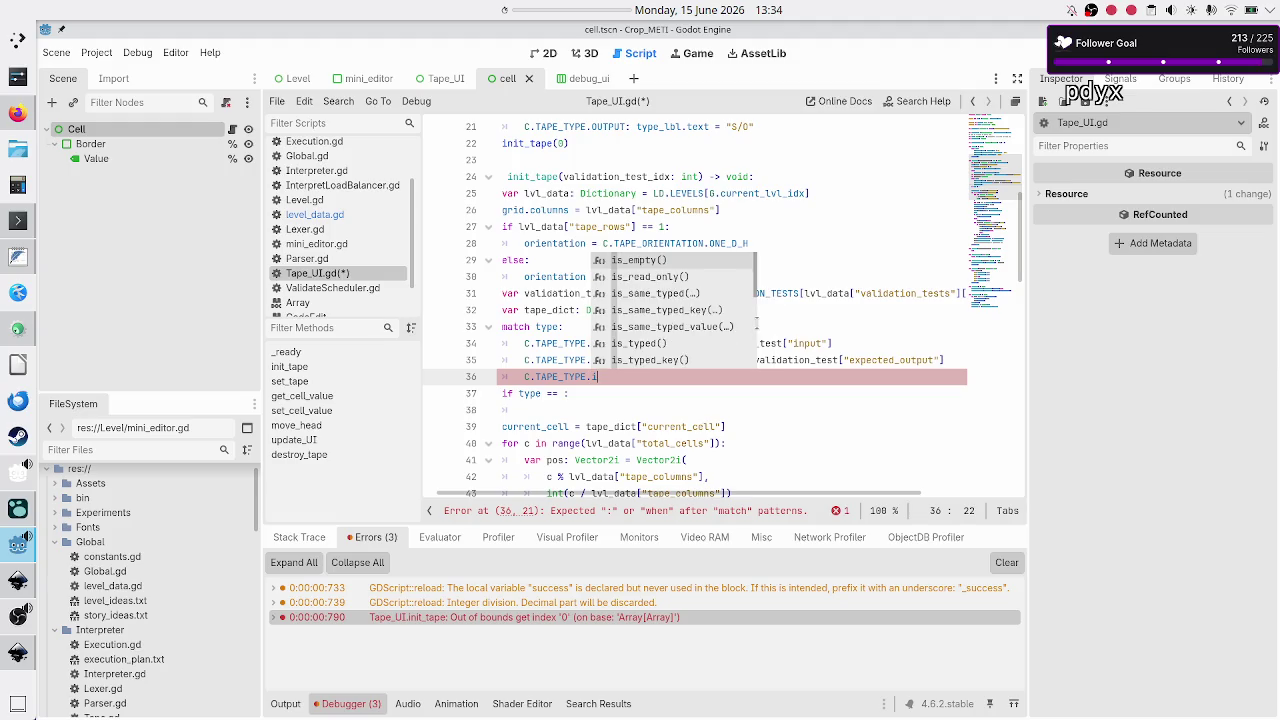
text(o)
key(Return)
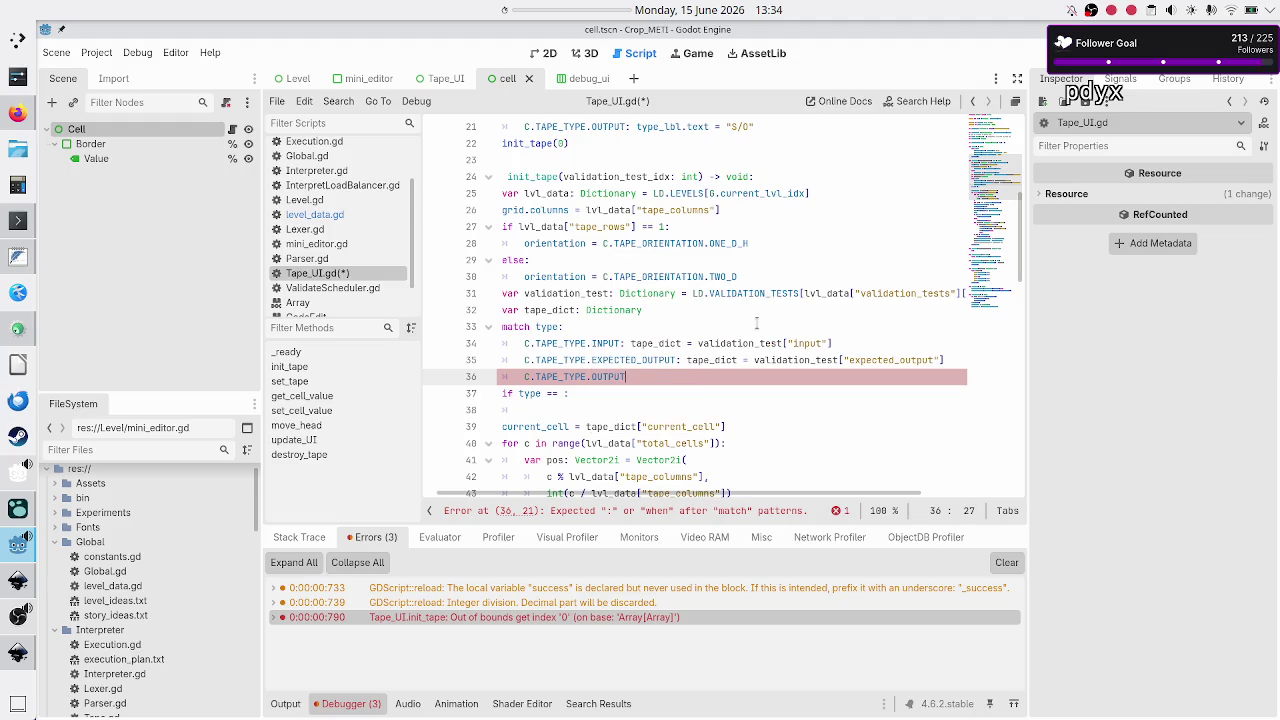
text(:)
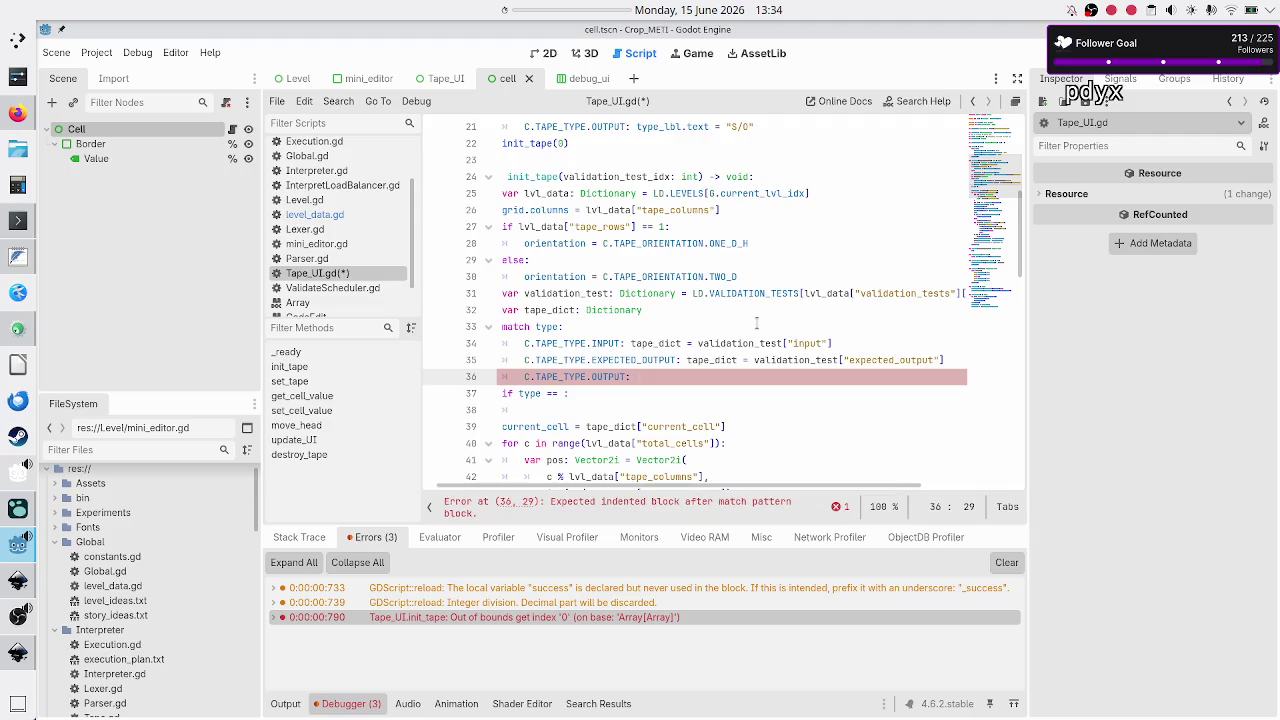
key(Up)
key(Up)
key(shift+Right)
key(shift+Right)
key(shift+Right)
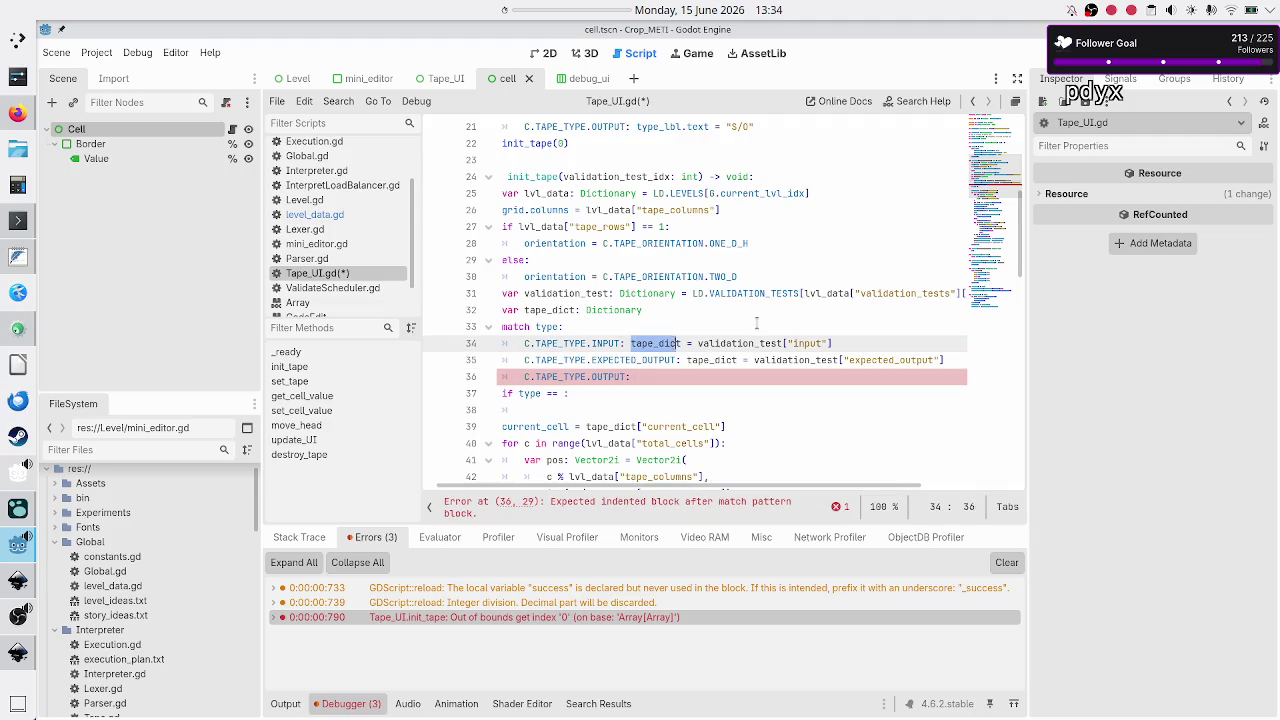
key(shift+Right)
key(shift+Right)
key(shift+Right)
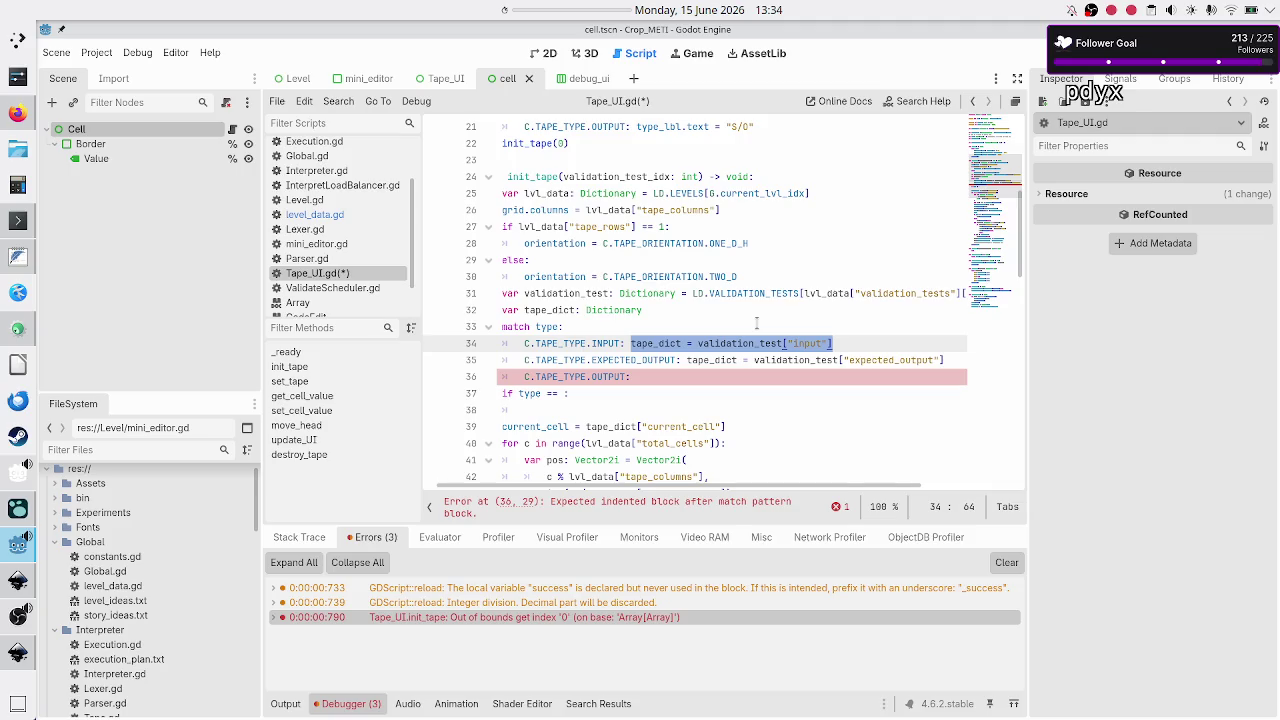
key(ctrl+c)
key(Down)
key(Down)
key(ctrl+v)
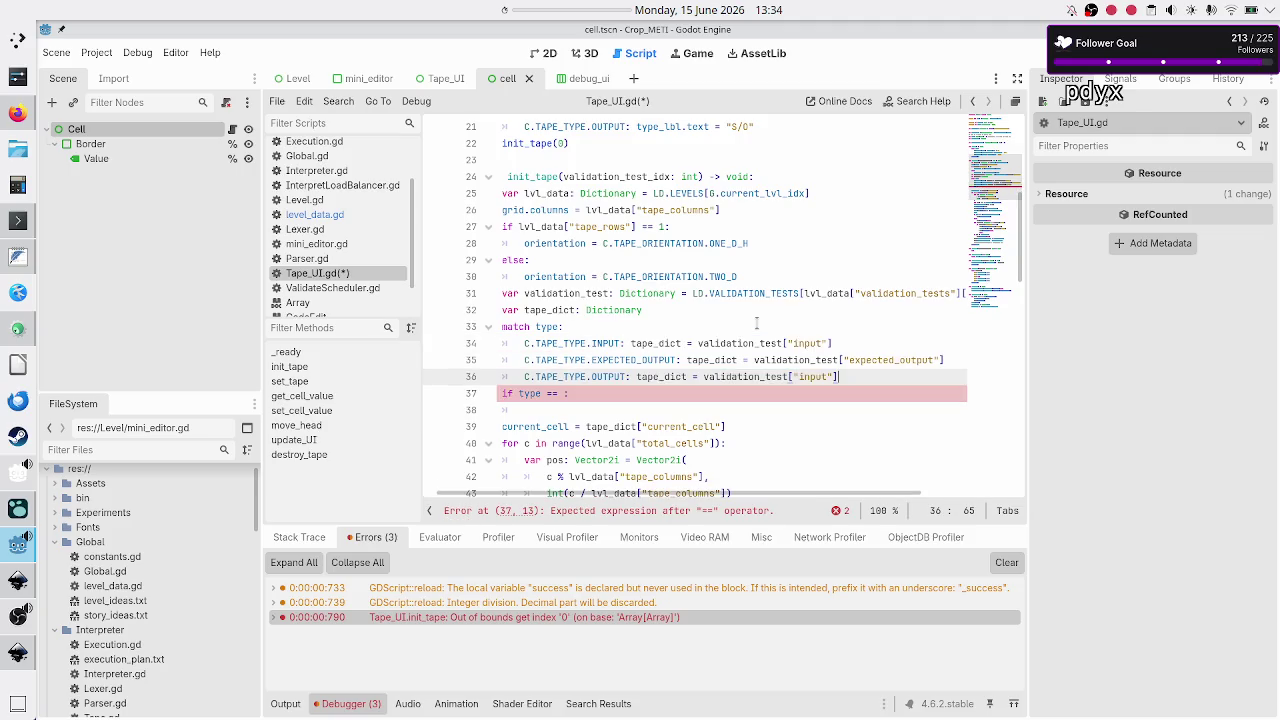
Delete the leftover 'if type ==' line and its empty line.
key(Down)
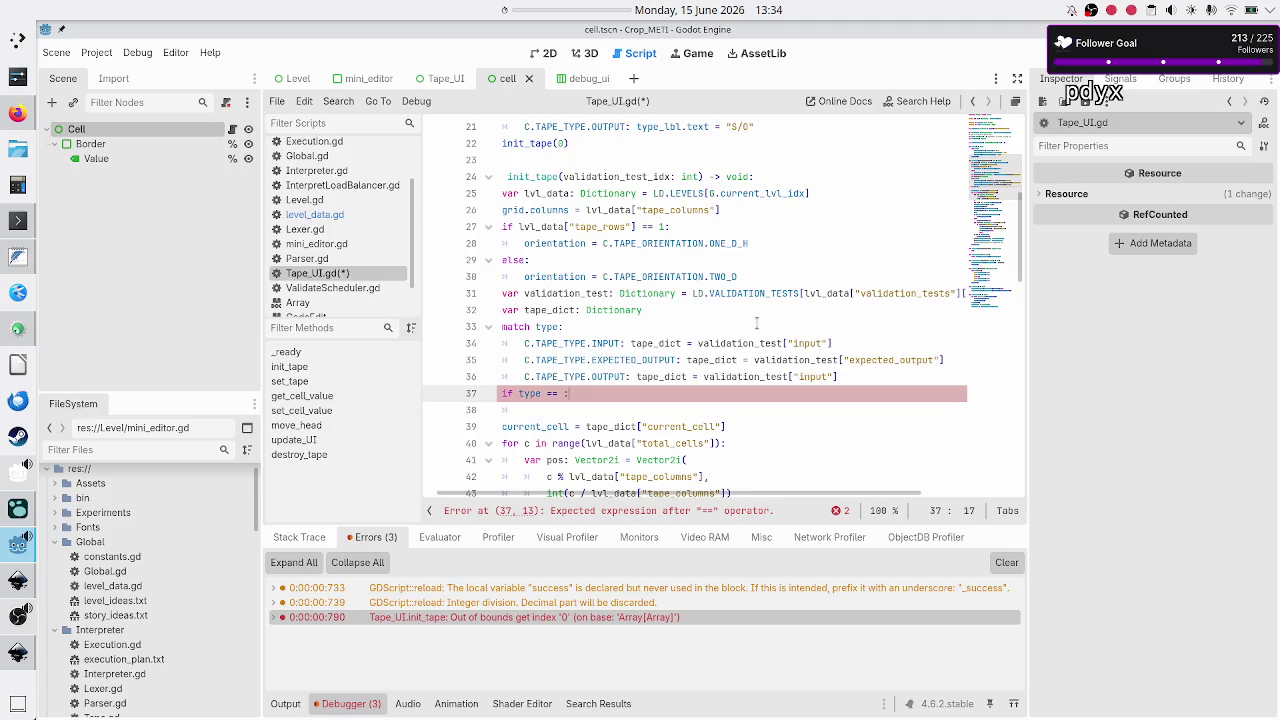
key(Home)
key(Home)
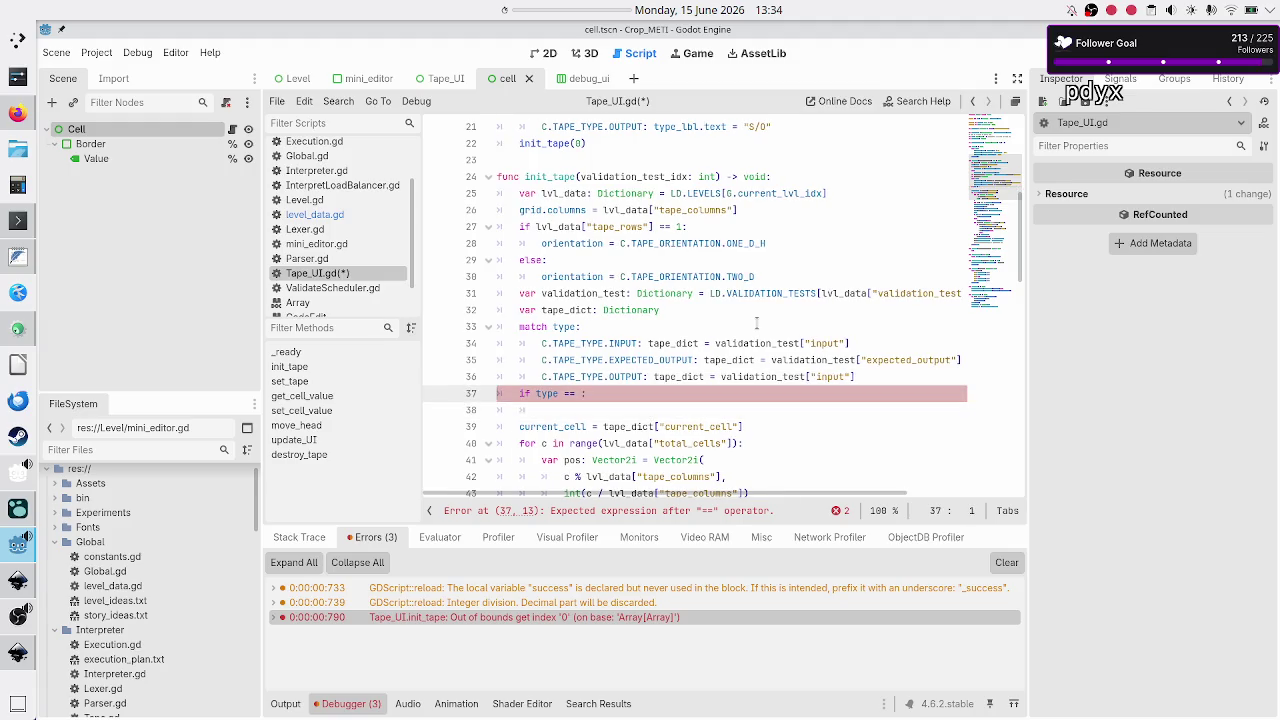
key(shift+Down)
key(shift+Down)
key(shift+Up)
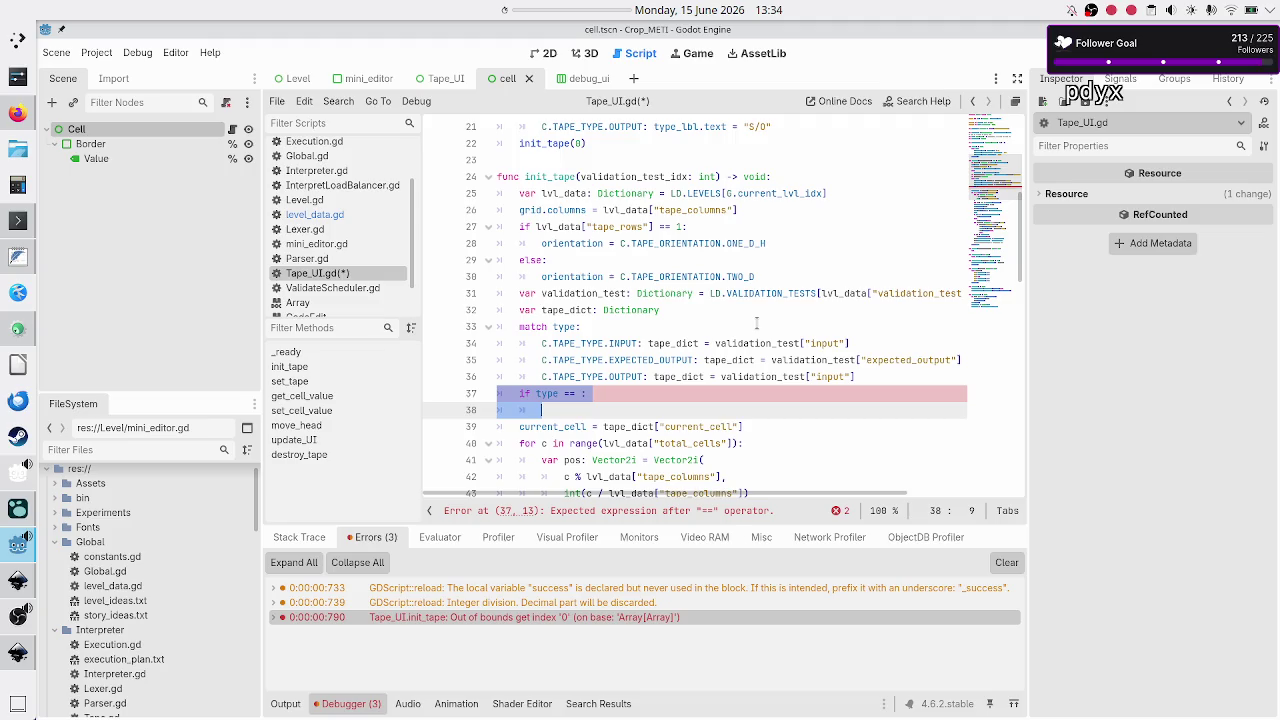
key(Delete)
key(BackSpace)
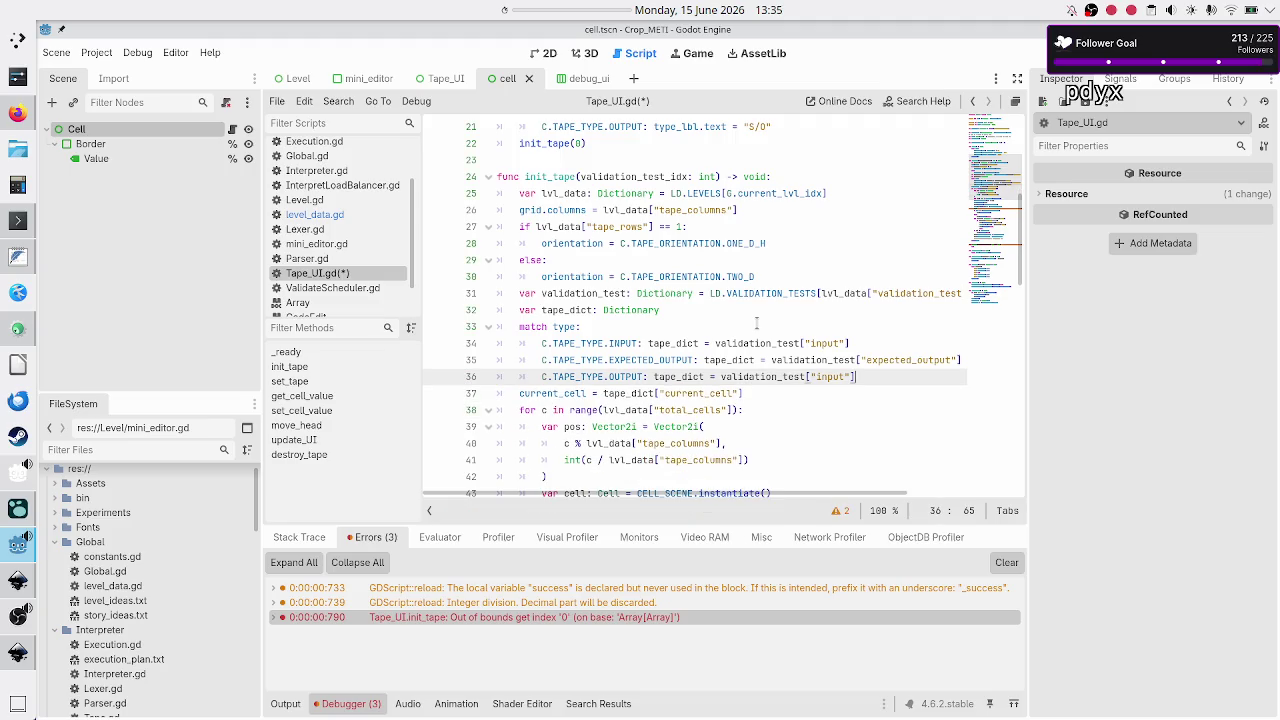
key(Up)
key(Up)
key(Up)
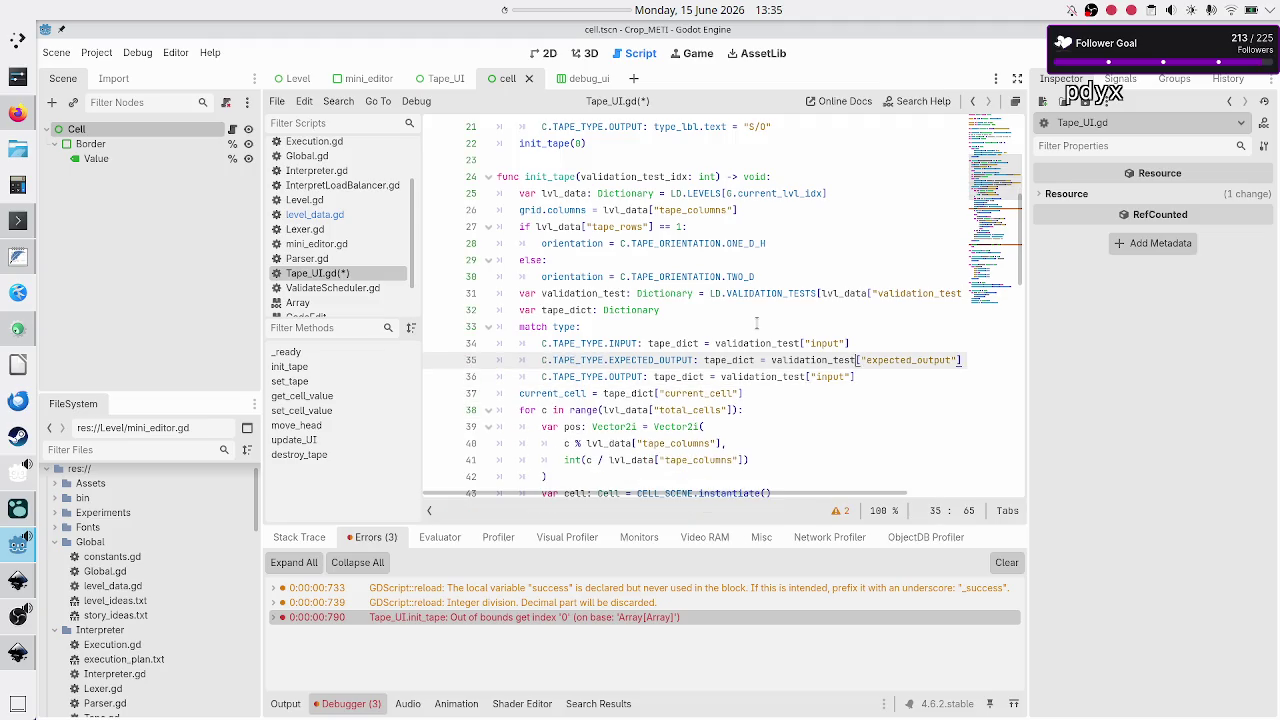
key(Home)
key(Home)
key(shift+Down)
key(shift+Down)
key(shift+Down)
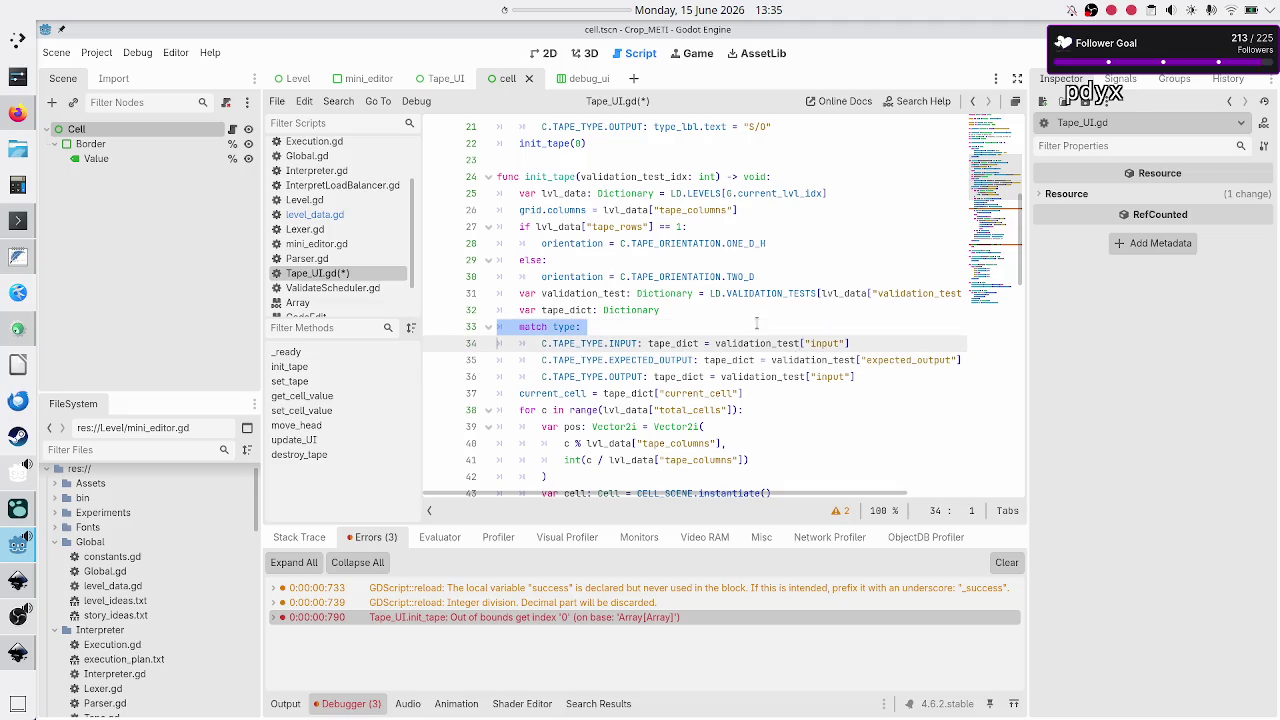
key(shift+Left)
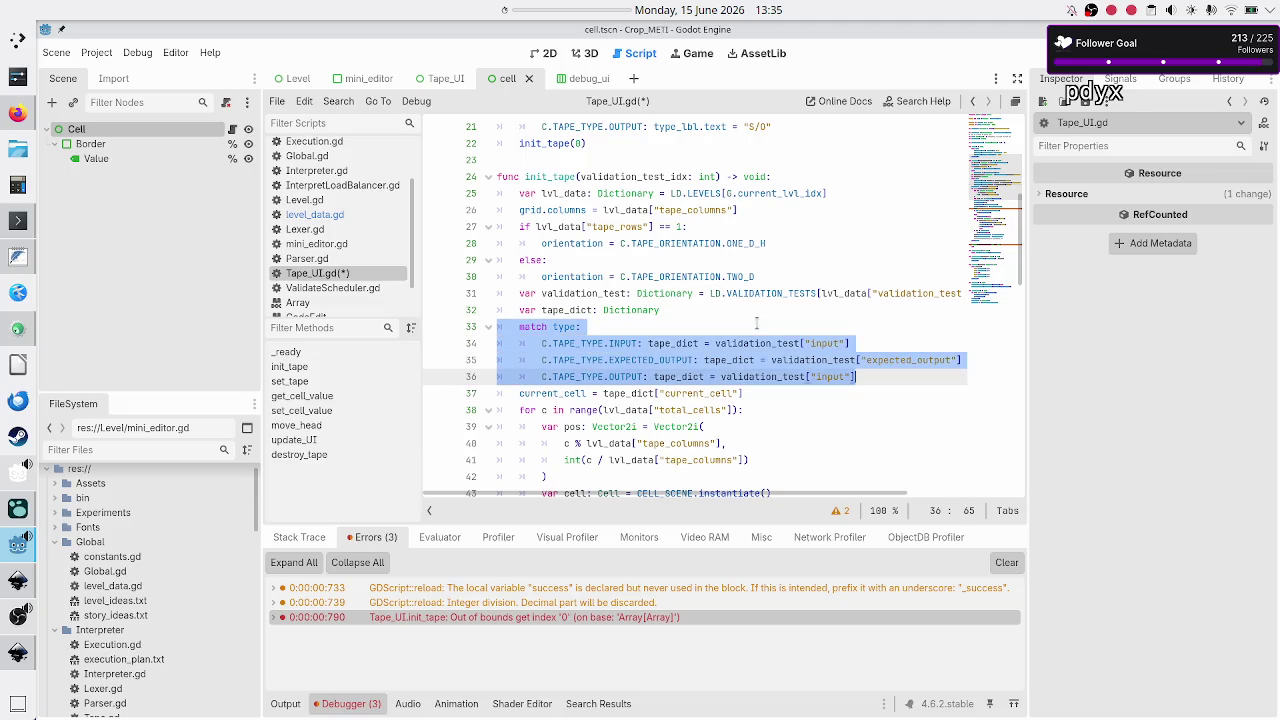
click(356, 219)
scroll(554, 278, down, 3)
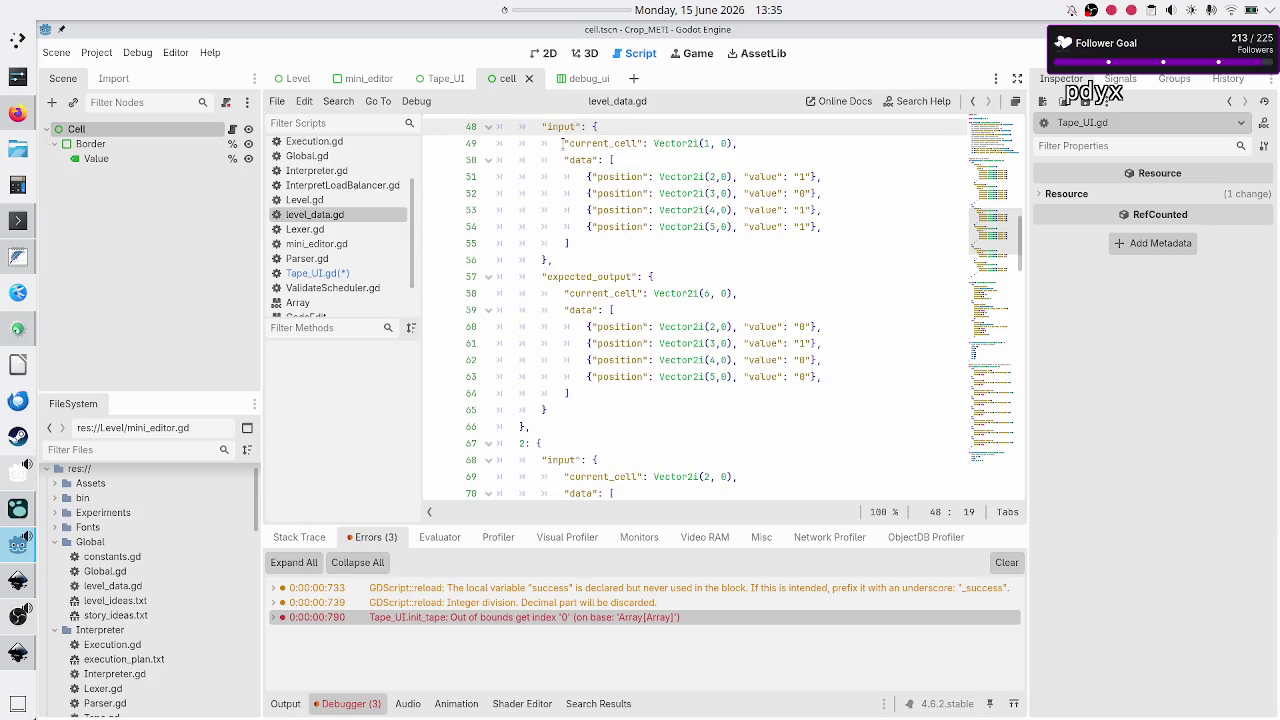
scroll(562, 143, up, 1)
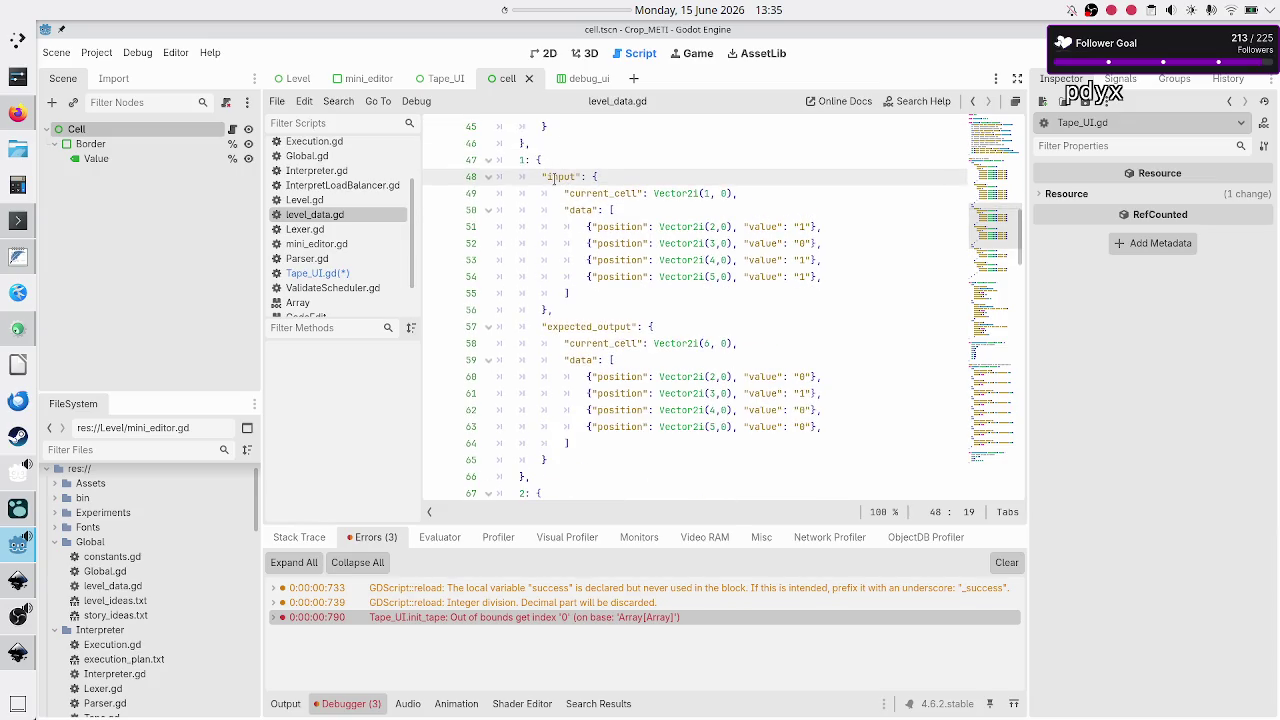
drag(542, 177, 555, 310)
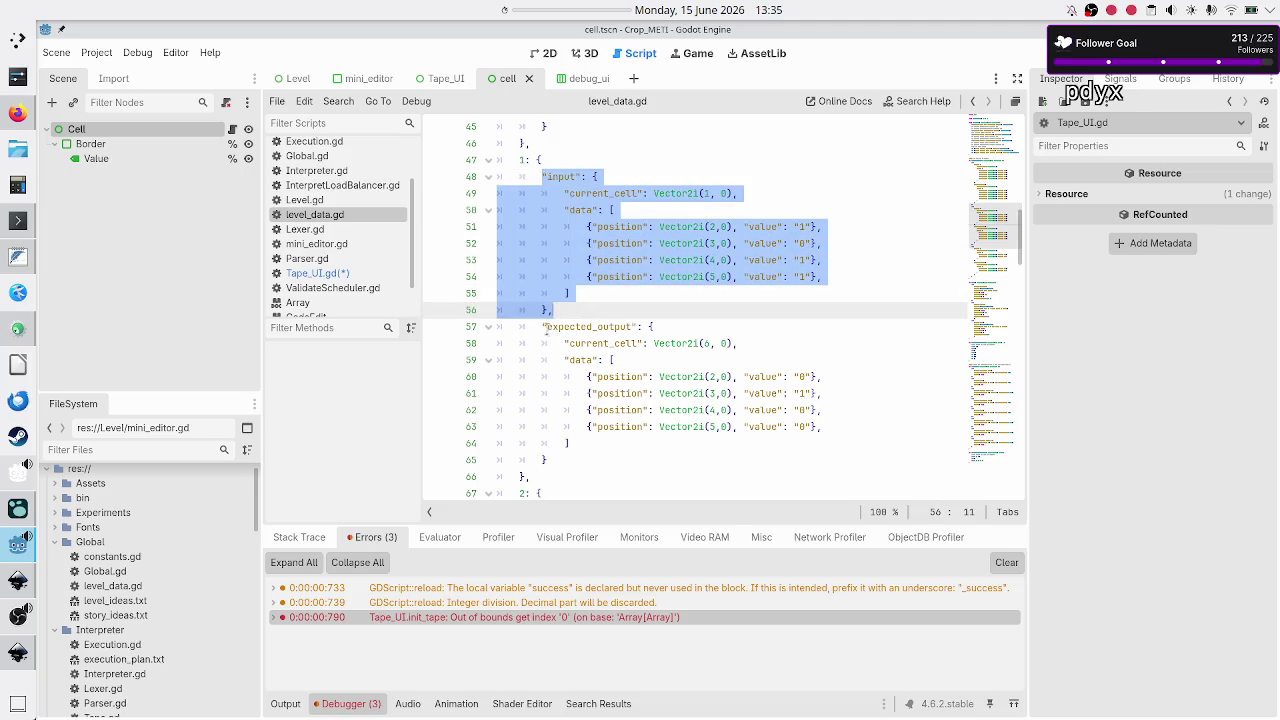
click(545, 327)
drag(545, 327, 549, 460)
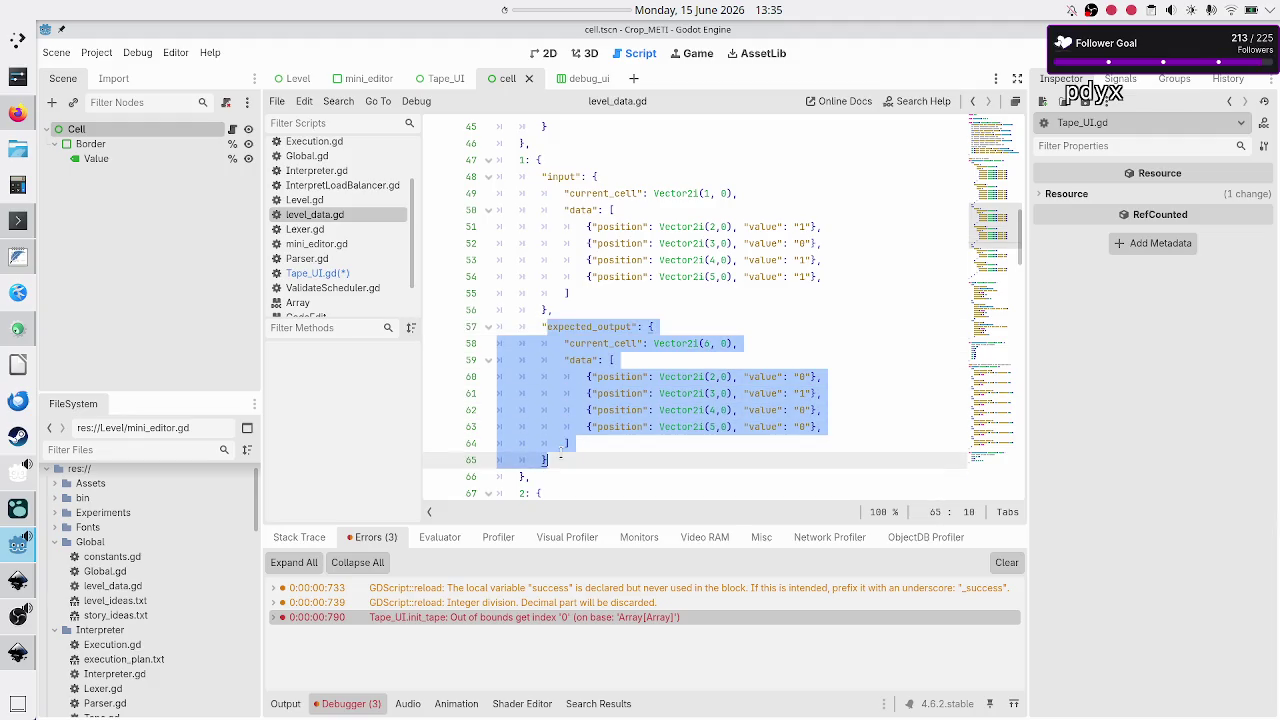
click(540, 176)
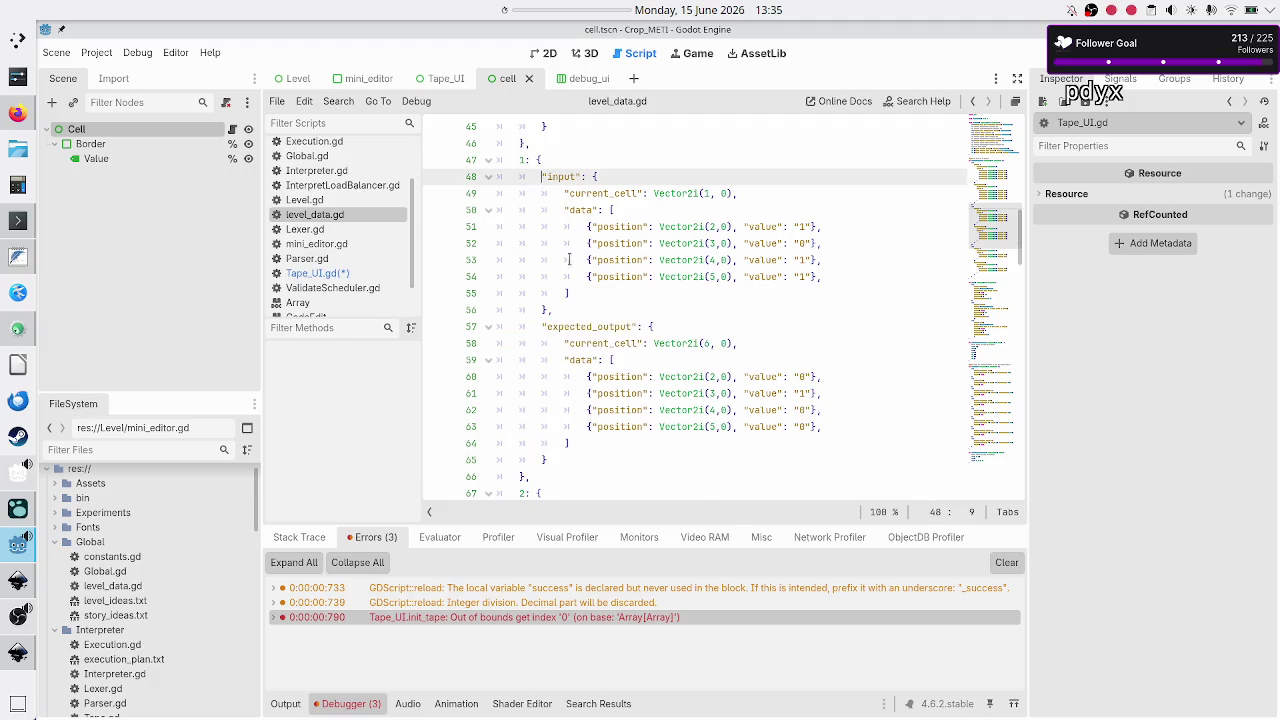
click(561, 309)
drag(561, 307, 520, 176)
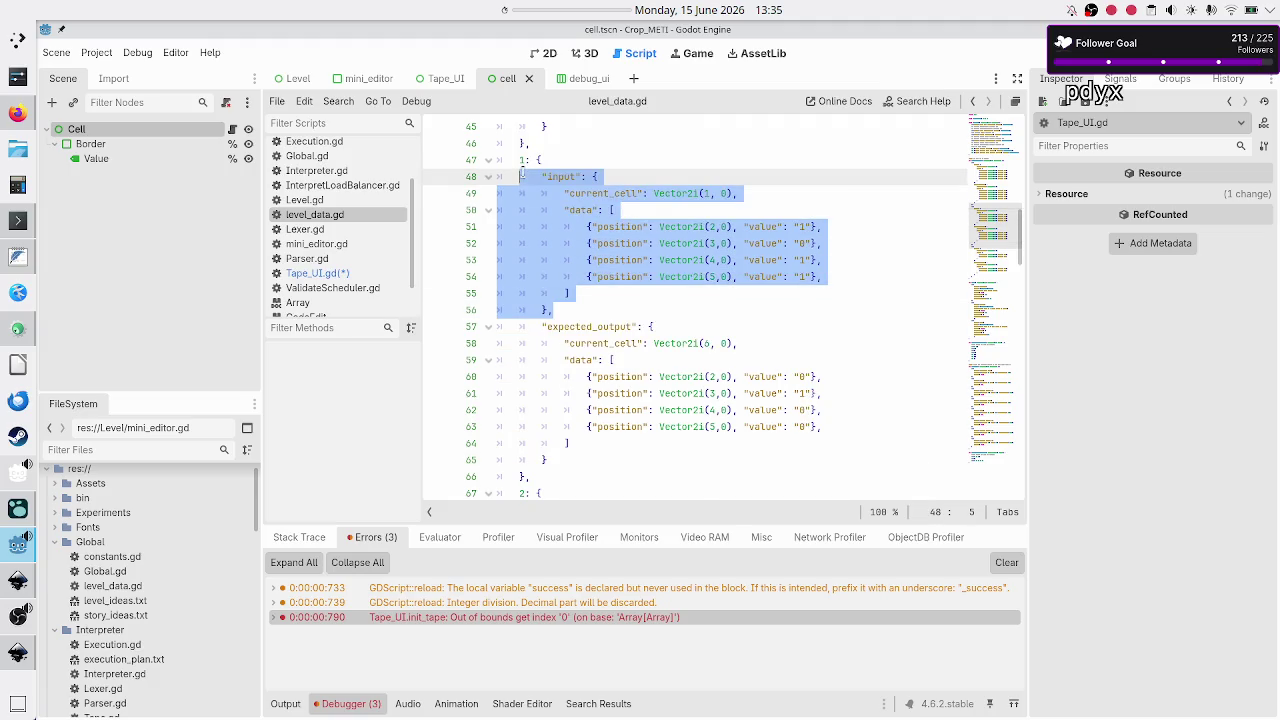
click(586, 315)
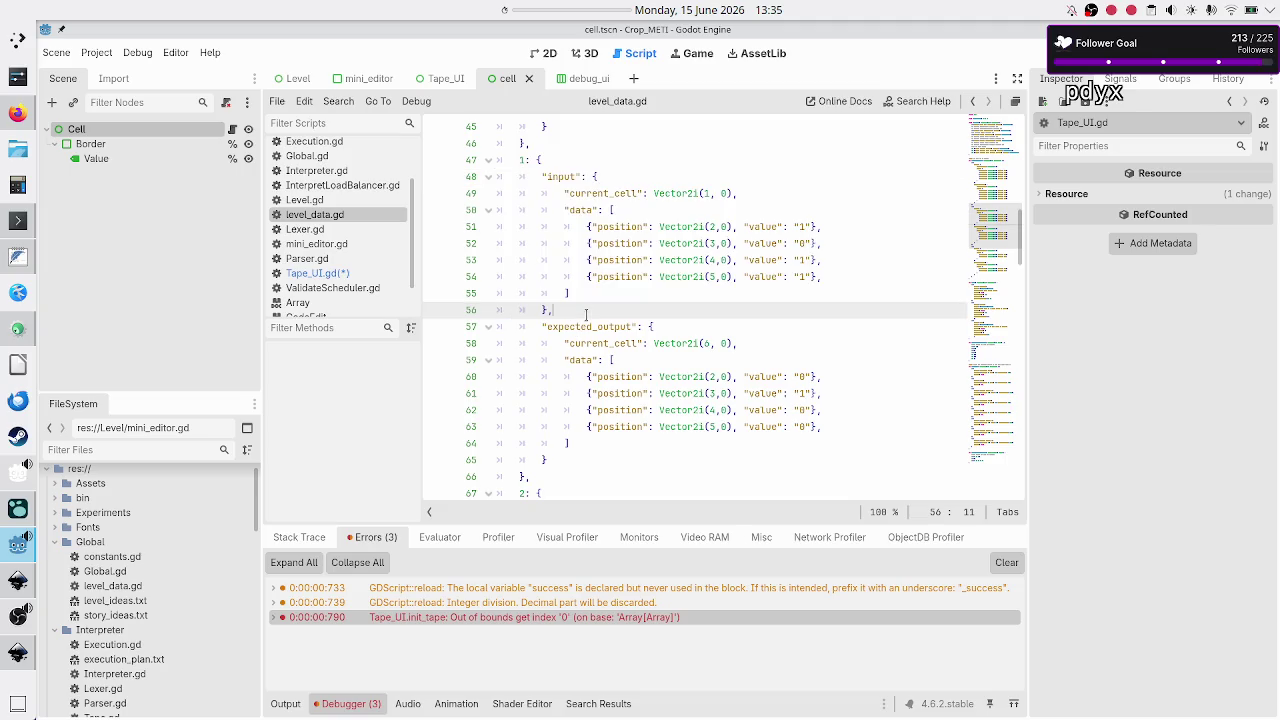
click(355, 274)
click(897, 362)
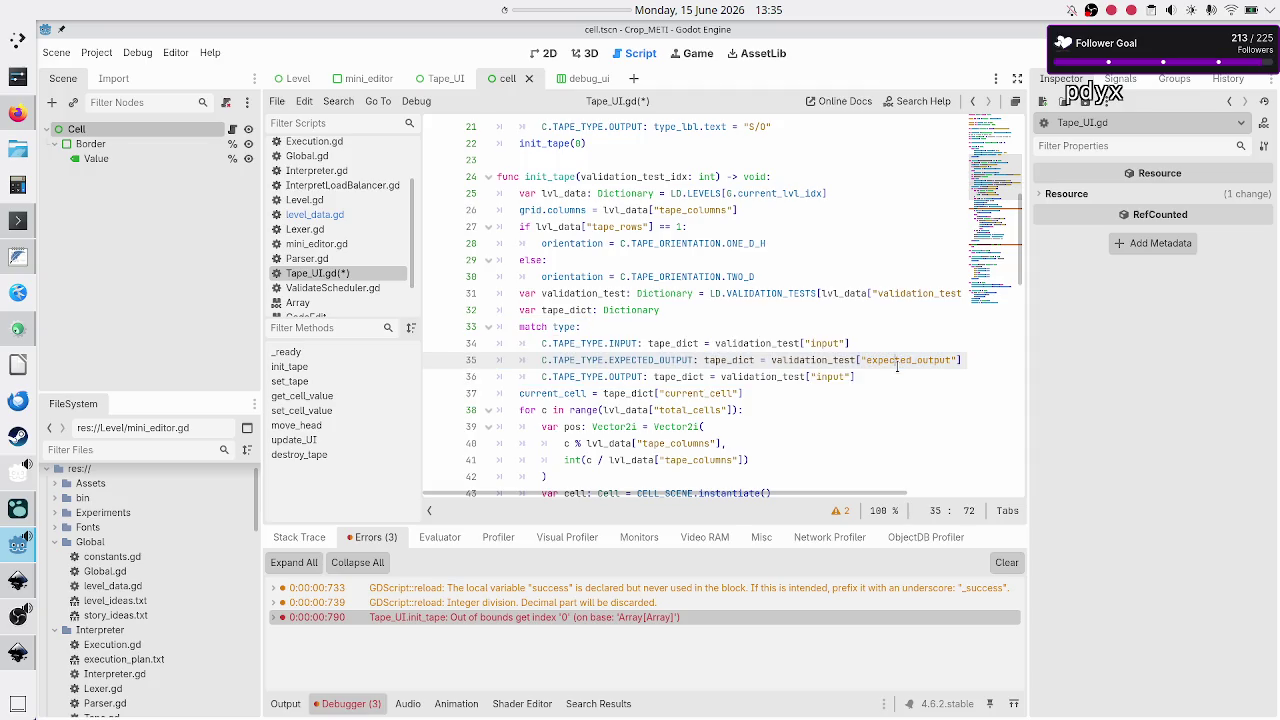
key(Down)
key(Down)
key(Home)
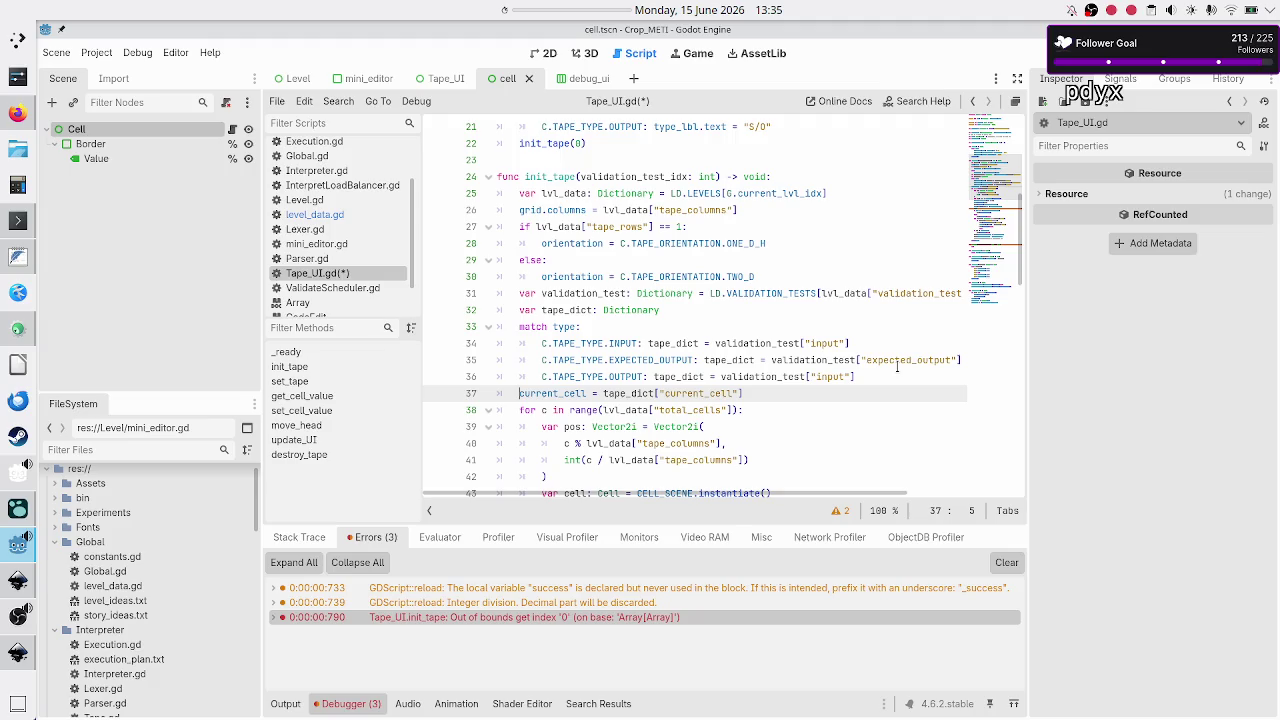
key(shift+End)
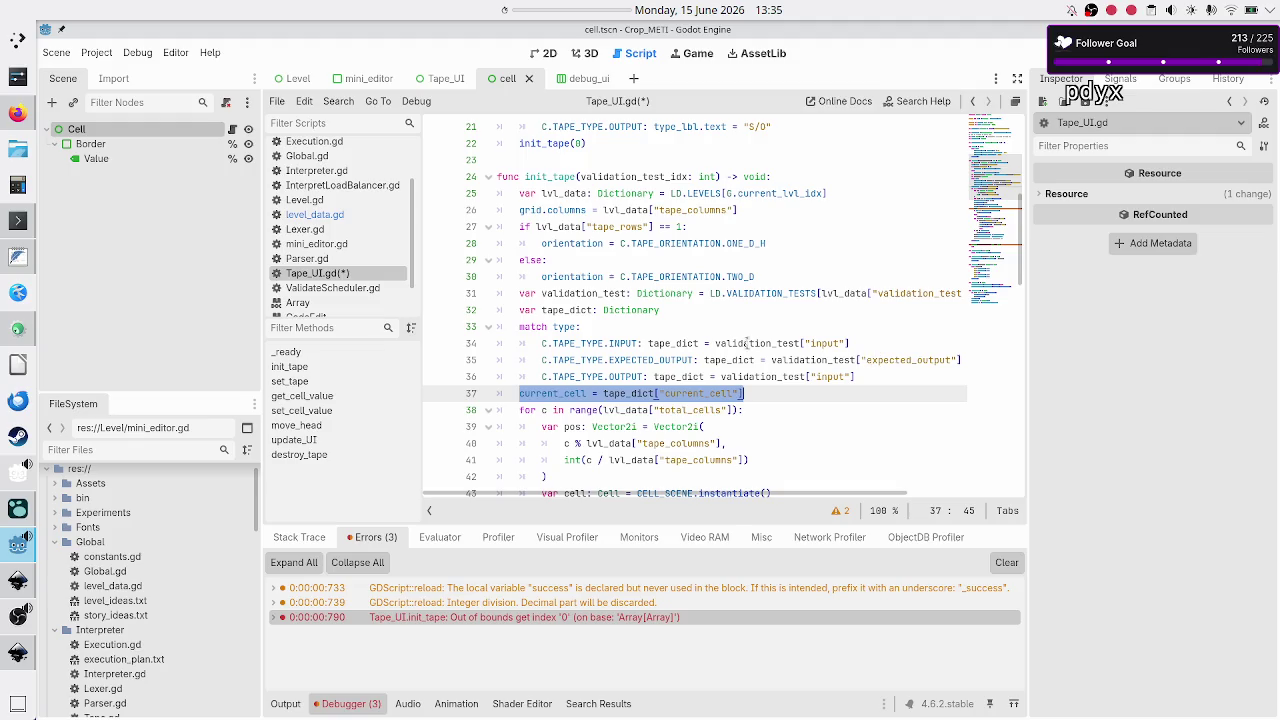
click(298, 216)
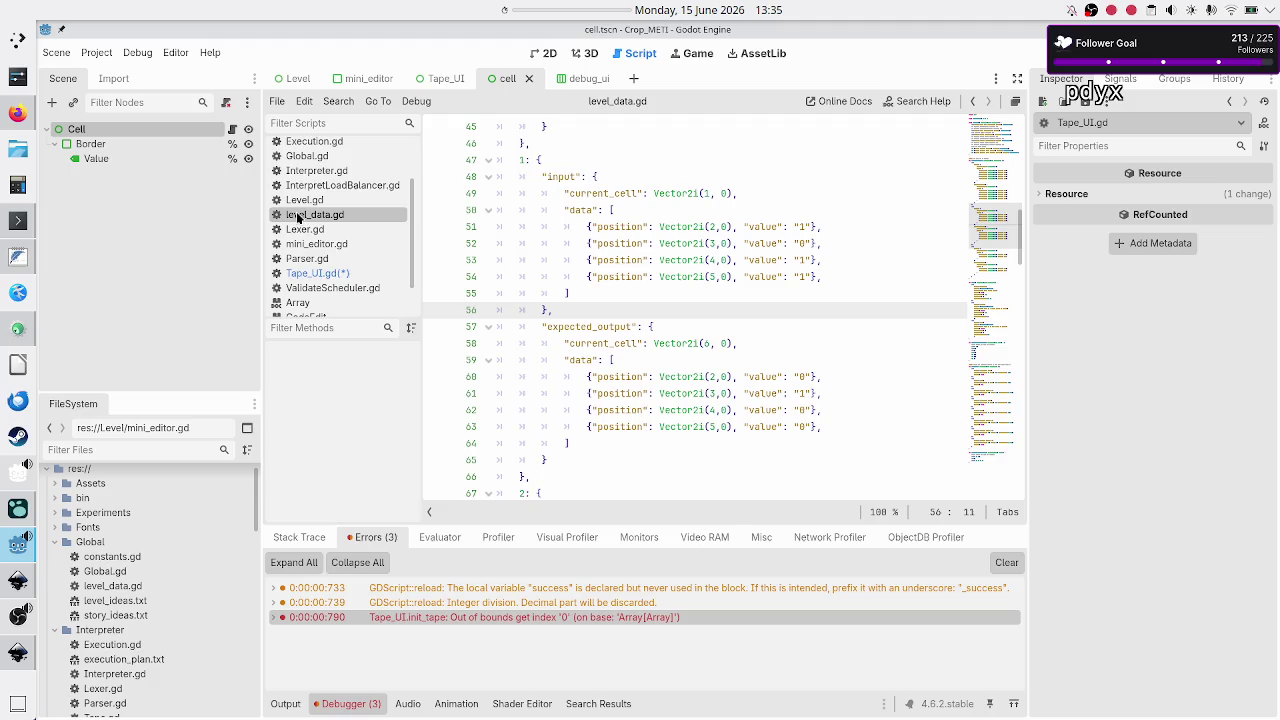
double_click(605, 193)
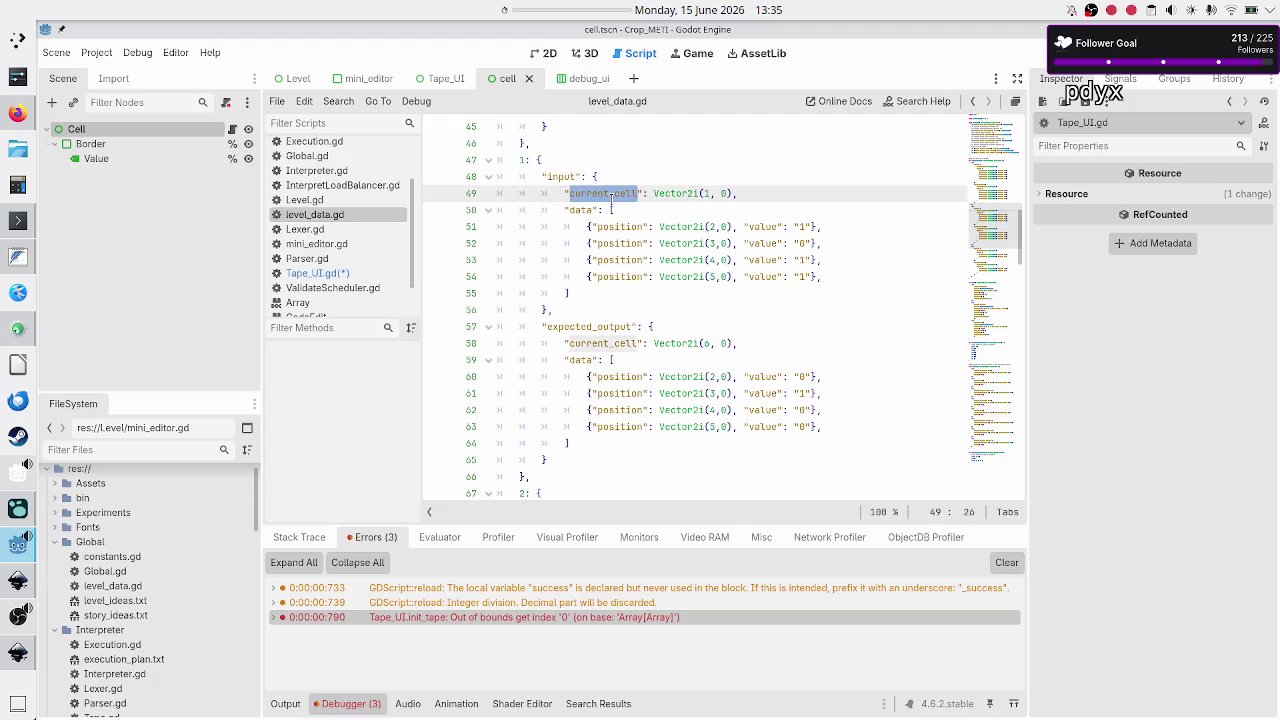
click(325, 275)
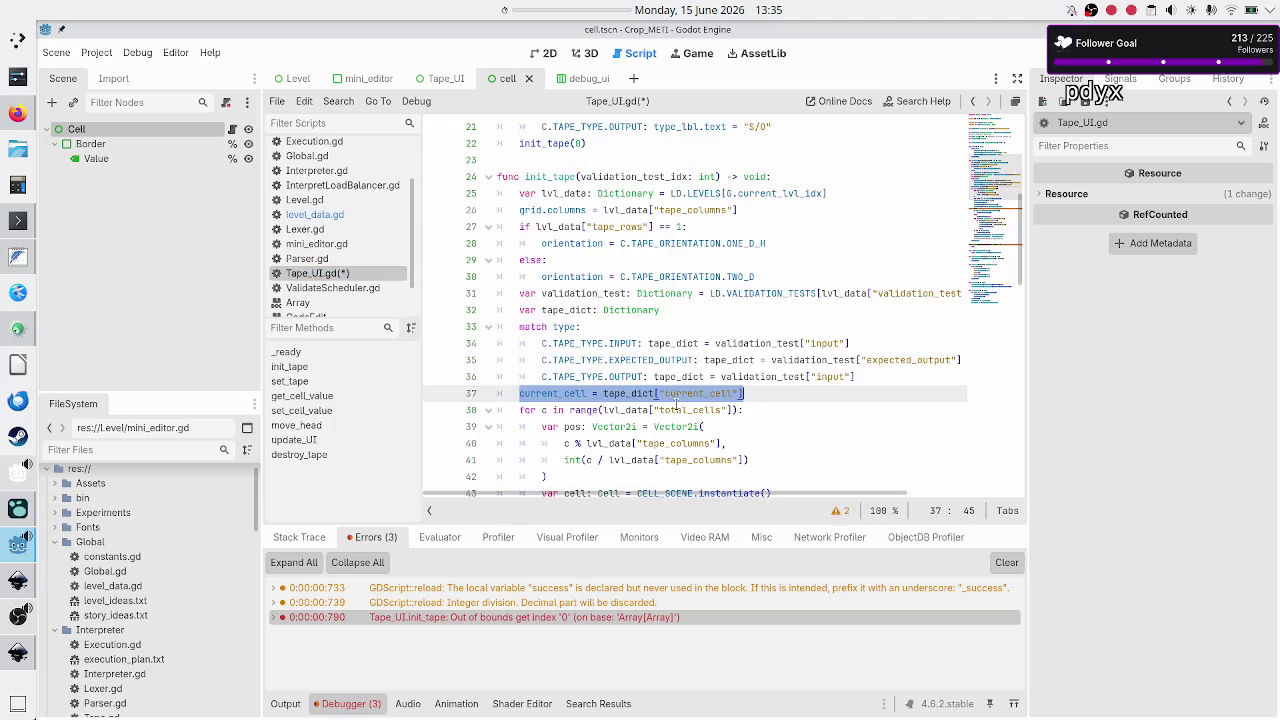
click(778, 402)
Add 'var total_cells: int = lvl_data["tape_columns"] *' above the cell loop.
key(Home)
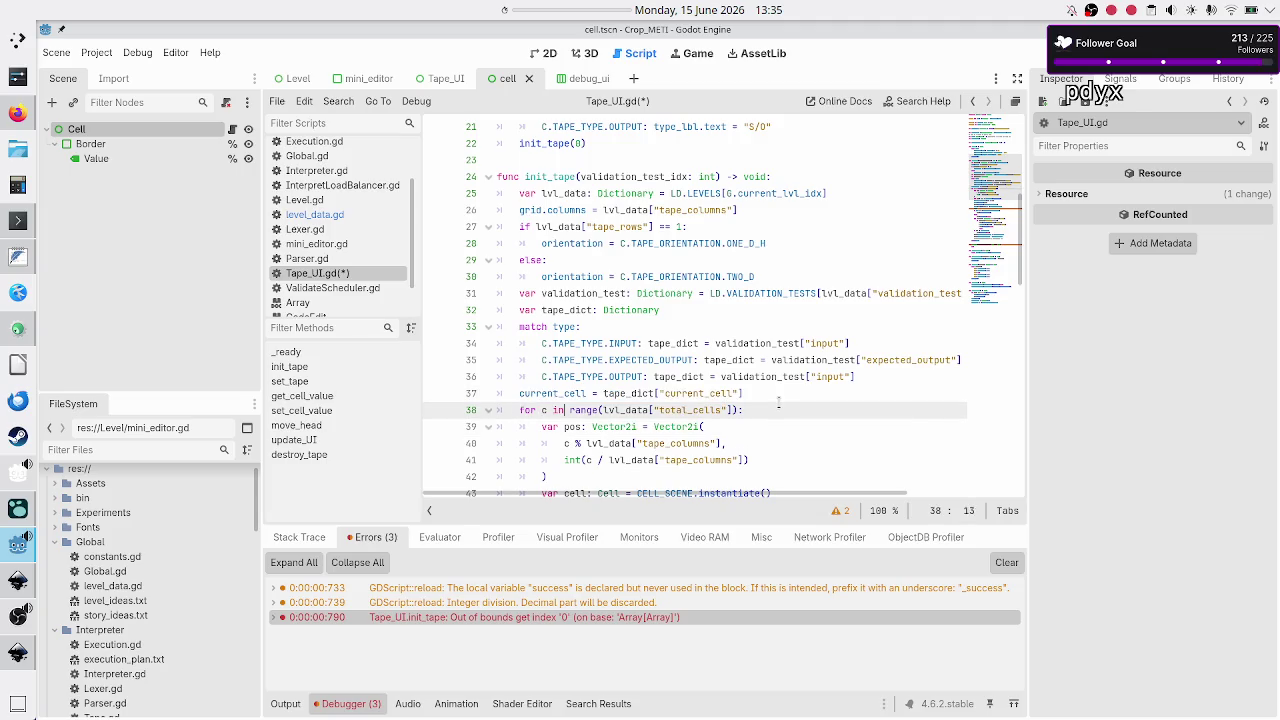
key(Down)
key(Up)
key(Up)
key(End)
key(Return)
text(var total_cells: )
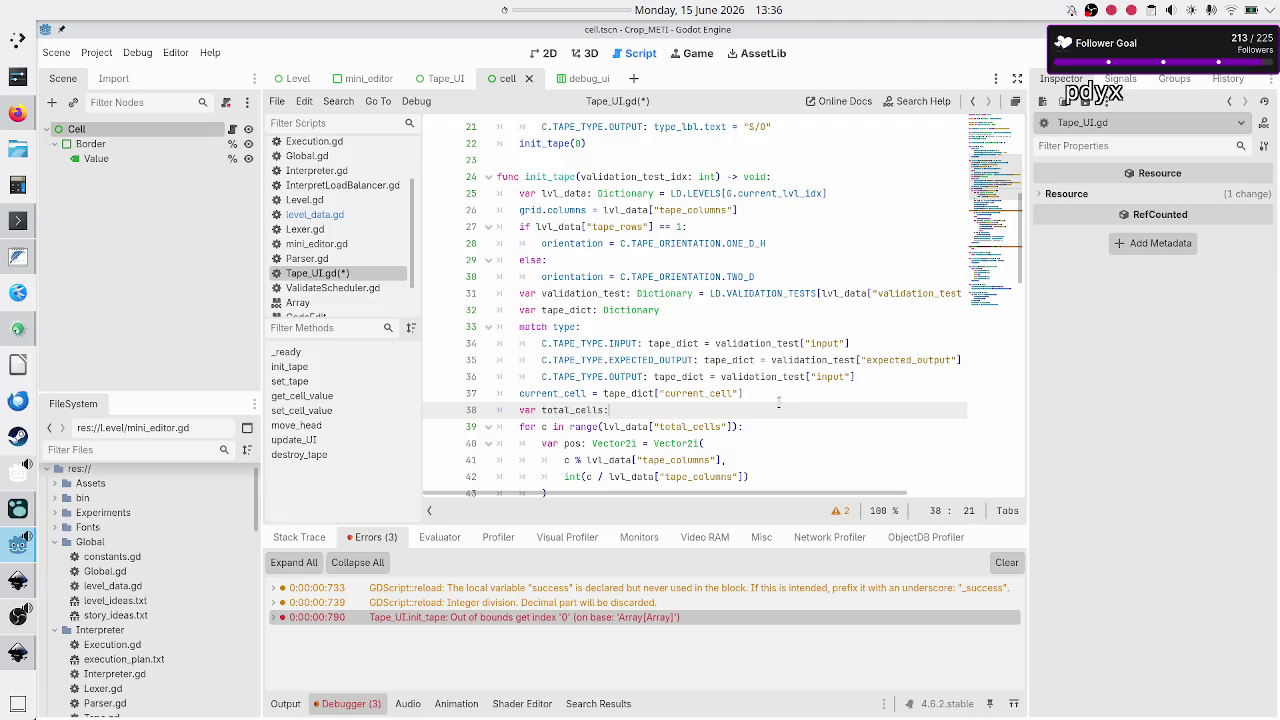
text(int = )
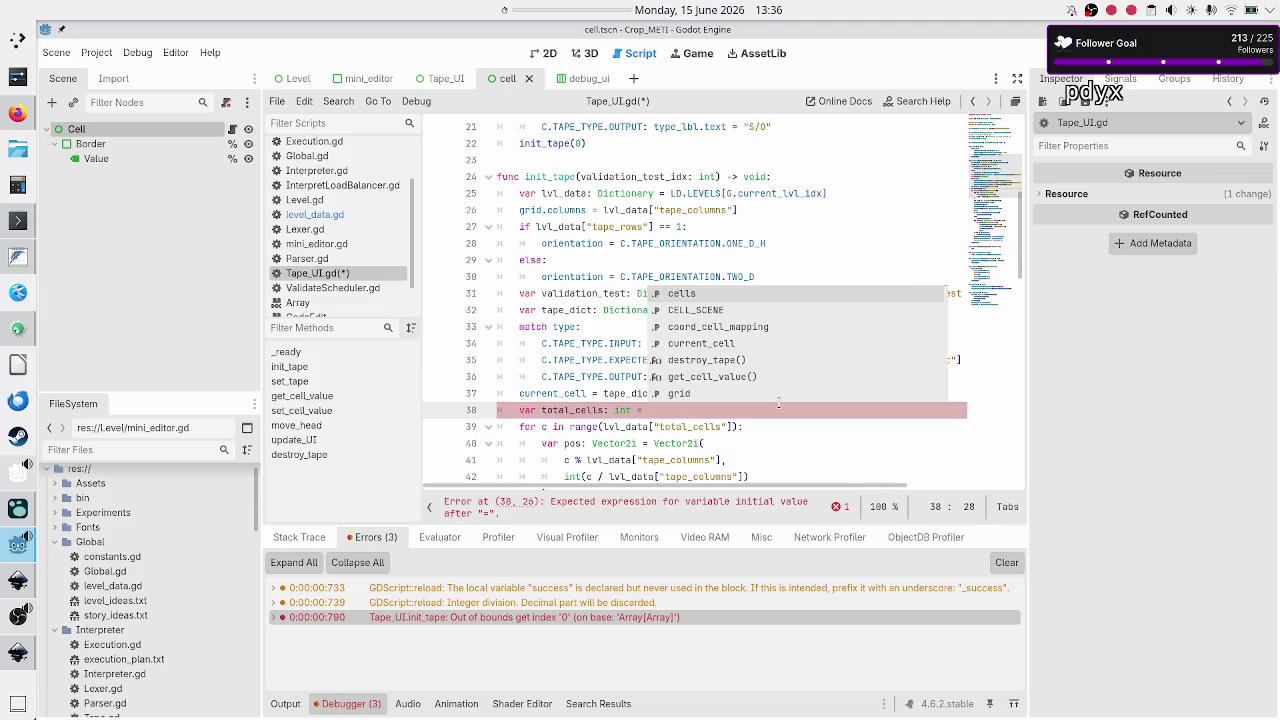
text(lvl_da)
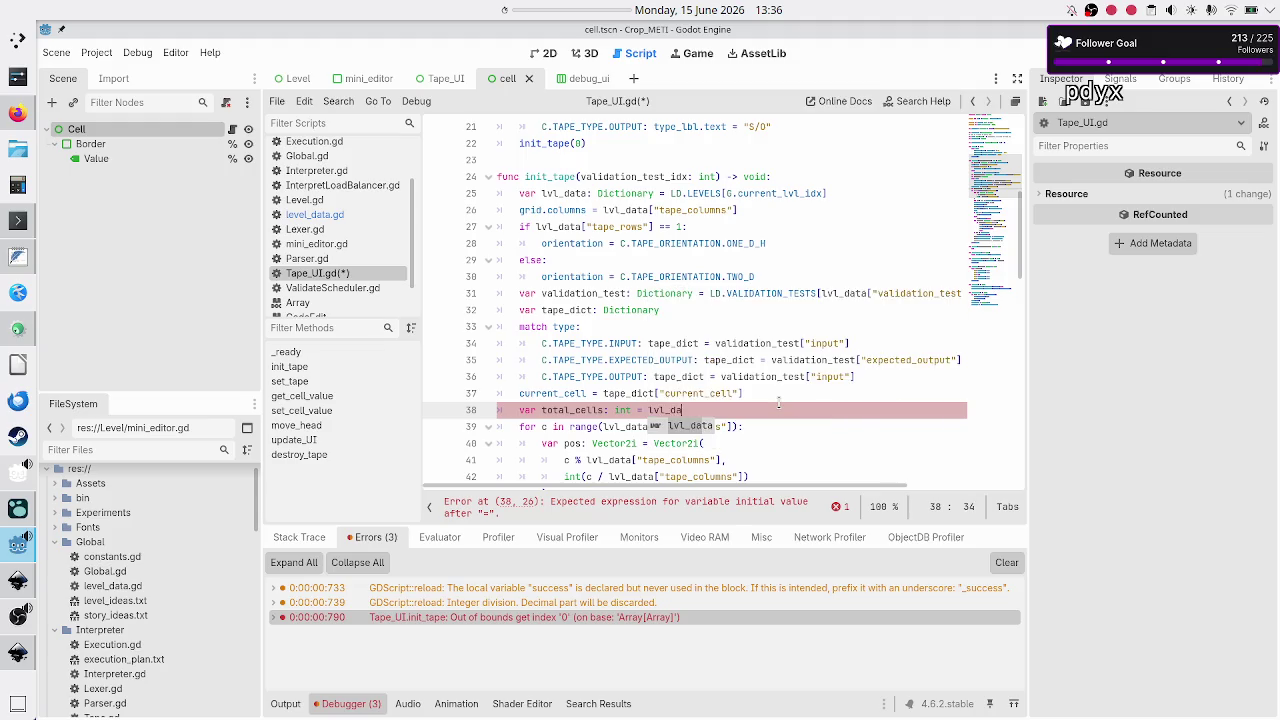
text(ta[)
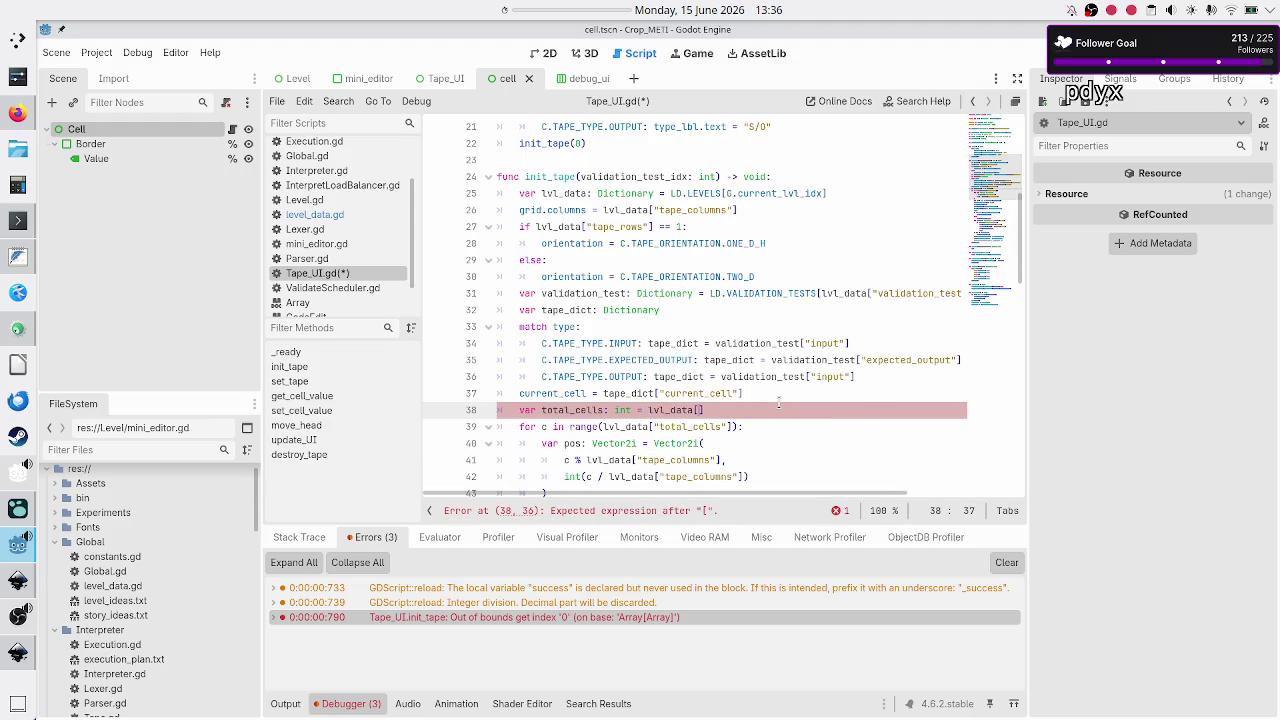
text("tape_)
text(columns"] )
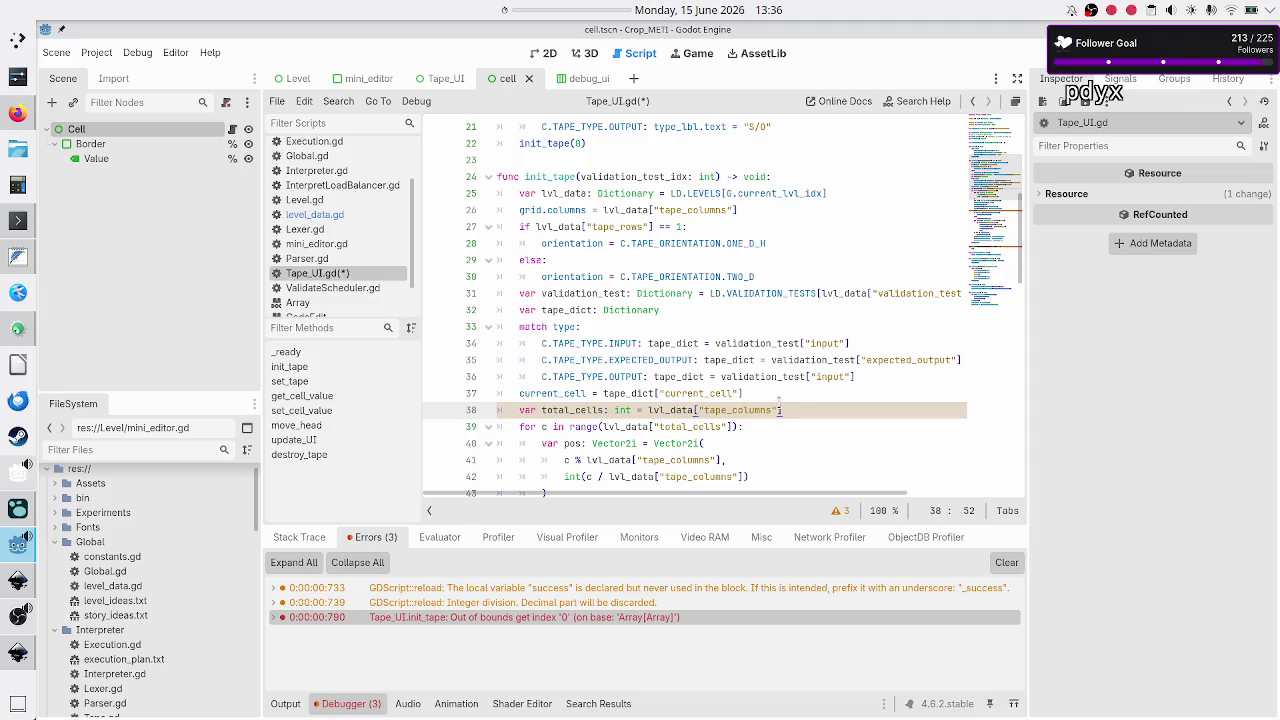
text(*)
Check the cols * rows note in the text editor and come back to Godot.
key(alt+Tab)
key(alt+Tab)
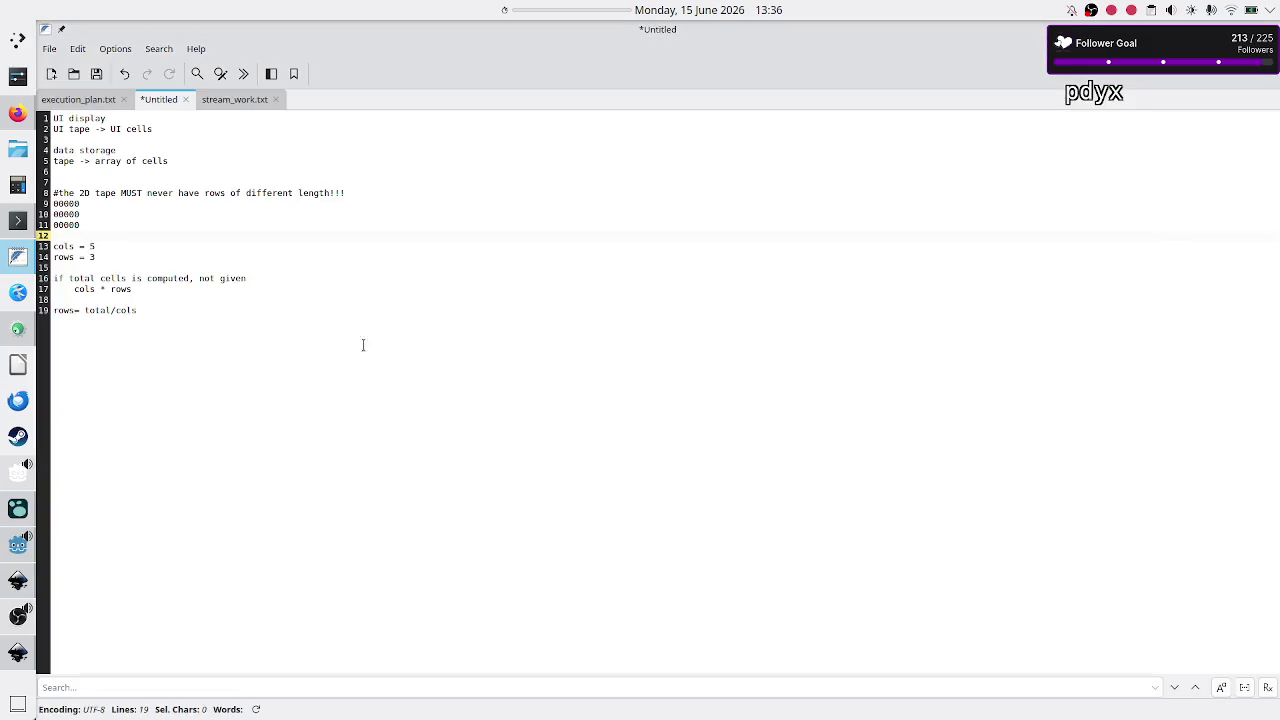
click(142, 290)
key(alt+Tab)
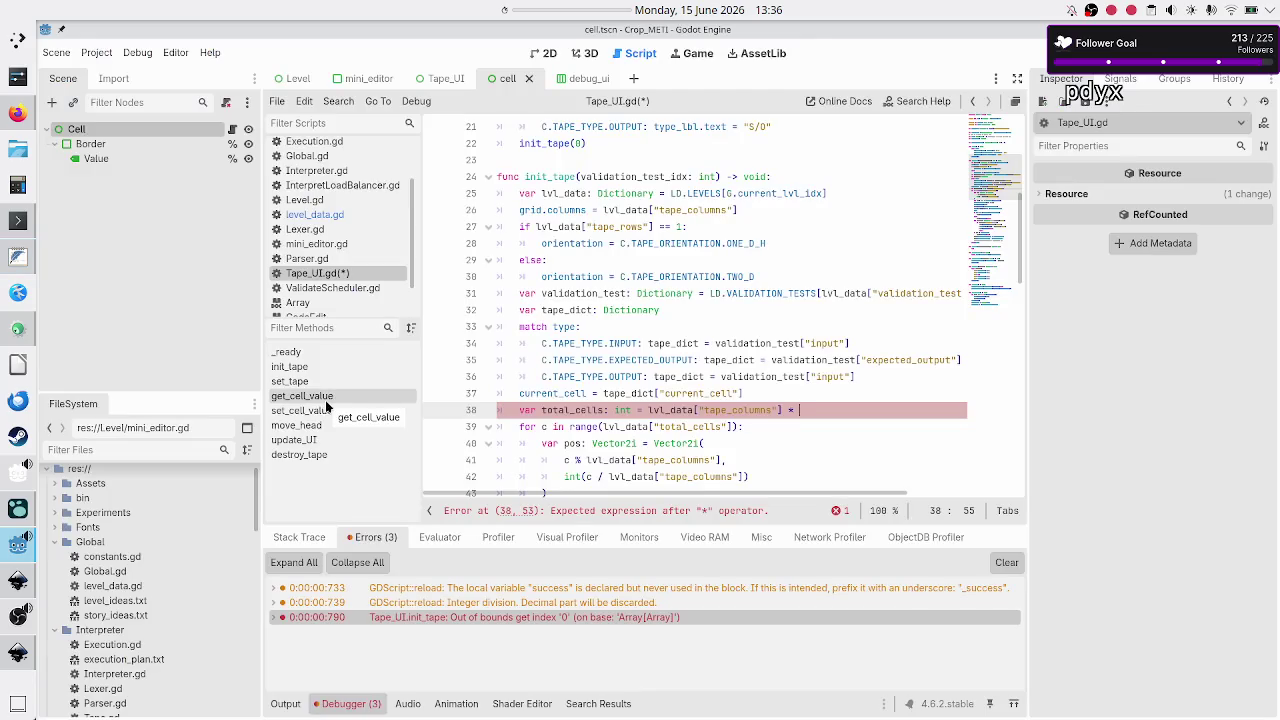
Finish total_cells with lvl_data["tape_rows"] and make the loop use range(total_cells).
text(lvl_da)
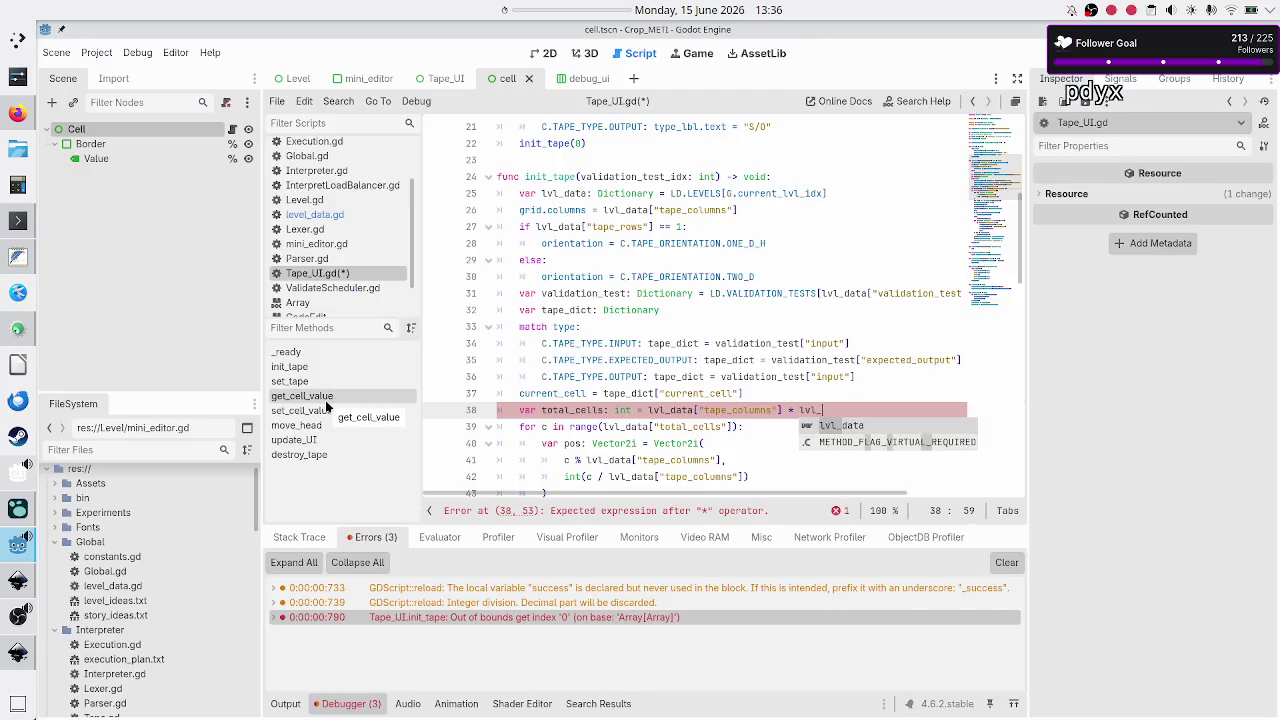
text(ta["t)
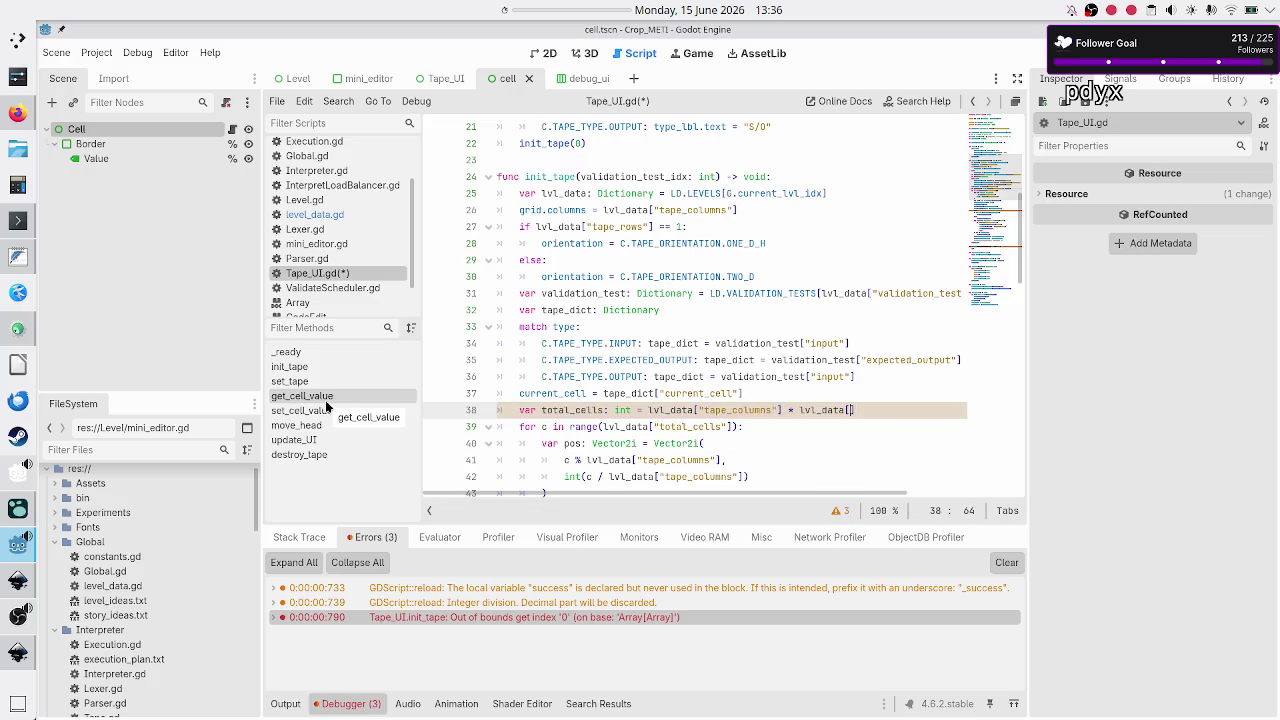
text(ape_rows)
key(Right)
key(Left)
key(Down)
key(Left)
key(Left)
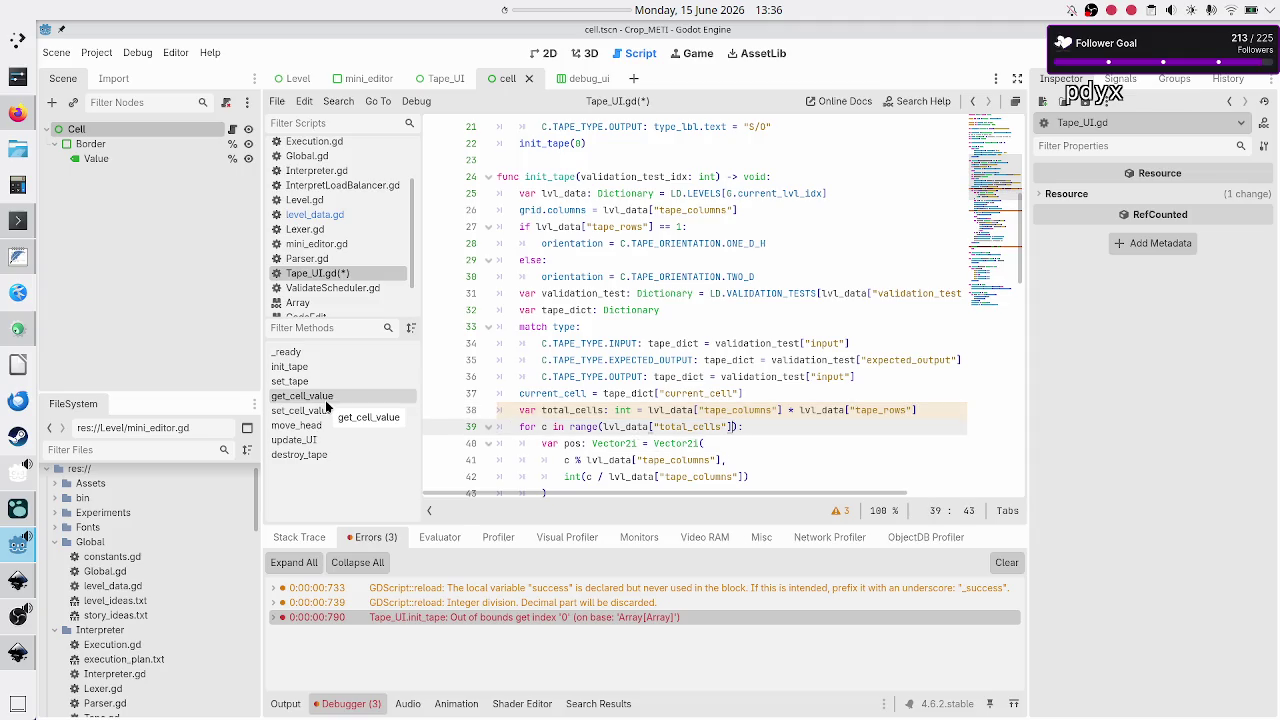
key(BackSpace)
key(BackSpace)
key(BackSpace)
key(BackSpace)
text(total)
key(Return)
Look over the loop body and insert a new line above the cell loop.
key(Right)
key(Right)
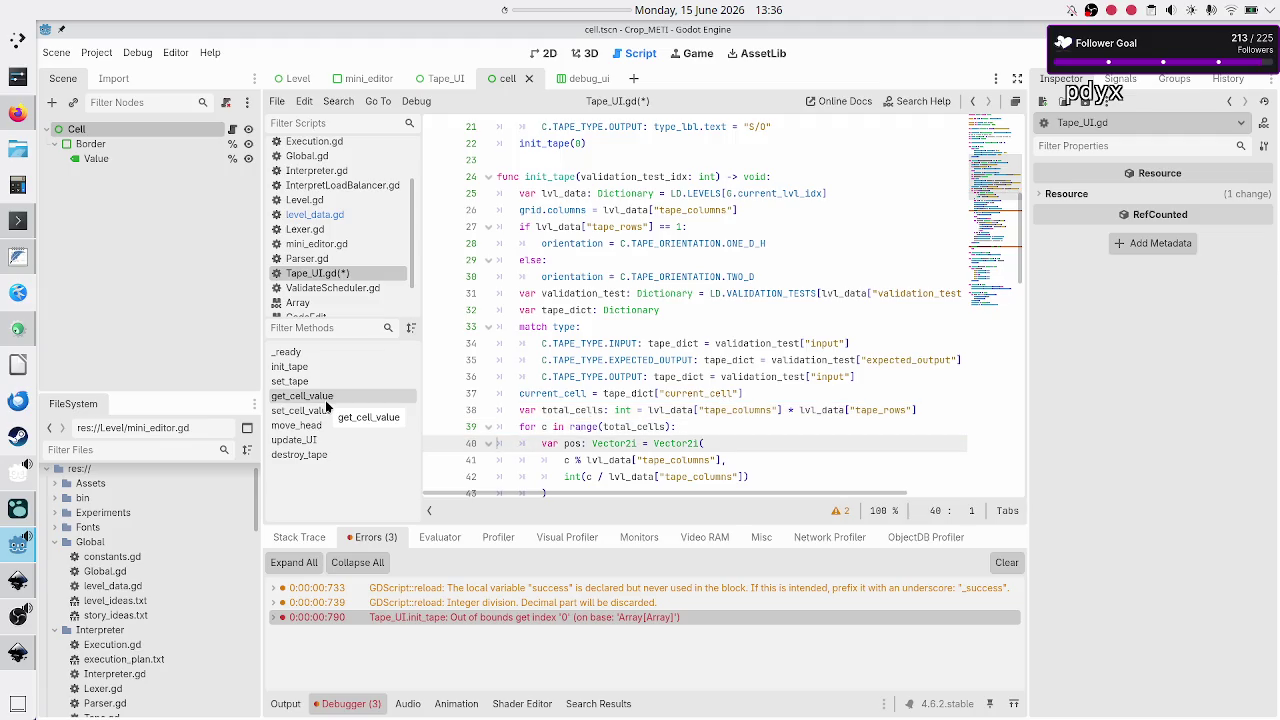
key(Down)
key(Down)
key(Down)
key(Up)
key(Up)
key(Up)
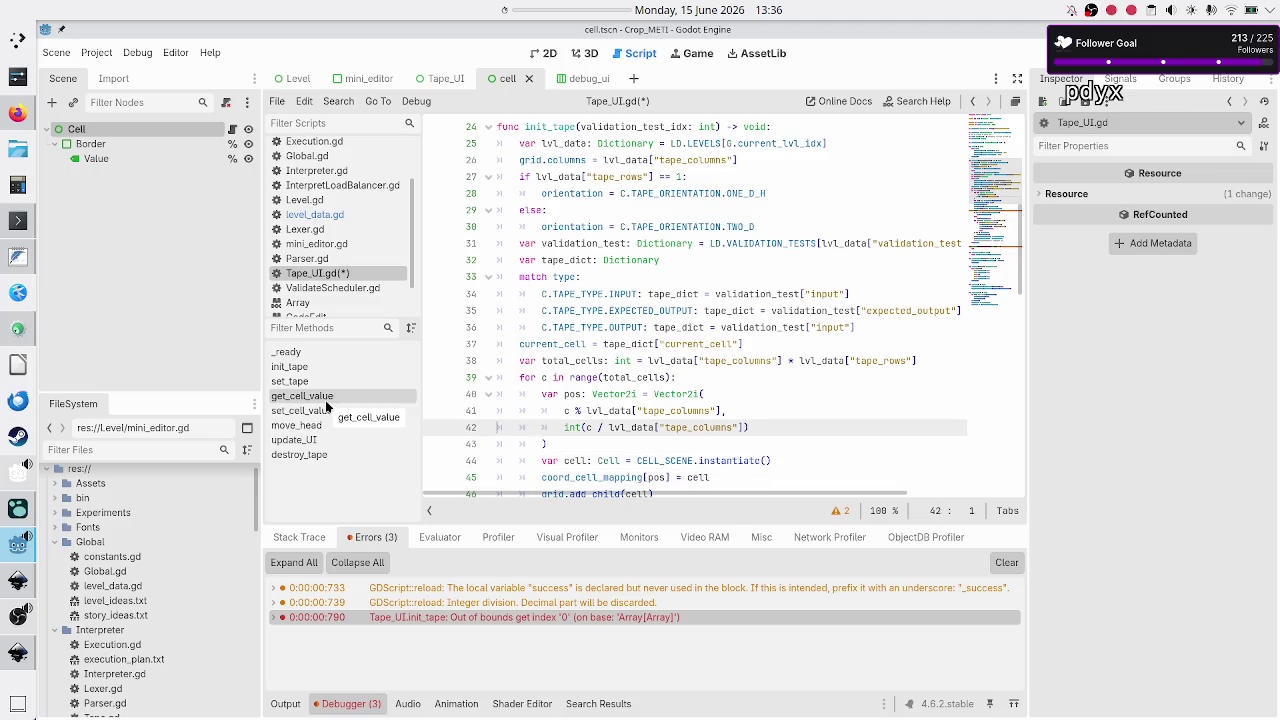
key(Up)
key(Up)
key(Up)
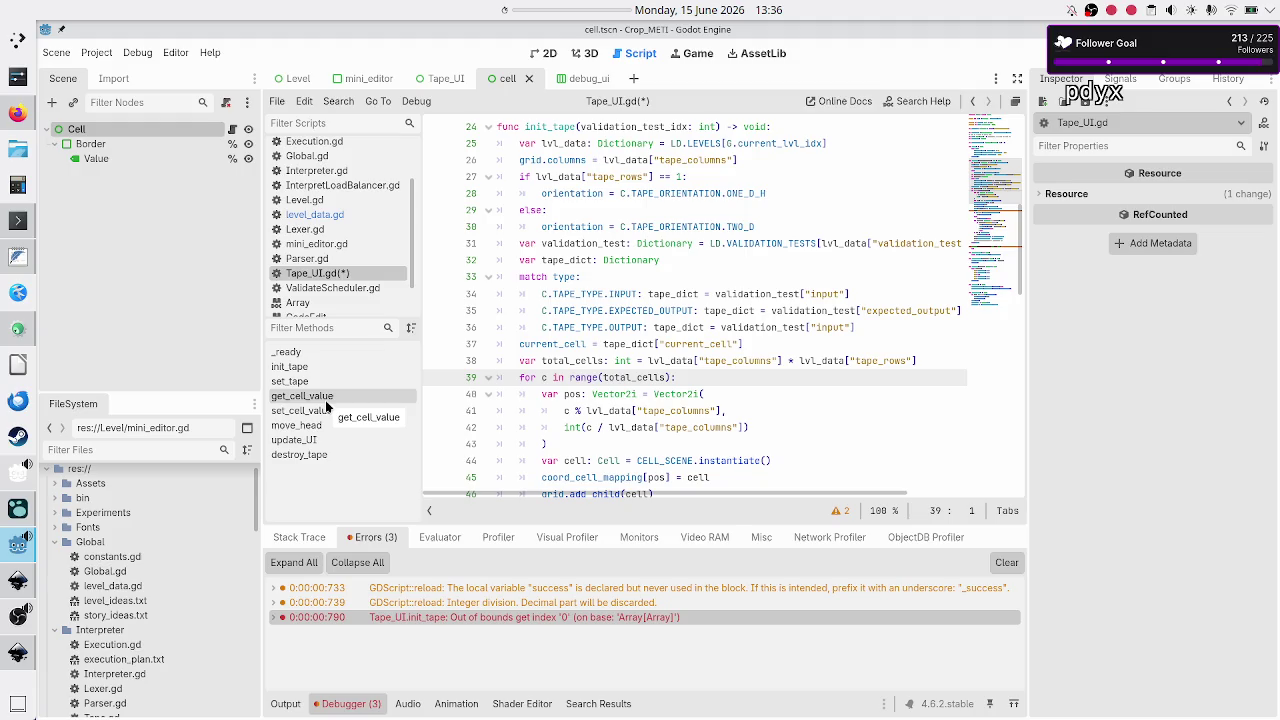
key(Down)
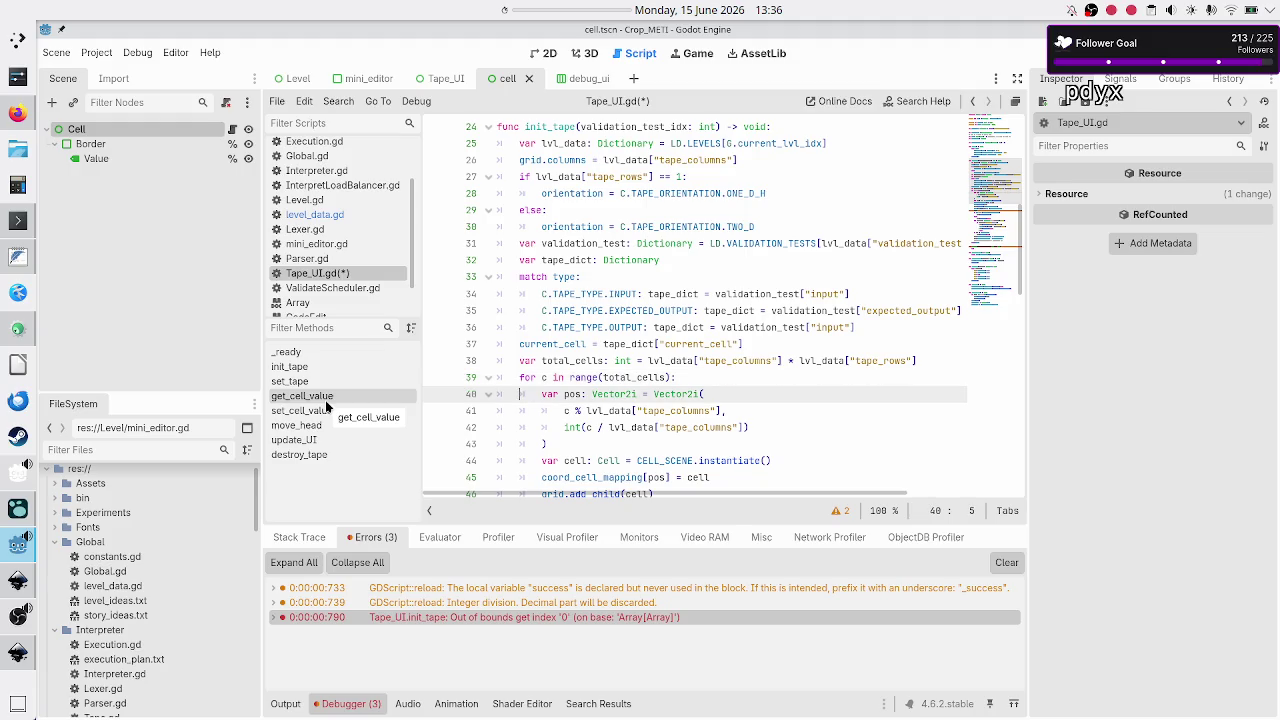
key(Left)
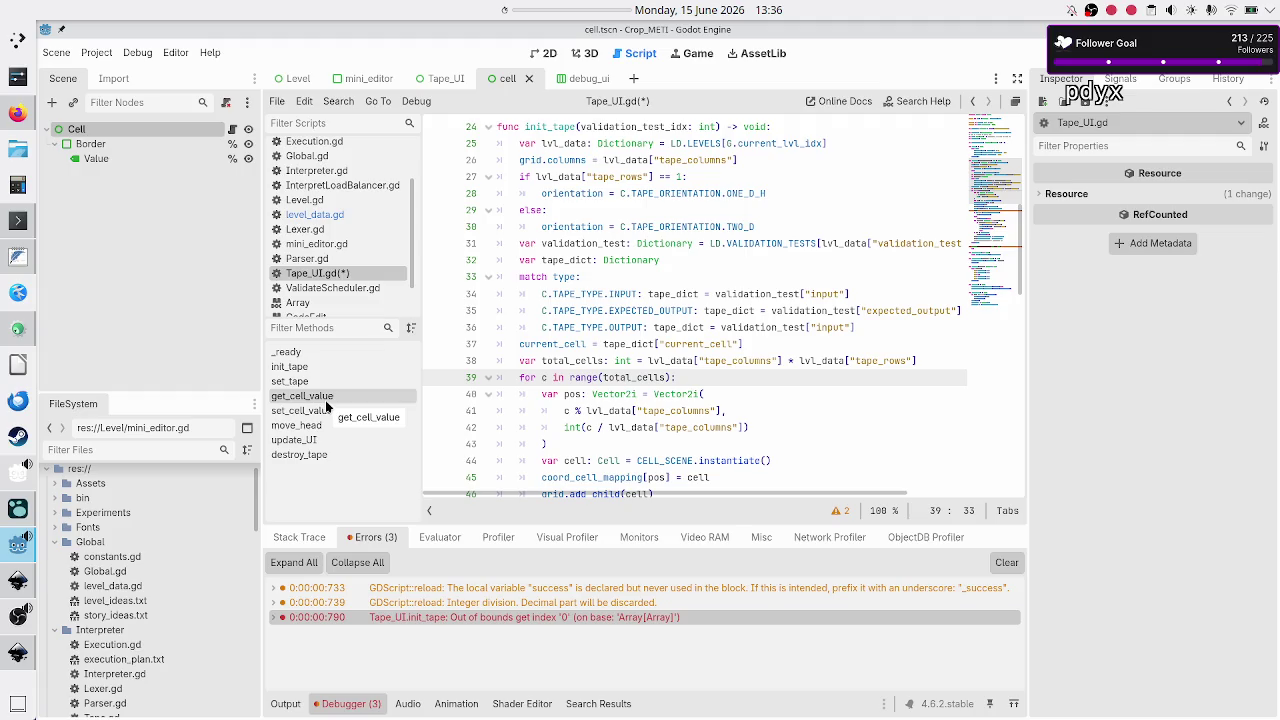
key(ctrl+shift+Return)
Write the outer loop 'for i in range(...)' over the copied tape_columns lookup.
text(for i in range()
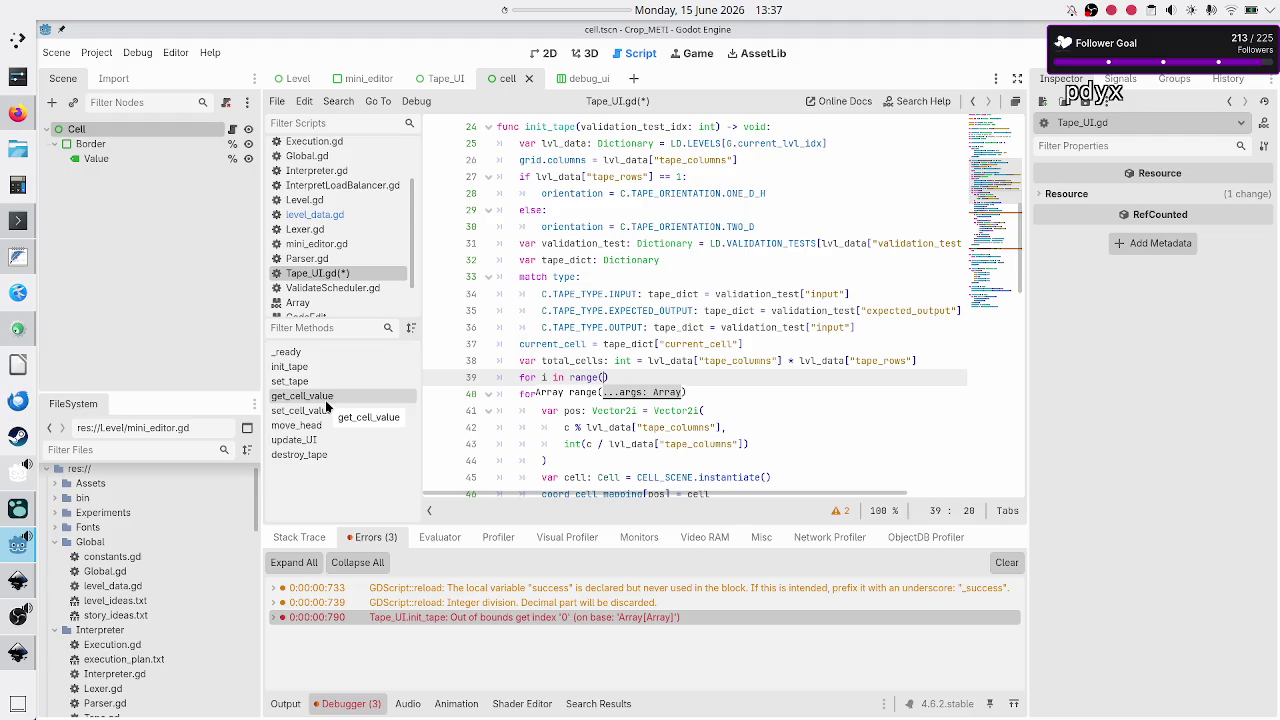
key(Escape)
key(Up)
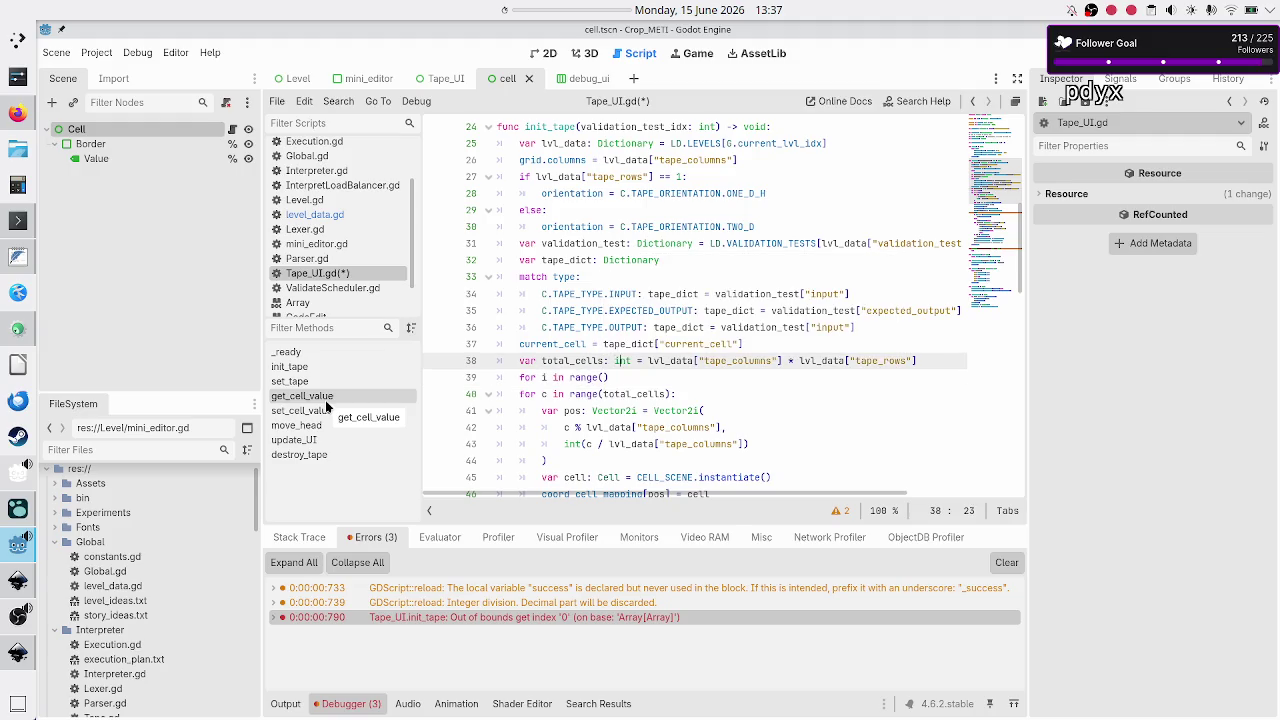
key(Right)
key(Right)
key(Right)
key(shift+Right)
key(shift+Right)
key(shift+Right)
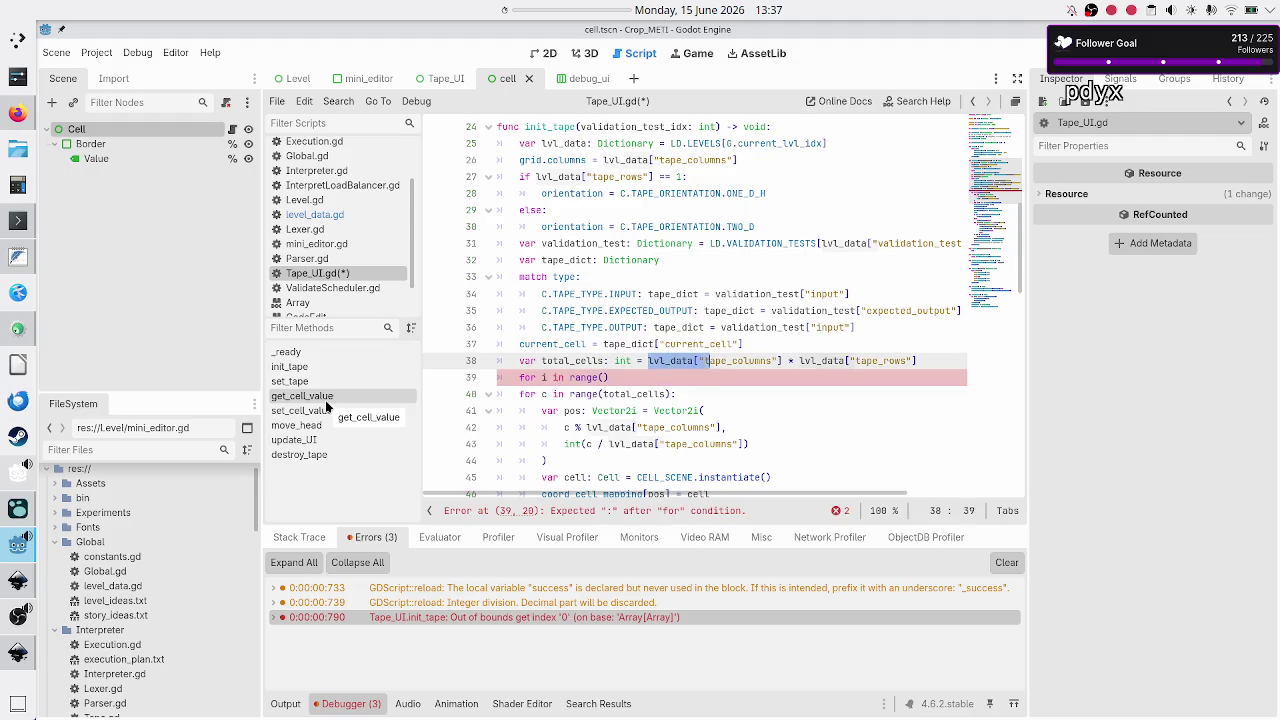
key(shift+Right)
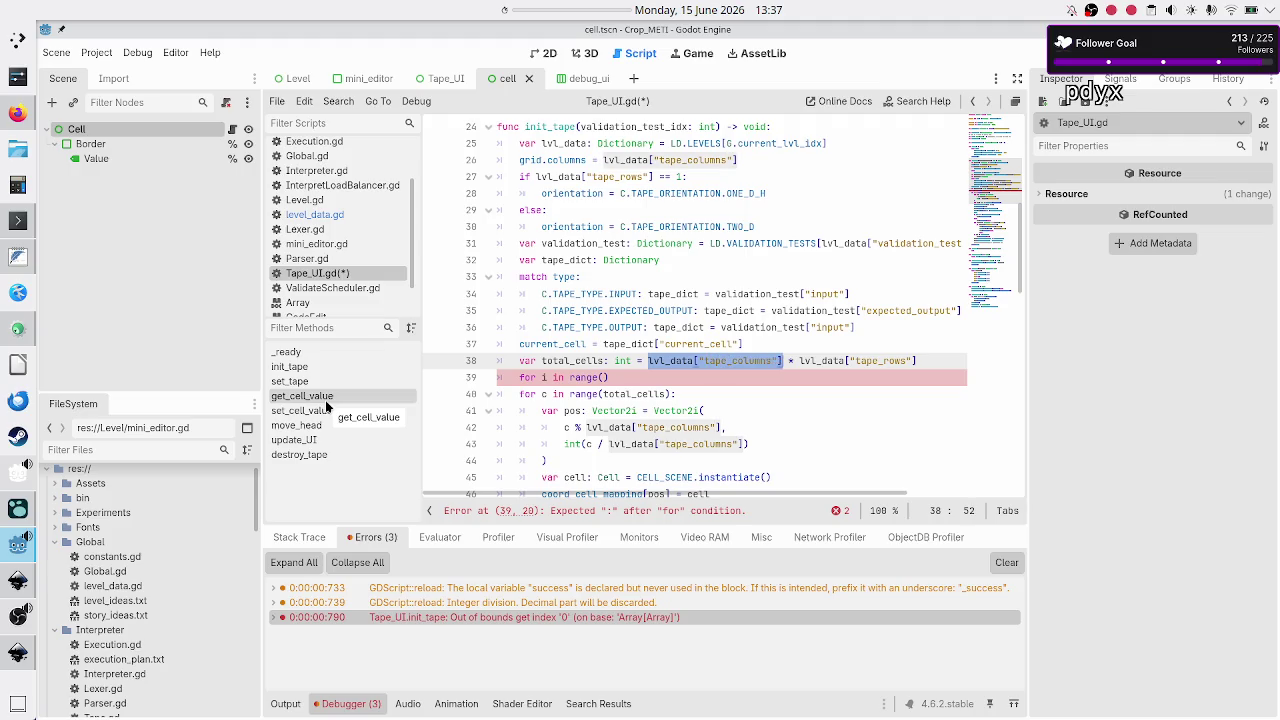
key(ctrl+c)
key(Down)
key(Left)
key(ctrl+v)
key(Right)
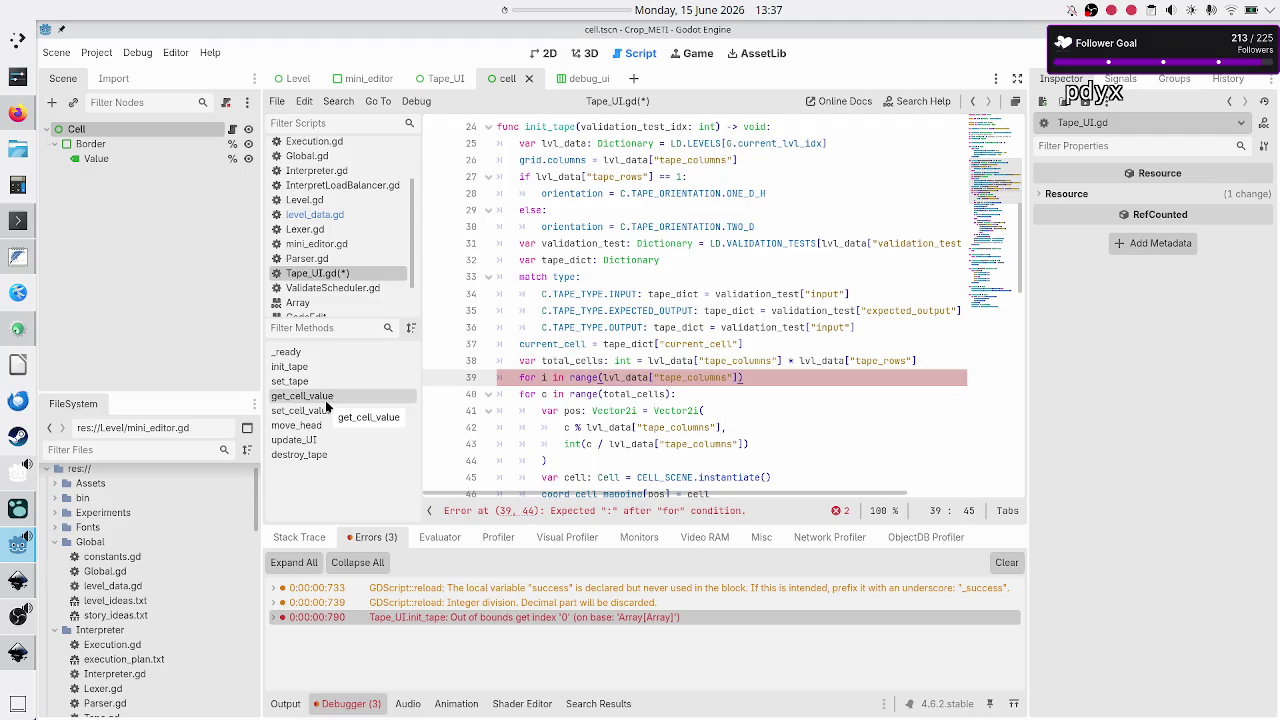
text(:)
key(Return)
Add the inner loop 'for j in range(...)' over tape_rows.
text(for j in range()
key(ctrl+v)
key(Left)
key(Left)
key(BackSpace)
key(BackSpace)
key(BackSpace)
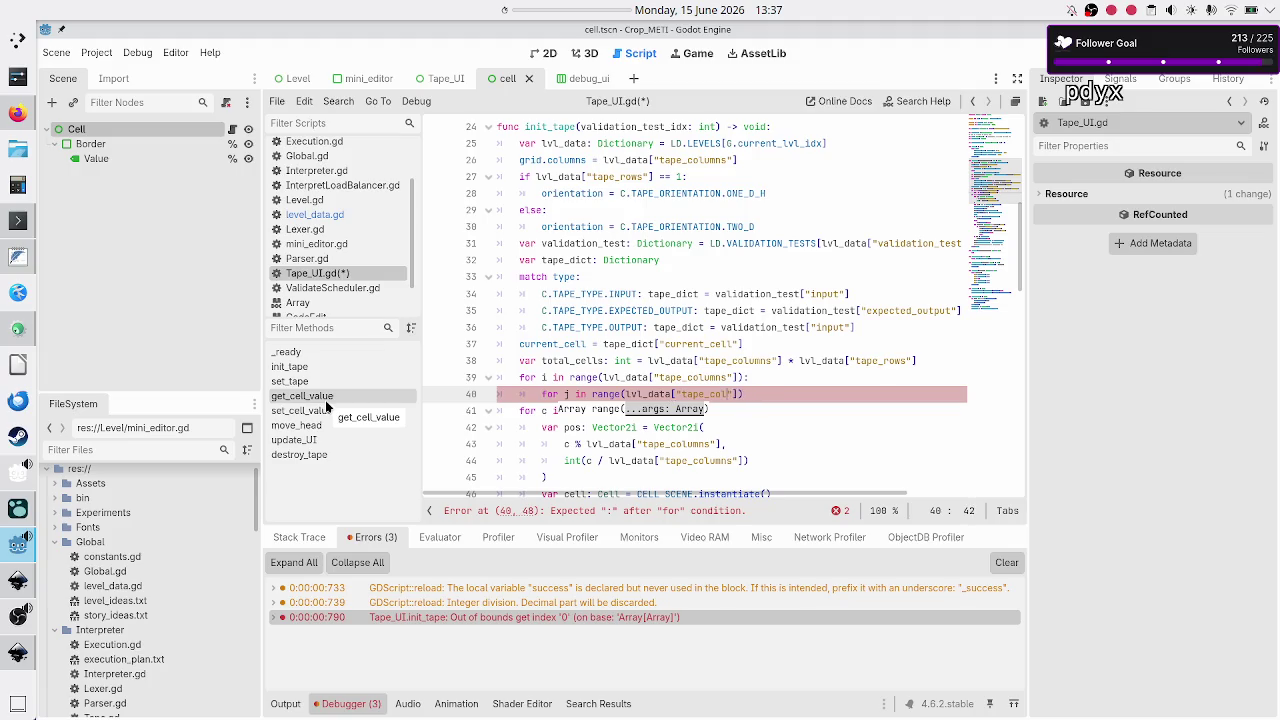
text(rows)
key(Right)
key(Right)
key(Right)
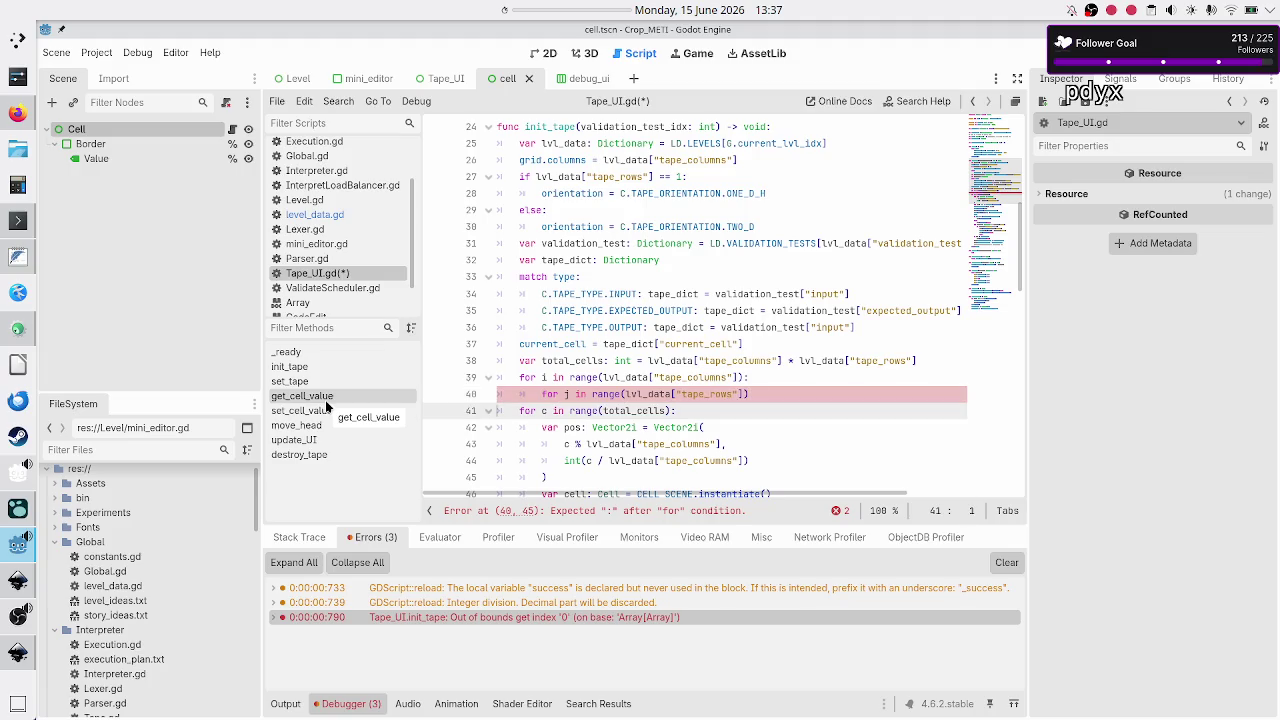
key(Left)
text(:)
key(Return)
Declare pos as Vector2i(i, j) inside the inner loop, copied from the old pos line.
key(Down)
key(Down)
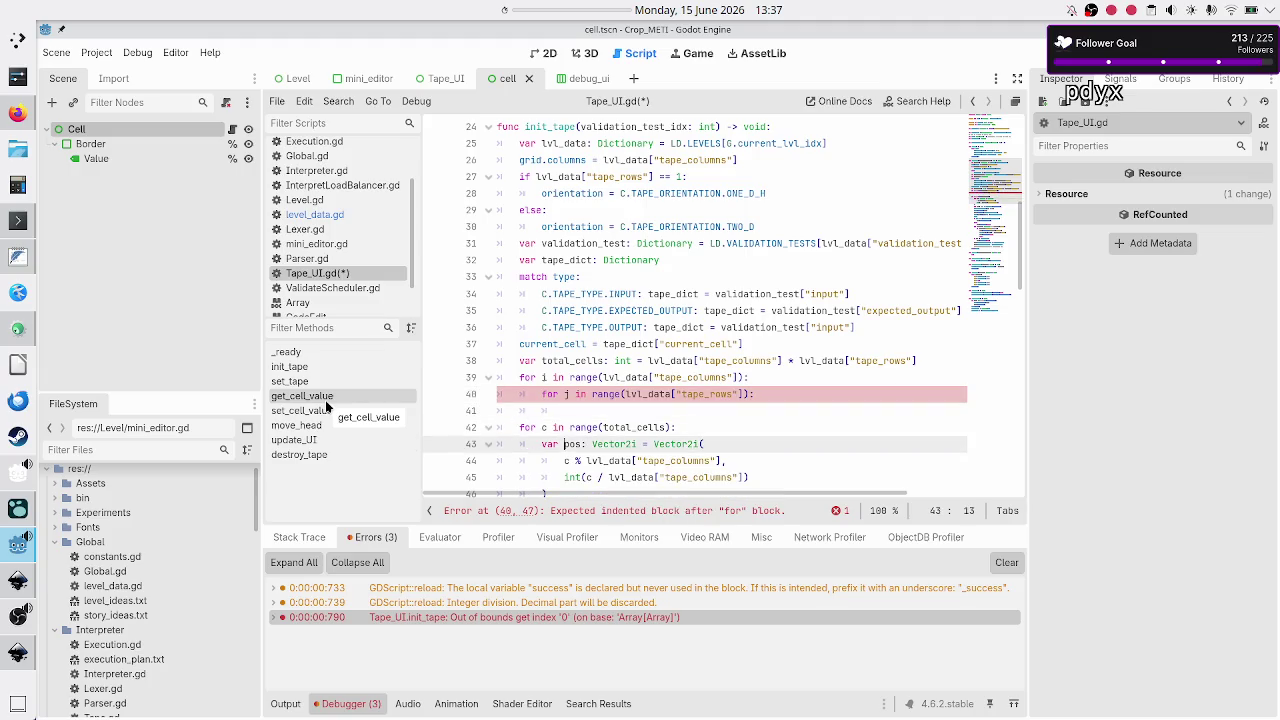
key(Down)
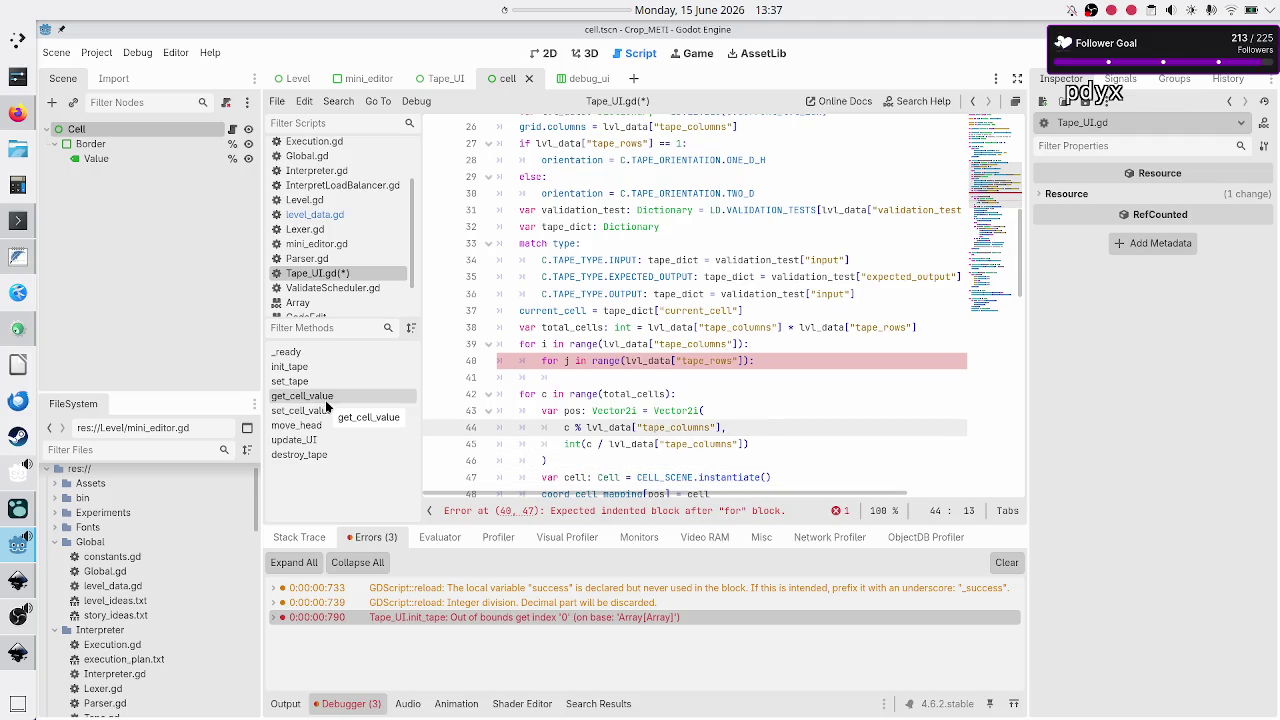
key(Right)
key(Right)
key(Right)
key(Down)
key(Up)
key(Up)
key(Up)
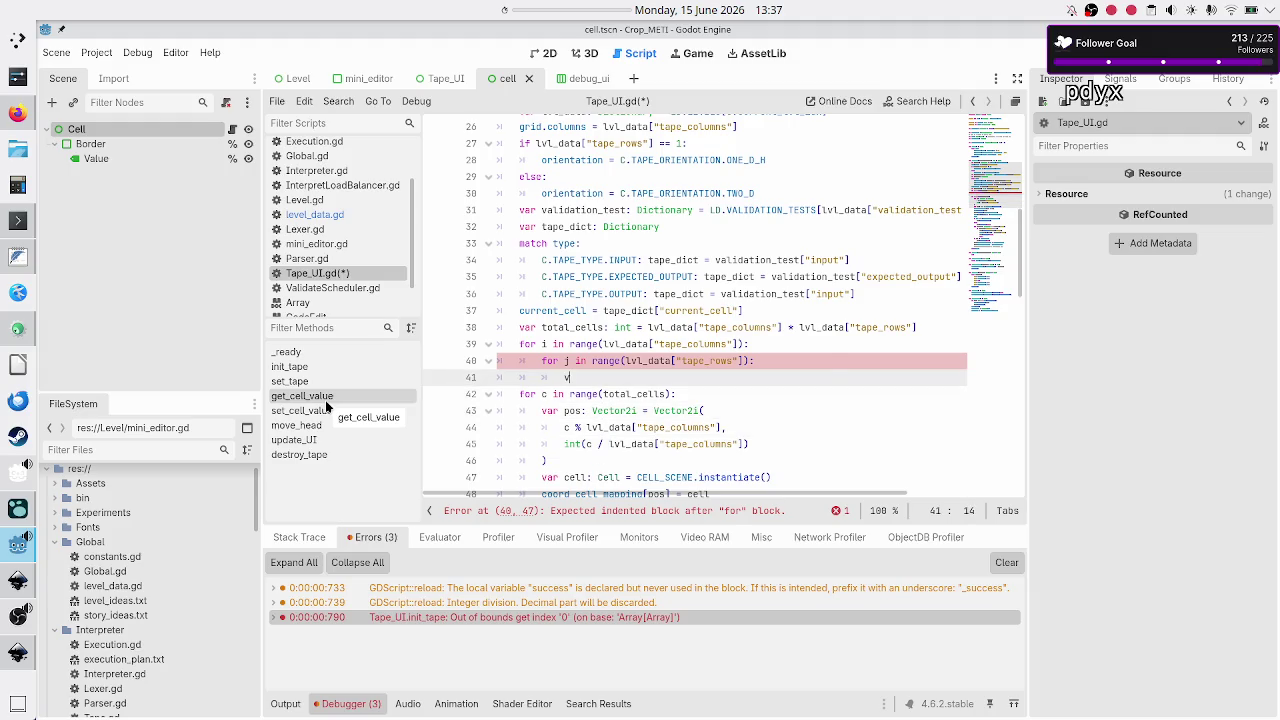
key(Down)
key(Down)
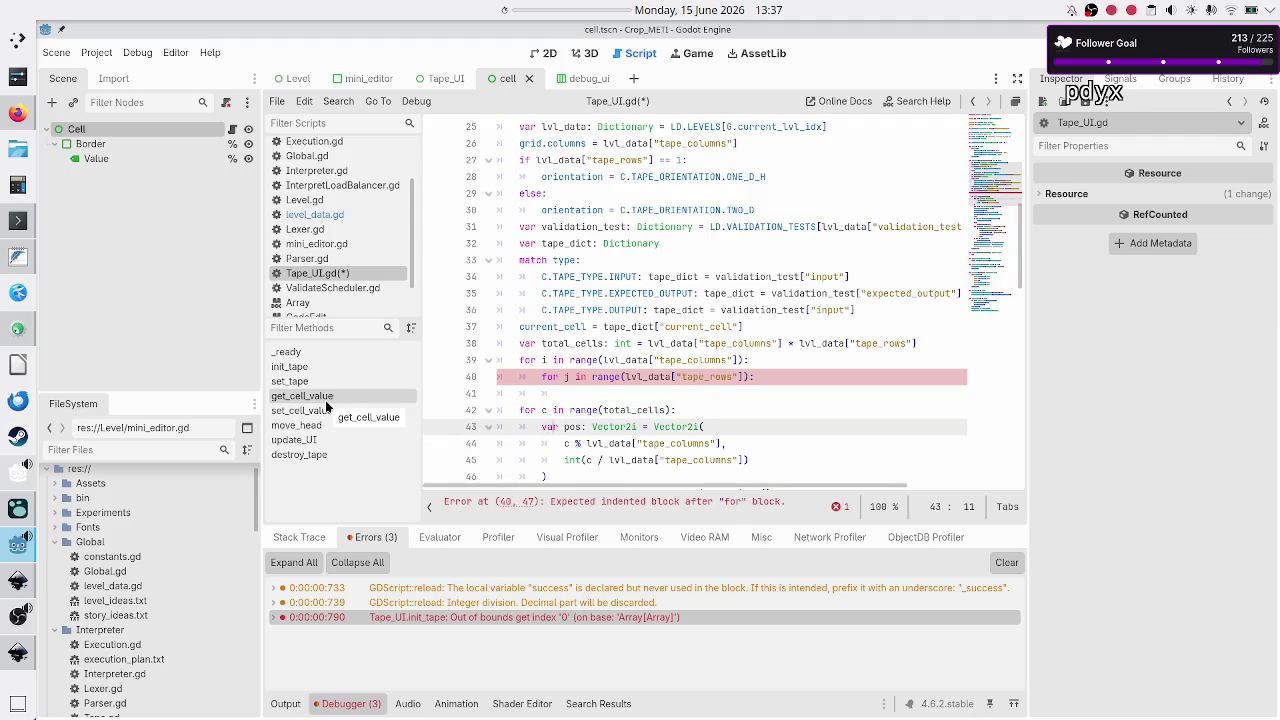
key(shift+Right)
key(shift+Right)
key(shift+Right)
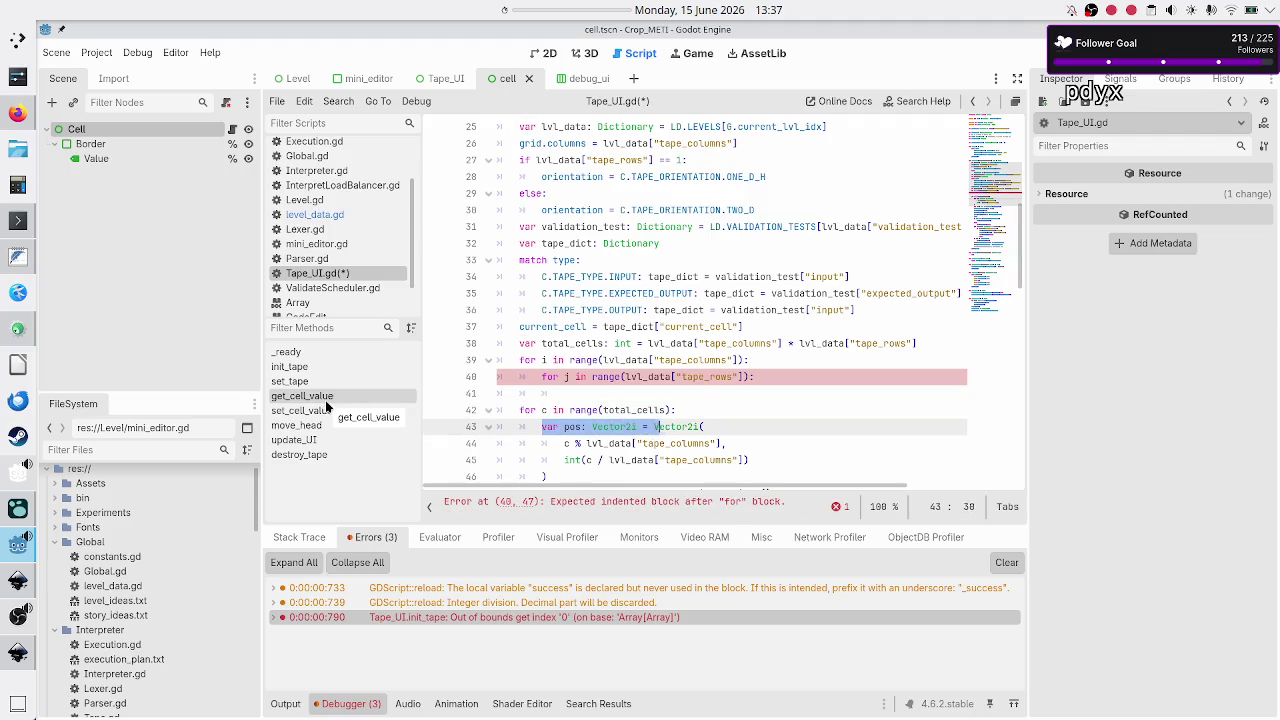
key(shift+Right)
key(shift+Right)
key(shift+Right)
key(ctrl+c)
key(Up)
key(Up)
key(Tab)
key(ctrl+v)
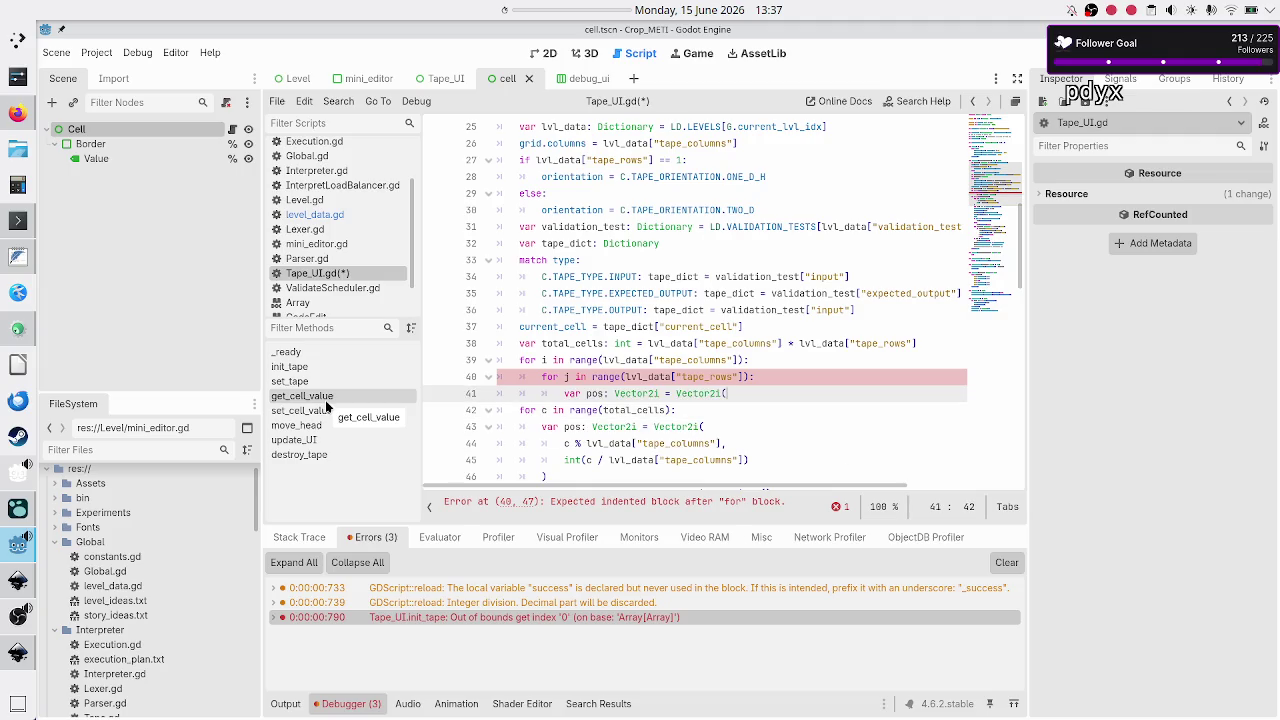
text(i, j))
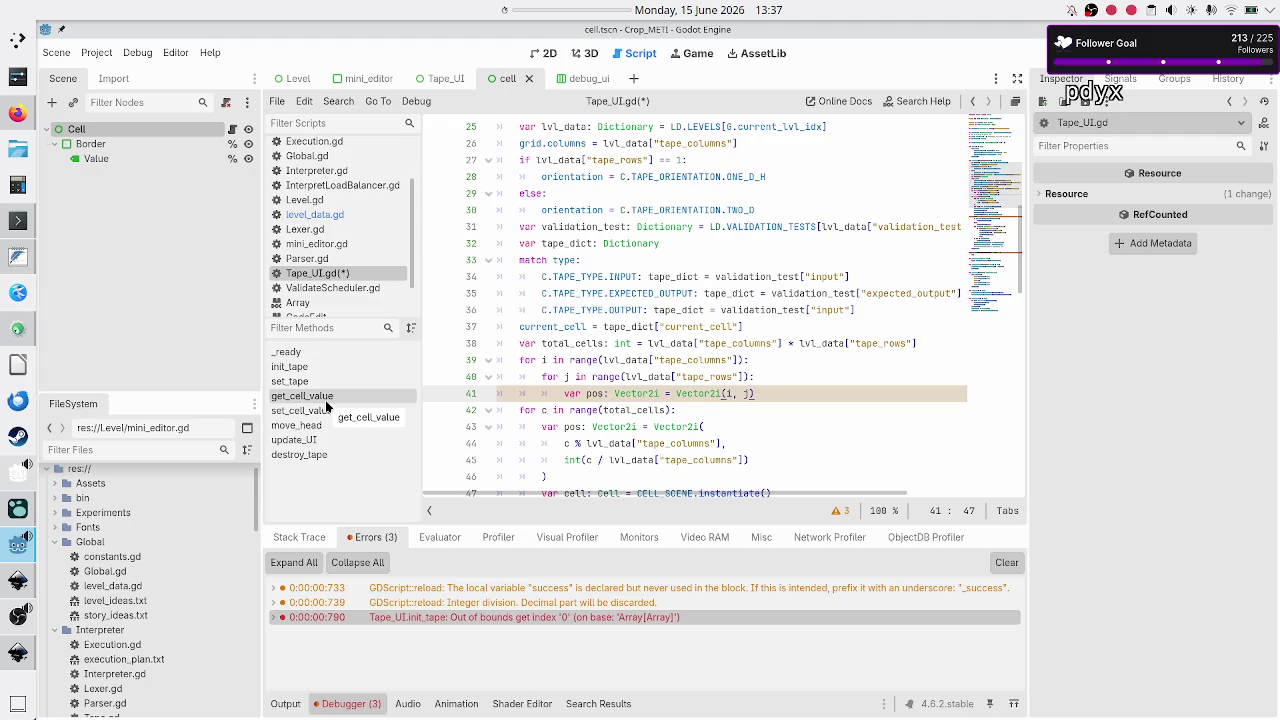
Cut the old loop's cell setup code through print(cells).
key(Down)
key(Down)
key(Down)
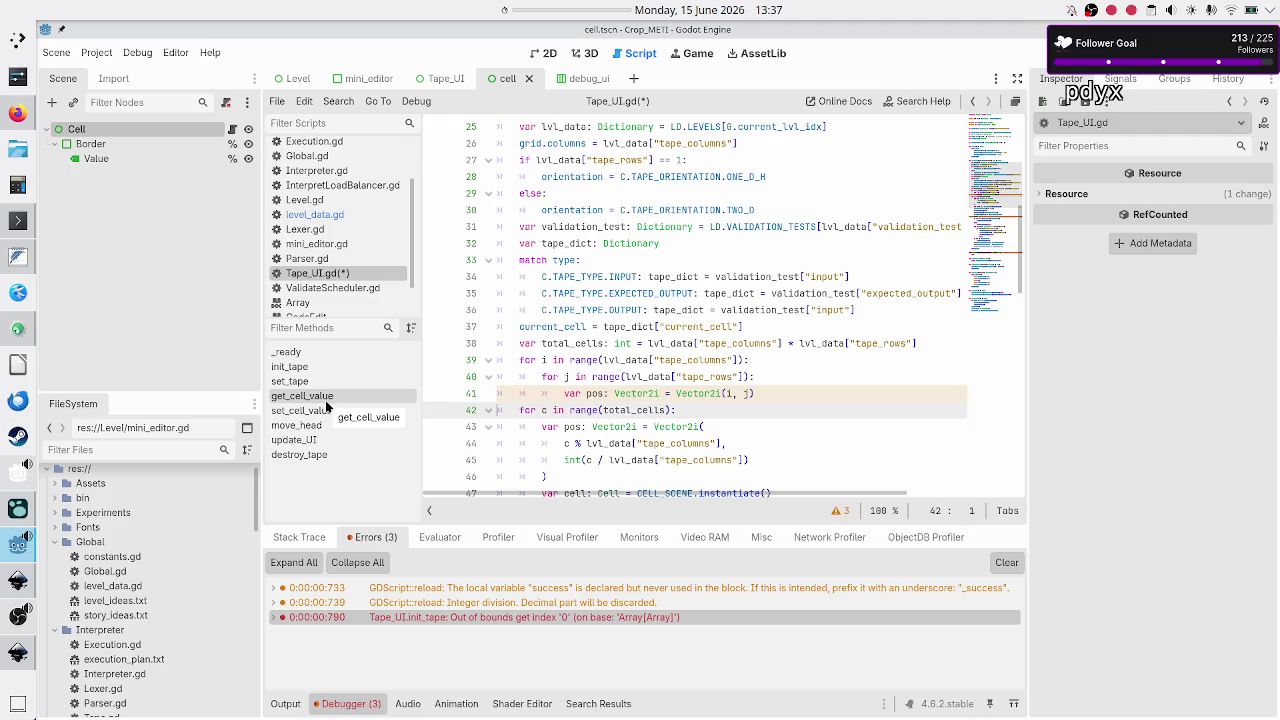
key(Home)
key(Up)
key(Up)
key(Up)
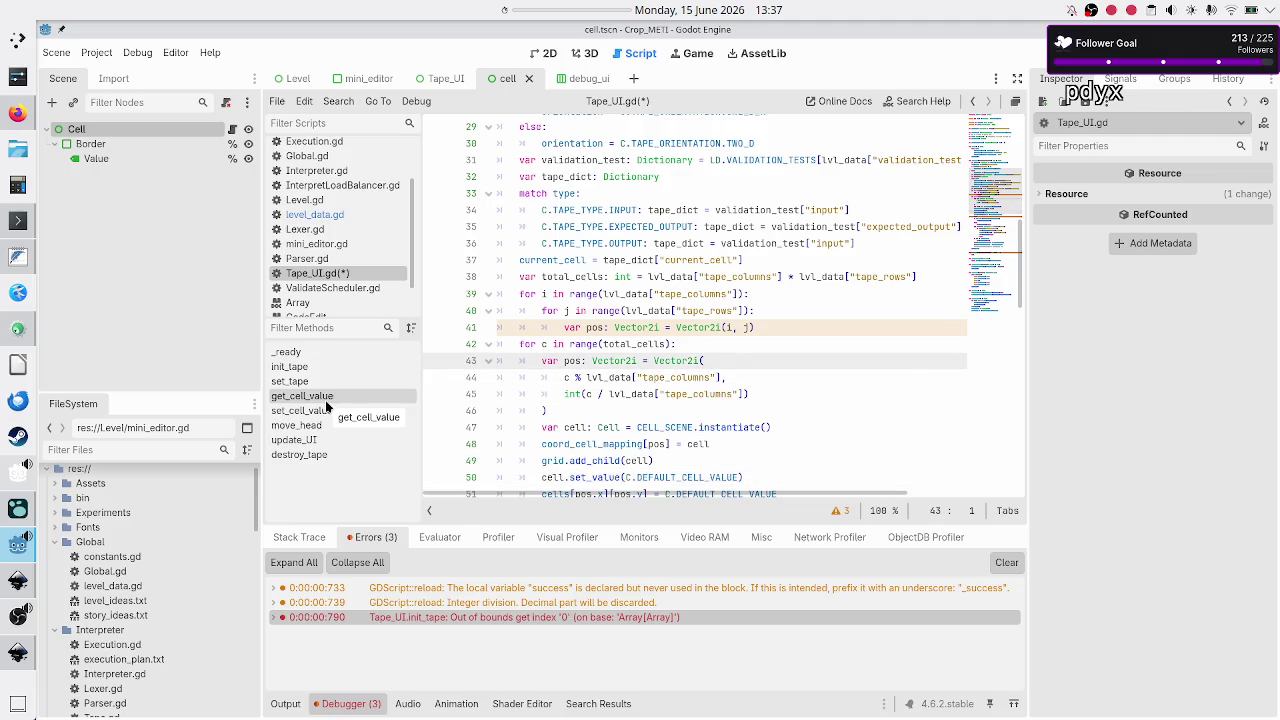
key(shift+Down)
key(shift+Down)
key(shift+Down)
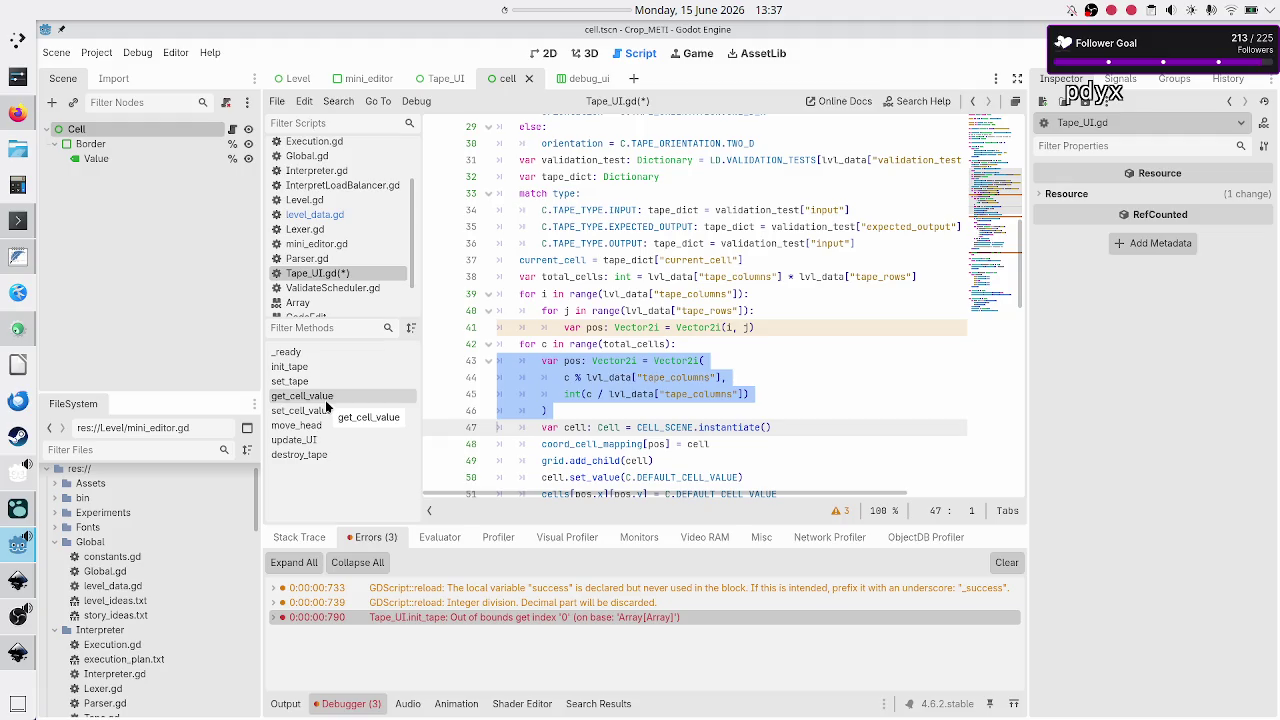
key(Escape)
key(Up)
key(Up)
key(Up)
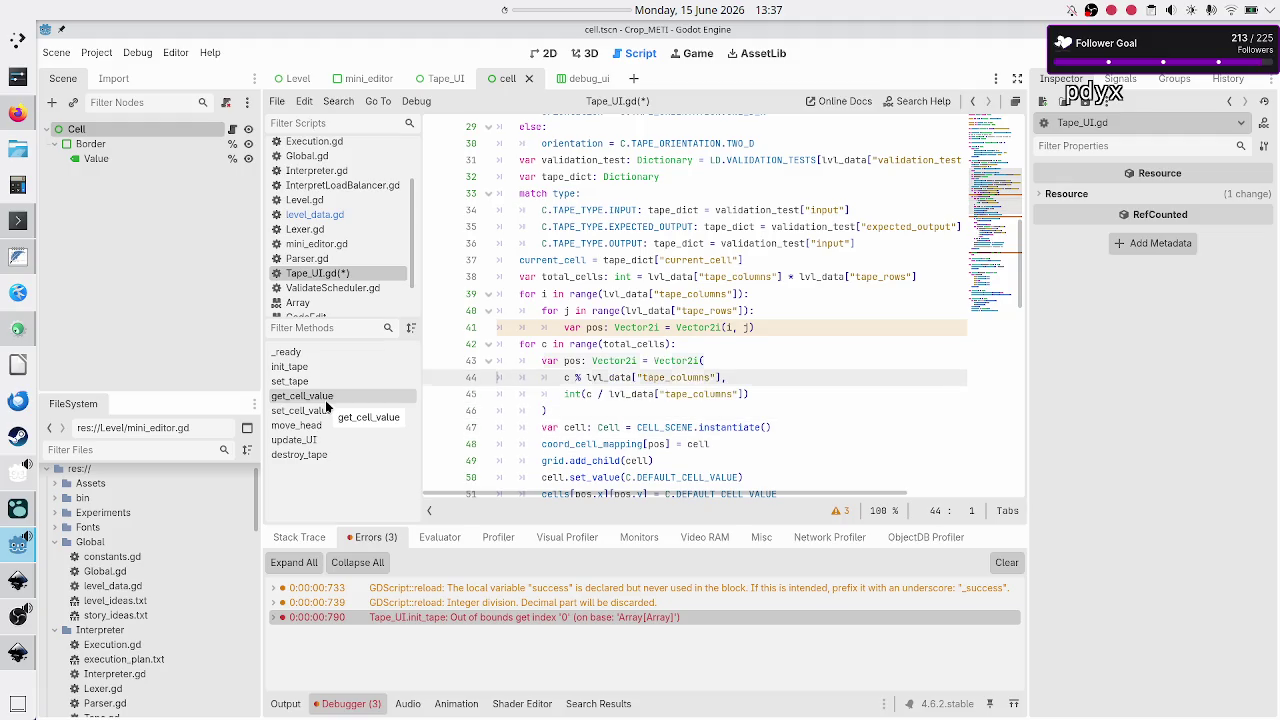
key(Up)
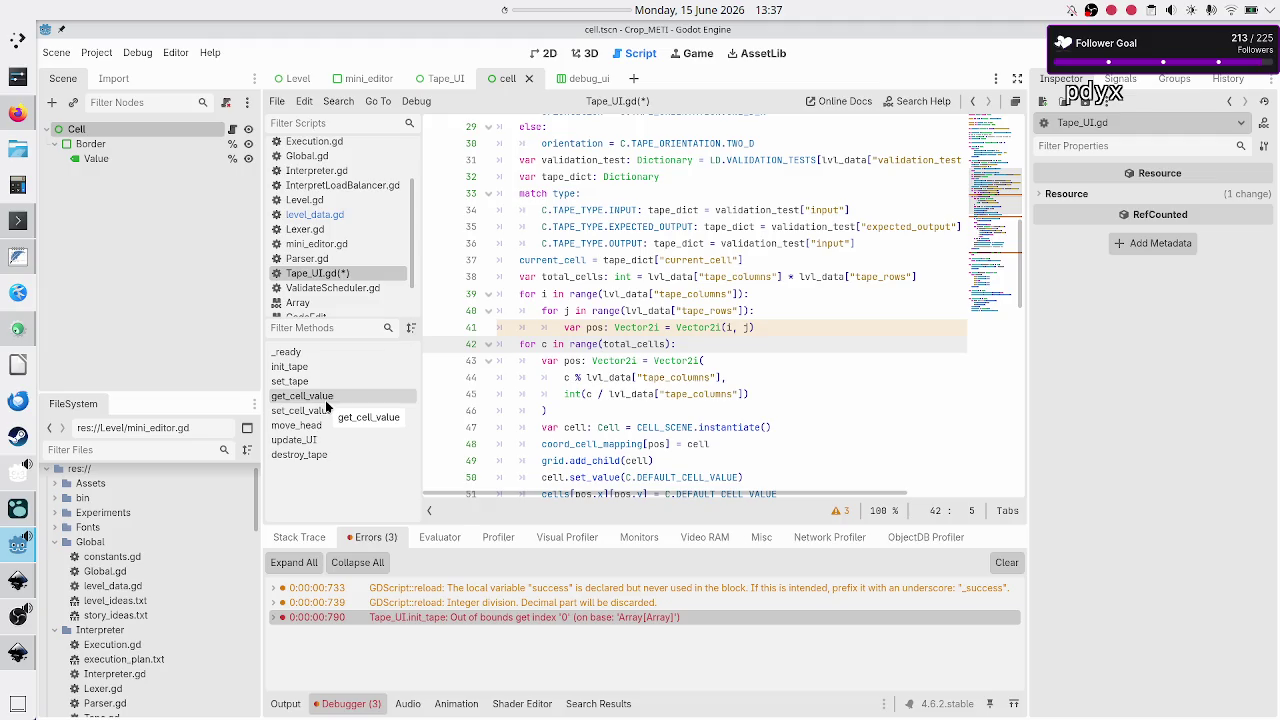
key(Down)
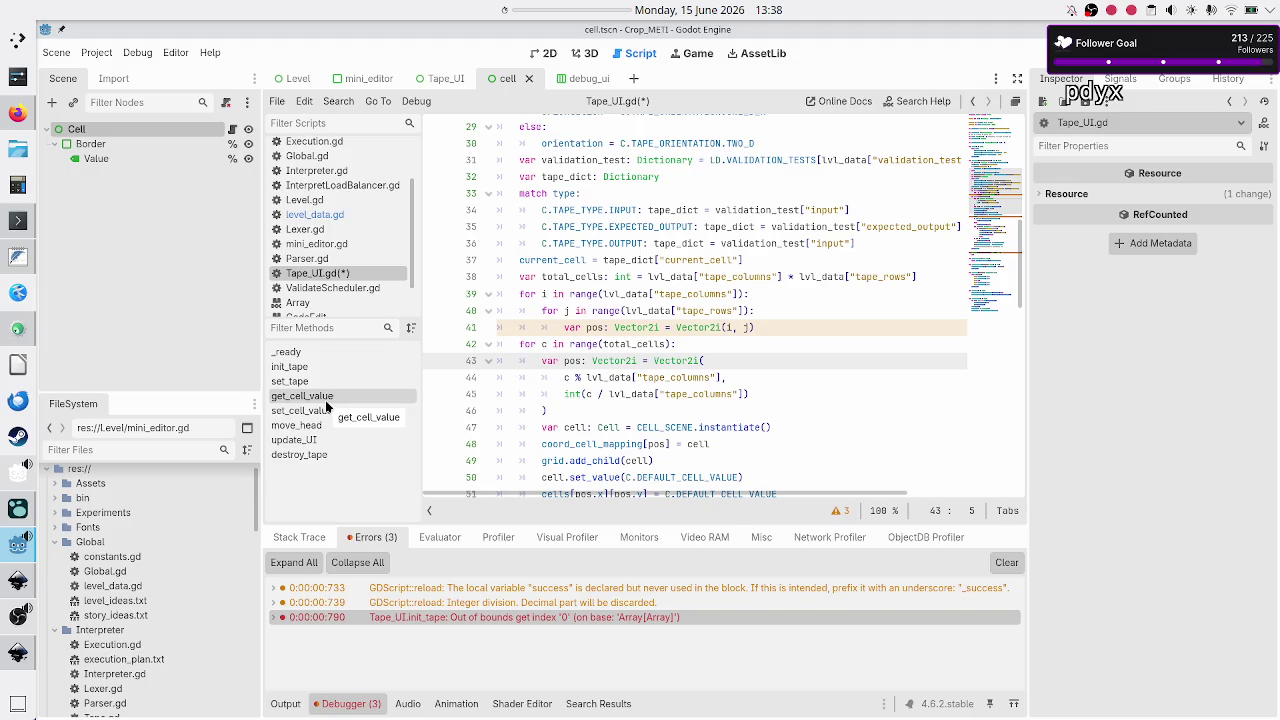
key(Down)
key(Down)
key(Down)
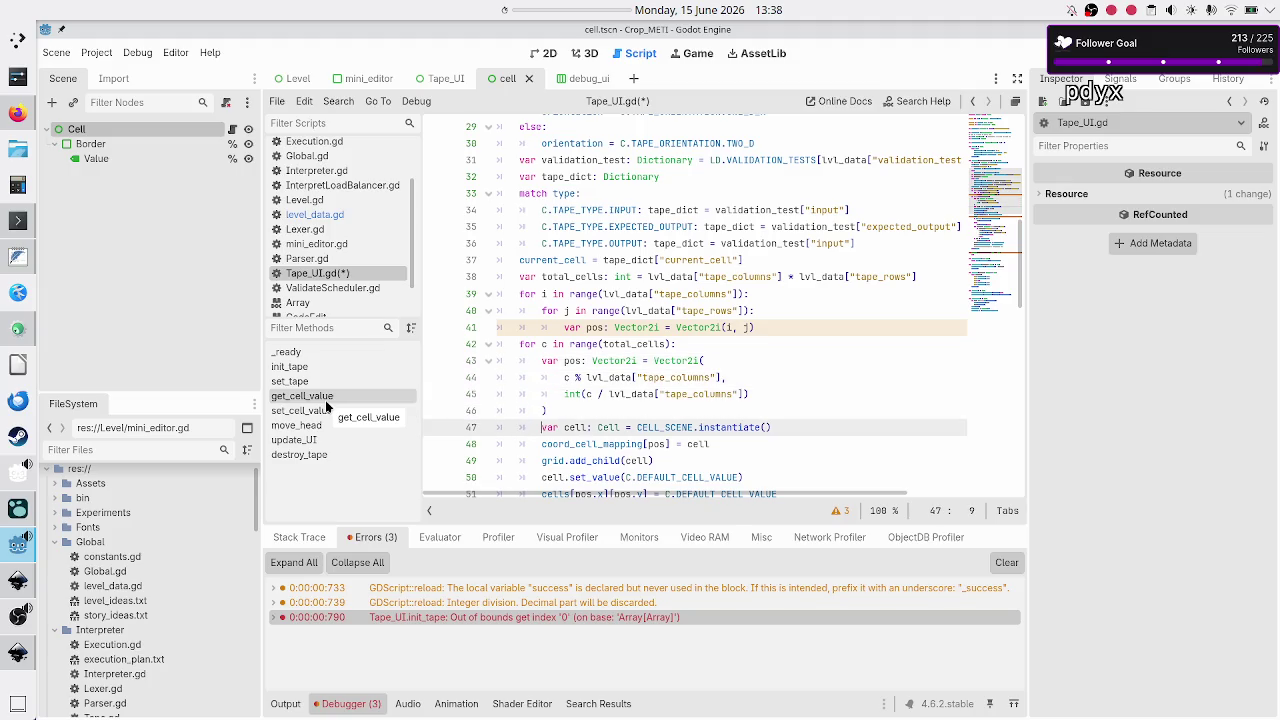
key(shift+Down)
key(shift+Down)
key(shift+Down)
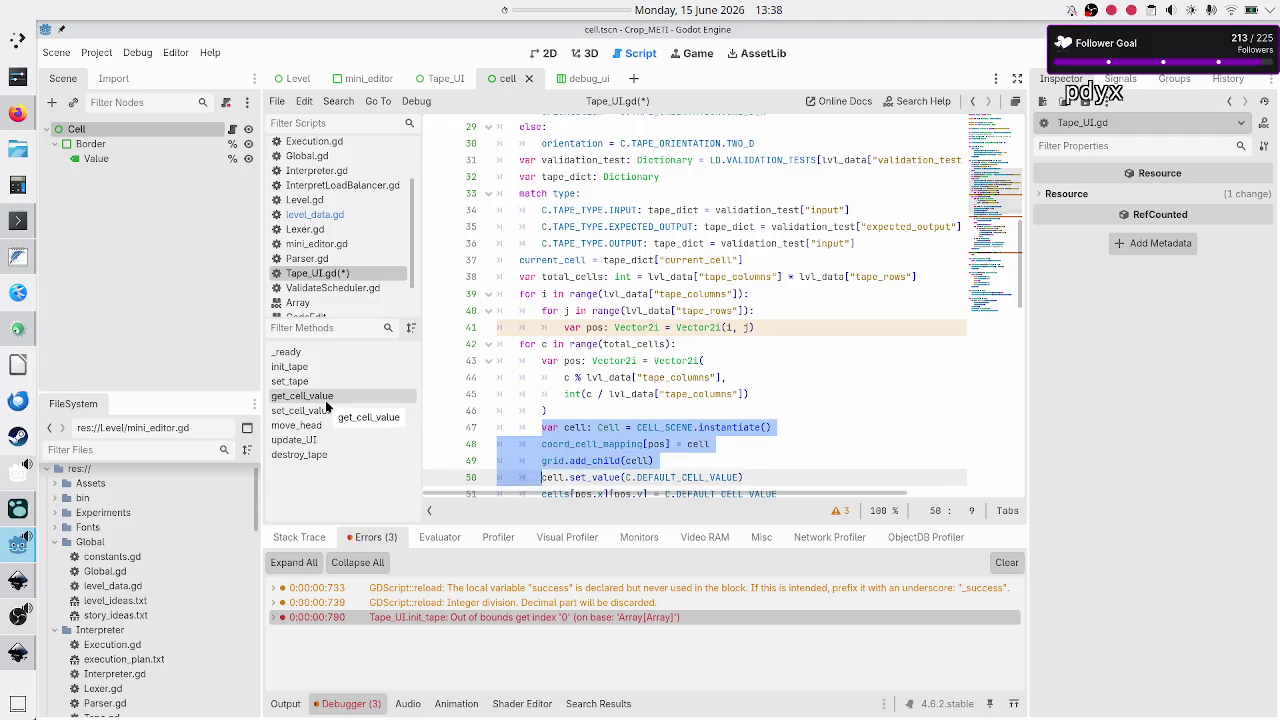
key(shift+Down)
key(shift+Down)
key(shift+Down)
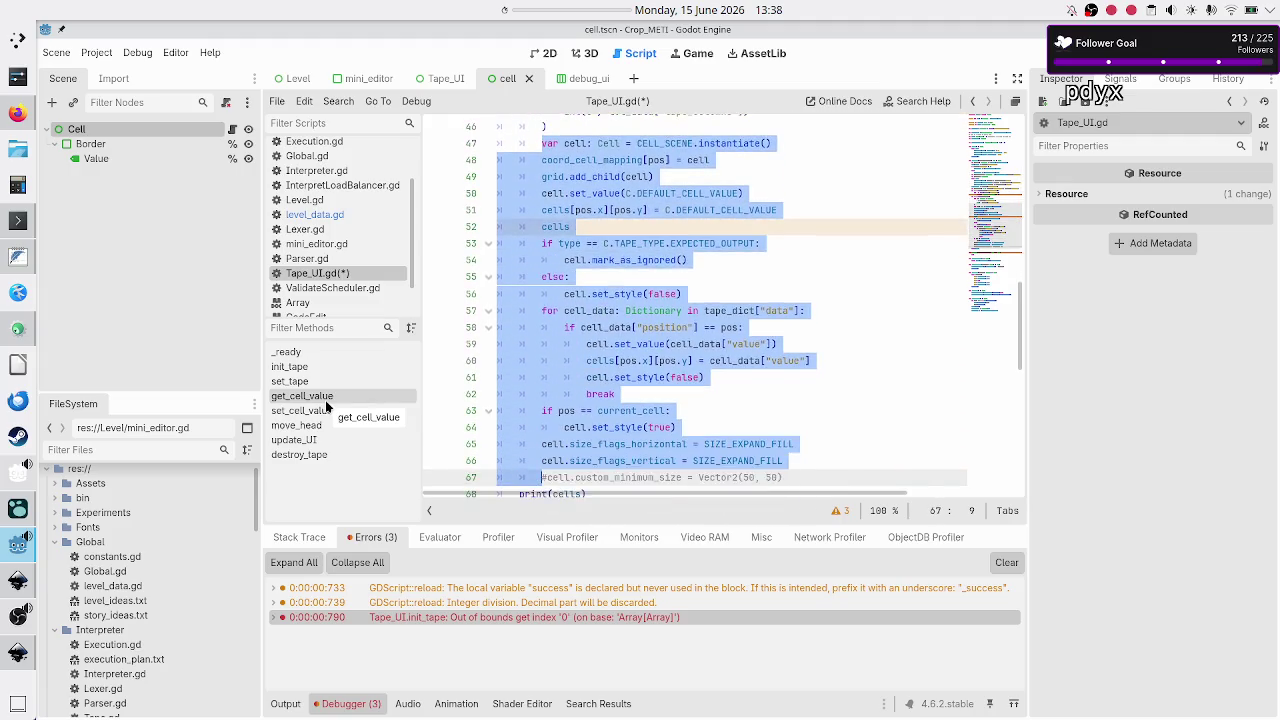
key(shift+End)
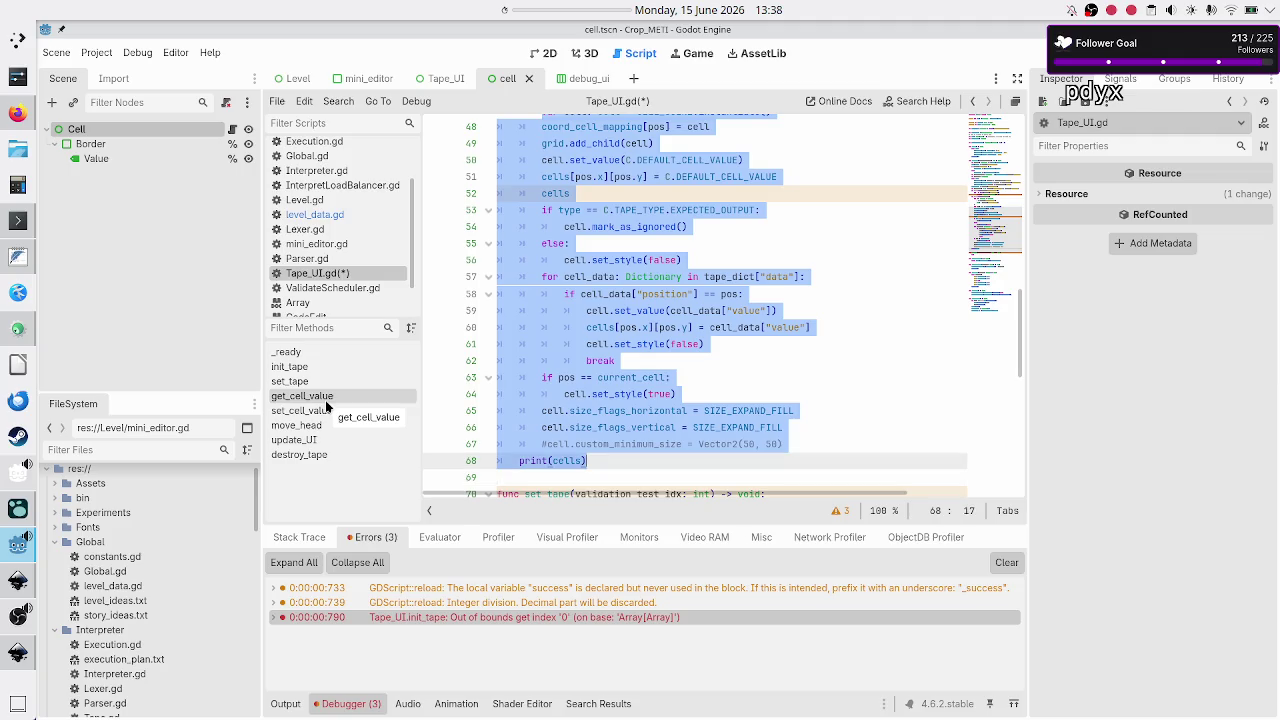
key(ctrl+x)
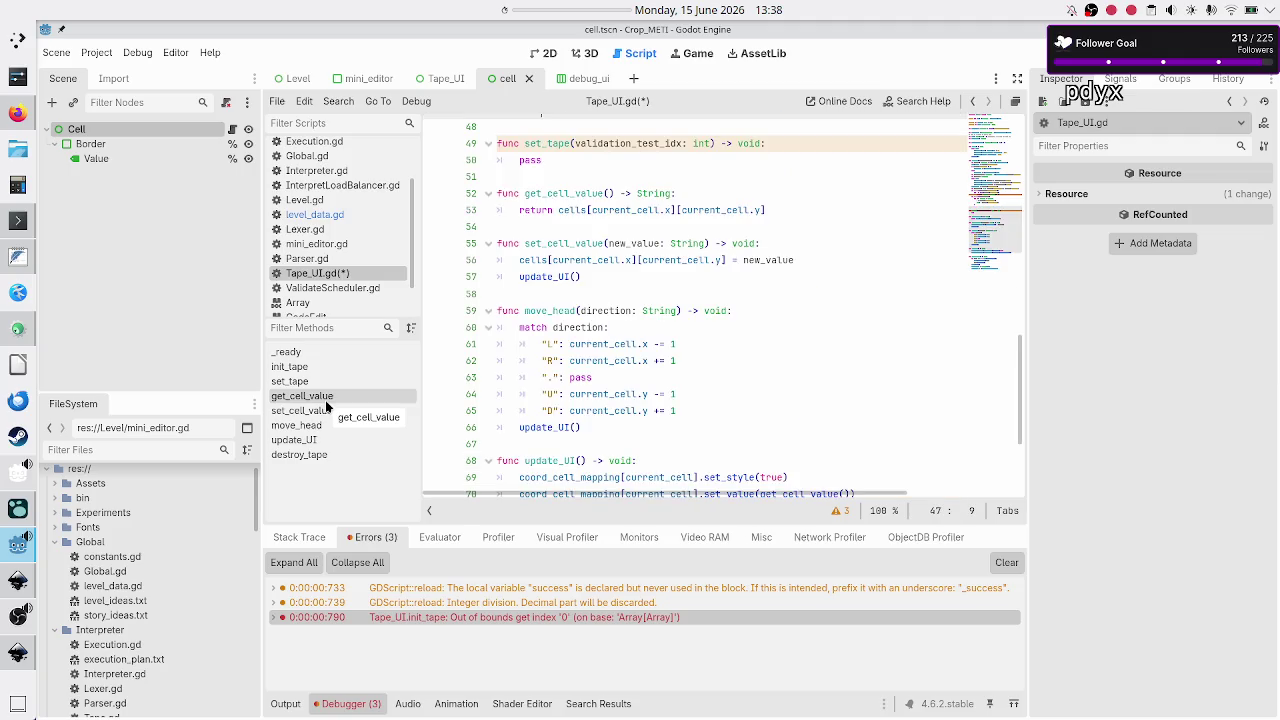
Delete the old flat loop header and pos calculation, then restore the cell setup code.
key(Up)
key(Up)
key(Up)
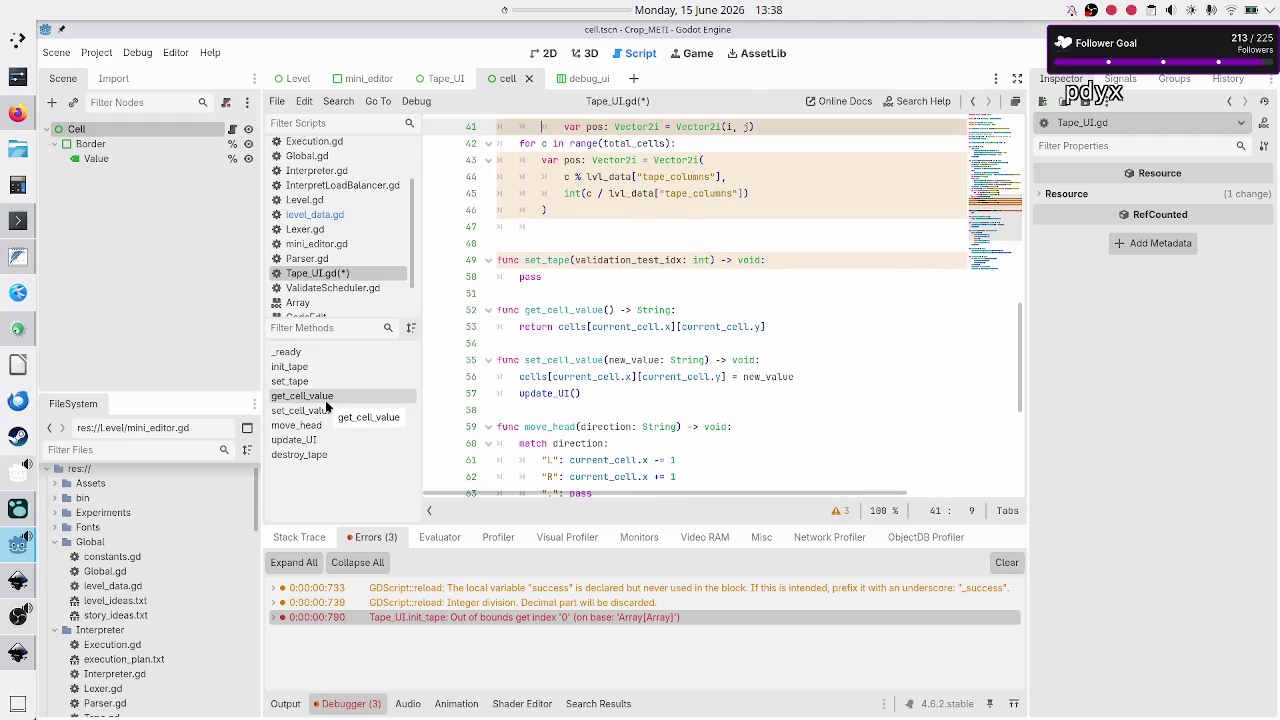
key(Down)
key(Down)
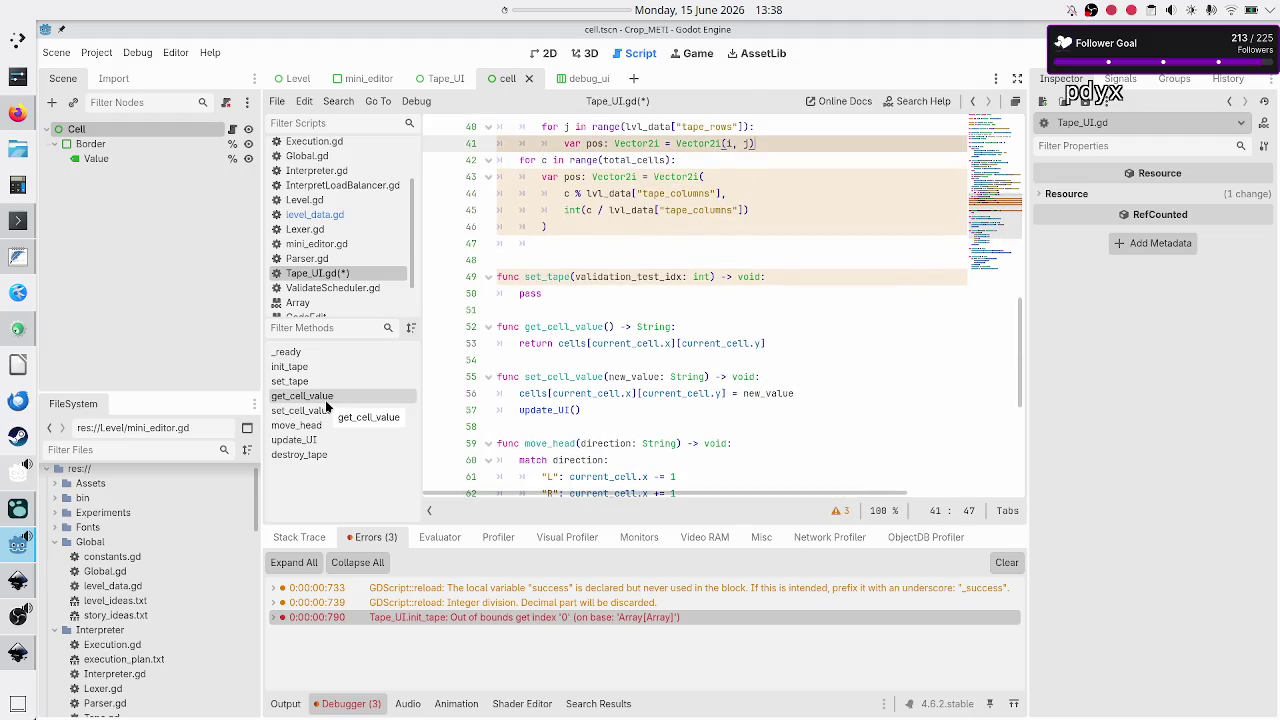
key(shift+Down)
key(shift+Down)
key(shift+Down)
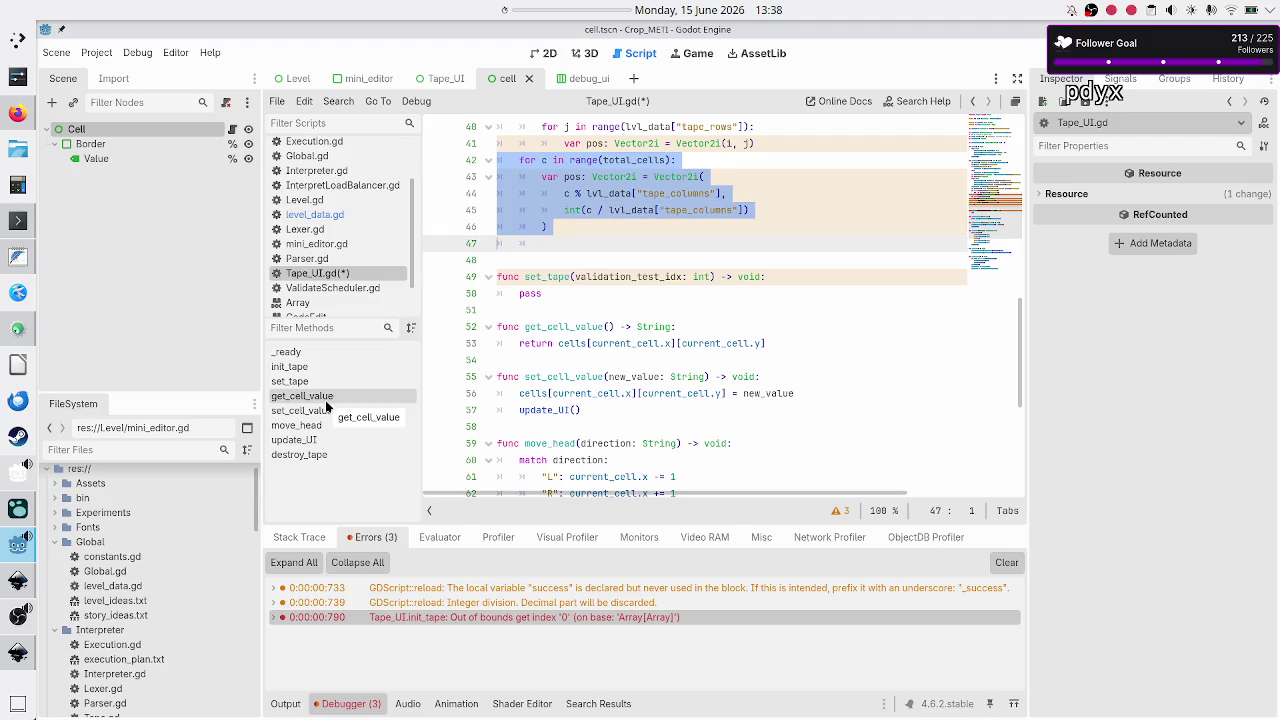
key(BackSpace)
key(BackSpace)
key(ctrl+z)
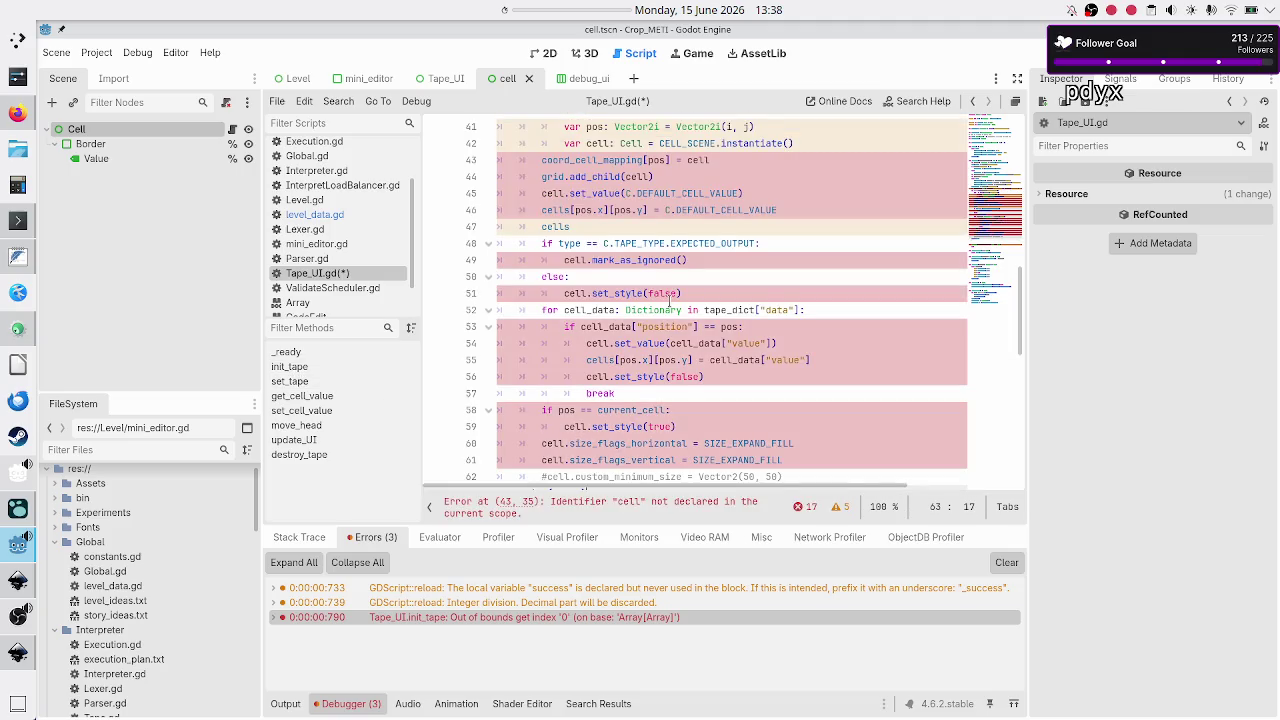
Indent the cell setup code, stopping before print(cells), one level into the inner j loop.
scroll(668, 300, up, 5)
scroll(668, 300, up, 1)
scroll(668, 300, down, 1)
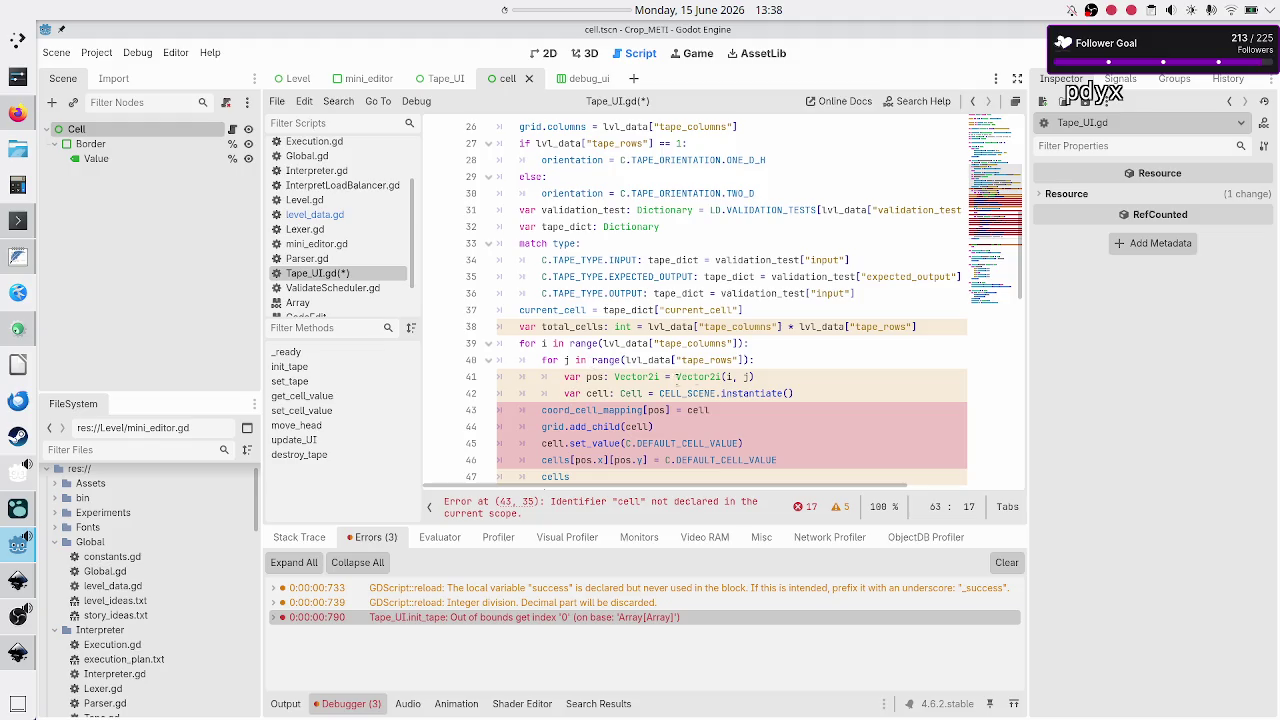
click(815, 393)
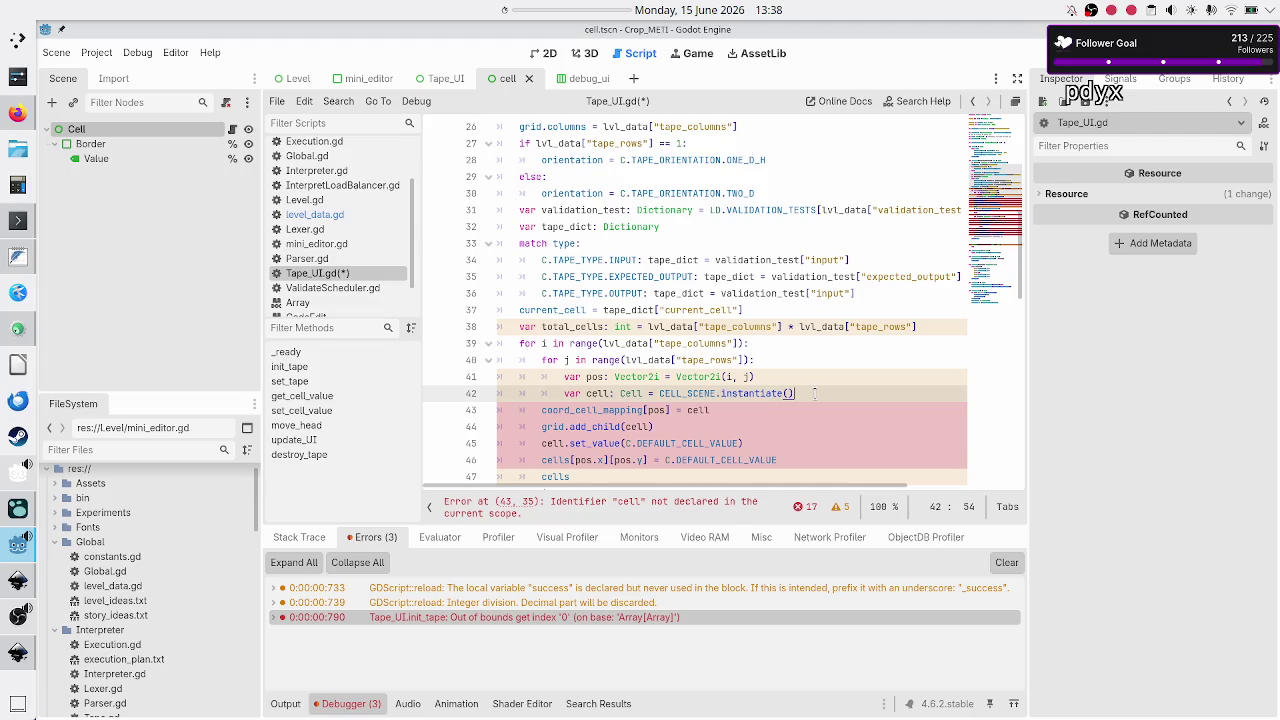
key(Right)
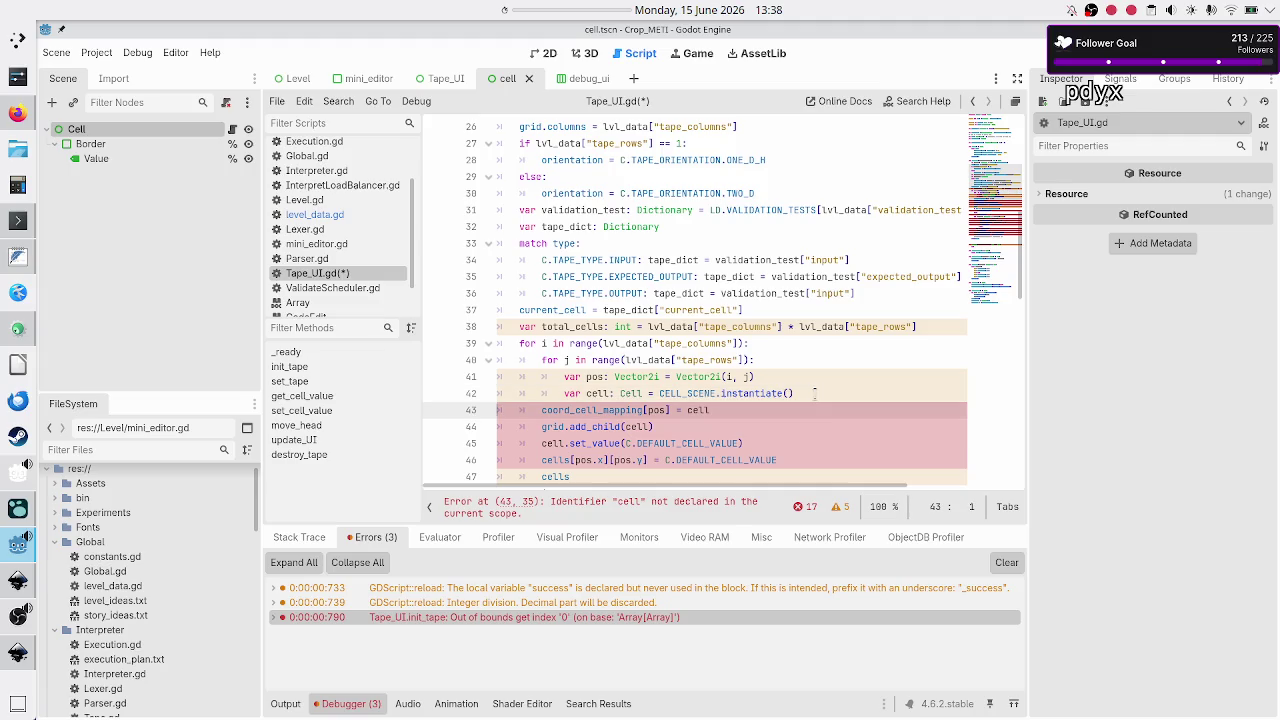
key(shift+Down)
key(shift+Down)
key(shift+Down)
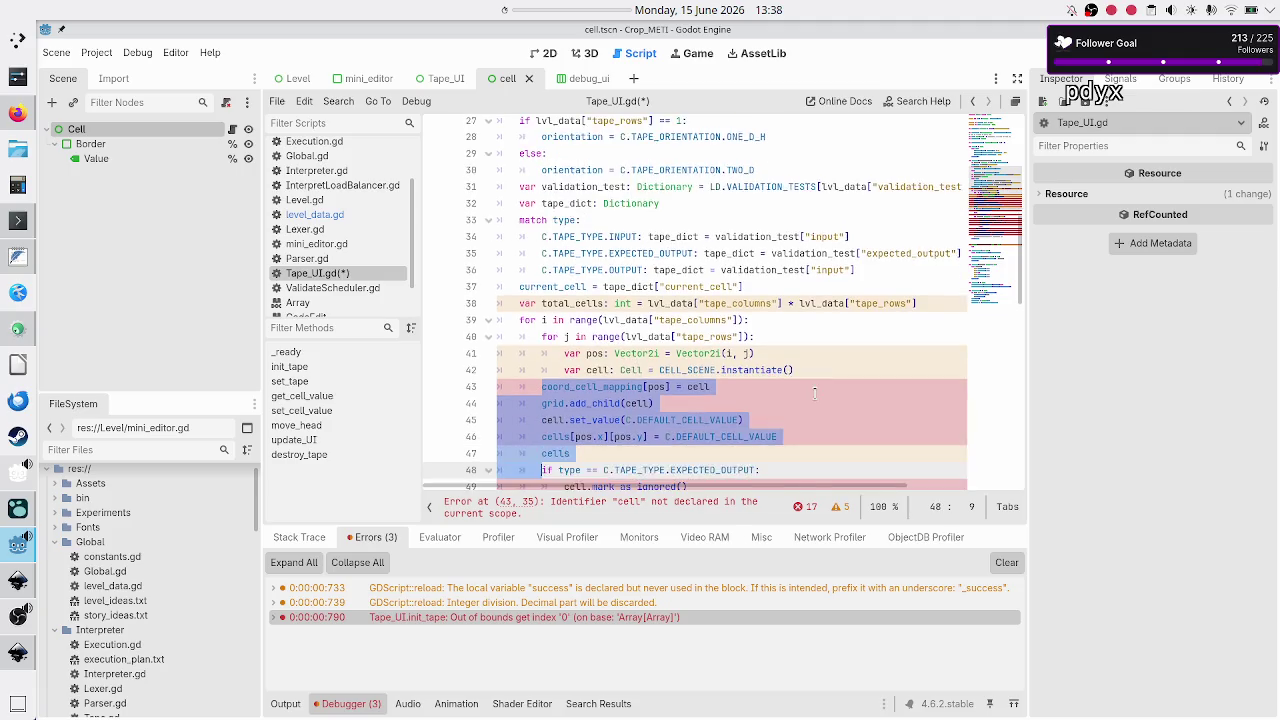
key(shift+Down)
key(shift+Down)
key(shift+Down)
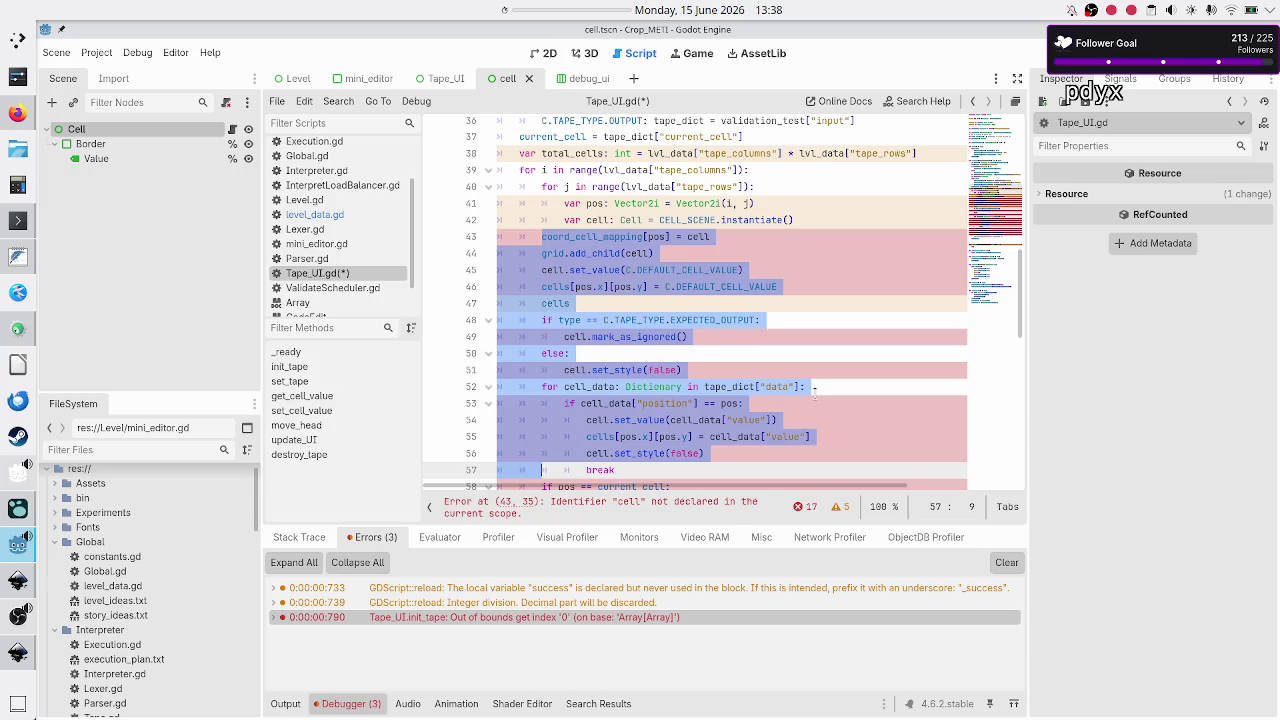
key(shift+Down)
key(shift+Down)
key(shift+Down)
key(shift+Left)
key(shift+Left)
key(shift+Left)
key(Tab)
key(Down)
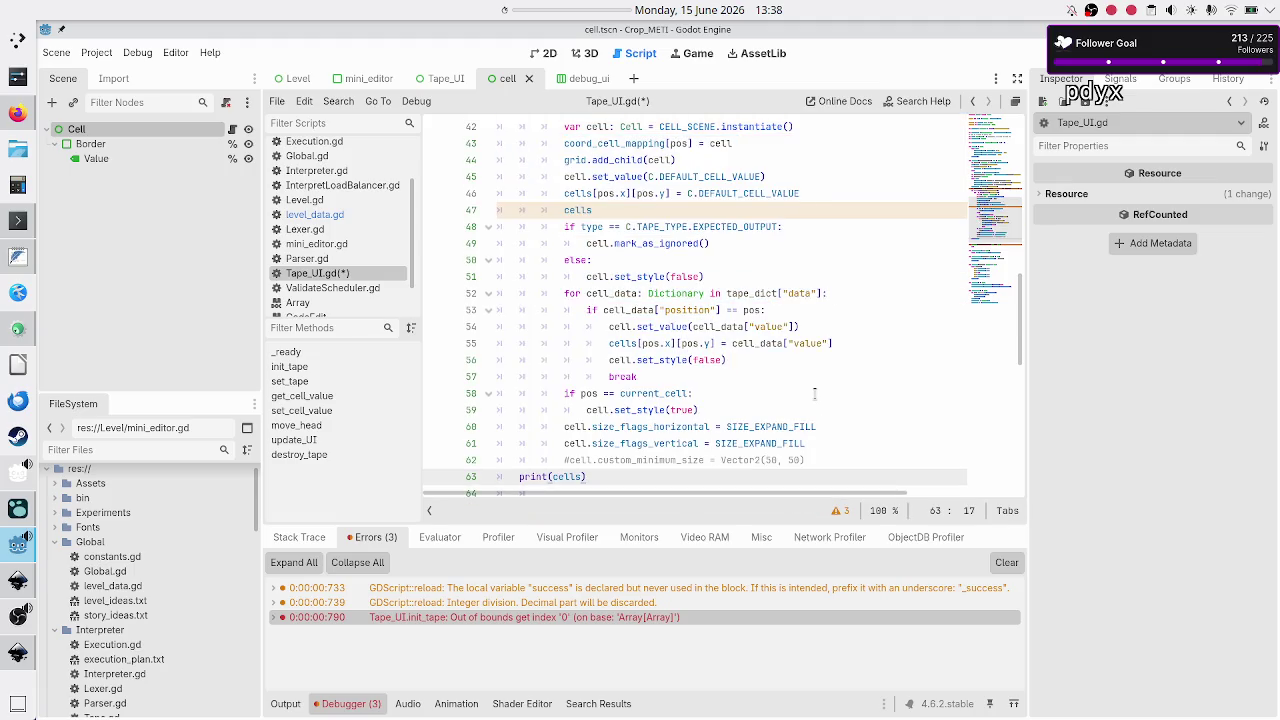
Save Tape_UI.gd.
scroll(814, 393, down, 1)
key(Home)
scroll(814, 393, down, 1)
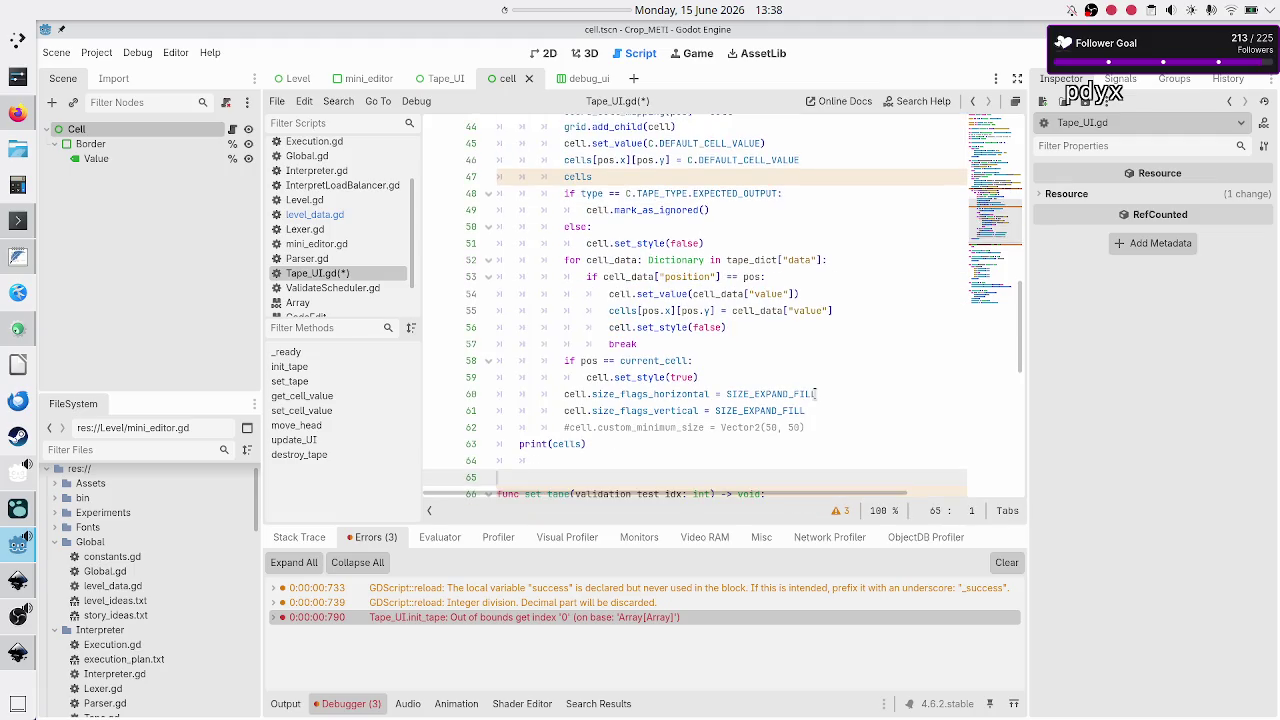
key(End)
key(Down)
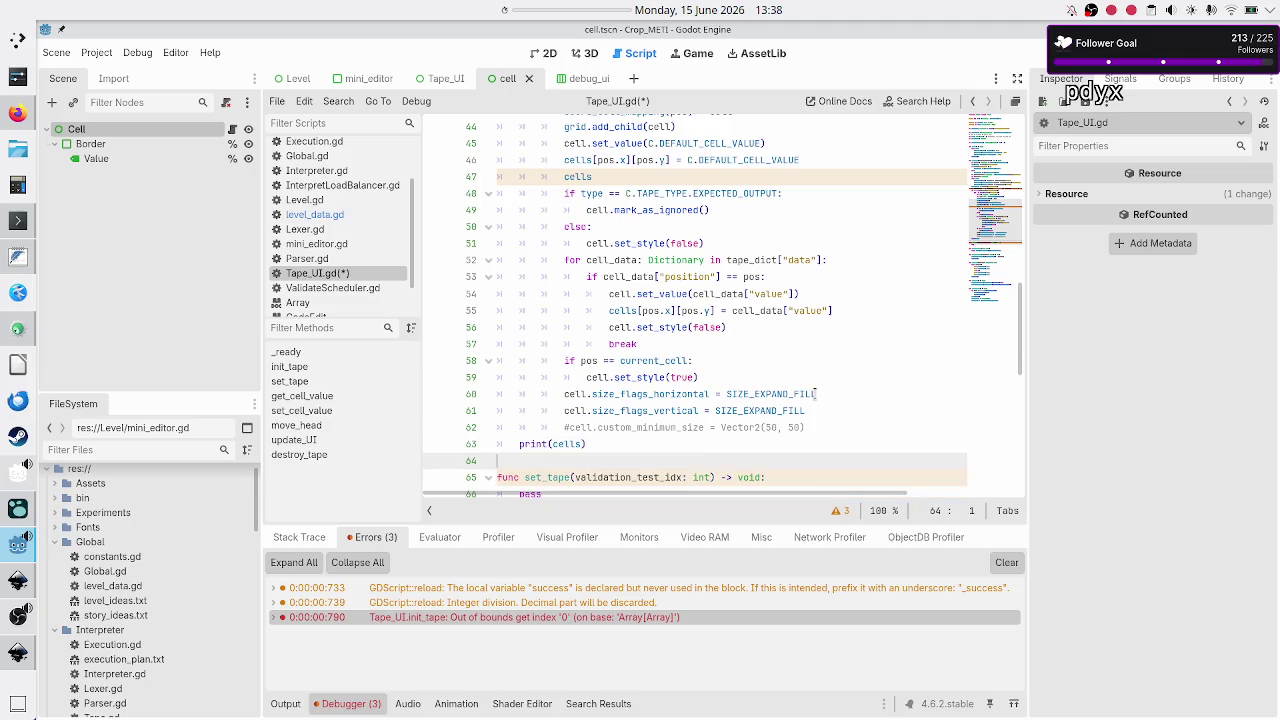
key(ctrl+s)
scroll(813, 319, up, 5)
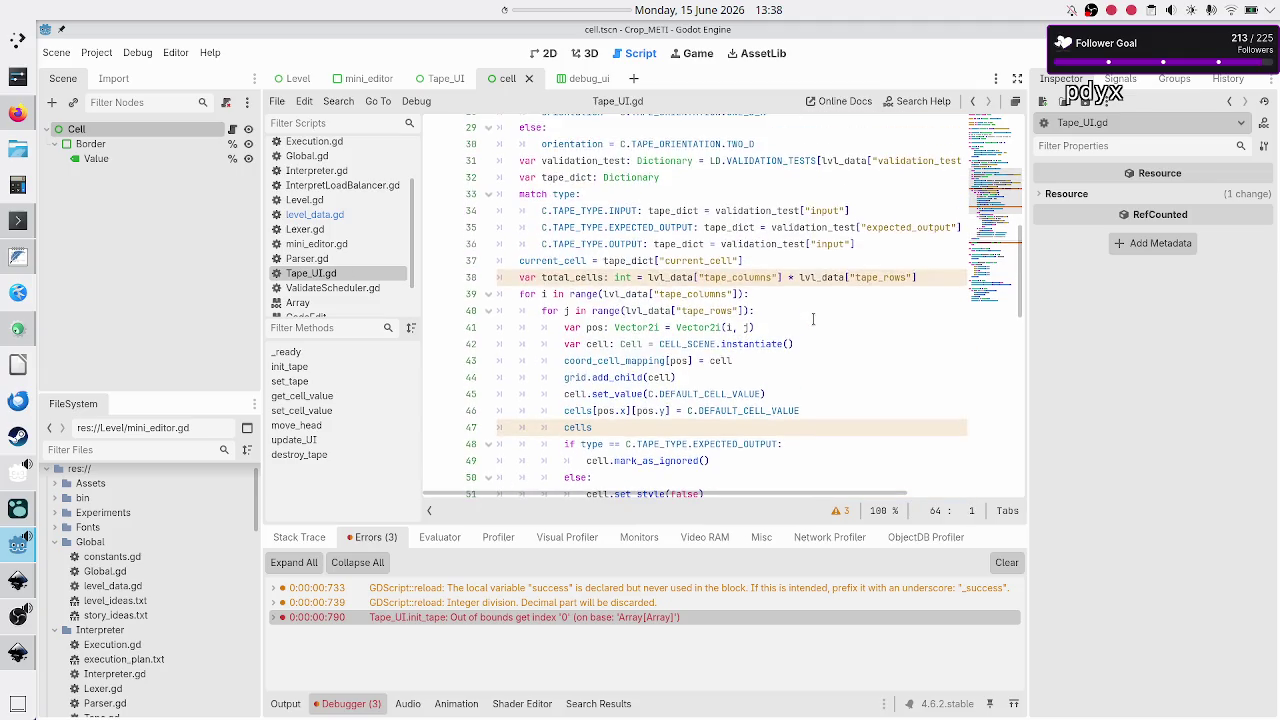
Change line 42 to 'var UI_cell: Cell = CELL_SCENE.instantiate()'.
scroll(813, 319, up, 1)
scroll(813, 319, down, 1)
click(701, 294)
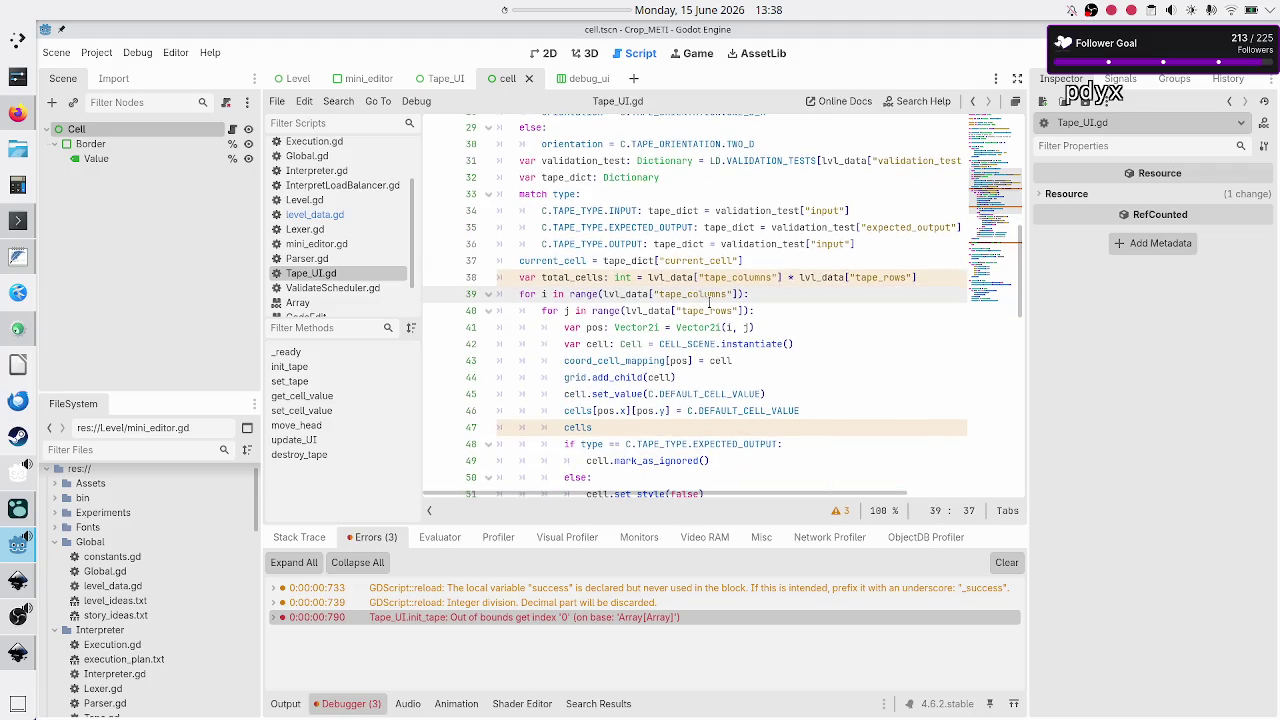
click(727, 311)
click(790, 326)
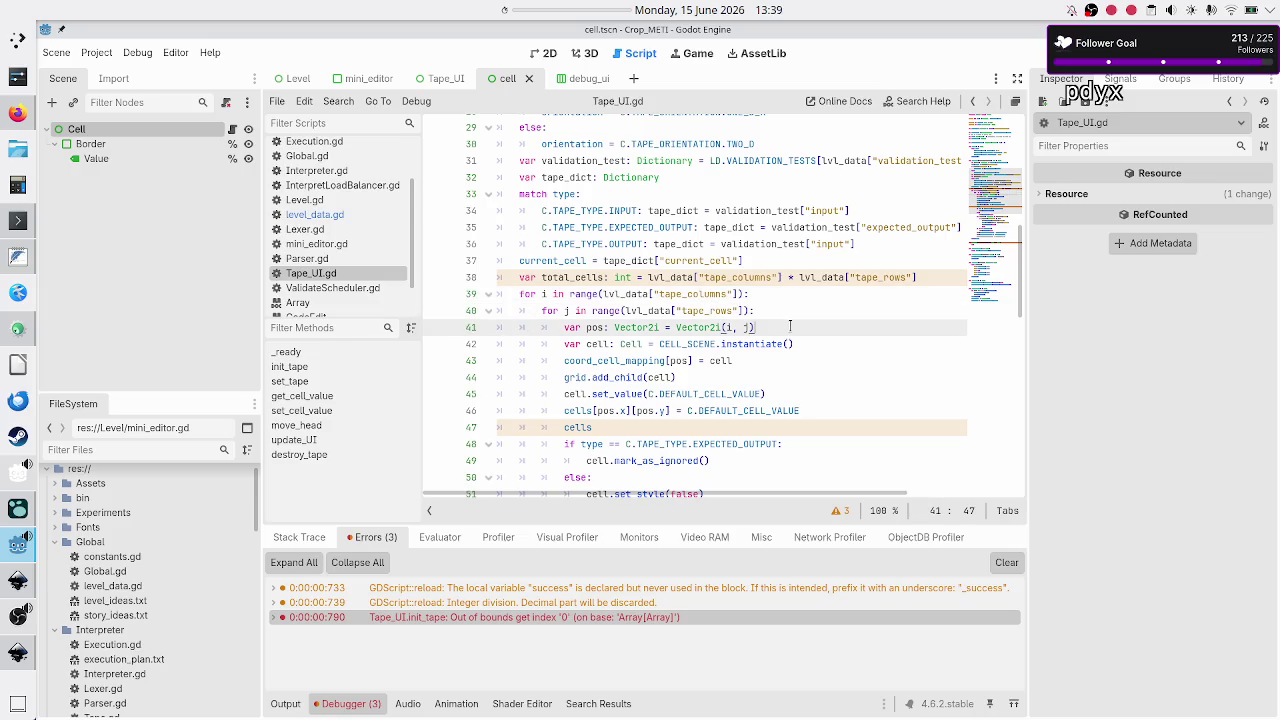
key(Down)
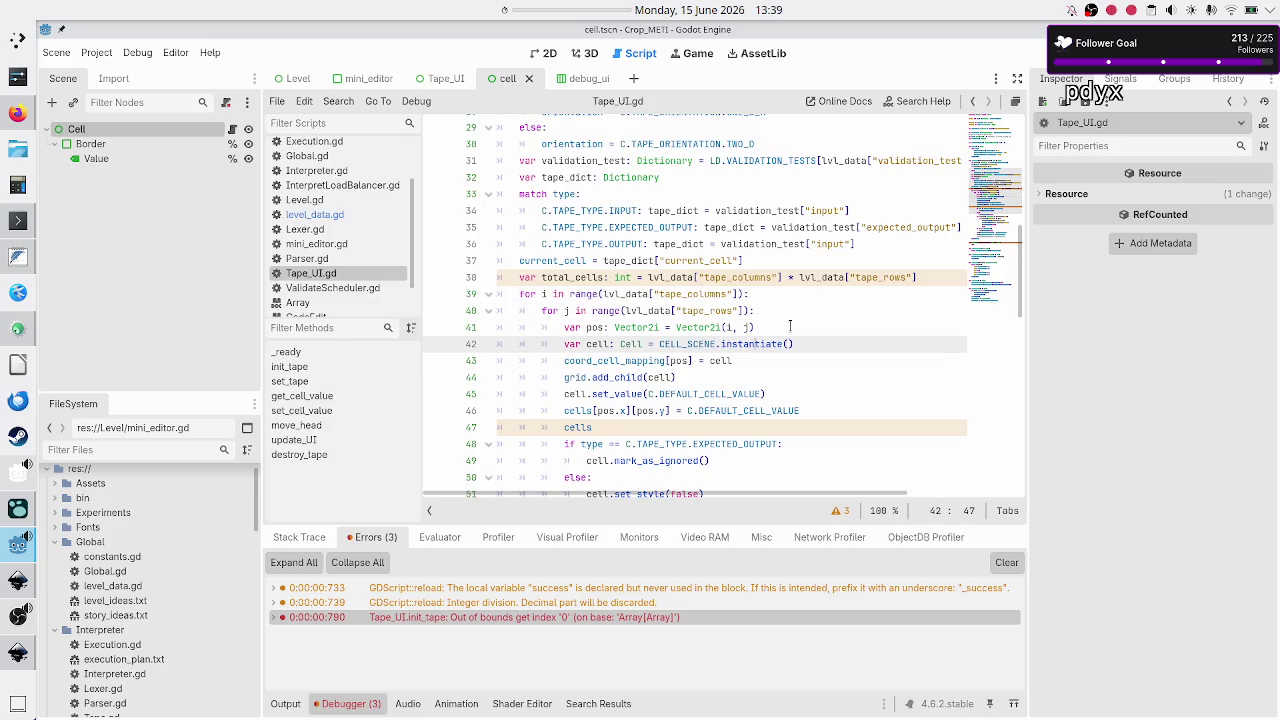
key(Down)
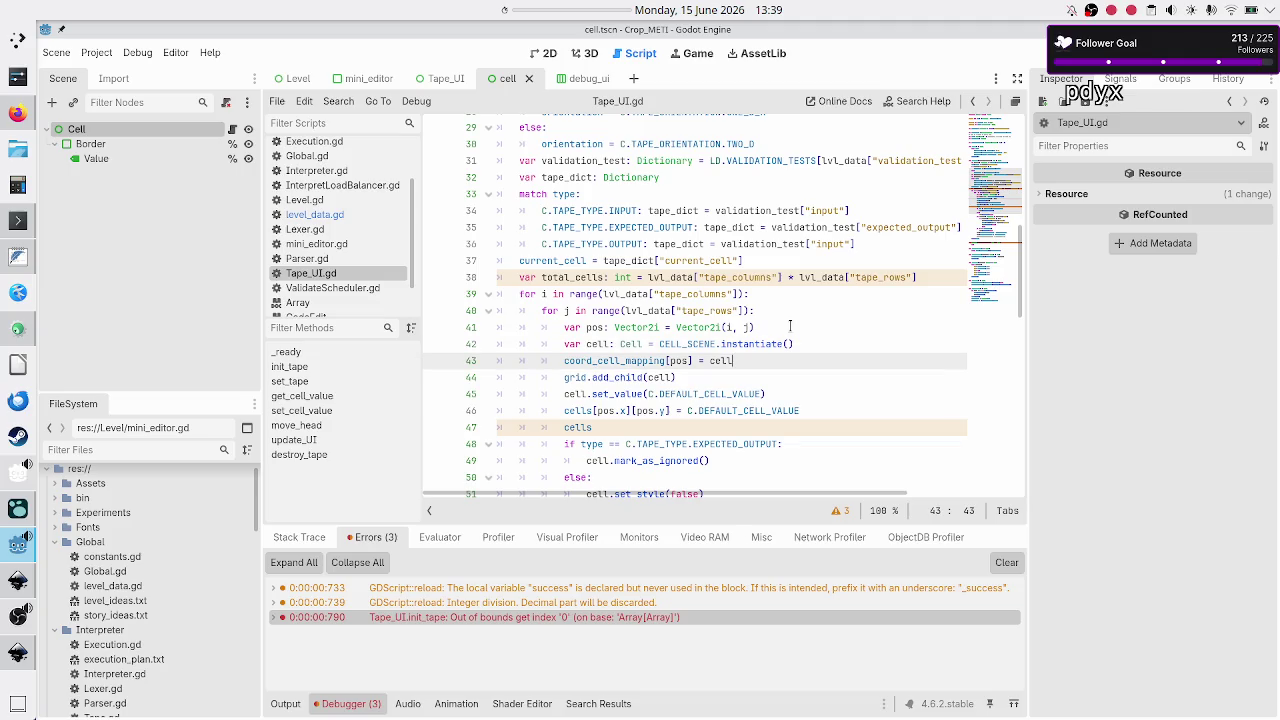
key(shift+Left)
key(shift+Left)
key(shift+Left)
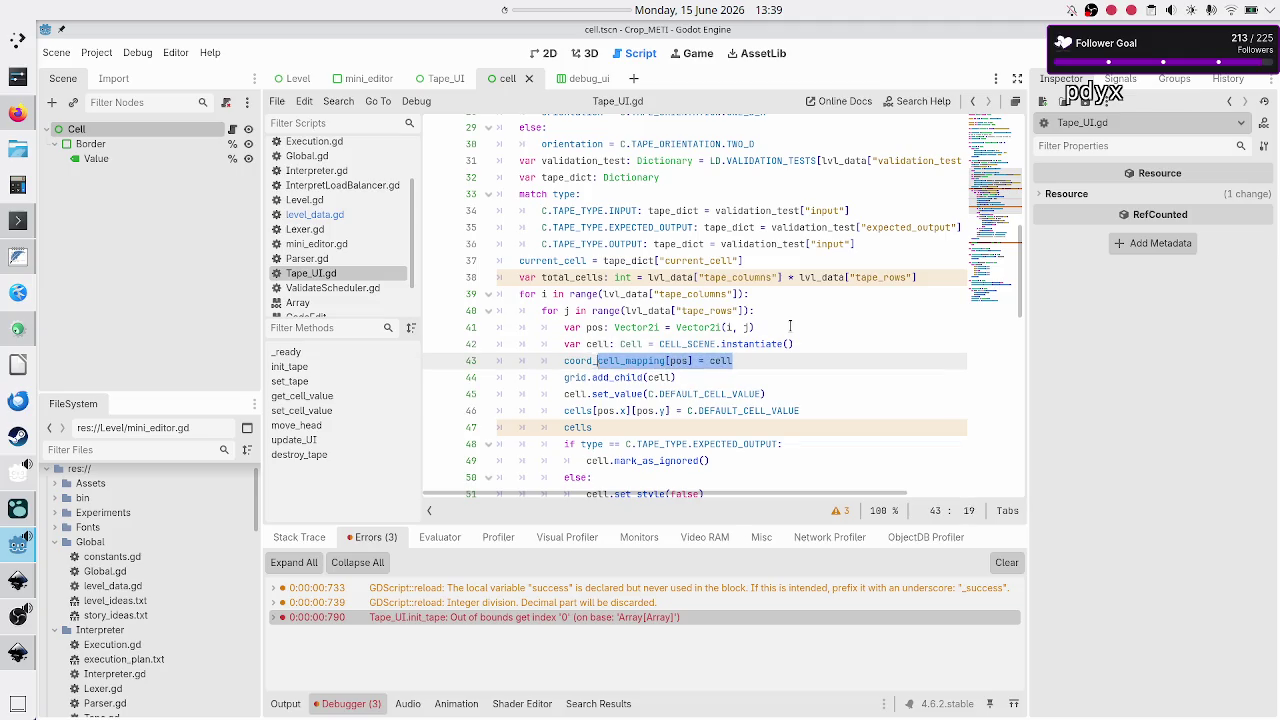
key(shift+Left)
key(End)
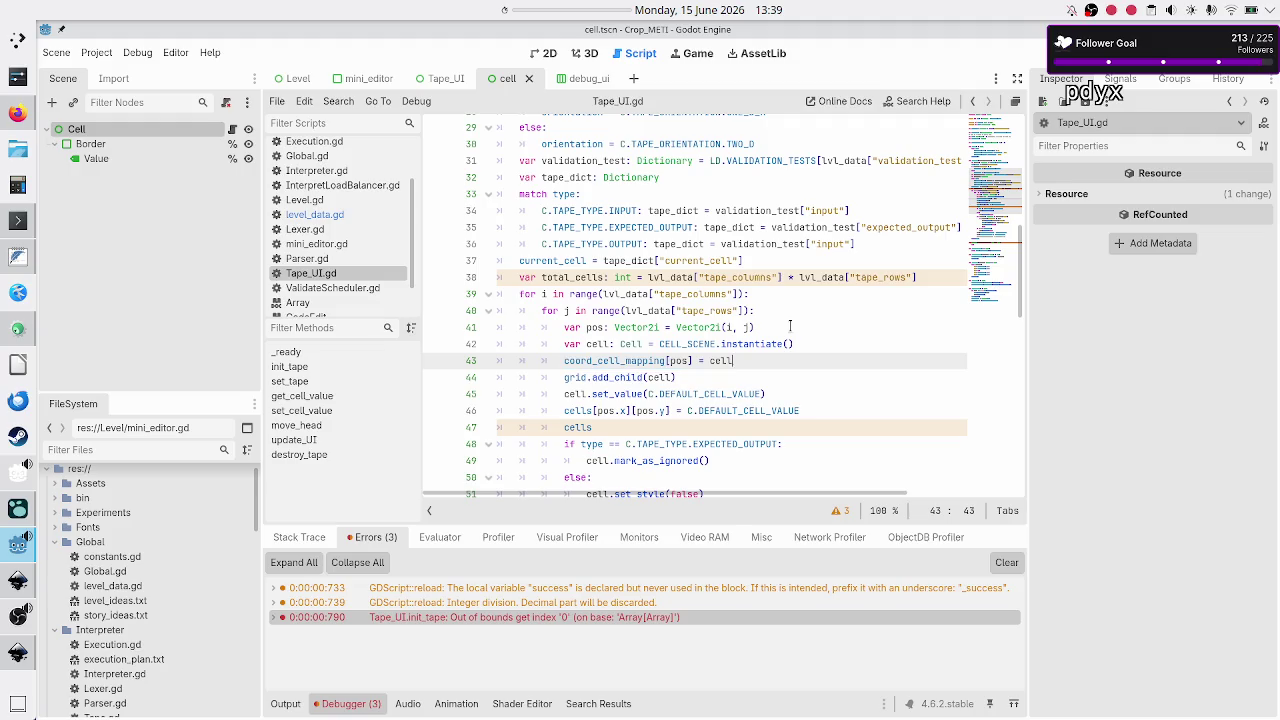
key(Up)
key(Up)
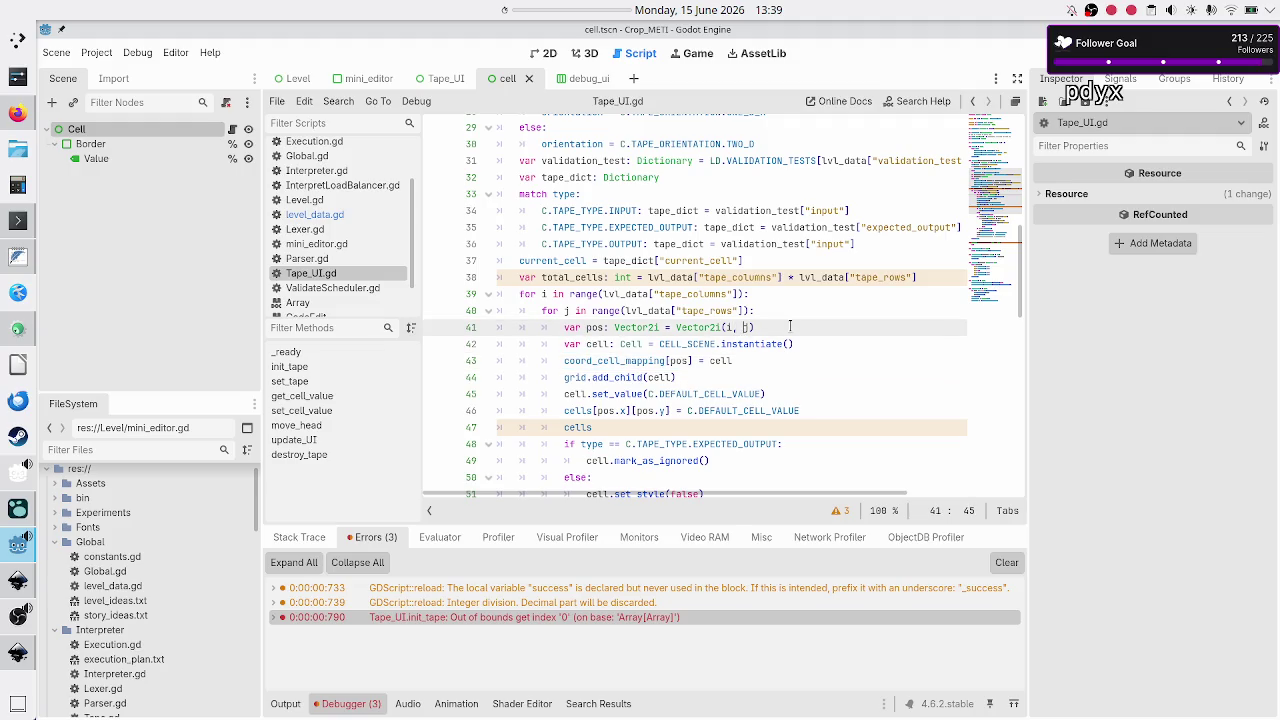
key(Down)
key(Home)
key(ctrl+Right)
key(ctrl+Right)
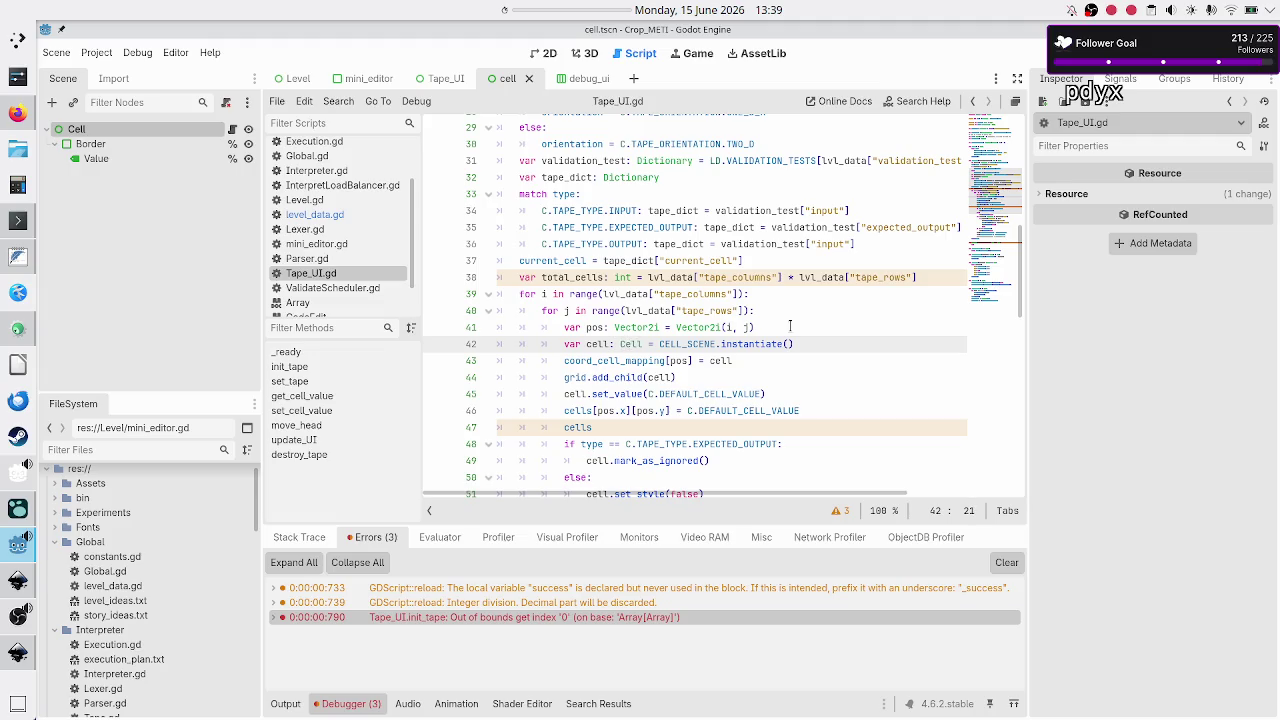
text(UI_)
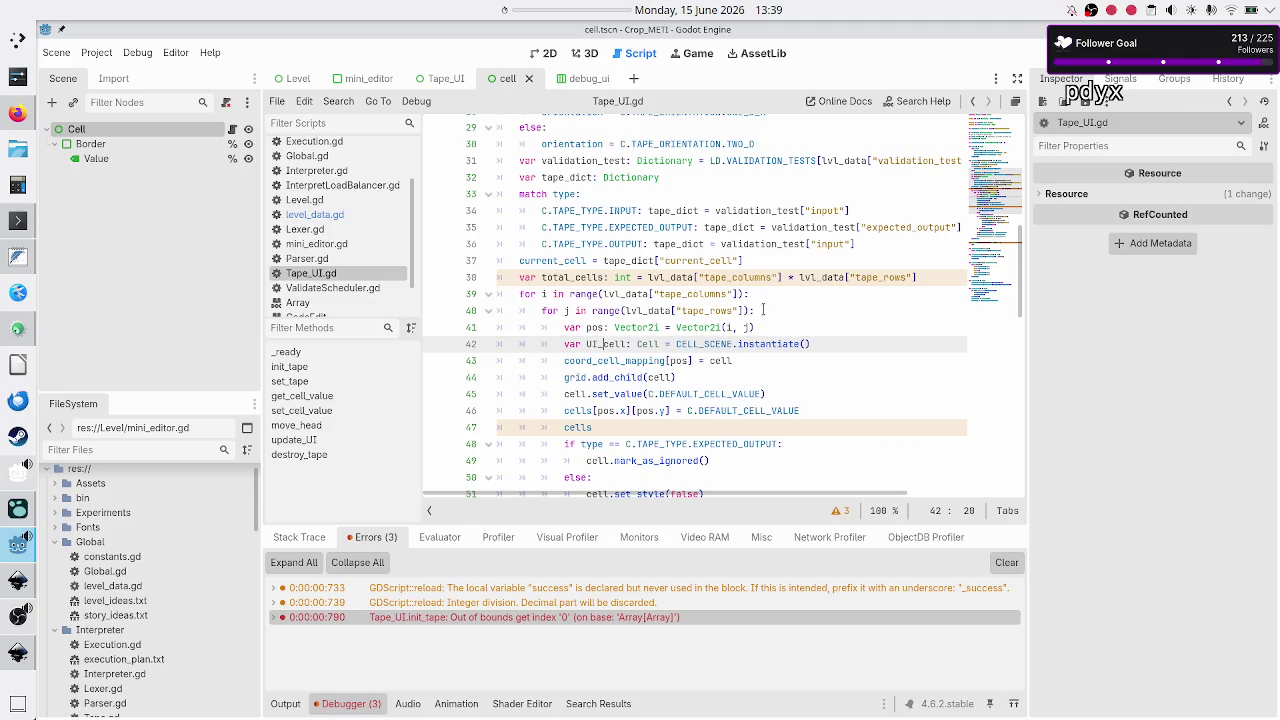
Select cells in its line-12 declaration, then switch to Inkscape's UI mockups.
scroll(760, 295, up, 9)
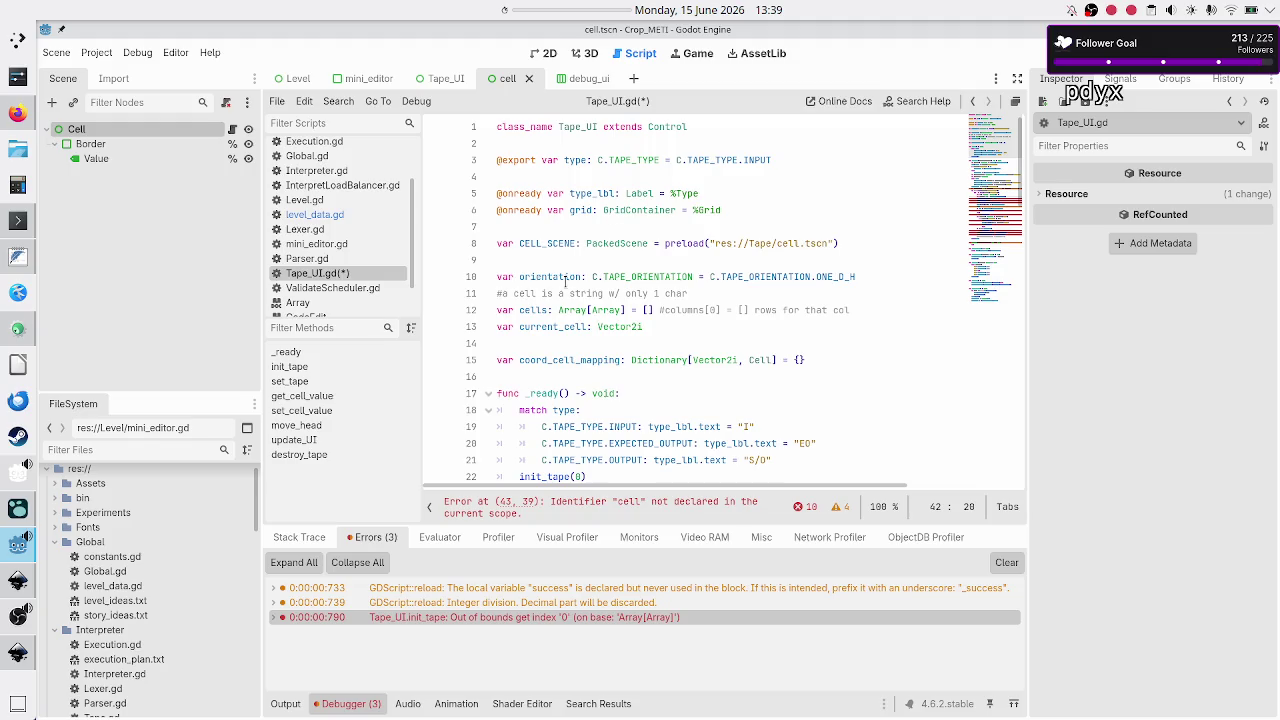
double_click(535, 310)
scroll(640, 341, down, 4)
scroll(640, 340, down, 5)
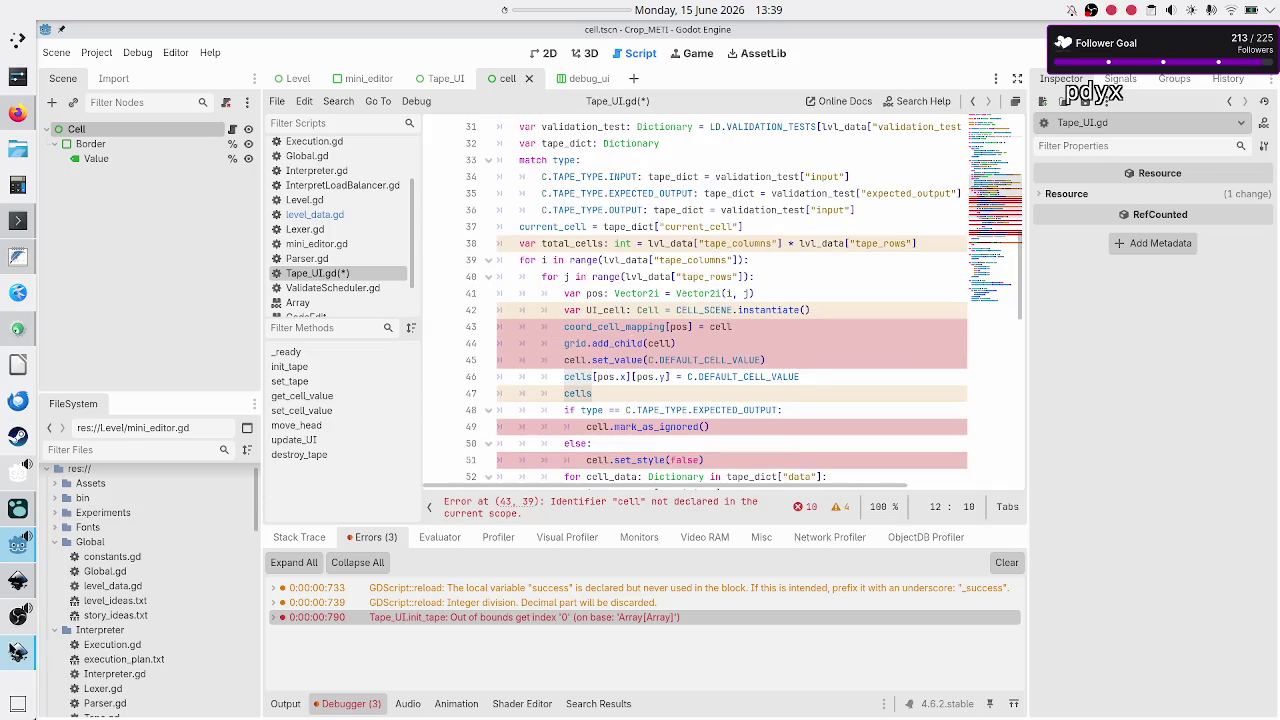
click(19, 650)
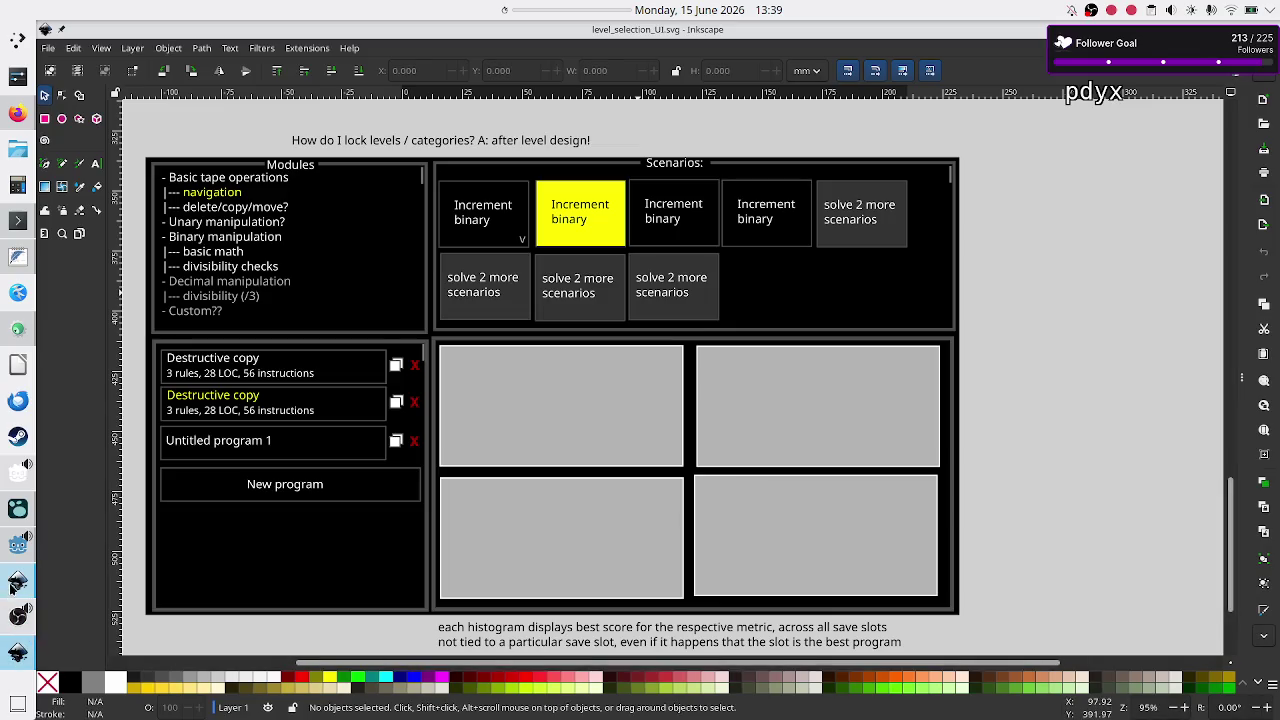
click(18, 581)
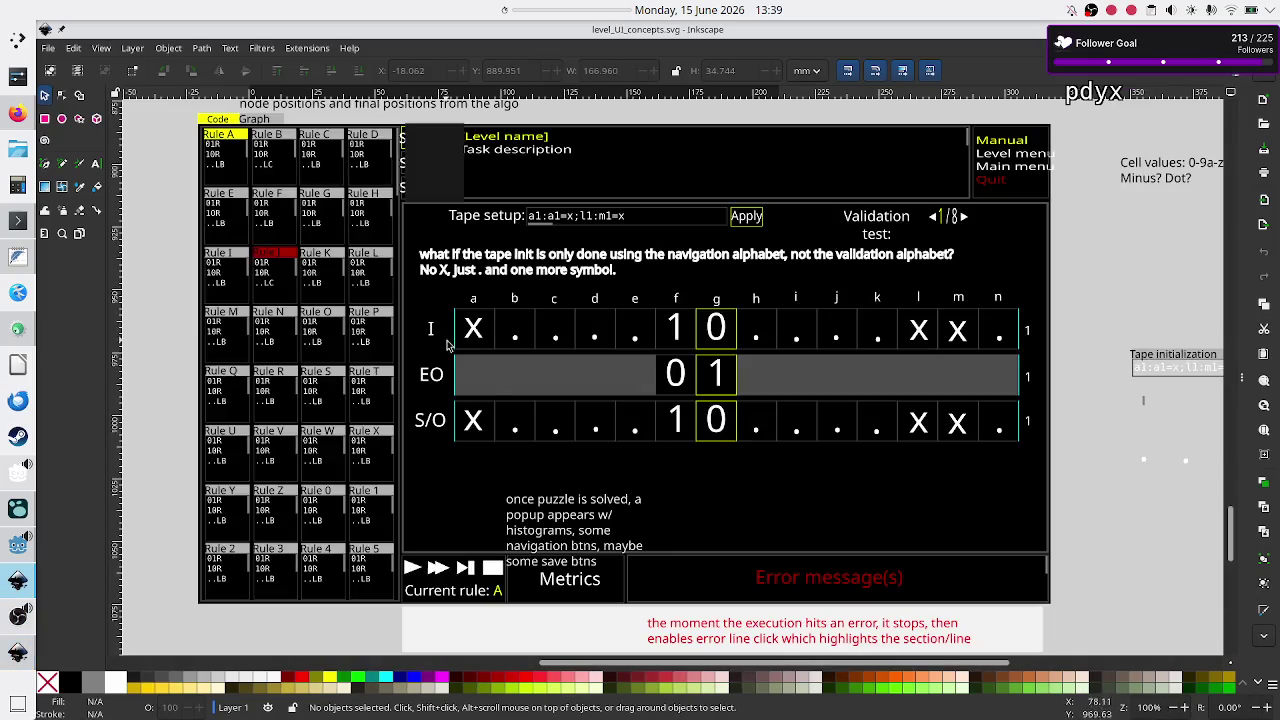
key(ctrl+Tab)
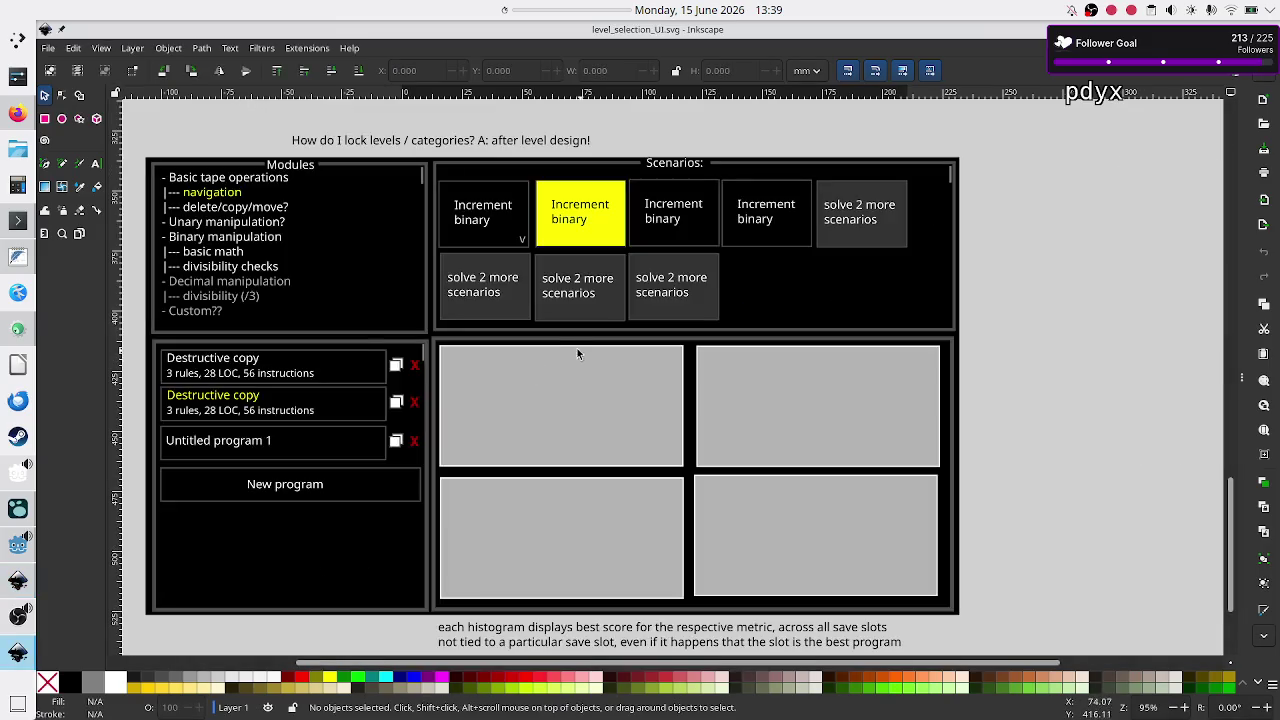
click(18, 541)
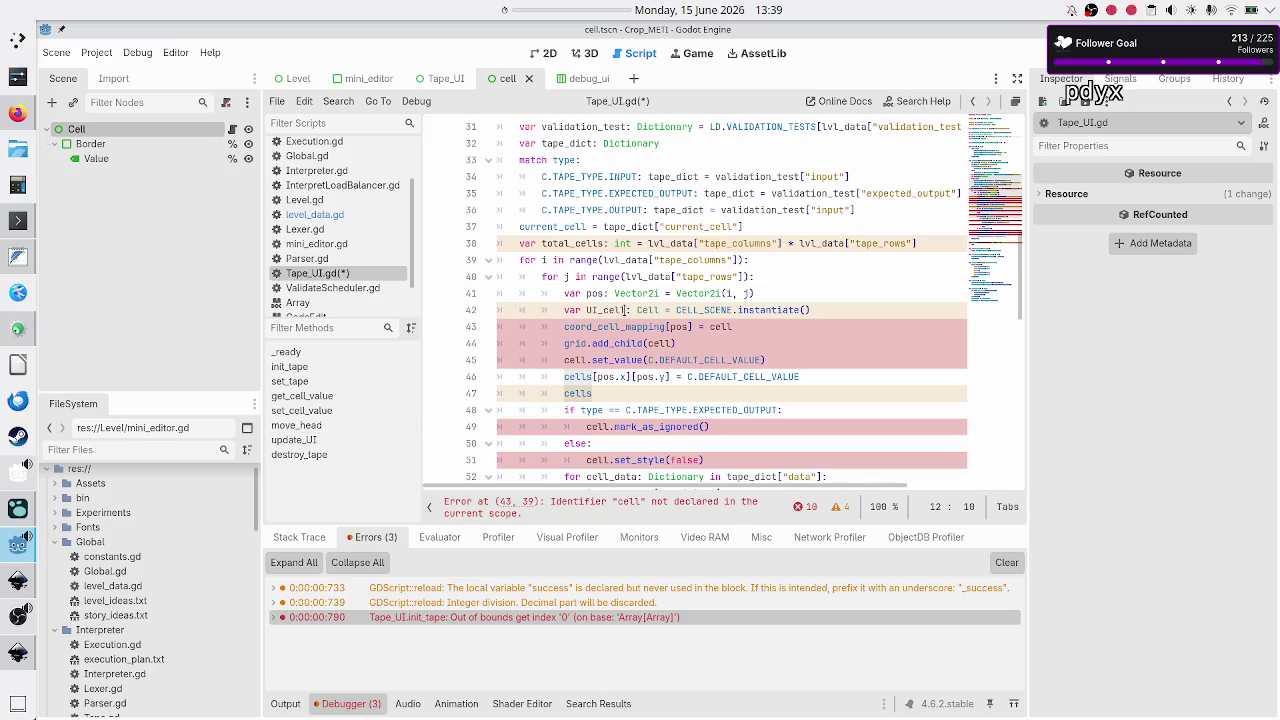
Change lines 43 and 44 to use '= UI_cell' and 'grid.add_child(UI_cell)'.
click(624, 310)
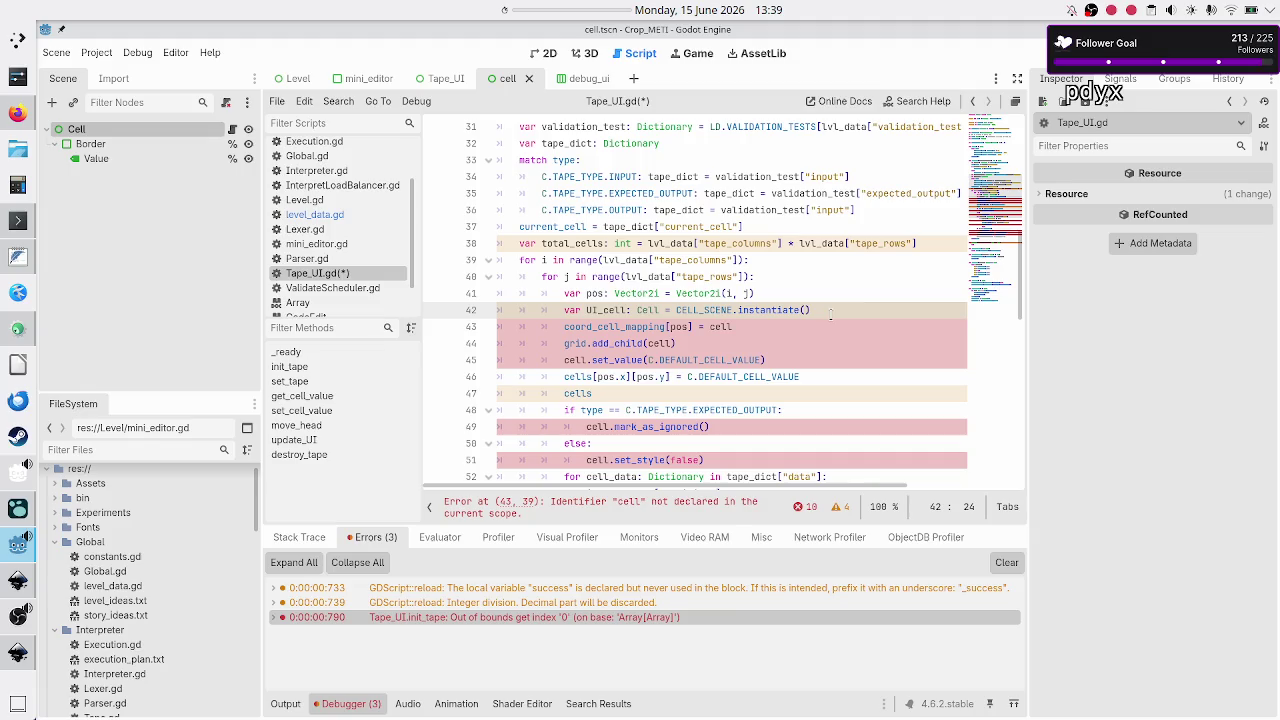
scroll(830, 315, up, 10)
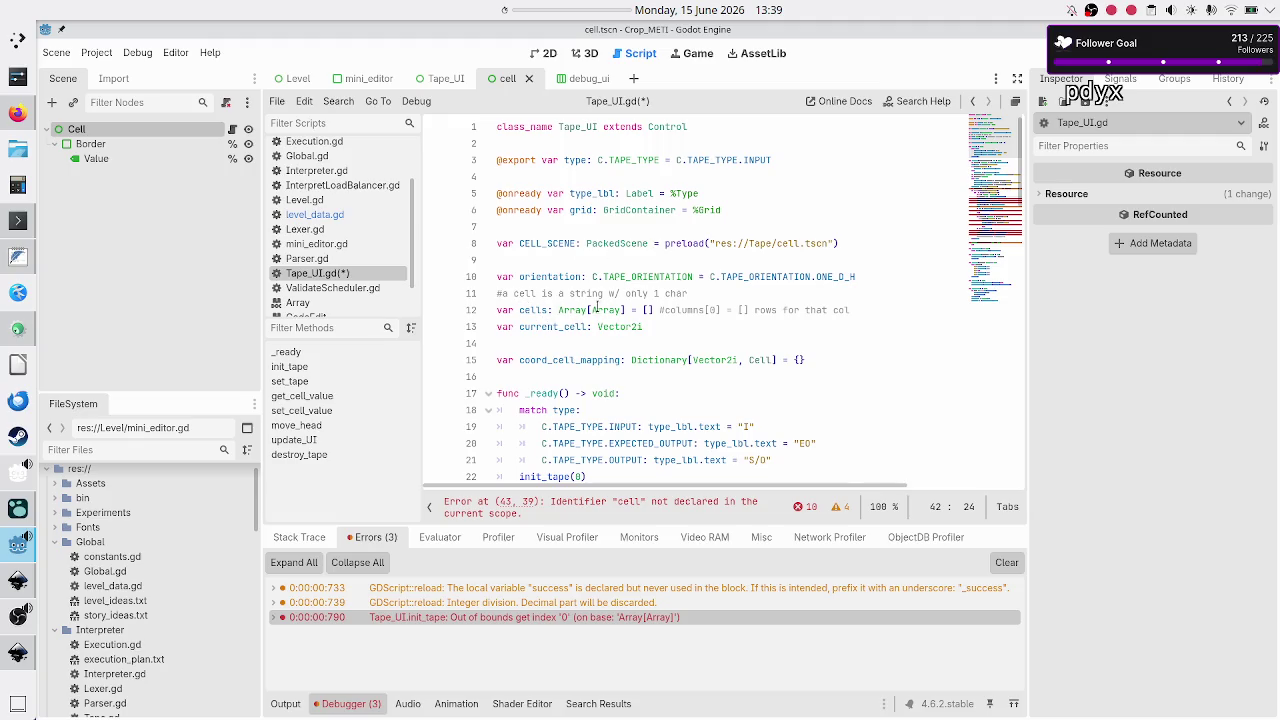
scroll(620, 322, down, 7)
scroll(620, 322, down, 5)
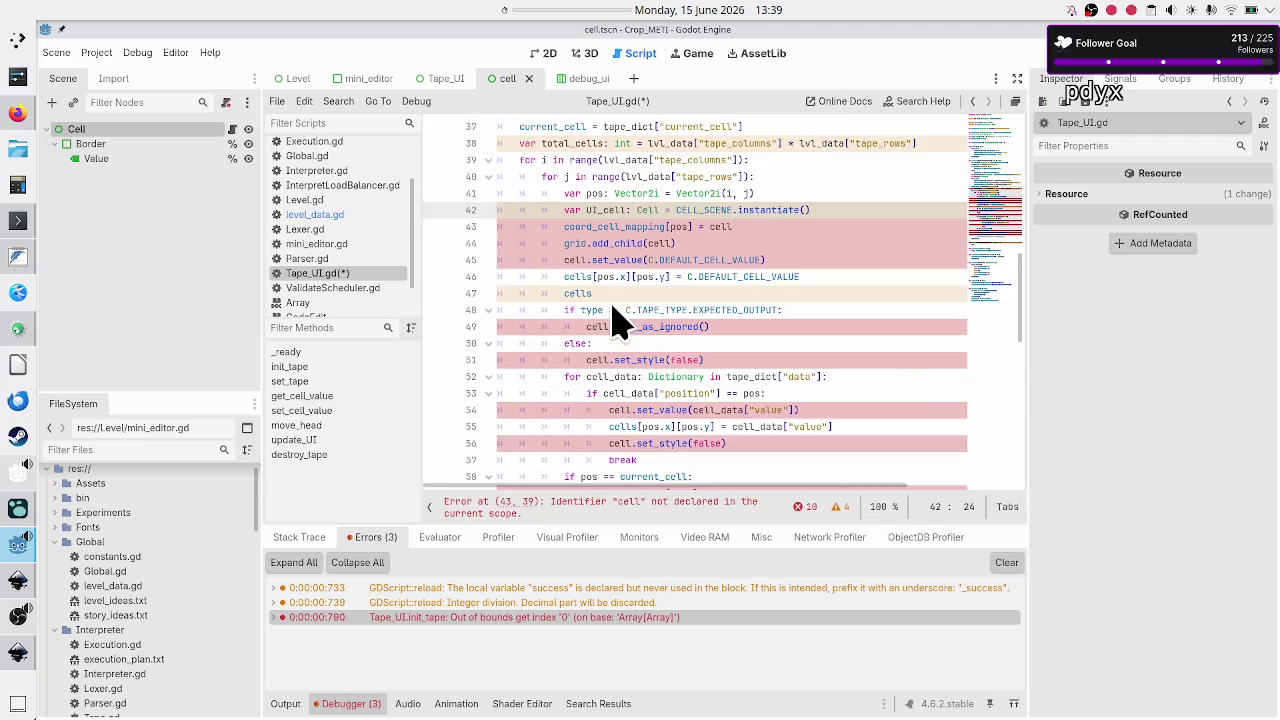
click(742, 210)
key(Down)
text(UI_)
key(Escape)
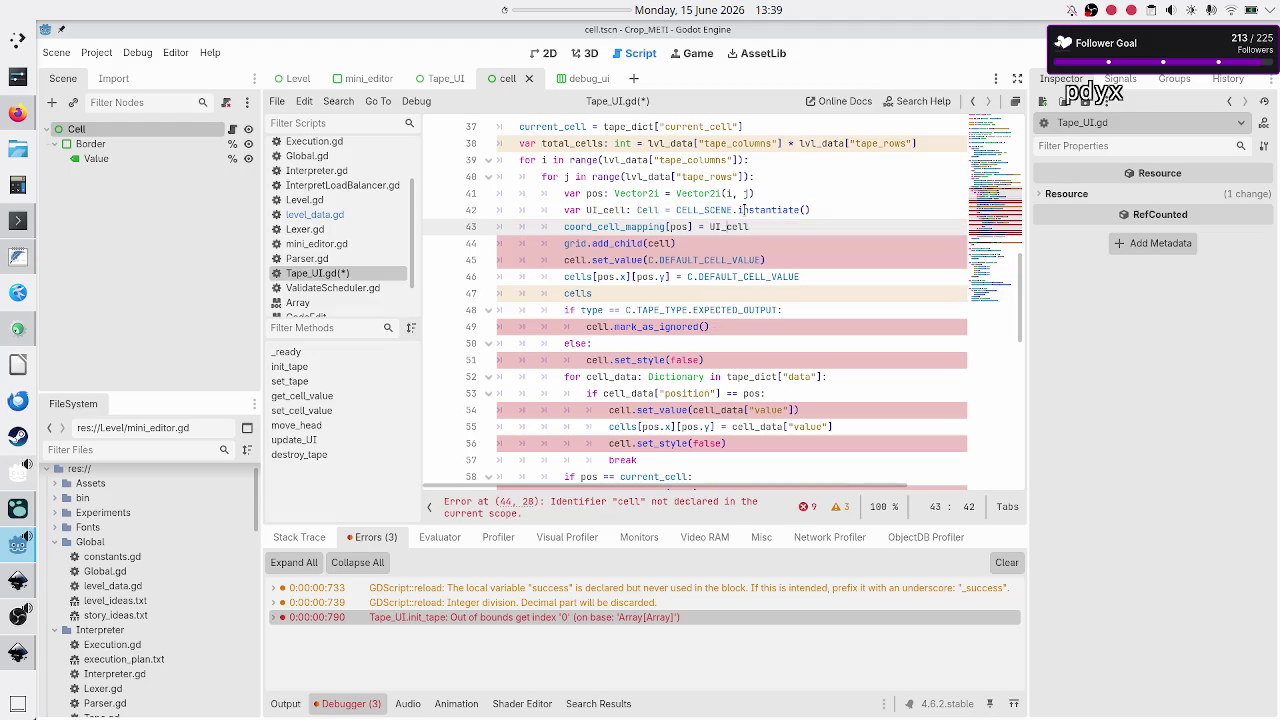
key(Down)
text(UI_)
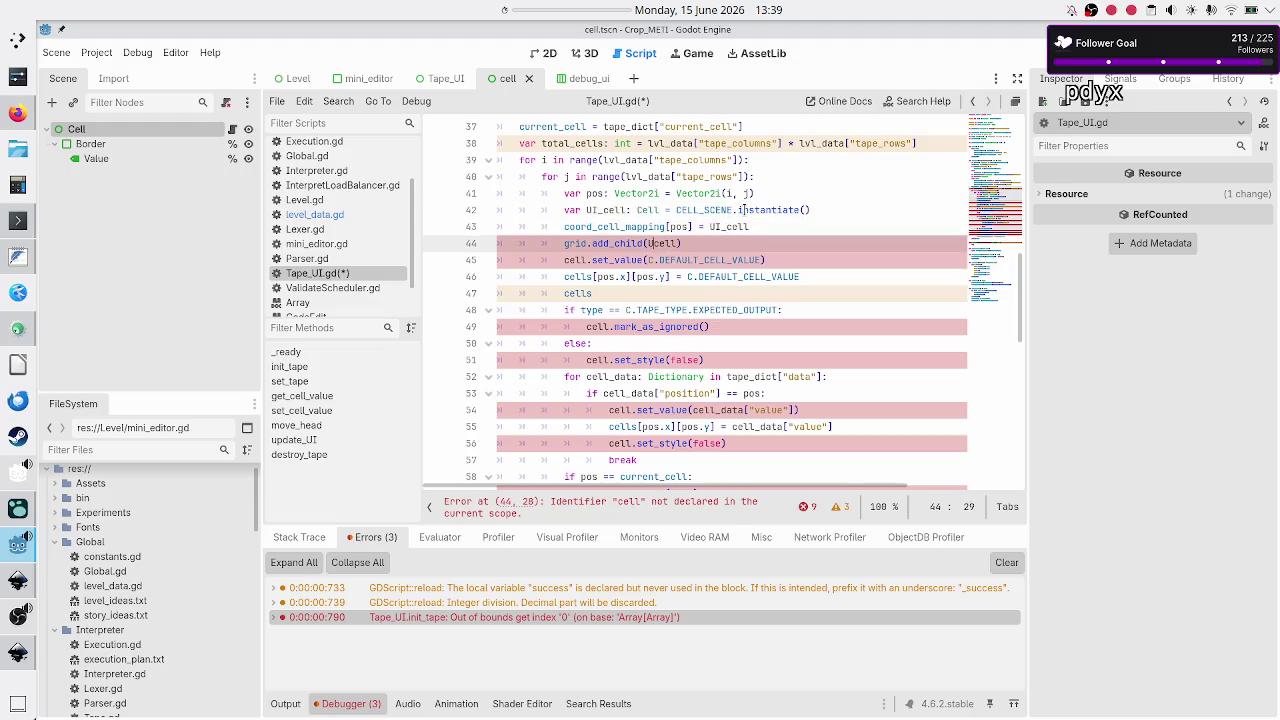
key(Escape)
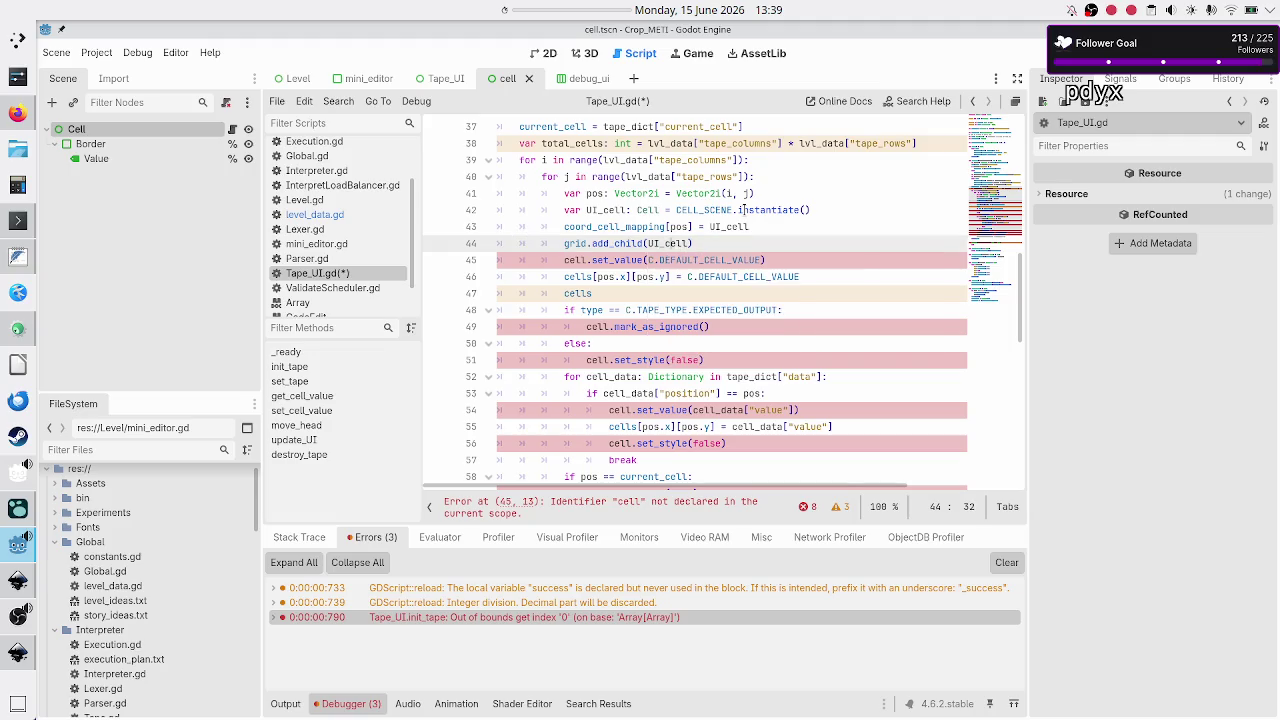